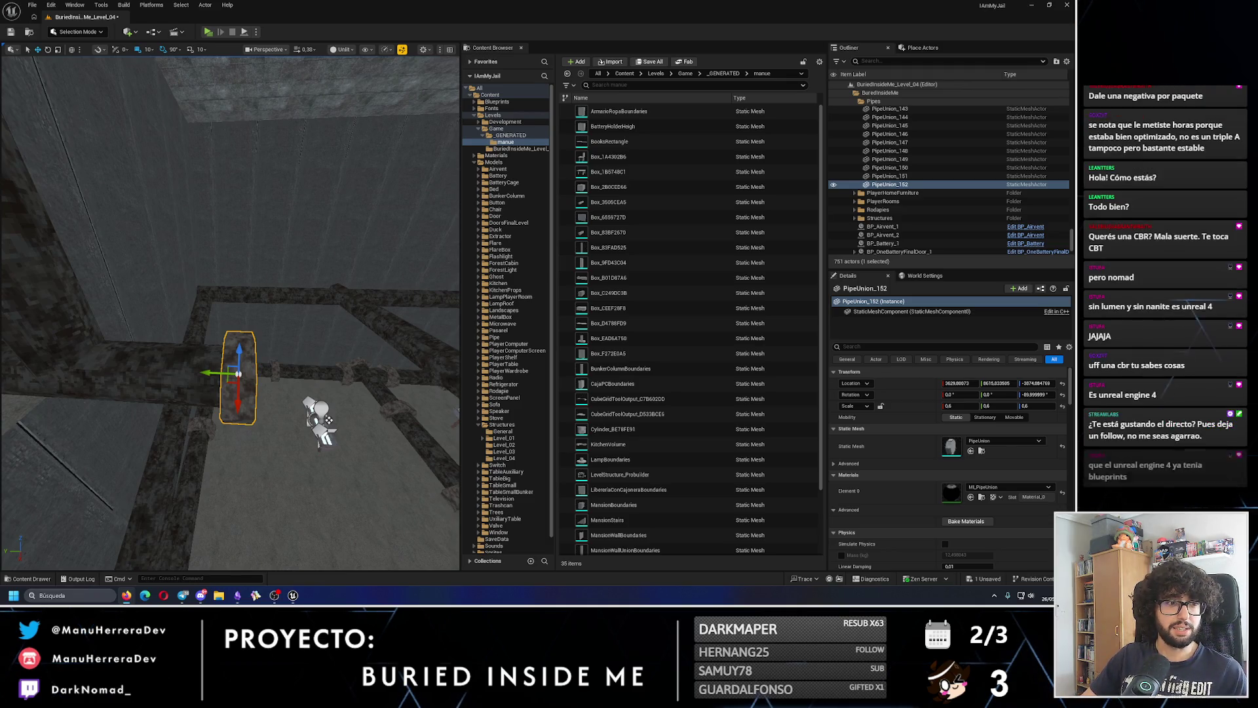
- In Firefox, preview several Honda CBR 600F image results, ending on the Reddit CBR600F 2002 photo
key(alt+Tab)
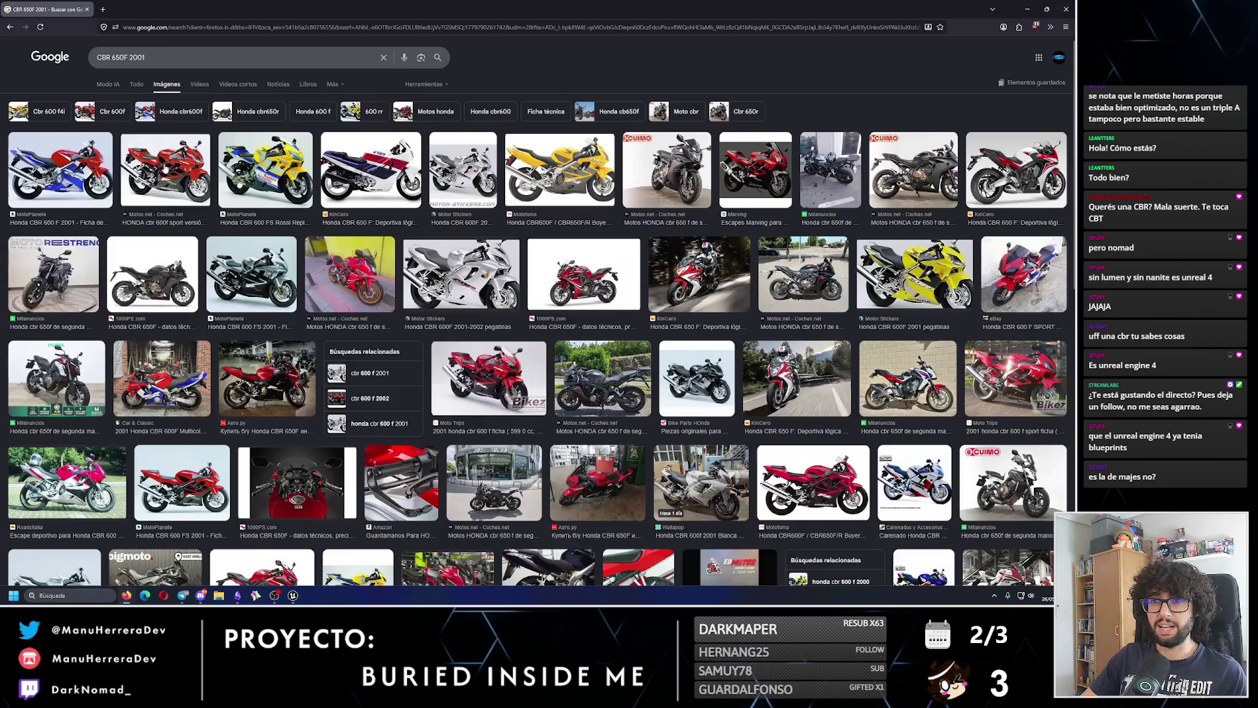
click(166, 169)
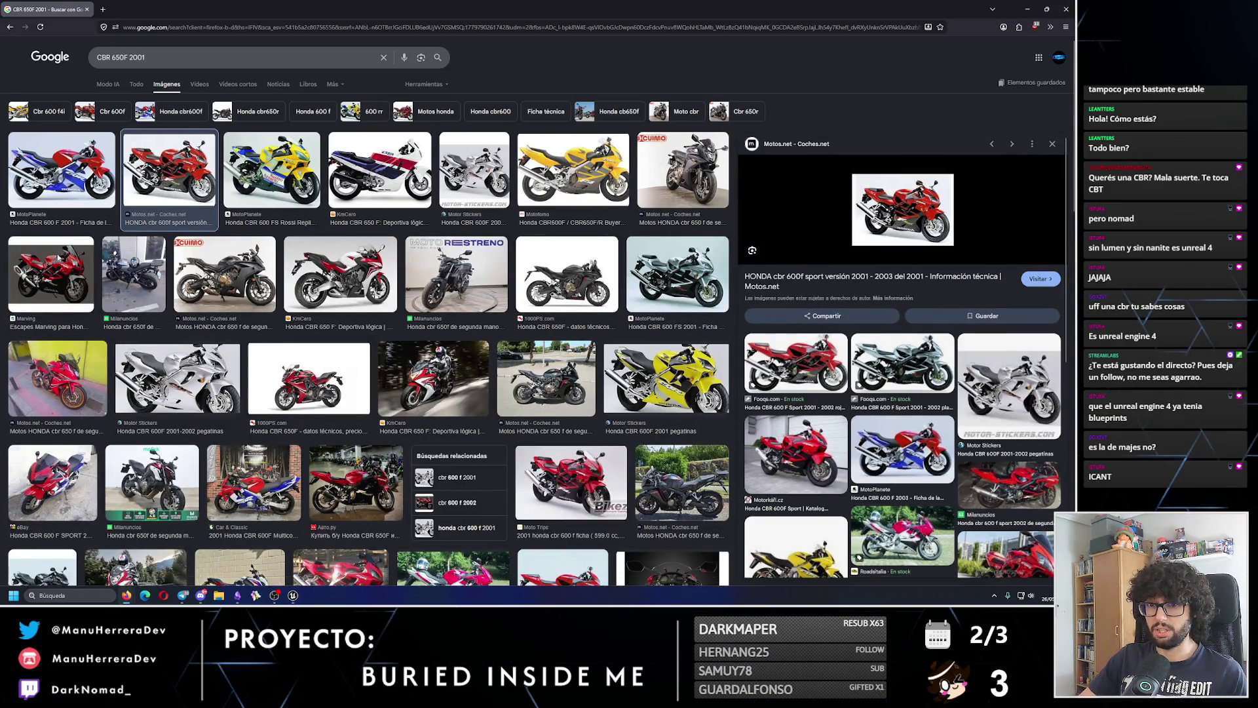
click(59, 259)
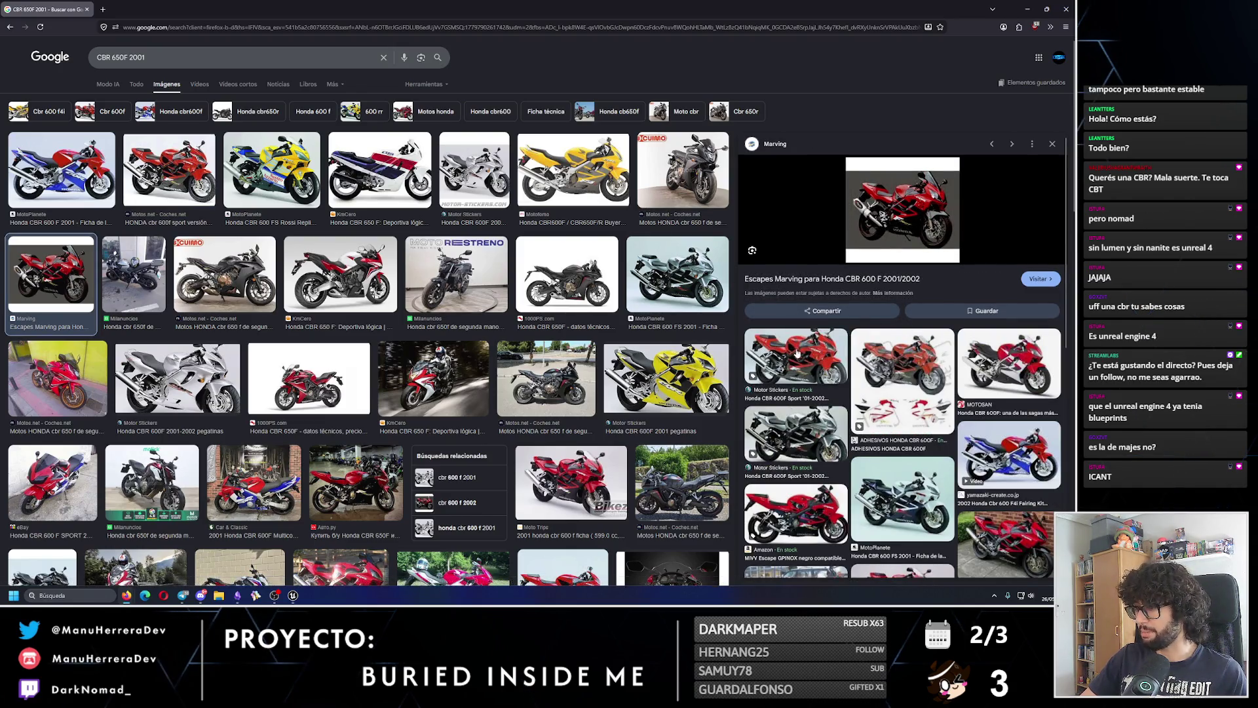
click(795, 354)
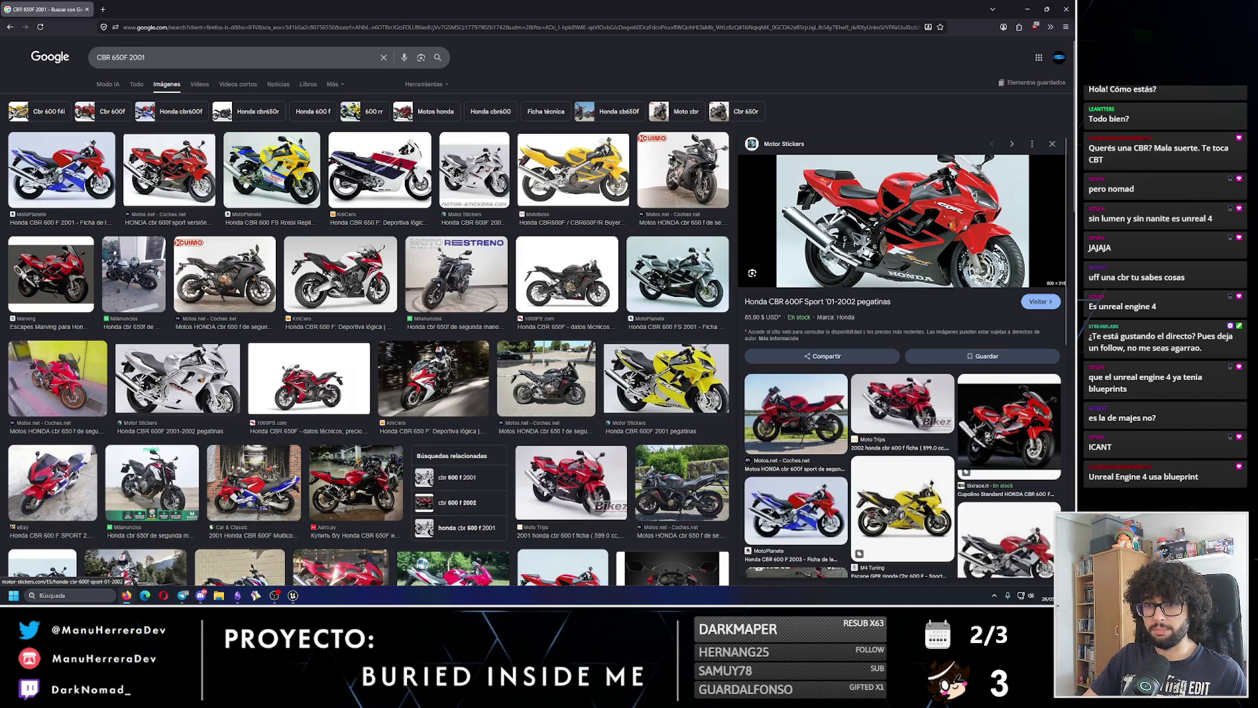
click(795, 510)
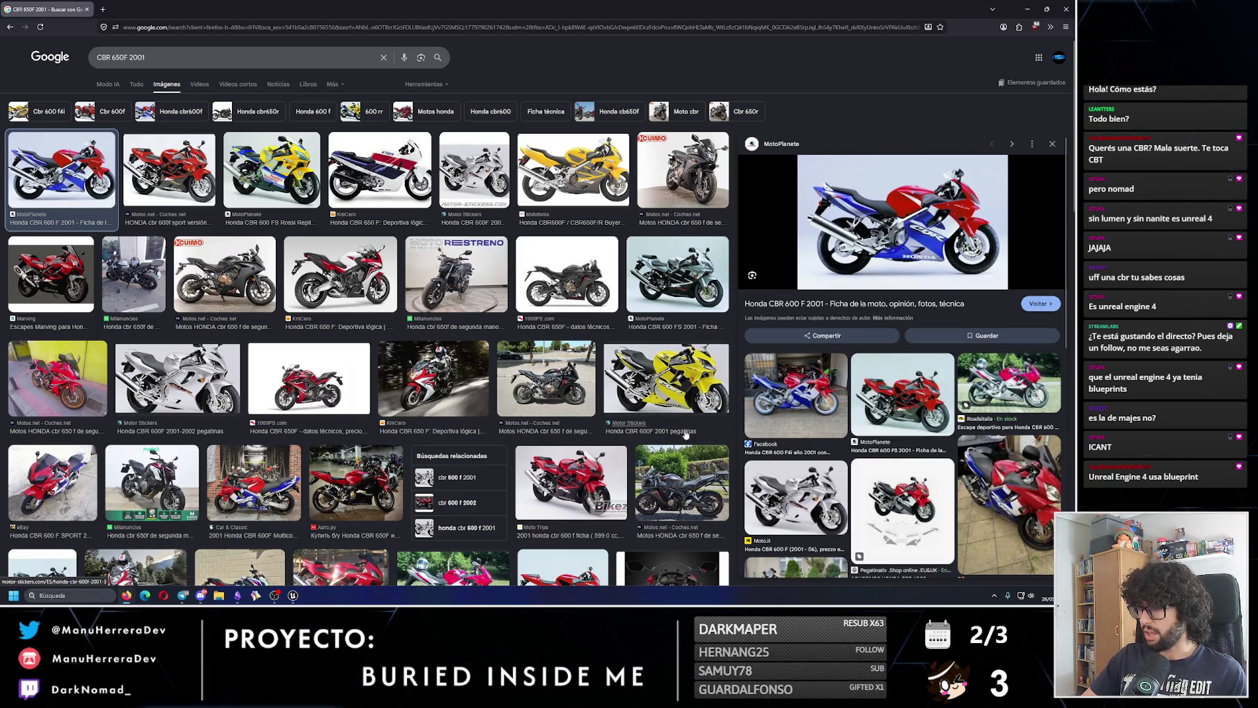
click(1008, 498)
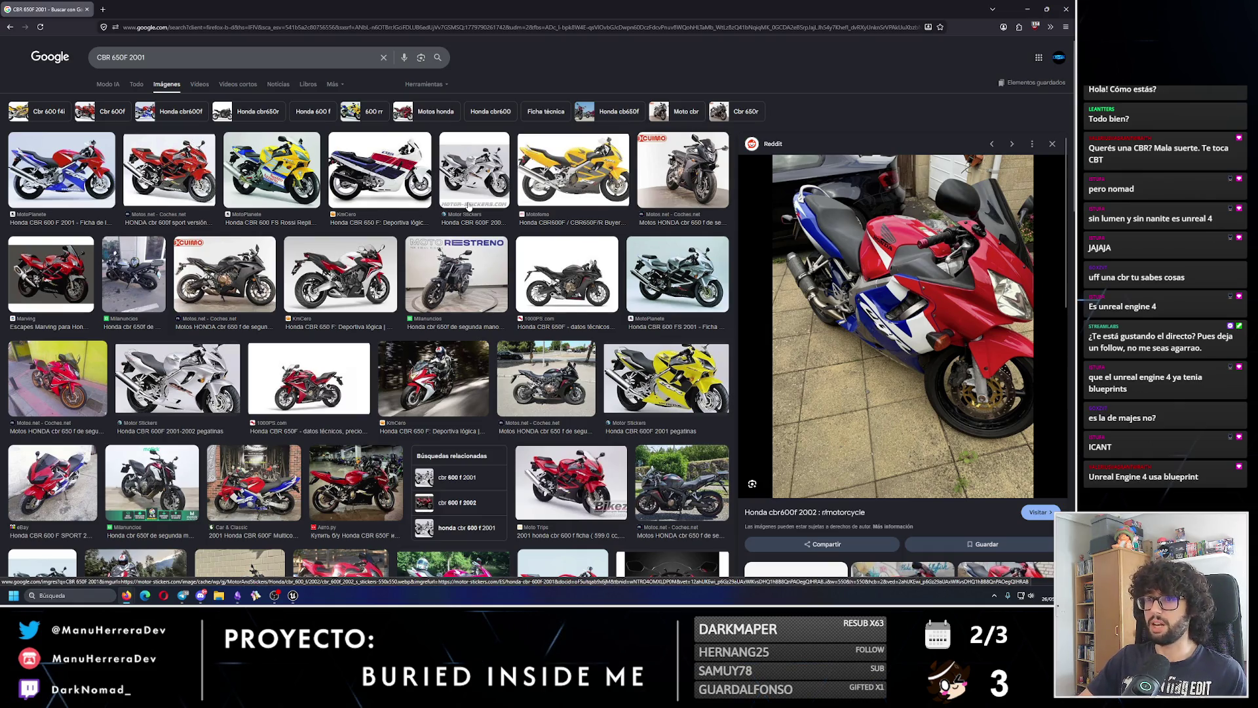
key(slash)
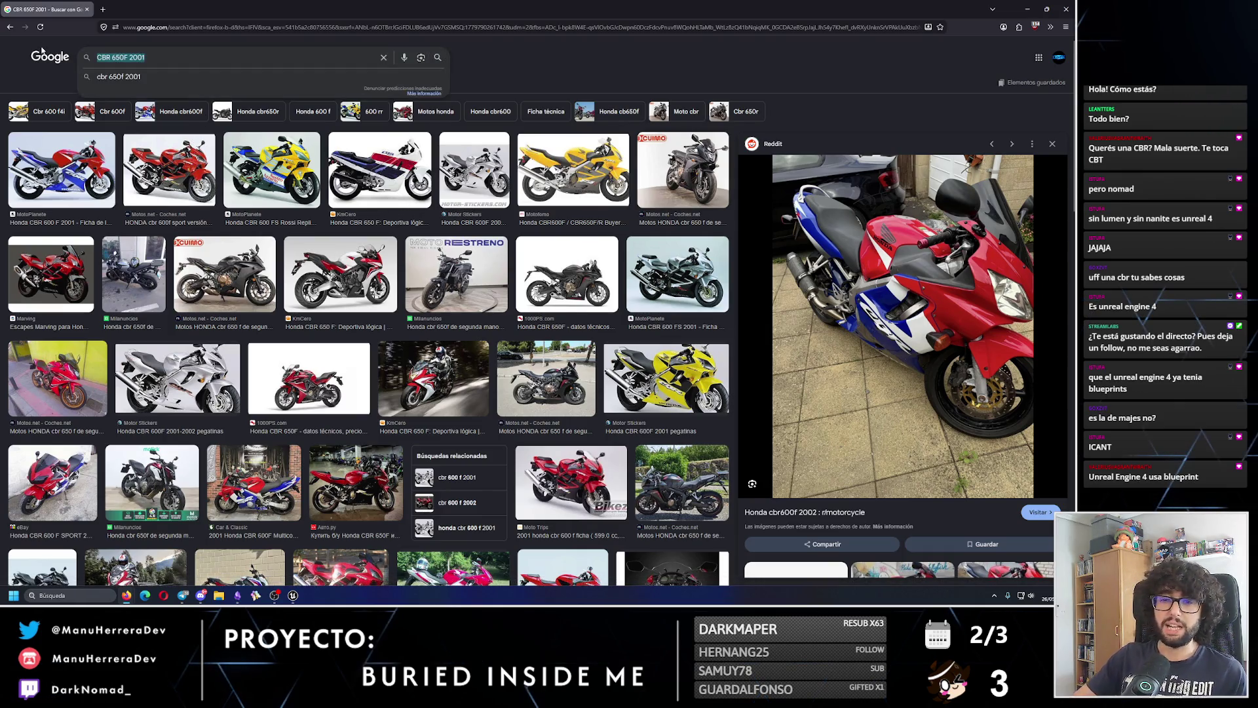
- Search Google Images for 'CBR 550r', preview the HONDA CBR500R 21YM photos, then return to Unreal
text(CBR 550)
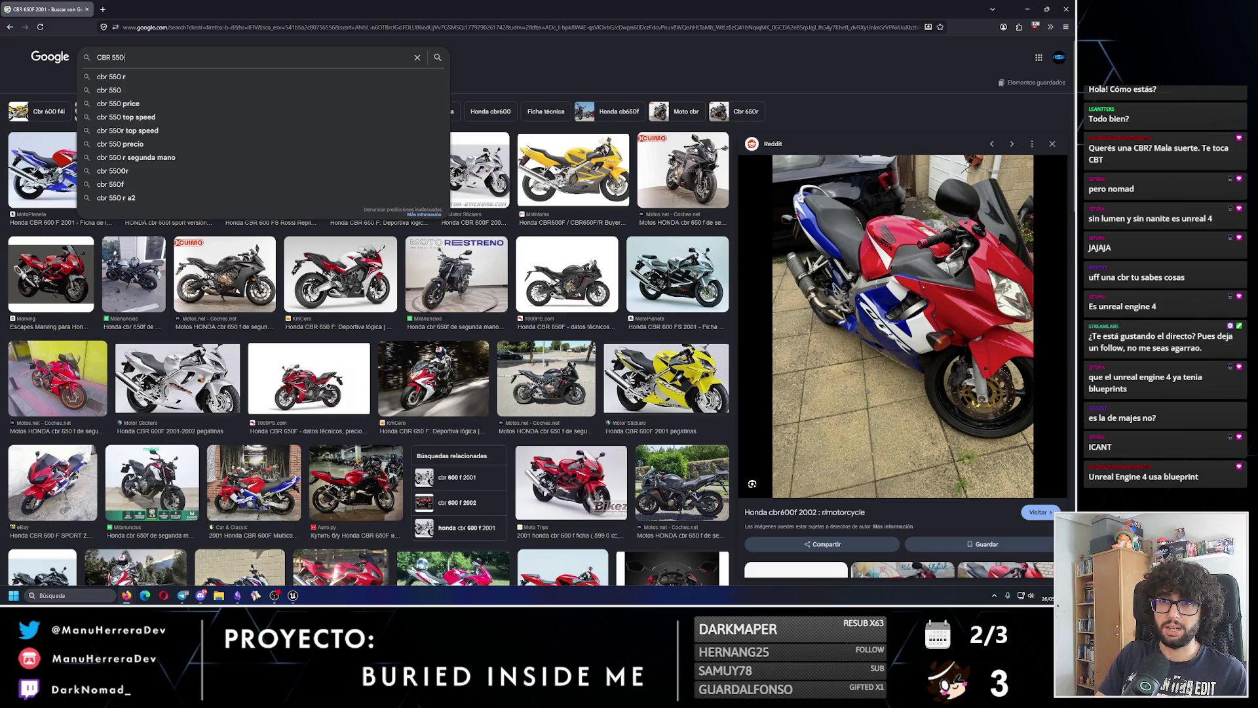
text(r)
key(Return)
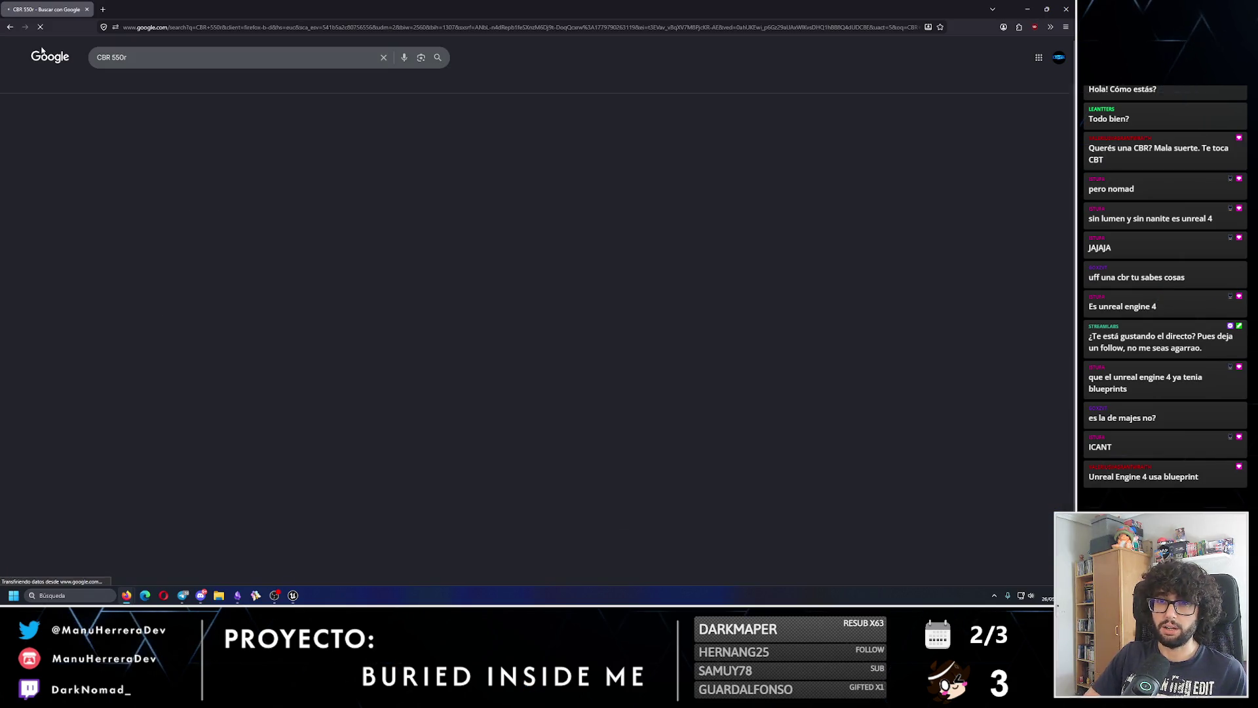
click(298, 173)
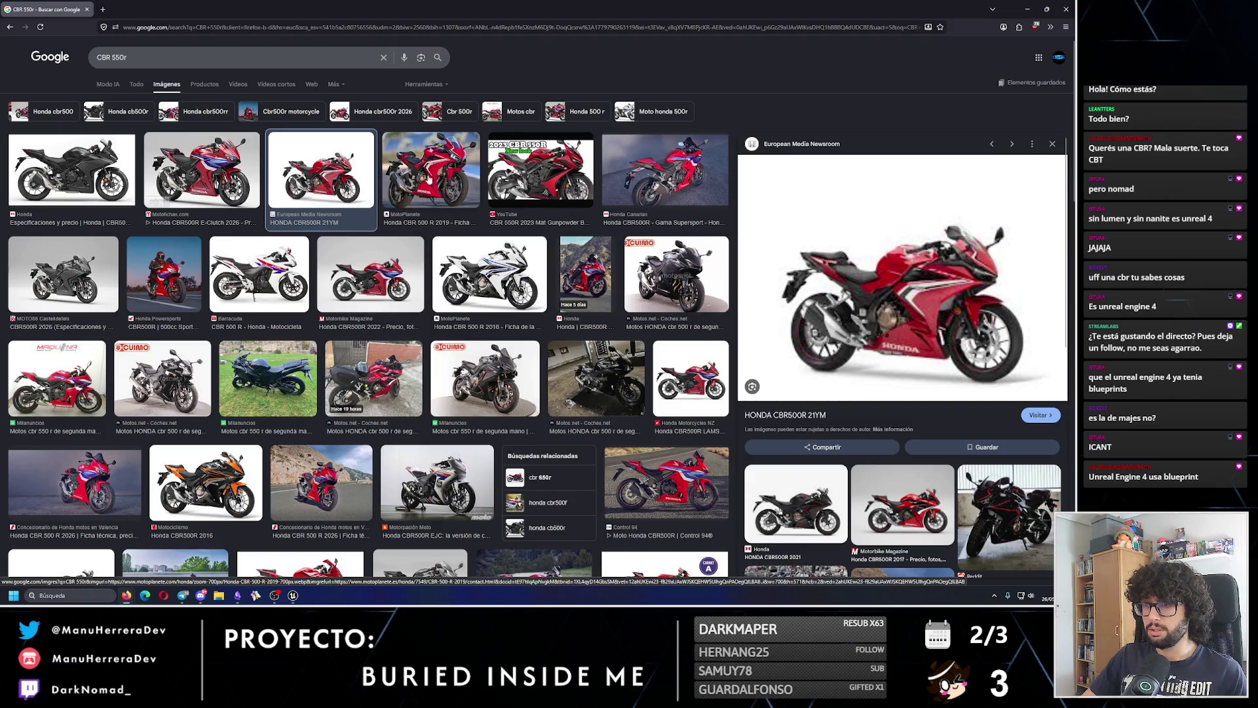
key(Right)
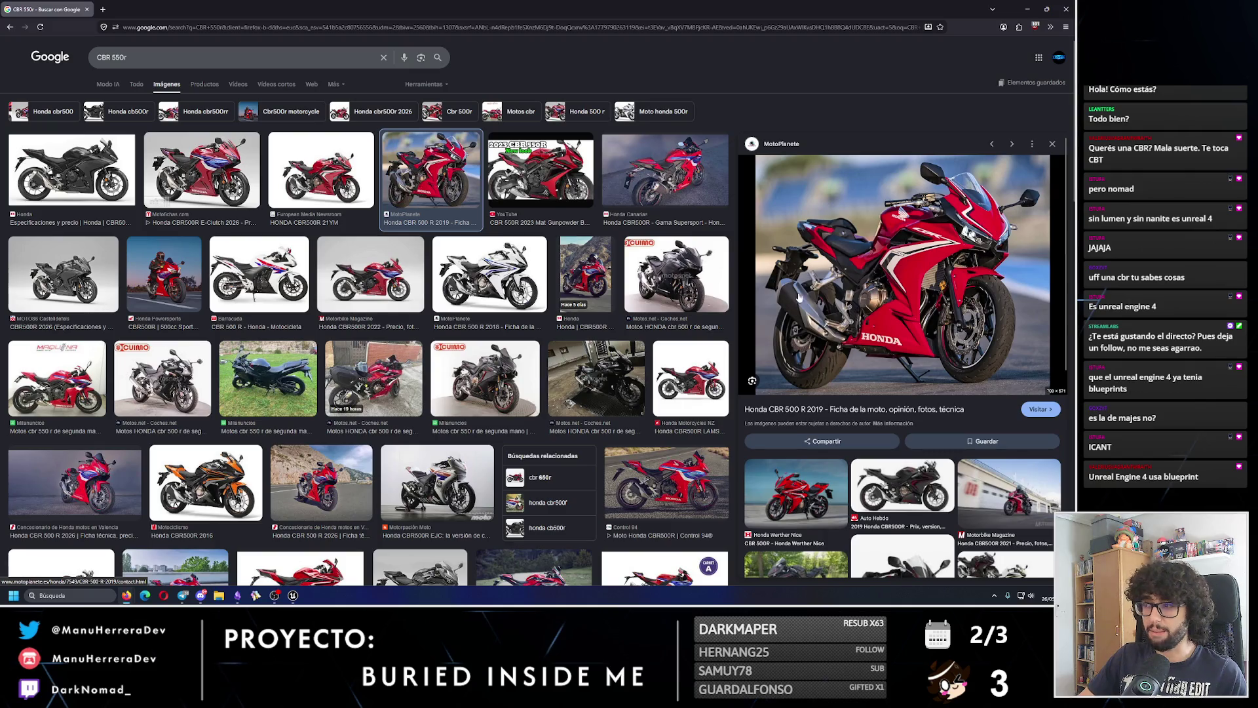
click(799, 495)
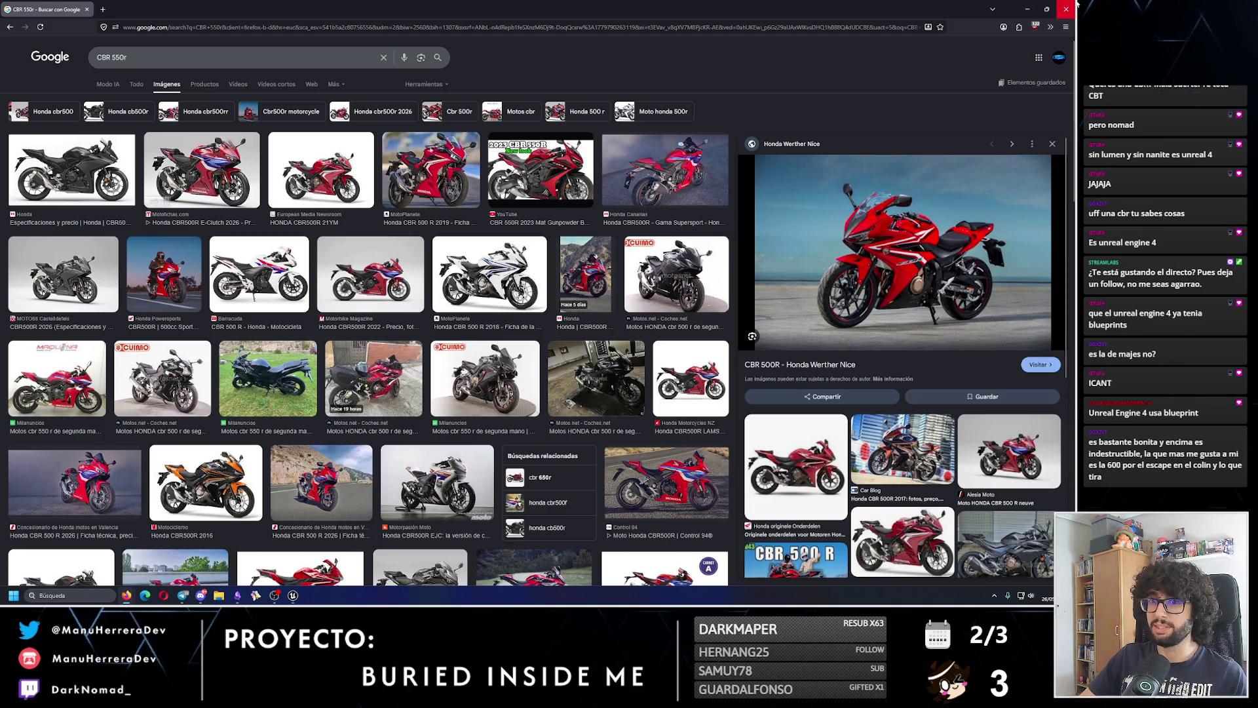
click(302, 174)
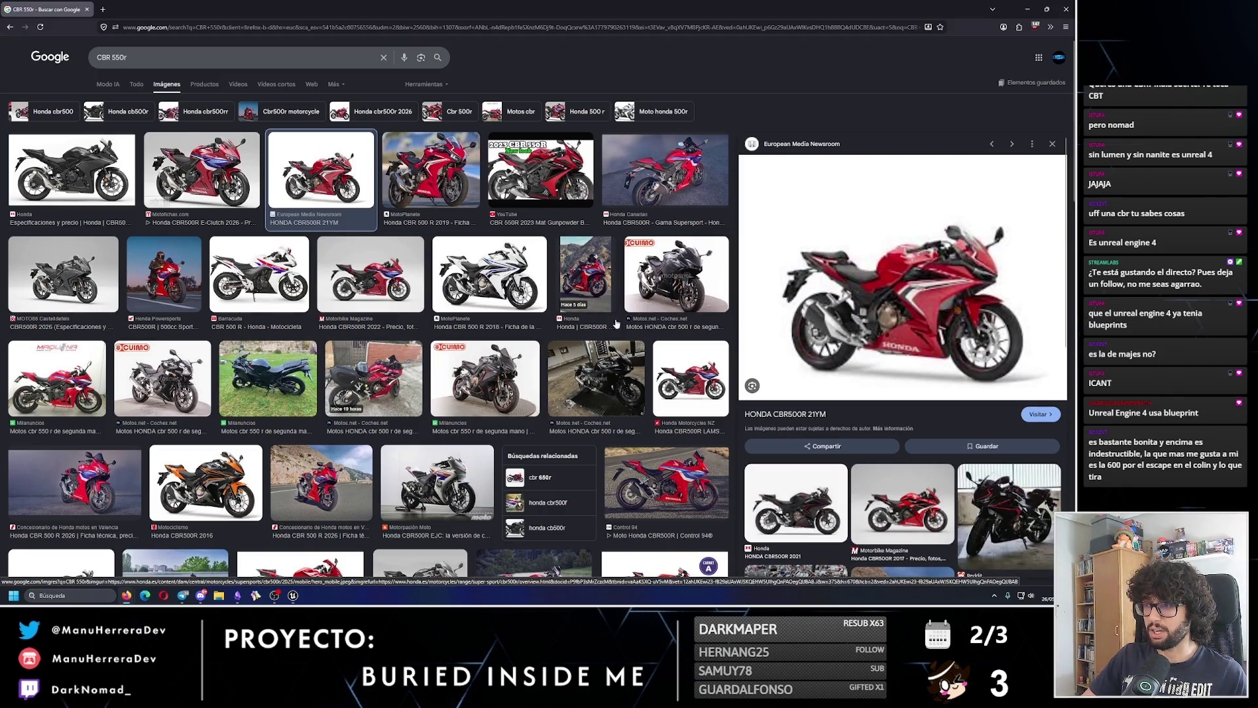
key(alt+Tab)
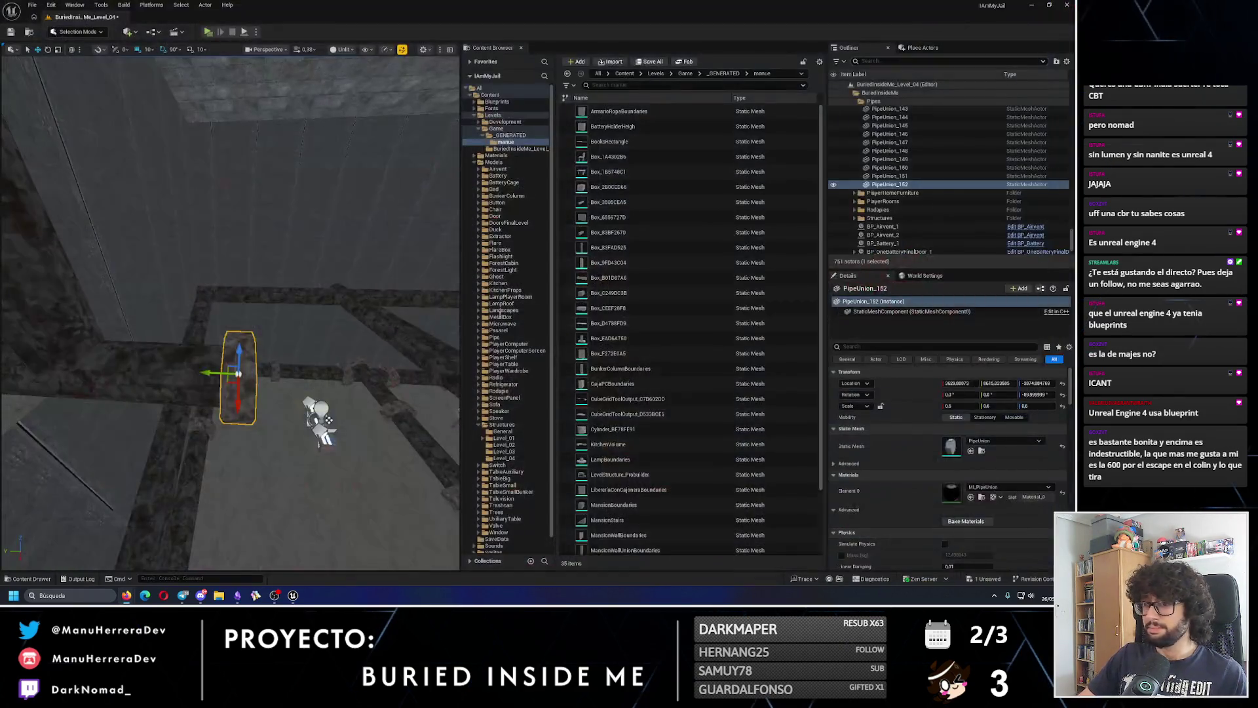
- Alt-drag PipeUnion_153 to place a duplicate further along its pipe
drag(327, 339, 275, 407)
click(224, 492)
mouse_move(224, 492)
mouse_down()
mouse_move(248, 423)
mouse_move(246, 262)
mouse_up()
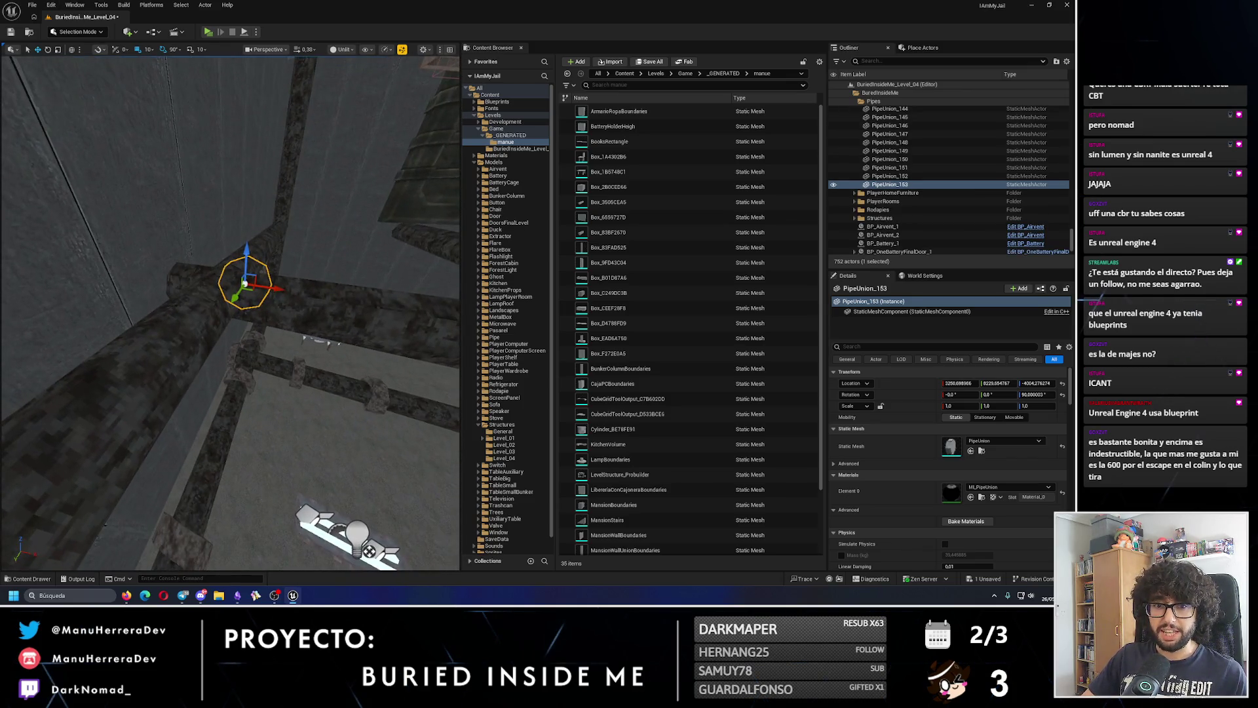
mouse_move(295, 393)
mouse_down()
mouse_move(294, 367)
mouse_move(248, 383)
mouse_move(248, 359)
mouse_move(356, 305)
mouse_up()
mouse_move(397, 345)
alt+mouse_down()
mouse_move(177, 345)
mouse_move(335, 463)
mouse_move(367, 432)
mouse_move(220, 380)
alt+mouse_up()
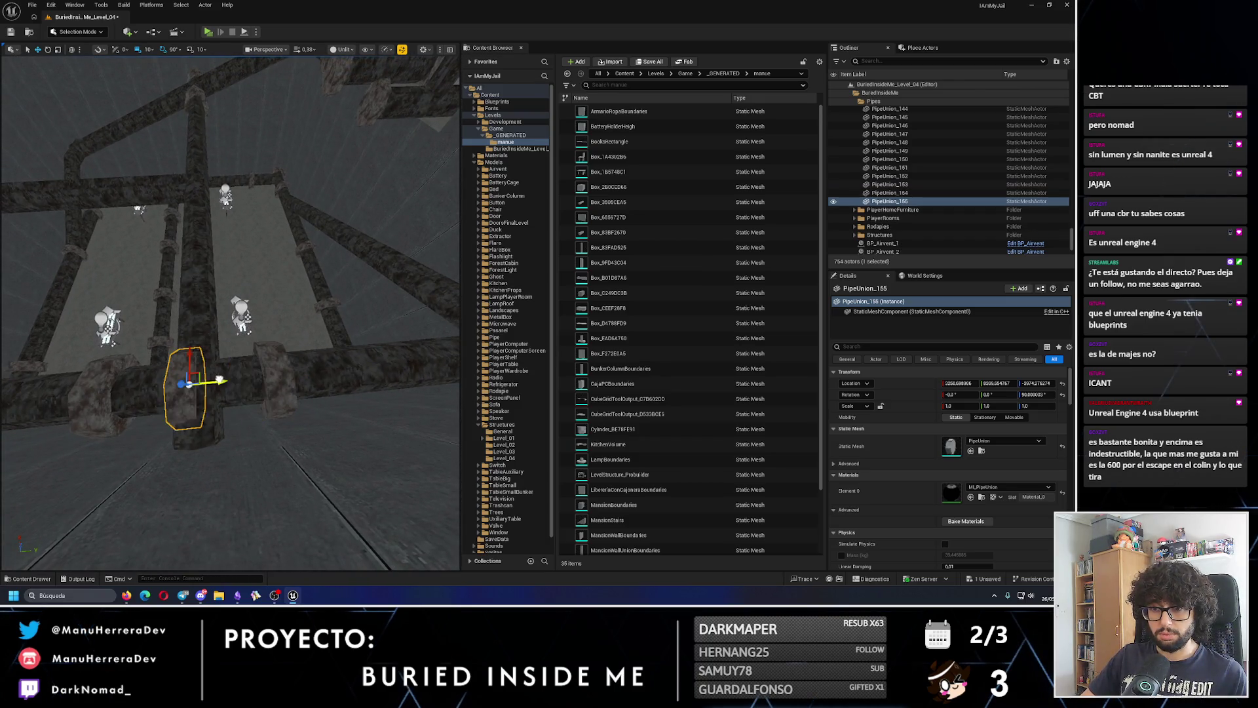
- Alt-drag PipeUnion_155 to place another duplicate along the pipe
scroll(224, 378, up, 5)
key(e)
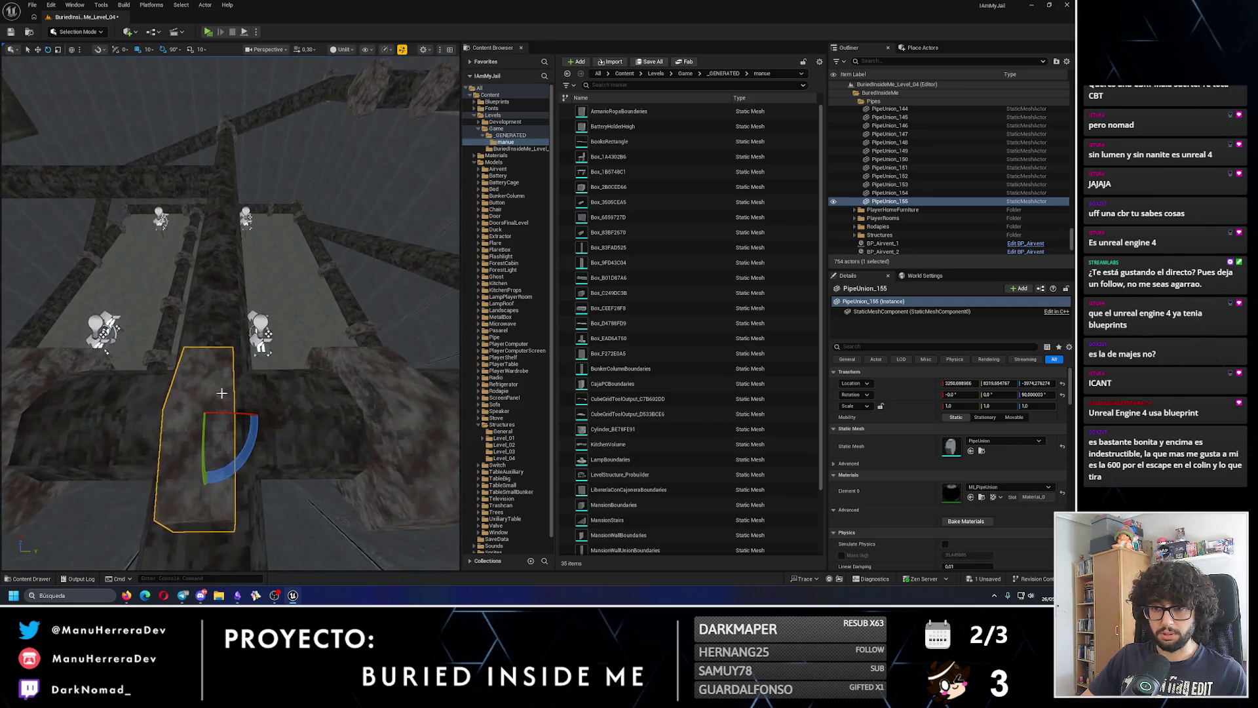
key(w)
drag(253, 454, 281, 427)
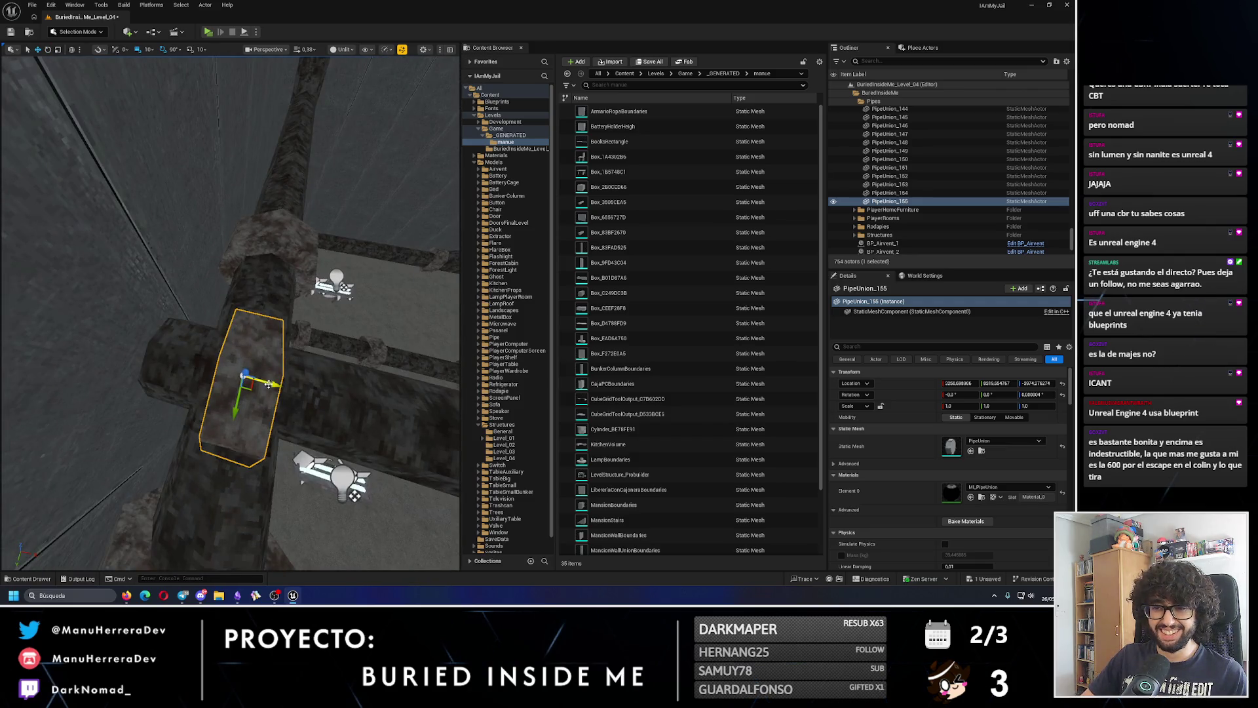
scroll(187, 355, down, 5)
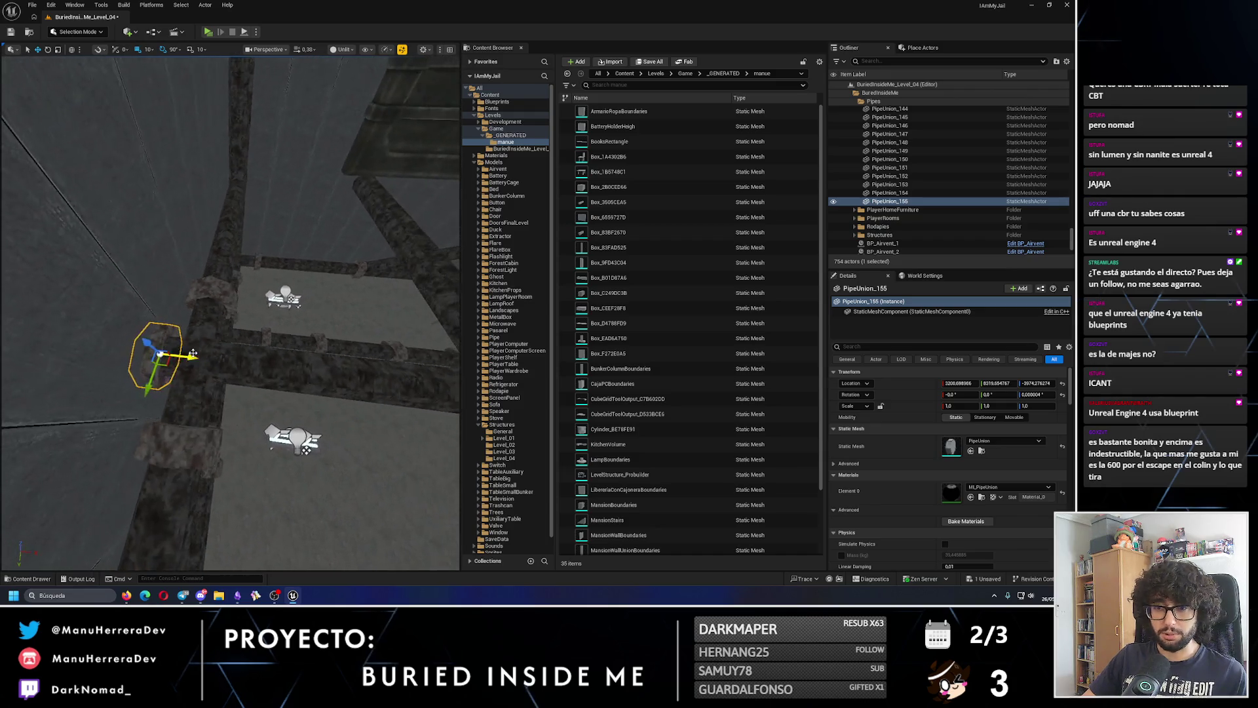
mouse_move(180, 358)
alt+mouse_down()
mouse_move(301, 352)
mouse_move(94, 387)
mouse_move(347, 372)
mouse_move(307, 373)
mouse_move(285, 393)
mouse_move(286, 419)
alt+mouse_up()
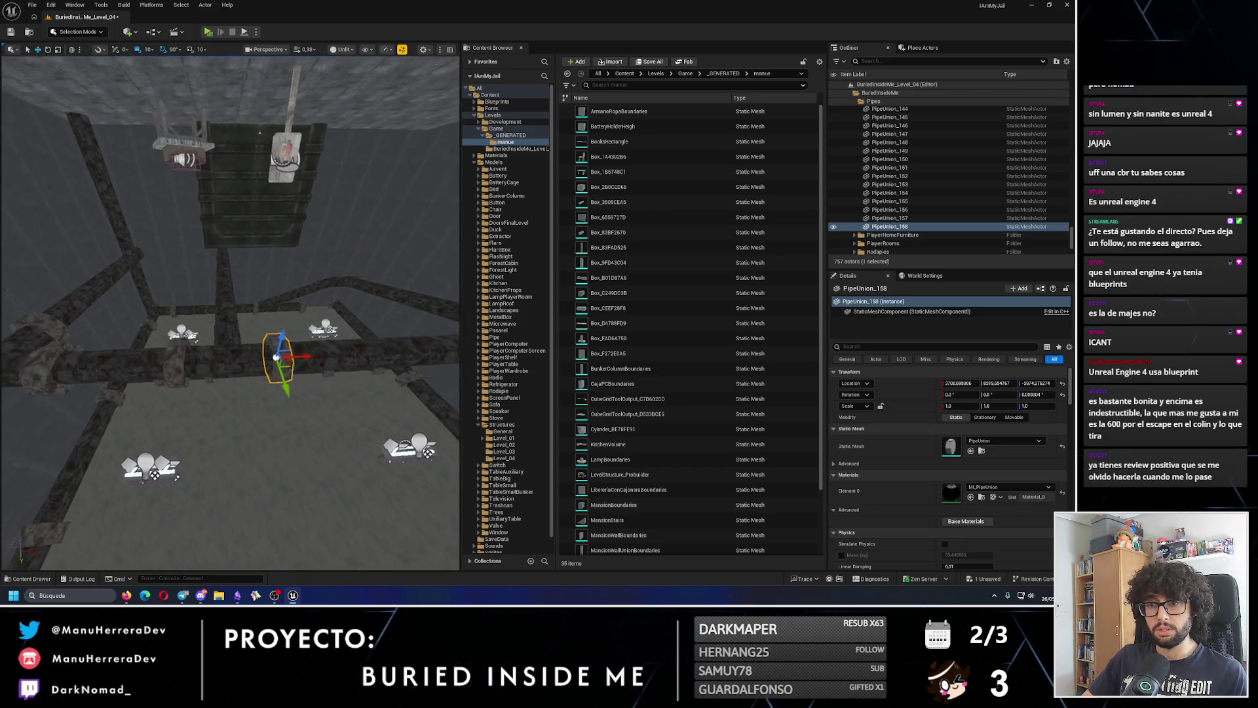
- Duplicate PipeUnion_158 into PipeUnion_159 and nudge it 30 units along X
mouse_move(298, 357)
alt+mouse_down()
mouse_move(239, 361)
mouse_move(239, 401)
alt+mouse_up()
key(e)
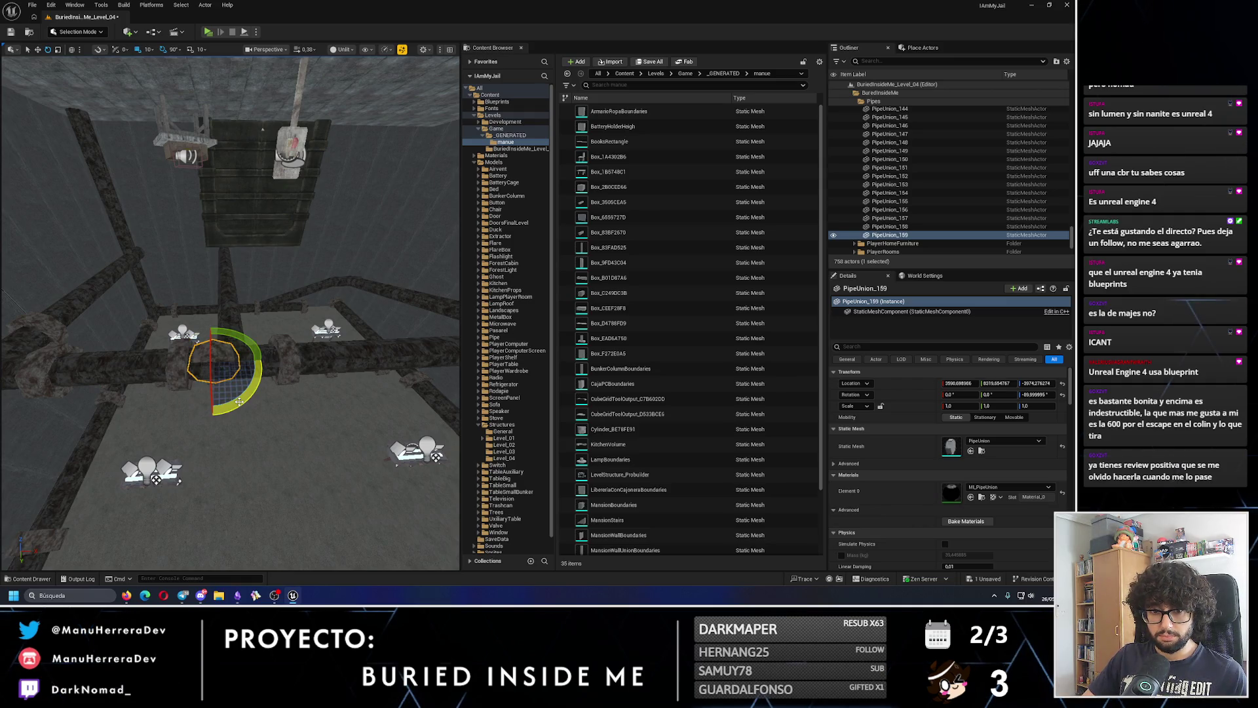
key(w)
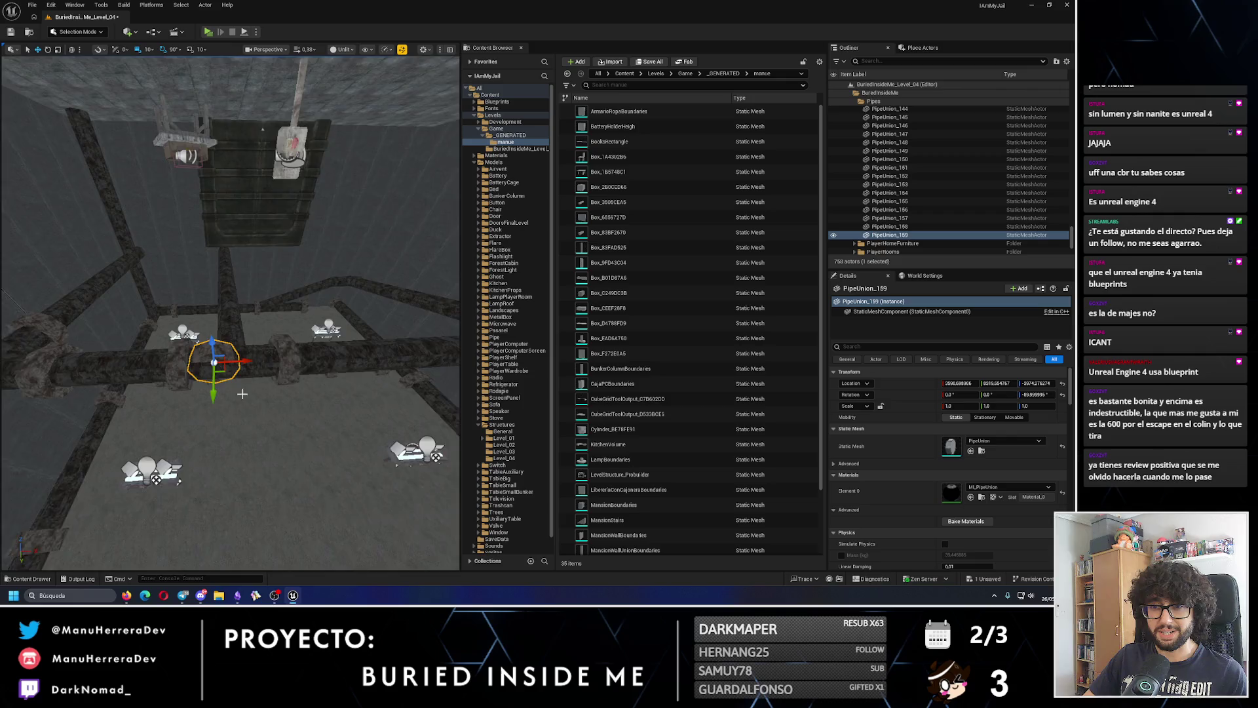
scroll(224, 423, up, 3)
mouse_move(232, 415)
mouse_down()
mouse_move(321, 414)
mouse_move(241, 421)
mouse_up()
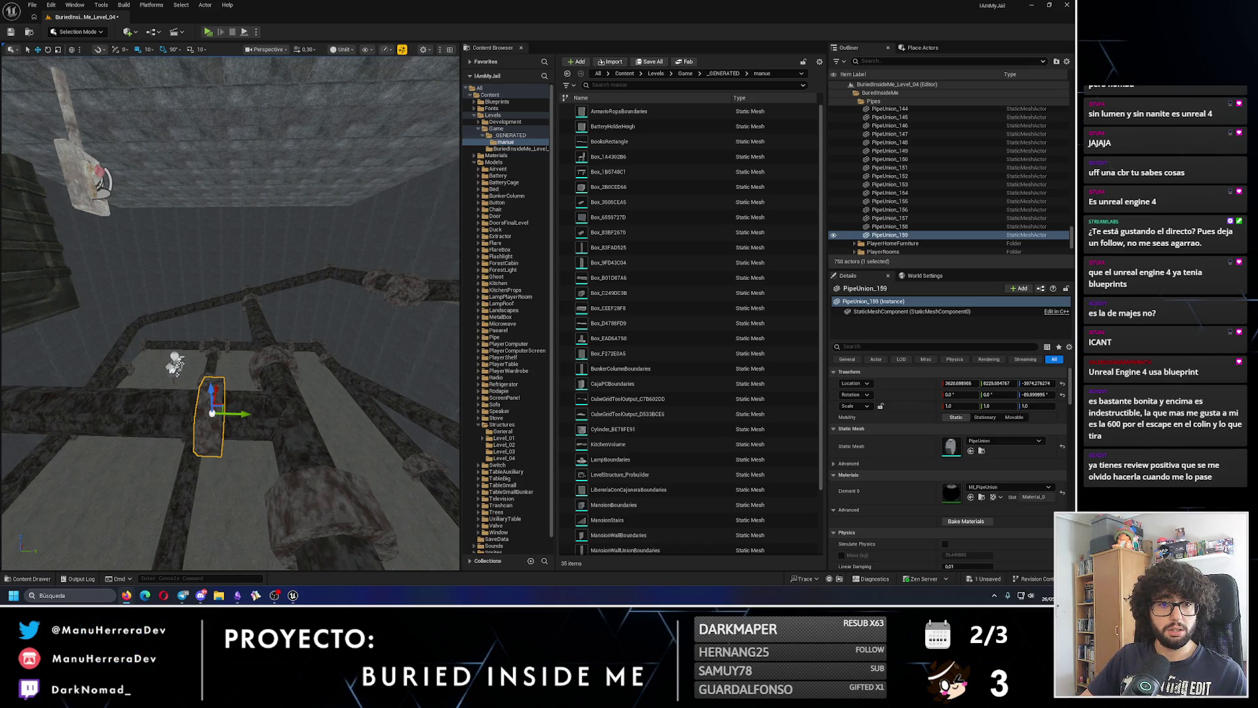
- Glance at the EXOTERRA Steam page in the browser and return to Unreal
key(alt+Tab)
mouse_move(718, 328)
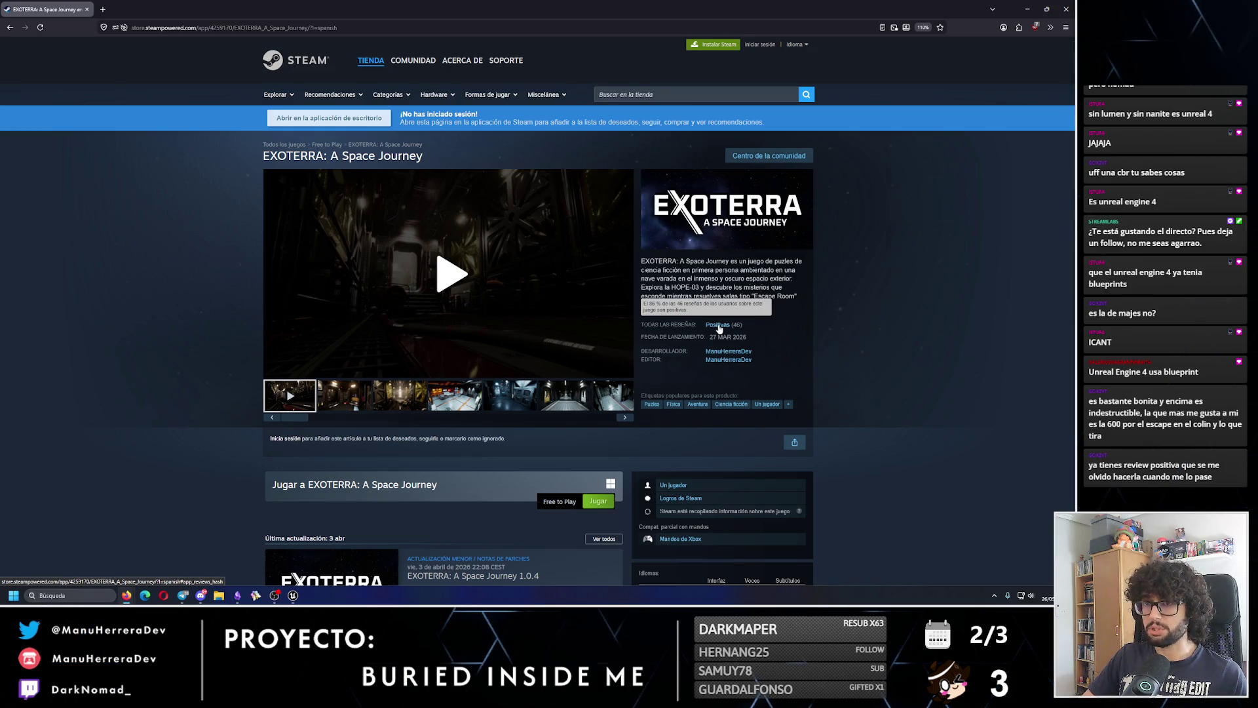
key(alt+Tab)
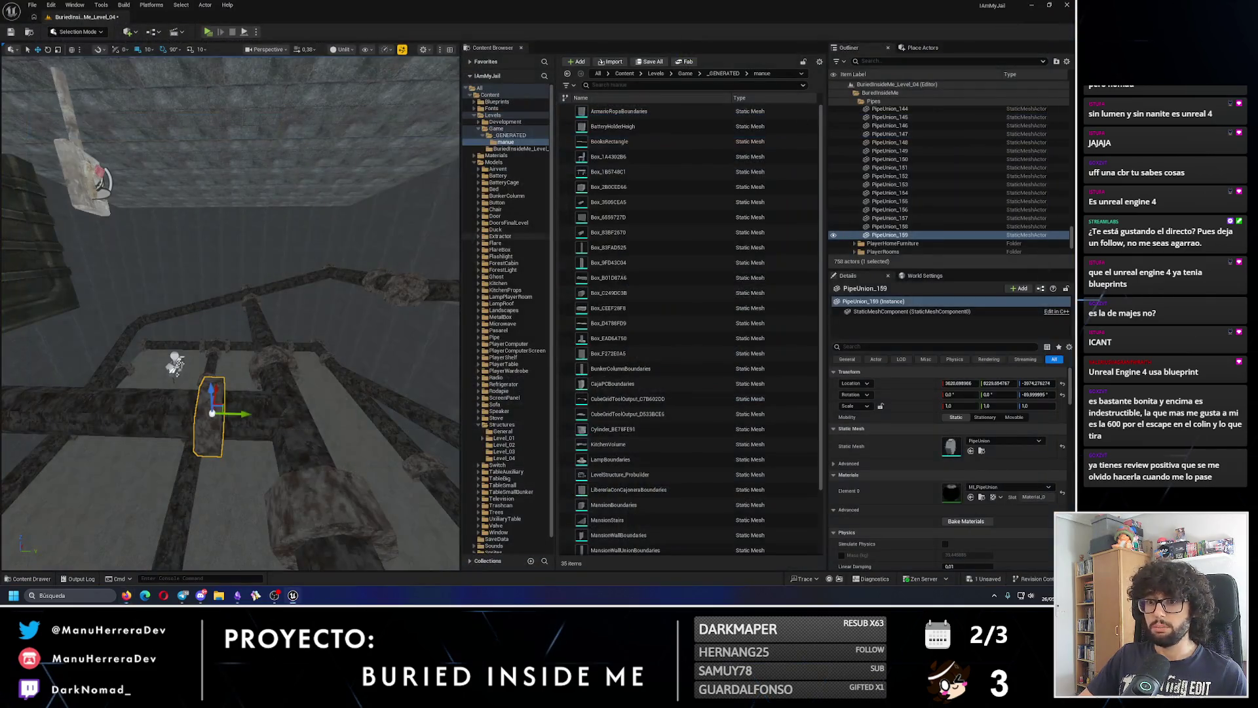
- Focus on PipeUnion_159, try moving it along Y, then undo the move
key(f)
drag(282, 290, 283, 290)
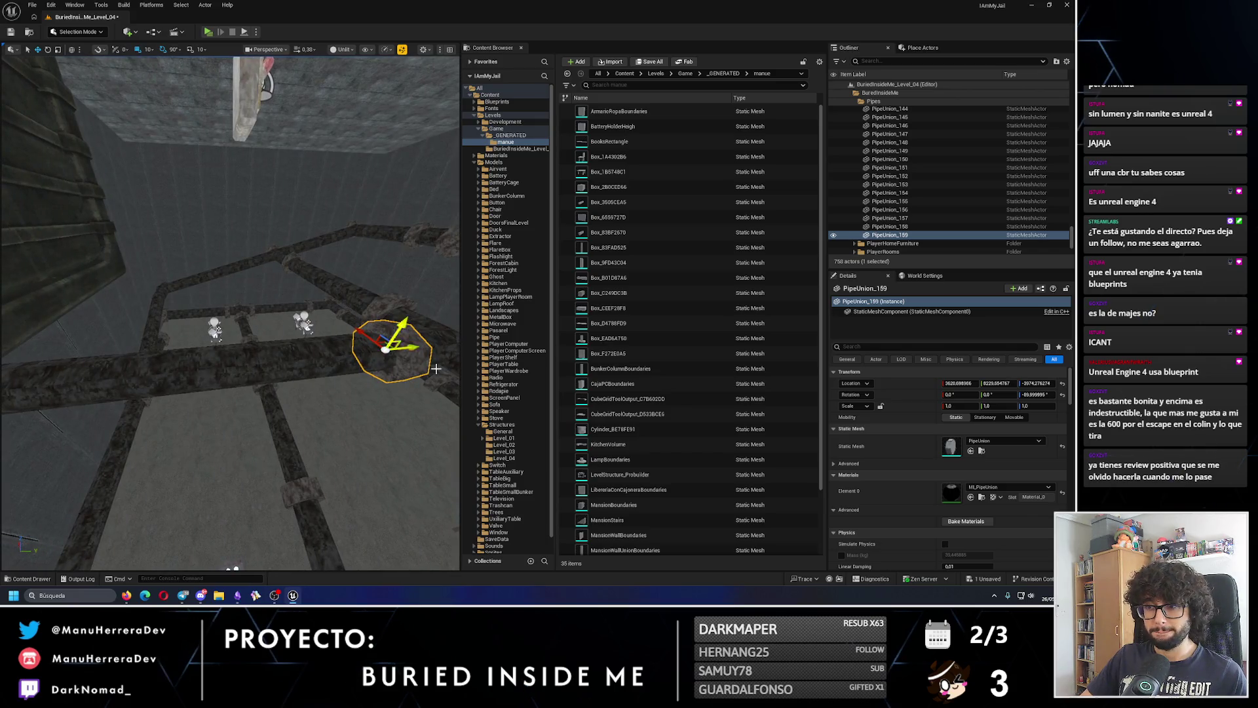
drag(411, 348, 235, 369)
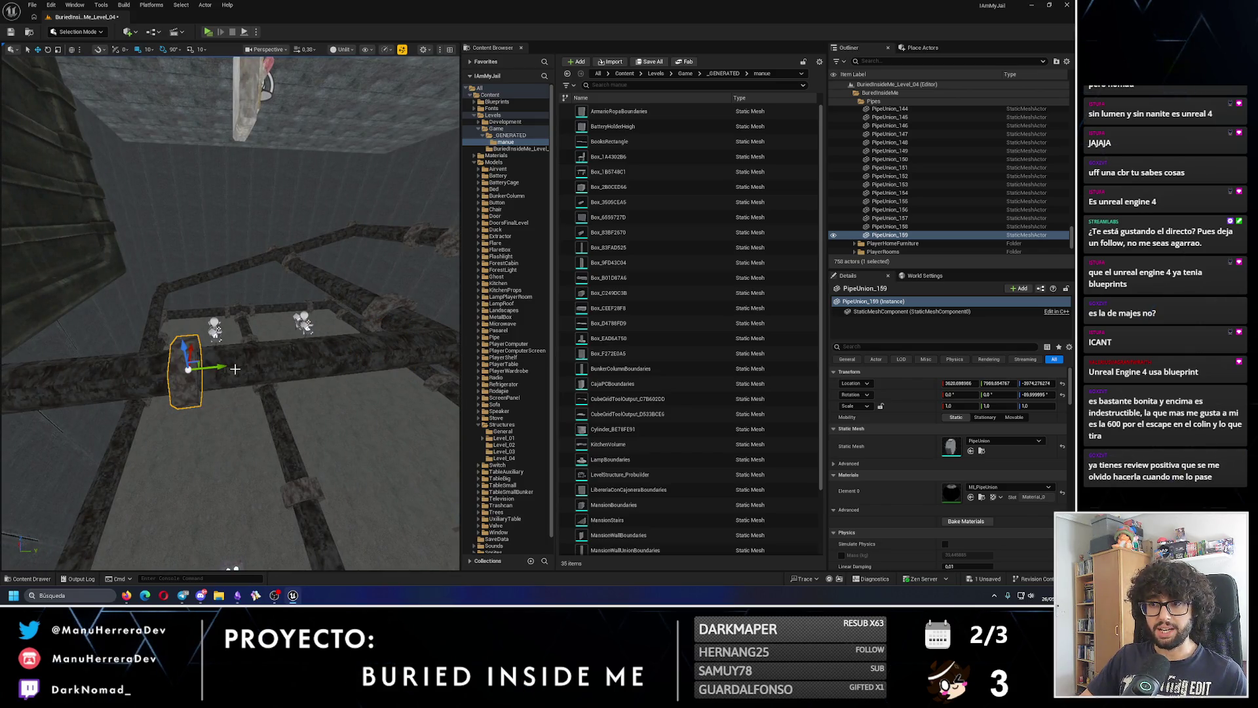
key(ctrl+z)
- Duplicate the union into PipeUnion_160 and PipeUnion_161 further along the pipe
drag(362, 338, 164, 348)
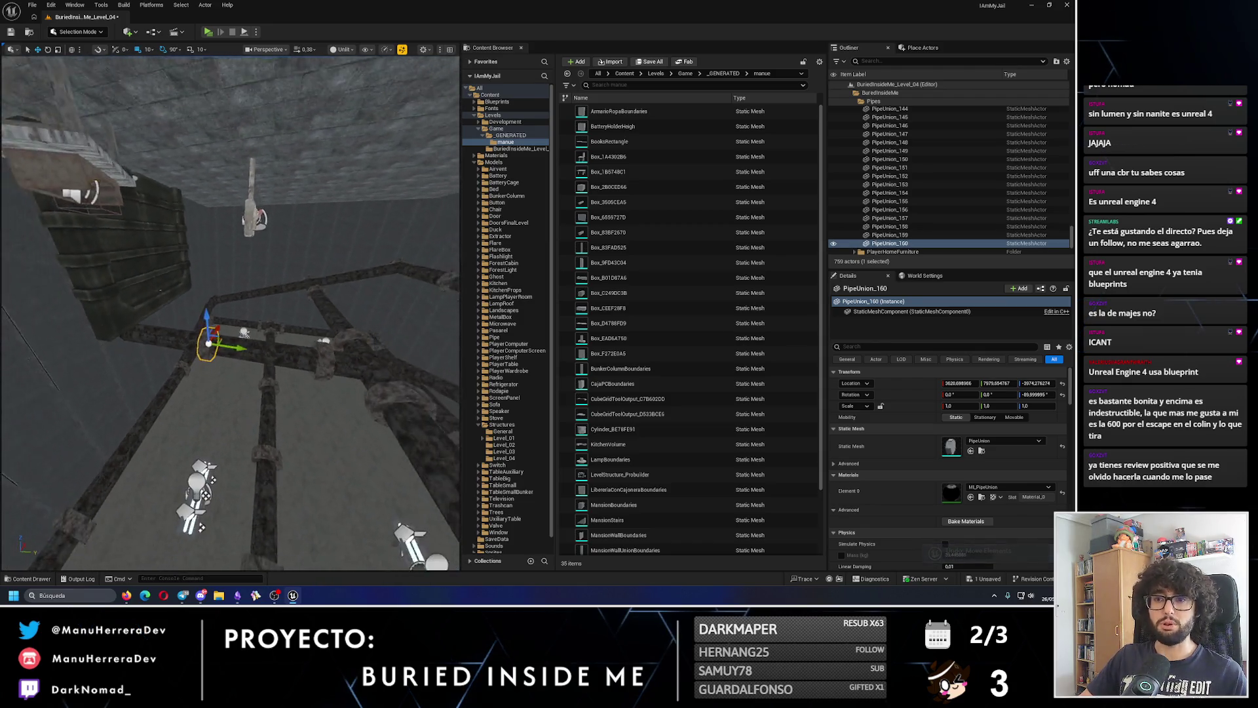
drag(300, 289, 300, 290)
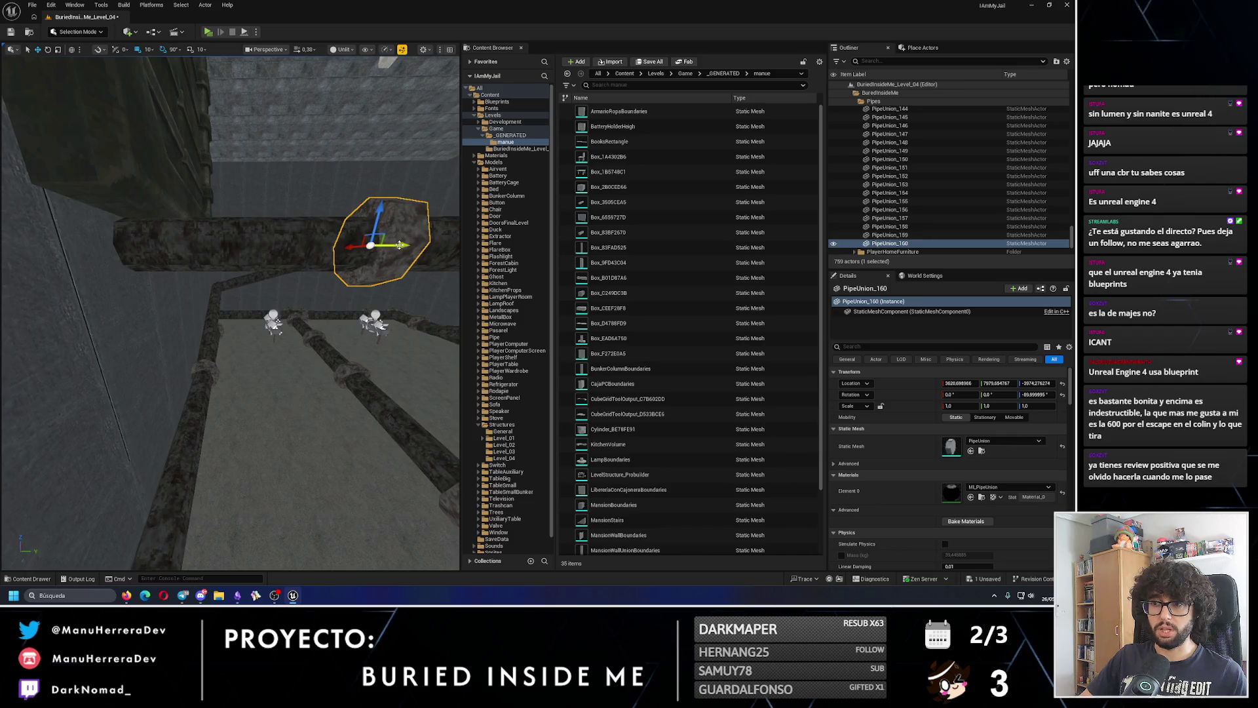
alt+drag(399, 246, 177, 247)
drag(319, 306, 301, 310)
click(282, 369)
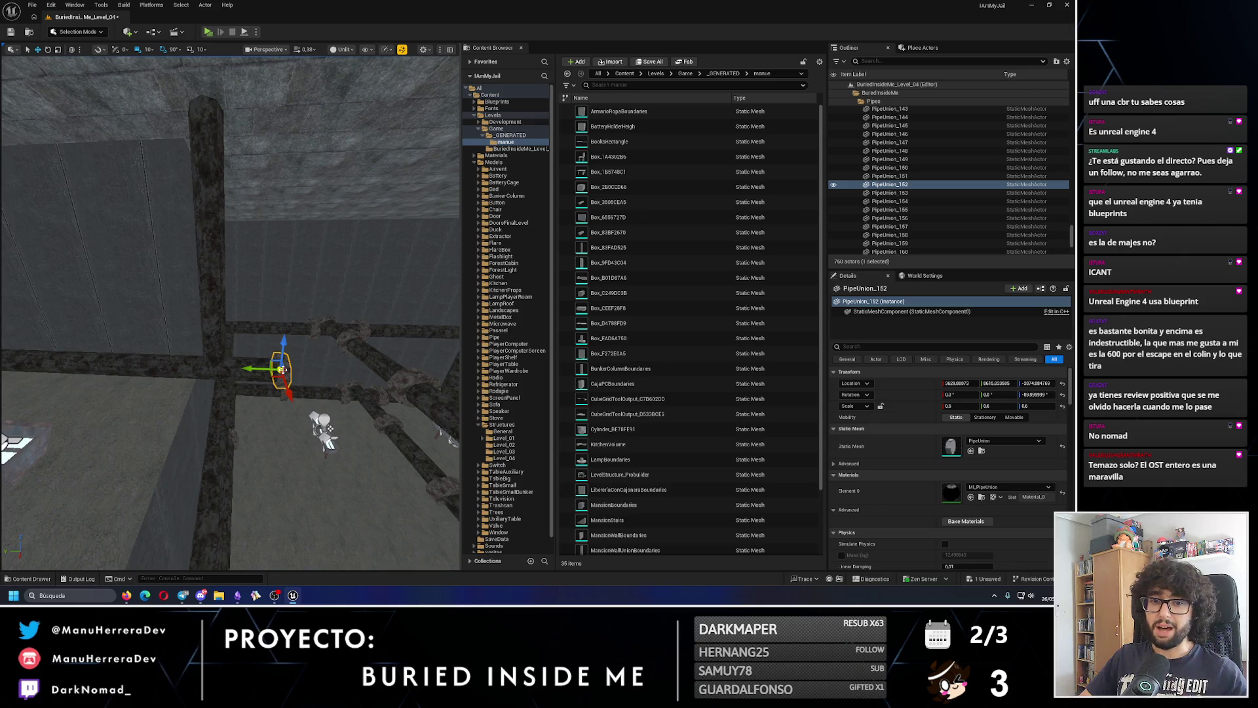
- Duplicate PipeUnion_152 into PipeUnion_162, rotate it 90° and raise it 70 units
drag(251, 371, 172, 365)
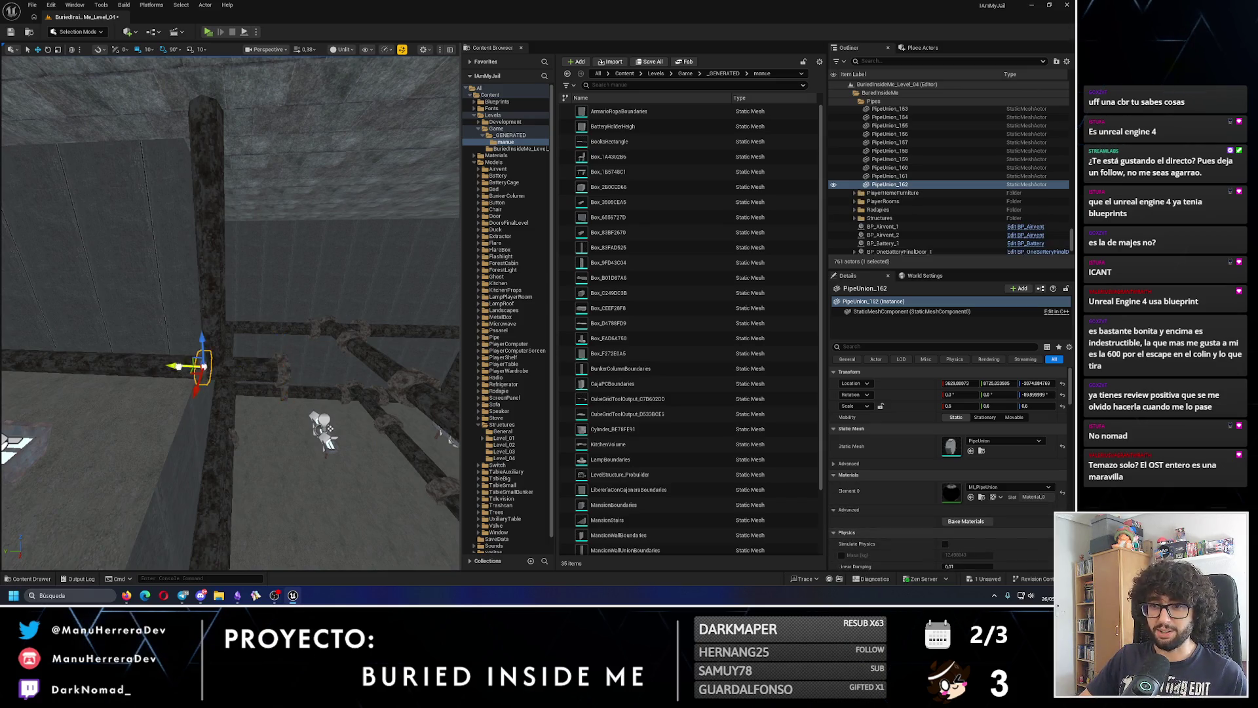
key(d)
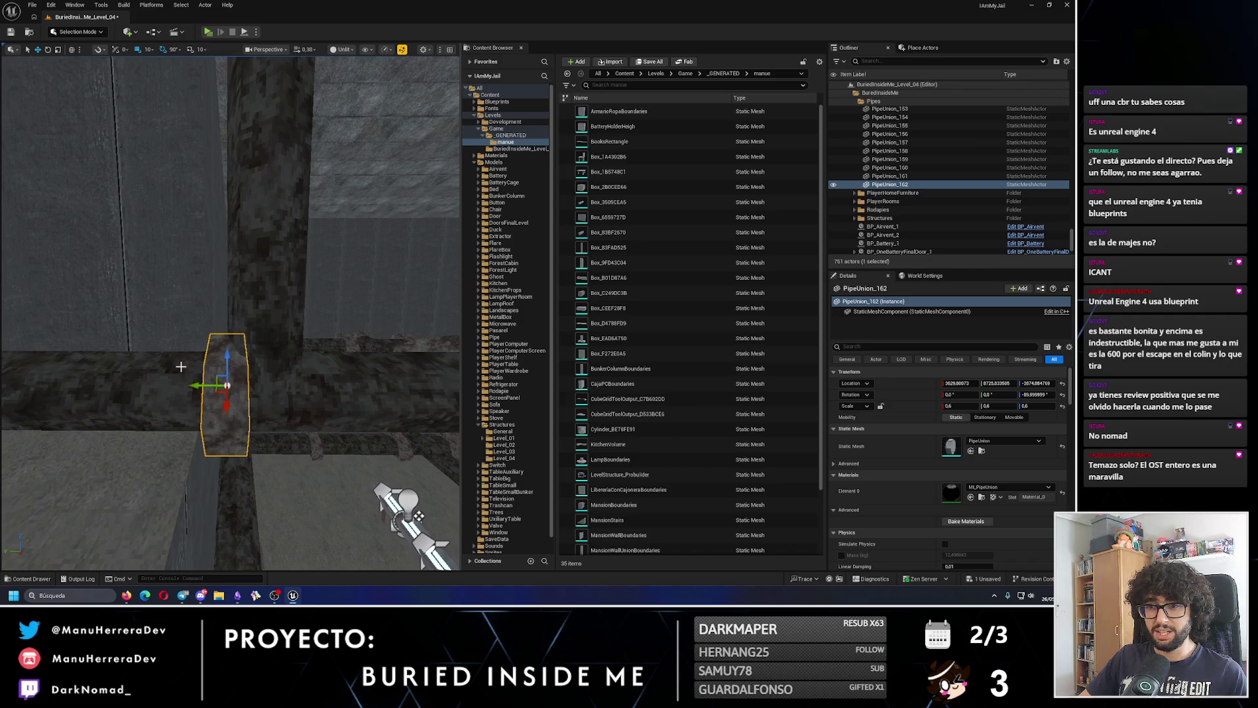
mouse_move(195, 389)
mouse_down()
mouse_move(288, 387)
mouse_move(238, 365)
mouse_move(213, 400)
mouse_up()
key(e)
key(w)
scroll(225, 412, down, 3)
drag(213, 347, 213, 243)
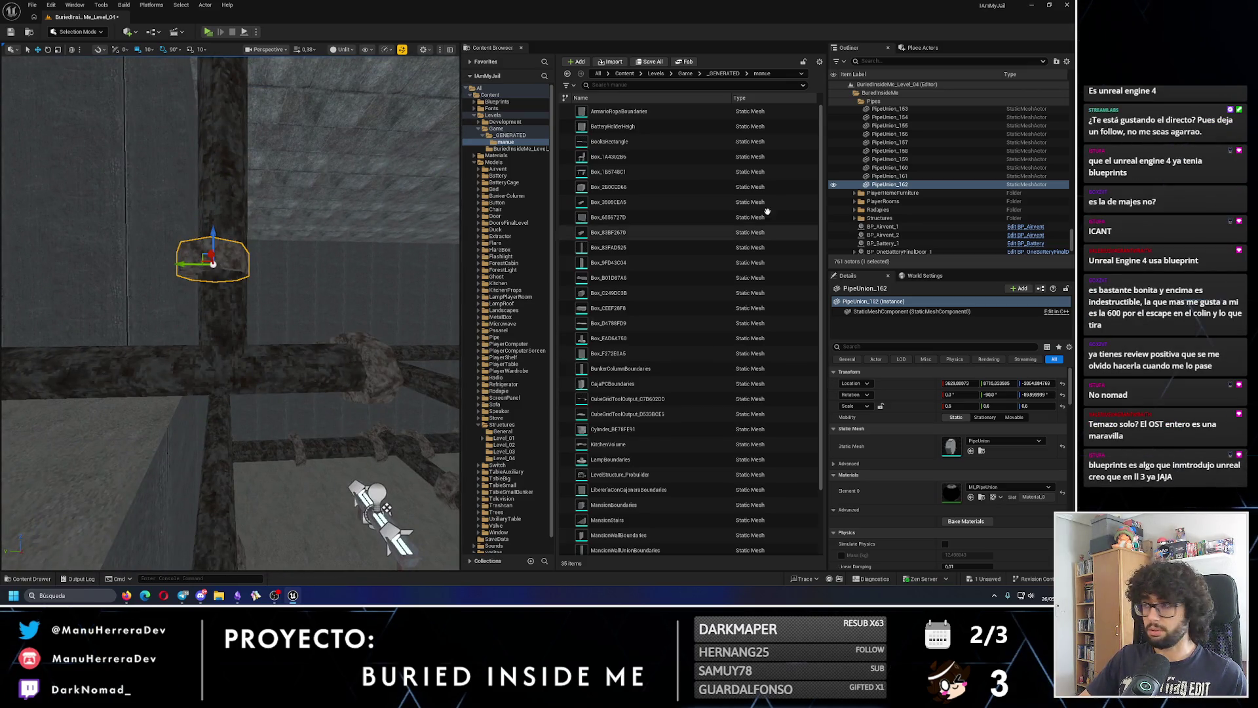
- Attach PipeUnion_162 under the vertical pipe Pipe_194 in the Outliner
click(229, 299)
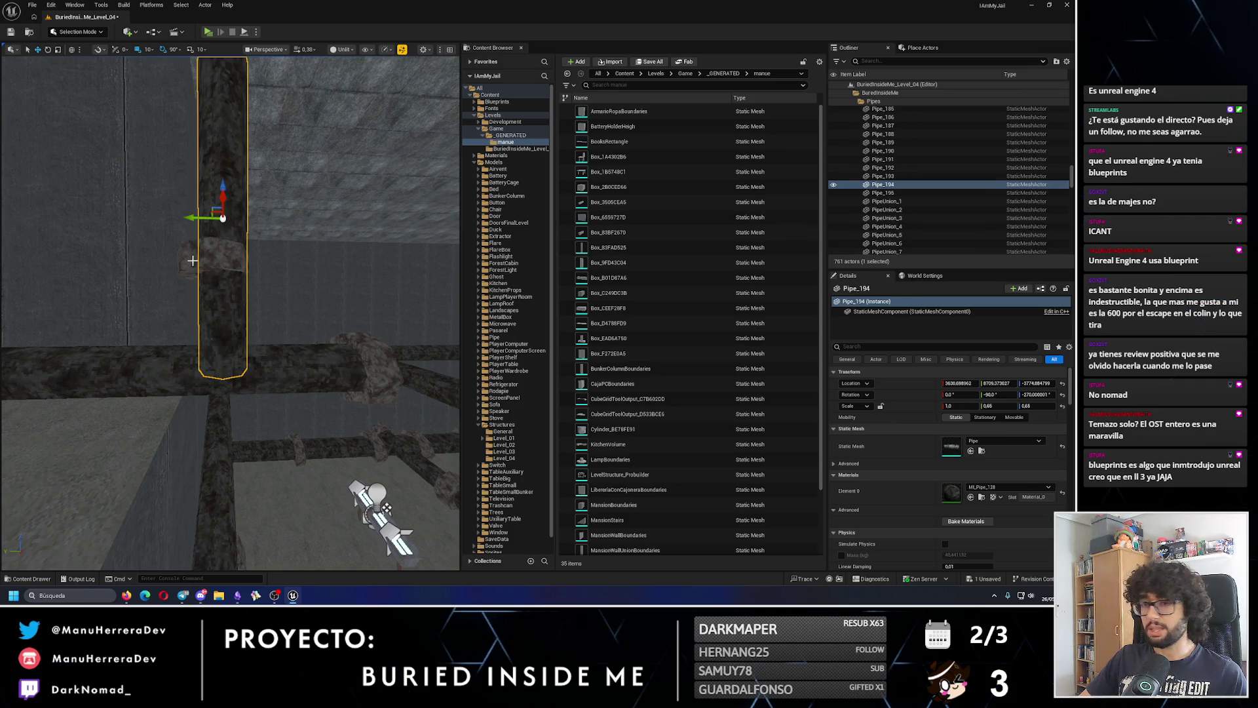
key(ctrl+z)
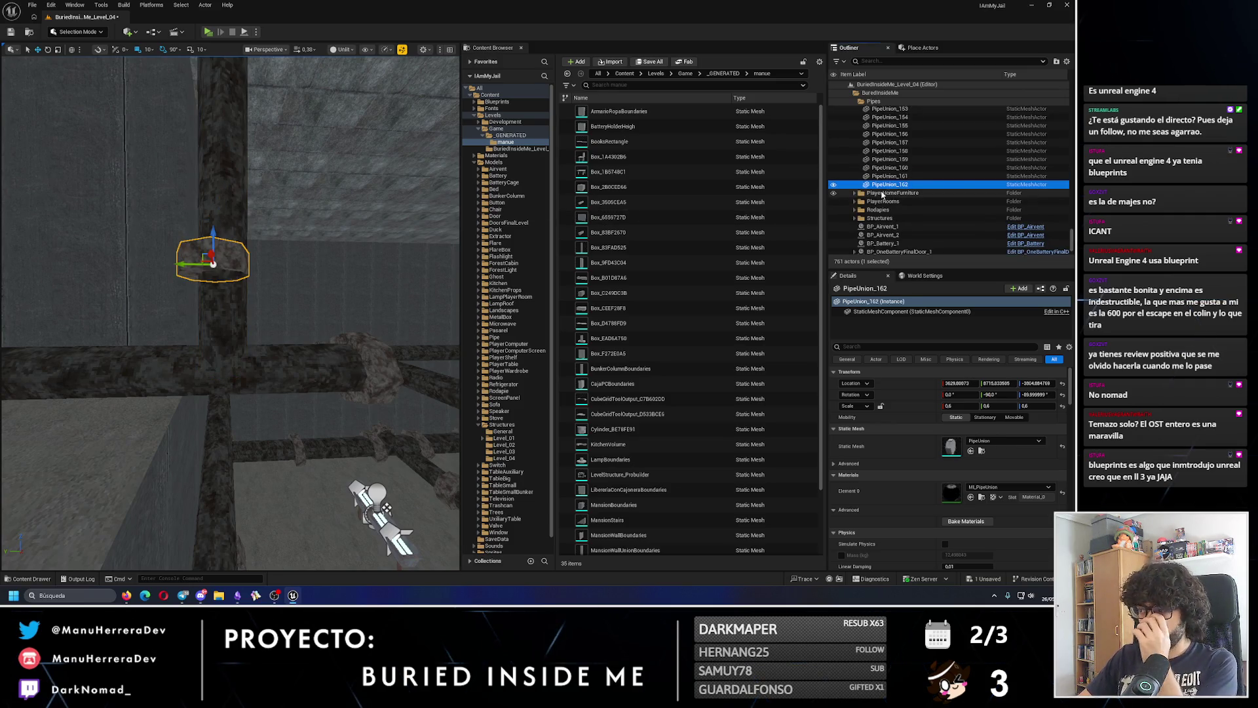
scroll(898, 196, up, 1)
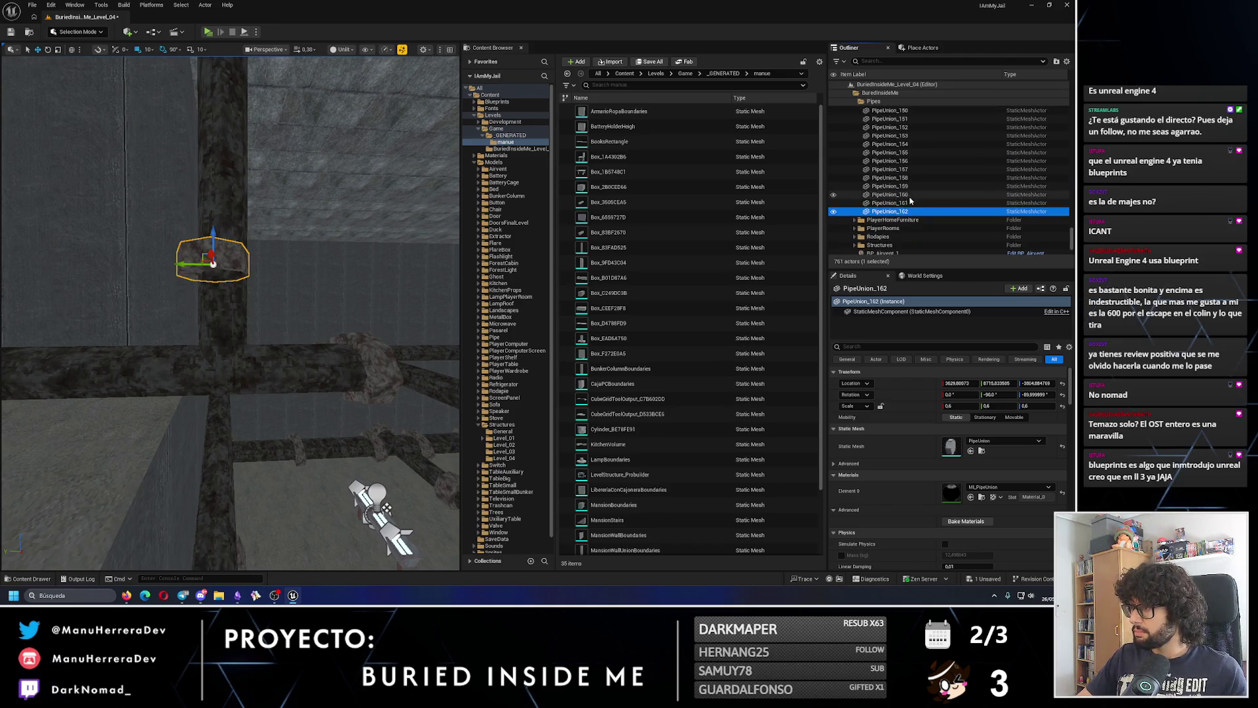
click(903, 219)
click(898, 211)
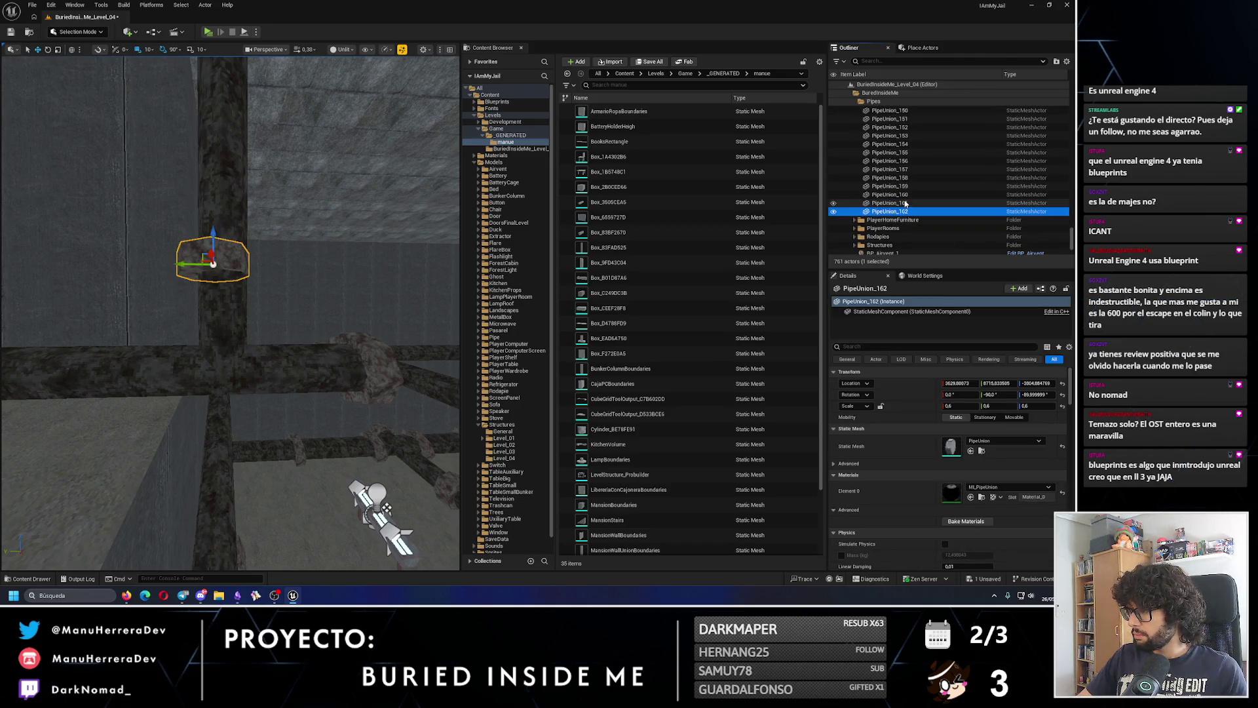
mouse_move(897, 213)
mouse_down()
mouse_move(916, 172)
mouse_move(922, 183)
mouse_move(883, 139)
mouse_up()
click(959, 383)
- Set PipeUnion_162's relative location to 0, 0, 0
text(0)
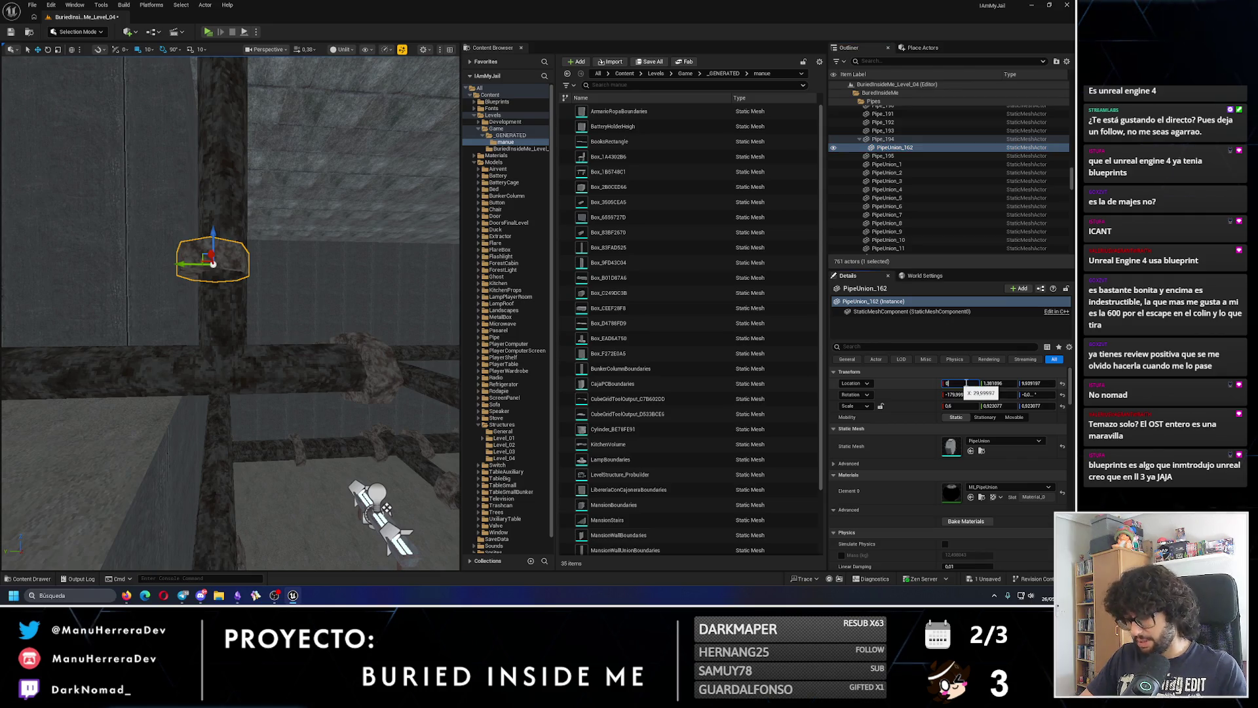
key(Tab)
text(0)
key(Tab)
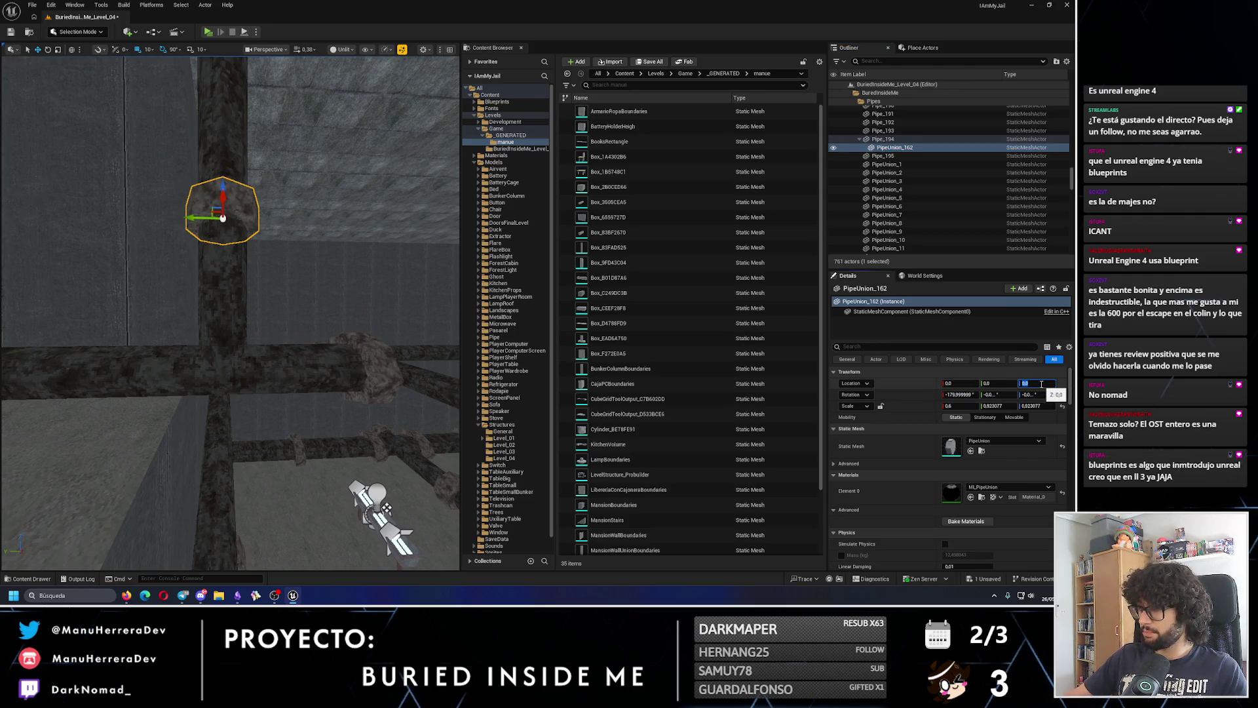
click(908, 148)
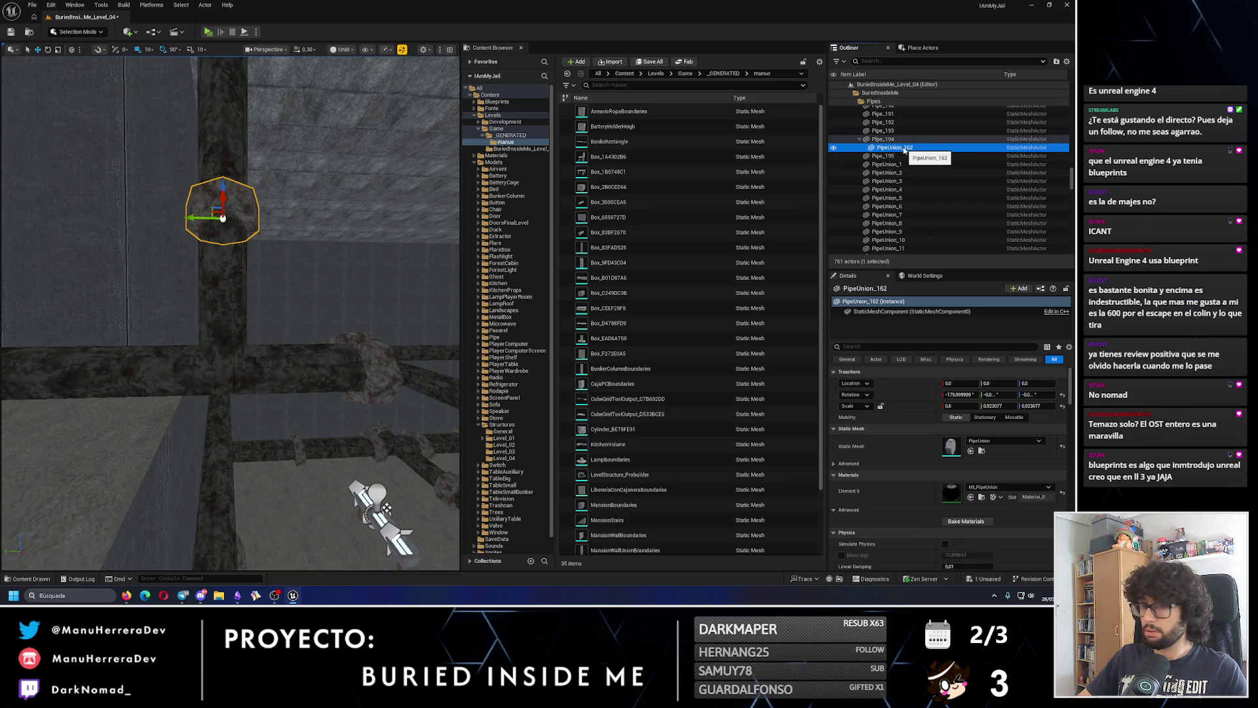
- Re-parent PipeUnion_162 under Pipe_1 in the Outliner
scroll(904, 151, up, 3)
mouse_move(894, 215)
mouse_down()
mouse_move(891, 139)
mouse_move(899, 148)
mouse_up()
scroll(895, 148, up, 10)
scroll(899, 148, up, 6)
scroll(899, 148, up, 4)
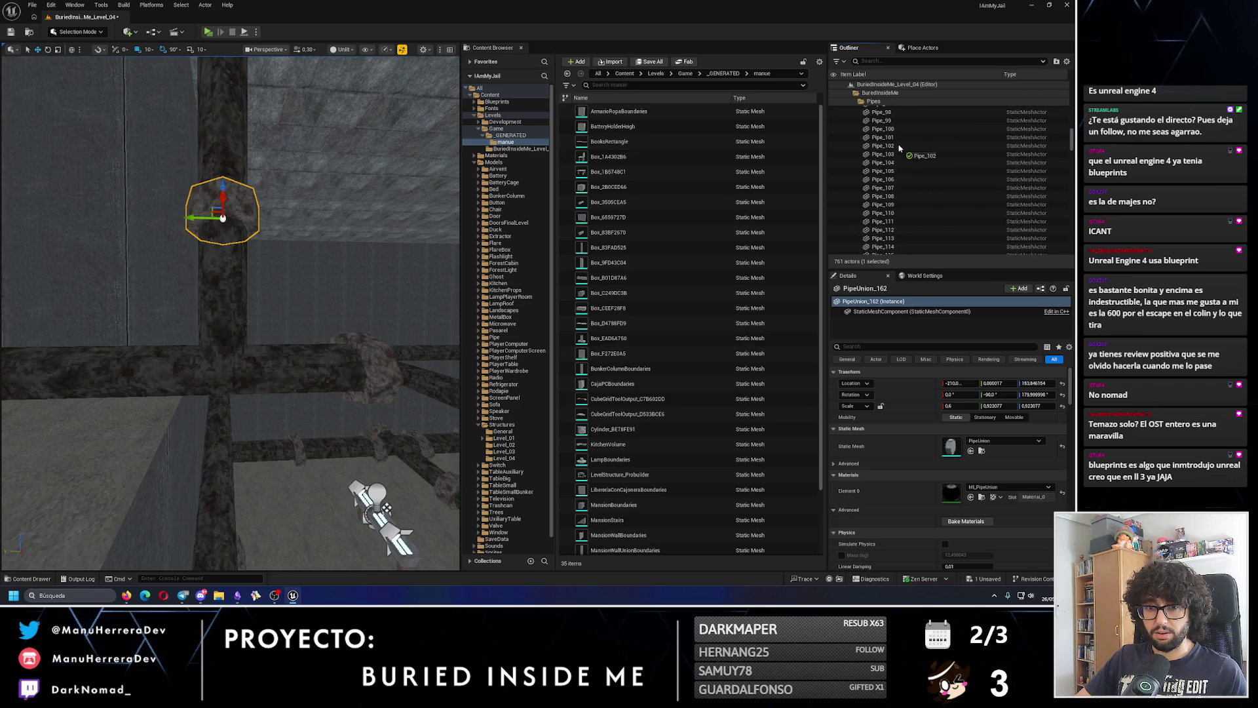
scroll(898, 148, up, 10)
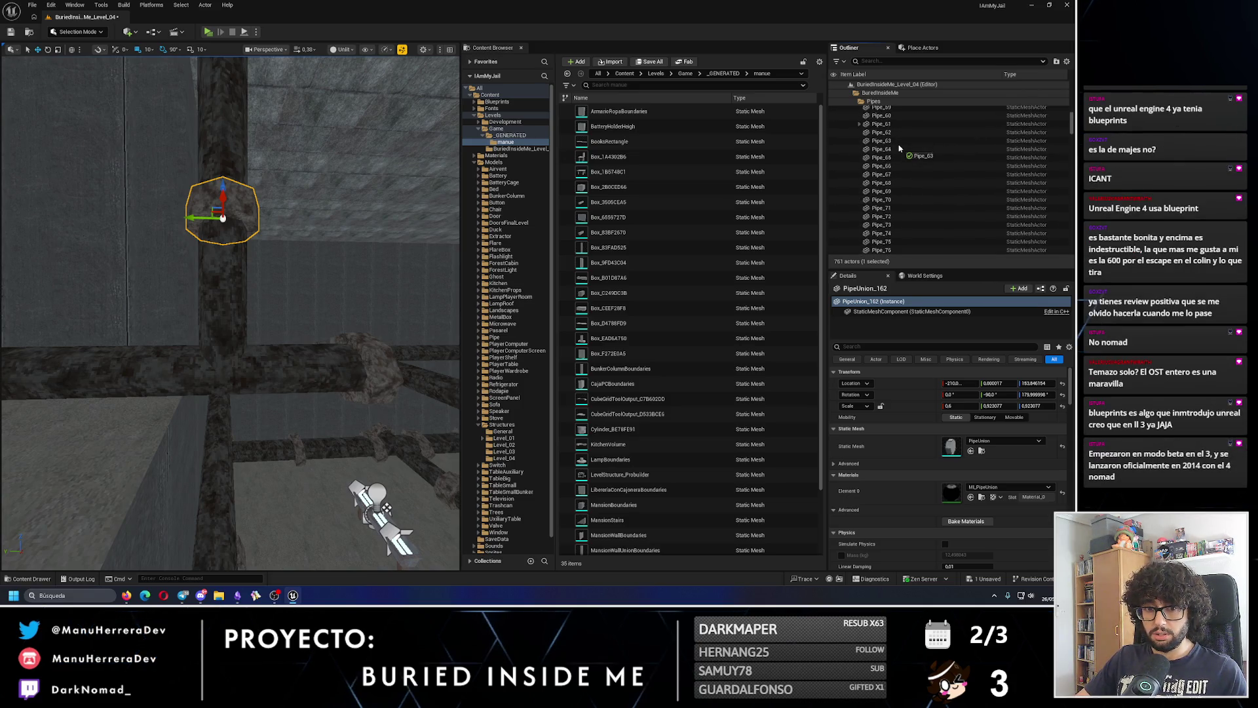
scroll(899, 148, up, 2)
scroll(899, 148, up, 4)
scroll(899, 148, up, 10)
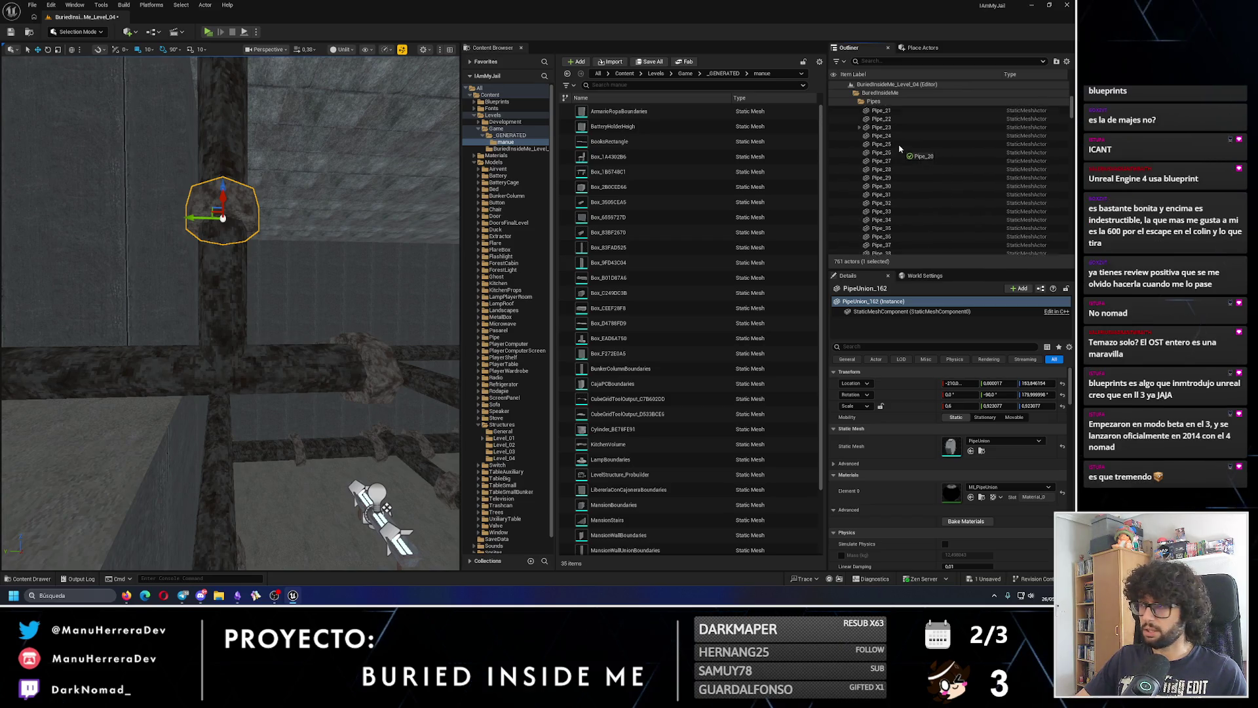
drag(899, 148, 880, 108)
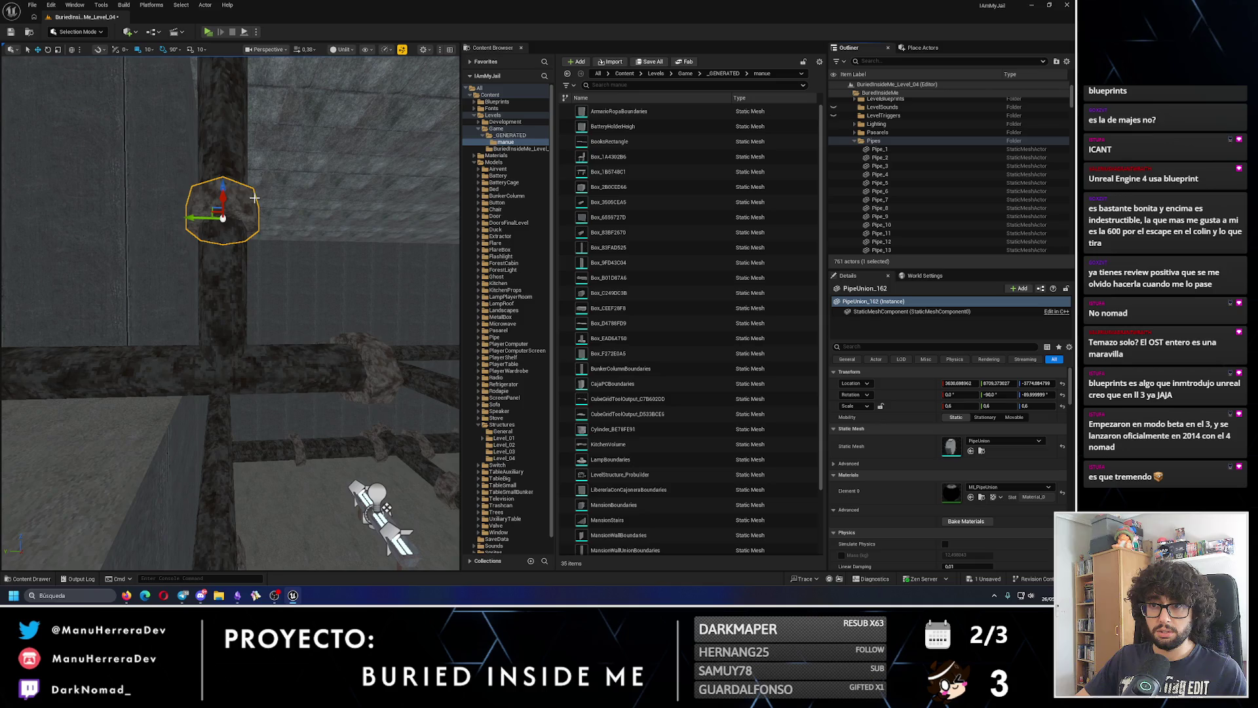
- Lower the union 40 units, then Alt-drag a copy 100 units higher
drag(223, 184, 233, 241)
scroll(258, 293, up, 3)
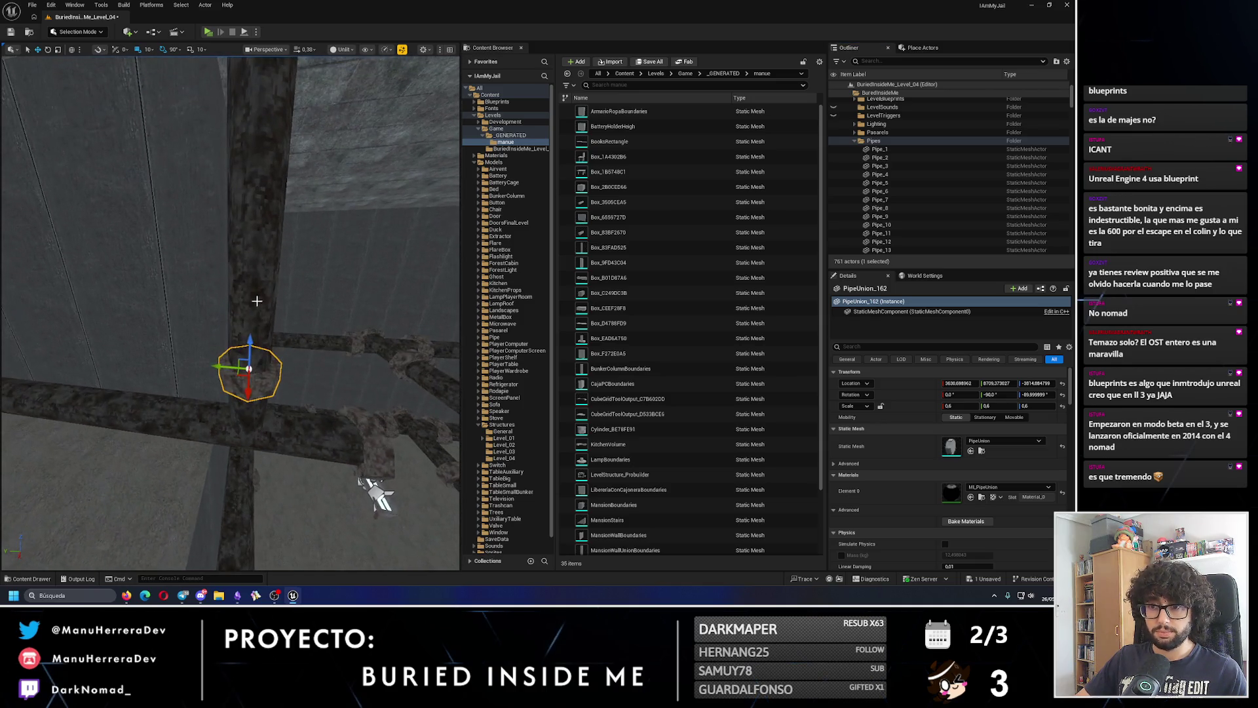
alt+drag(250, 344, 242, 196)
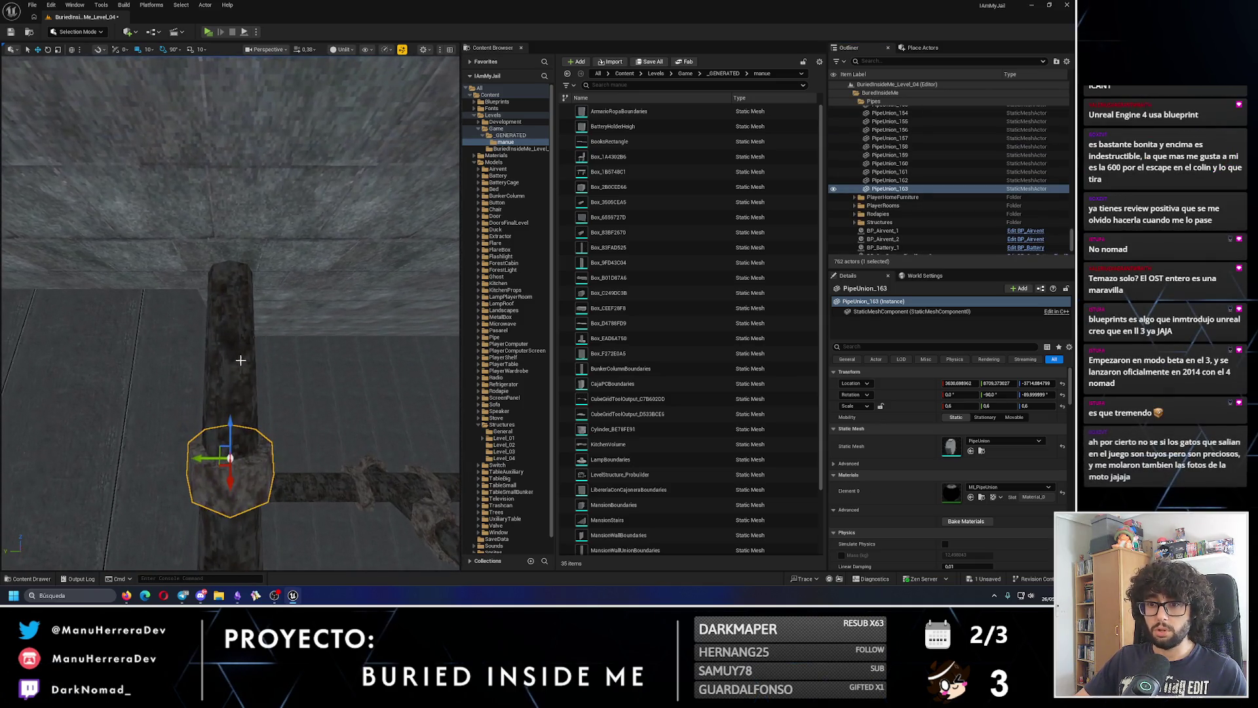
- Alt-drag a further pipe union copy up the vertical pipe
alt+drag(231, 439, 236, 239)
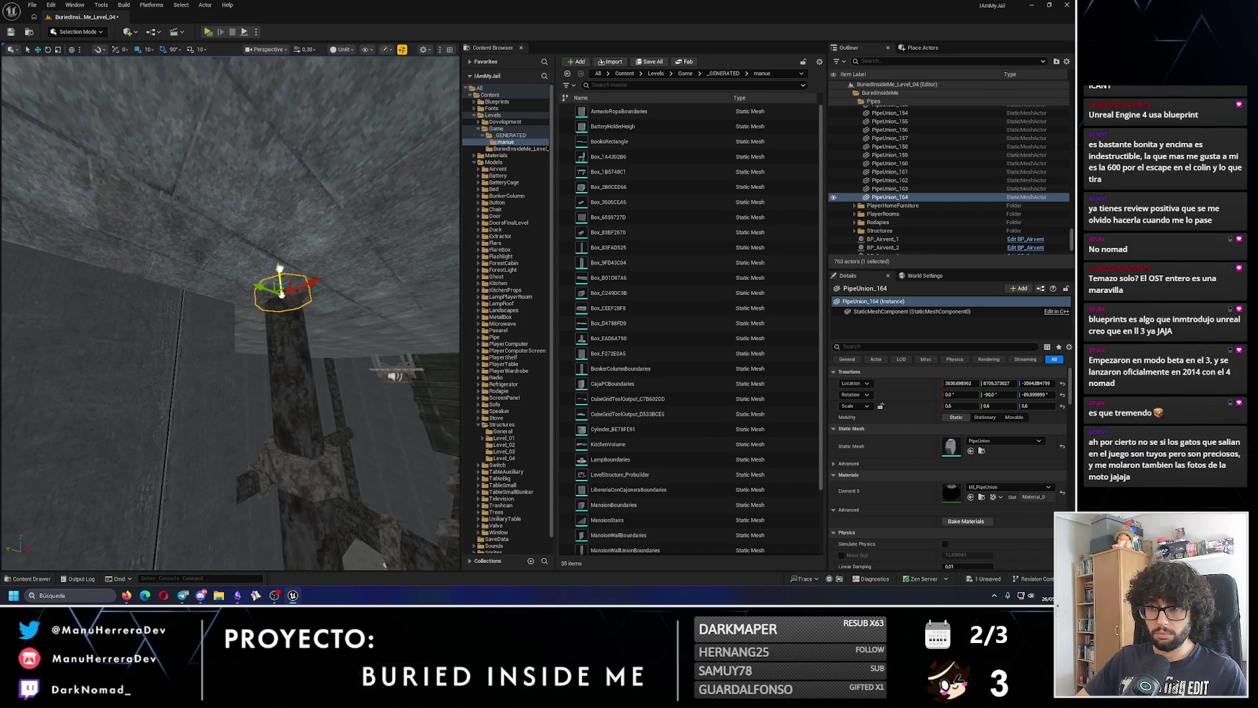
mouse_move(282, 298)
mouse_down()
mouse_move(249, 314)
mouse_move(200, 259)
mouse_up()
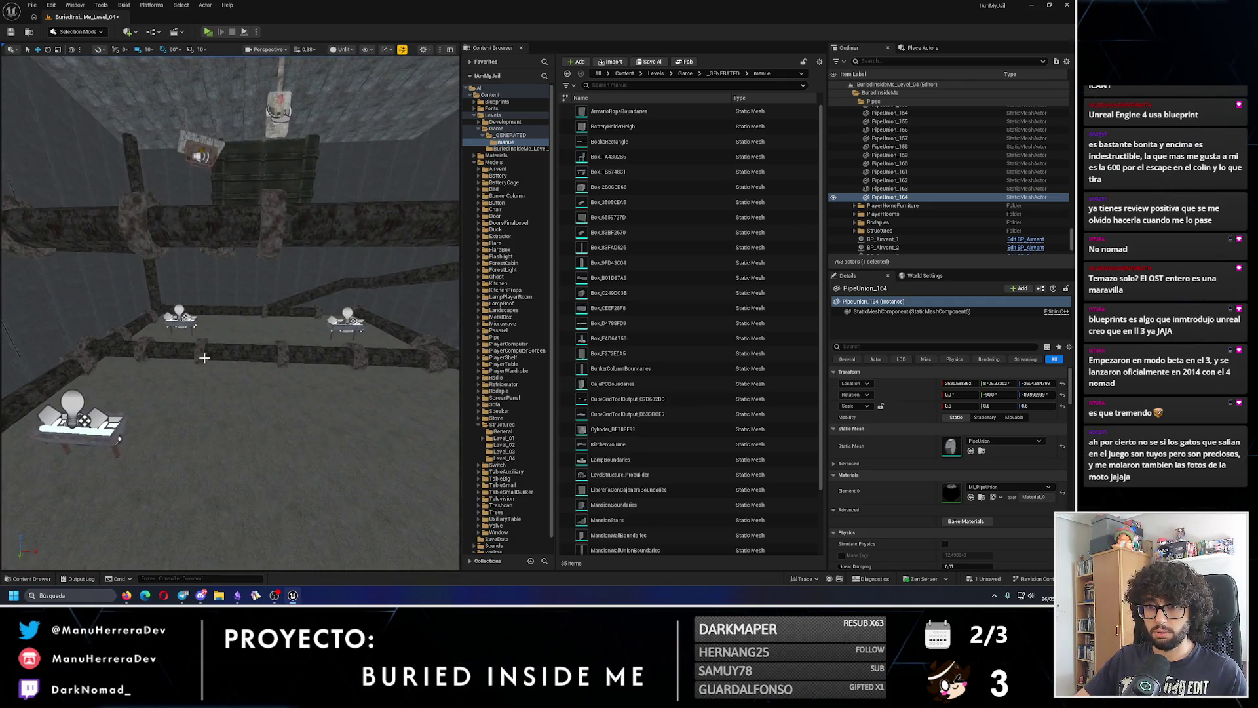
ctrl+click(243, 354)
mouse_move(242, 354)
mouse_down()
mouse_move(229, 341)
mouse_move(241, 334)
mouse_move(219, 357)
mouse_move(319, 354)
mouse_move(249, 373)
mouse_up()
- Duplicate PipeUnion_123 as PipeUnion_165 turned 90°, and drag it toward Pipe_132 in the Outliner
click(240, 335)
key(ctrl+d)
key(e)
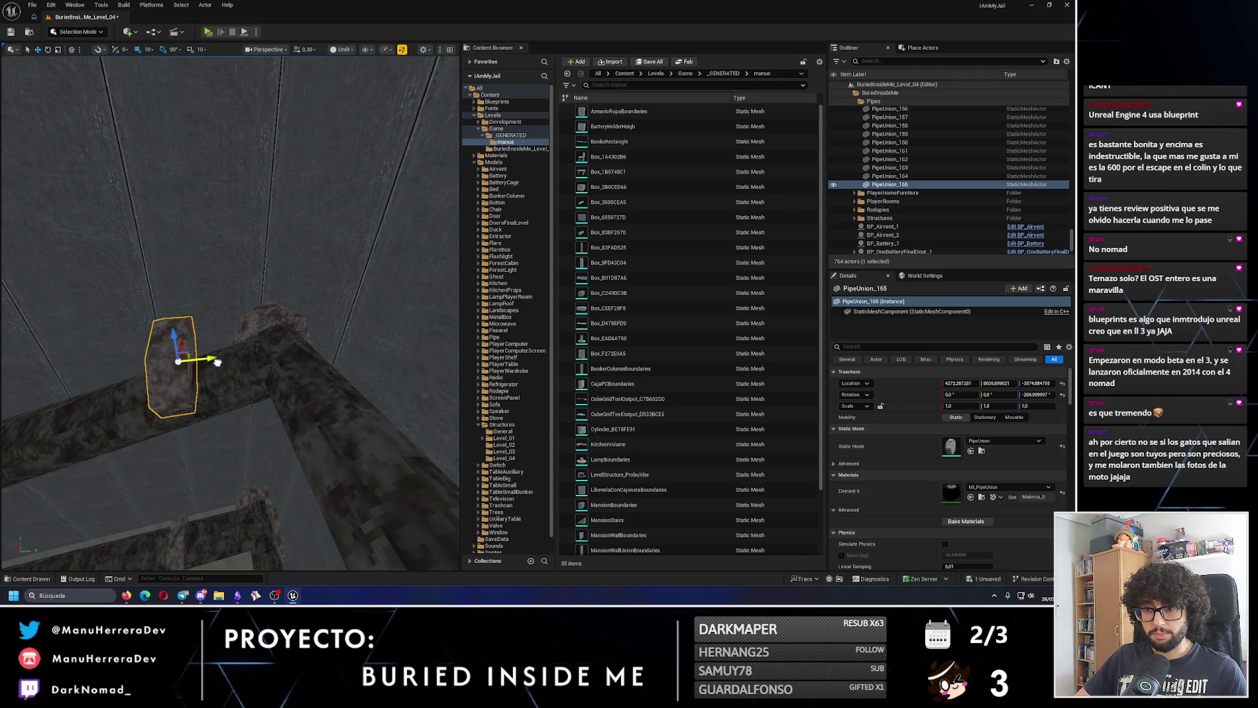
click(227, 383)
key(ctrl+z)
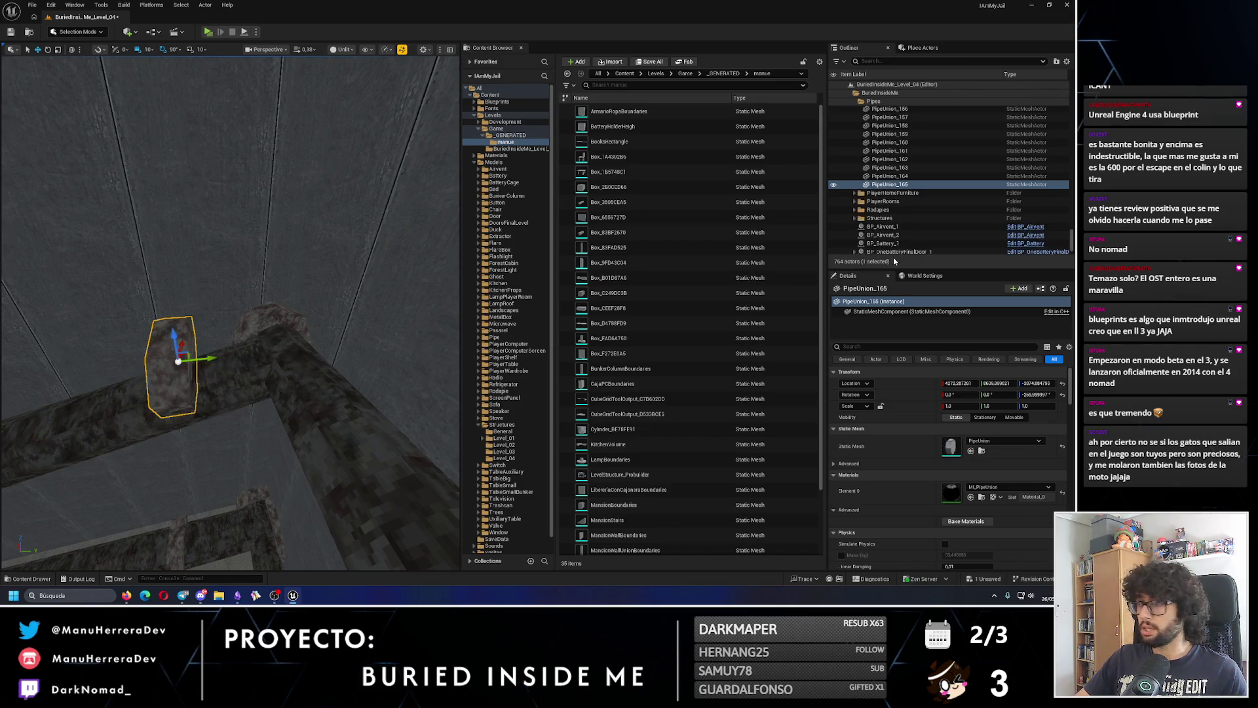
click(906, 186)
drag(906, 185, 896, 124)
- Attach PipeUnion_165 under Pipe_132 and set its location to 0, 0, 0 and pitch to 0
click(960, 383)
text(0)
key(Tab)
text(0)
key(Tab)
text(0)
key(Return)
click(1002, 394)
text(0)
key(Return)
- Select the roll field, then drag PipeUnion_165 toward a different parent in the Outliner
click(968, 394)
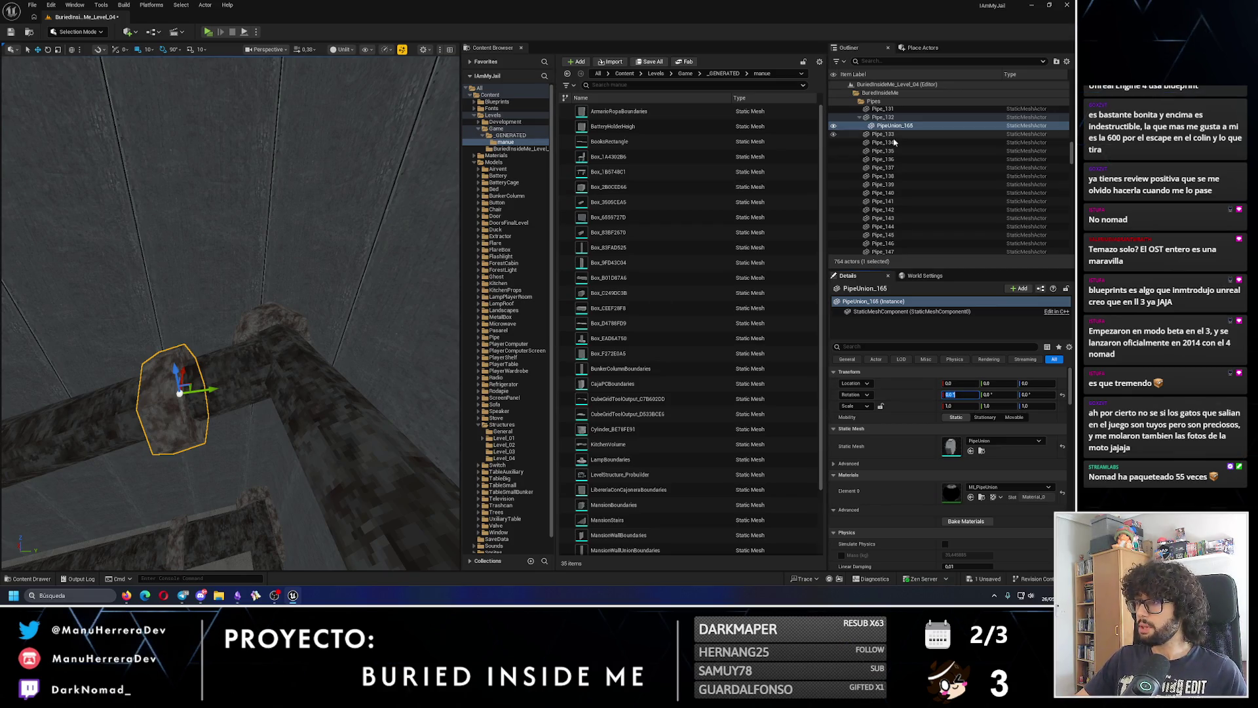
scroll(888, 175, up, 2)
drag(888, 175, 896, 142)
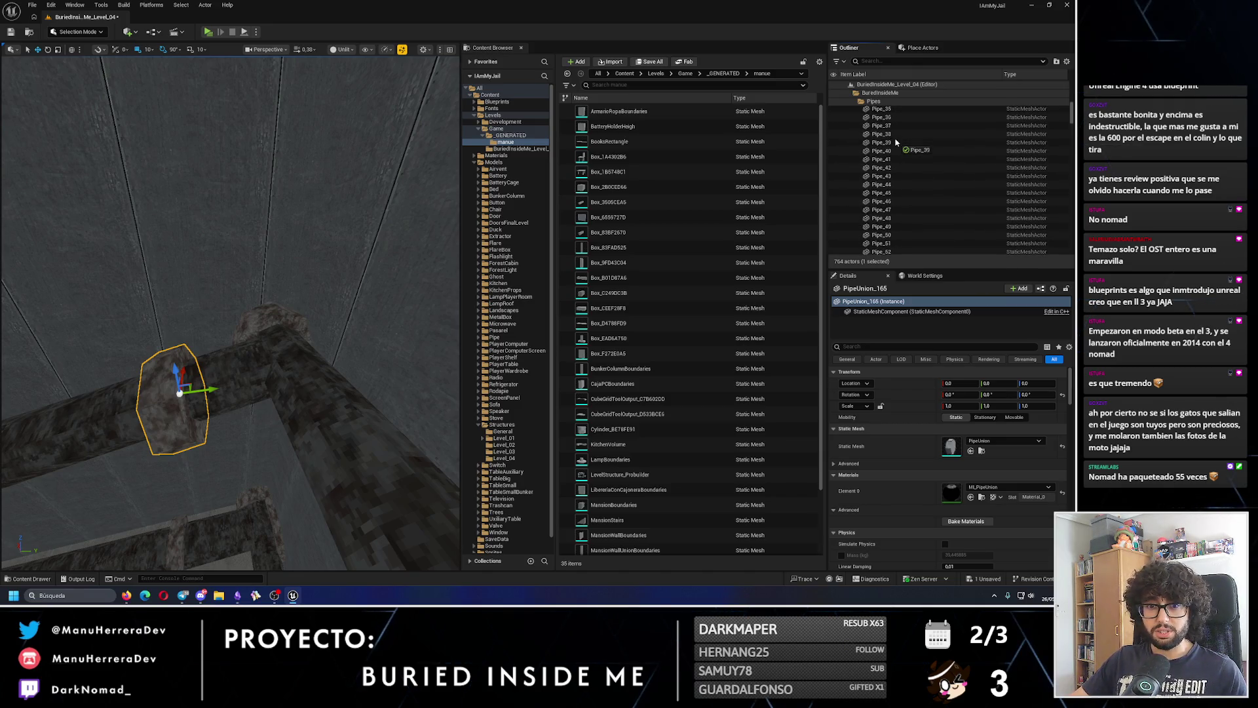
drag(897, 142, 884, 174)
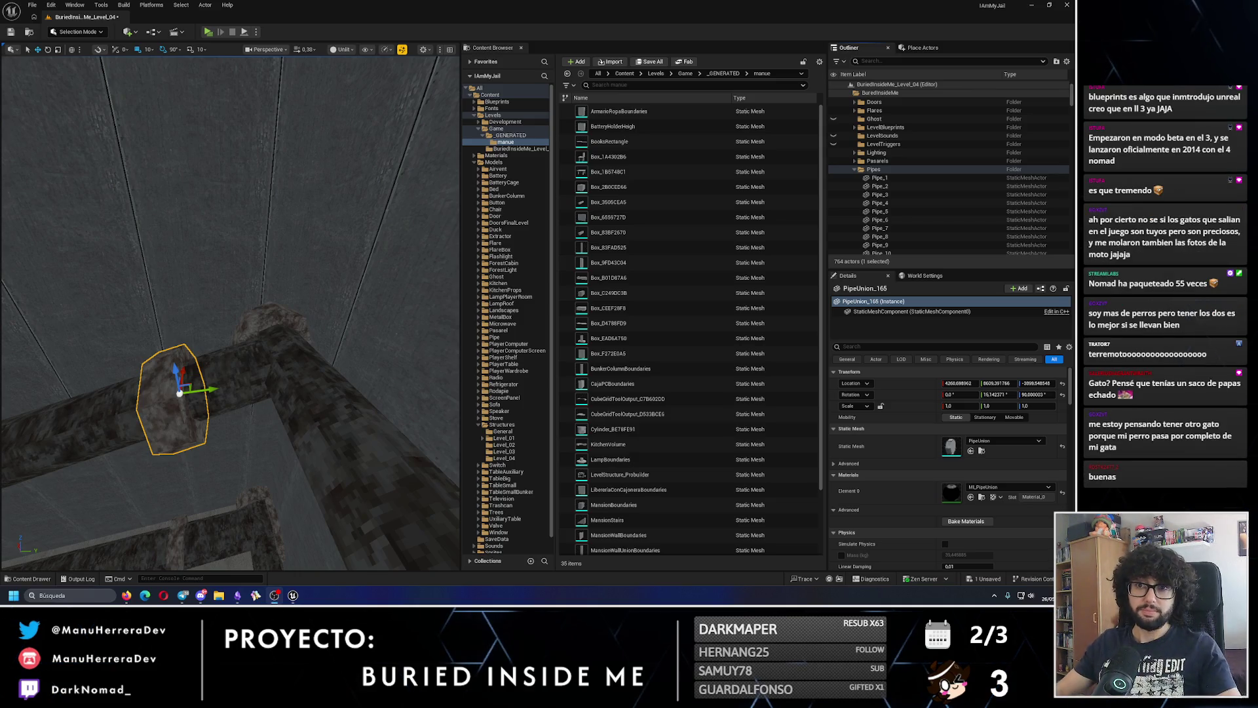
- Switch the viewport transform coordinate system from World to Local
click(70, 51)
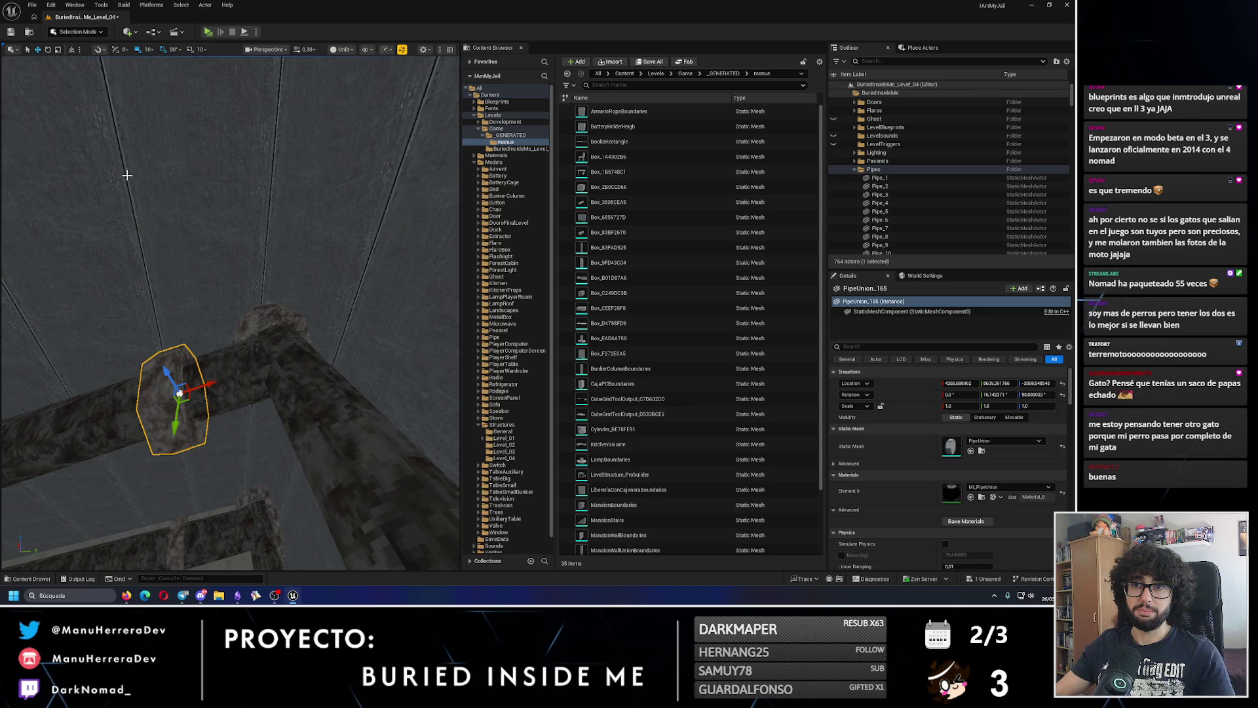
- Fit PipeUnion_171 over the pipe joint, duplicating a union 110 units along X
drag(209, 320, 209, 320)
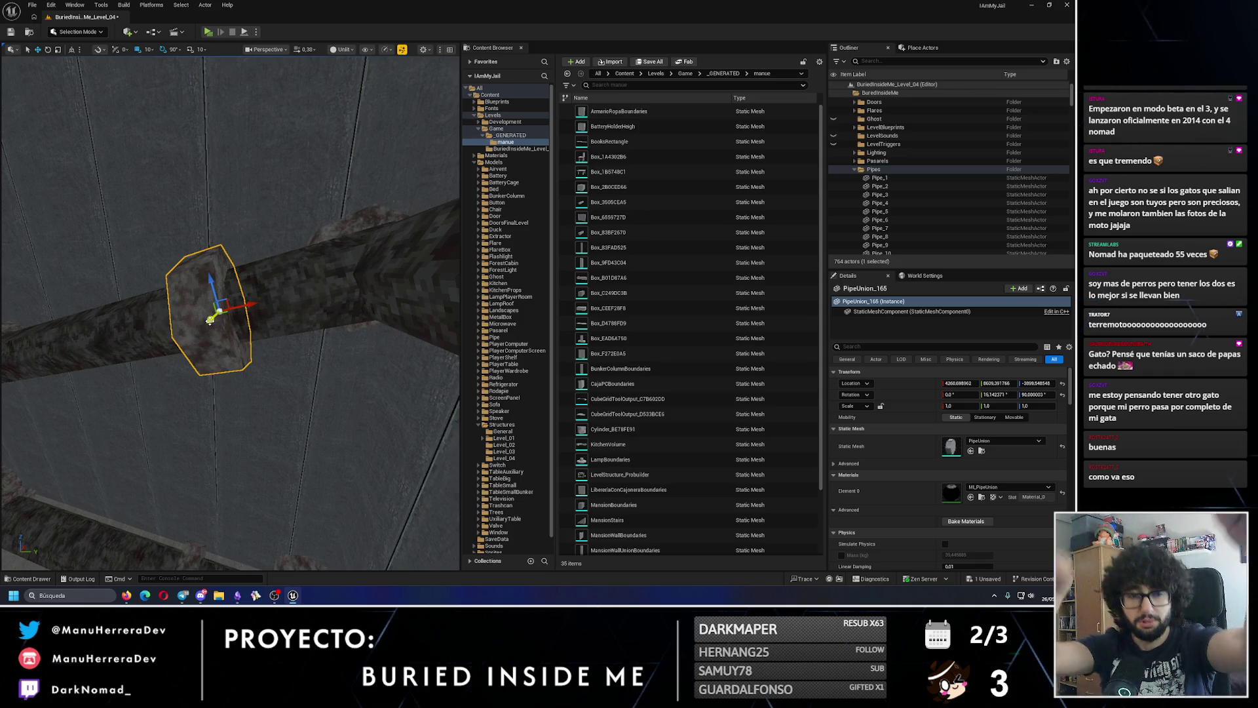
drag(253, 513, 293, 377)
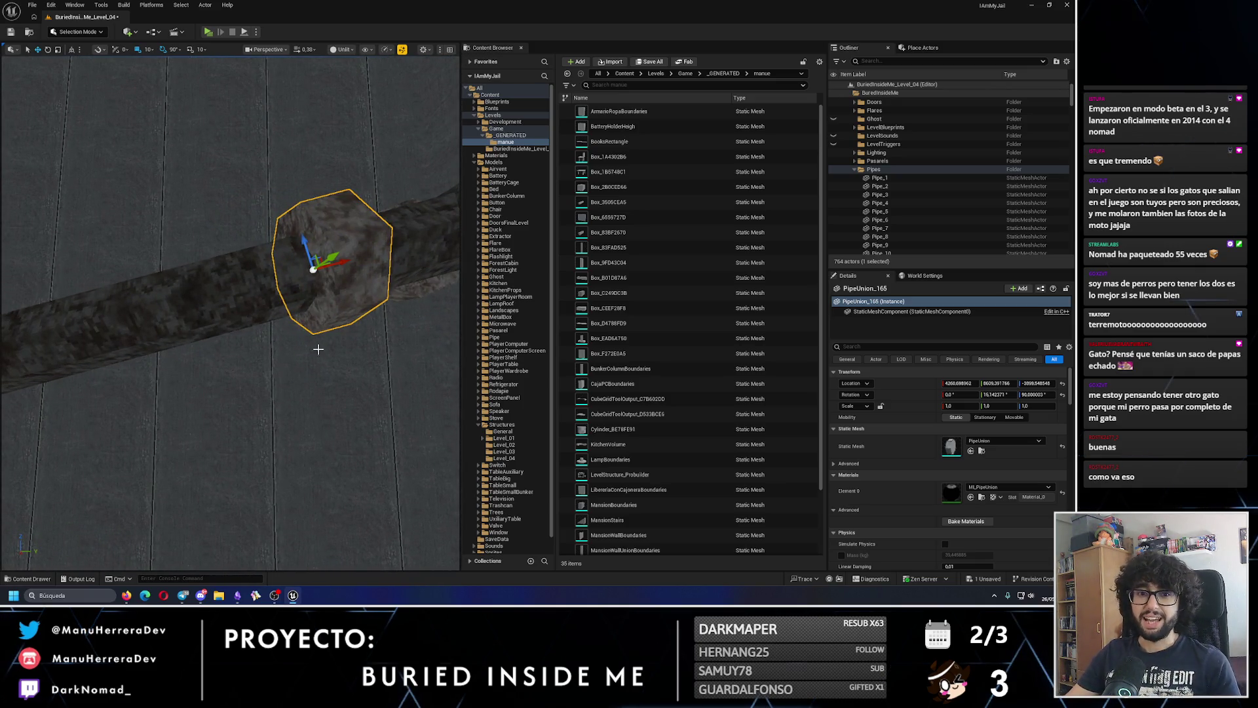
drag(348, 264, 59, 295)
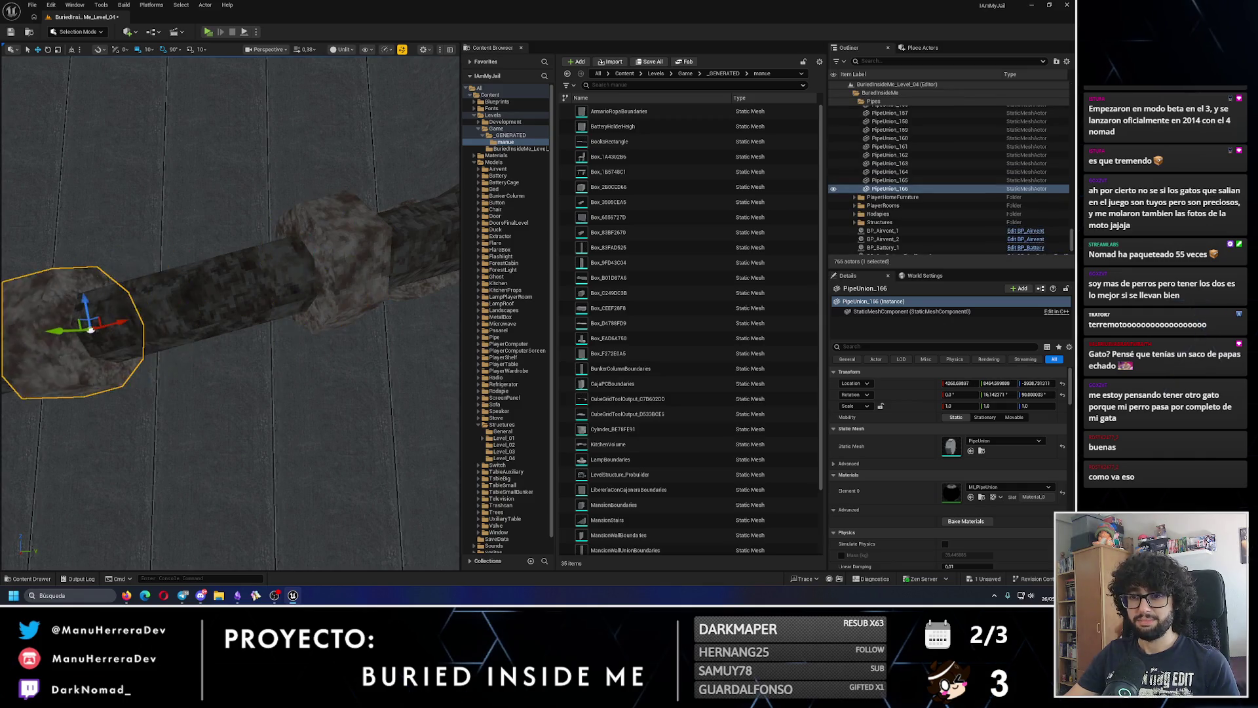
mouse_move(313, 332)
mouse_down()
mouse_move(254, 355)
mouse_move(309, 325)
mouse_move(140, 336)
mouse_move(195, 317)
mouse_move(334, 226)
mouse_move(334, 239)
mouse_move(171, 295)
mouse_move(345, 269)
mouse_move(329, 360)
mouse_move(315, 360)
mouse_move(342, 289)
mouse_move(409, 300)
mouse_move(393, 372)
mouse_move(393, 342)
mouse_move(289, 305)
mouse_move(313, 323)
mouse_up()
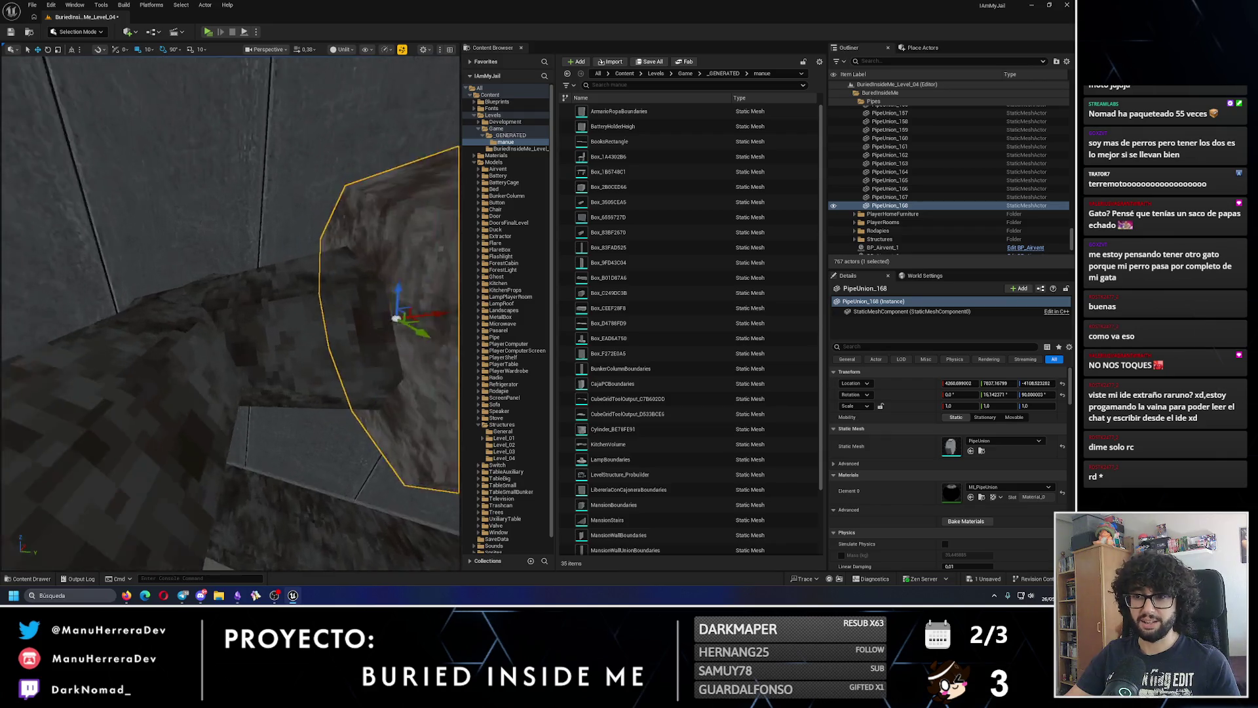
mouse_move(347, 295)
mouse_down()
mouse_move(210, 357)
mouse_move(248, 291)
mouse_up()
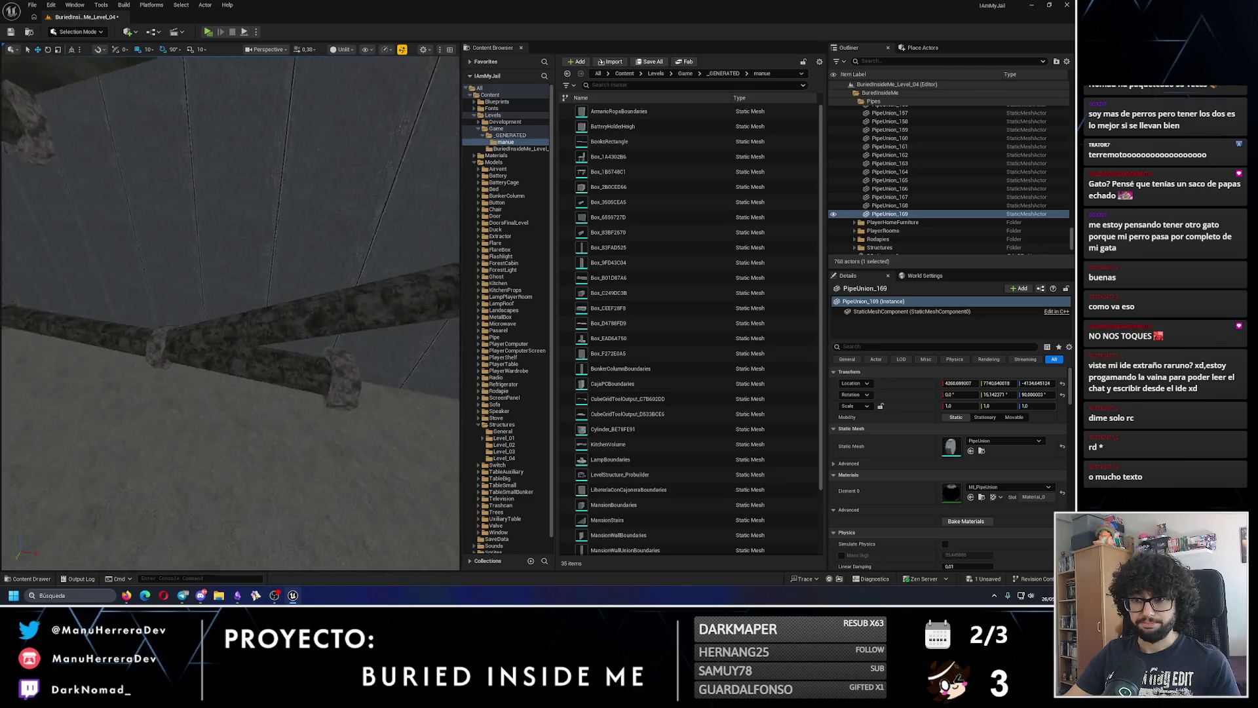
click(200, 374)
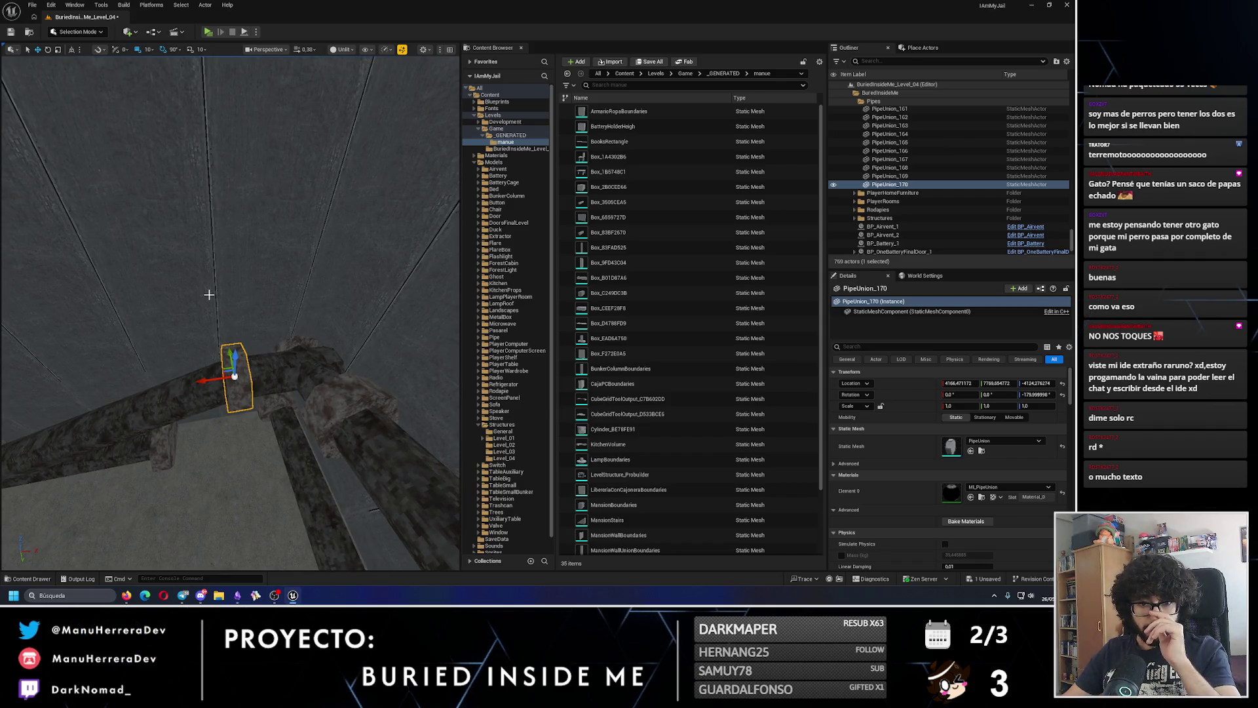
mouse_move(210, 381)
mouse_down()
mouse_move(281, 413)
mouse_move(225, 373)
mouse_up()
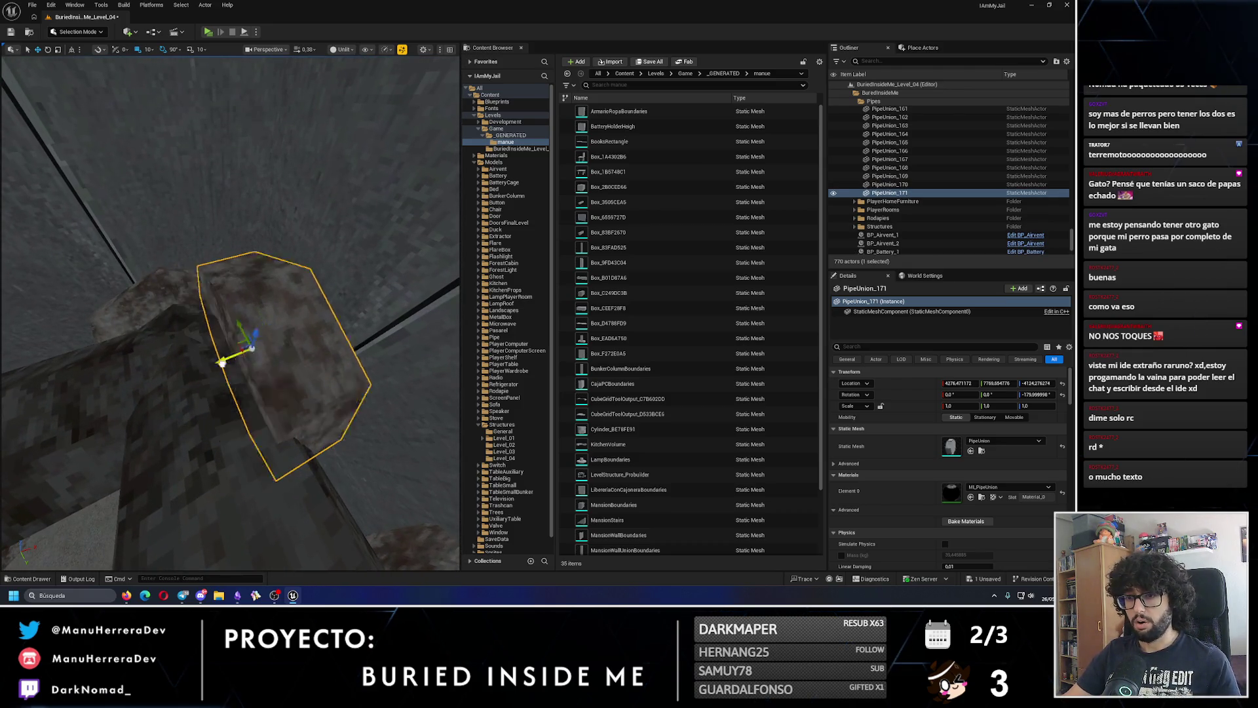
- Fly the view over to the wall with the crossing pipes
scroll(254, 356, down, 5)
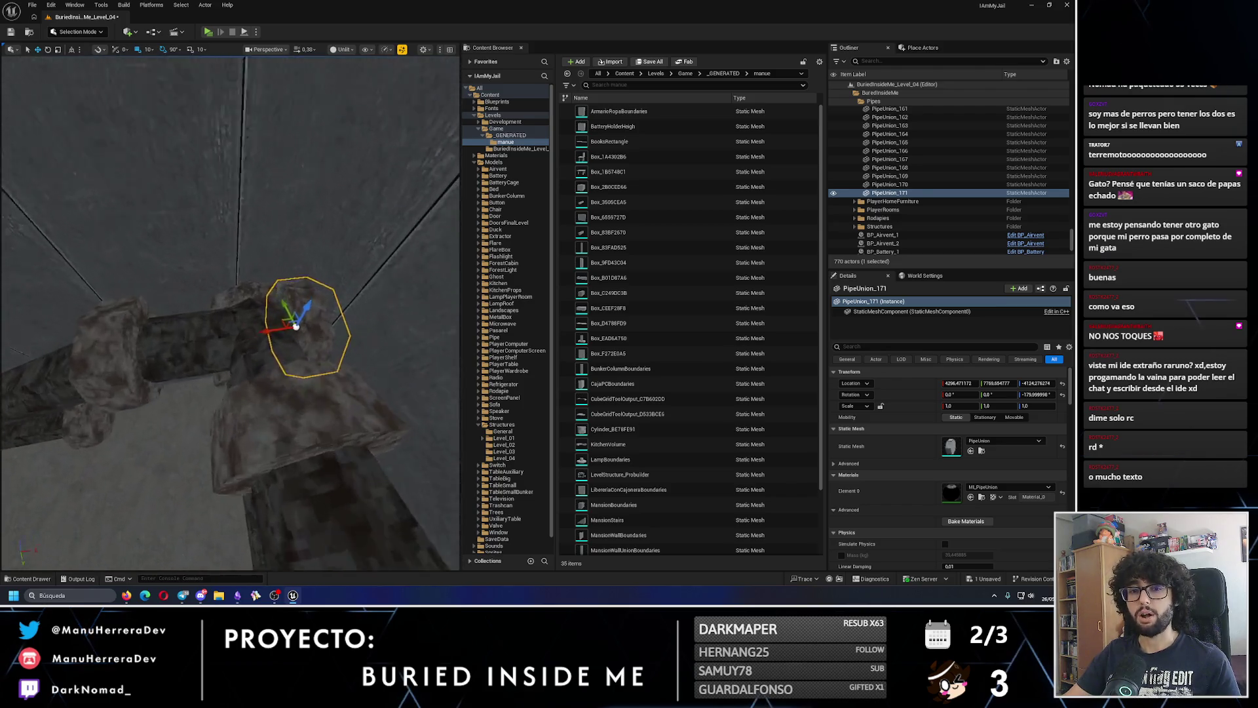
scroll(253, 356, down, 3)
mouse_move(230, 355)
mouse_down()
mouse_move(216, 341)
mouse_move(223, 367)
mouse_move(230, 356)
mouse_move(167, 347)
mouse_move(164, 361)
mouse_move(171, 334)
mouse_move(217, 347)
mouse_move(225, 340)
mouse_move(196, 344)
mouse_move(250, 339)
mouse_up()
- Copy a pipe union onto a floor-pipe joint, sliding PipeUnion_176 into place
click(191, 347)
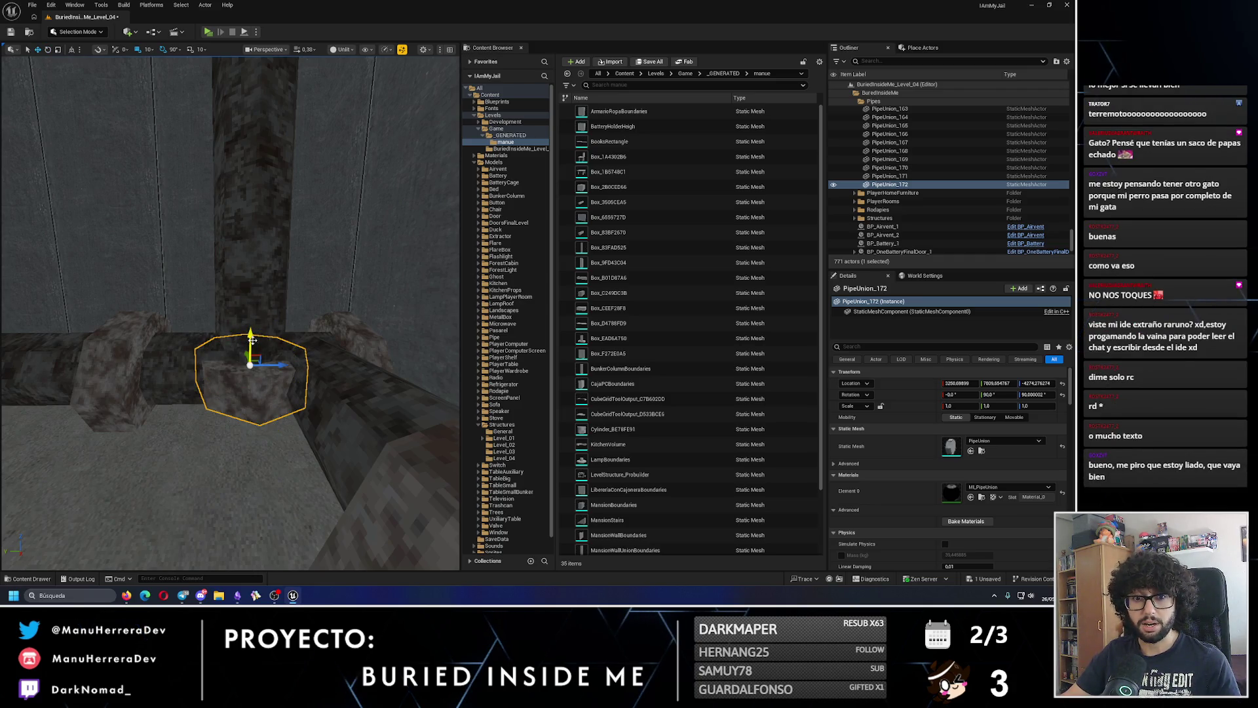
mouse_move(247, 338)
mouse_down()
mouse_move(219, 266)
mouse_move(253, 337)
mouse_move(289, 337)
mouse_move(331, 379)
mouse_move(281, 356)
mouse_move(269, 329)
mouse_move(351, 458)
mouse_move(236, 360)
mouse_move(253, 397)
mouse_move(249, 370)
mouse_up()
drag(262, 242, 271, 369)
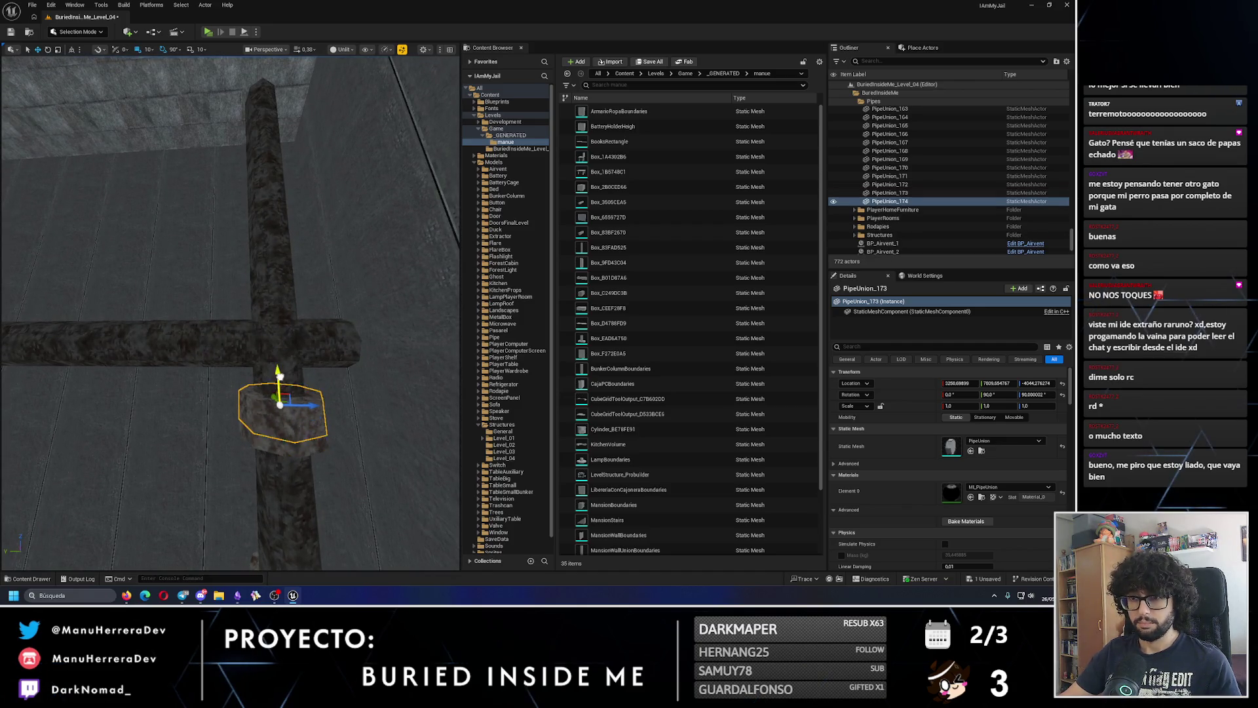
drag(272, 253, 265, 291)
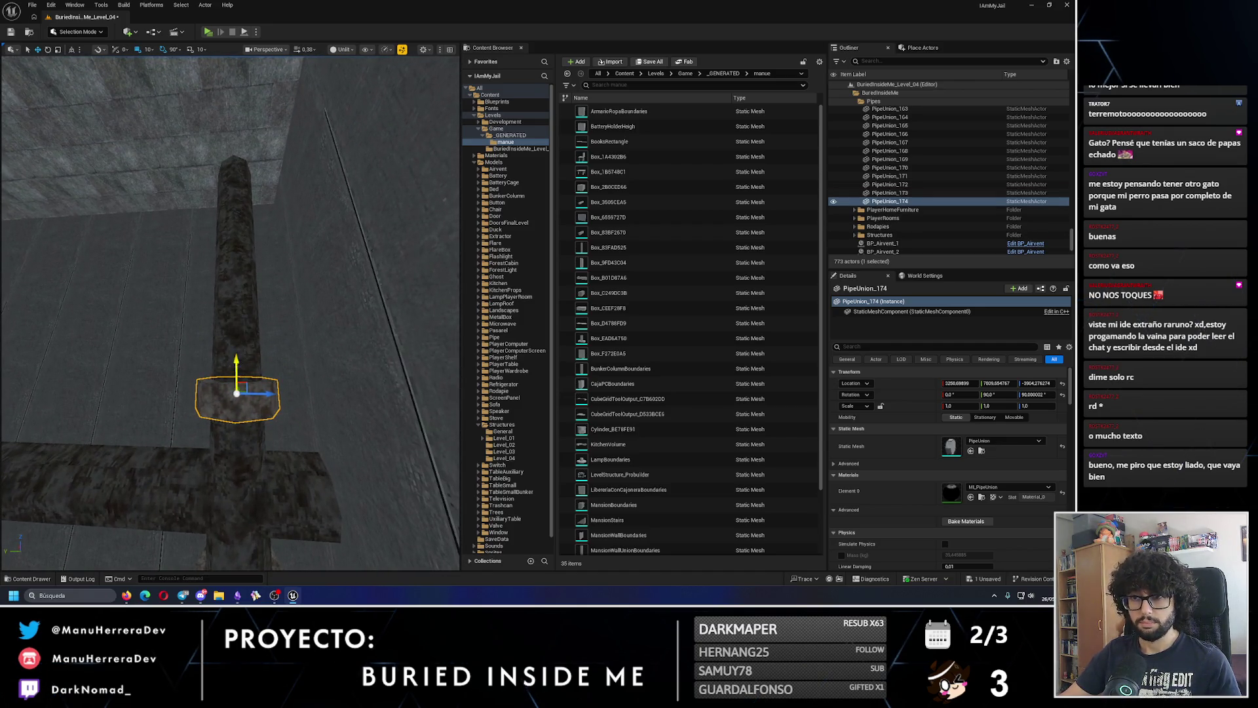
key(f)
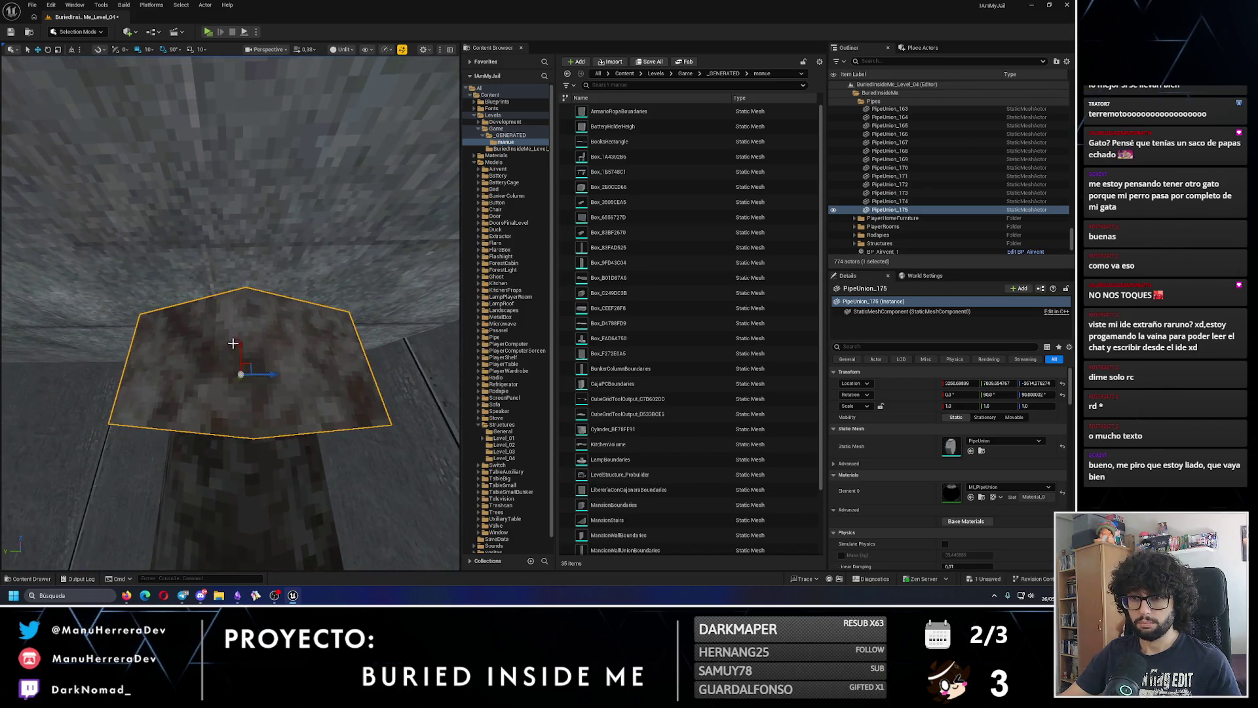
mouse_move(235, 324)
mouse_down()
mouse_move(249, 340)
mouse_move(283, 289)
mouse_up()
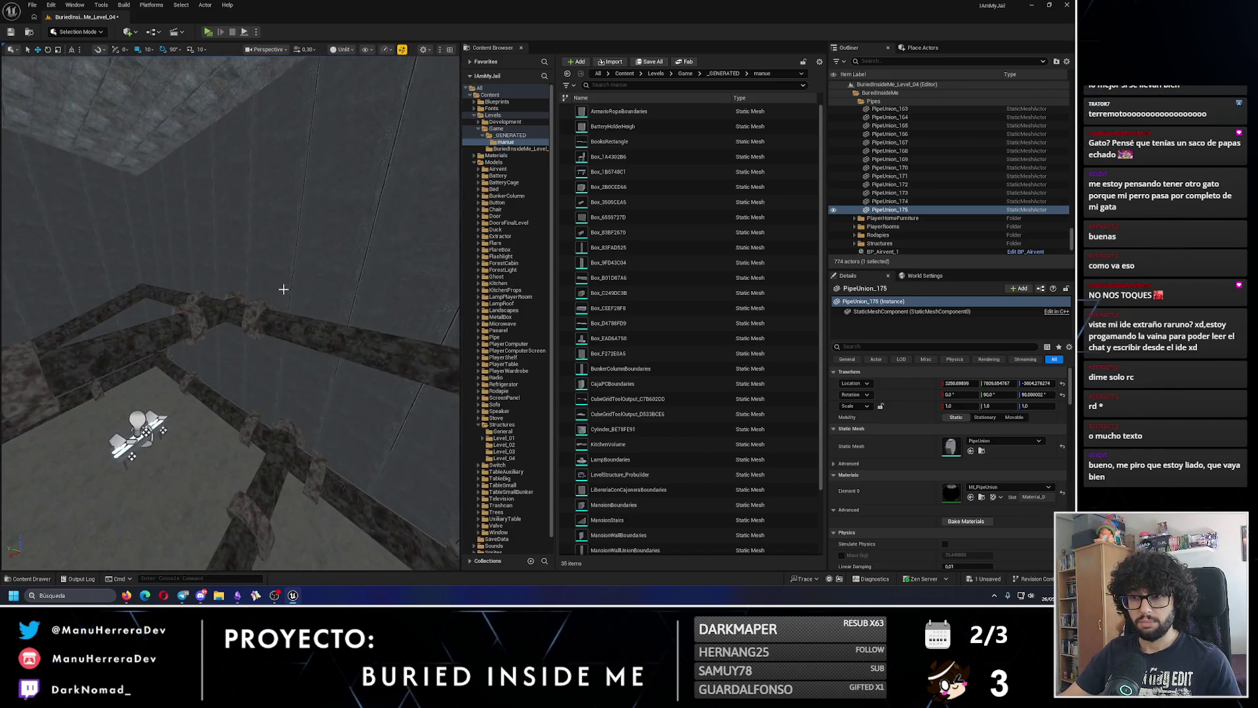
click(107, 330)
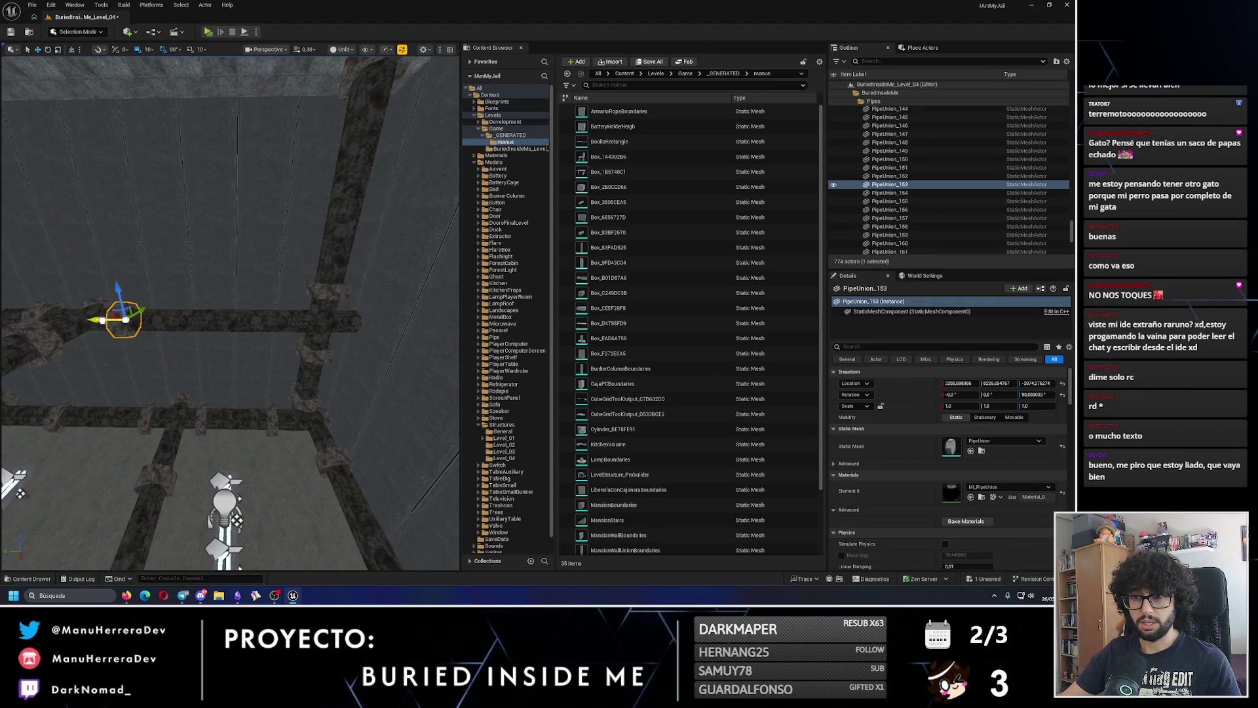
drag(242, 319, 159, 329)
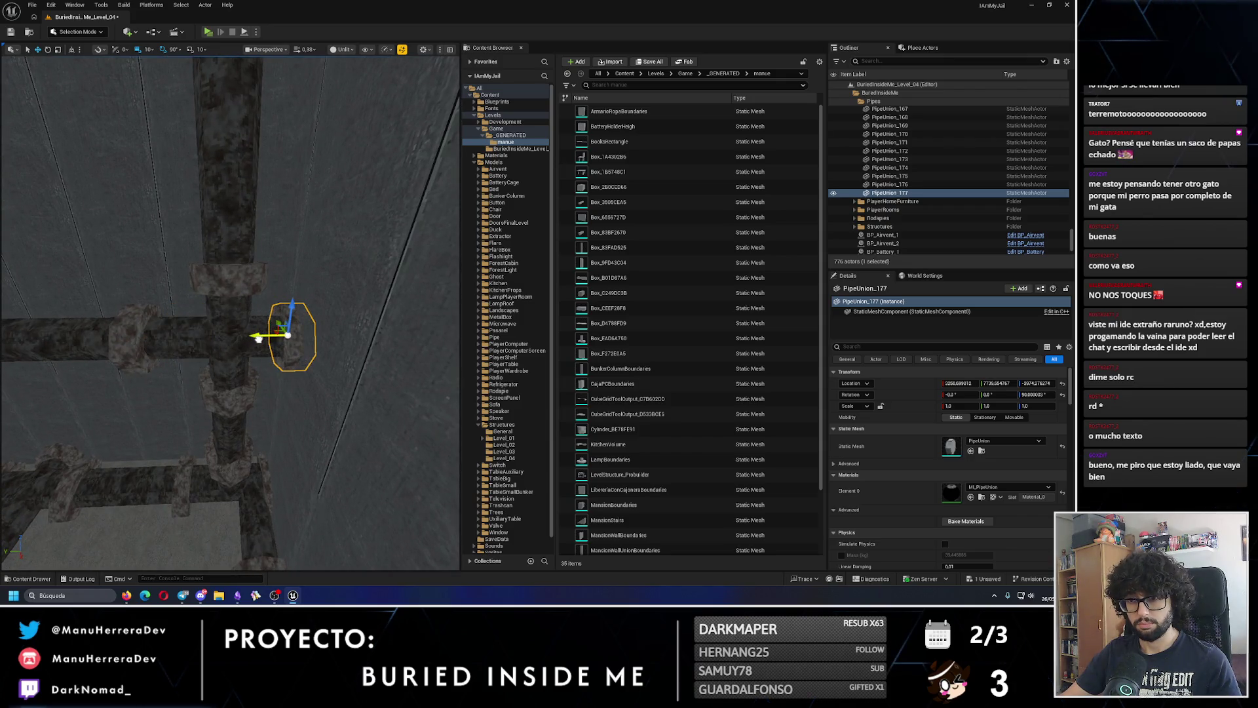
- Copy PipeUnion_153 again across the wall pipes, then select Pipe_155 and PipeUnion_179
mouse_move(253, 340)
mouse_down()
mouse_move(301, 443)
mouse_move(360, 522)
mouse_up()
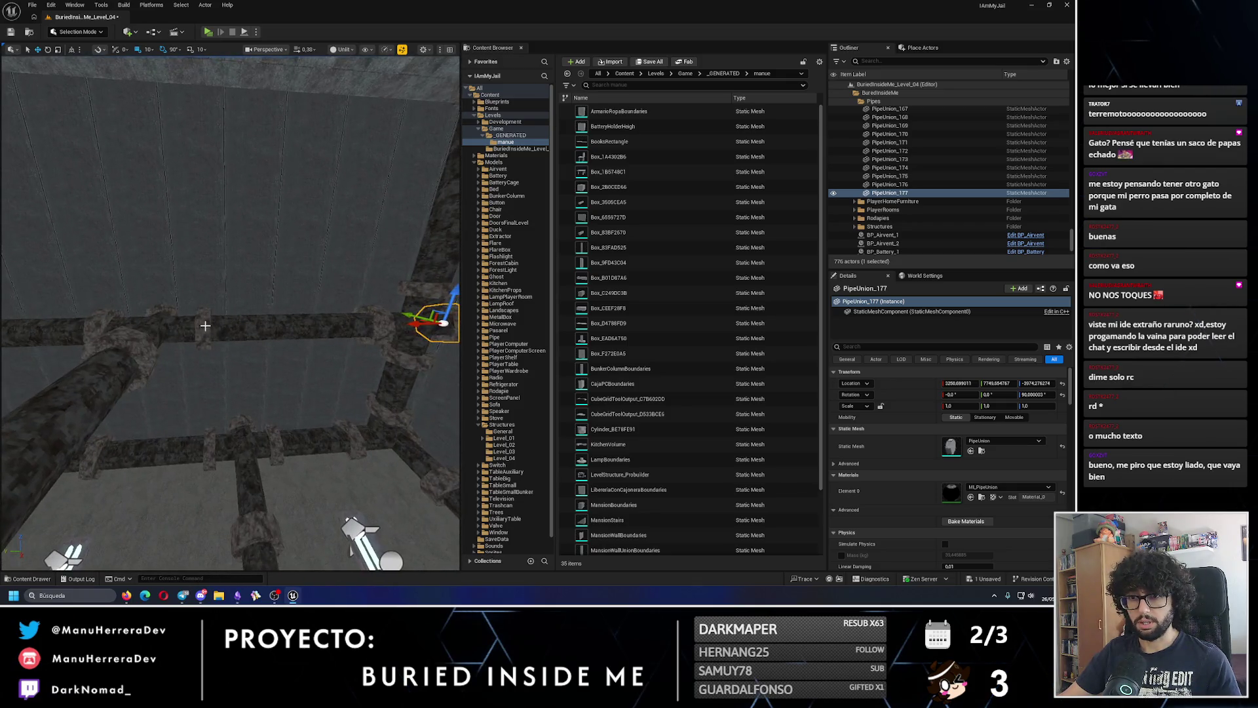
click(351, 525)
mouse_move(452, 562)
mouse_down()
mouse_move(340, 311)
mouse_move(164, 300)
mouse_move(231, 427)
mouse_move(290, 441)
mouse_move(308, 356)
mouse_move(241, 334)
mouse_up()
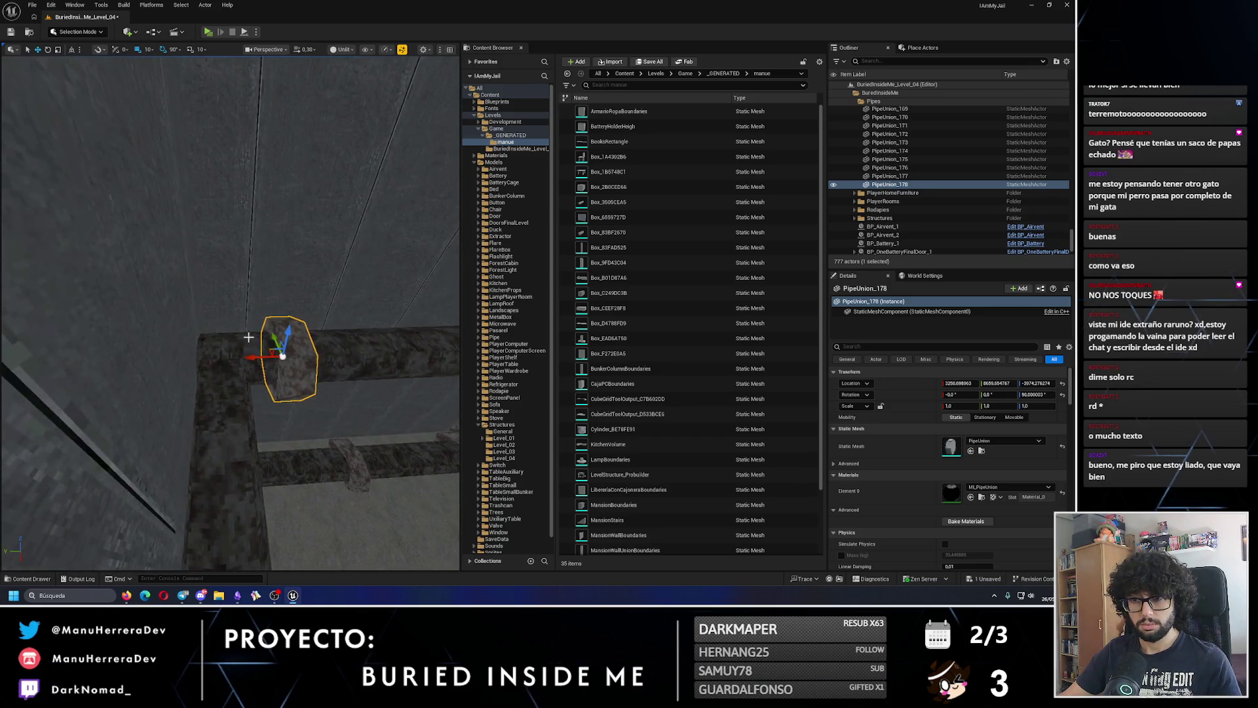
mouse_move(169, 357)
mouse_down()
mouse_move(117, 340)
mouse_move(12, 432)
mouse_move(59, 357)
mouse_up()
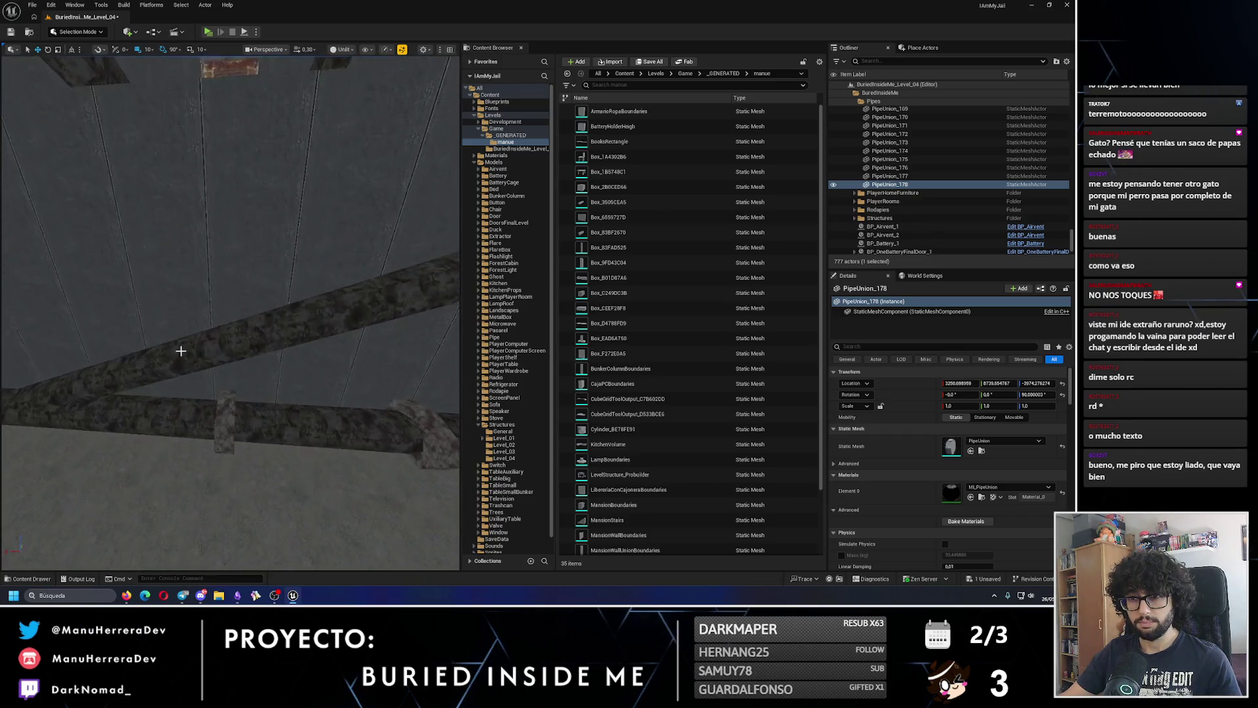
click(197, 520)
drag(197, 519, 208, 448)
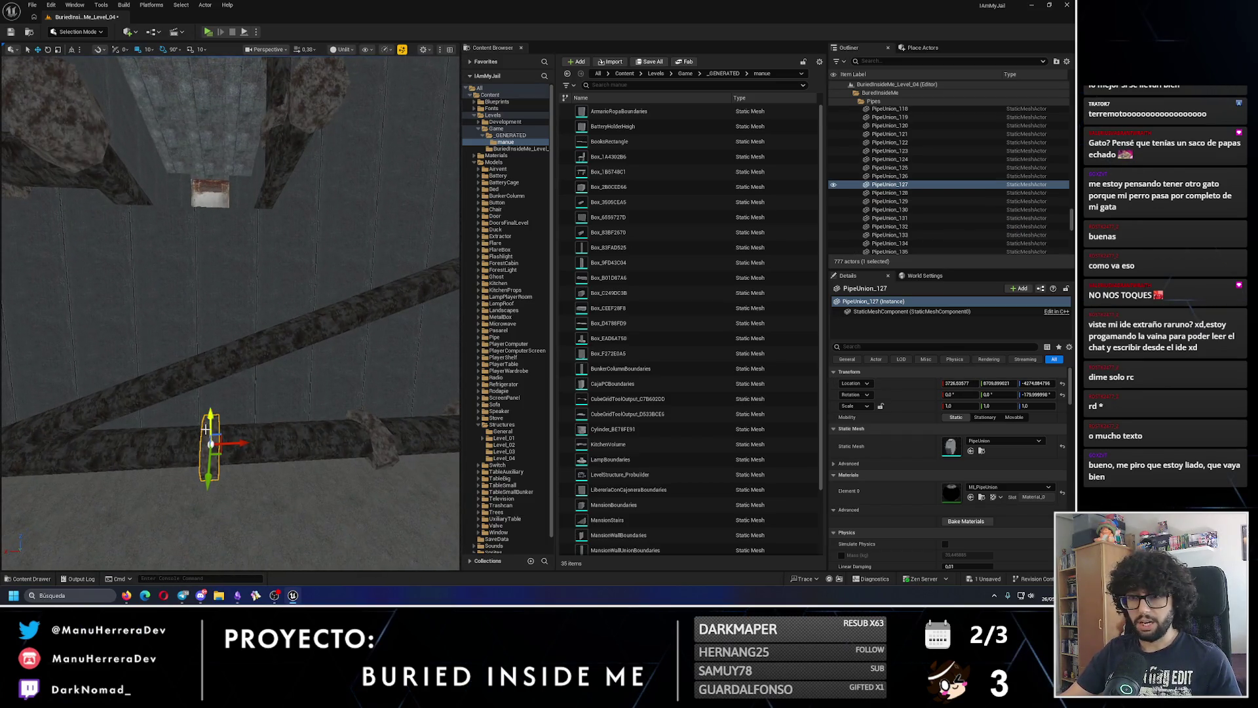
drag(136, 383, 223, 406)
click(198, 388)
click(231, 393)
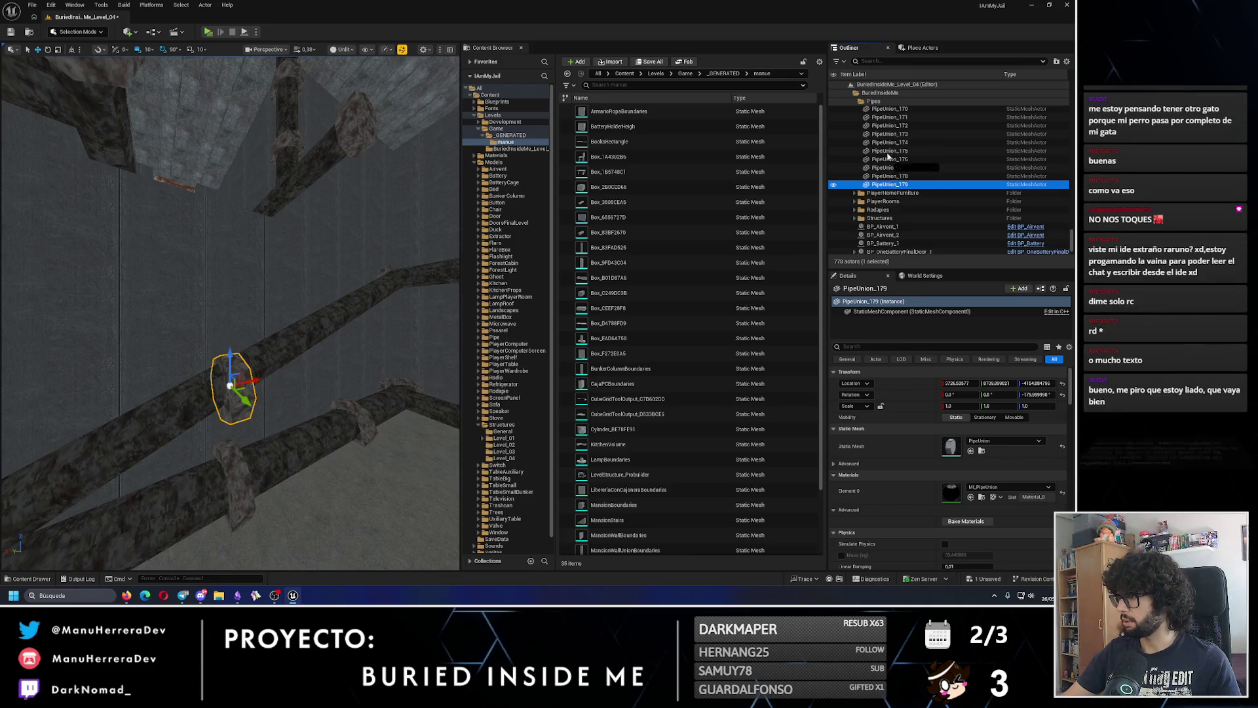
- Scroll up the Outliner to place PipeUnion_179 under Pipe_155
scroll(899, 144, up, 5)
scroll(898, 144, up, 7)
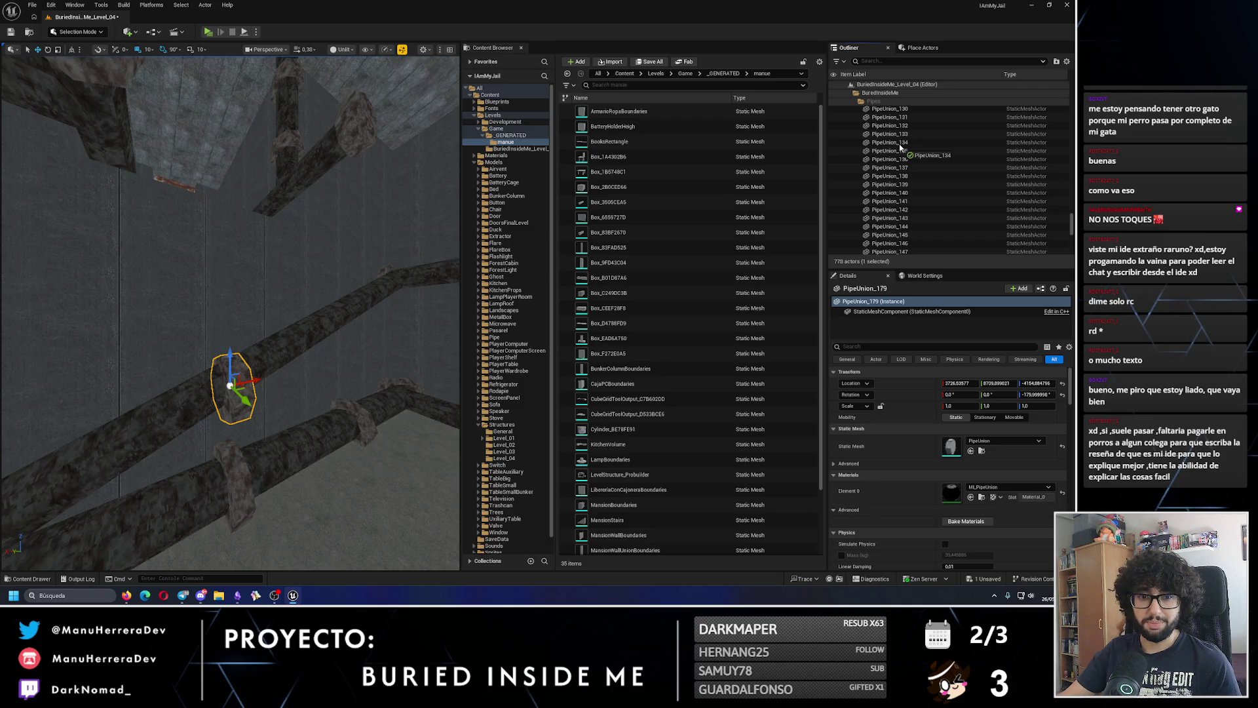
scroll(899, 148, up, 3)
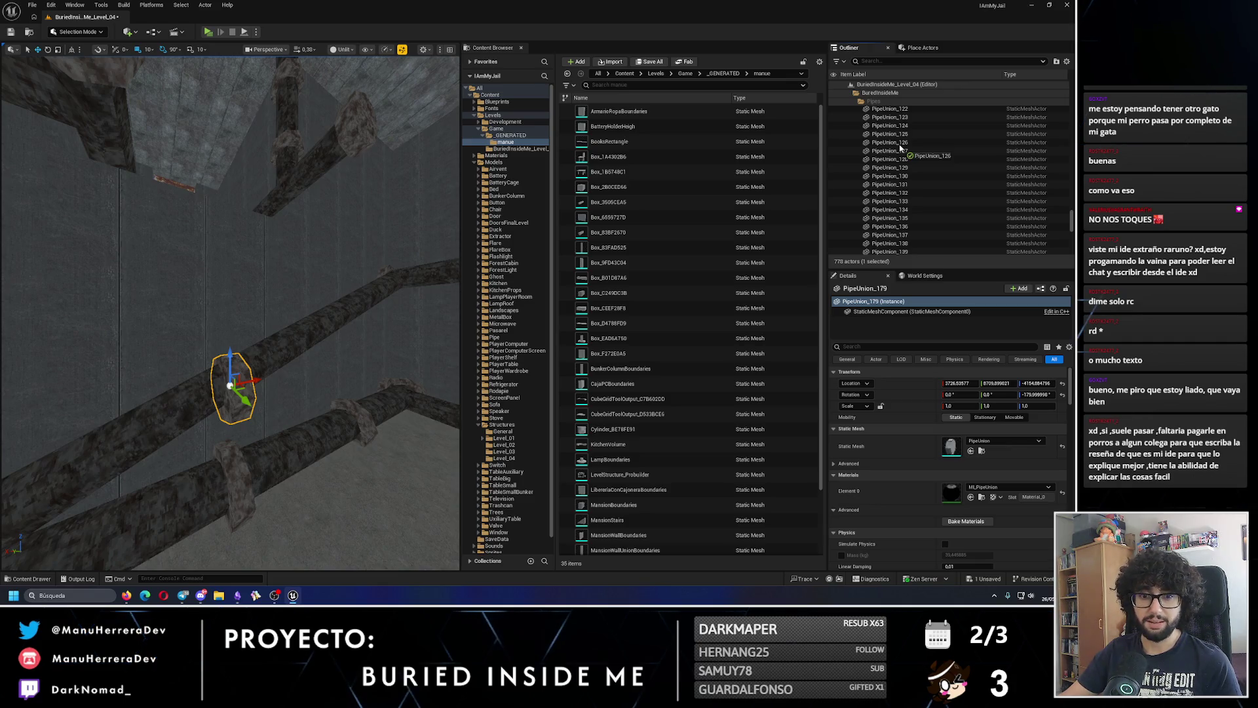
scroll(899, 148, up, 10)
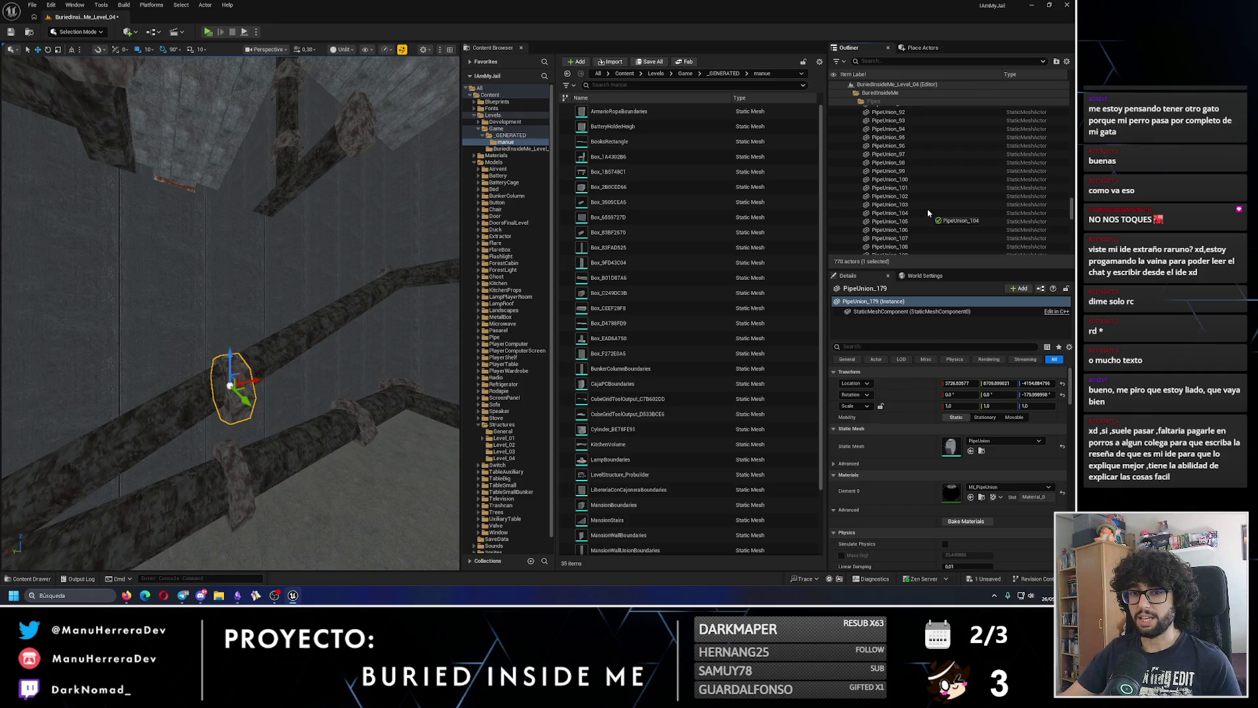
scroll(928, 213, up, 15)
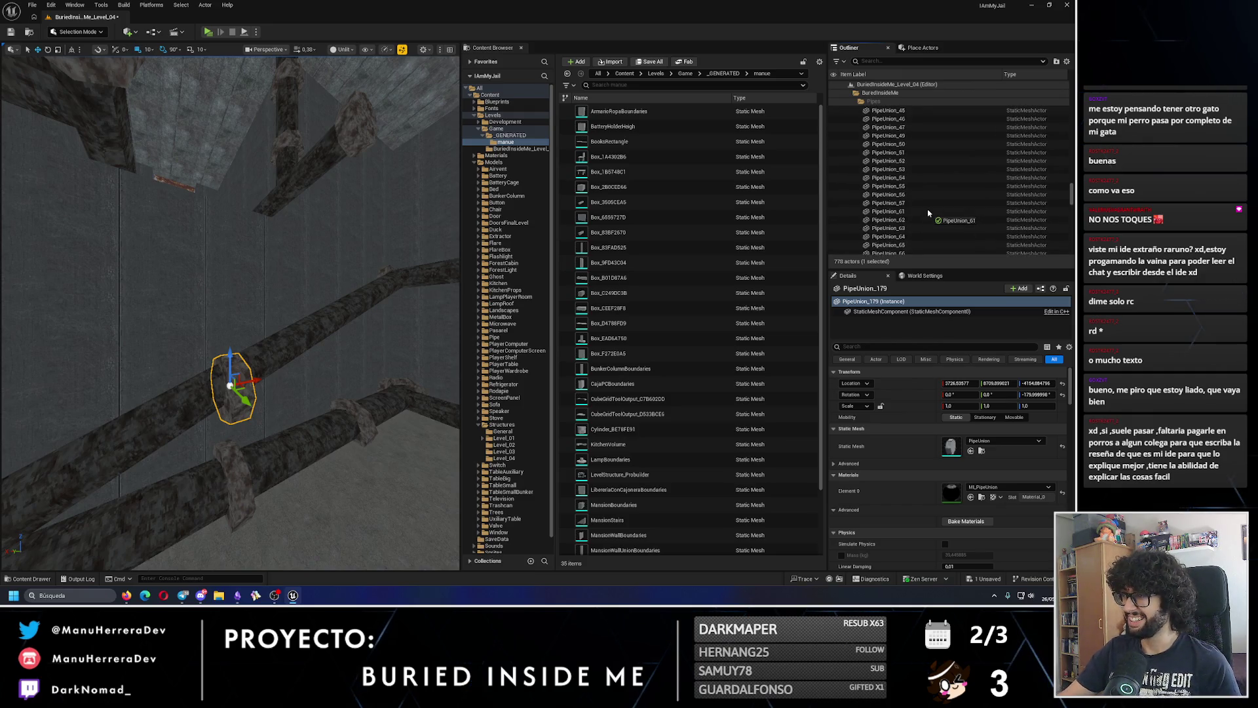
scroll(928, 213, up, 12)
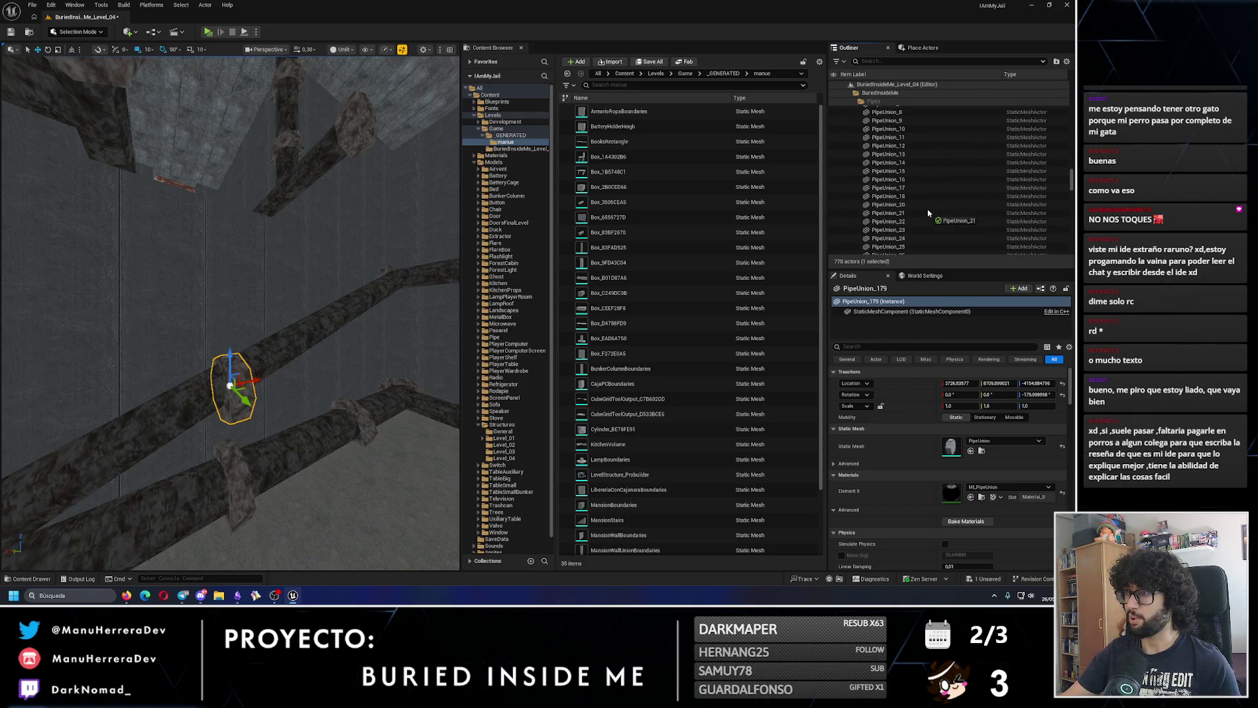
scroll(928, 213, up, 3)
scroll(928, 213, up, 2)
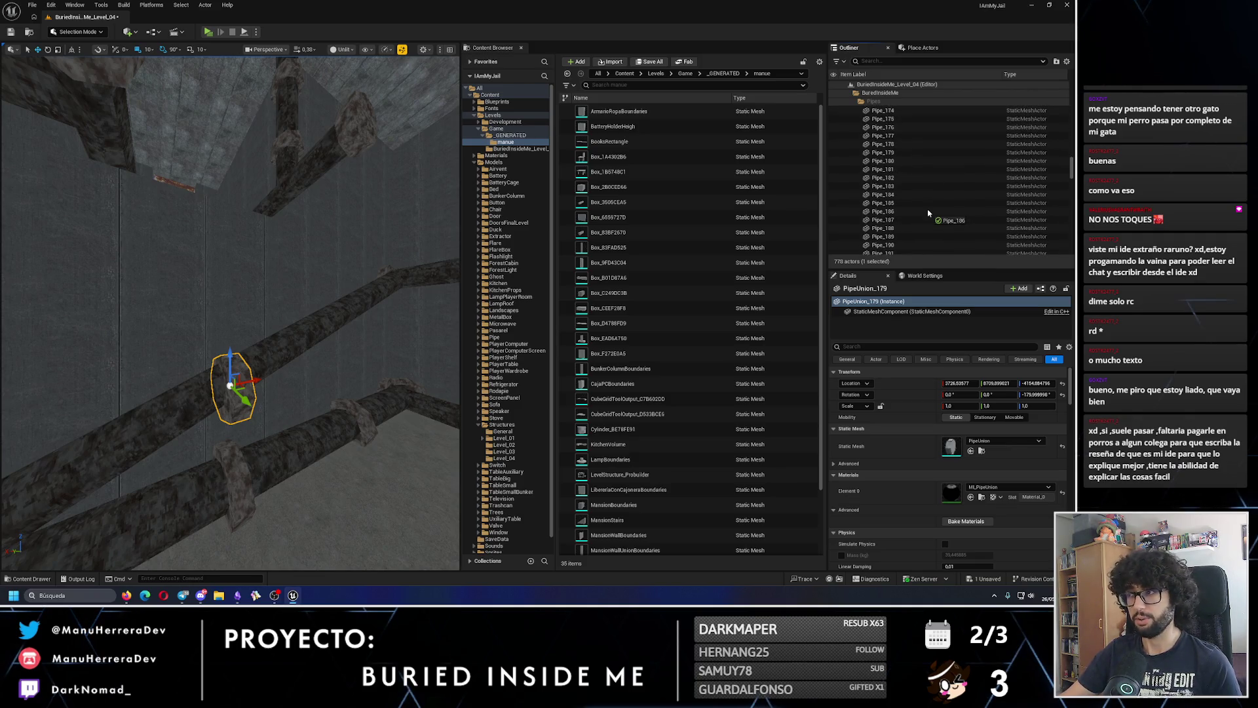
scroll(928, 213, up, 9)
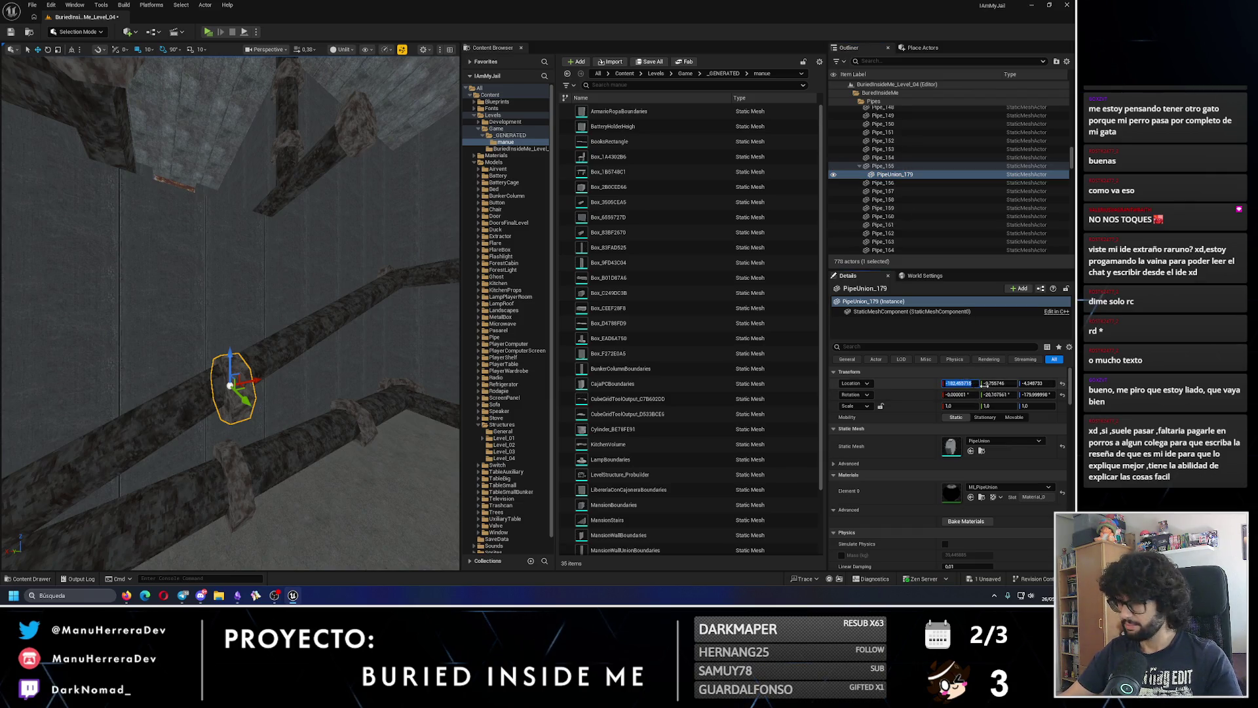
- Zero PipeUnion_179's relative location and set its Z rotation to -180°
text(0)
key(Tab)
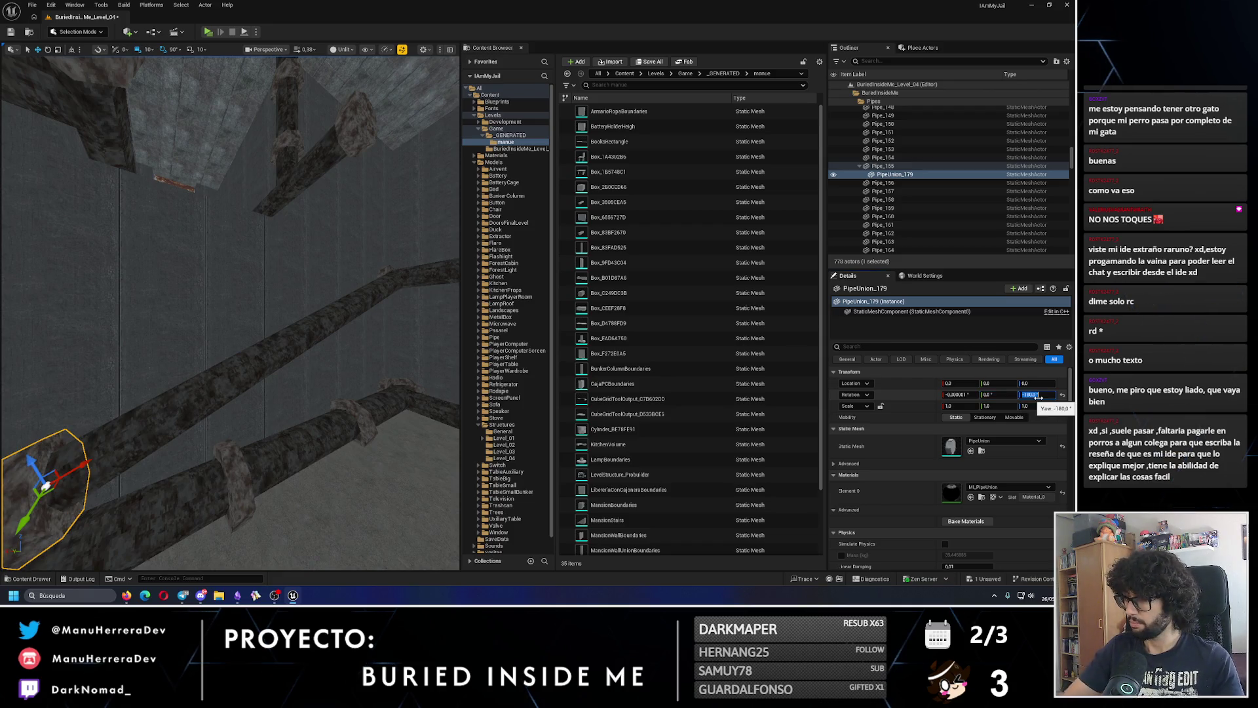
key(Return)
key(f)
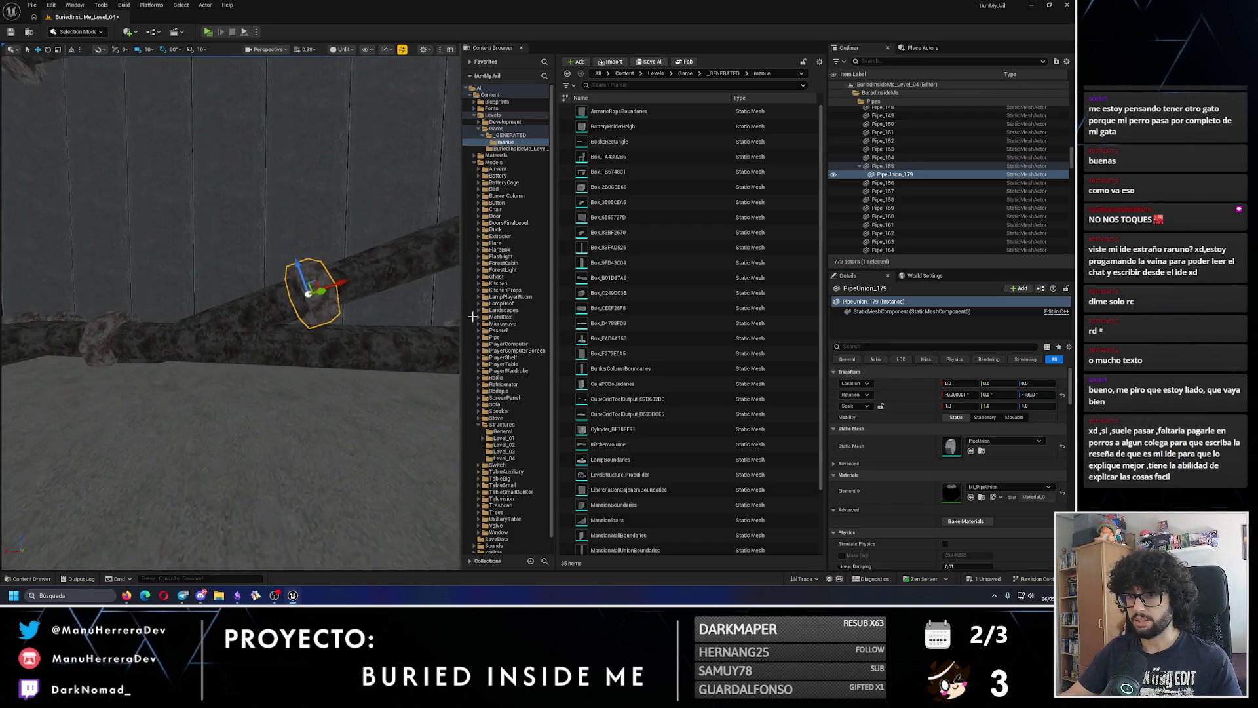
click(895, 173)
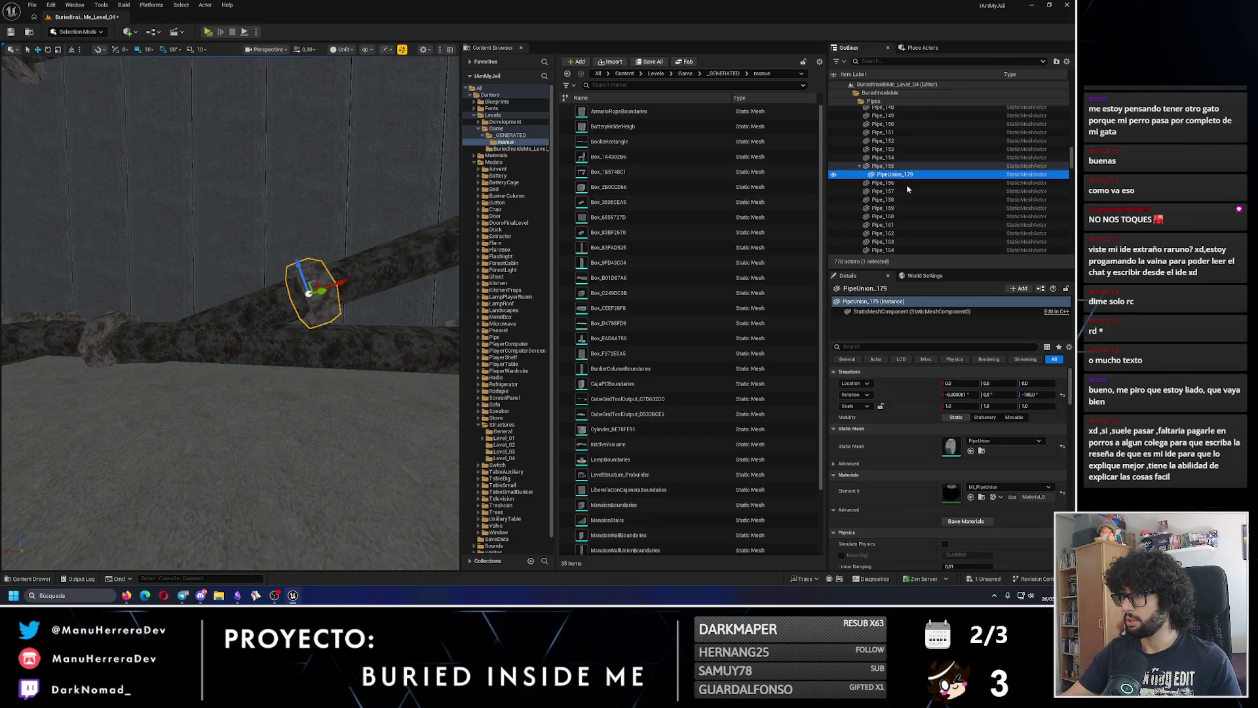
- Detach PipeUnion_179 from Pipe_155 and select pipe segments Pipe_162 through Pipe_153
mouse_move(894, 173)
mouse_down()
mouse_move(934, 157)
mouse_move(903, 155)
mouse_up()
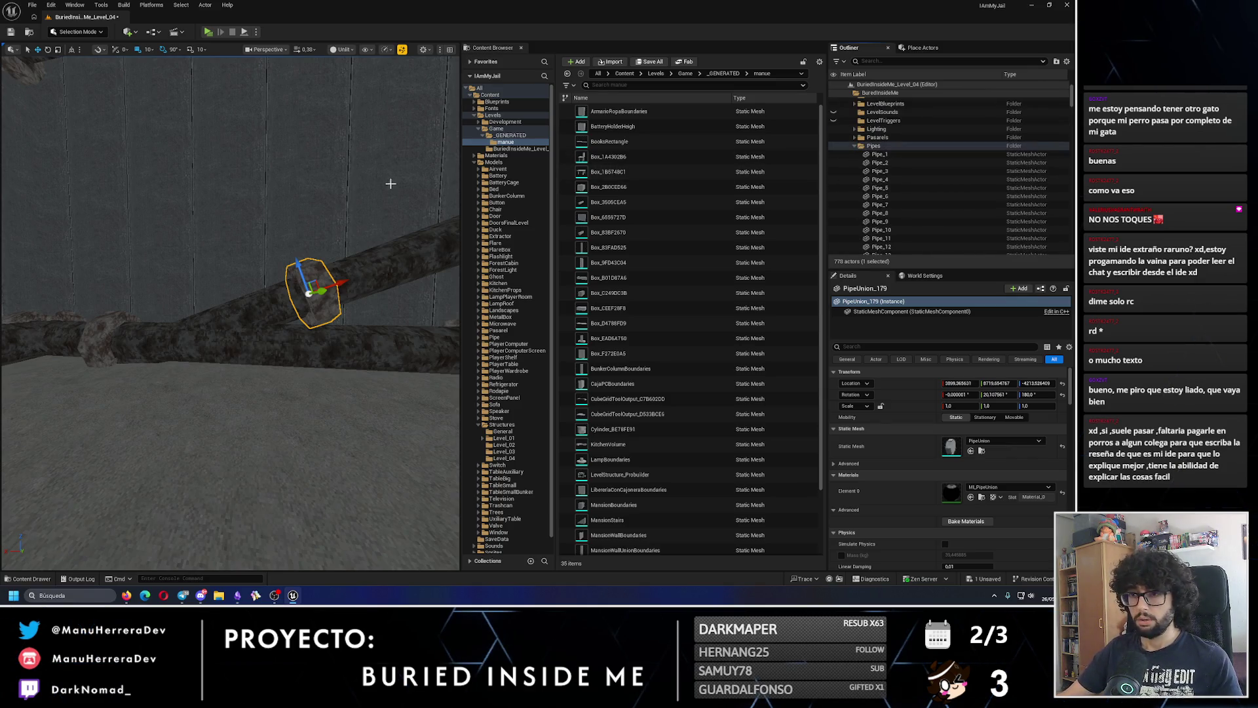
drag(391, 182, 426, 185)
mouse_move(329, 276)
mouse_down()
mouse_move(336, 292)
mouse_move(308, 278)
mouse_move(298, 252)
mouse_up()
click(233, 272)
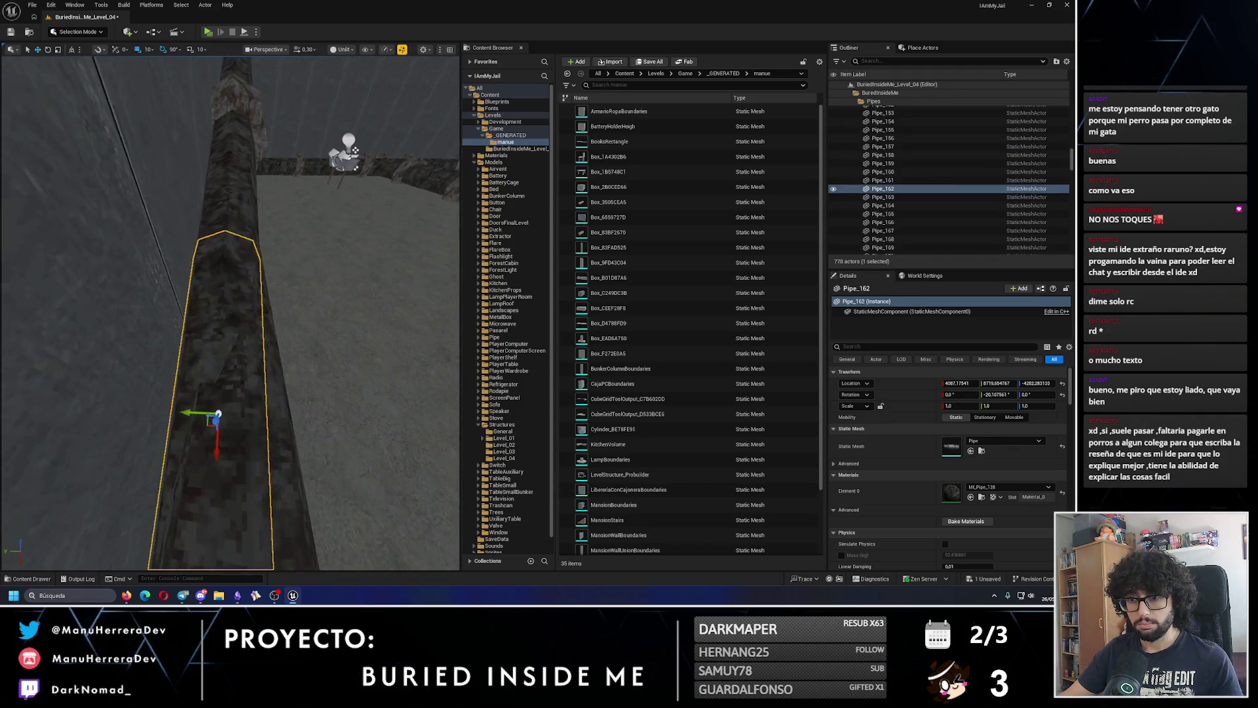
ctrl+click(239, 205)
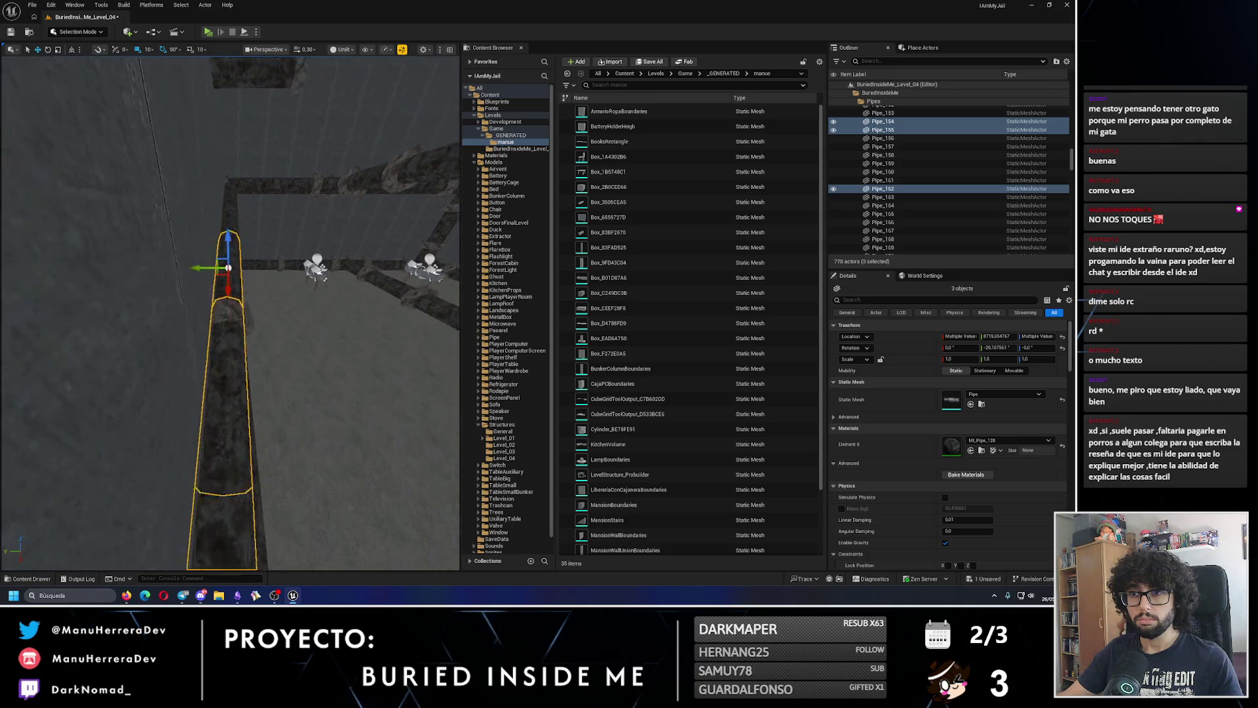
ctrl+click(234, 192)
ctrl+click(229, 197)
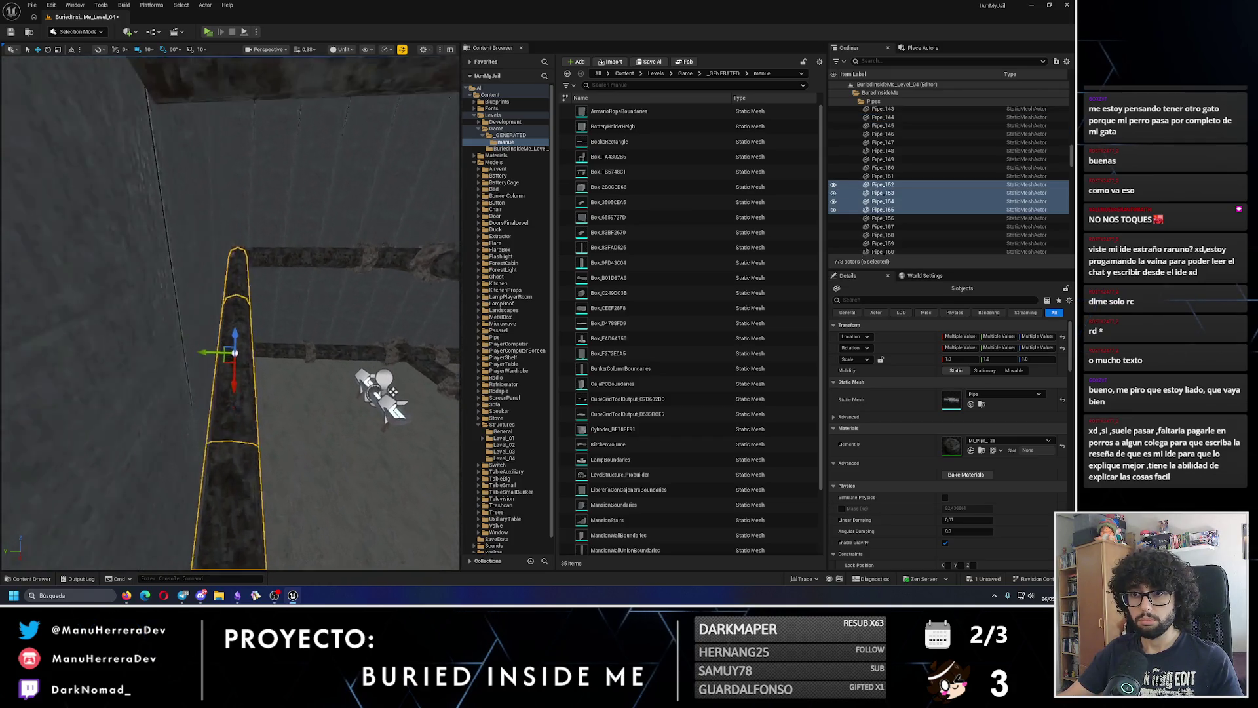
- Fly along the pipe run inspecting PipeUnion_179 alone, then launch a standalone playtest
drag(235, 315, 233, 335)
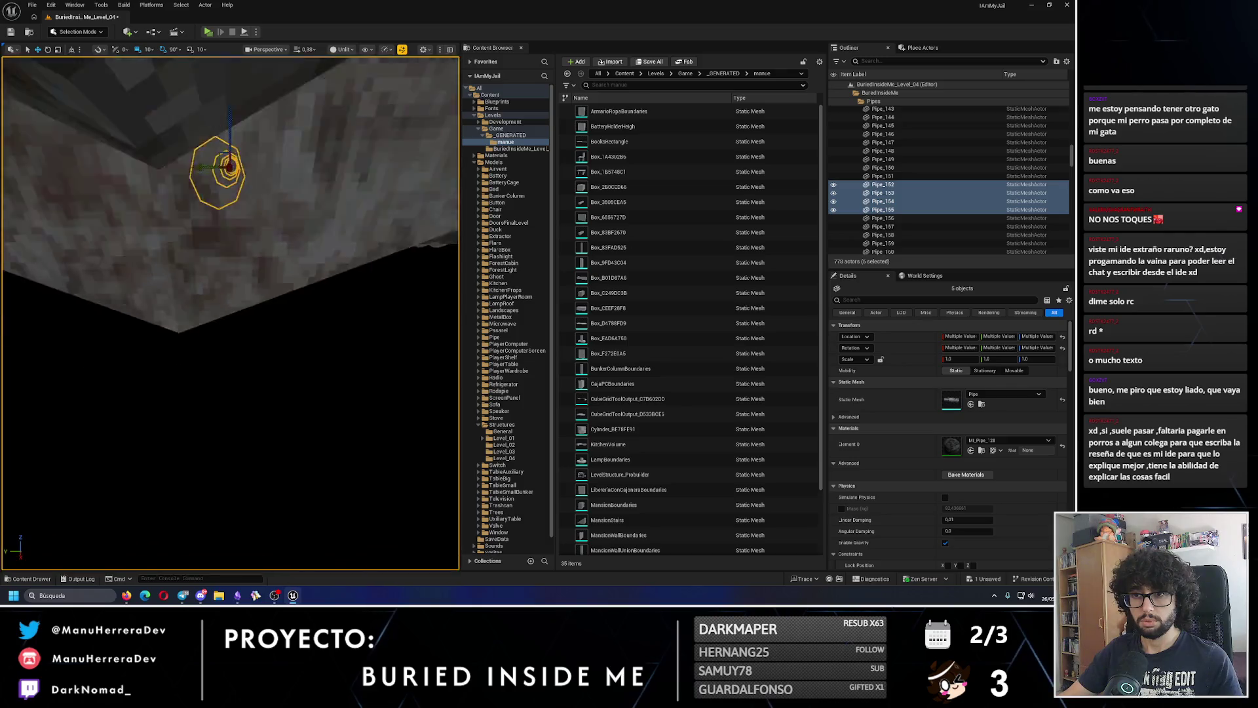
ctrl+click(233, 334)
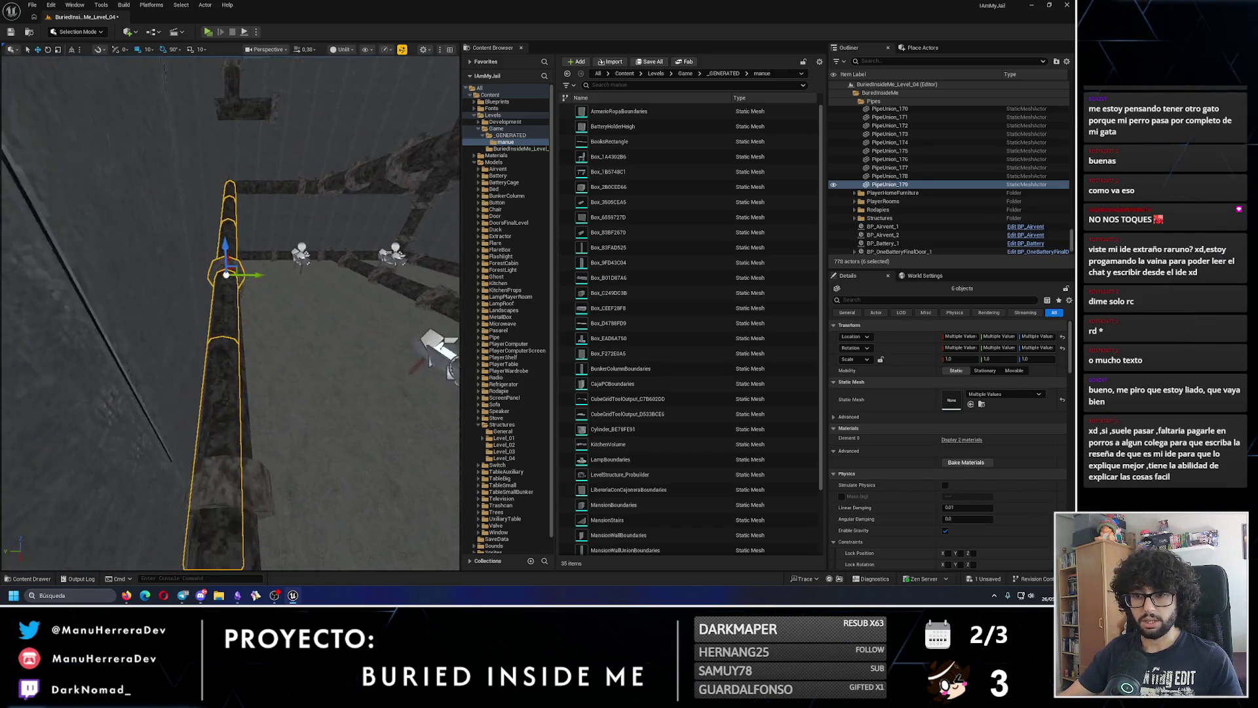
drag(233, 334, 207, 43)
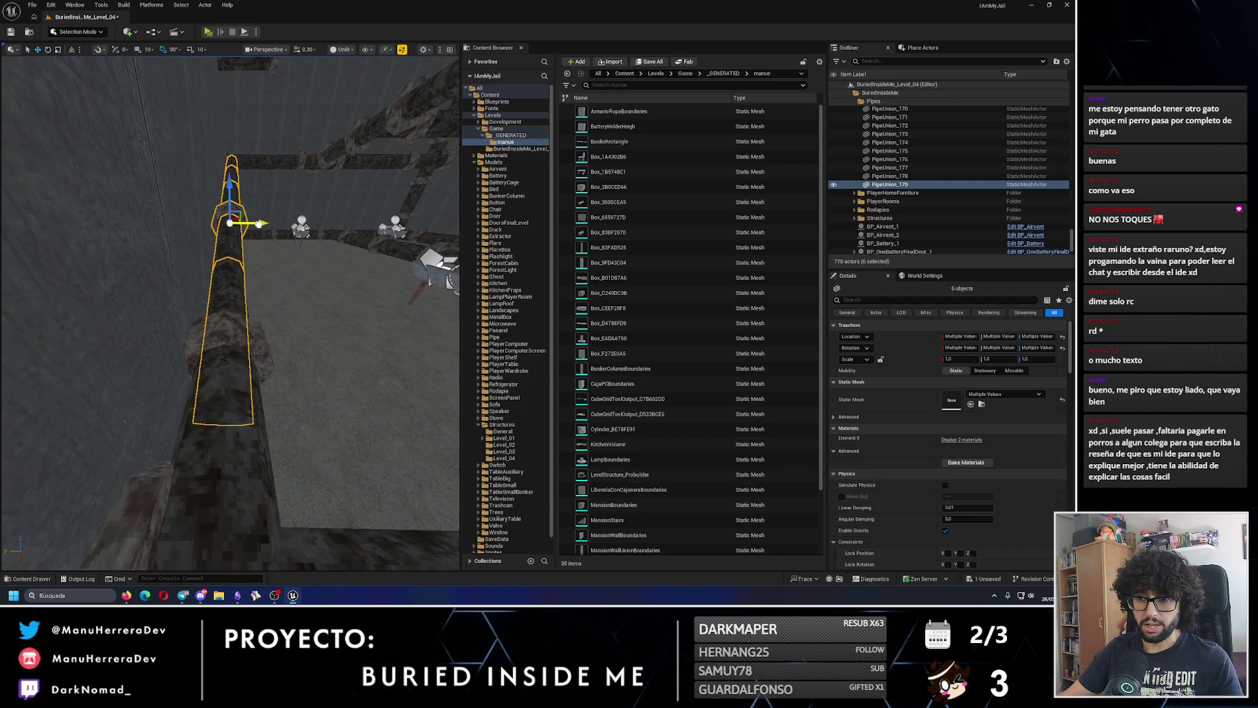
drag(229, 314, 216, 298)
mouse_move(196, 367)
mouse_down()
mouse_move(171, 416)
mouse_move(237, 355)
mouse_move(366, 287)
mouse_move(282, 314)
mouse_move(269, 290)
mouse_up()
click(171, 416)
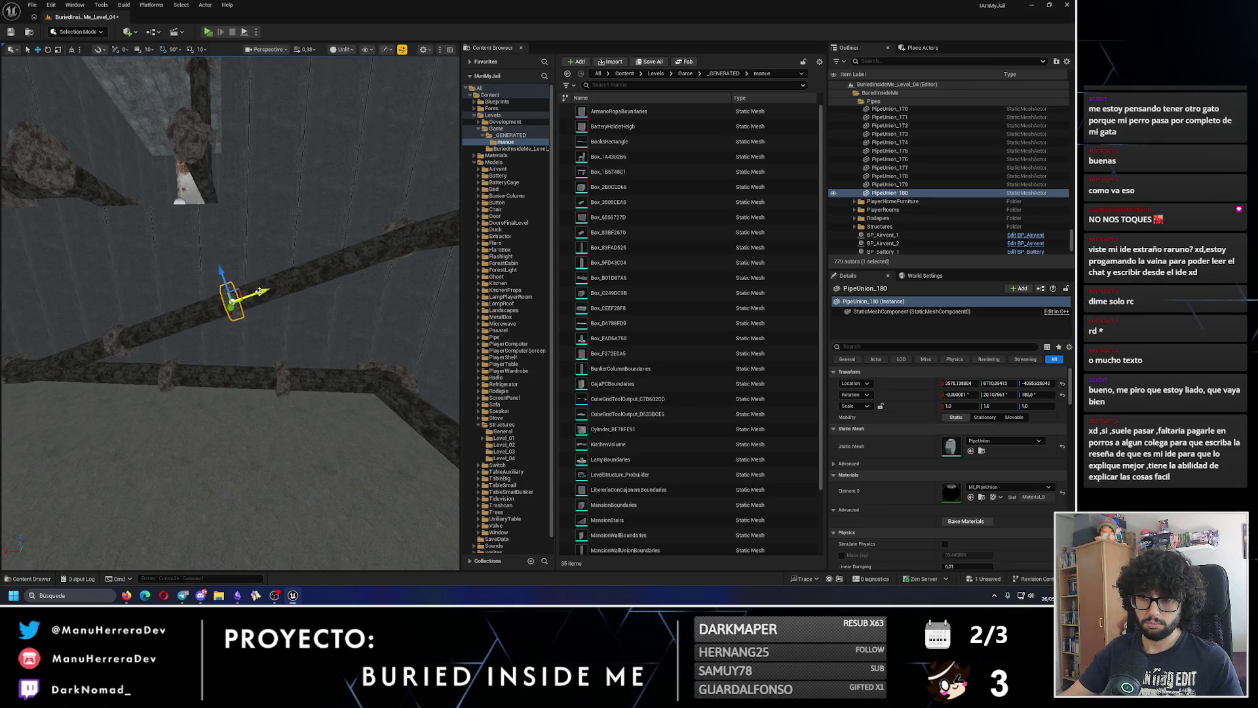
drag(369, 260, 365, 261)
key(alt+p)
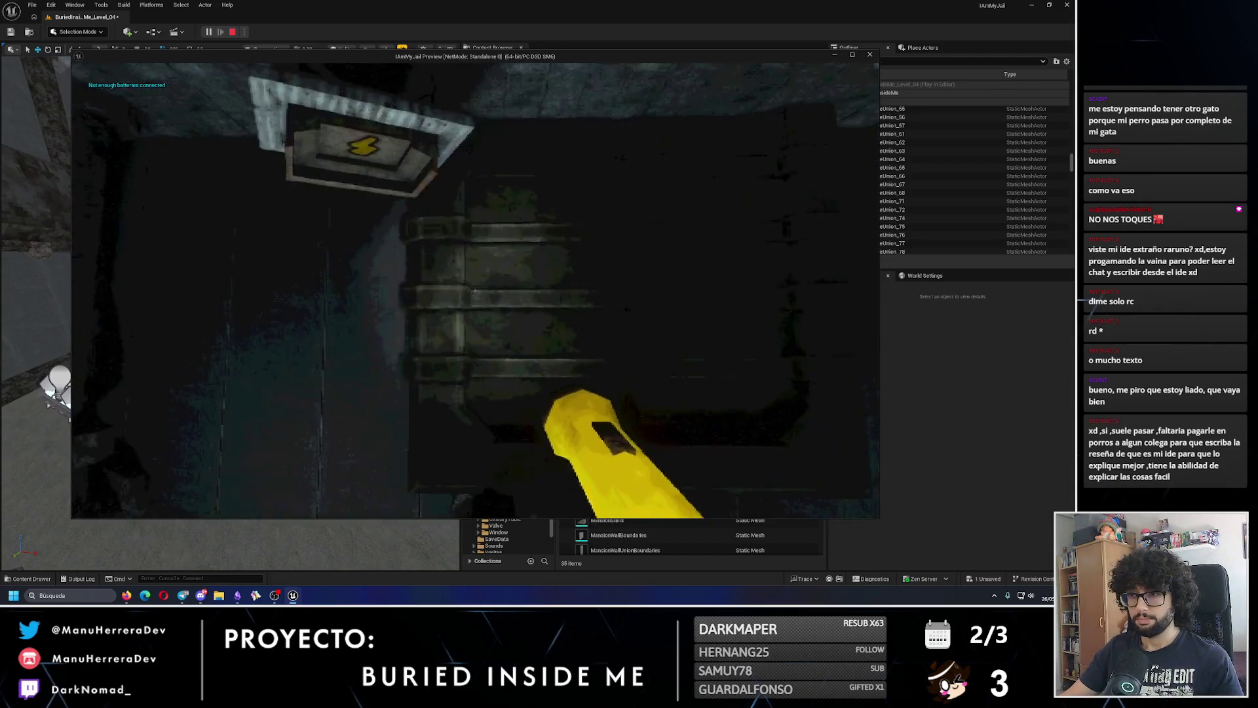
- Turn to face the battery panel in the playtest, then exit to the editor
key(e)
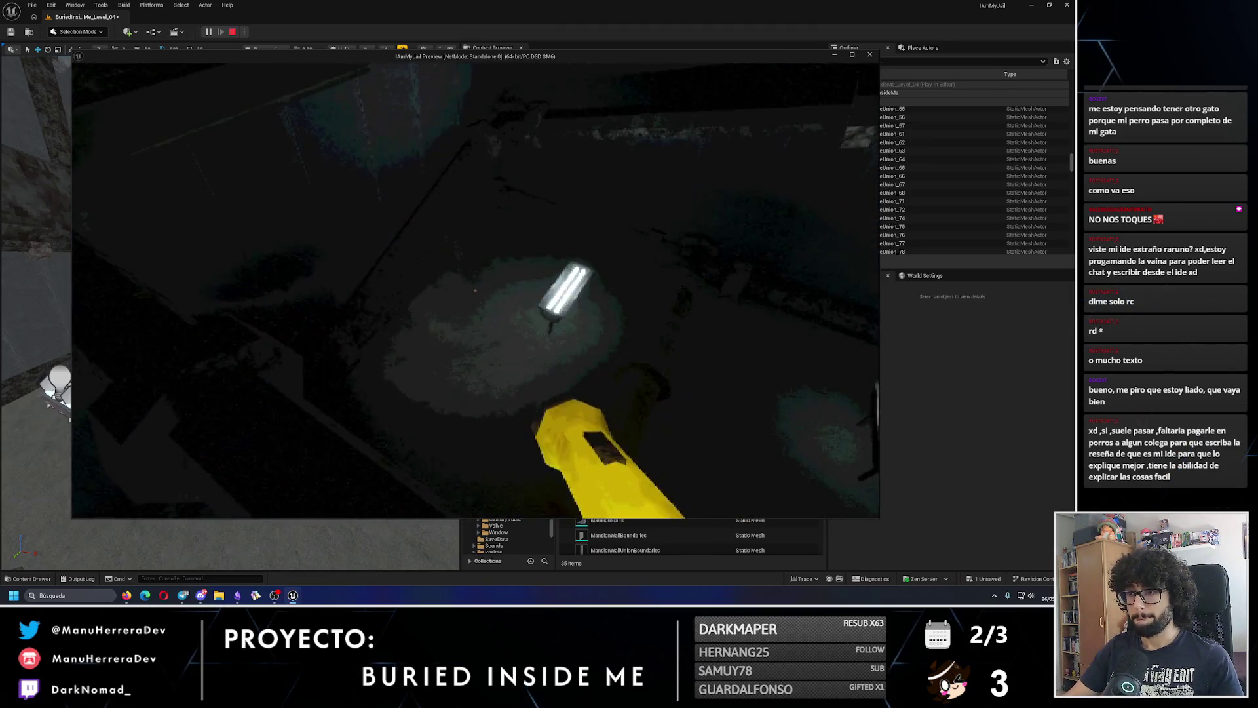
key(Escape)
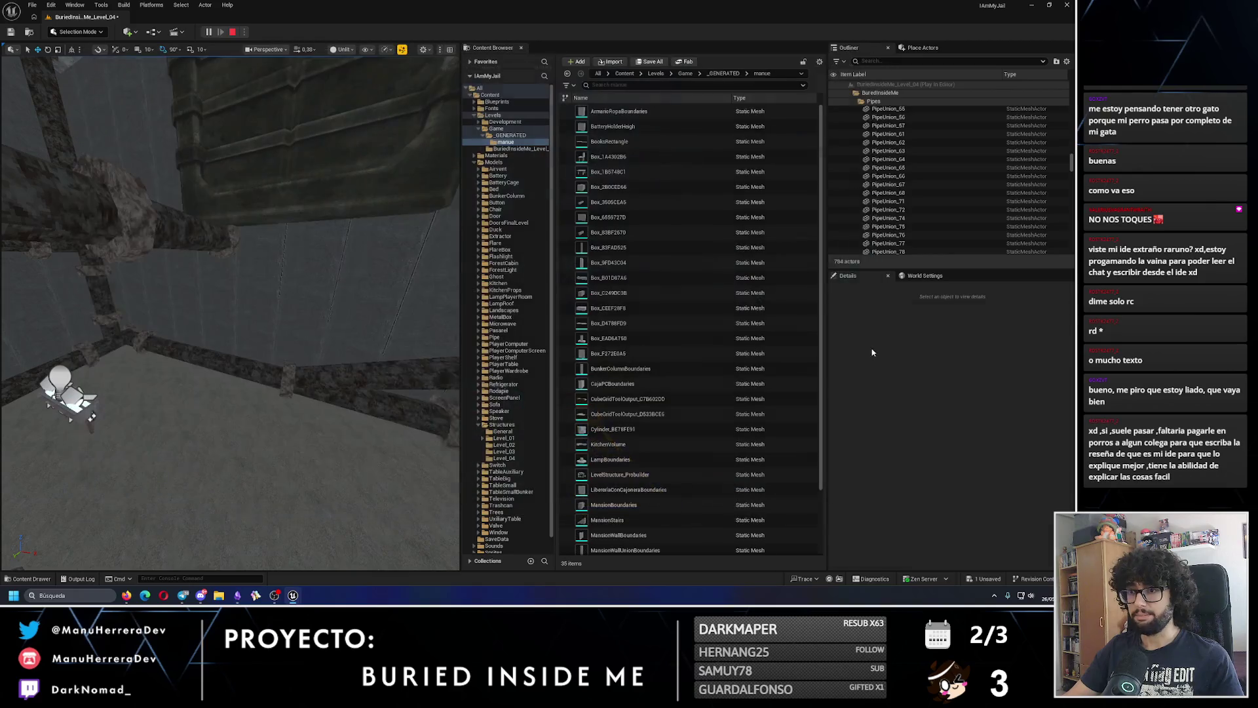
- Duplicate a grid pipe, rotate it -90° and move it into line with the grid
drag(309, 323, 249, 307)
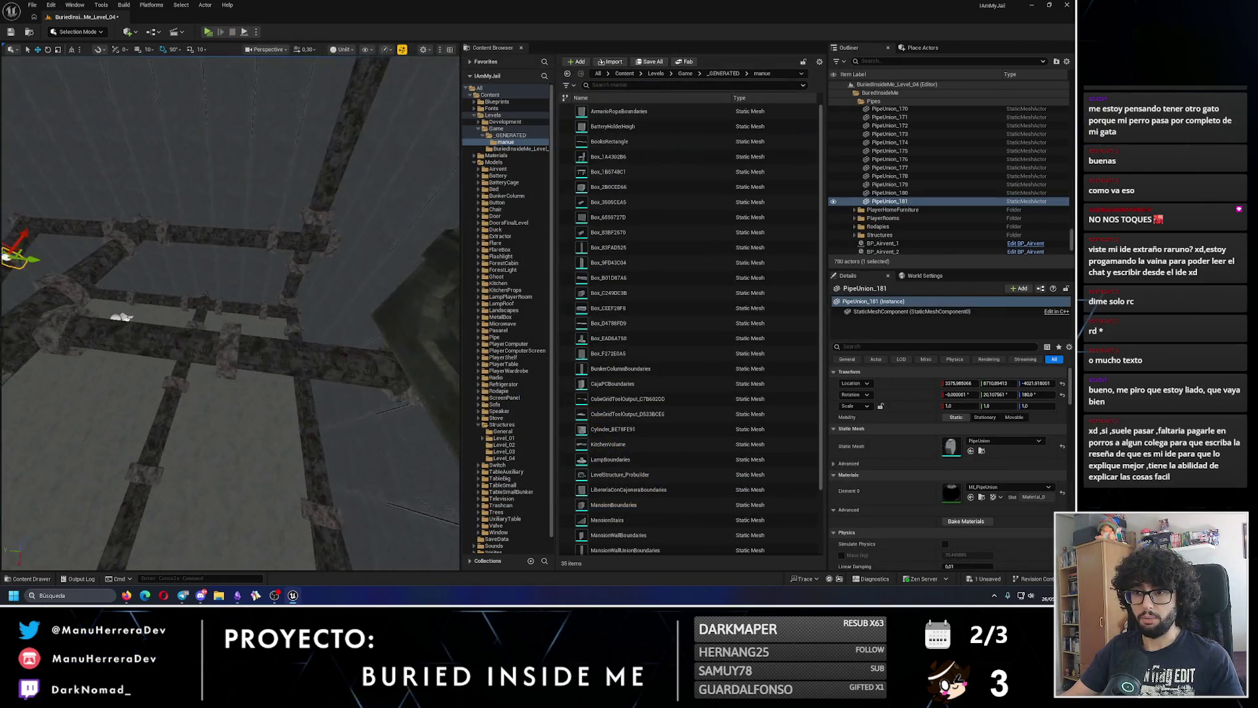
click(234, 326)
key(e)
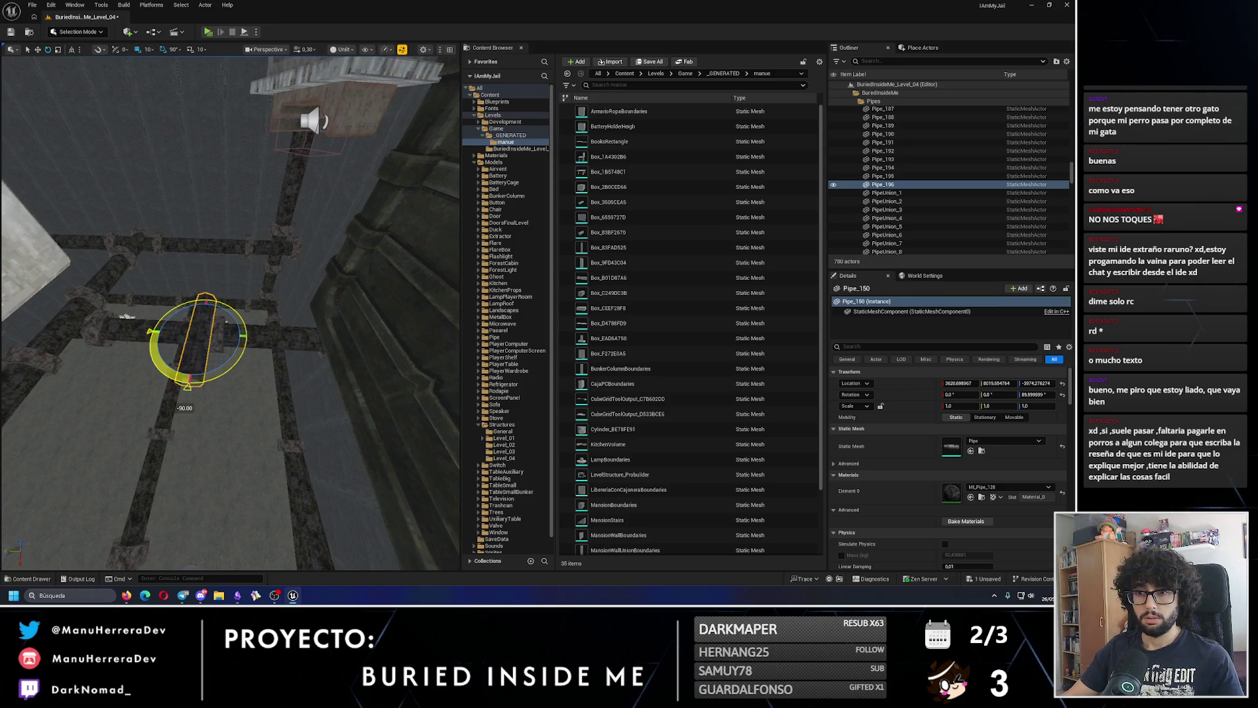
key(w)
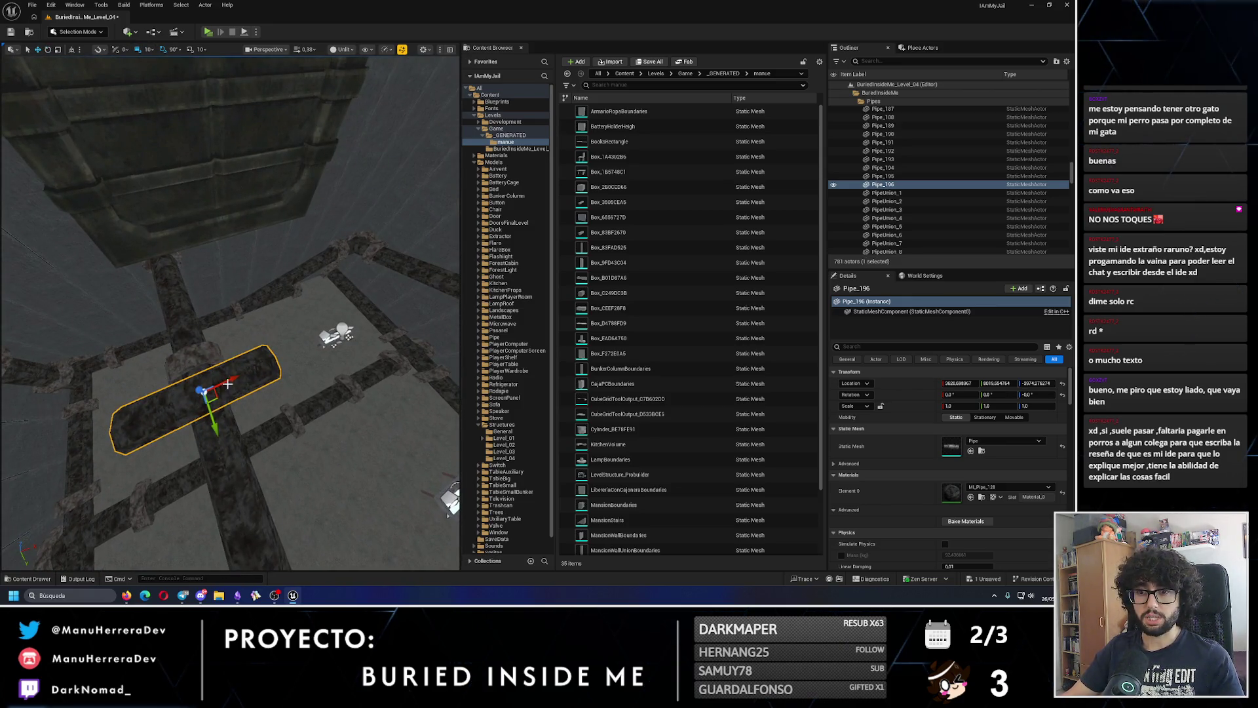
mouse_move(295, 364)
mouse_down()
mouse_move(288, 348)
mouse_move(308, 367)
mouse_move(298, 377)
mouse_move(374, 369)
mouse_move(367, 353)
mouse_move(369, 364)
mouse_up()
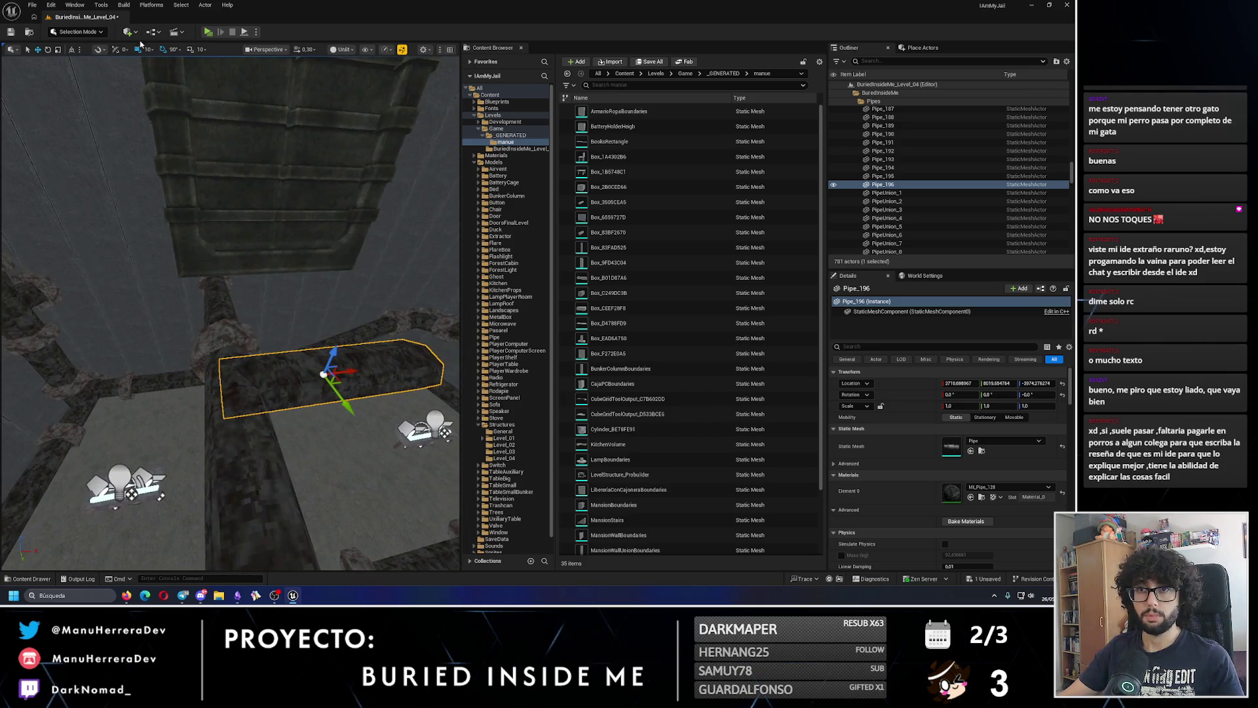
drag(172, 331, 240, 329)
drag(344, 331, 172, 168)
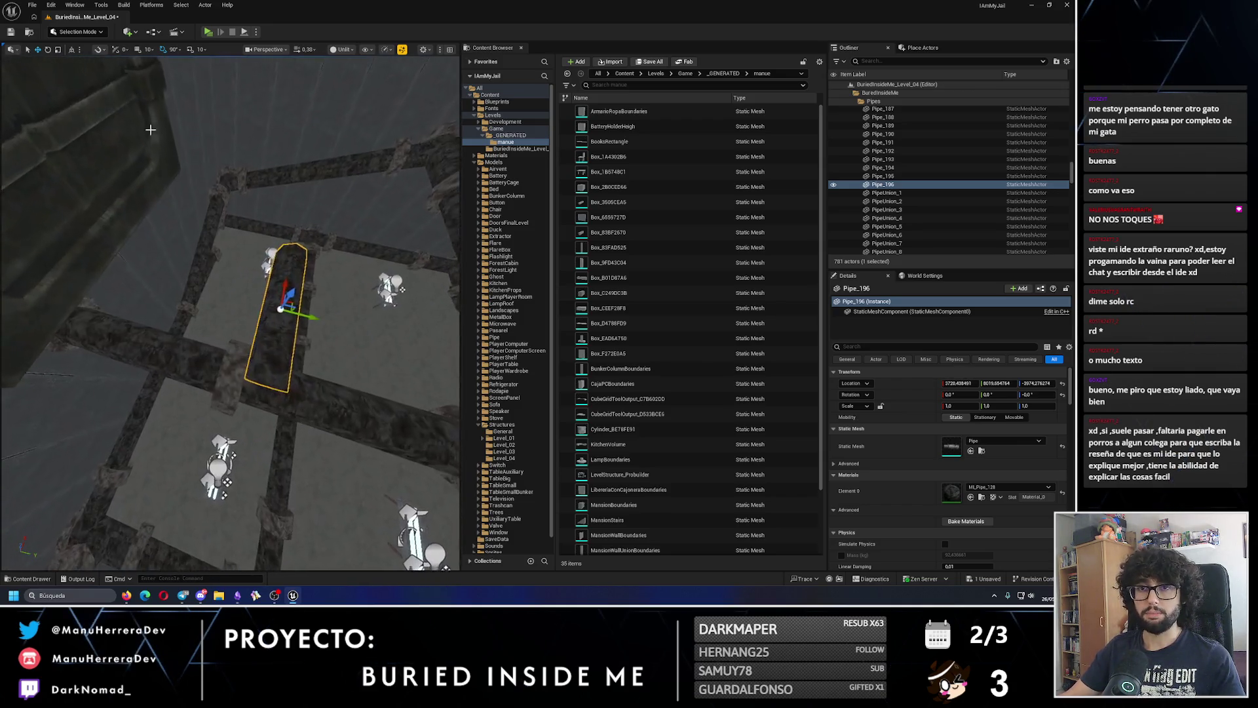
drag(150, 98, 190, 157)
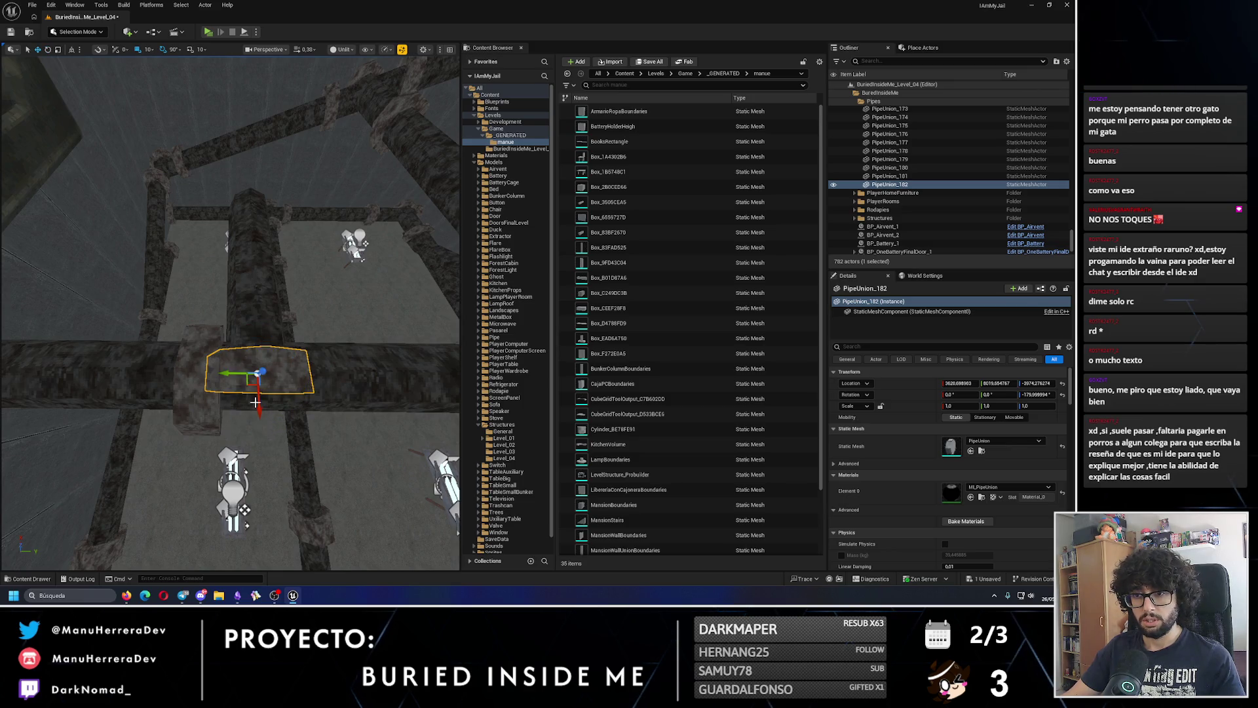
- Add a pipe union beside the new pipe and save the level
drag(255, 400, 167, 229)
click(11, 31)
drag(233, 278, 216, 459)
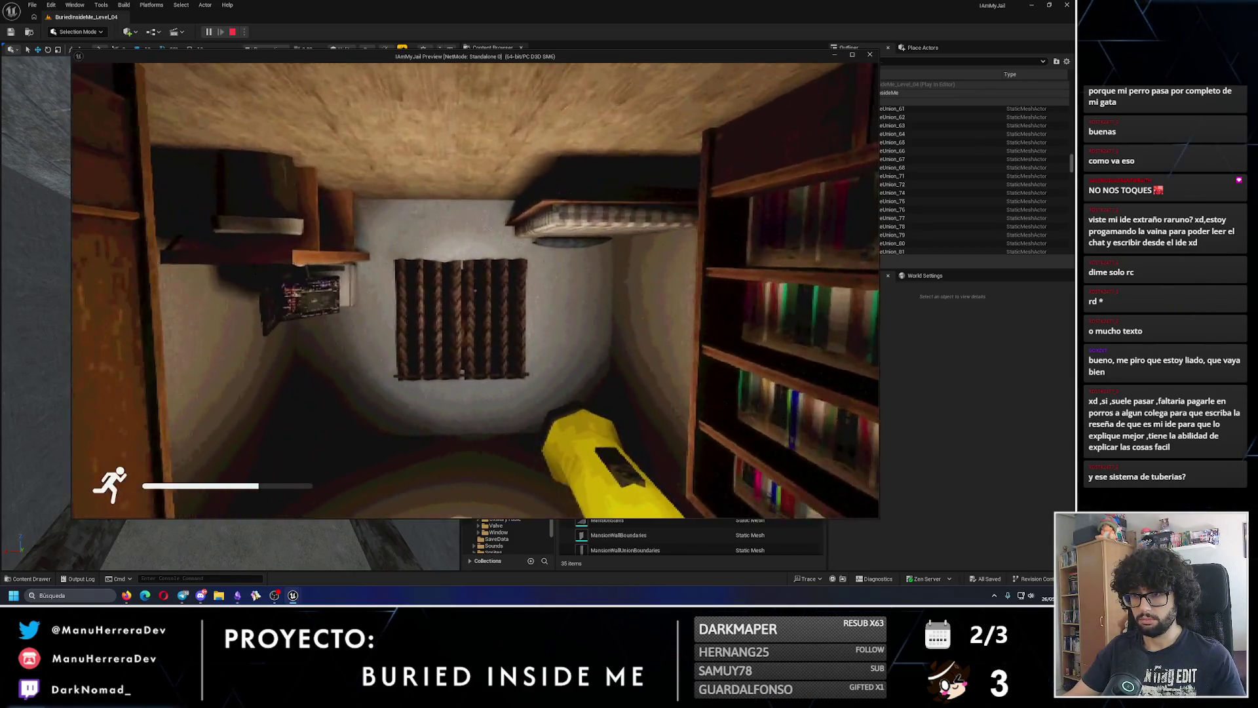
- Exit the playtest, frame the pipe union, and select BP_Battery_1 from an overhead view
key(Escape)
key(f)
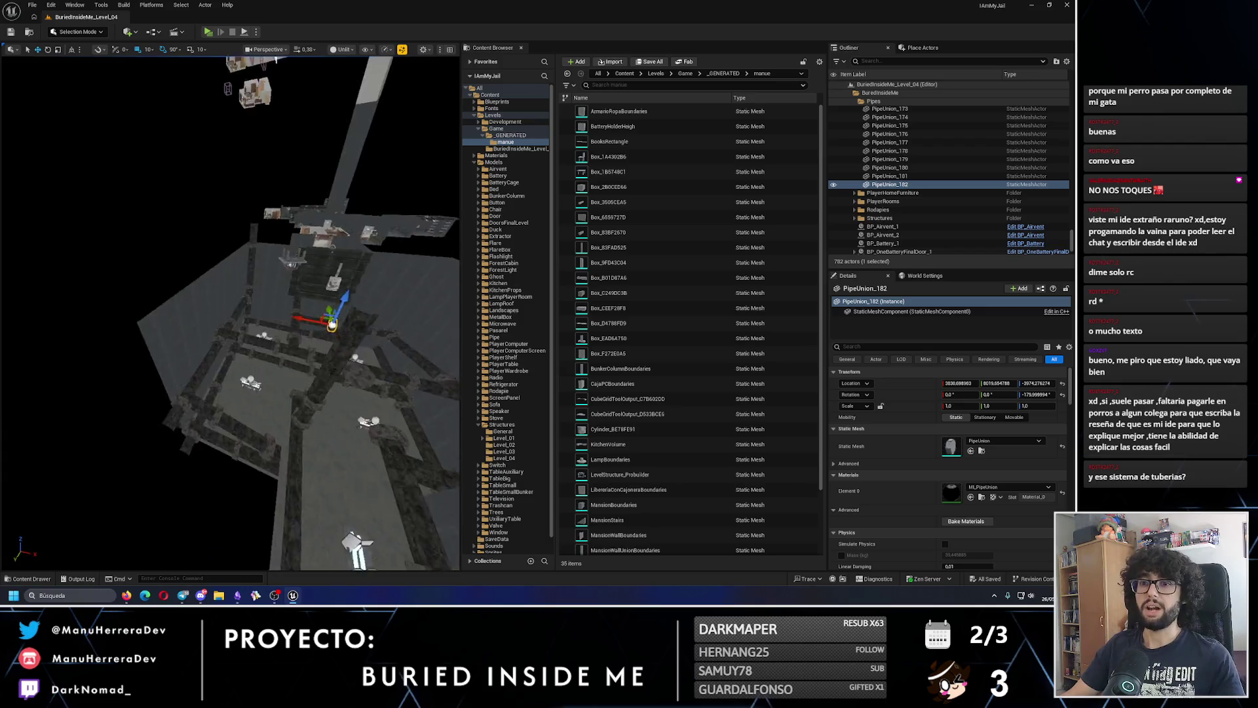
scroll(302, 289, up, 5)
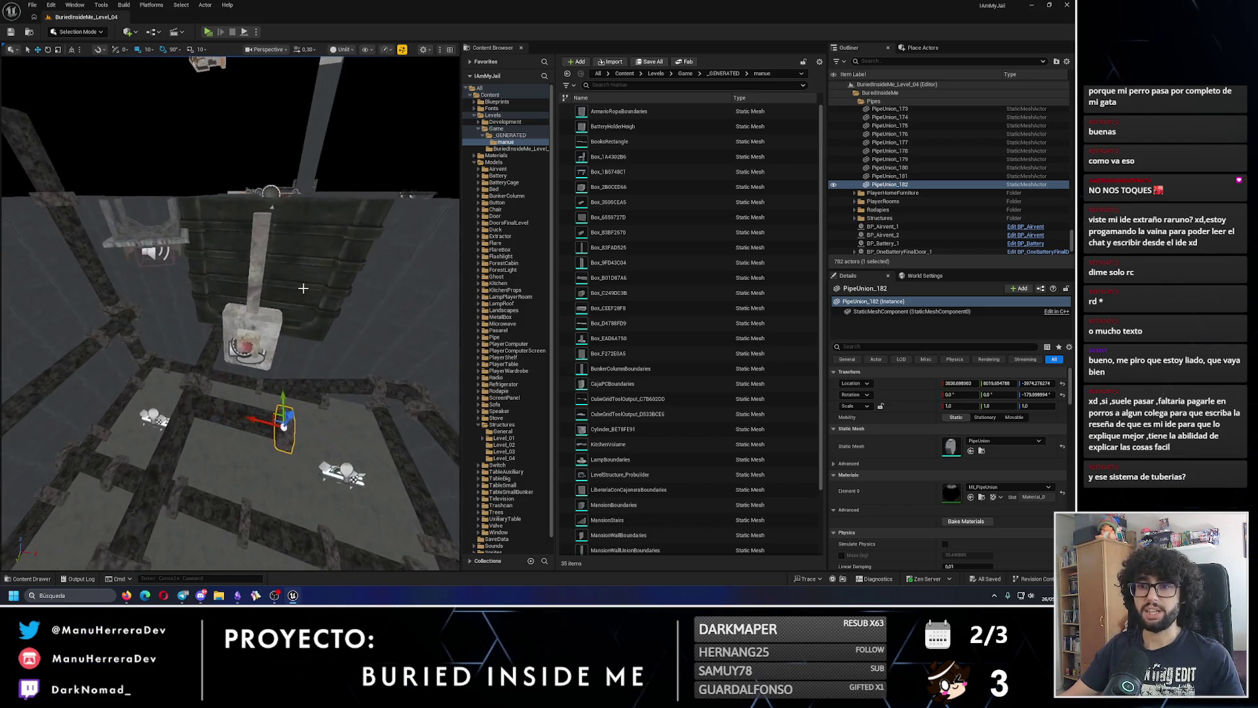
mouse_move(302, 288)
mouse_down()
mouse_move(314, 275)
mouse_move(302, 295)
mouse_move(305, 266)
mouse_move(278, 283)
mouse_move(288, 294)
mouse_up()
scroll(295, 275, up, 1)
click(154, 357)
drag(155, 357, 216, 367)
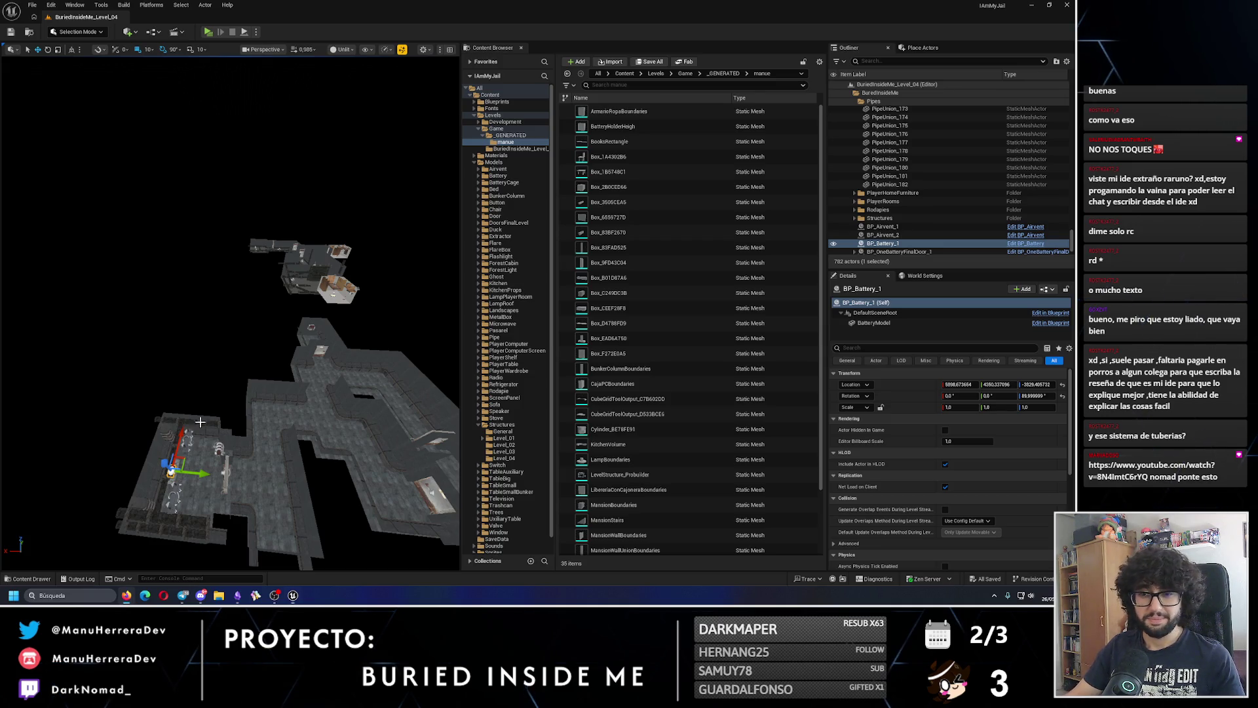
- Duplicate the battery, rename the copy BP_Battery_1, and delete a stray copy
scroll(262, 393, up, 4)
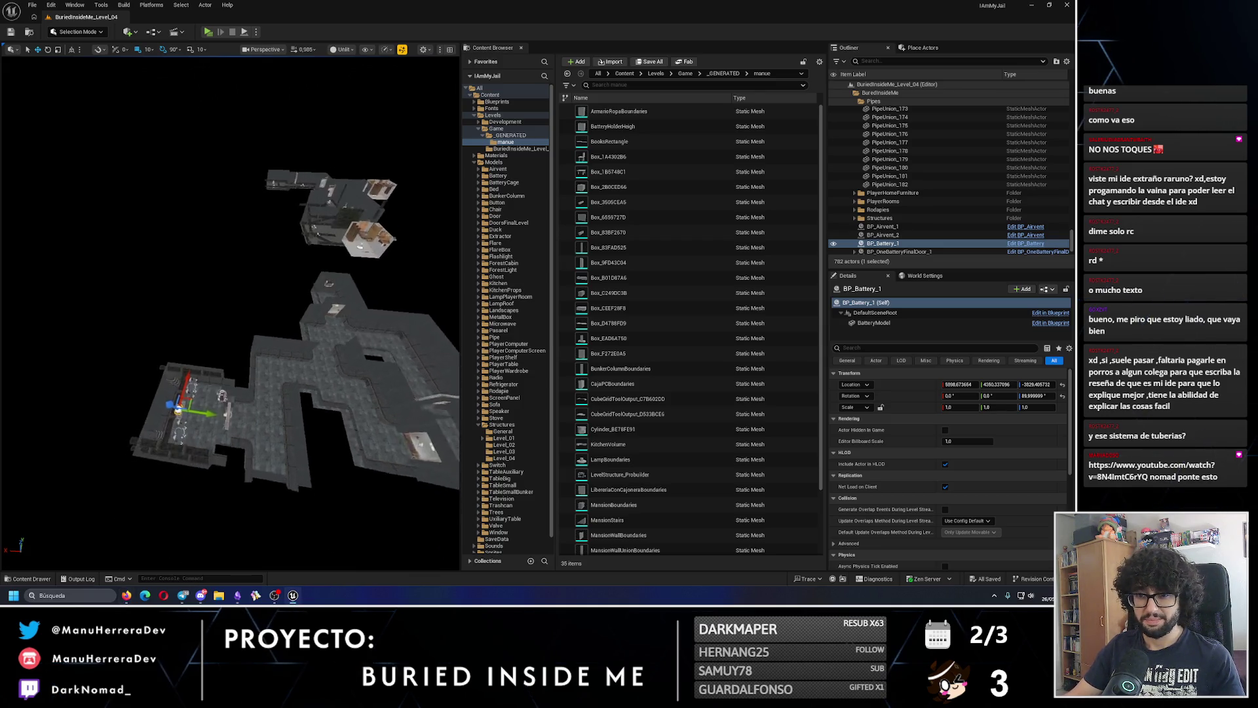
key(Up)
double_click(903, 245)
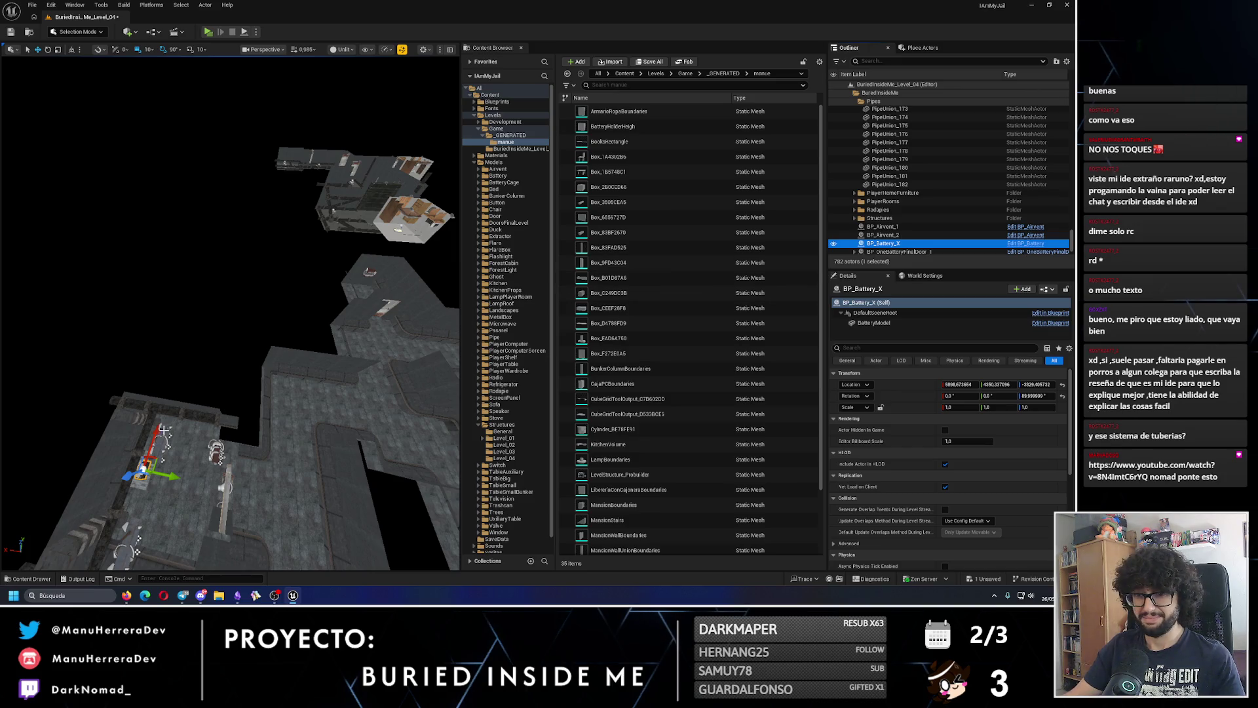
drag(160, 436, 398, 304)
double_click(906, 191)
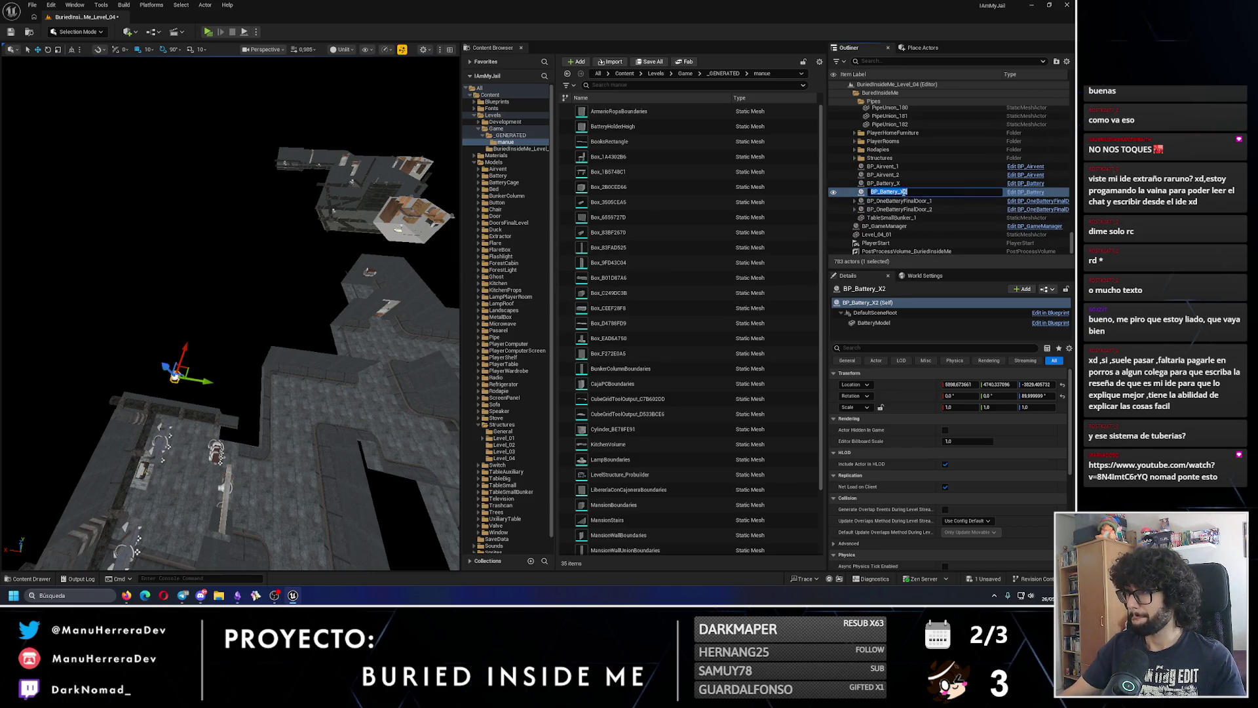
key(BackSpace)
text(1)
key(Return)
drag(175, 377, 172, 321)
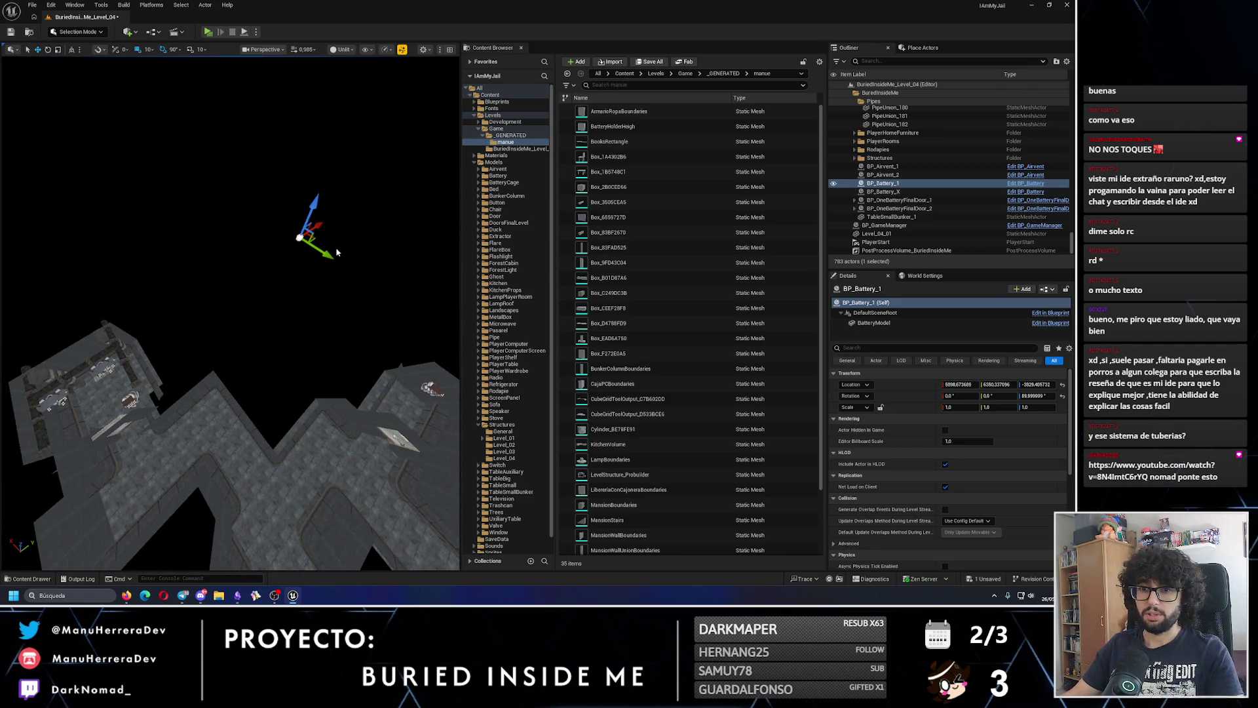
key(Delete)
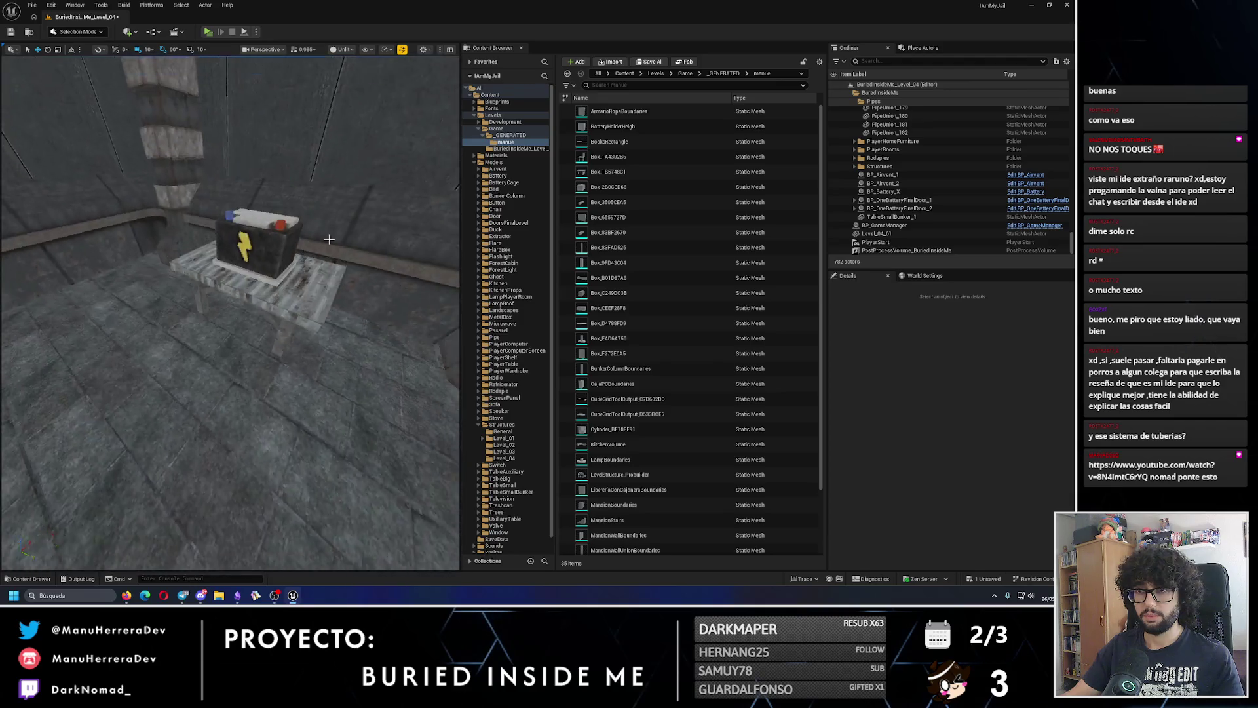
- Duplicate the battery with its table and rename the table TableSmallBunker_X
click(270, 273)
scroll(270, 273, down, 5)
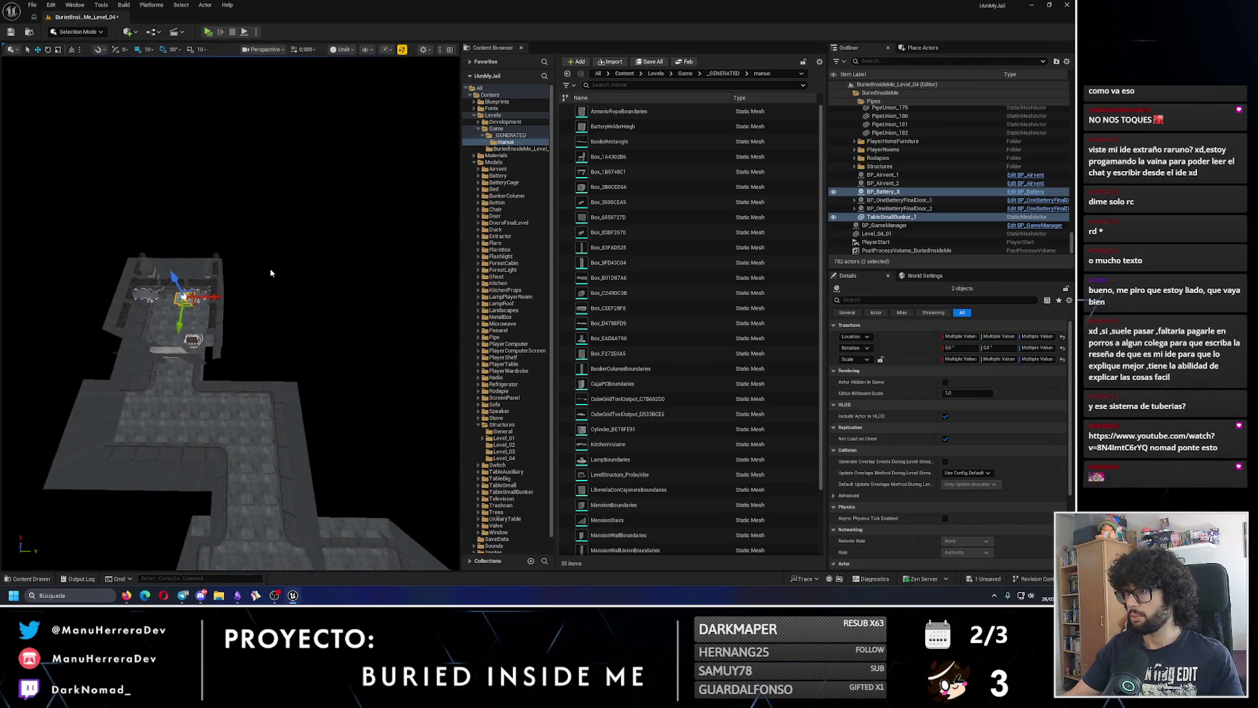
scroll(202, 271, down, 2)
drag(203, 298, 325, 296)
key(f)
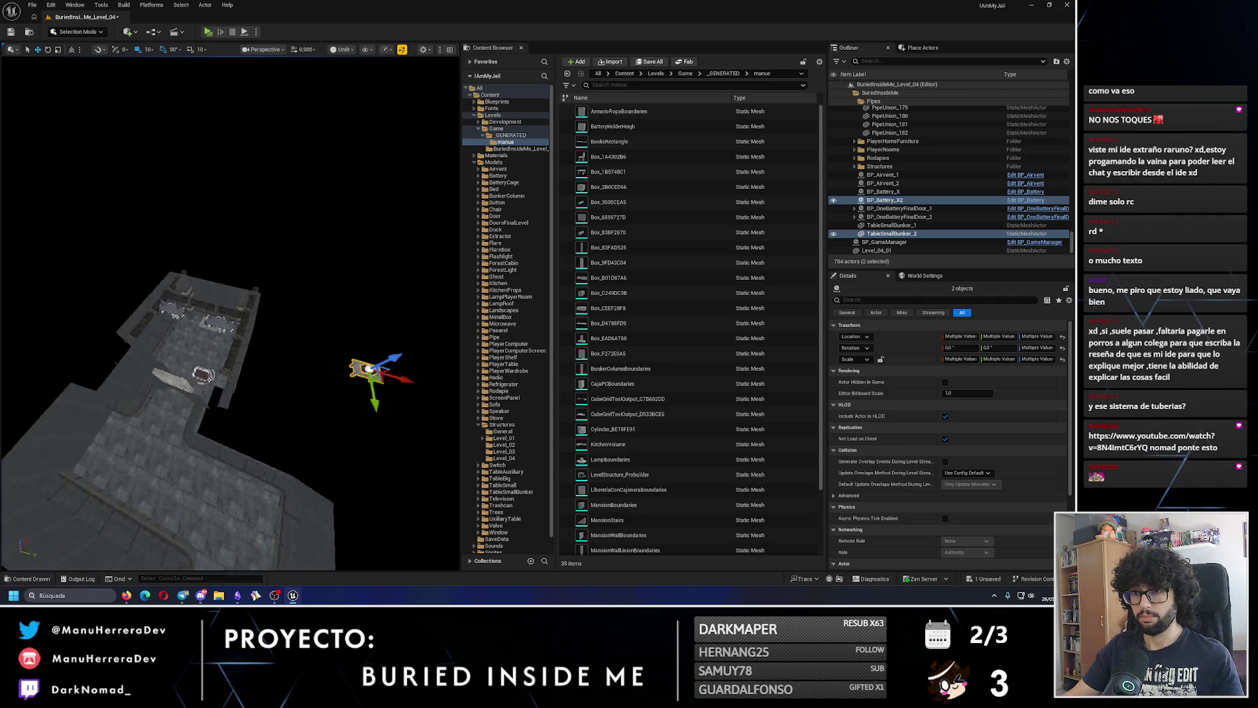
click(914, 235)
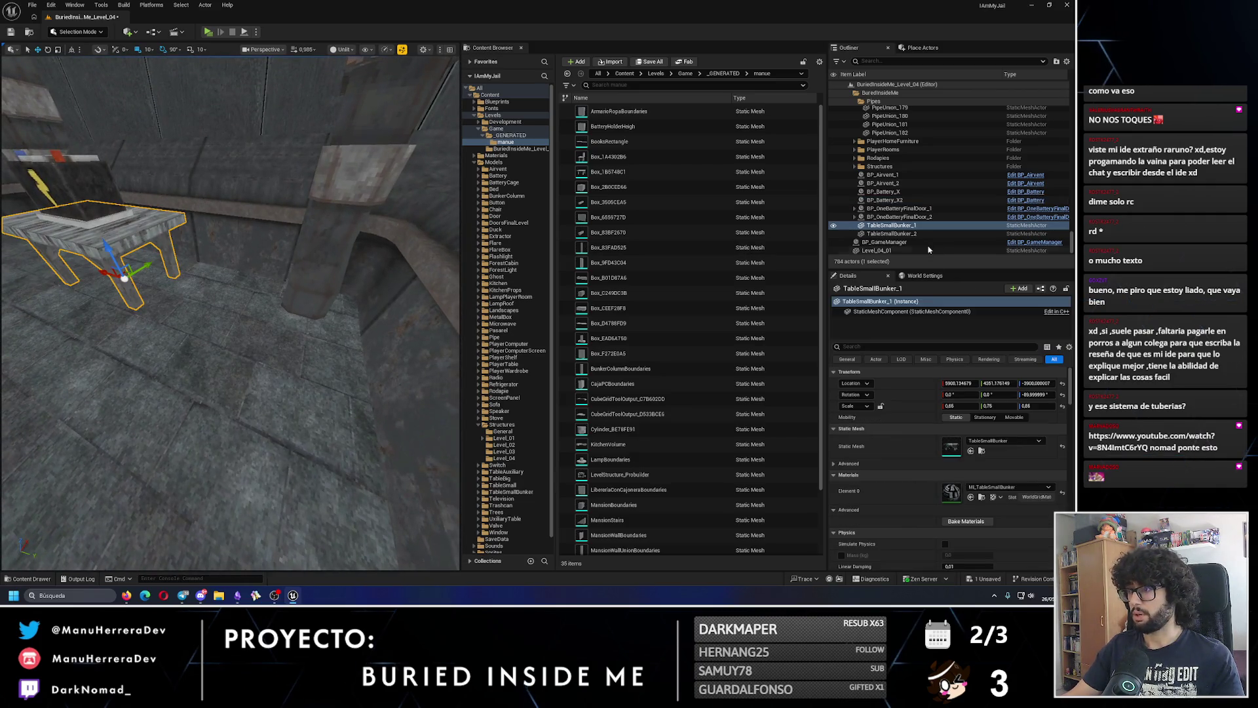
double_click(916, 225)
text(X)
key(Return)
- Rename battery copy BP_Battery_X2 to BP_Battery_1 and select it with its table
key(Up)
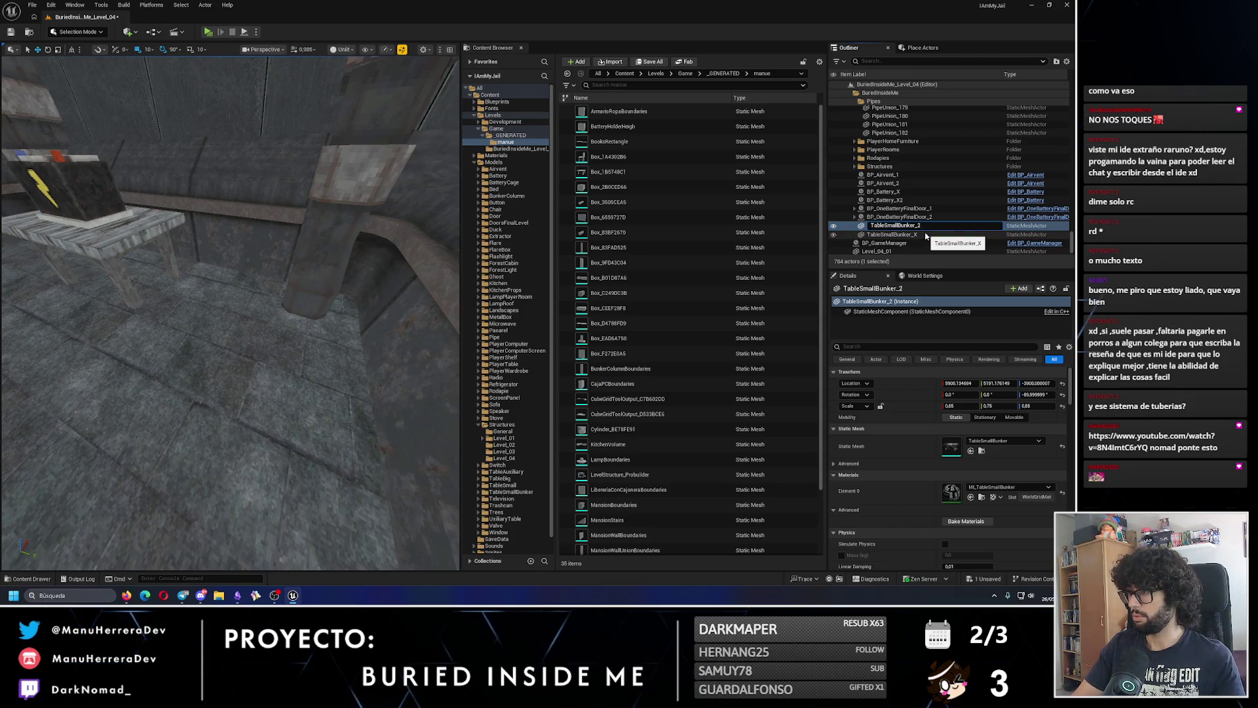
click(889, 175)
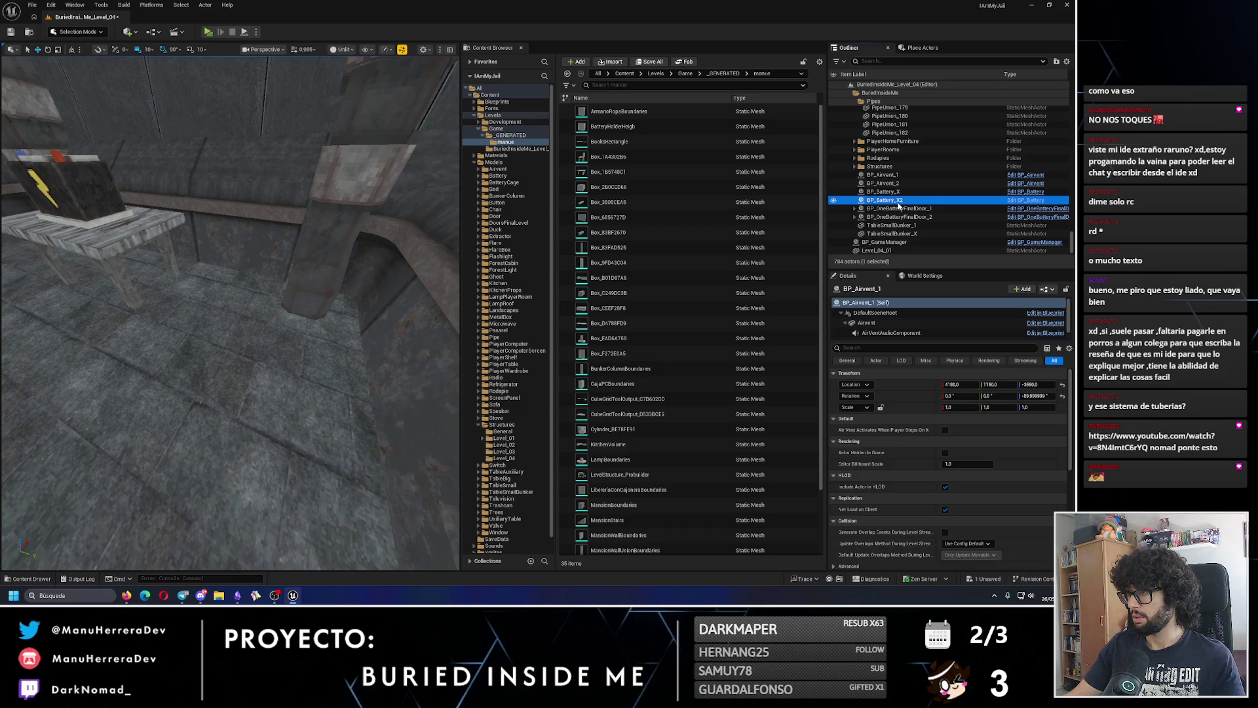
double_click(899, 206)
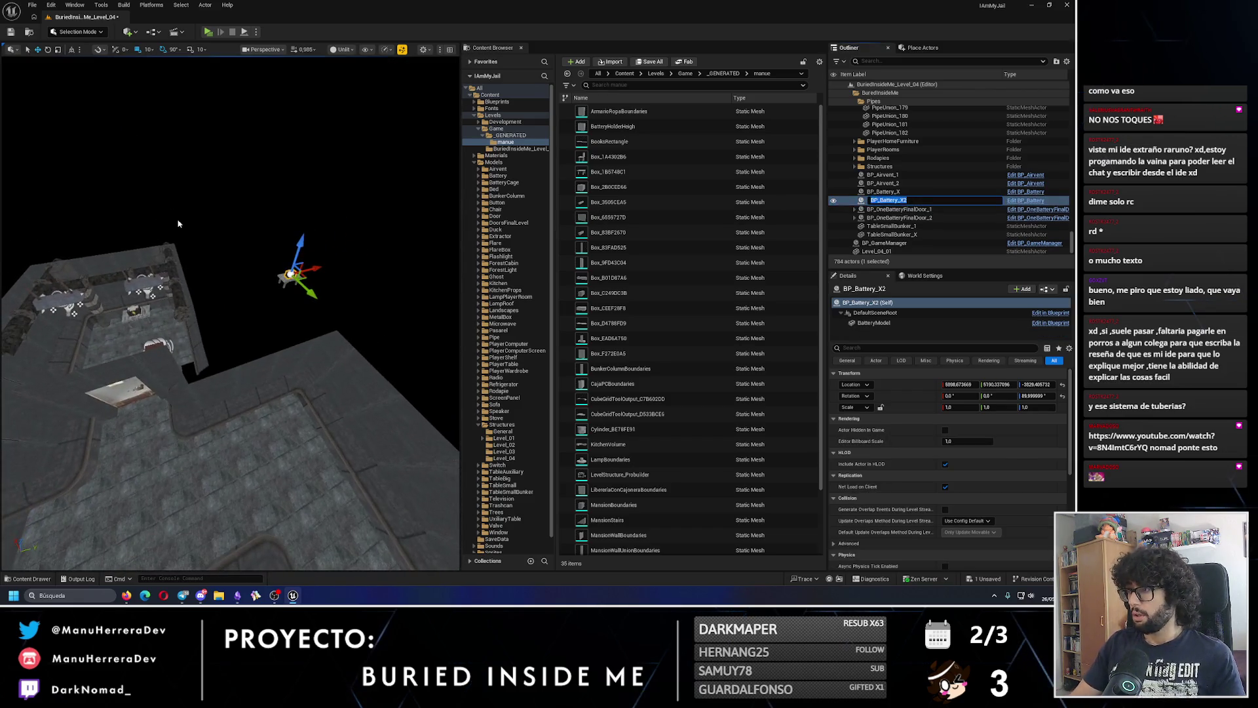
text(1)
key(Return)
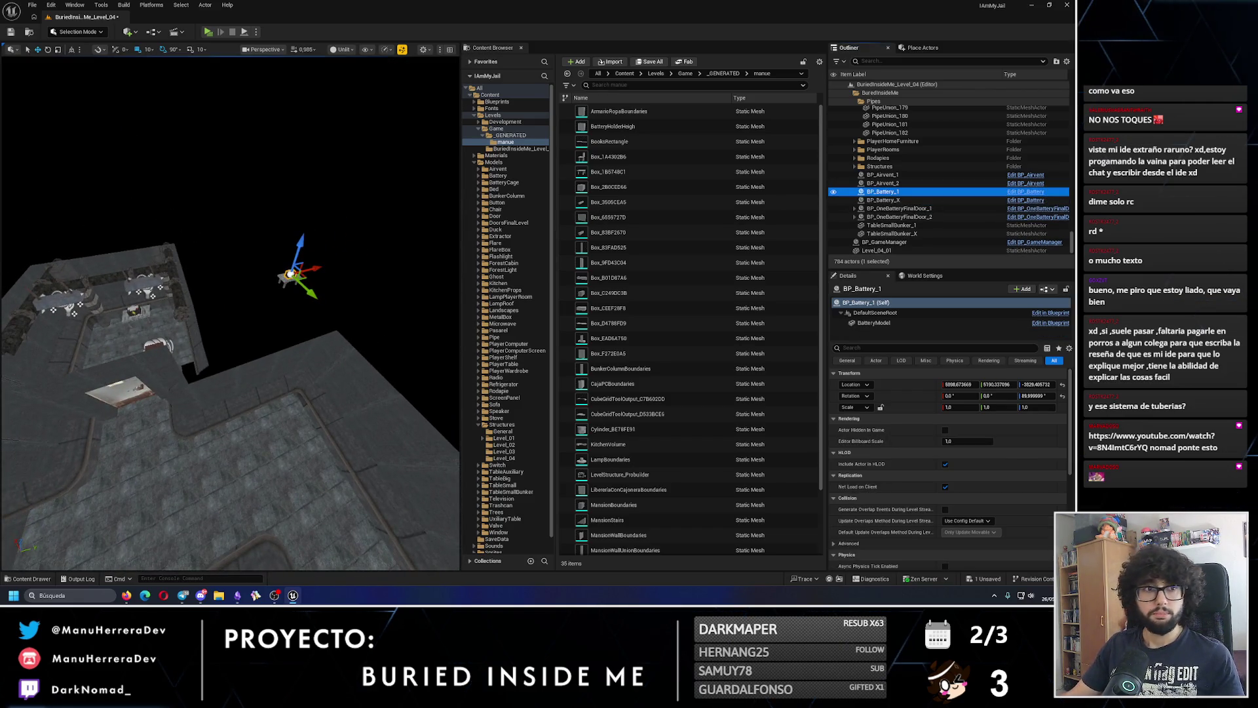
ctrl+click(293, 280)
key(f)
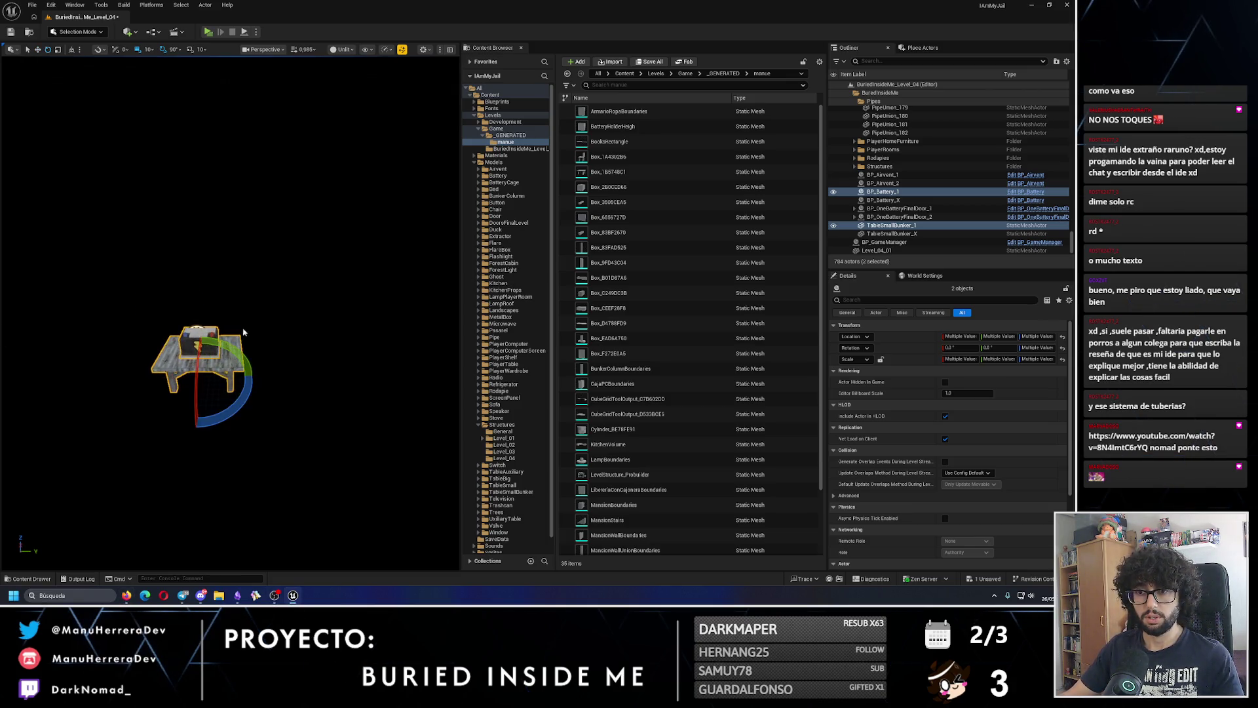
- Orbit around the duplicated table and battery in the bunker room, then fly to the wall panel
mouse_move(226, 340)
mouse_down()
mouse_move(196, 331)
mouse_move(225, 340)
mouse_move(213, 326)
mouse_up()
drag(311, 274, 312, 274)
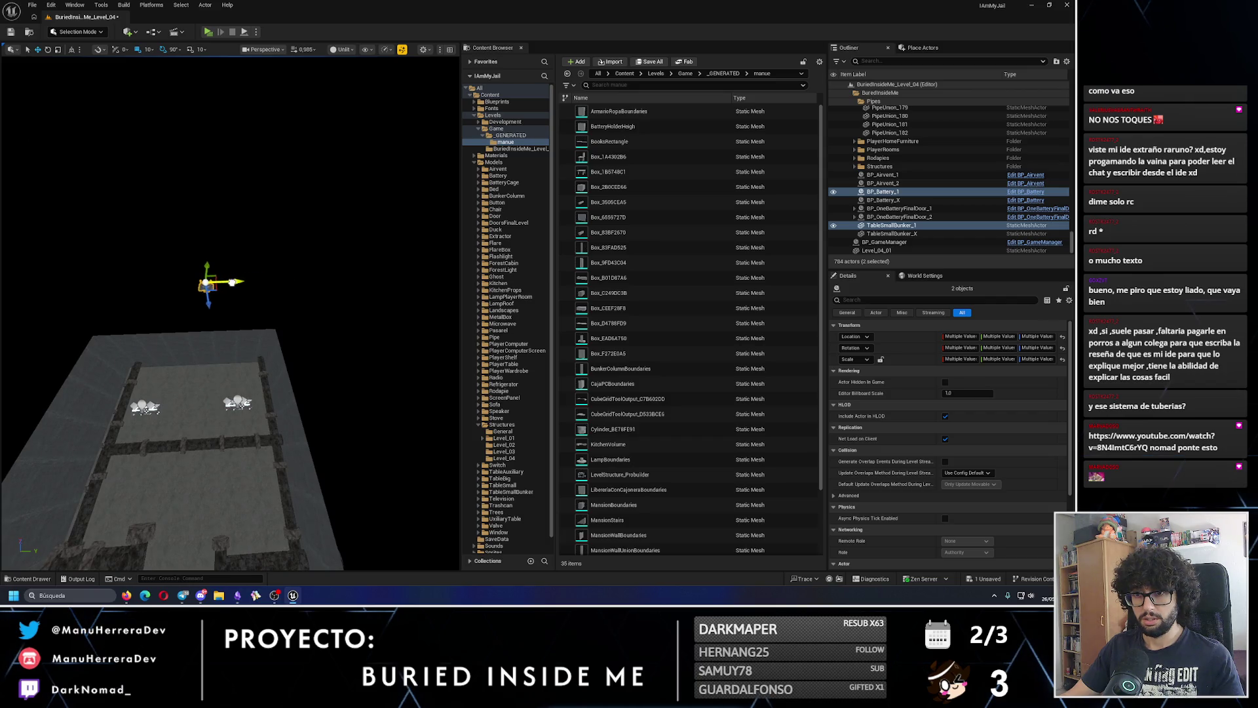
drag(233, 281, 90, 306)
mouse_move(204, 327)
mouse_down()
mouse_move(244, 350)
mouse_move(226, 329)
mouse_move(216, 351)
mouse_move(103, 391)
mouse_move(157, 328)
mouse_move(217, 214)
mouse_move(236, 304)
mouse_up()
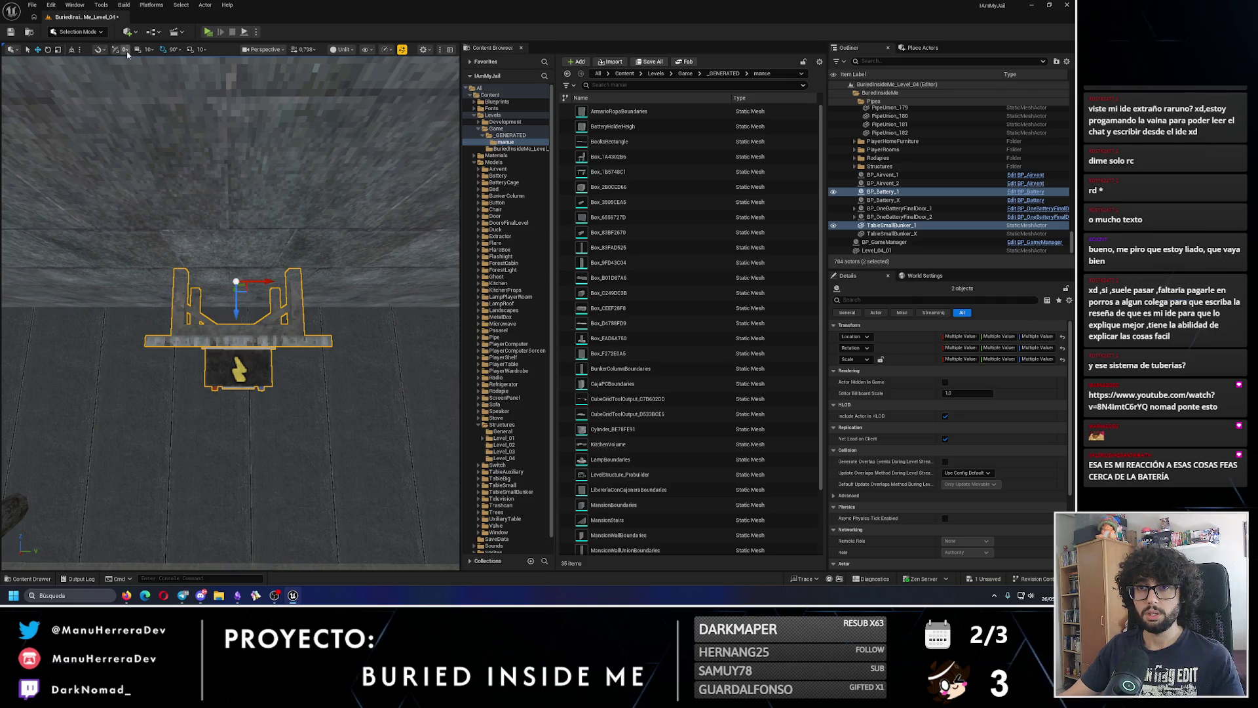
mouse_move(237, 313)
mouse_down()
mouse_move(222, 317)
mouse_move(249, 319)
mouse_up()
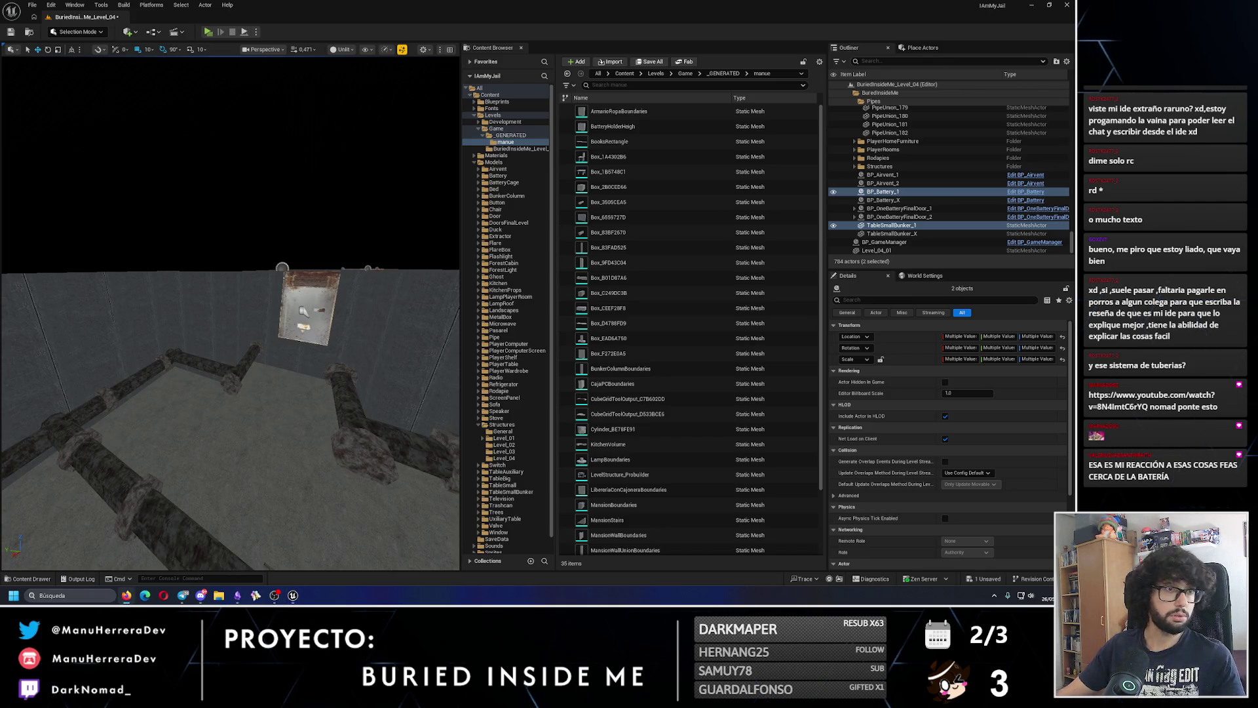
drag(296, 306, 309, 303)
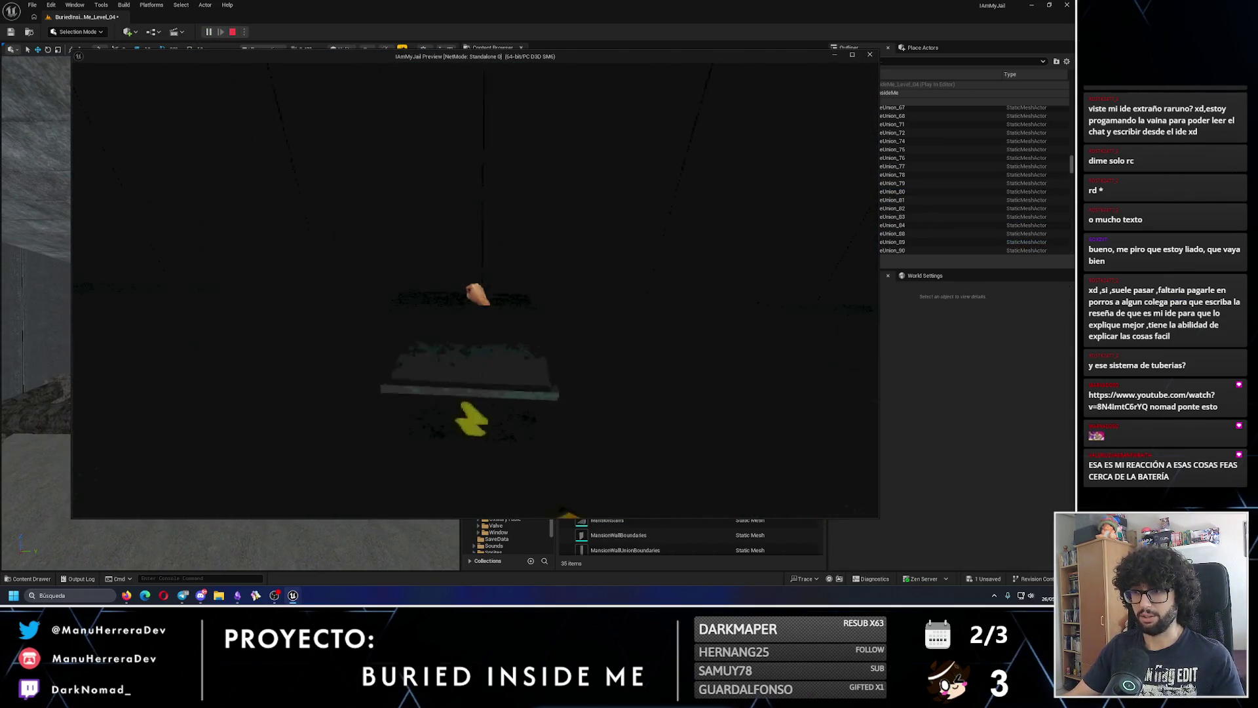
- Exit the playtest, frame the table and battery, then select and frame a flare box
key(Escape)
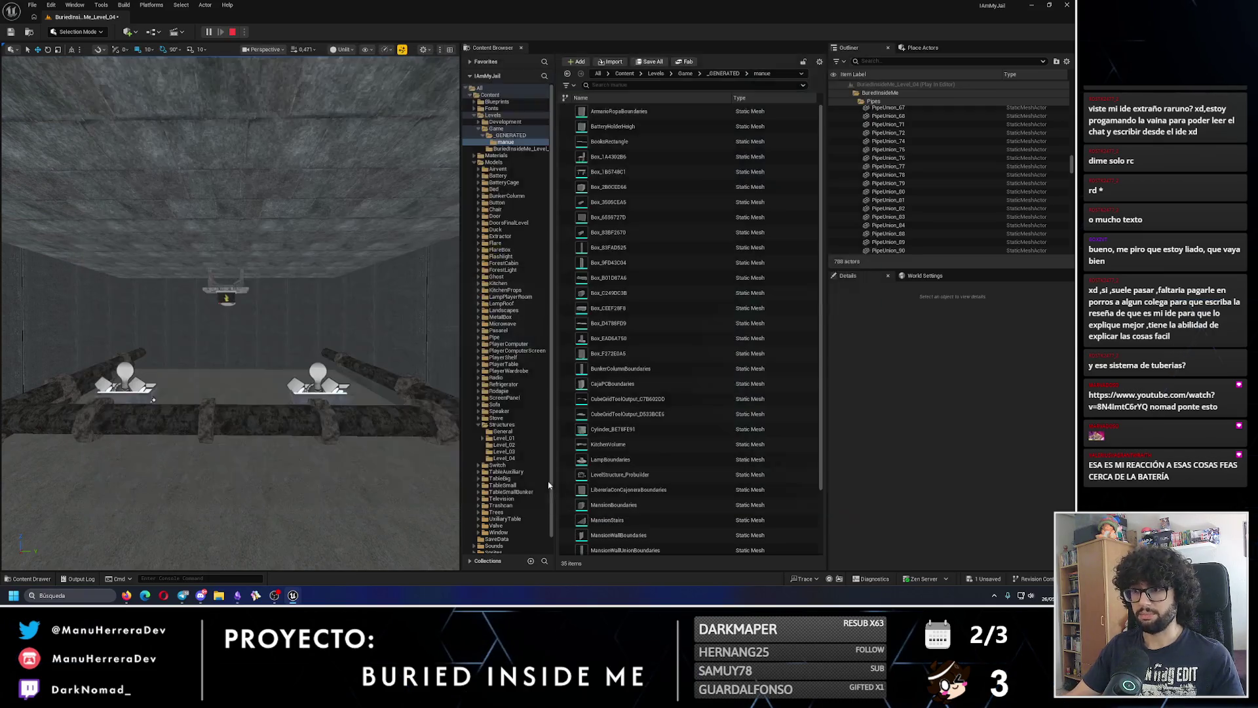
key(f)
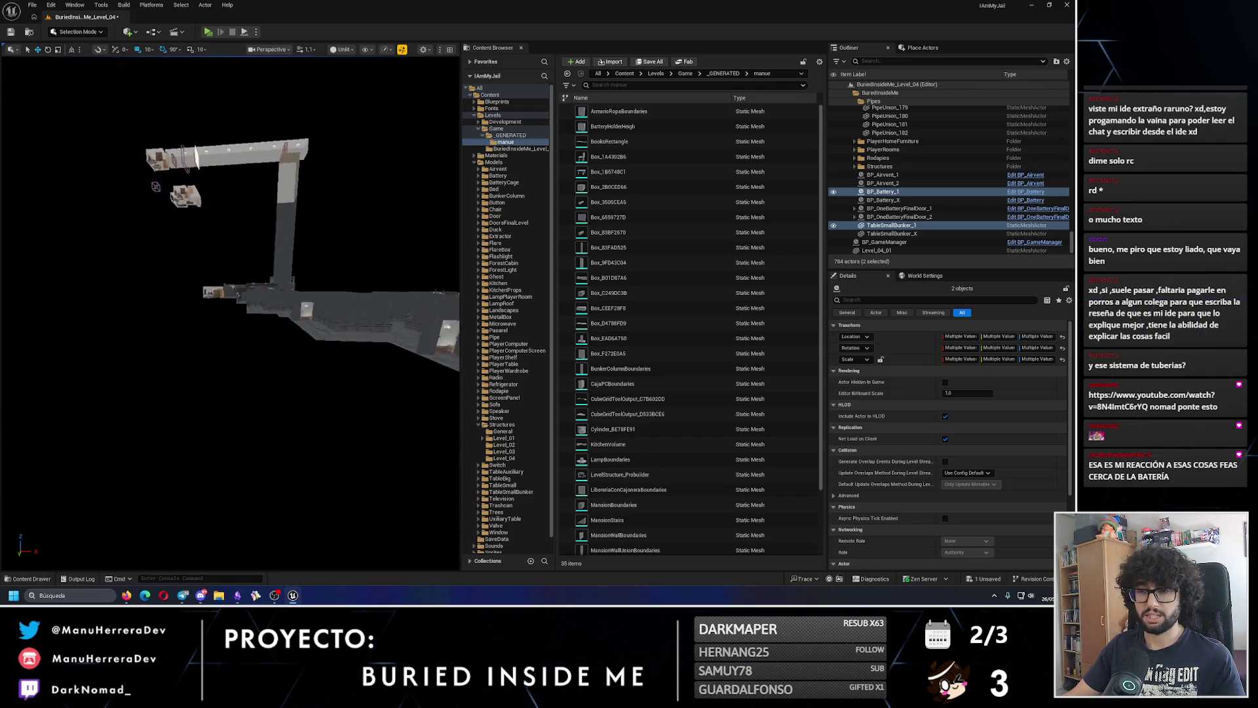
key(f)
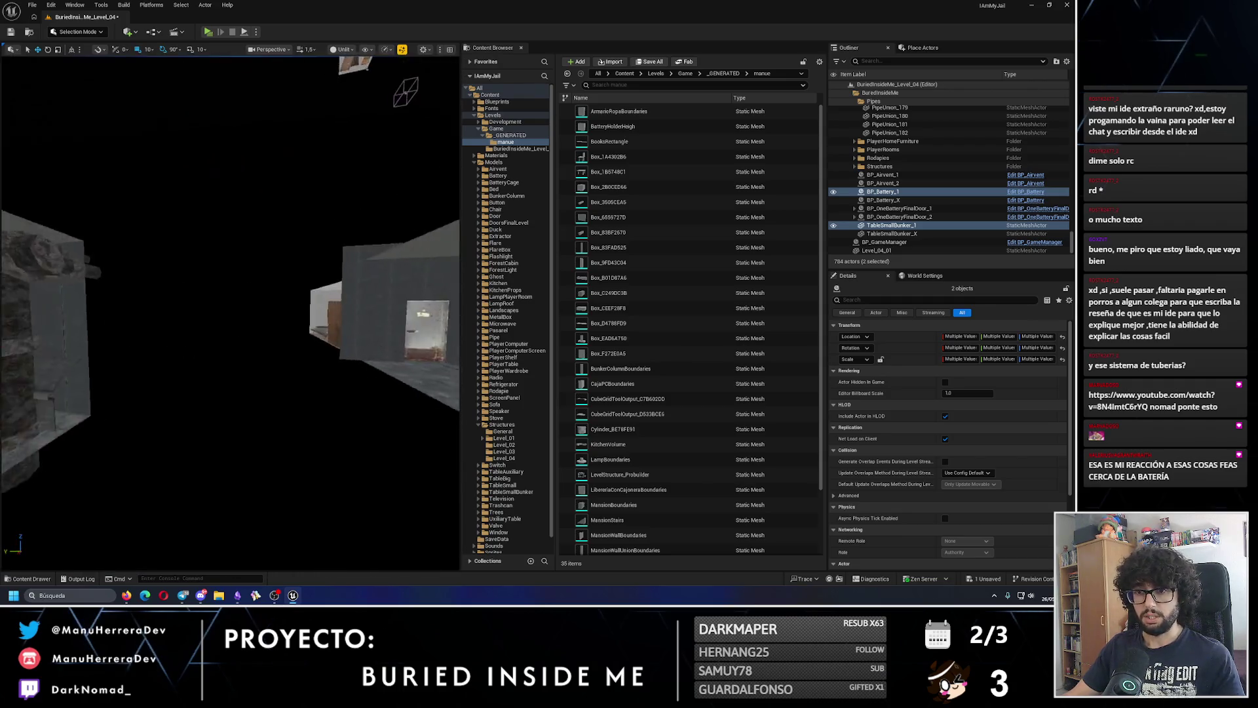
click(230, 332)
key(f)
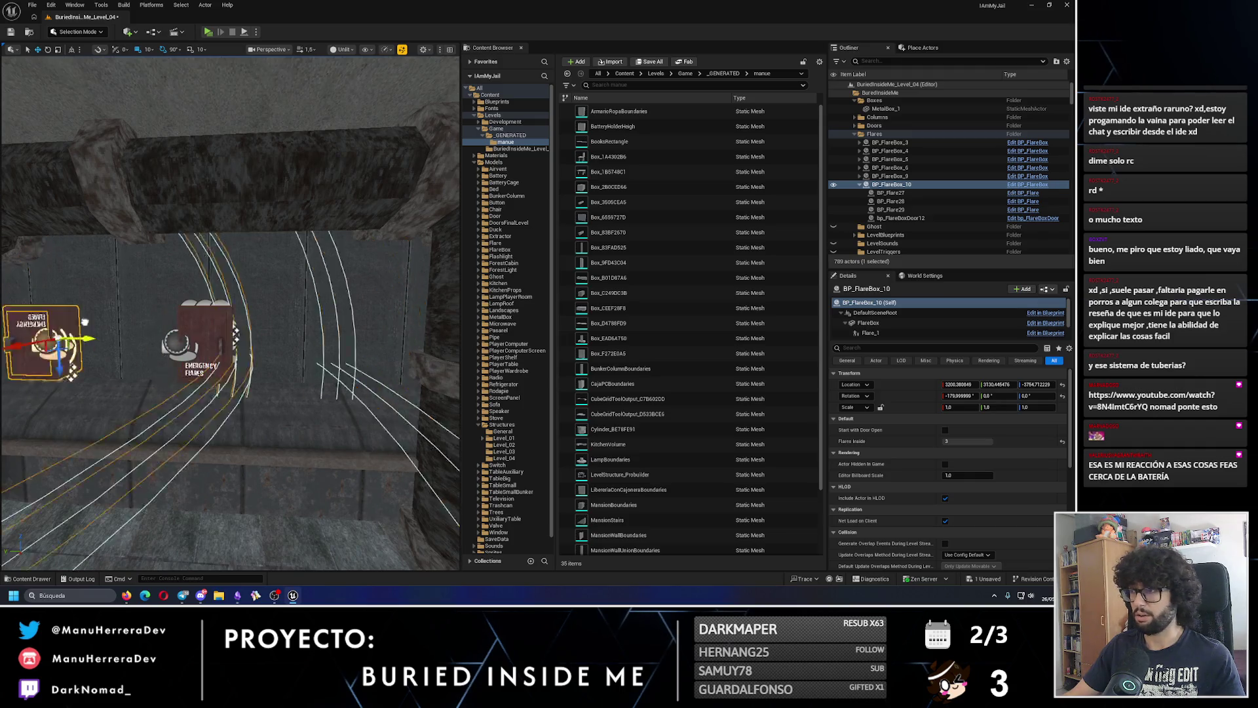
- Rename the flare box BP_FlareBox_10 to BP_FlareBox_1 in the Outliner
scroll(131, 276, down, 5)
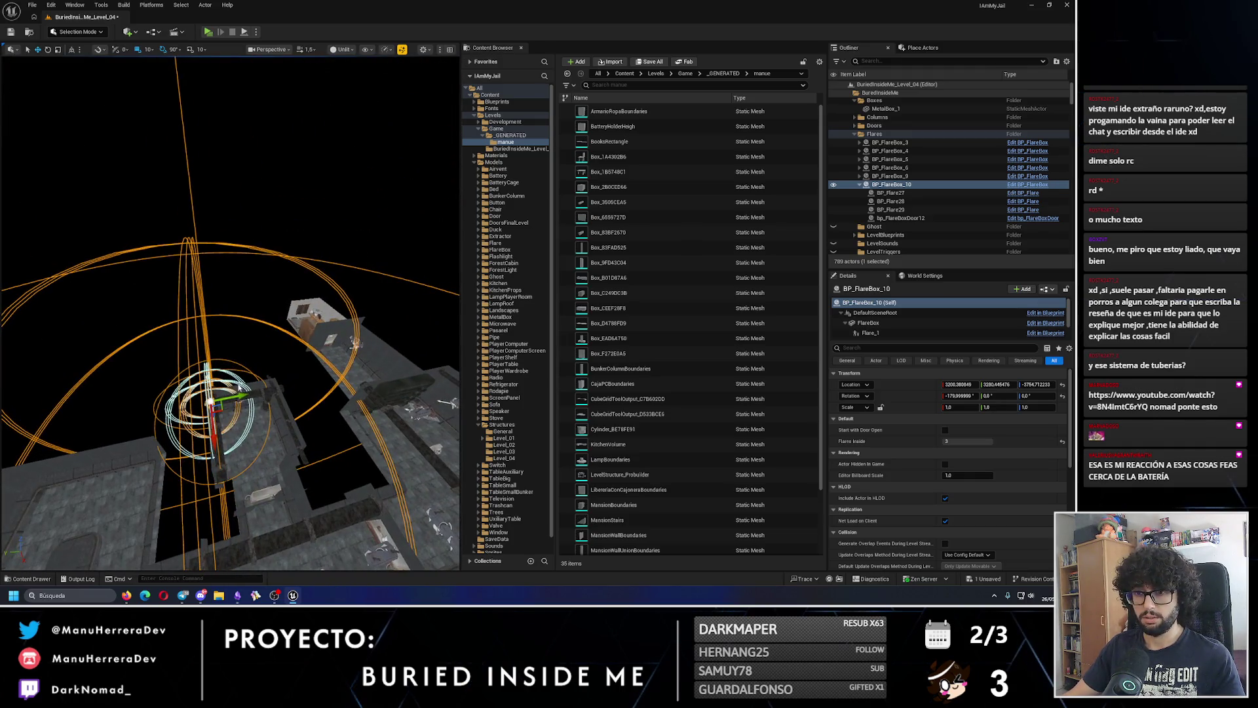
click(912, 186)
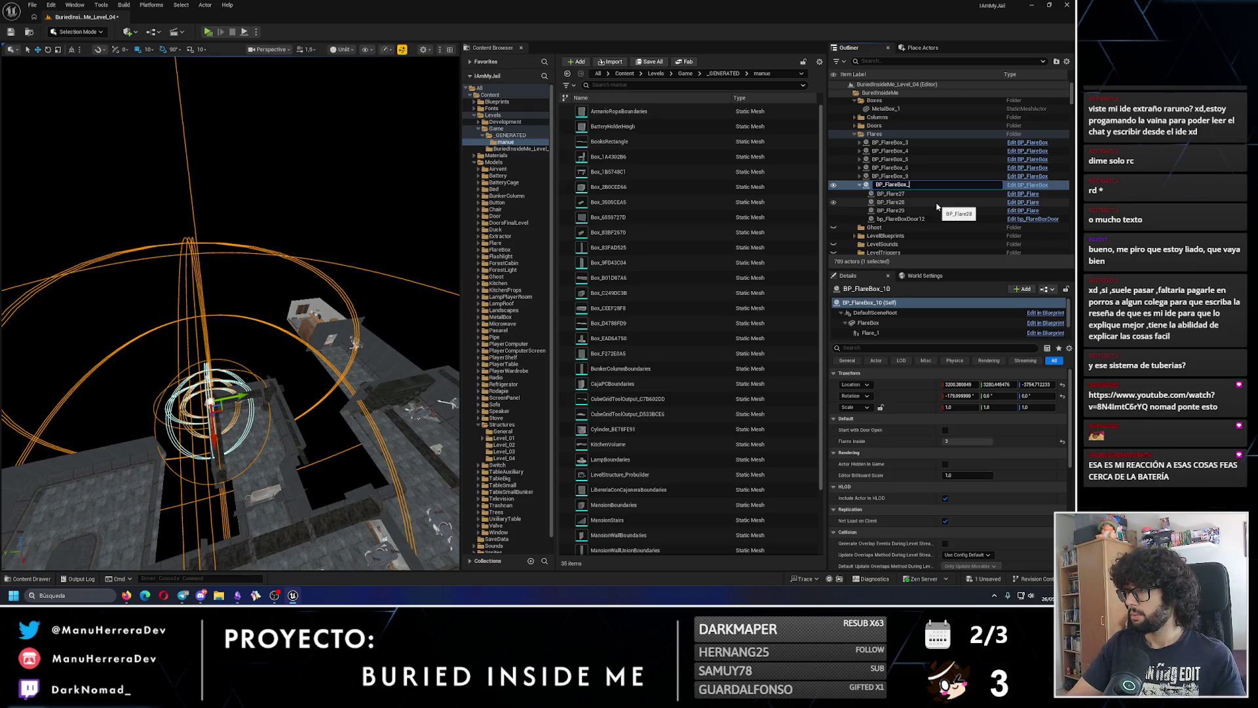
key(Return)
- Slide BP_FlareBox_1 along Y to a new spot on the corridor wall
drag(241, 393, 340, 372)
mouse_move(333, 332)
mouse_down()
mouse_move(171, 336)
mouse_move(270, 351)
mouse_move(278, 363)
mouse_move(258, 360)
mouse_move(290, 375)
mouse_move(349, 343)
mouse_move(308, 406)
mouse_move(374, 485)
mouse_up()
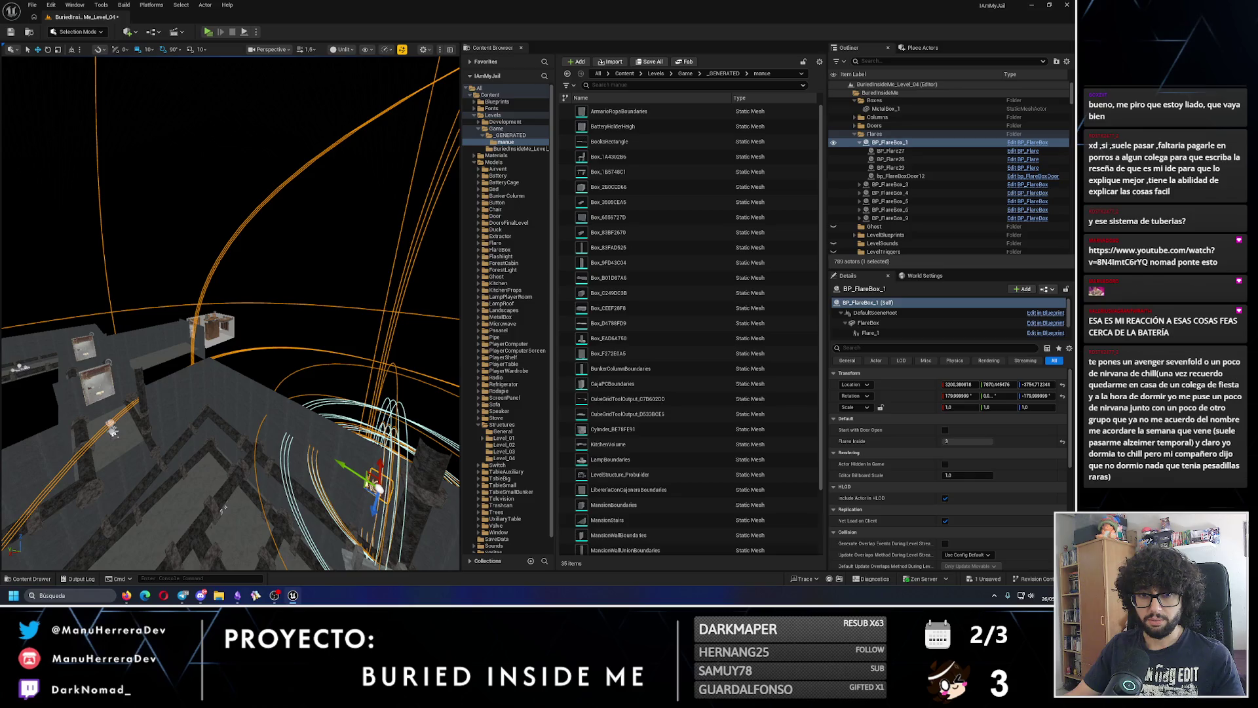
key(f)
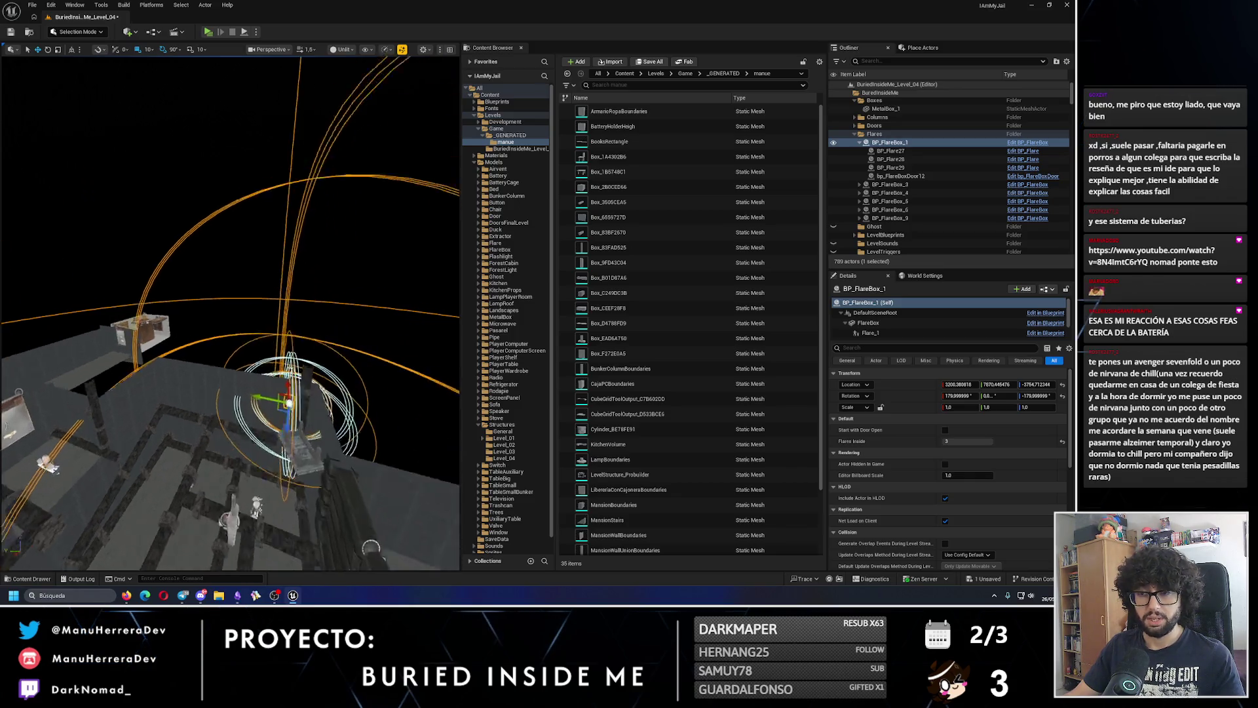
key(f)
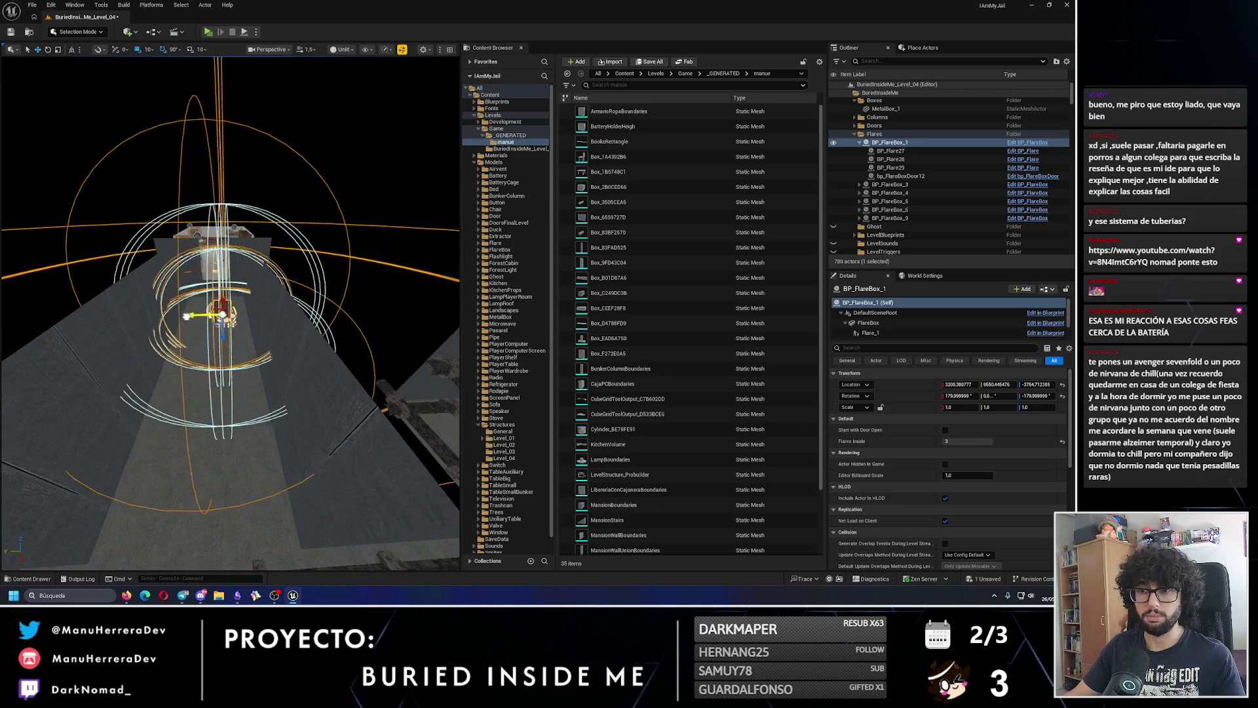
mouse_move(262, 315)
mouse_down()
mouse_move(341, 347)
mouse_move(321, 331)
mouse_move(72, 289)
mouse_move(184, 282)
mouse_move(308, 210)
mouse_move(288, 265)
mouse_move(210, 266)
mouse_move(279, 344)
mouse_move(224, 281)
mouse_move(262, 289)
mouse_move(244, 280)
mouse_move(229, 295)
mouse_move(236, 314)
mouse_move(197, 327)
mouse_move(262, 385)
mouse_up()
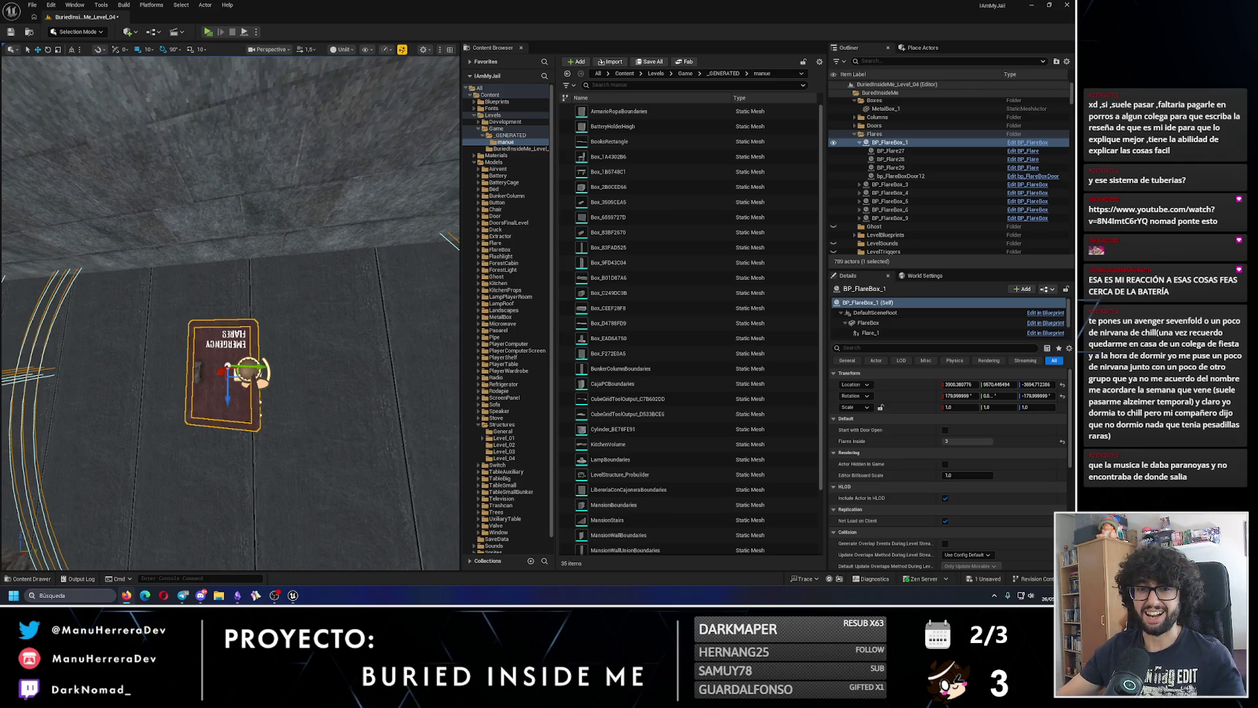
mouse_move(184, 372)
mouse_down()
mouse_move(210, 360)
mouse_move(196, 354)
mouse_move(184, 371)
mouse_move(229, 357)
mouse_up()
key(f)
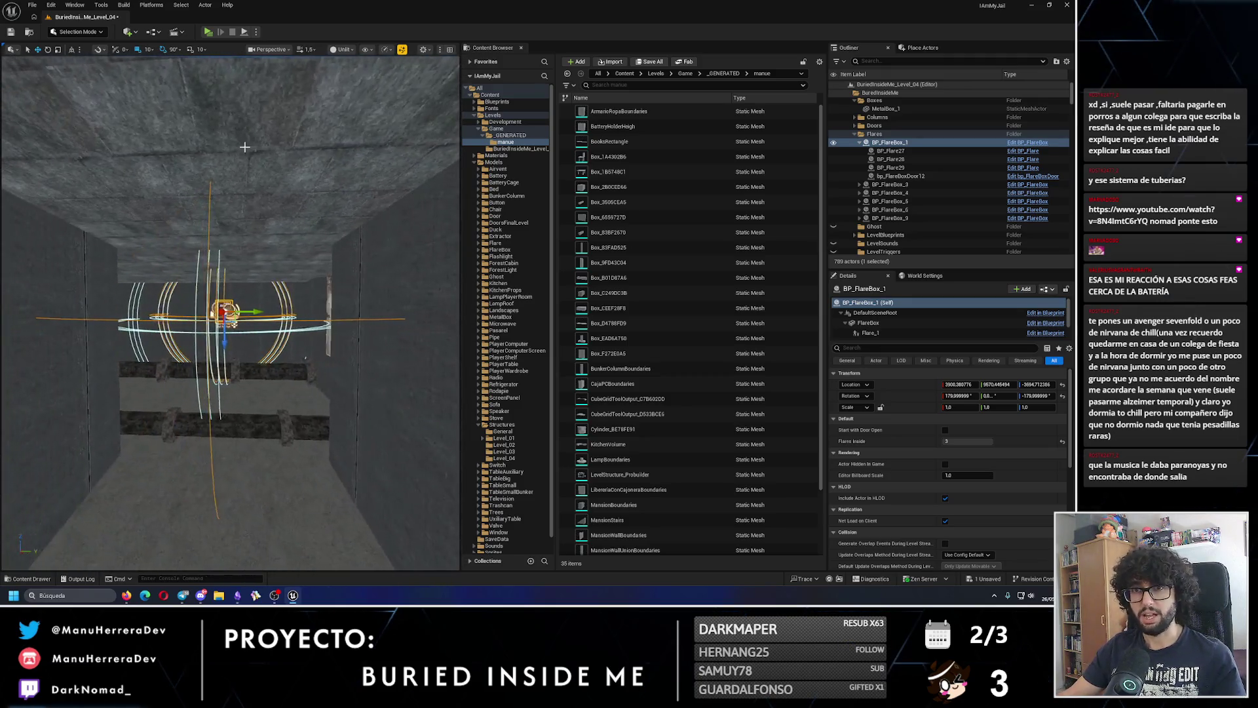
key(alt+p)
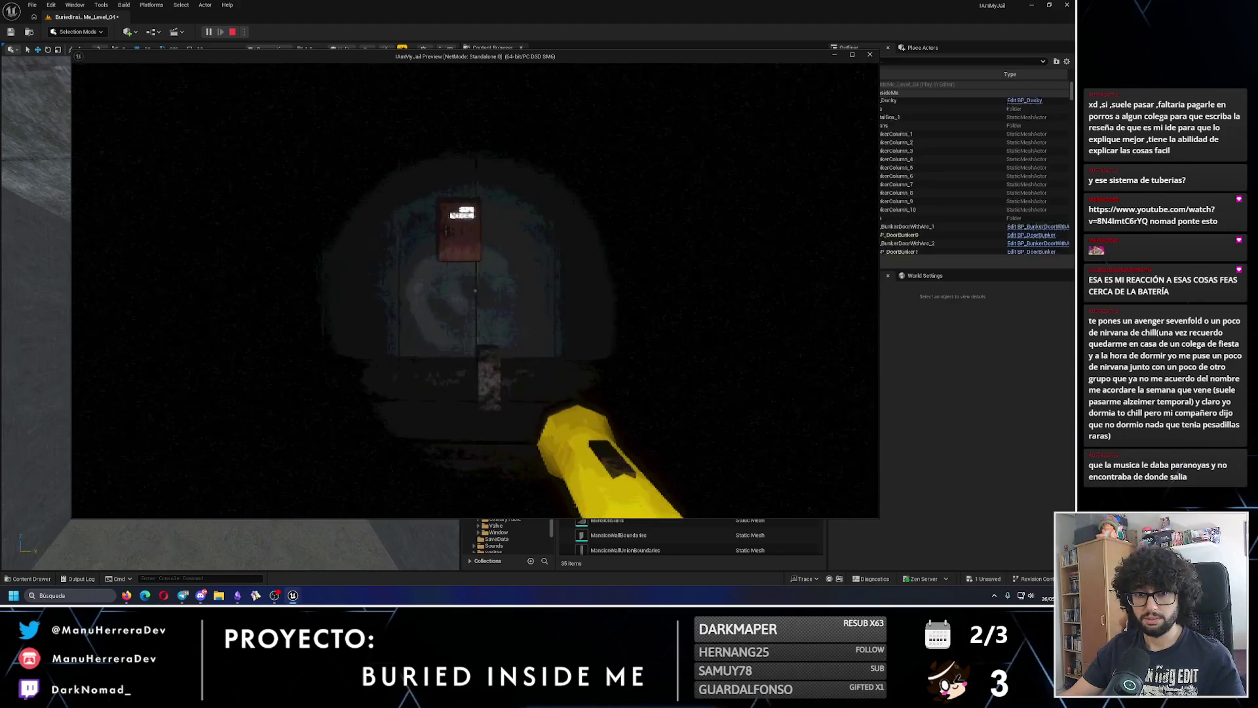
key(e)
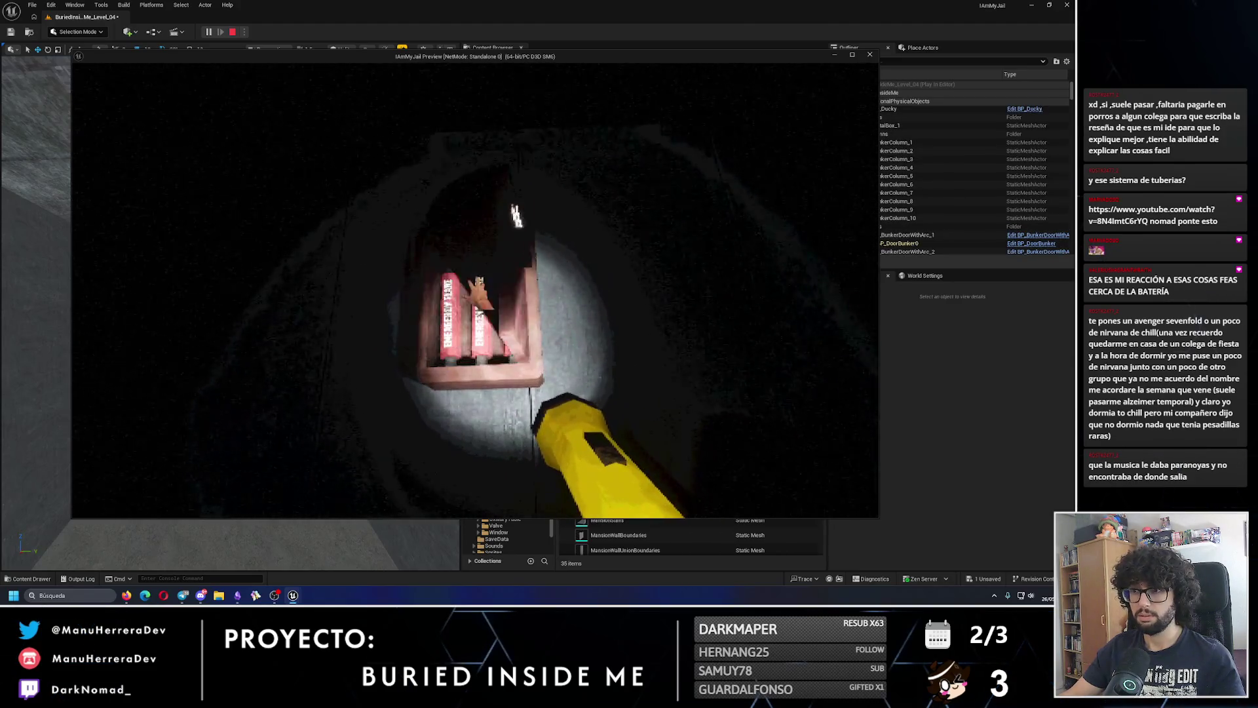
key(e)
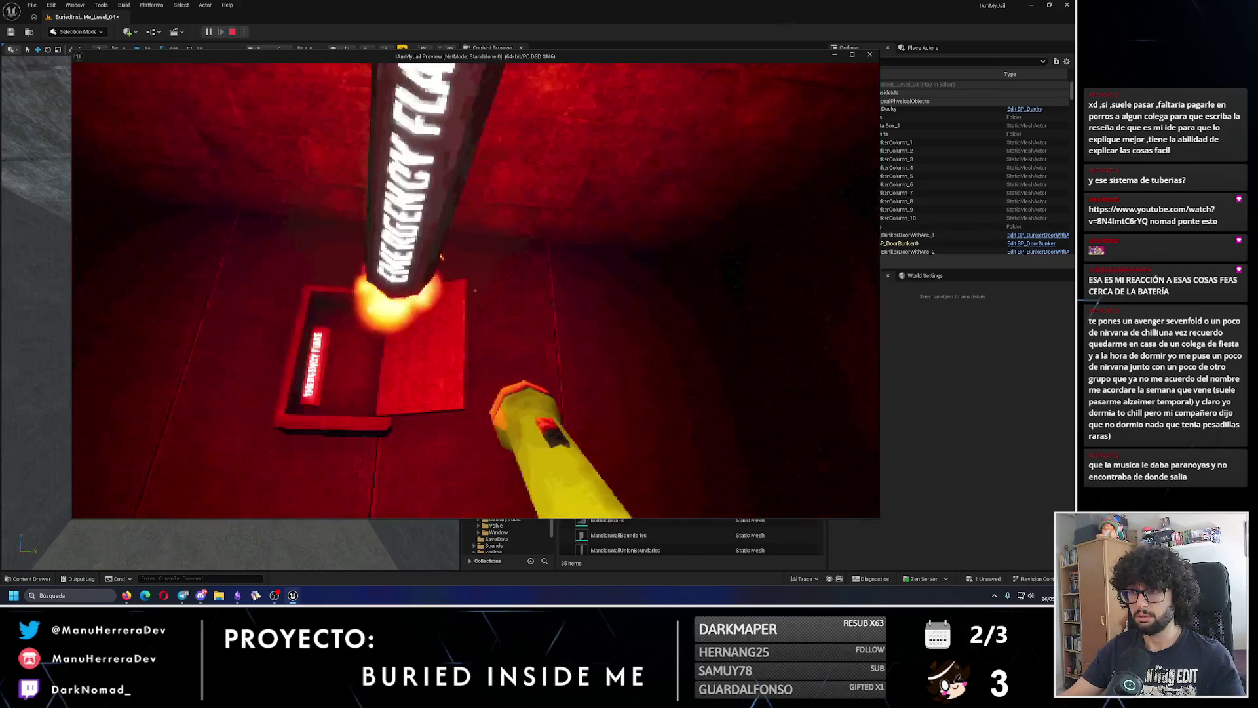
key(w)
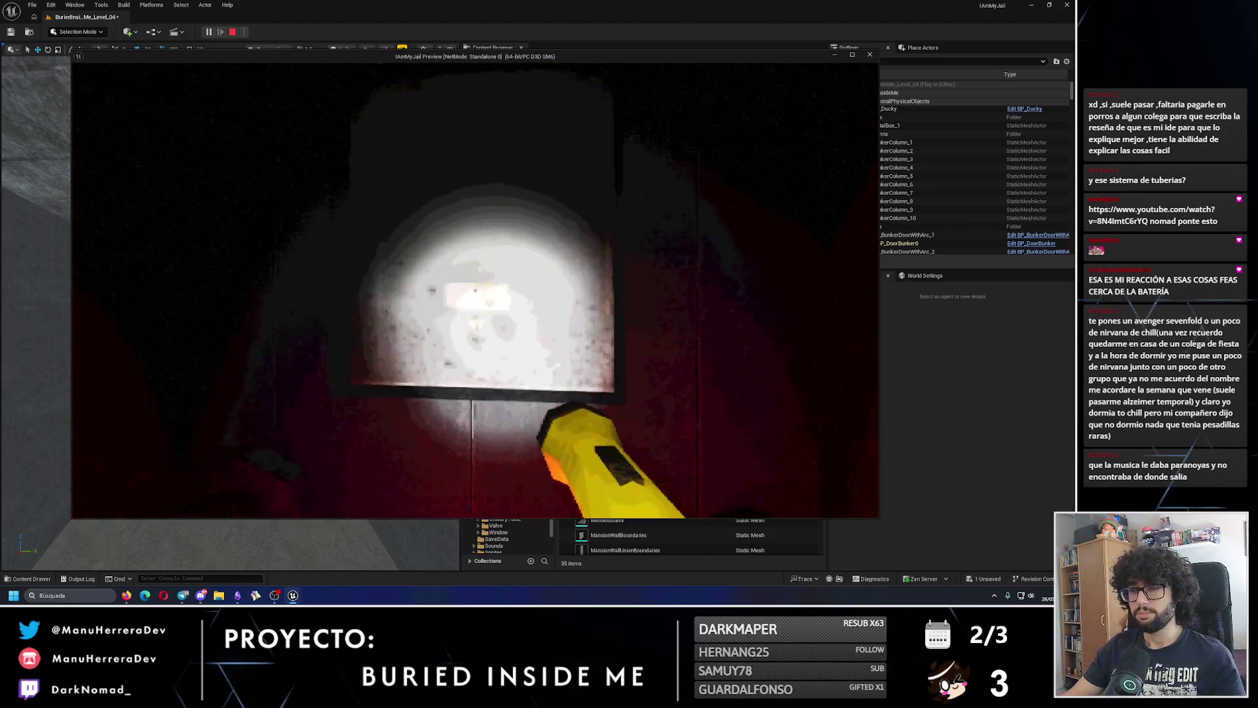
key(w)
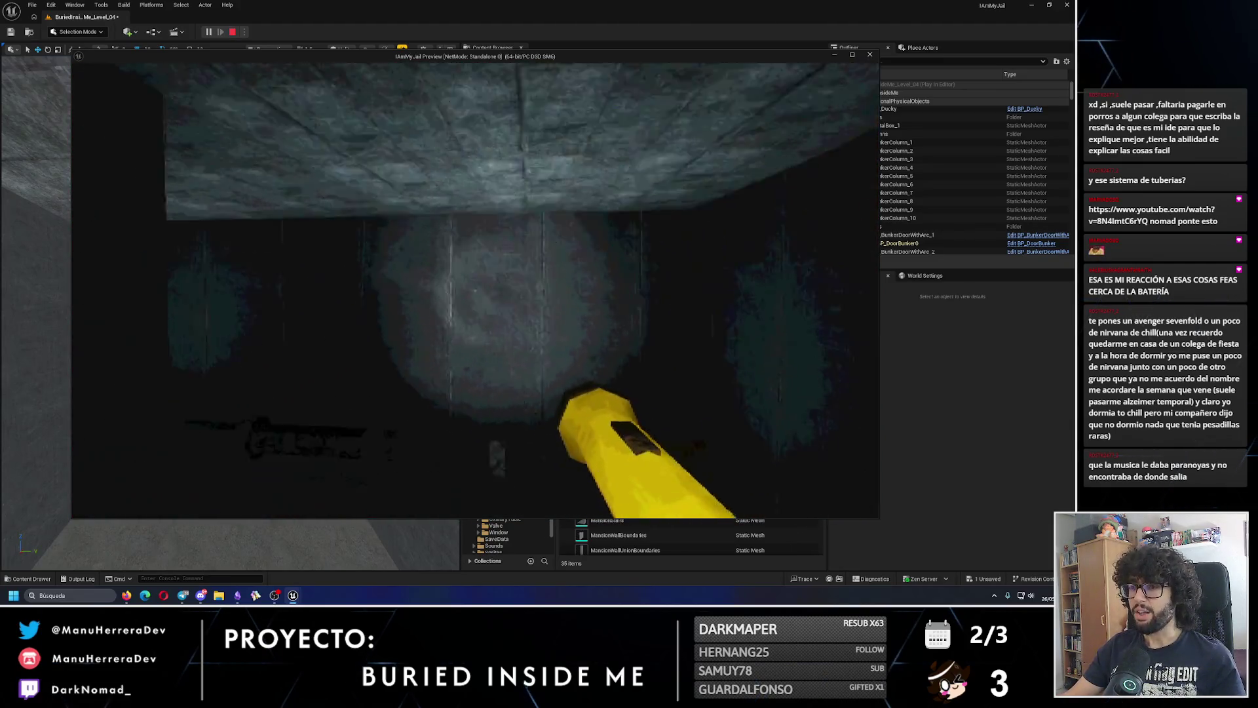
key(shift+w)
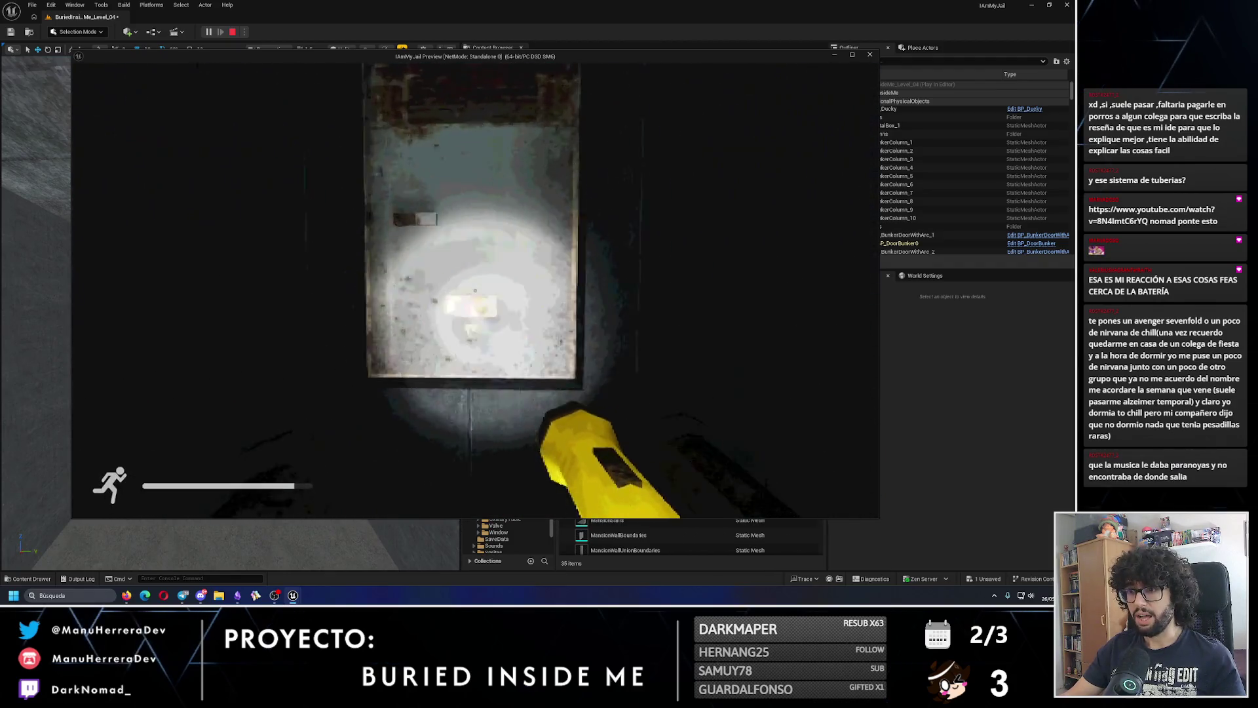
key(e)
key(w)
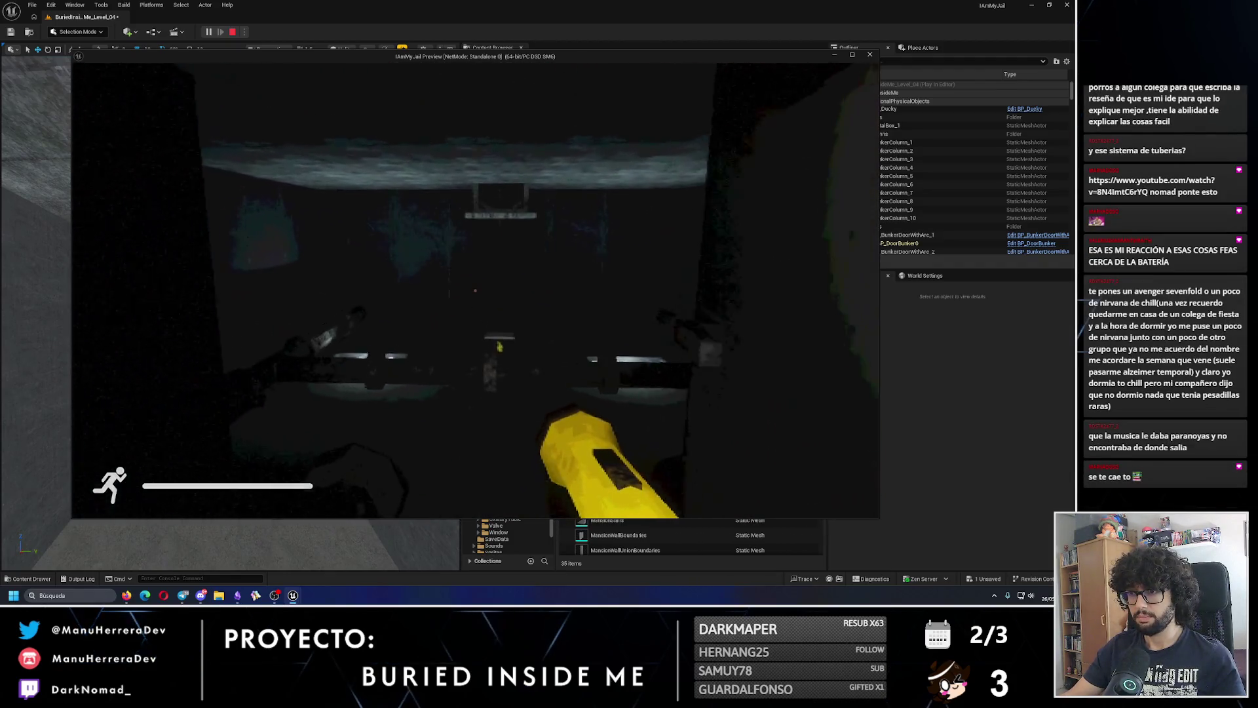
key(shift+w)
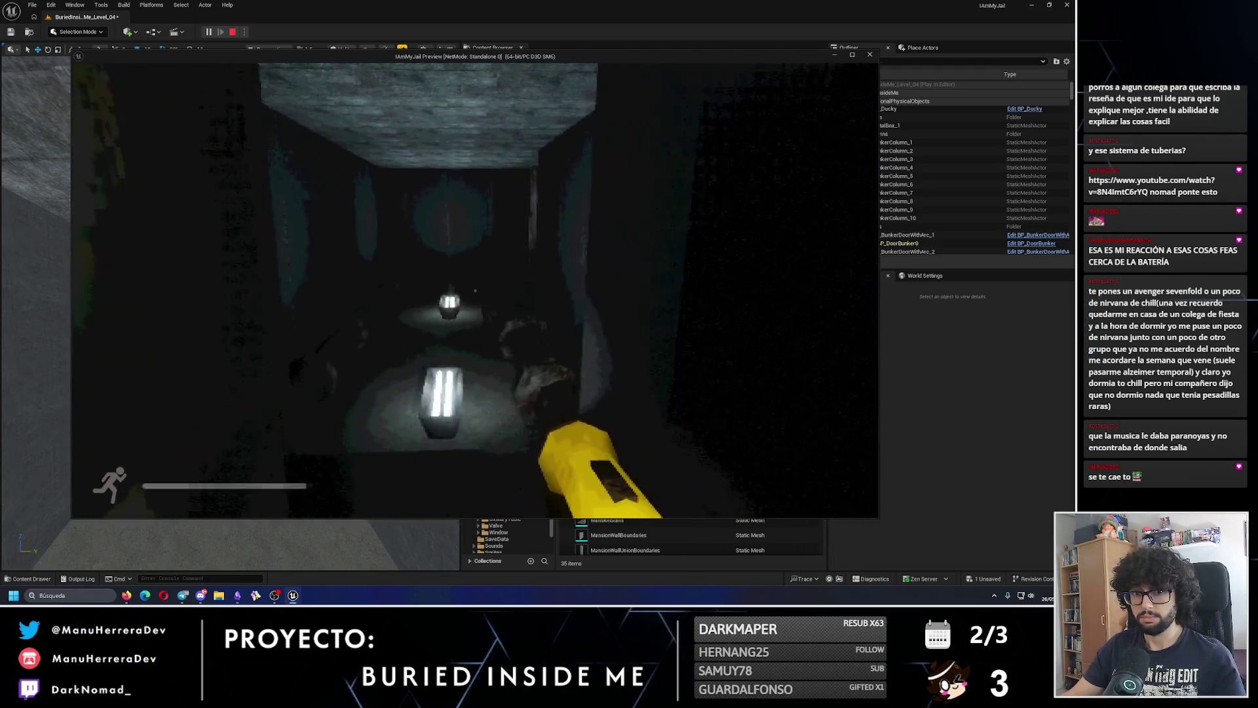
key(shift+w)
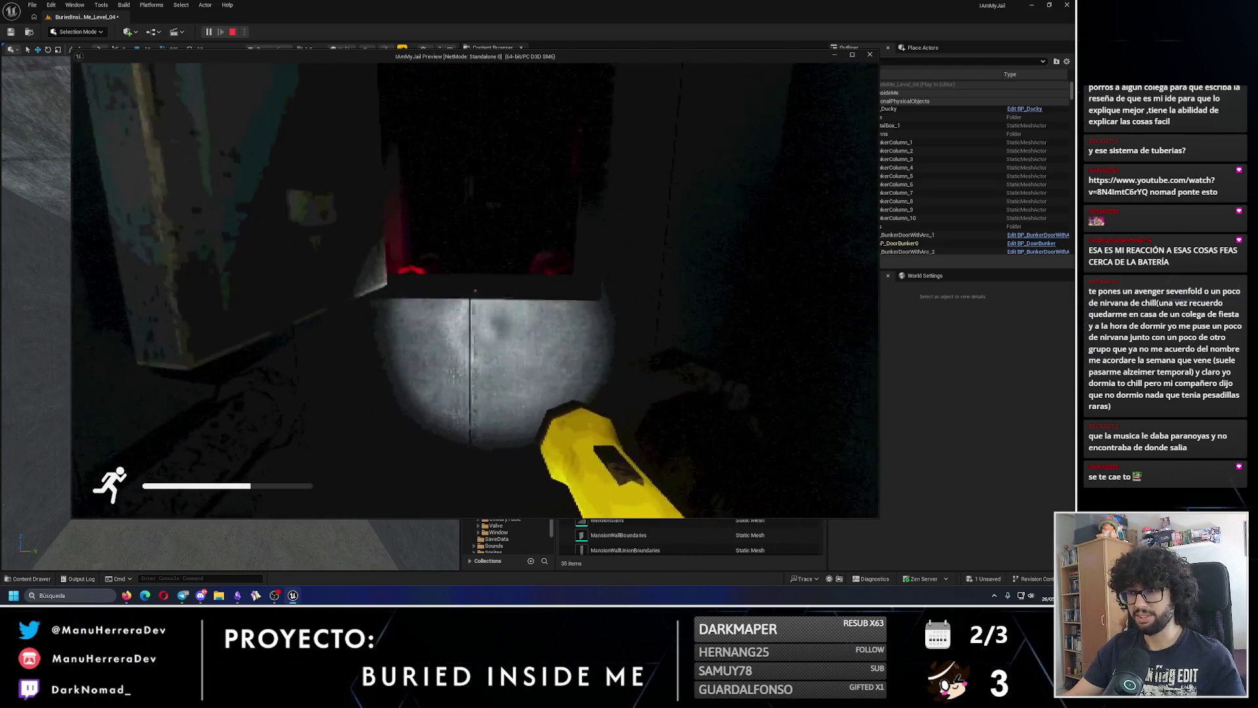
key(w)
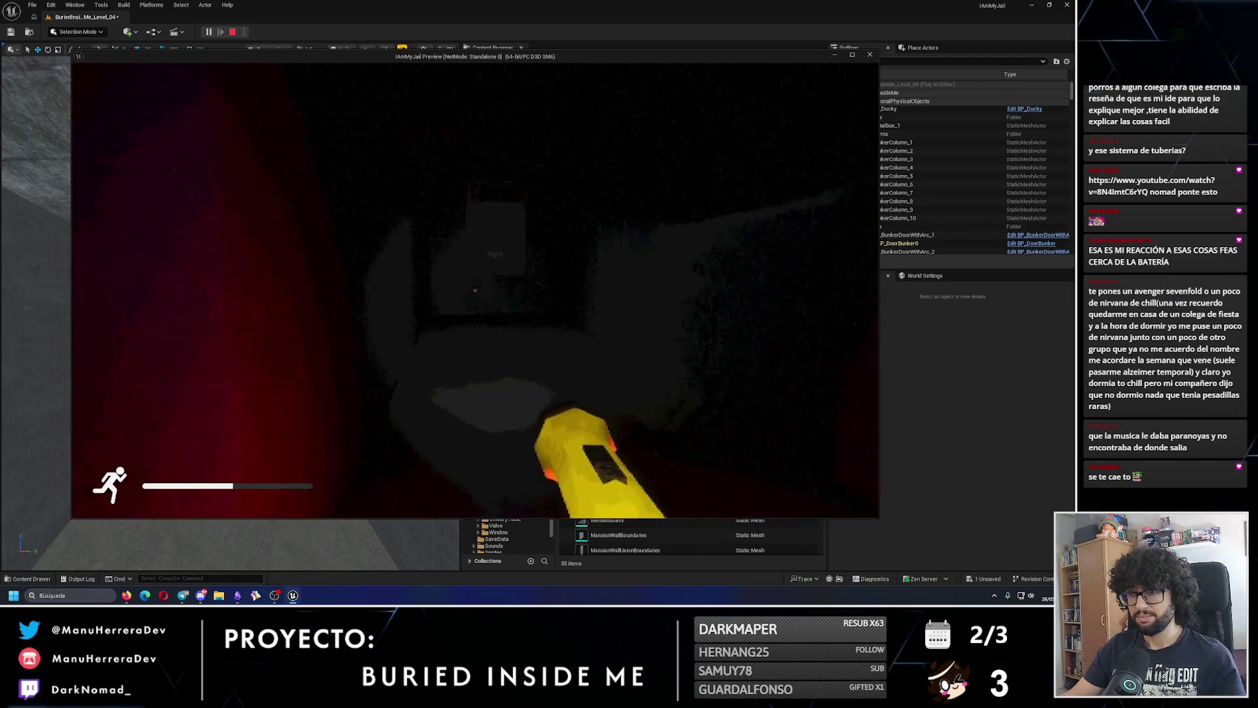
key(s)
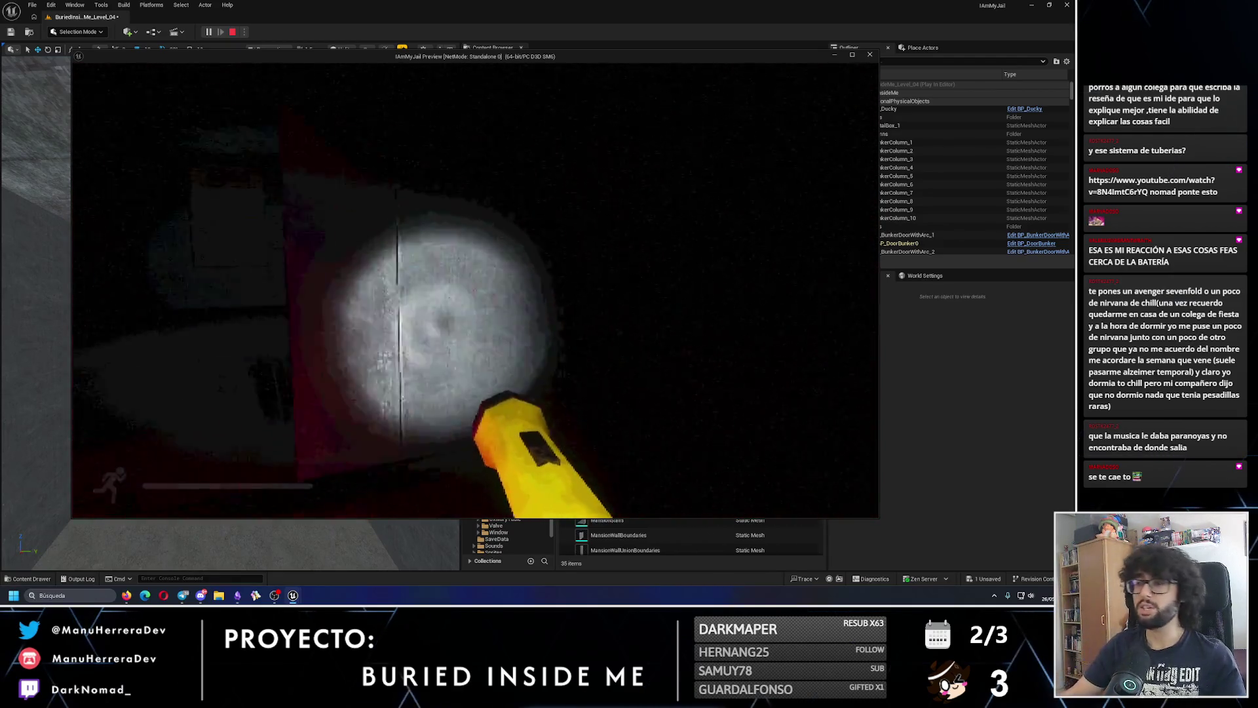
key(w)
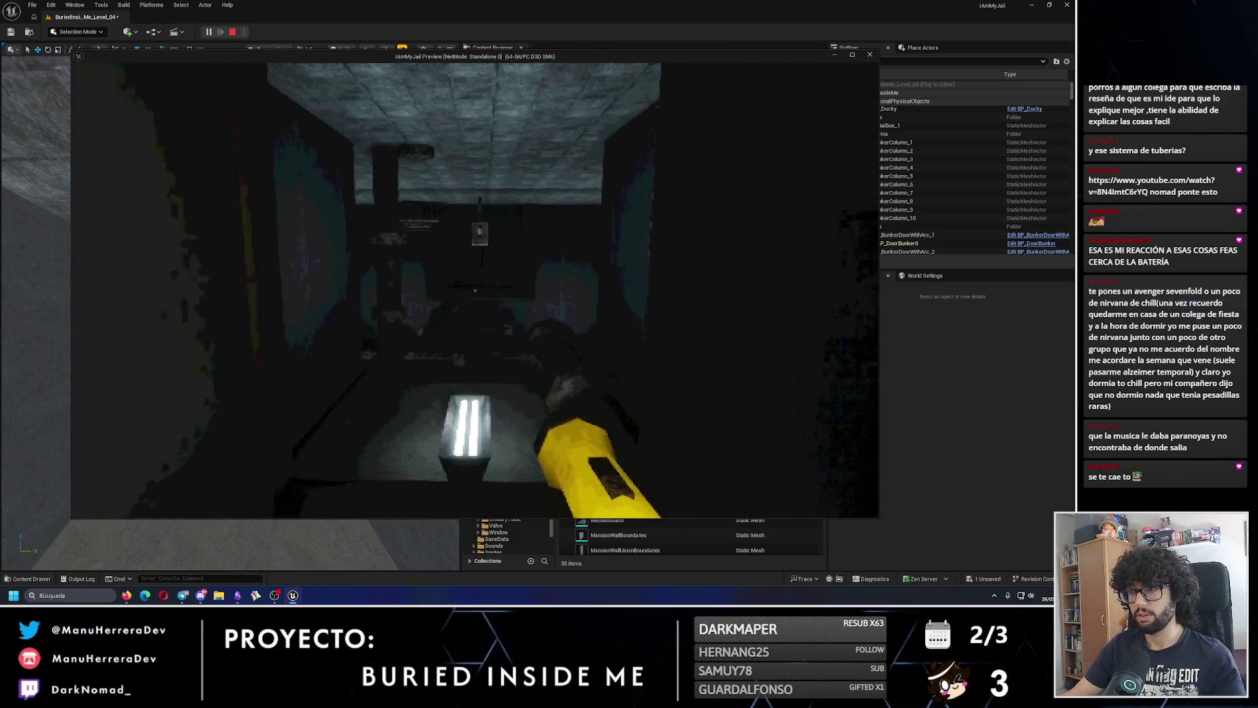
key(Escape)
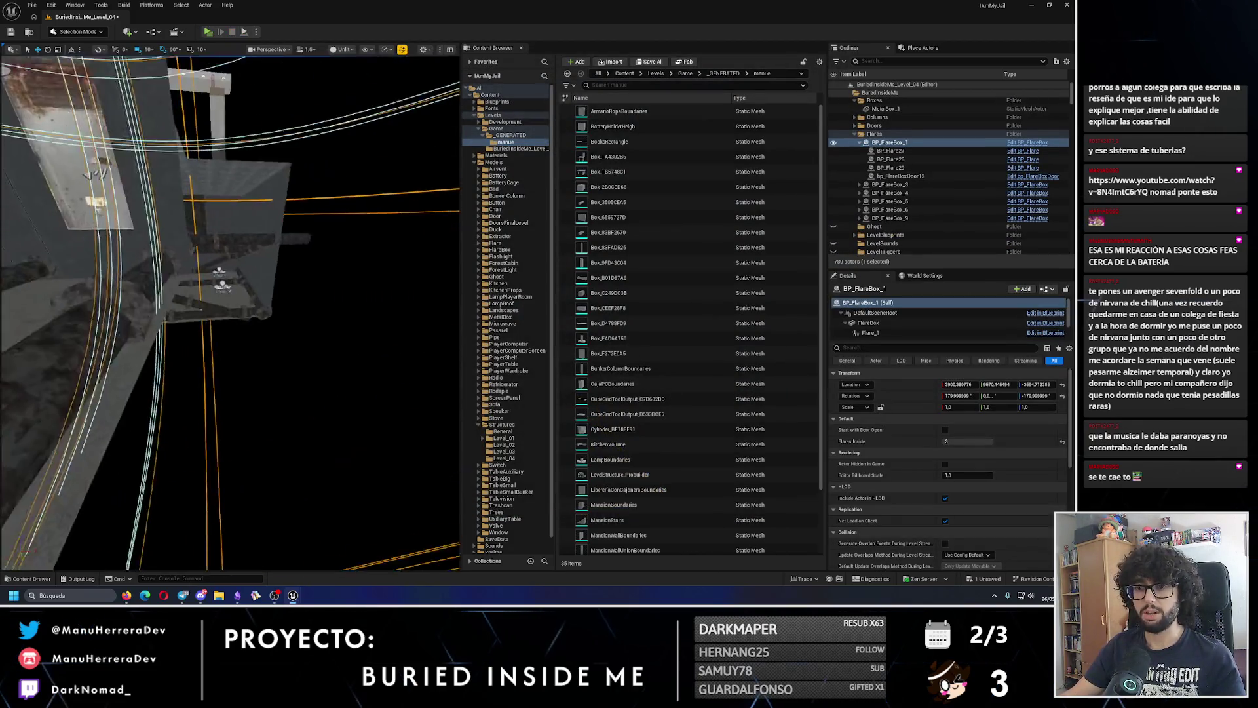
- Make an upright rotated copy of the horizontal pipe Pipe_114, creating Pipe_197
click(188, 313)
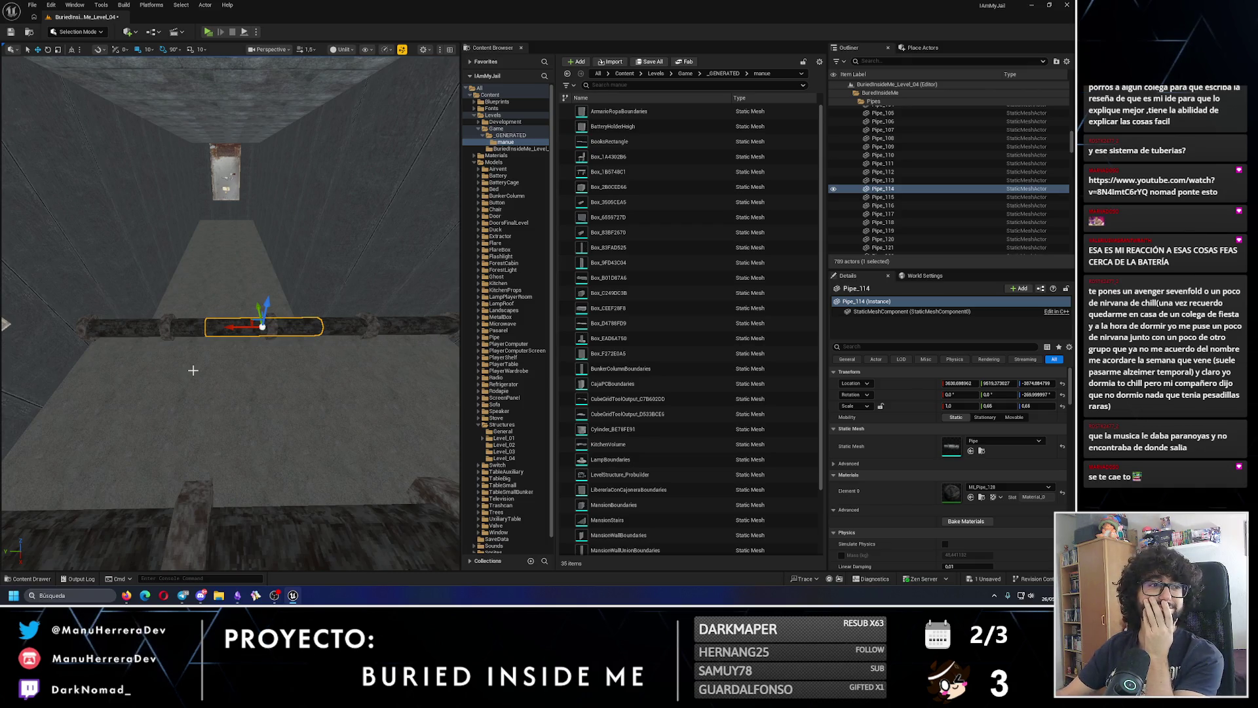
mouse_move(372, 347)
mouse_down()
mouse_move(281, 448)
mouse_move(238, 407)
mouse_up()
key(e)
key(w)
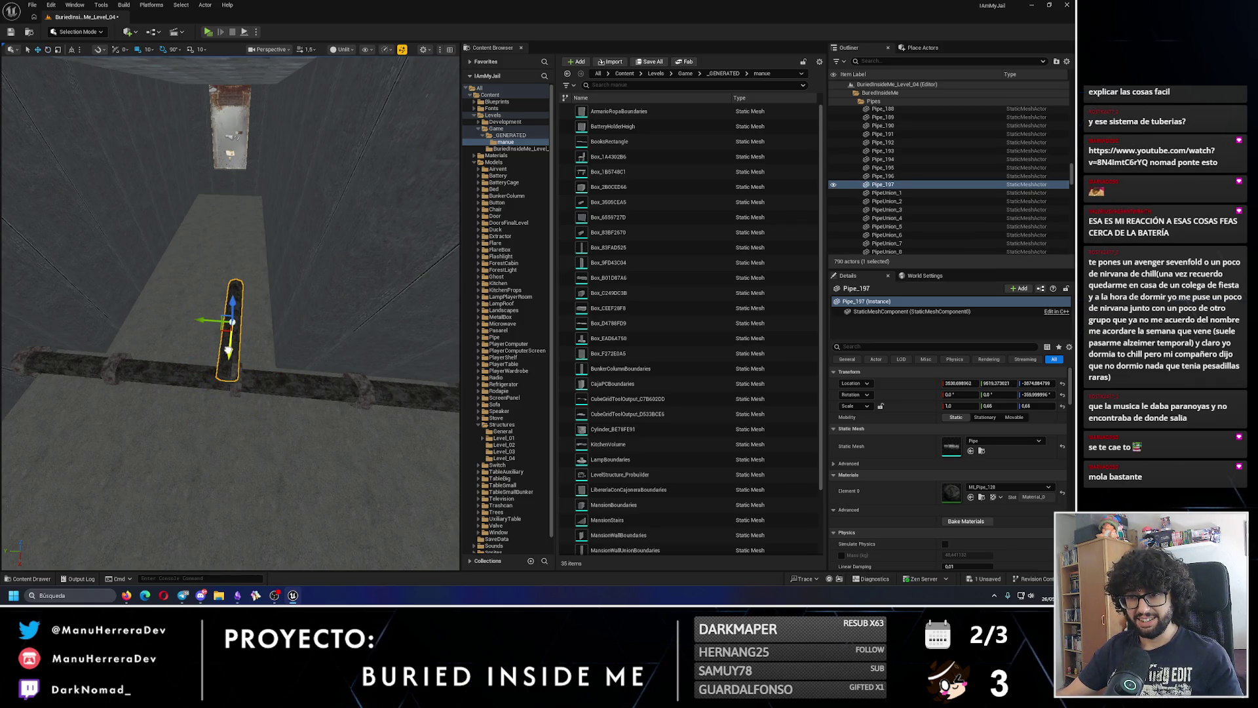
mouse_move(229, 321)
mouse_down()
mouse_move(164, 249)
mouse_move(252, 309)
mouse_move(201, 331)
mouse_move(370, 346)
mouse_move(247, 338)
mouse_move(391, 255)
mouse_move(265, 333)
mouse_up()
scroll(183, 269, down, 2)
scroll(170, 256, down, 2)
- Nudge PipeUnion_183 10 units along Y and parent it under Pipe_197
click(265, 333)
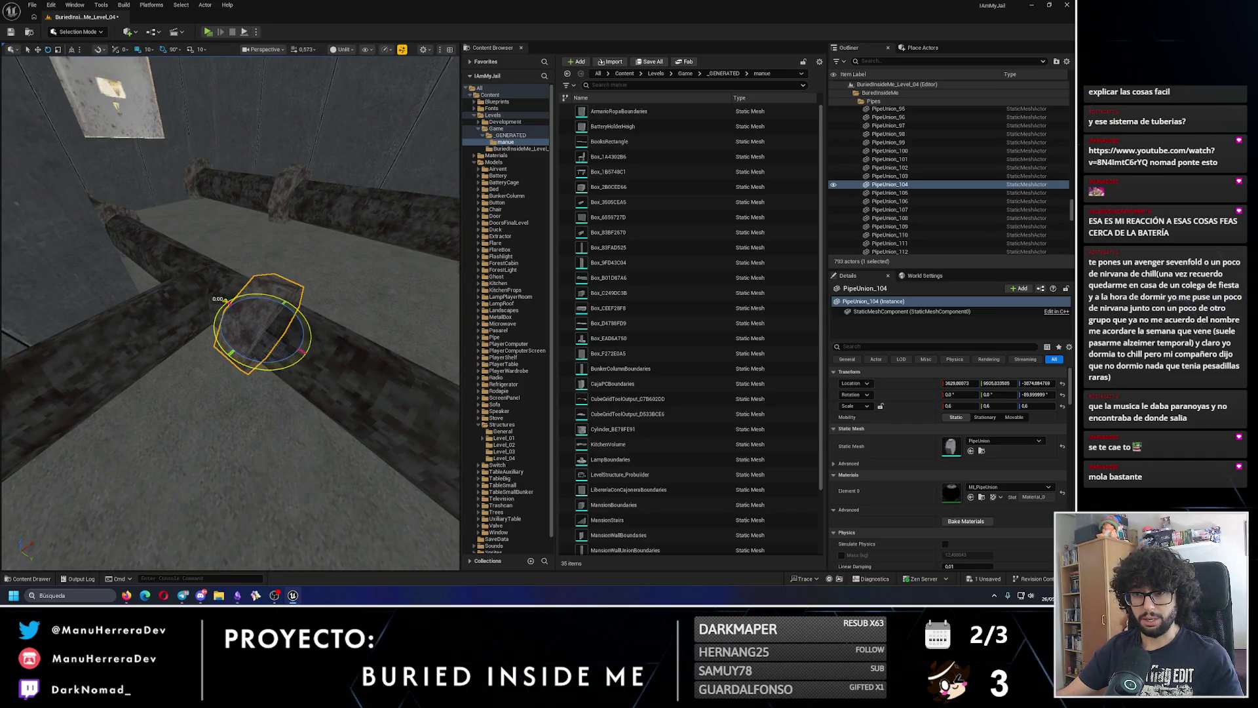
mouse_move(231, 323)
mouse_down()
mouse_move(249, 308)
mouse_move(275, 327)
mouse_move(304, 298)
mouse_move(229, 344)
mouse_move(255, 426)
mouse_move(284, 371)
mouse_up()
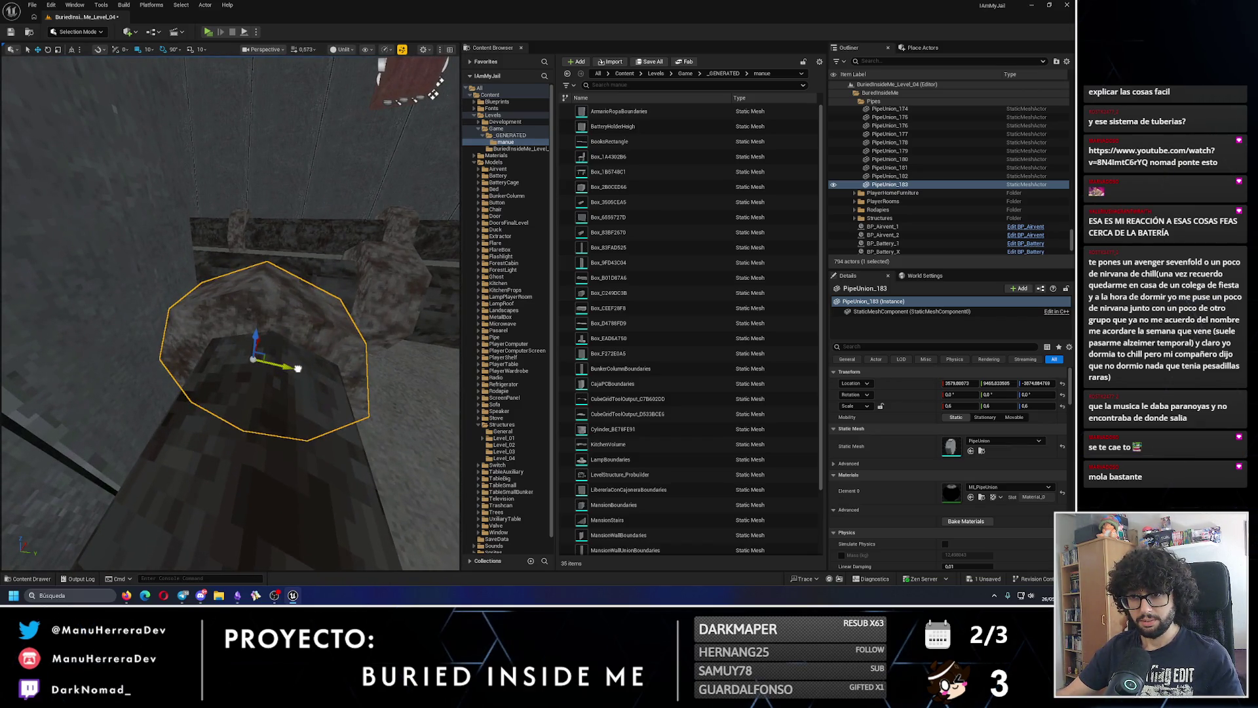
click(260, 420)
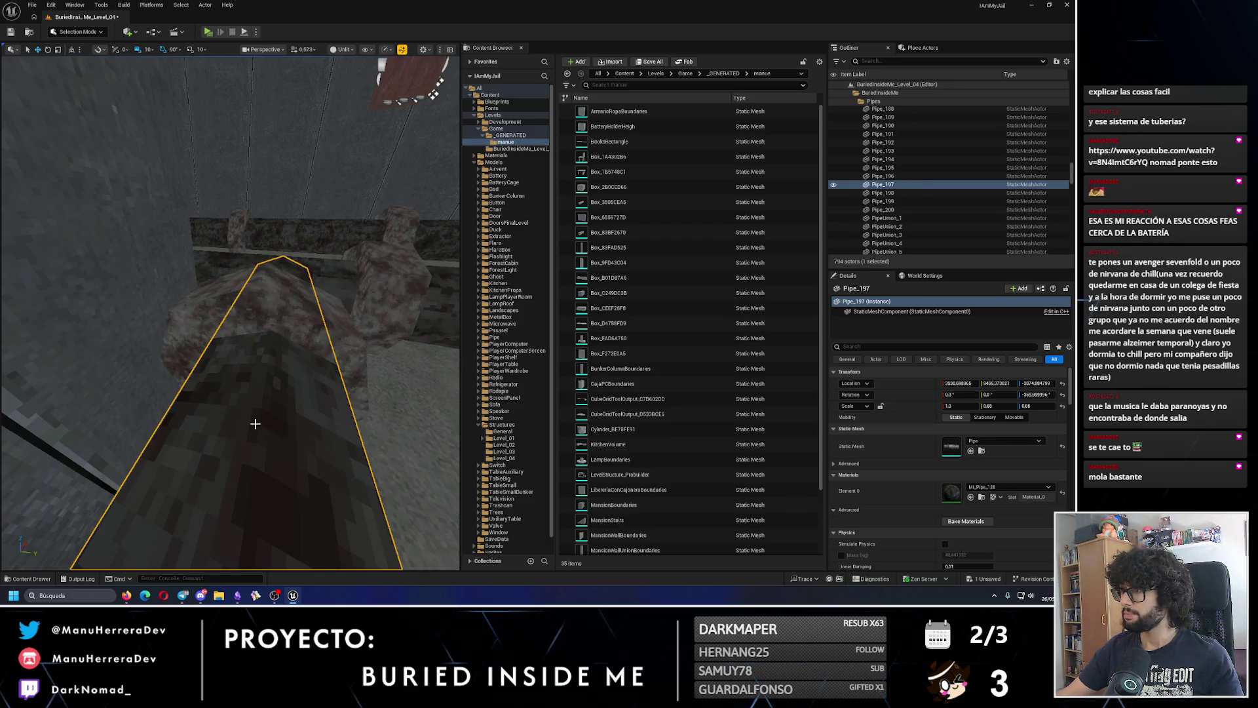
click(282, 309)
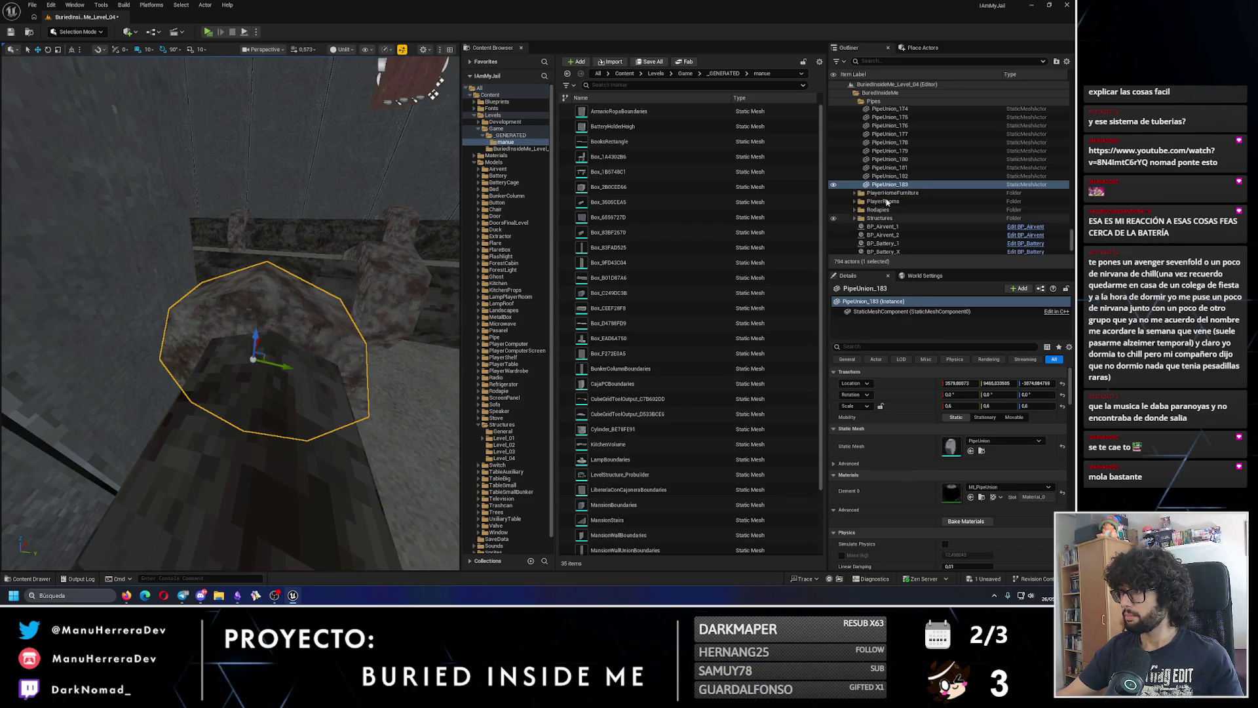
drag(912, 189, 910, 177)
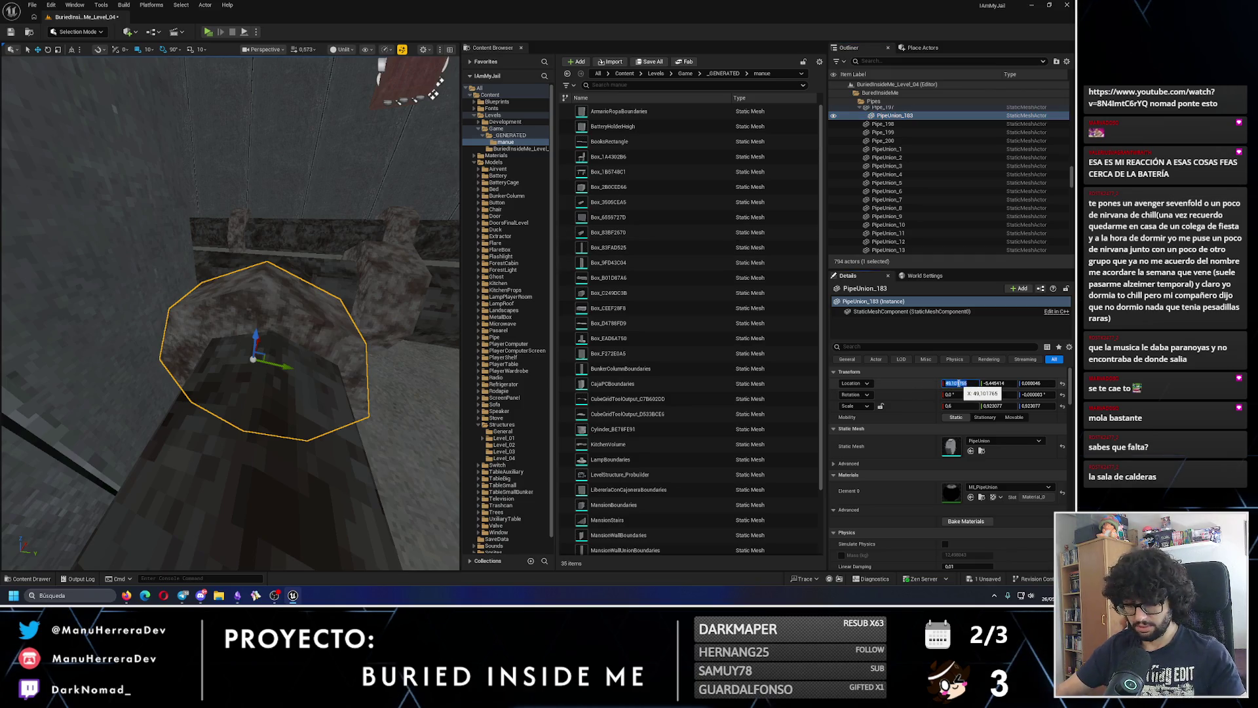
- Zero PipeUnion_183's X and Z location relative to its parent pipe
text(0)
key(Return)
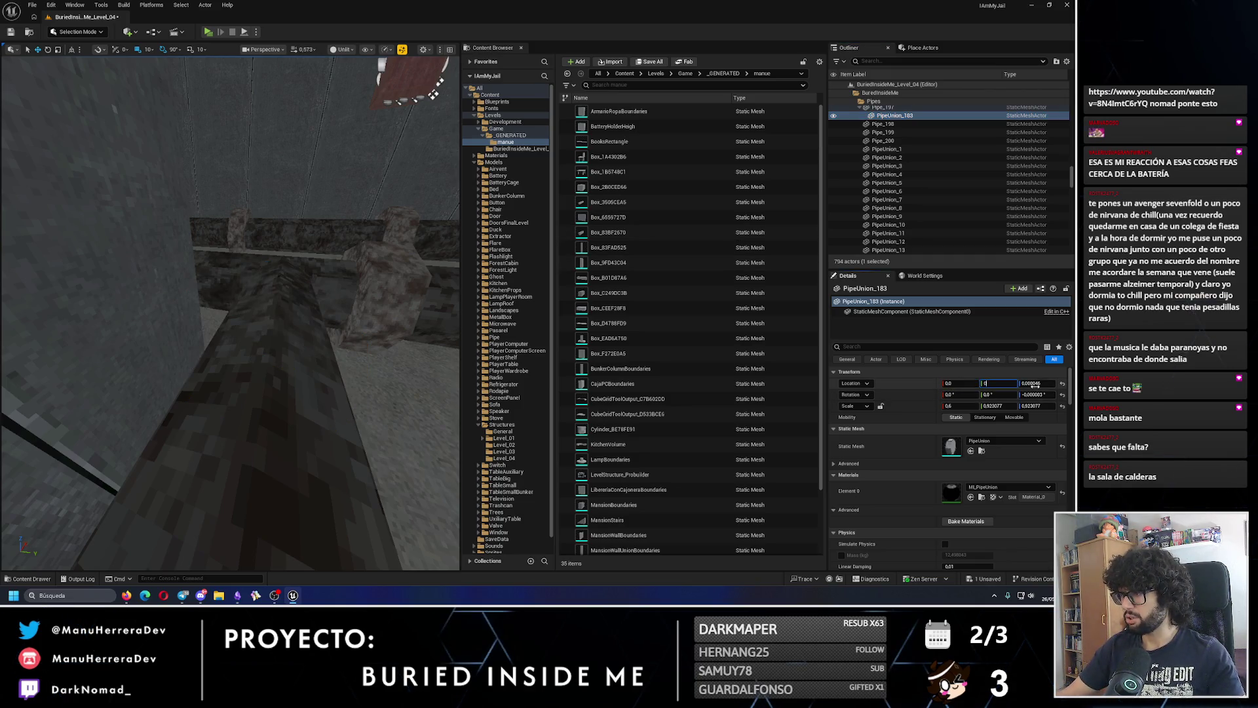
text(0)
key(Return)
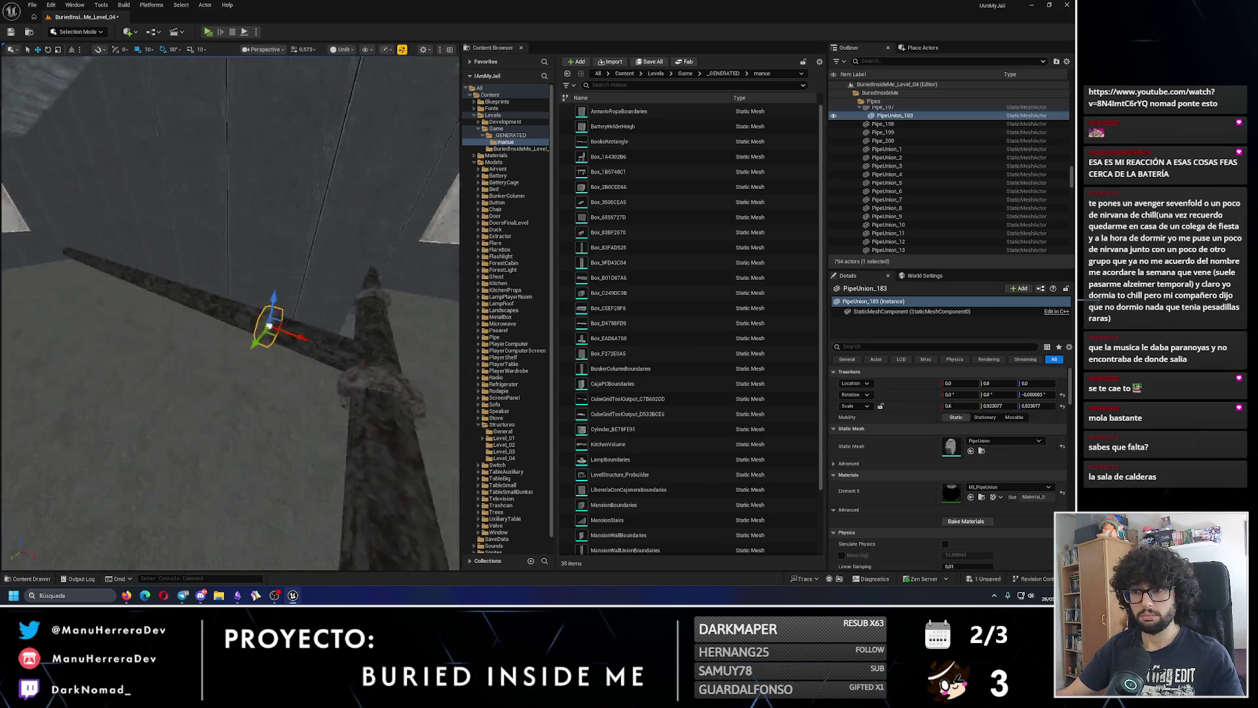
- Move PipeUnion_183 into the Pipes folder in the Outliner
scroll(869, 247, up, 3)
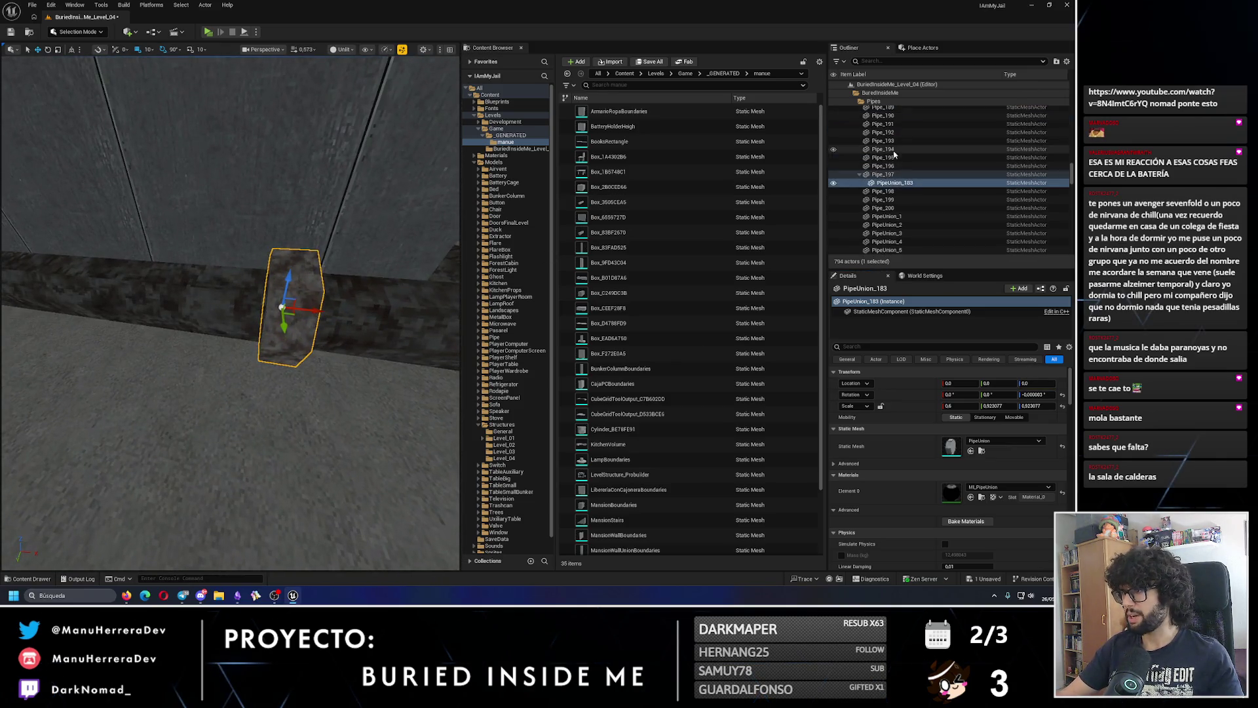
click(895, 182)
drag(945, 146, 868, 133)
scroll(942, 148, up, 10)
scroll(940, 149, up, 2)
scroll(940, 149, up, 14)
scroll(940, 150, up, 3)
scroll(950, 149, up, 9)
scroll(952, 150, up, 13)
scroll(888, 129, up, 2)
mouse_move(196, 295)
mouse_down()
mouse_move(375, 304)
mouse_move(313, 318)
mouse_up()
- Shift the ceiling pipe 10 units along X, then select Pipe_198
mouse_move(209, 309)
mouse_down()
mouse_move(332, 343)
mouse_move(401, 325)
mouse_move(327, 335)
mouse_move(351, 324)
mouse_move(196, 319)
mouse_move(314, 307)
mouse_move(289, 327)
mouse_move(321, 338)
mouse_move(195, 351)
mouse_move(11, 484)
mouse_up()
click(329, 345)
click(194, 351)
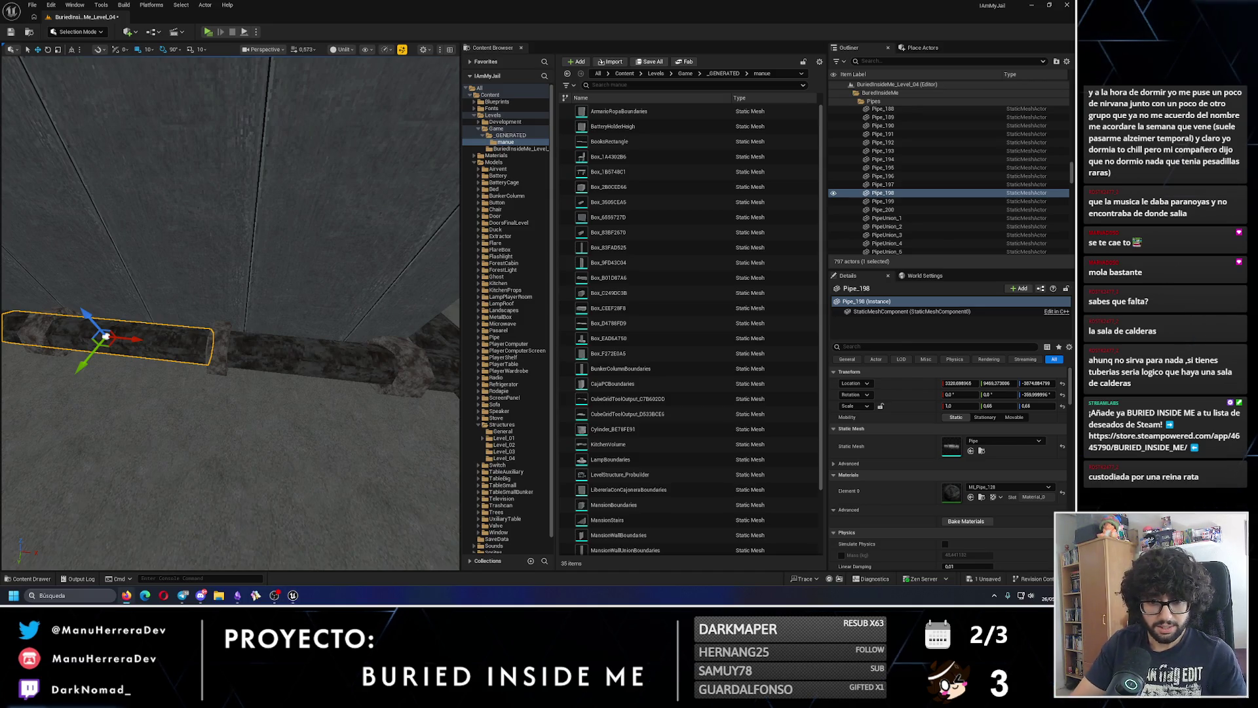
- Delete the misplaced Pipe_198
scroll(106, 336, up, 5)
mouse_move(106, 336)
mouse_down()
mouse_move(79, 354)
mouse_move(118, 347)
mouse_move(98, 350)
mouse_move(131, 367)
mouse_move(179, 346)
mouse_up()
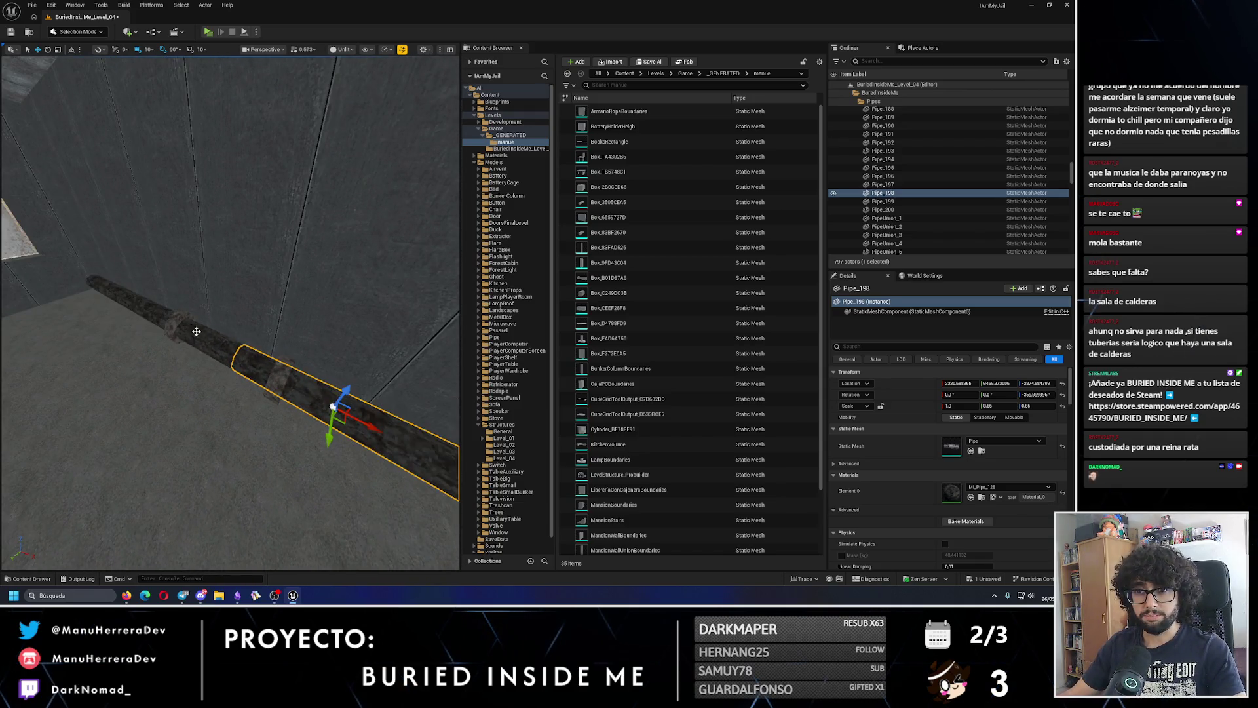
click(142, 301)
key(Escape)
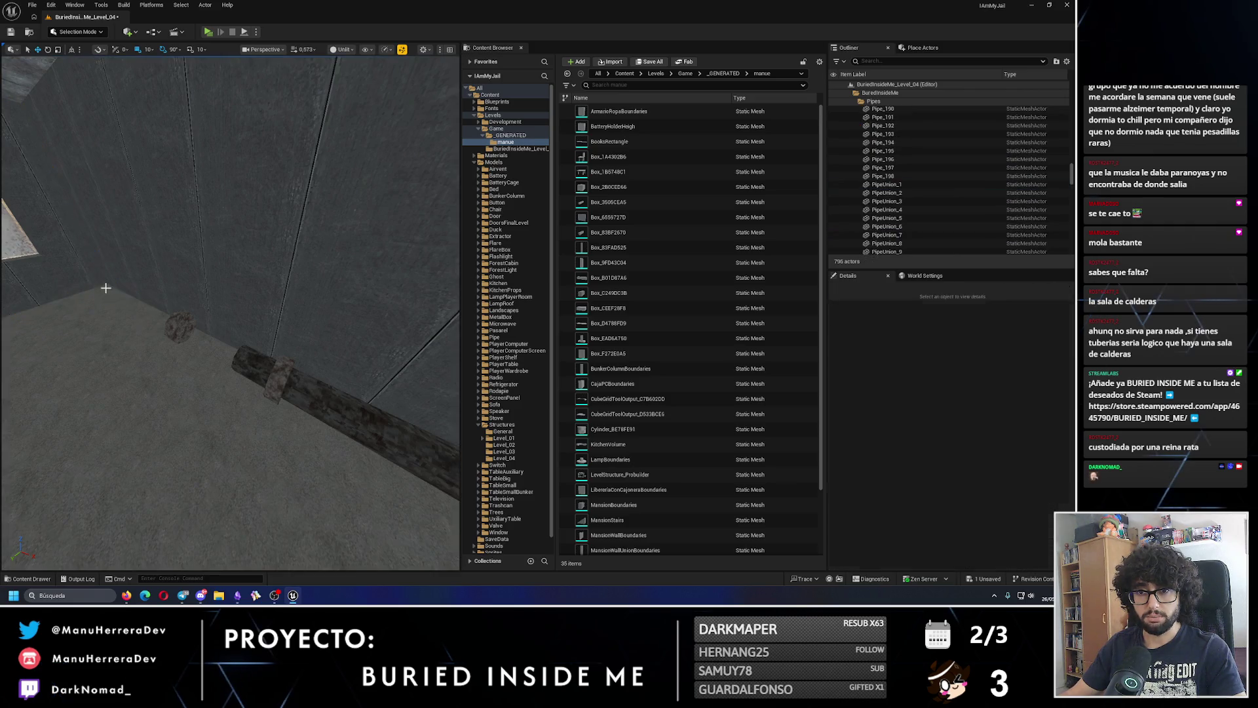
click(254, 362)
key(f)
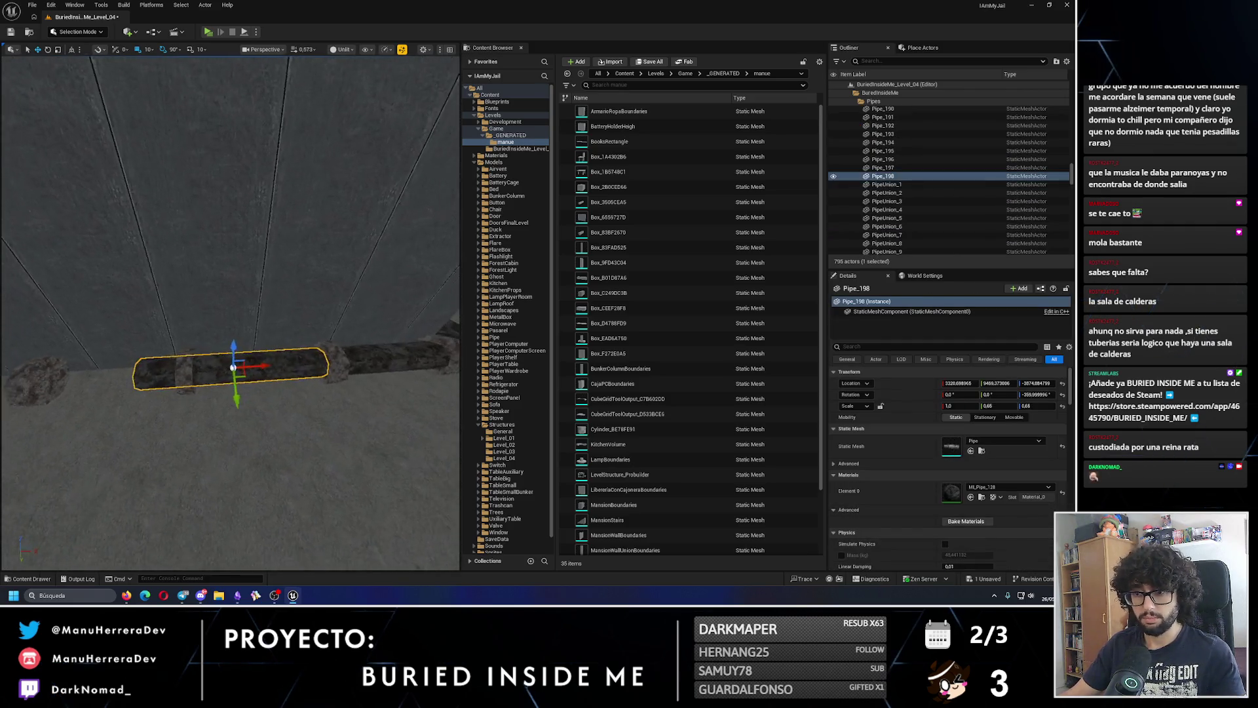
key(Delete)
- Duplicate Pipe_197 left along X as the new Pipe_198 and align it with the unions
click(274, 389)
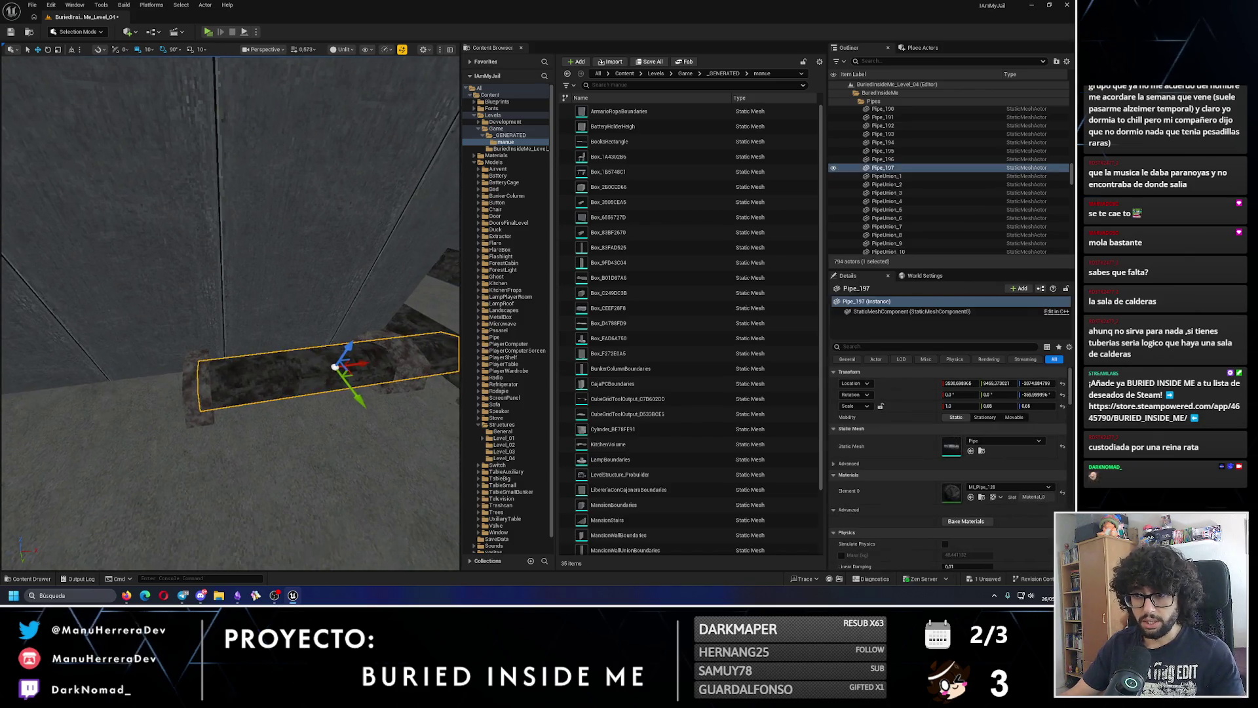
mouse_move(346, 357)
mouse_down()
mouse_move(79, 401)
mouse_move(59, 324)
mouse_move(81, 368)
mouse_up()
scroll(70, 346, down, 2)
mouse_move(94, 319)
mouse_down()
mouse_move(254, 335)
mouse_move(253, 319)
mouse_up()
click(254, 335)
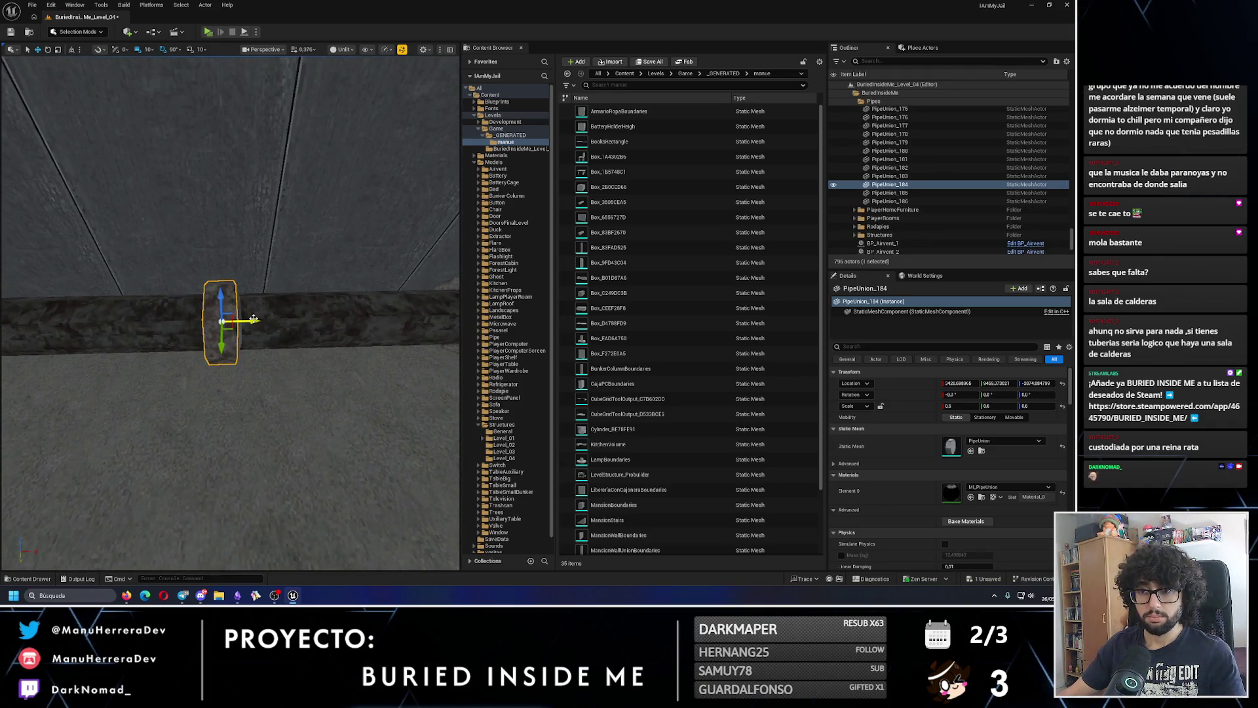
click(195, 313)
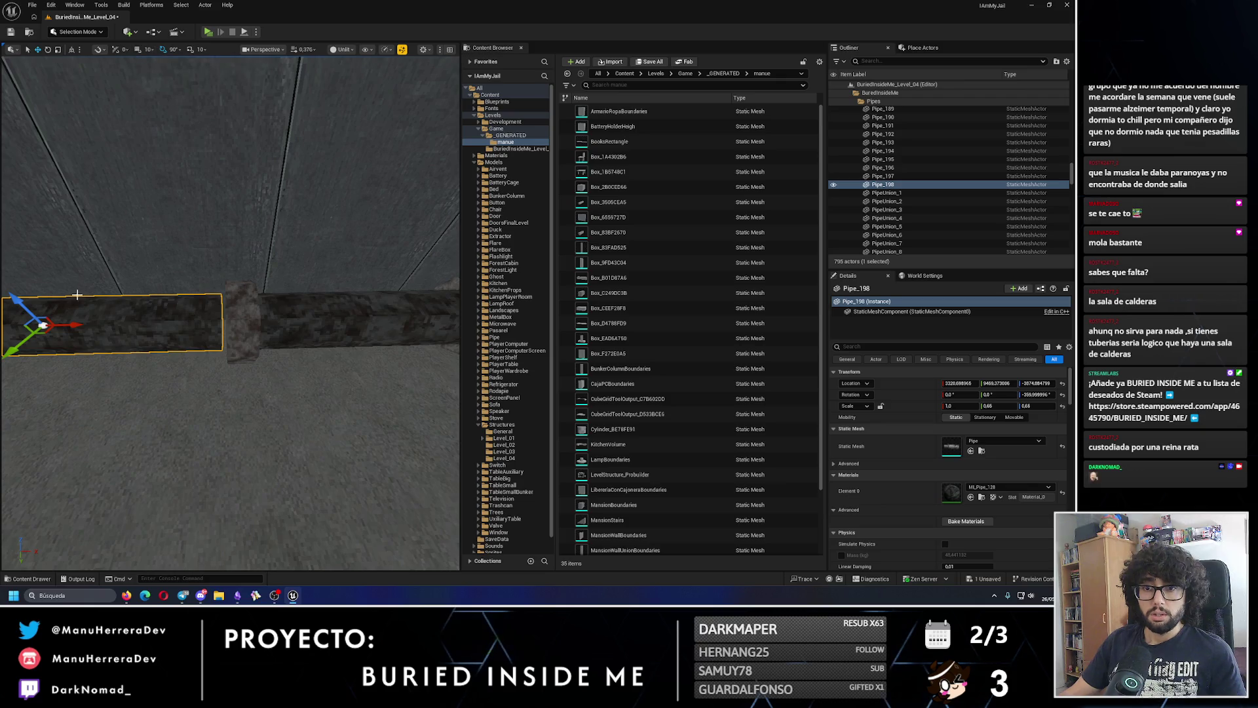
drag(78, 326, 79, 326)
key(f)
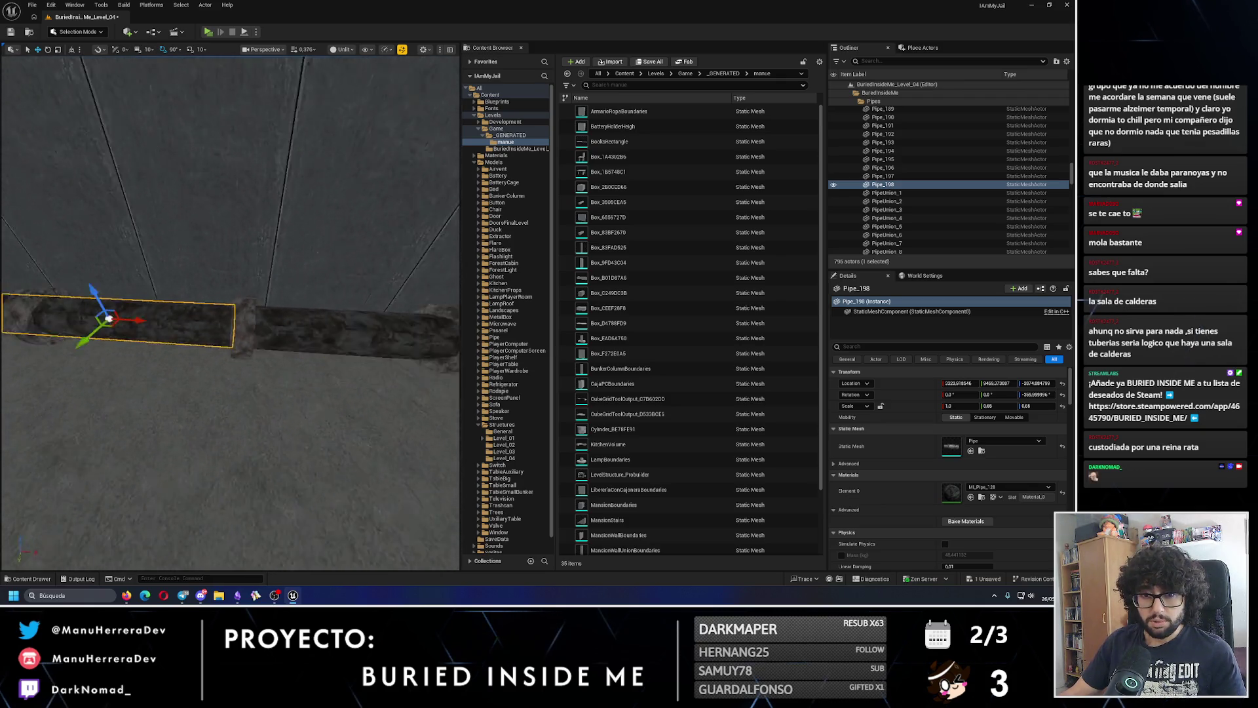
click(298, 319)
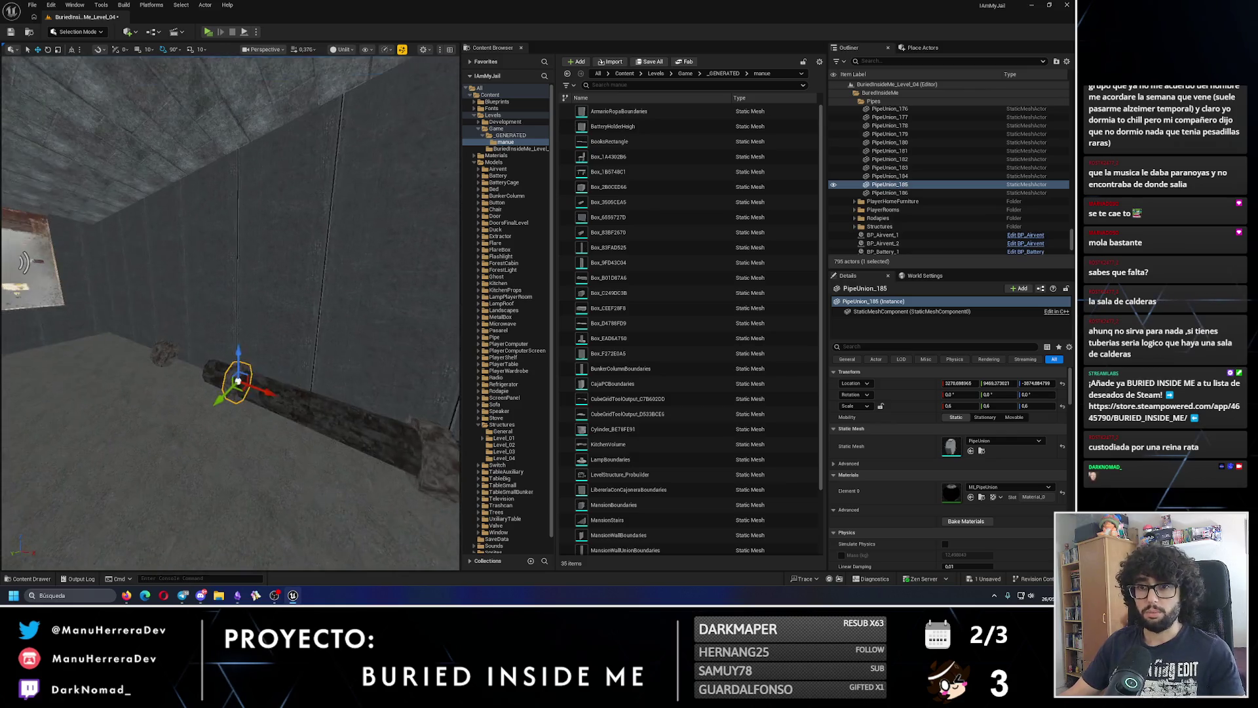
key(f)
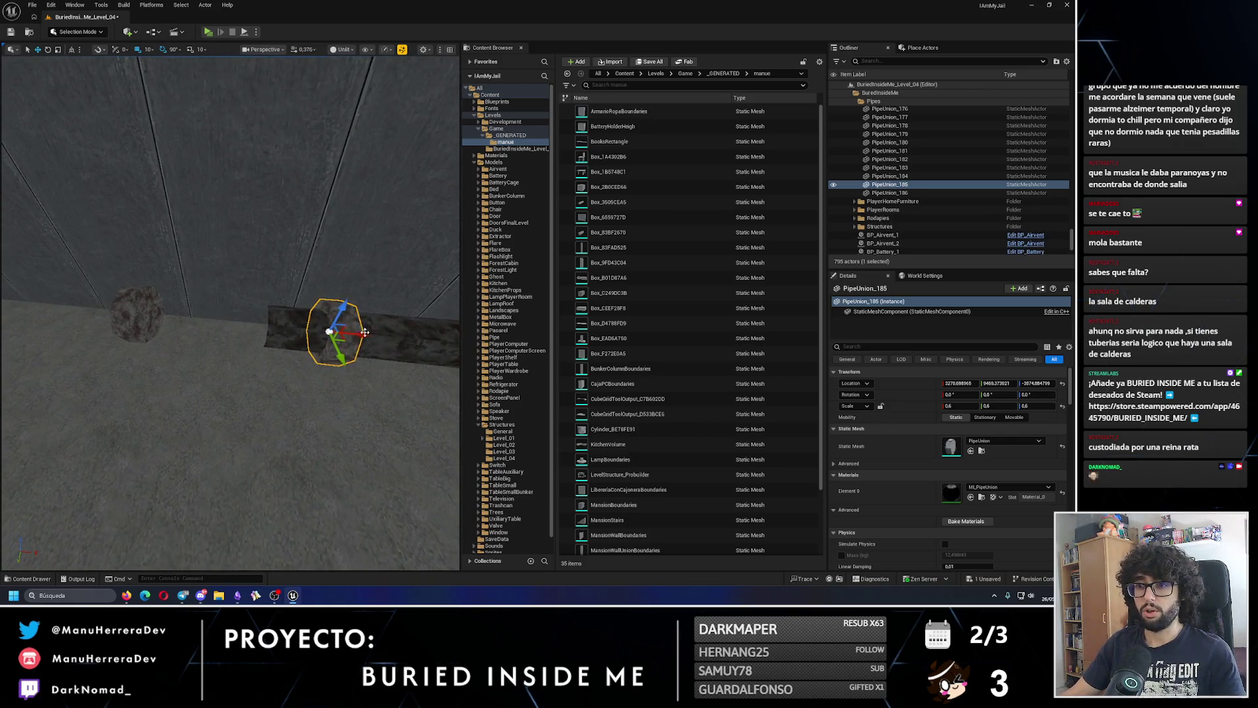
- Extend the wall run further left with duplicated pipes Pipe_199 and Pipe_200
click(321, 281)
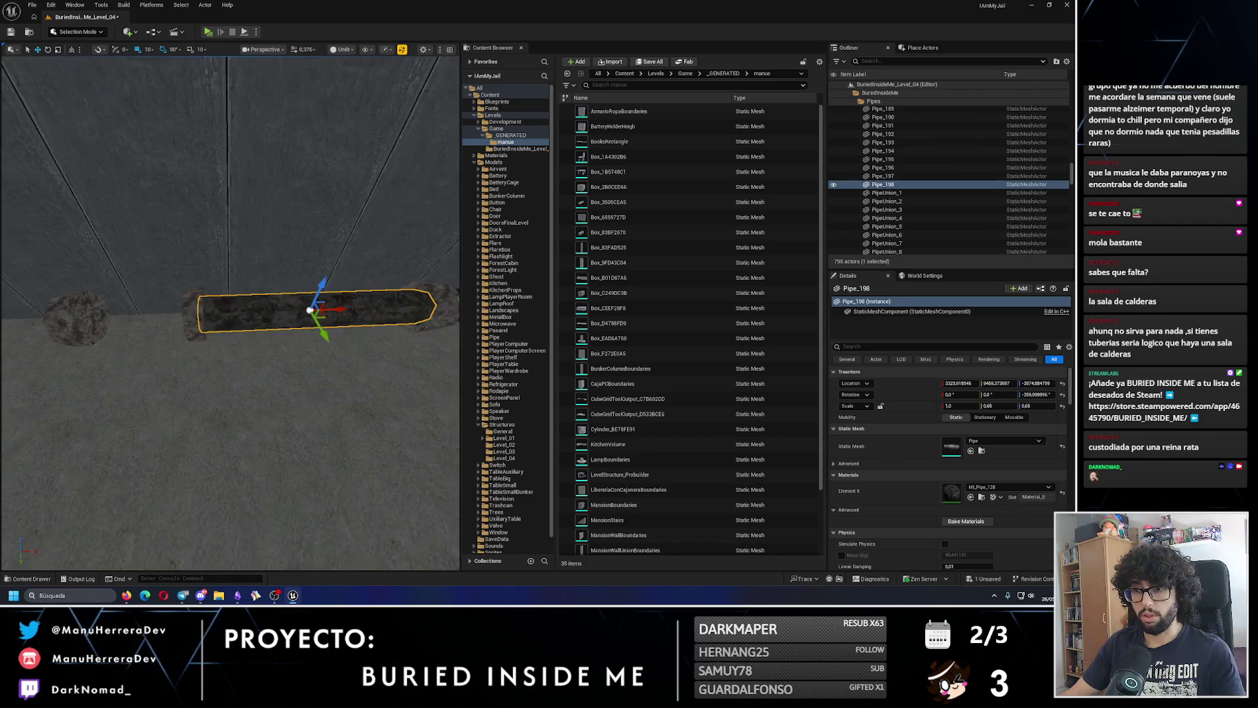
mouse_move(321, 282)
mouse_down()
mouse_move(134, 295)
mouse_move(158, 303)
mouse_up()
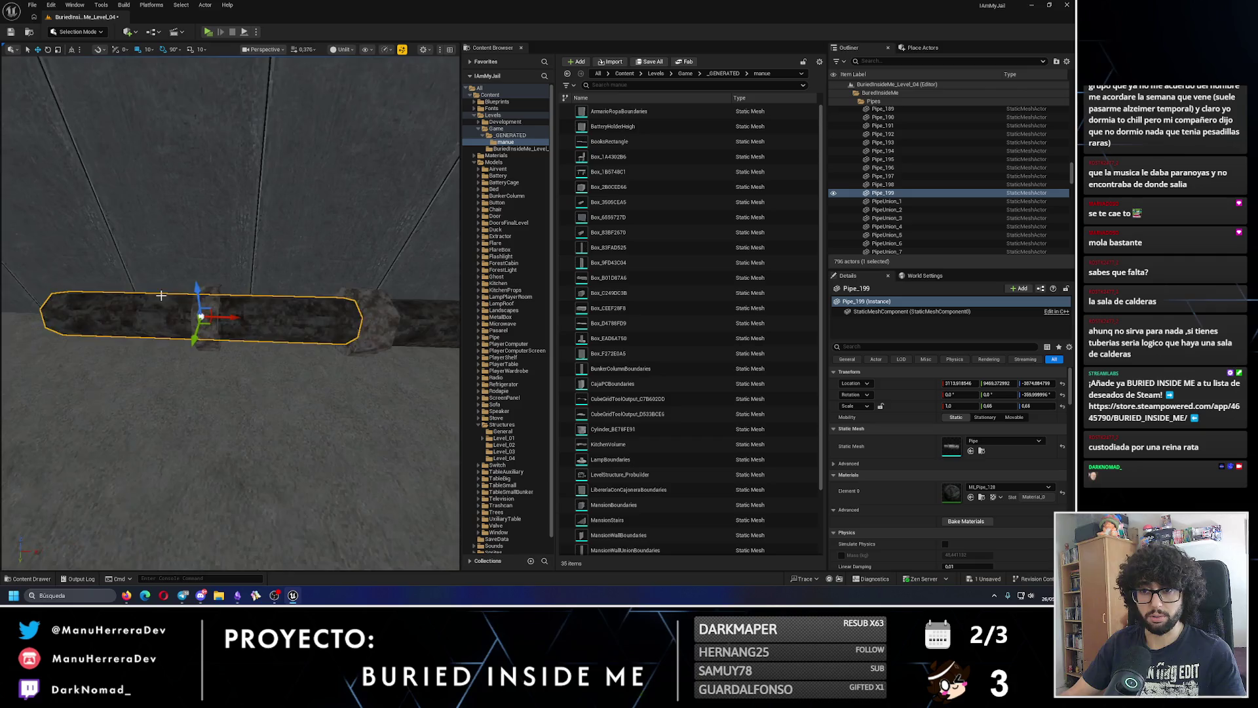
click(337, 321)
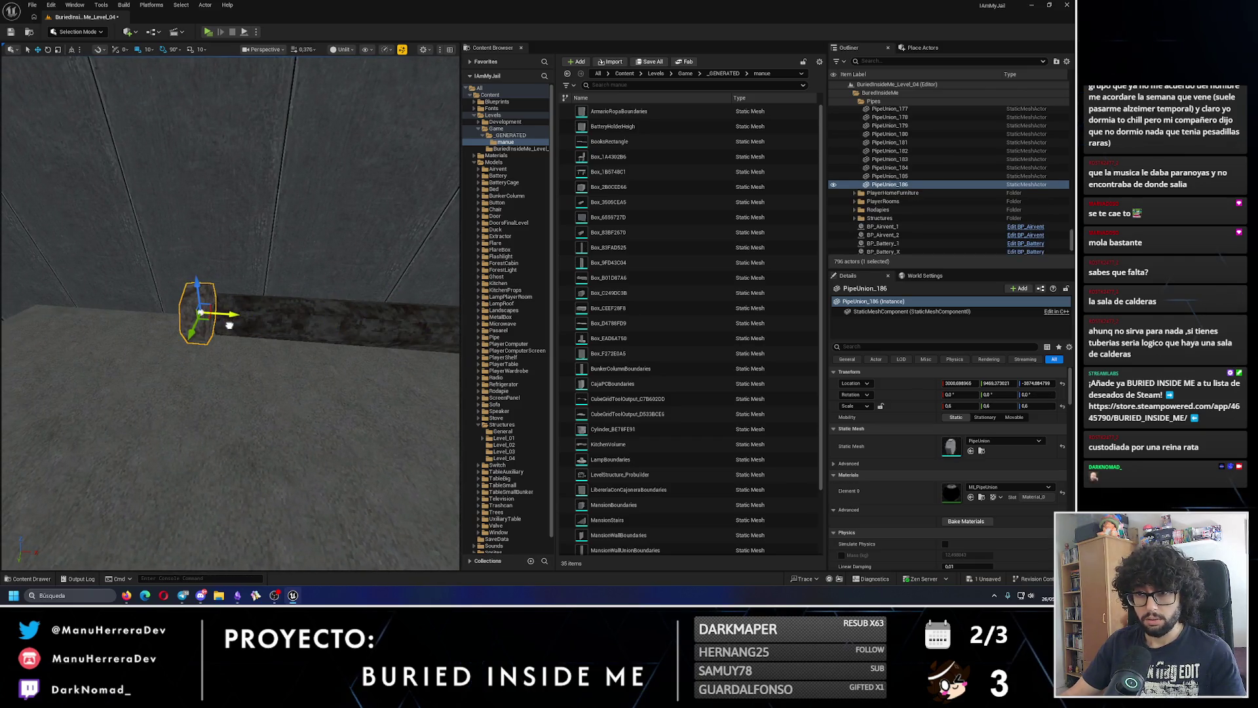
mouse_move(235, 325)
mouse_down()
mouse_move(321, 331)
mouse_move(140, 328)
mouse_move(197, 341)
mouse_move(146, 344)
mouse_up()
click(322, 341)
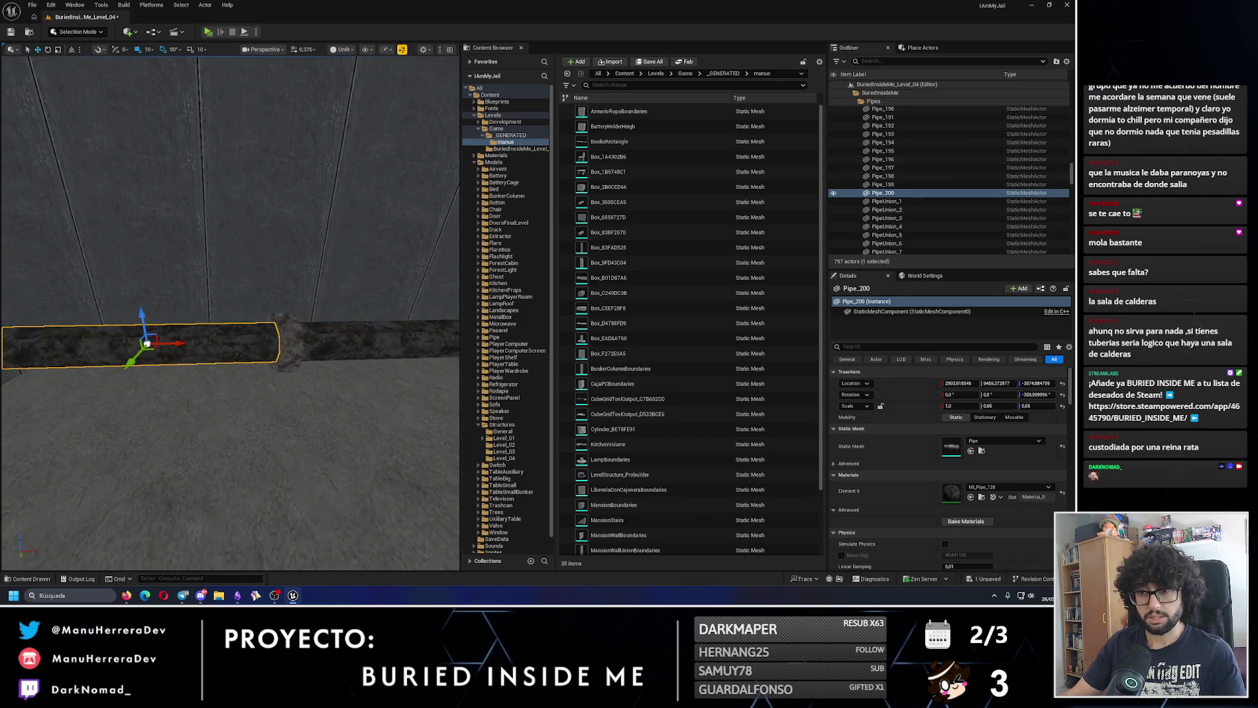
scroll(147, 344, down, 3)
- Duplicate PipeUnion_186 to X 2800 as PipeUnion_187, then make a crosswise copy of Pipe_114
click(280, 338)
mouse_move(290, 313)
mouse_down()
mouse_move(159, 307)
mouse_move(150, 328)
mouse_move(166, 332)
mouse_up()
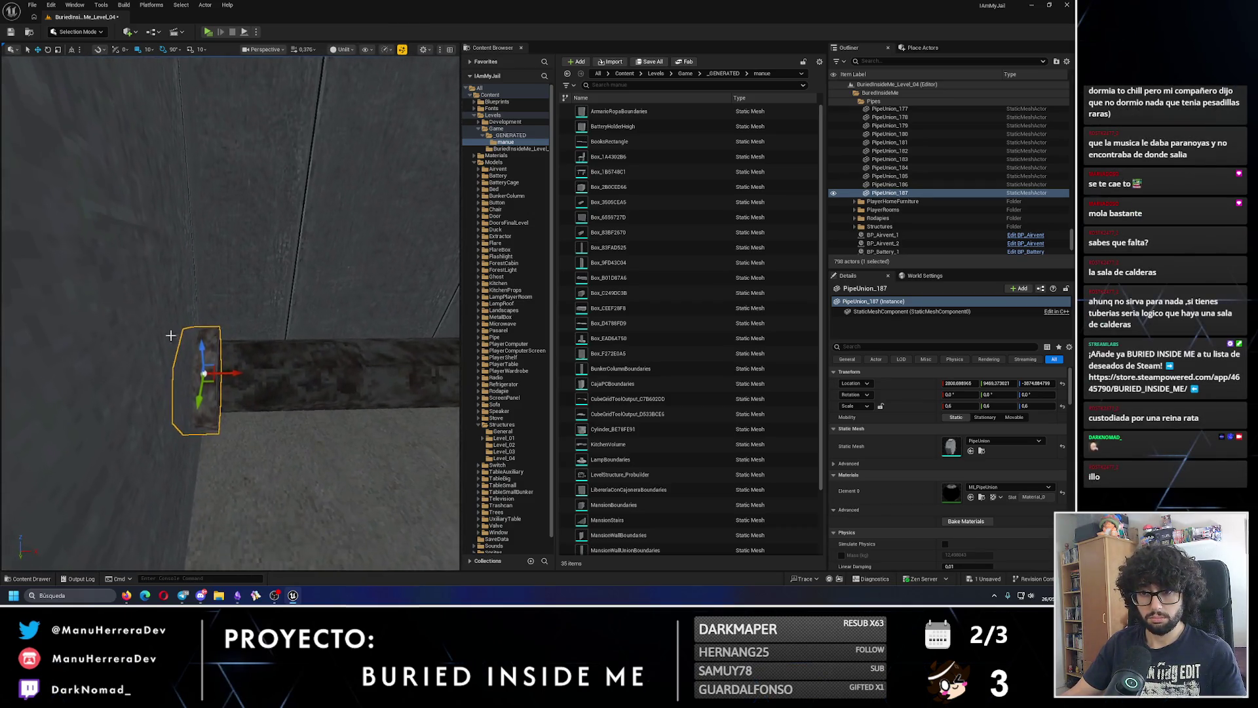
mouse_move(238, 375)
mouse_down()
mouse_move(230, 273)
mouse_move(163, 272)
mouse_move(67, 186)
mouse_up()
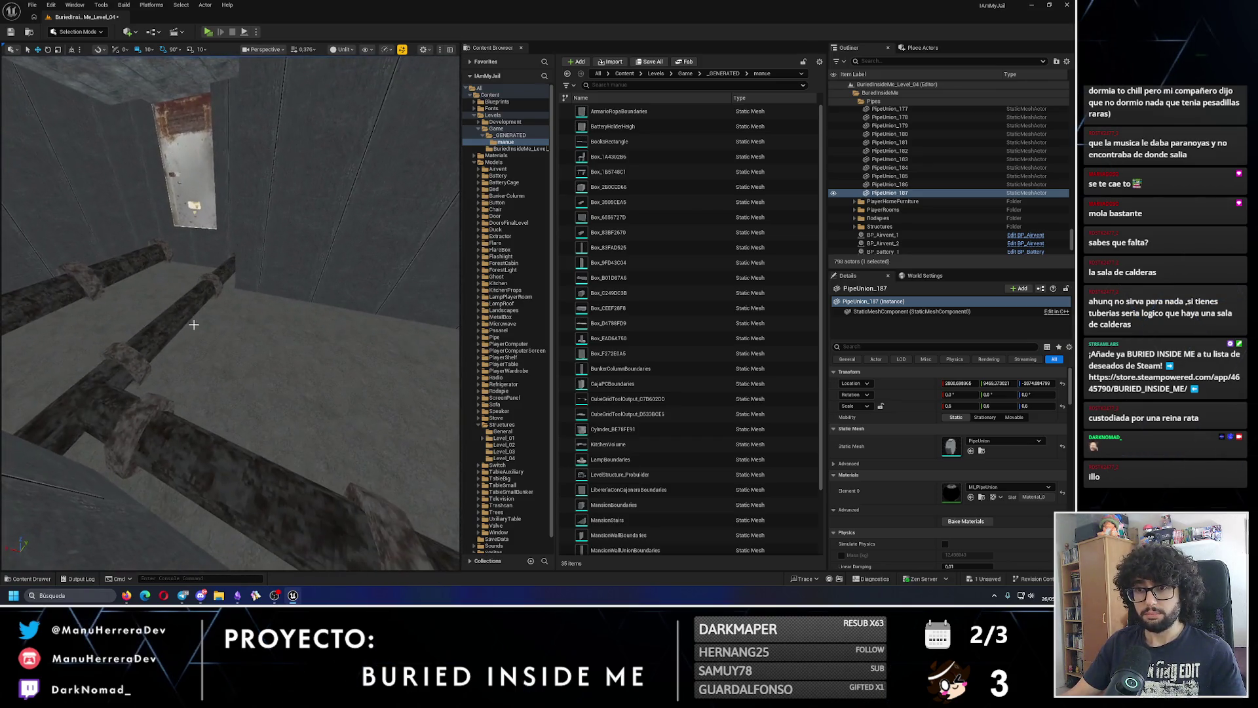
click(112, 362)
mouse_move(112, 361)
mouse_down()
mouse_move(308, 447)
mouse_move(331, 364)
mouse_move(224, 367)
mouse_move(296, 376)
mouse_move(283, 321)
mouse_move(157, 327)
mouse_up()
- Slide the rotated copy Pipe_201 along Y to meet the existing run
key(w)
key(f)
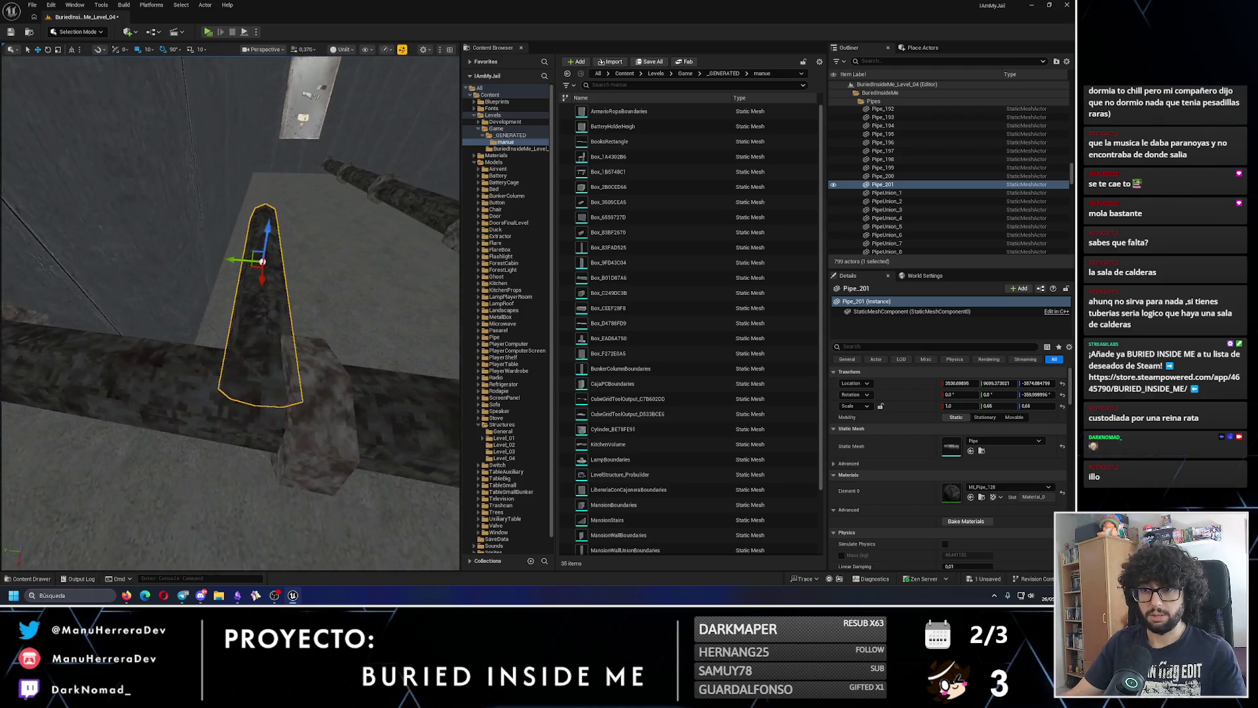
drag(230, 260, 223, 263)
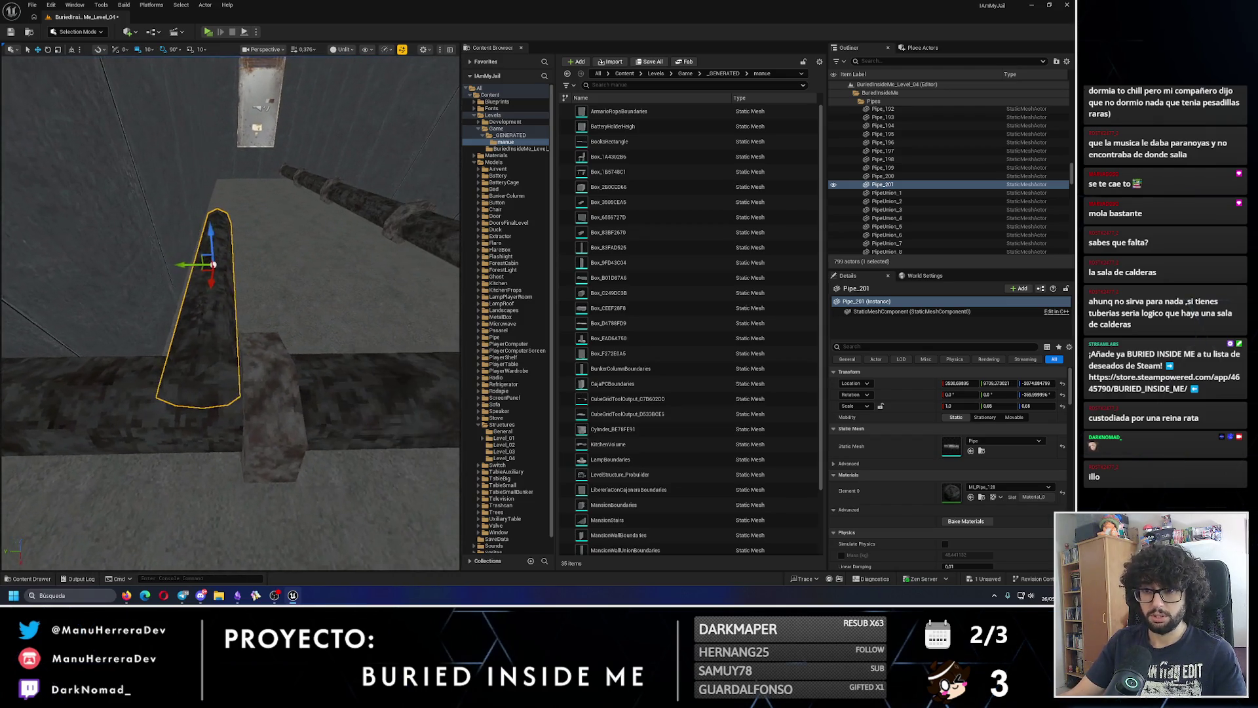
- Duplicate PipeUnion_103 as PipeUnion_188 and place it on the pipe junction
click(272, 390)
drag(289, 392, 284, 394)
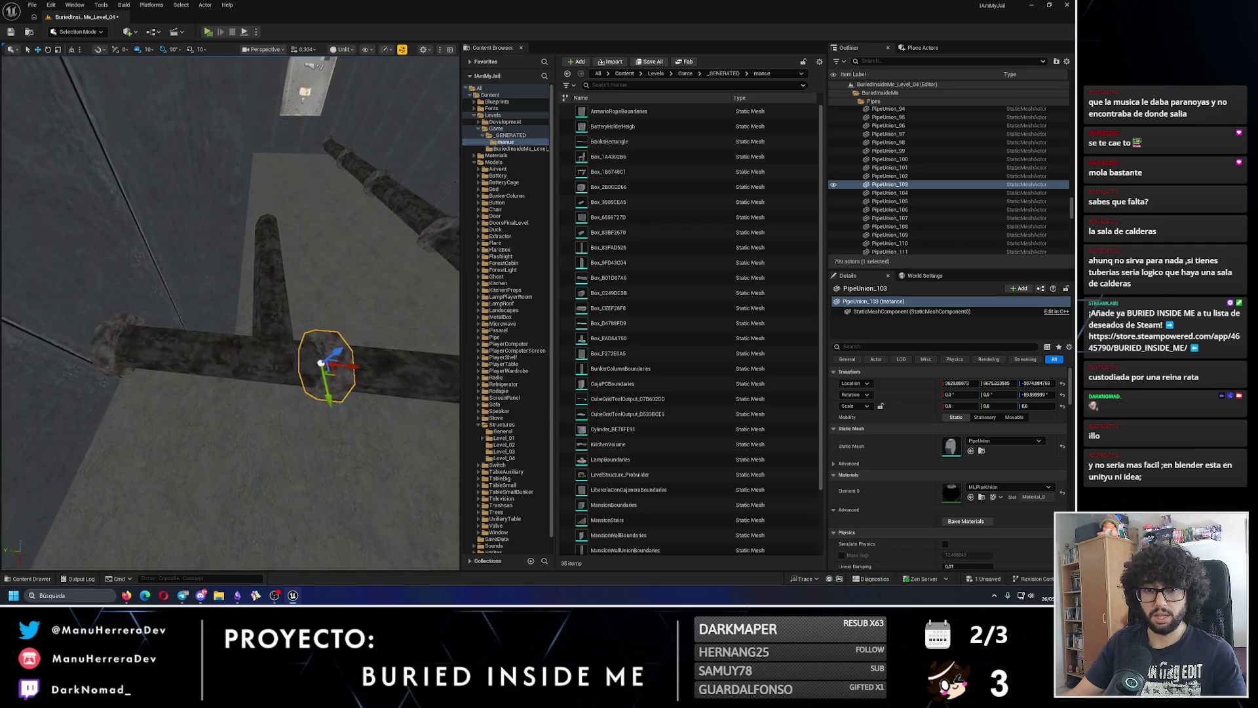
click(308, 301)
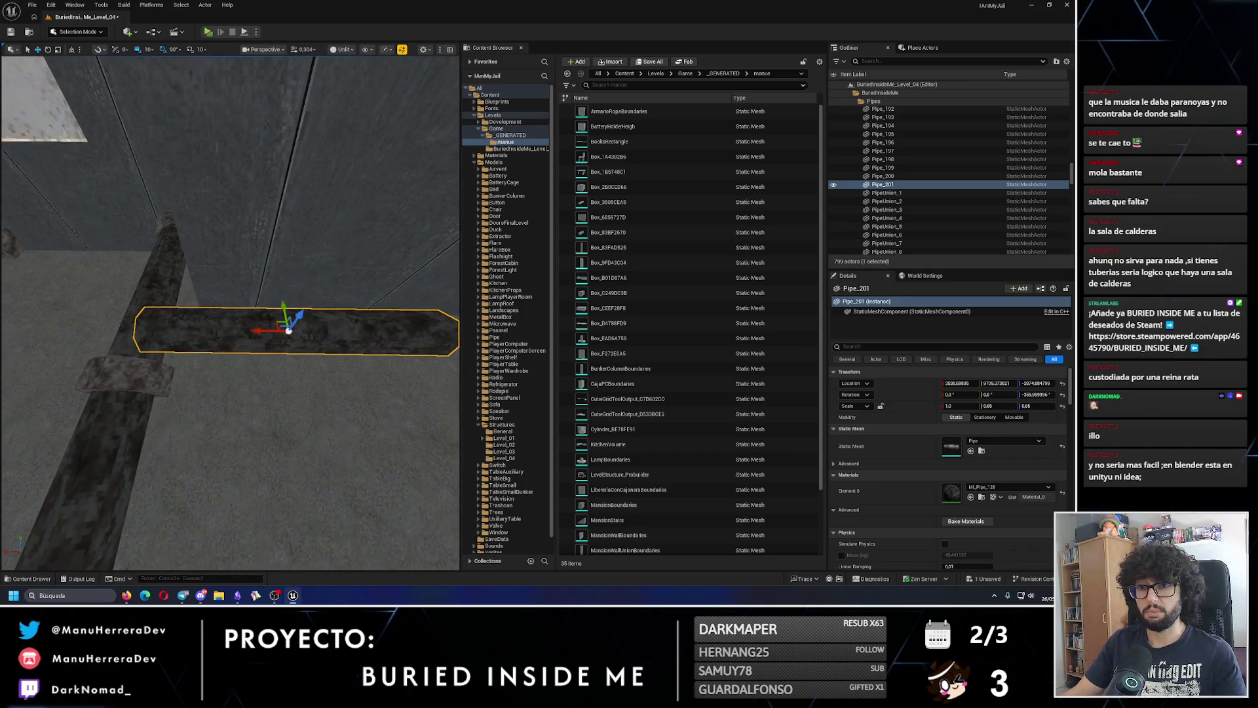
click(252, 323)
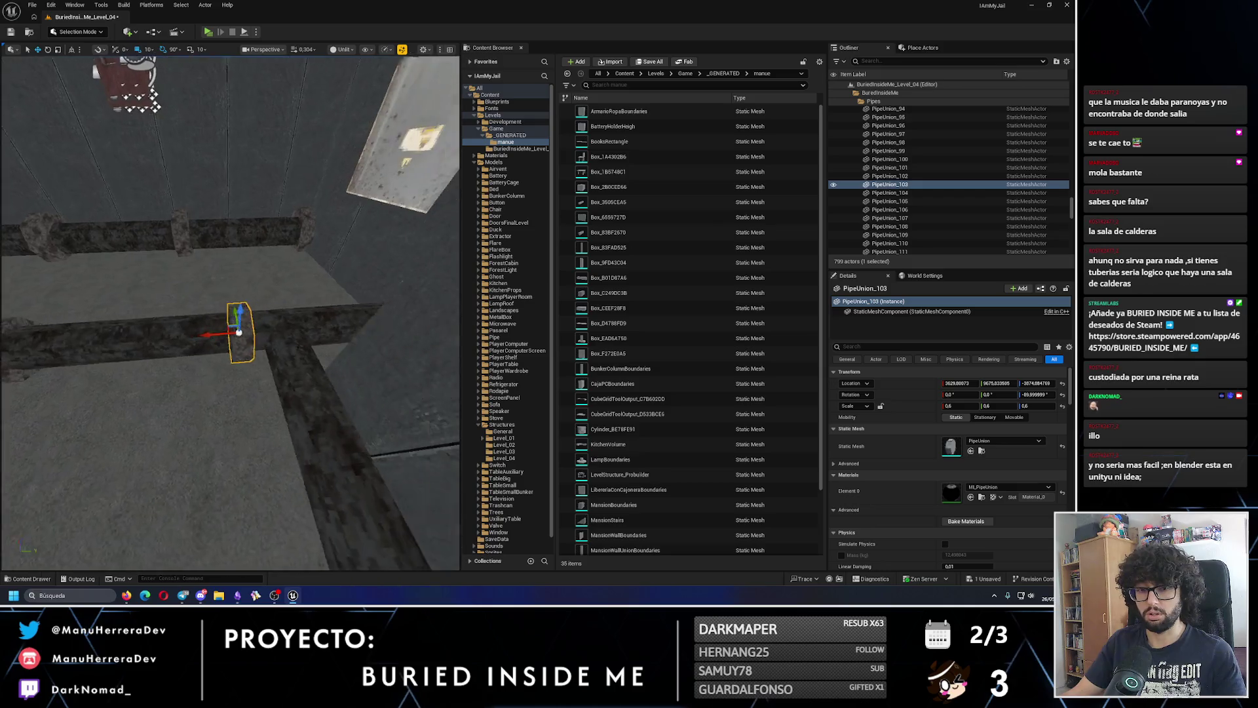
drag(187, 337, 260, 332)
scroll(259, 332, up, 3)
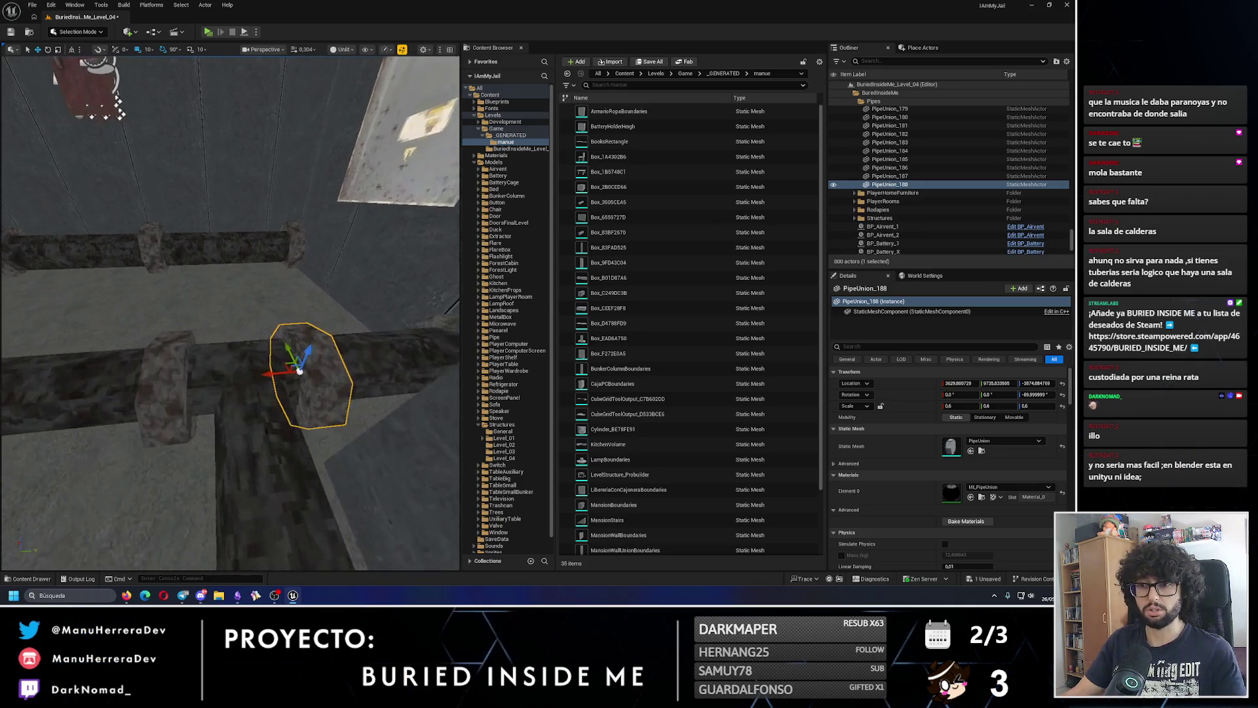
drag(289, 374, 222, 382)
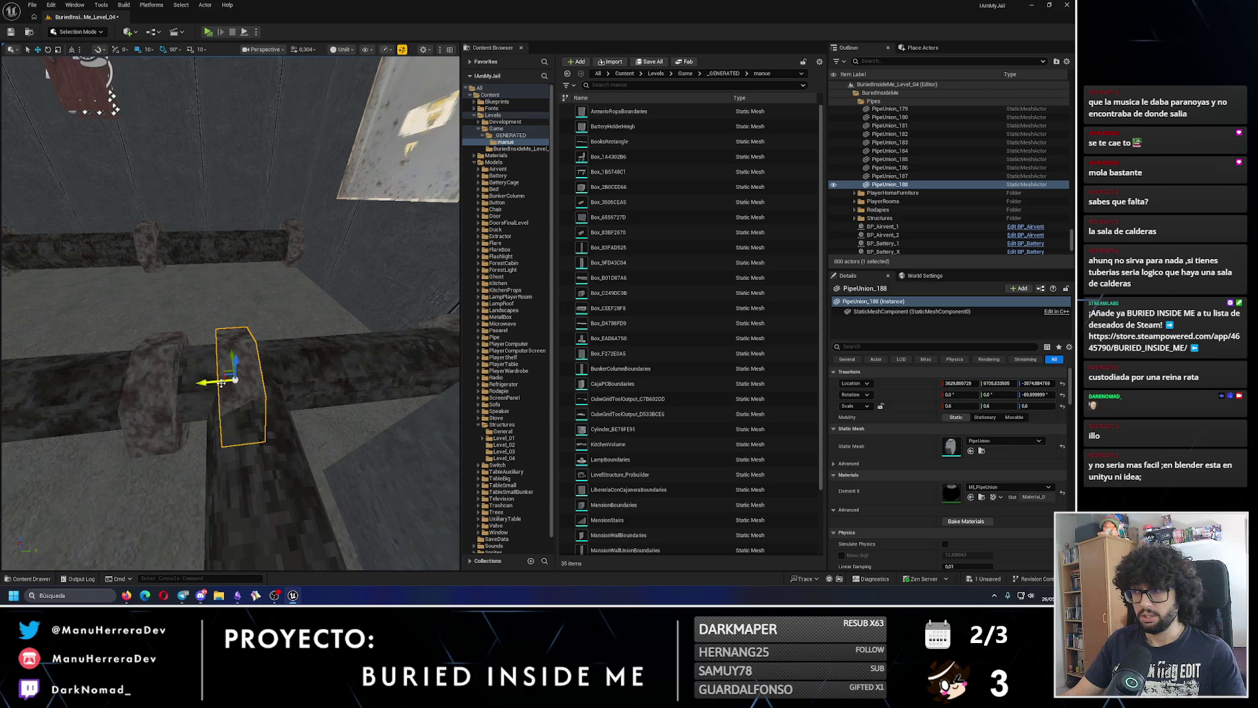
- Set PipeUnion_188's location to 0, 0, 0 and its rotation Z to 0
click(881, 186)
mouse_move(903, 151)
mouse_down()
mouse_move(919, 177)
mouse_move(894, 211)
mouse_up()
scroll(903, 152, up, 10)
scroll(906, 152, up, 10)
scroll(910, 158, up, 13)
scroll(918, 177, up, 15)
scroll(918, 177, up, 13)
scroll(918, 177, up, 3)
text(0)
key(Tab)
text(0)
key(Tab)
text(0)
click(1043, 395)
text(0)
key(Return)
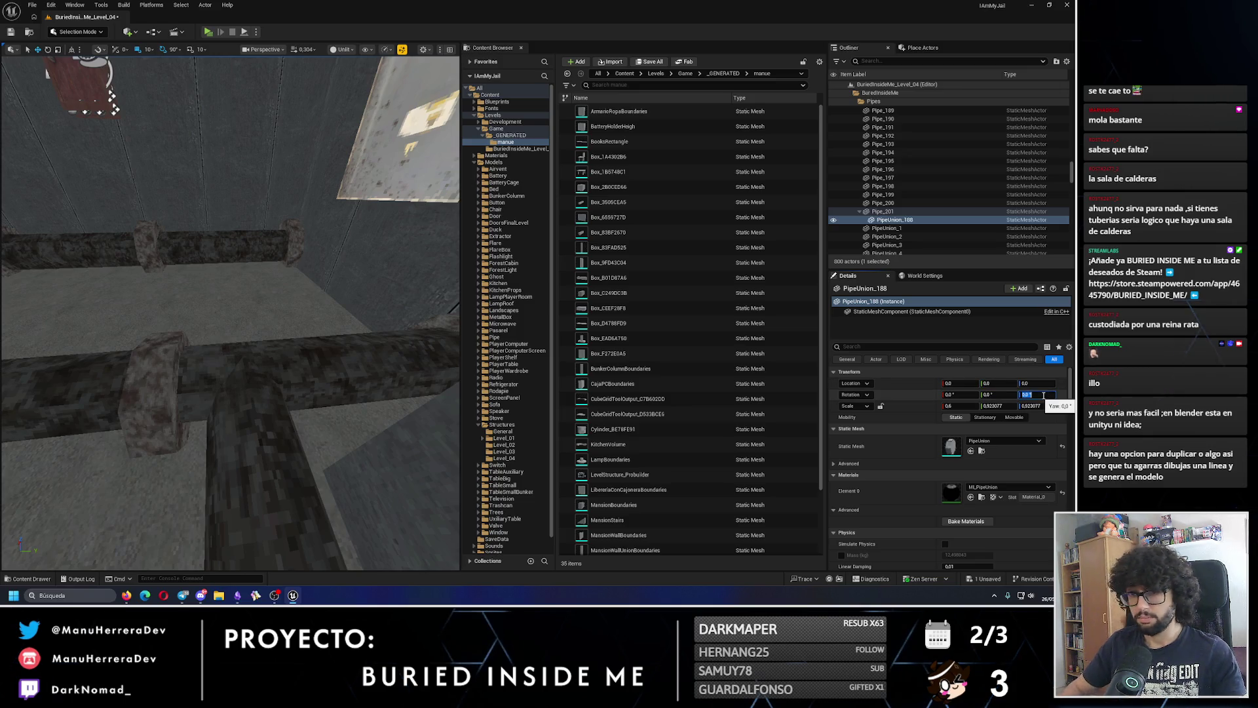
key(f)
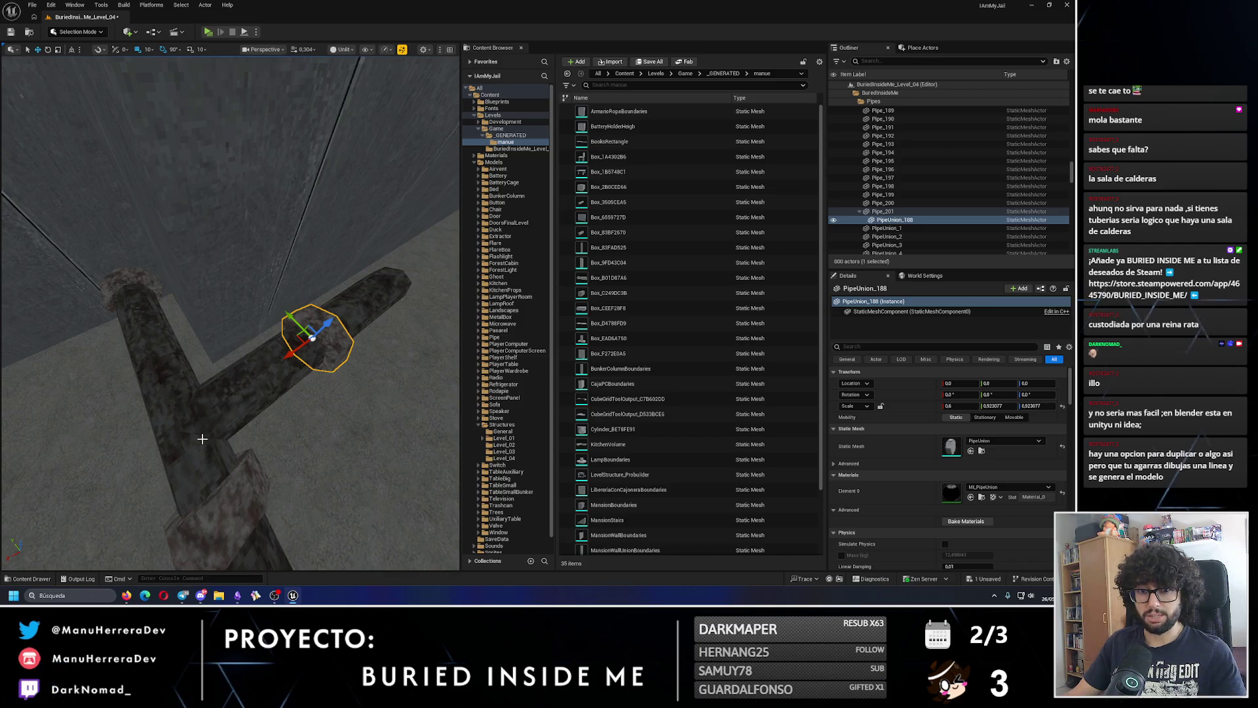
- Duplicate Pipe_201 to extend the branch, creating Pipe_202
click(895, 223)
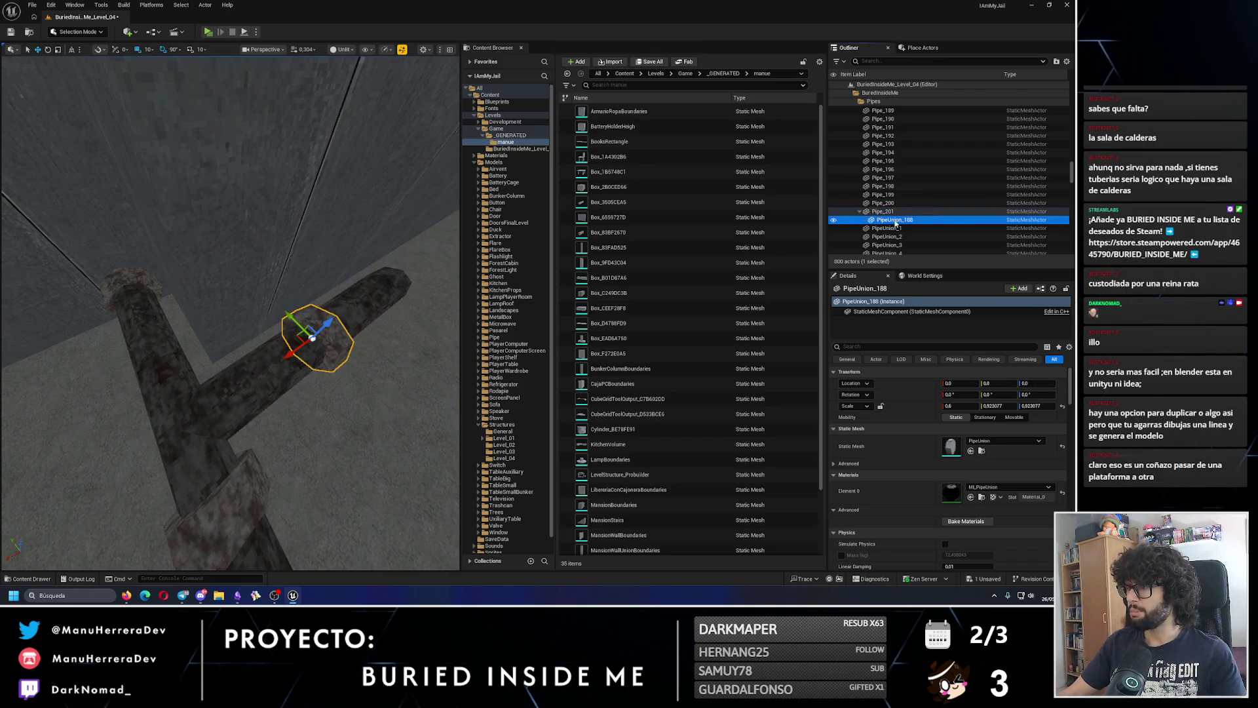
drag(910, 178, 899, 163)
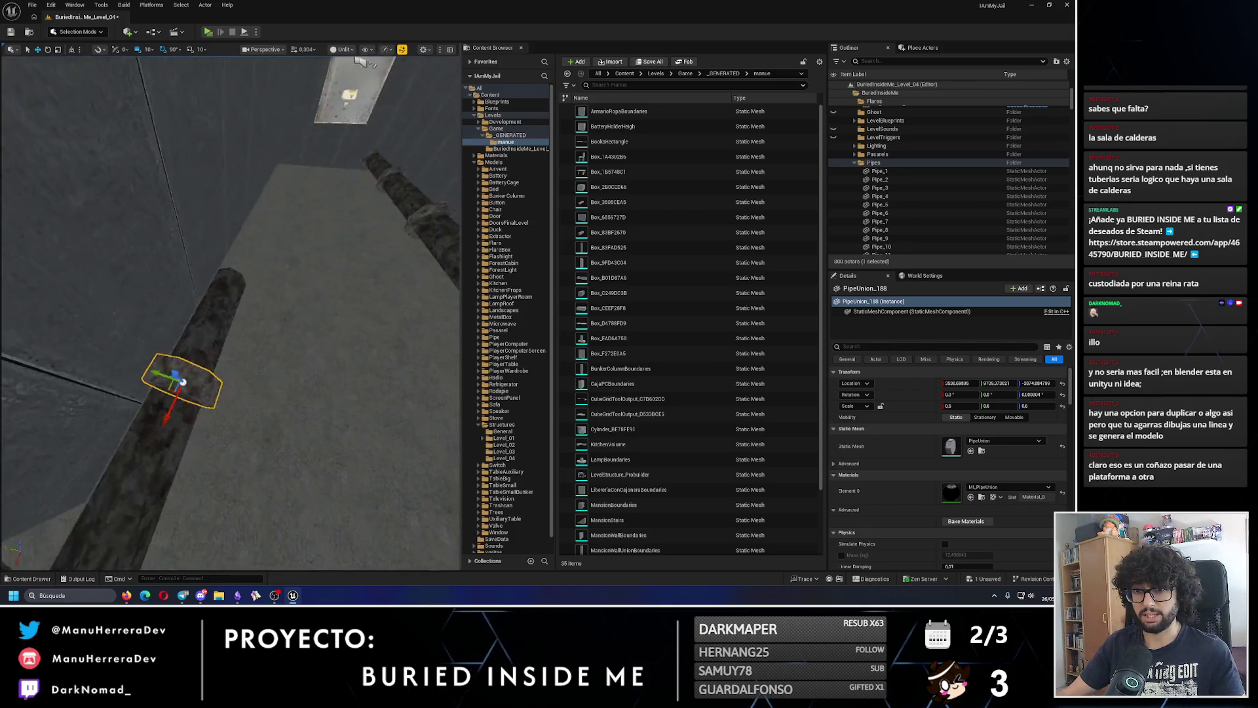
click(186, 275)
mouse_move(131, 273)
mouse_down()
mouse_move(332, 249)
mouse_move(364, 263)
mouse_up()
- Duplicate PipeUnion_188 along the pipe as PipeUnion_189 and turn the view toward Pipe_202
click(134, 268)
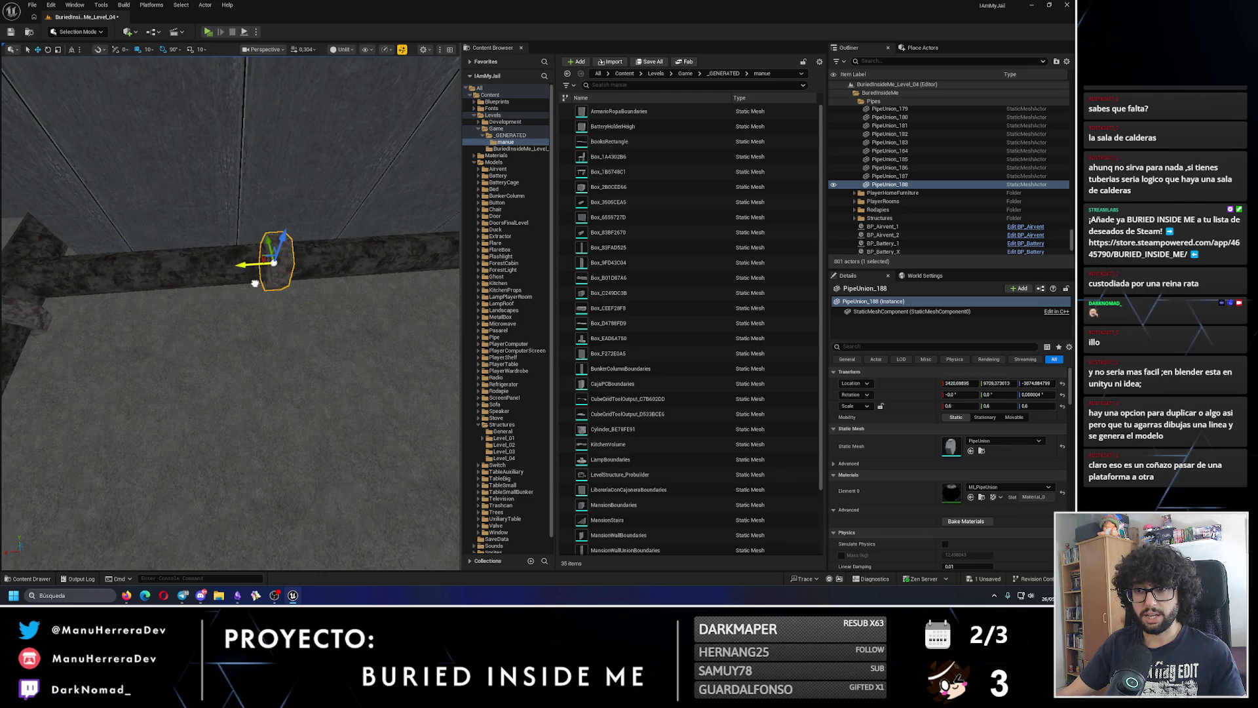
drag(318, 305, 318, 303)
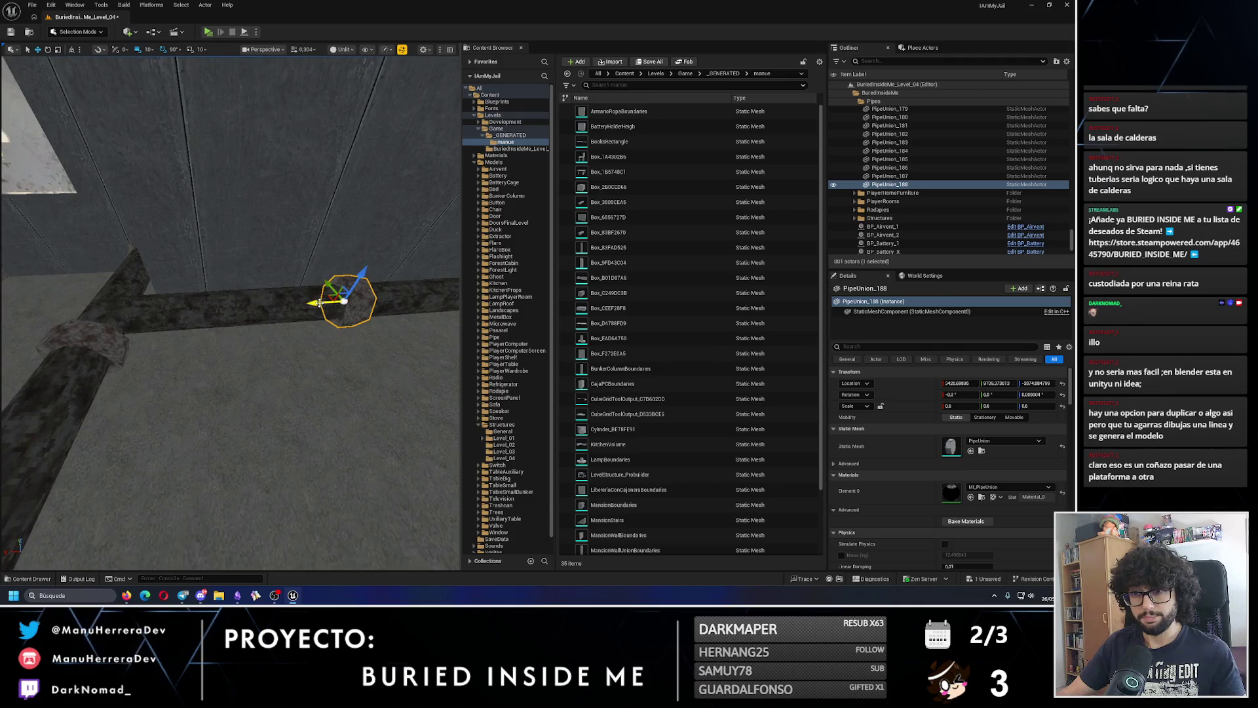
click(318, 302)
key(ctrl+z)
key(ctrl+z)
key(ctrl+z)
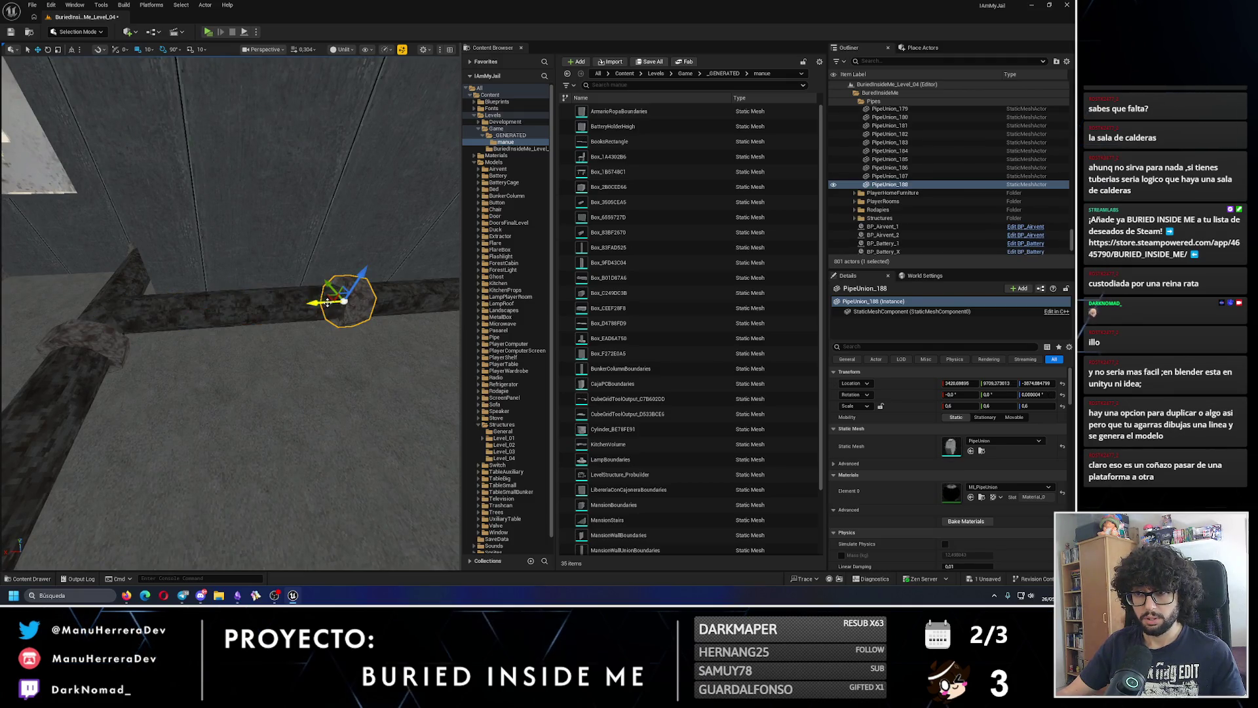
mouse_move(153, 311)
mouse_down()
mouse_move(331, 296)
mouse_move(325, 416)
mouse_move(317, 321)
mouse_move(167, 331)
mouse_move(209, 330)
mouse_up()
scroll(214, 348, up, 2)
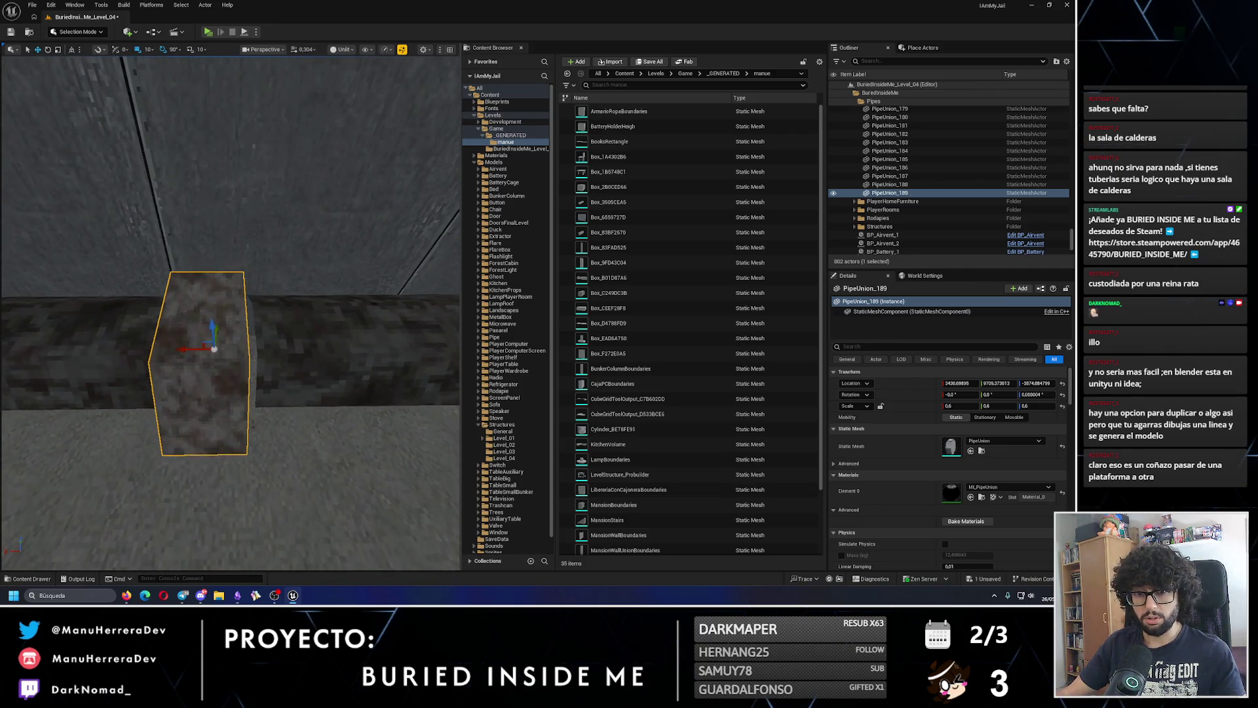
click(349, 328)
mouse_move(349, 328)
mouse_down()
mouse_move(313, 273)
mouse_move(334, 293)
mouse_move(201, 330)
mouse_up()
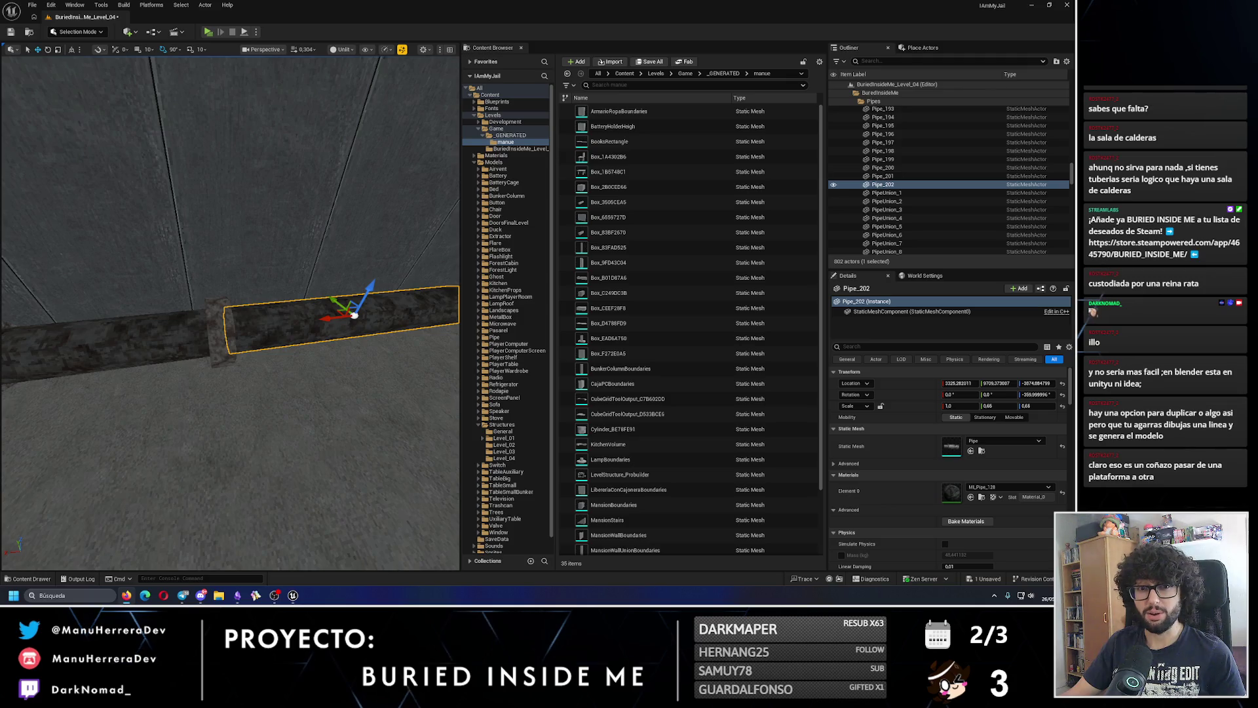
- Slide PipeUnion_189 along the pipe and duplicate it further along the run
click(222, 337)
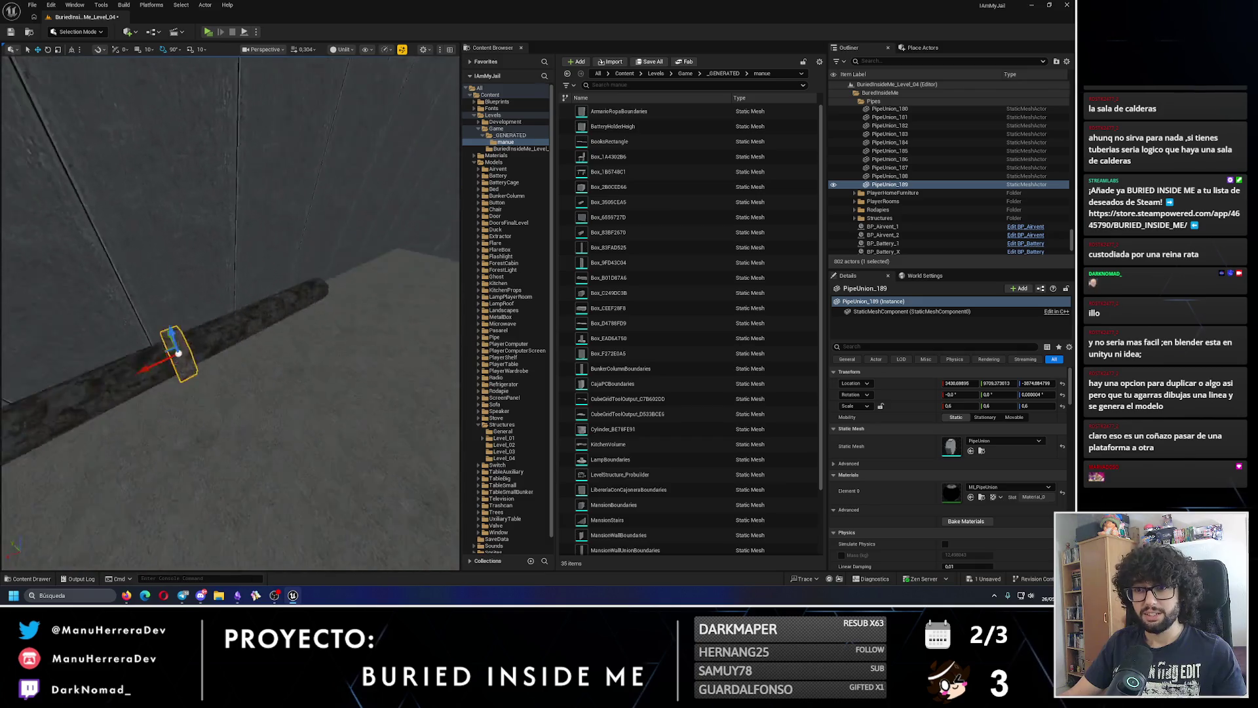
drag(143, 339, 332, 342)
scroll(334, 342, up, 8)
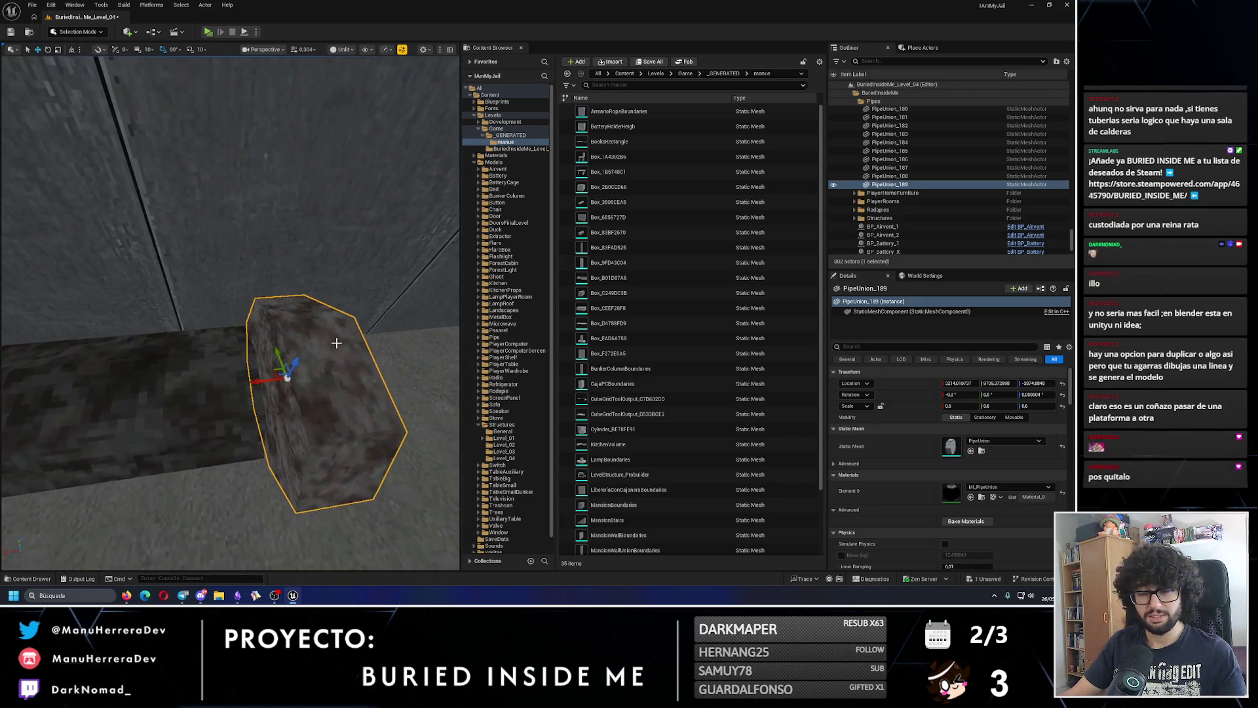
drag(276, 379, 262, 379)
scroll(156, 371, down, 5)
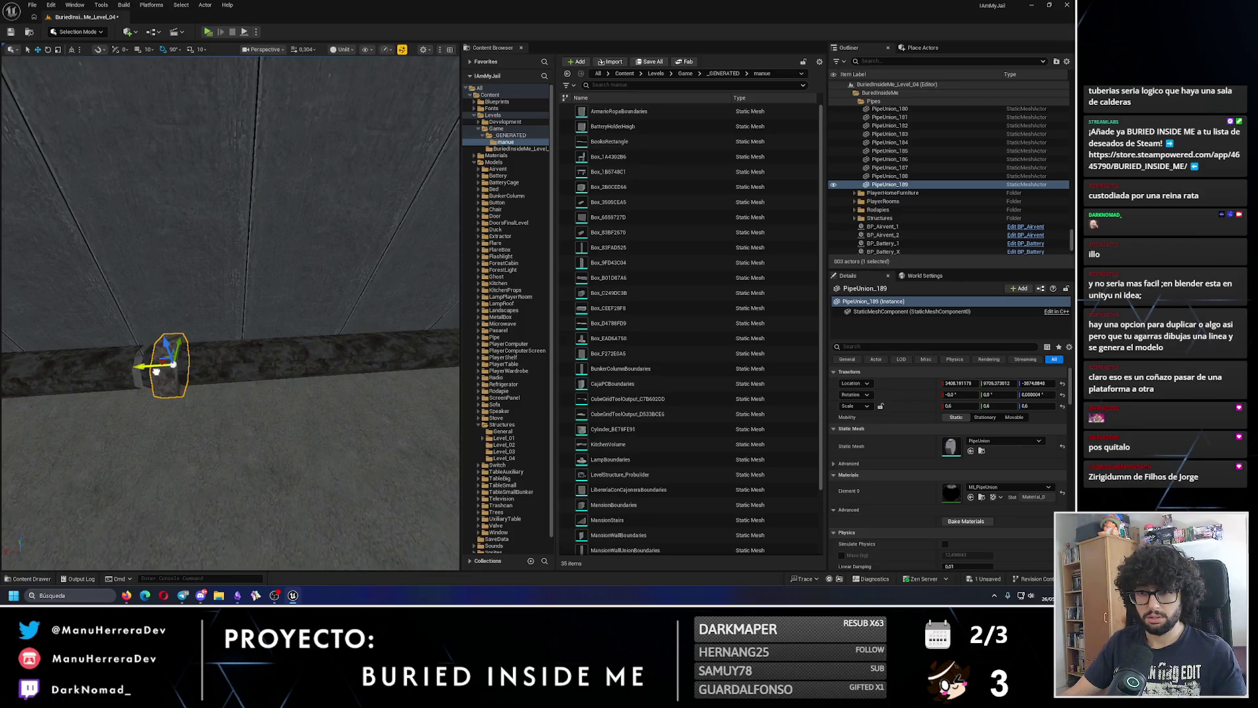
- Duplicate PipeUnion_189 as PipeUnion_190 and fine-tune its position on the pipe
click(419, 328)
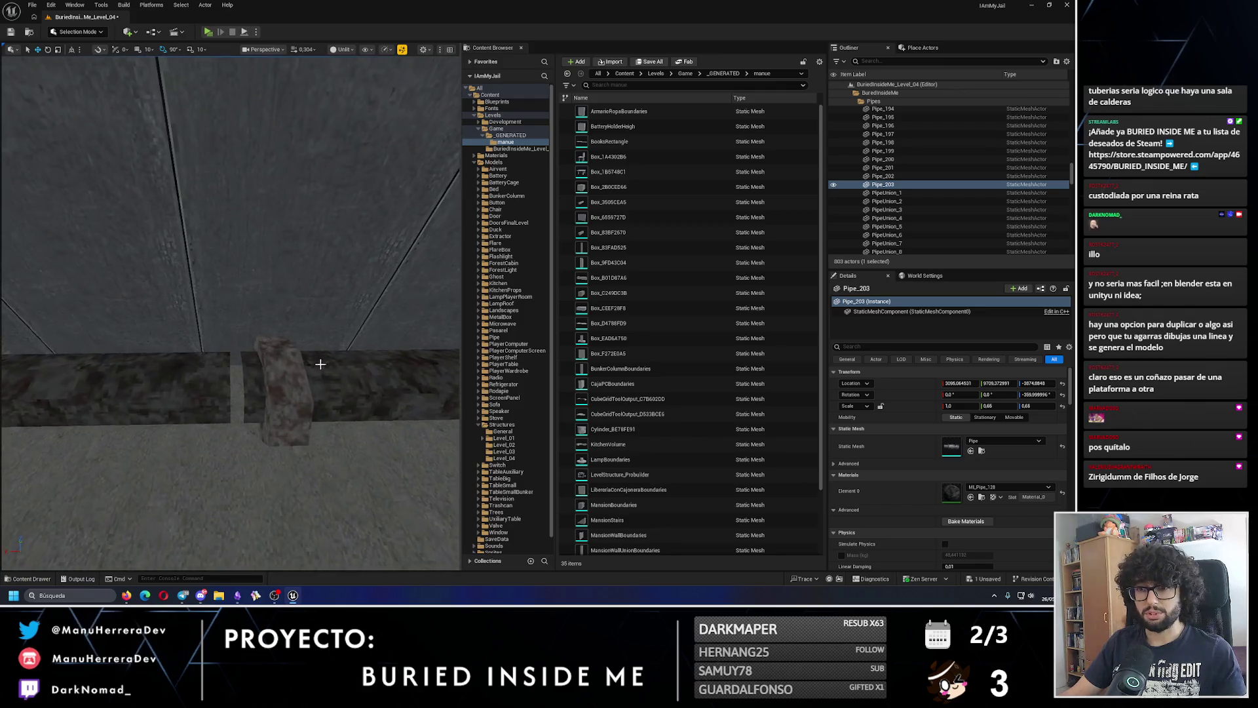
click(272, 390)
drag(243, 384, 209, 384)
scroll(164, 347, down, 3)
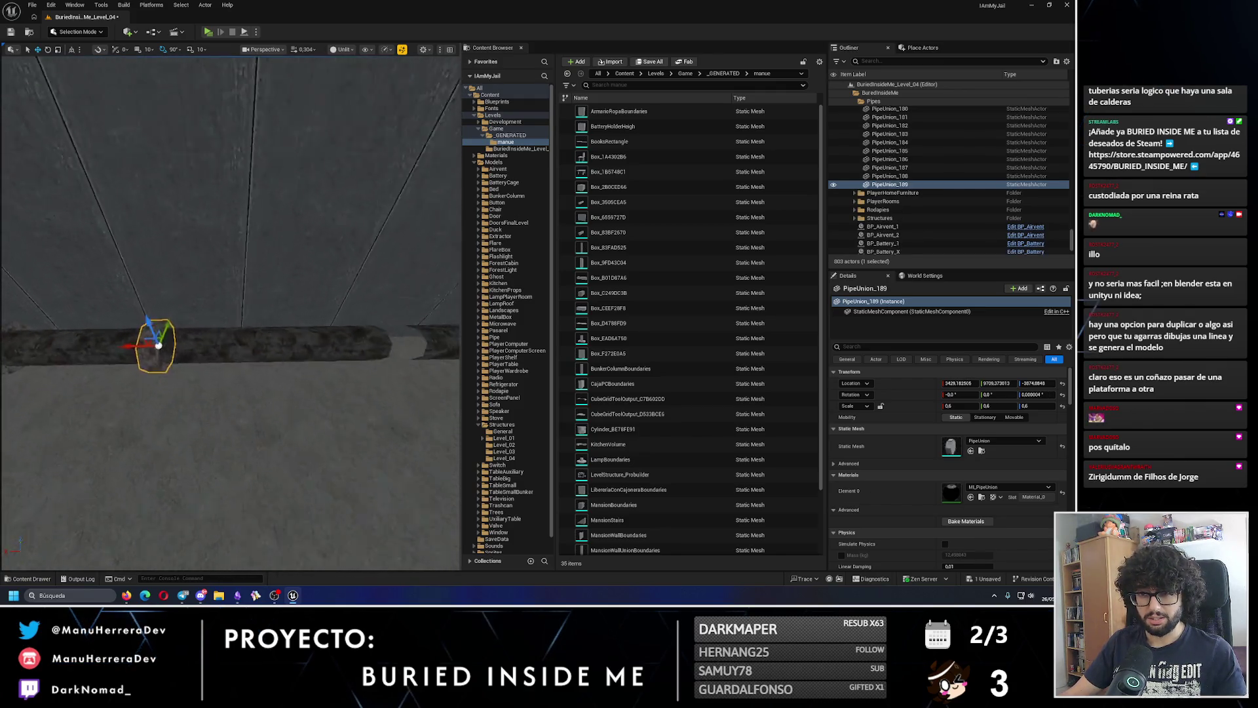
drag(119, 336, 210, 351)
scroll(210, 327, up, 5)
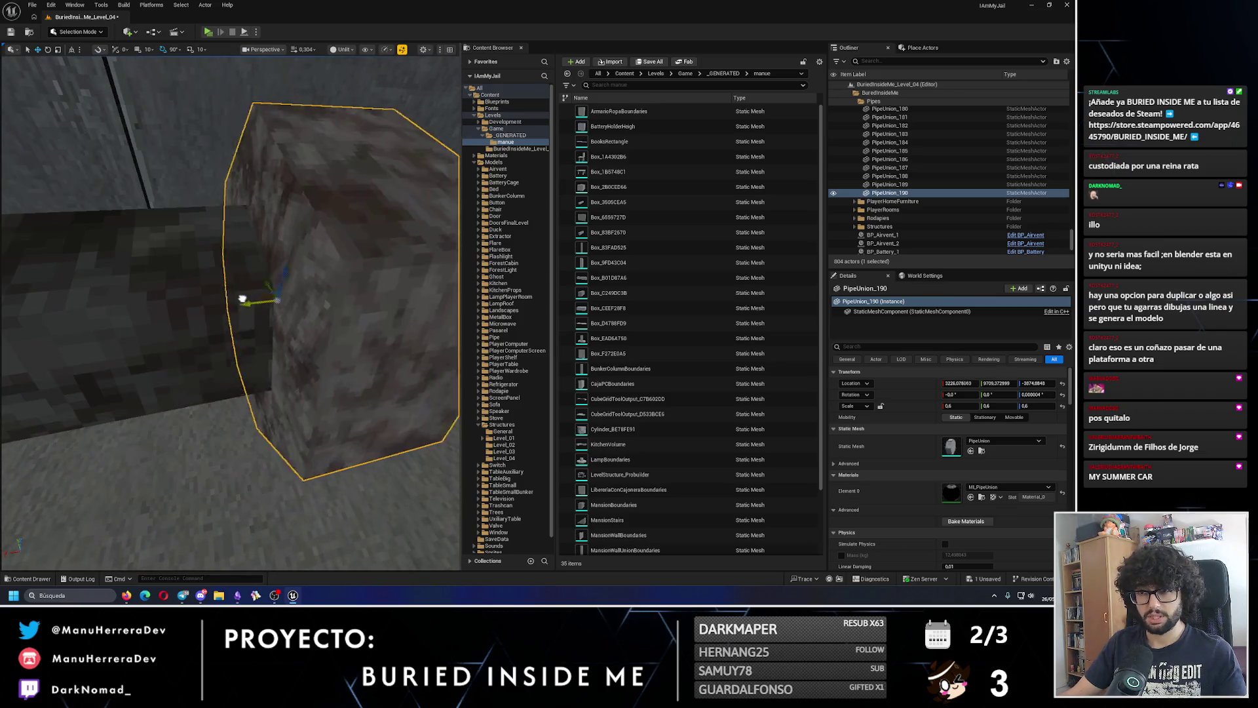
drag(243, 299, 273, 298)
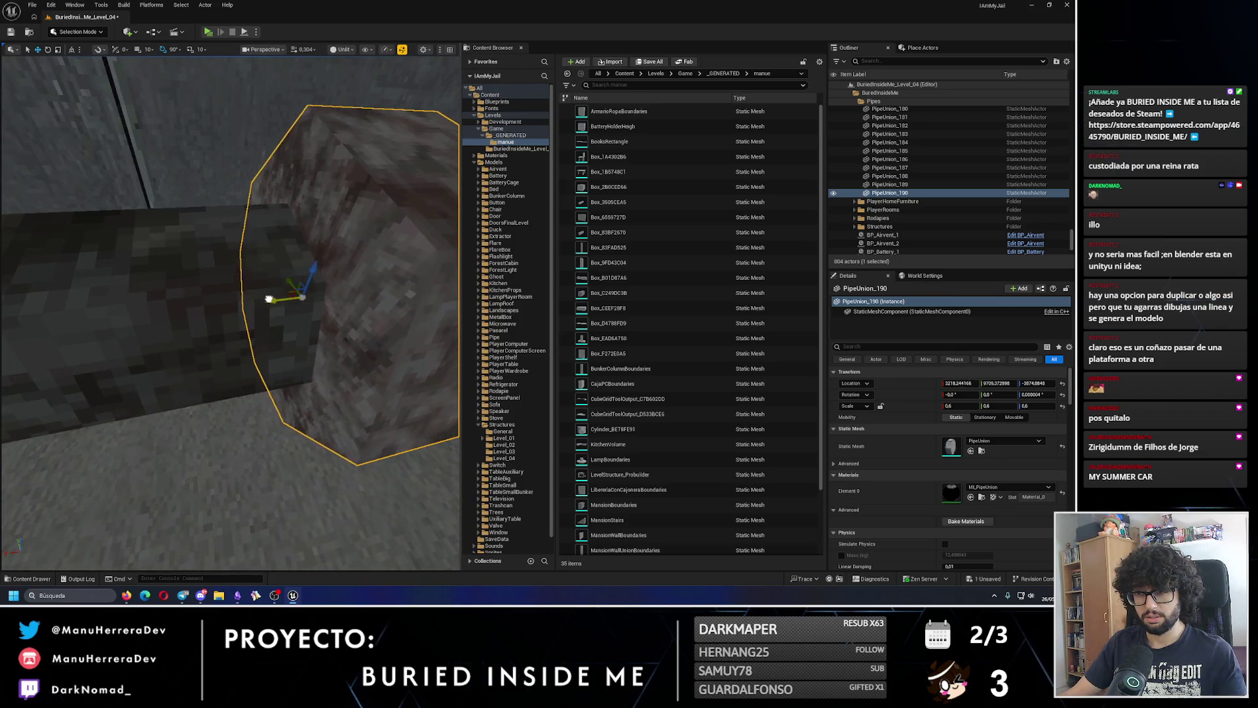
scroll(106, 331, down, 3)
- Copy a pipe union to the other end of the long pipe Pipe_203
click(281, 308)
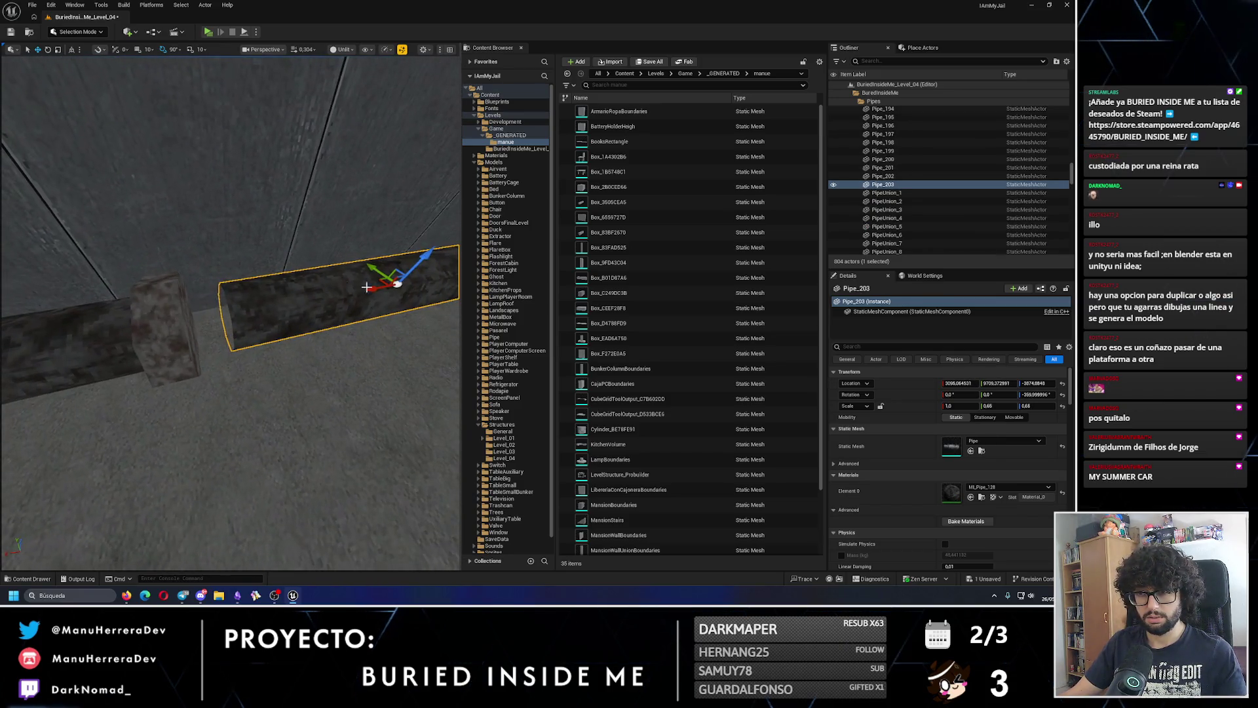
mouse_move(265, 298)
mouse_down()
mouse_move(275, 308)
mouse_move(265, 298)
mouse_up()
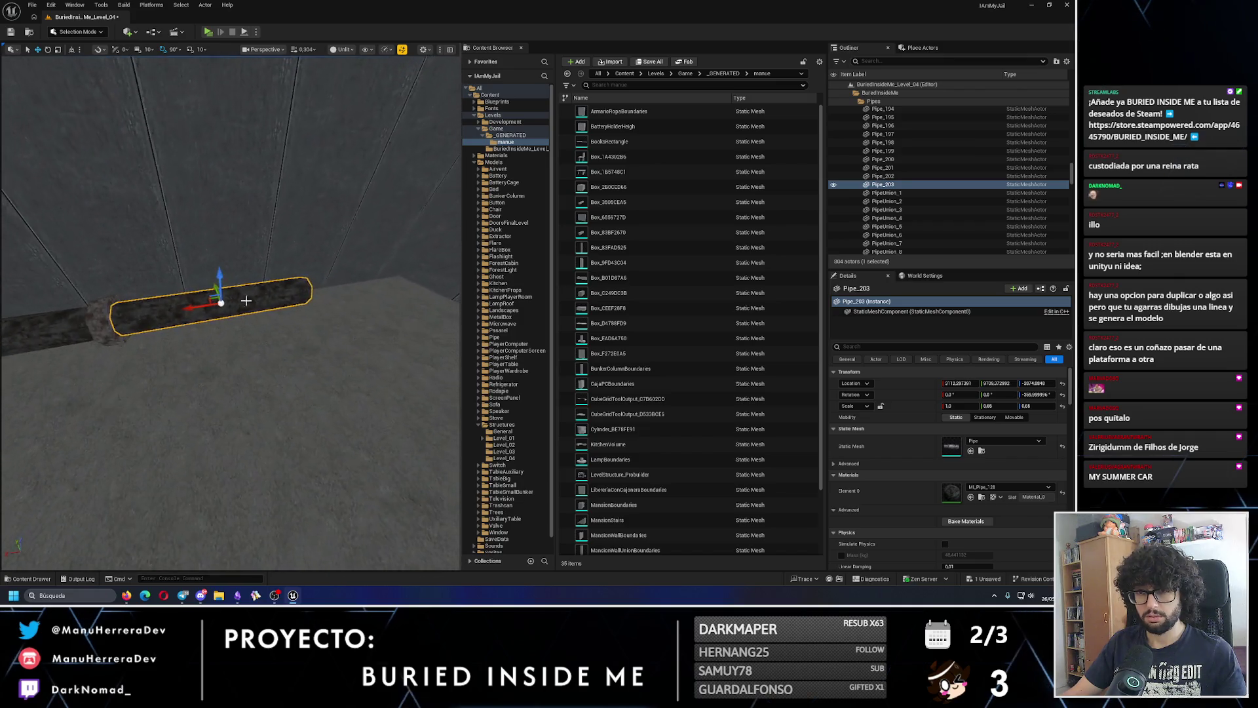
click(92, 318)
drag(98, 309, 247, 295)
mouse_move(328, 425)
mouse_down()
mouse_move(235, 385)
mouse_move(191, 406)
mouse_move(197, 386)
mouse_up()
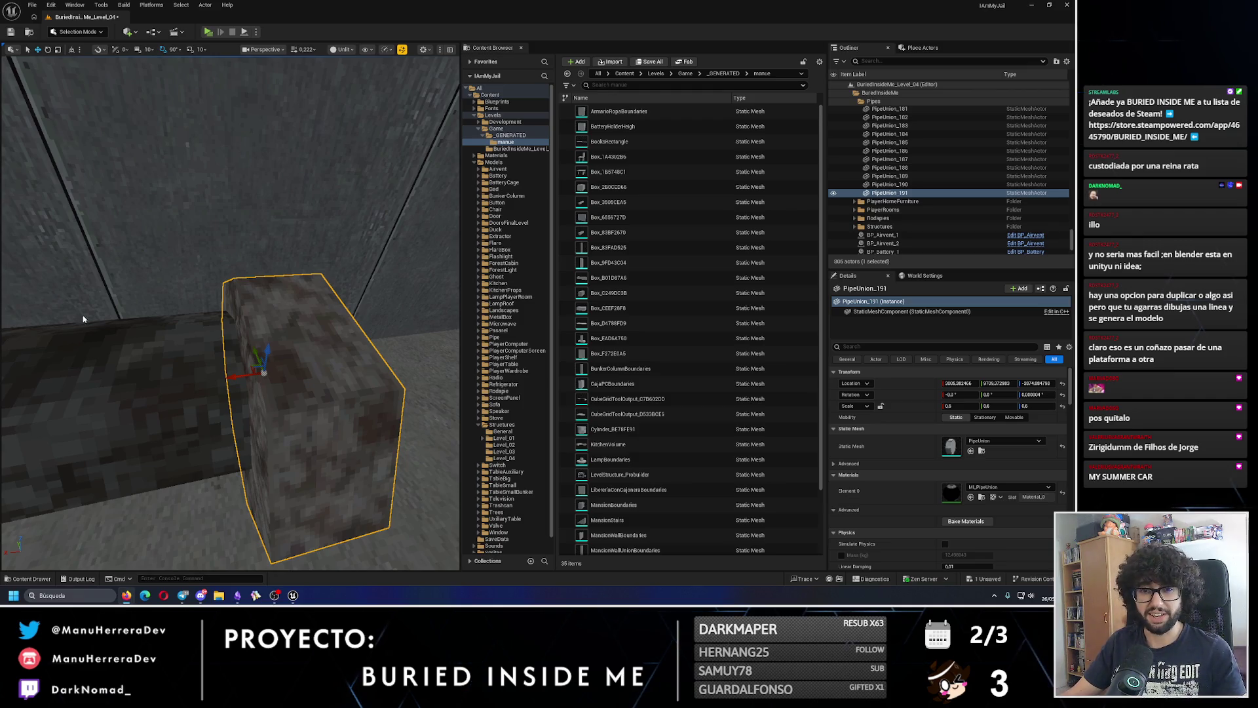
- Duplicate Pipe_203 along its axis as Pipe_204 and line up PipeUnion_192 with it
mouse_move(135, 341)
mouse_down()
mouse_move(151, 308)
mouse_move(131, 295)
mouse_up()
click(131, 294)
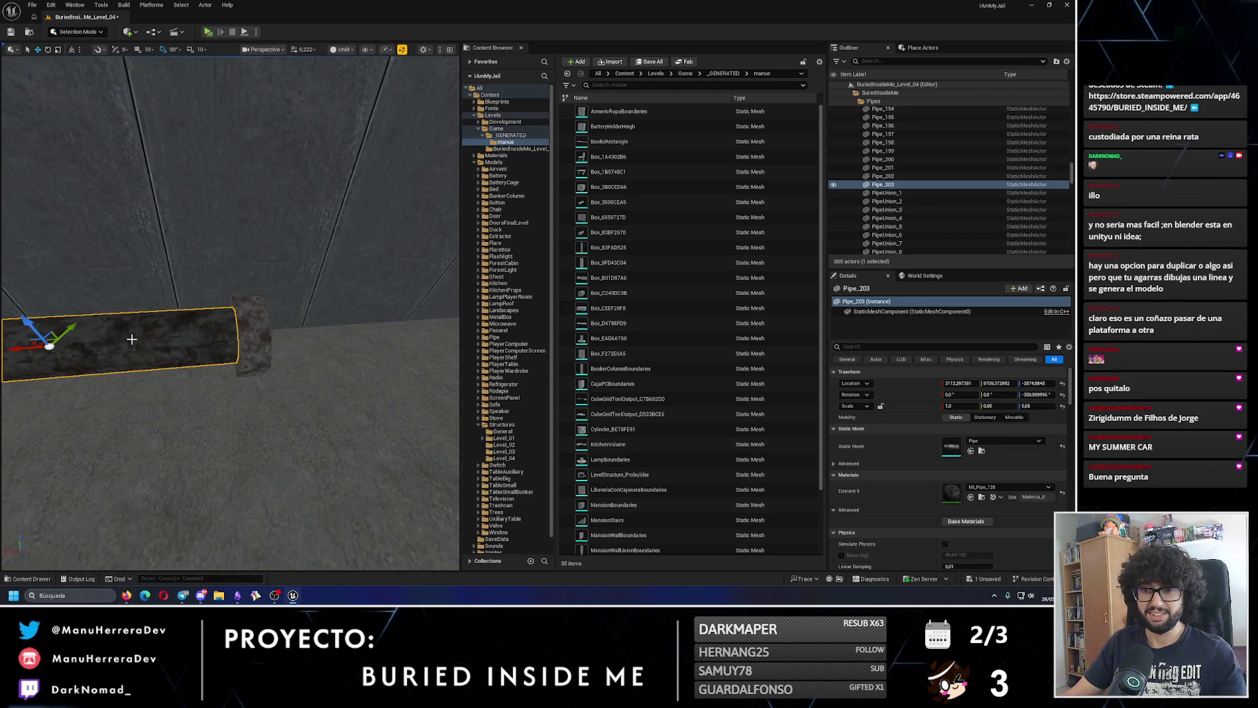
mouse_move(49, 346)
mouse_down()
mouse_move(70, 314)
mouse_move(238, 322)
mouse_move(337, 302)
mouse_move(292, 341)
mouse_move(275, 324)
mouse_move(324, 314)
mouse_move(114, 338)
mouse_move(117, 352)
mouse_move(275, 323)
mouse_up()
click(115, 337)
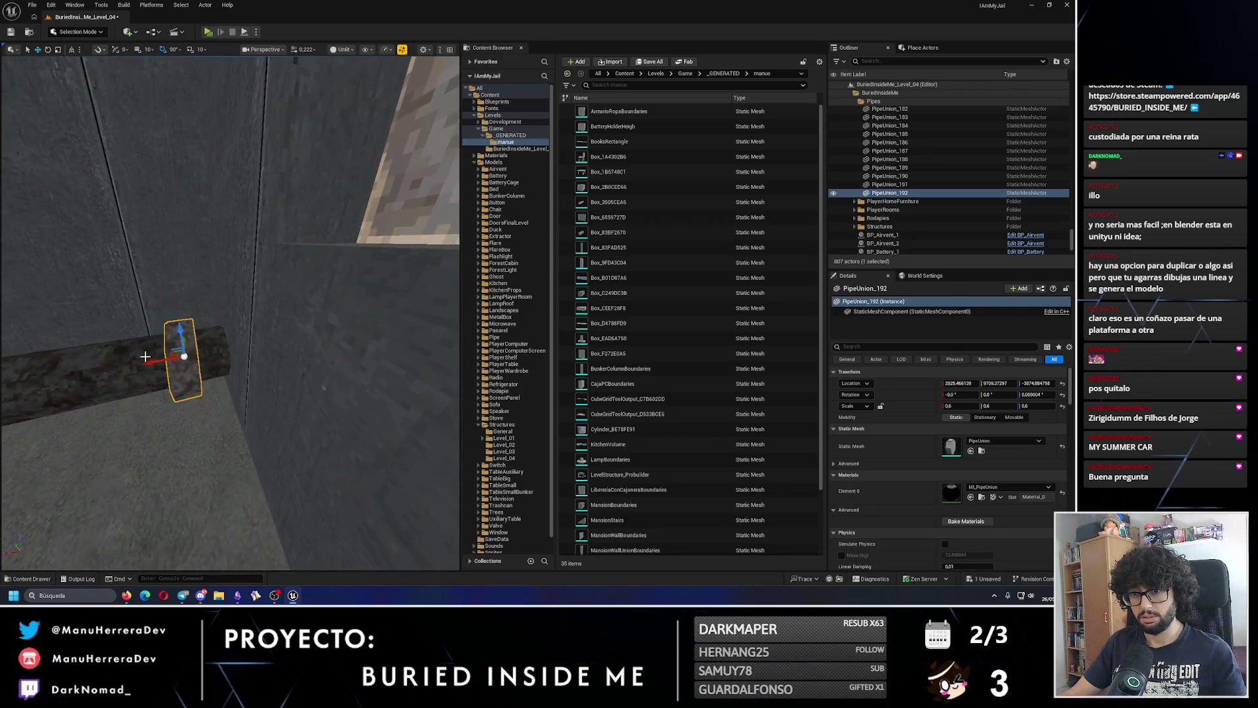
drag(171, 357, 188, 353)
drag(188, 353, 196, 354)
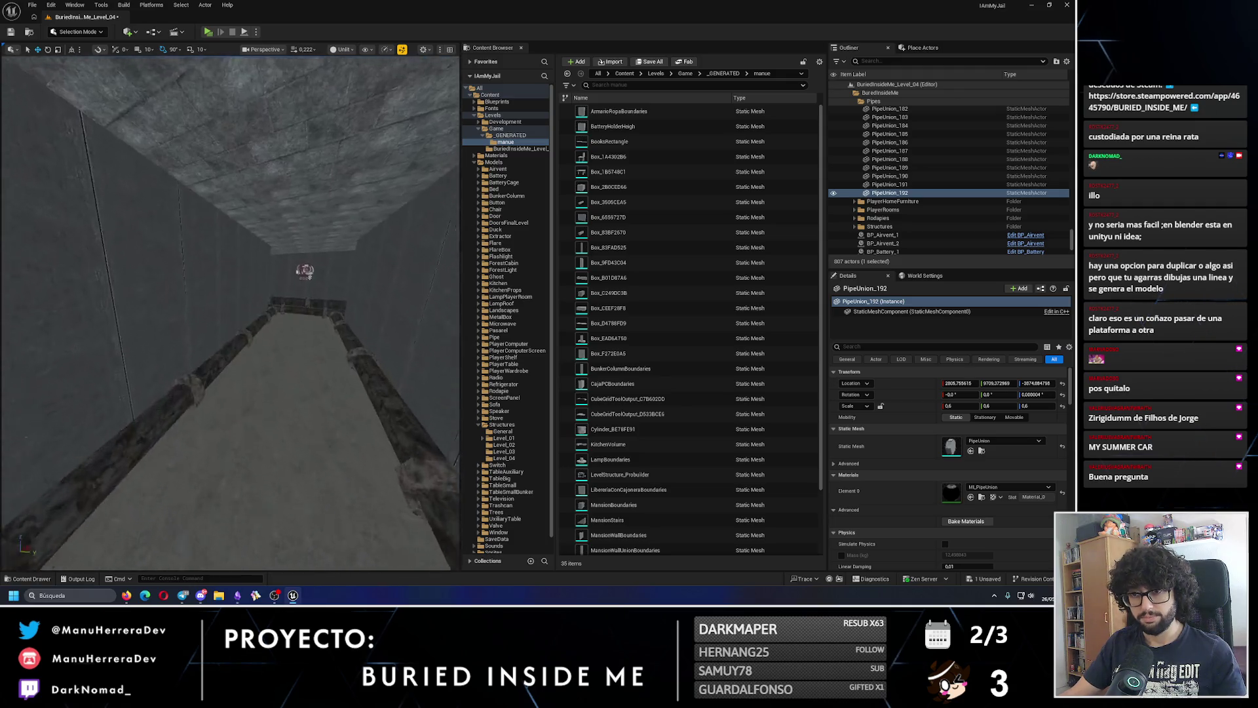
scroll(231, 314, down, 2)
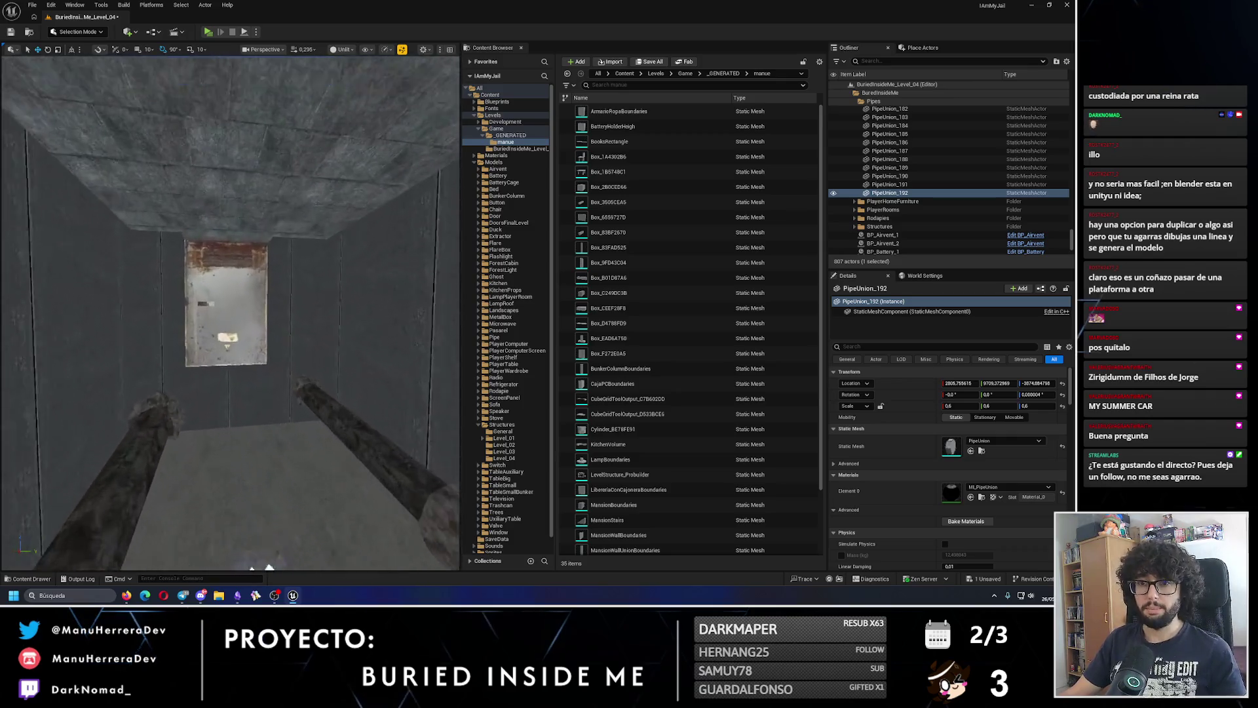
- Save the level and look over the ceiling and floor pipe layout
click(11, 31)
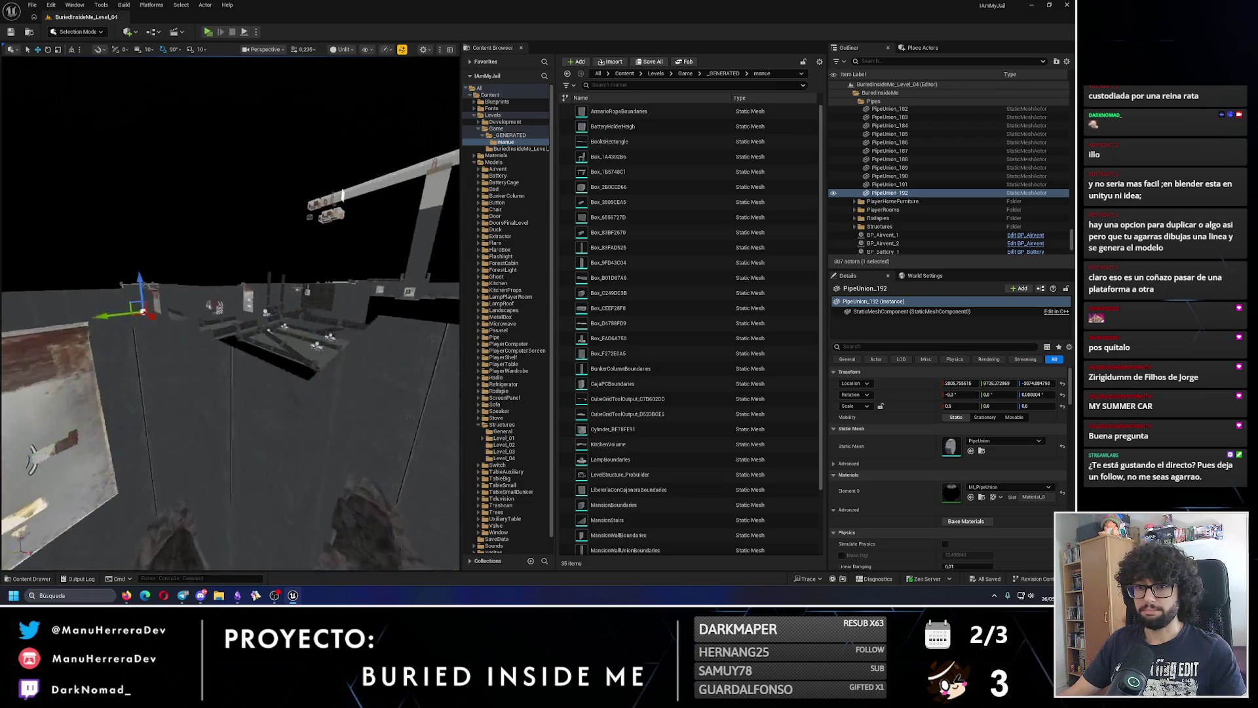
drag(262, 295, 325, 4)
mouse_move(393, 196)
mouse_down()
mouse_move(393, 98)
mouse_move(334, 157)
mouse_up()
drag(206, 59, 206, 177)
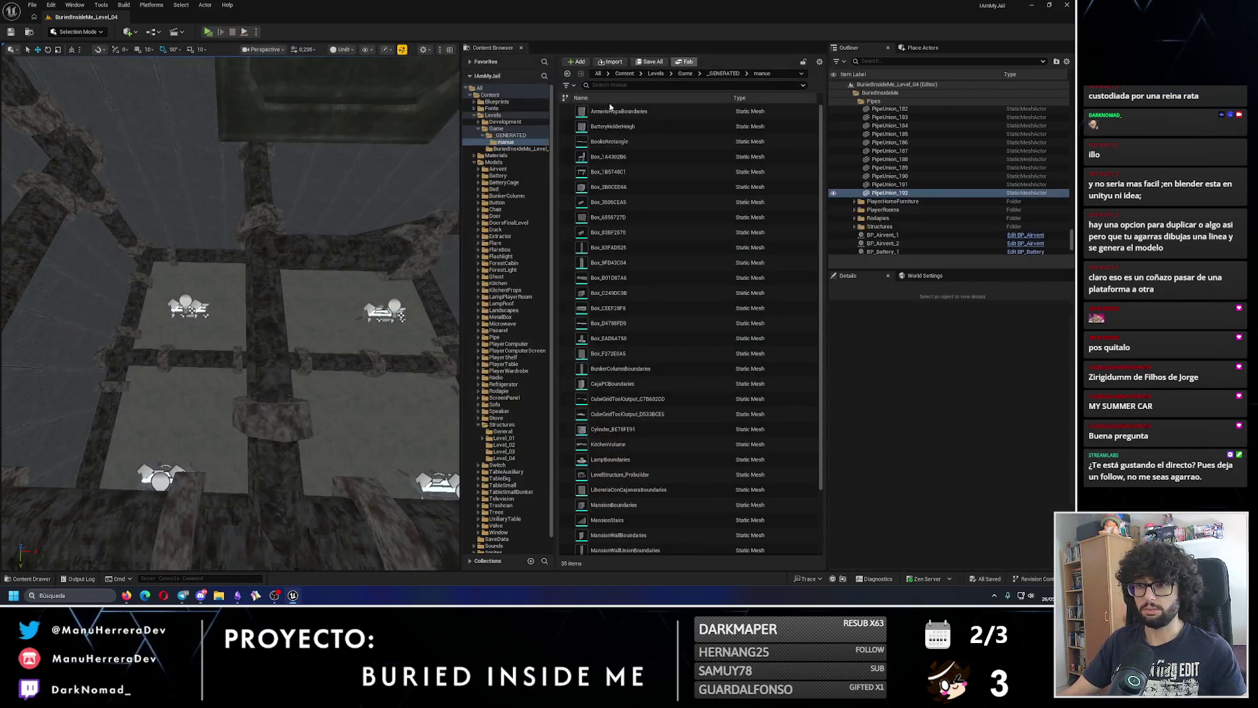
drag(256, 188, 242, 189)
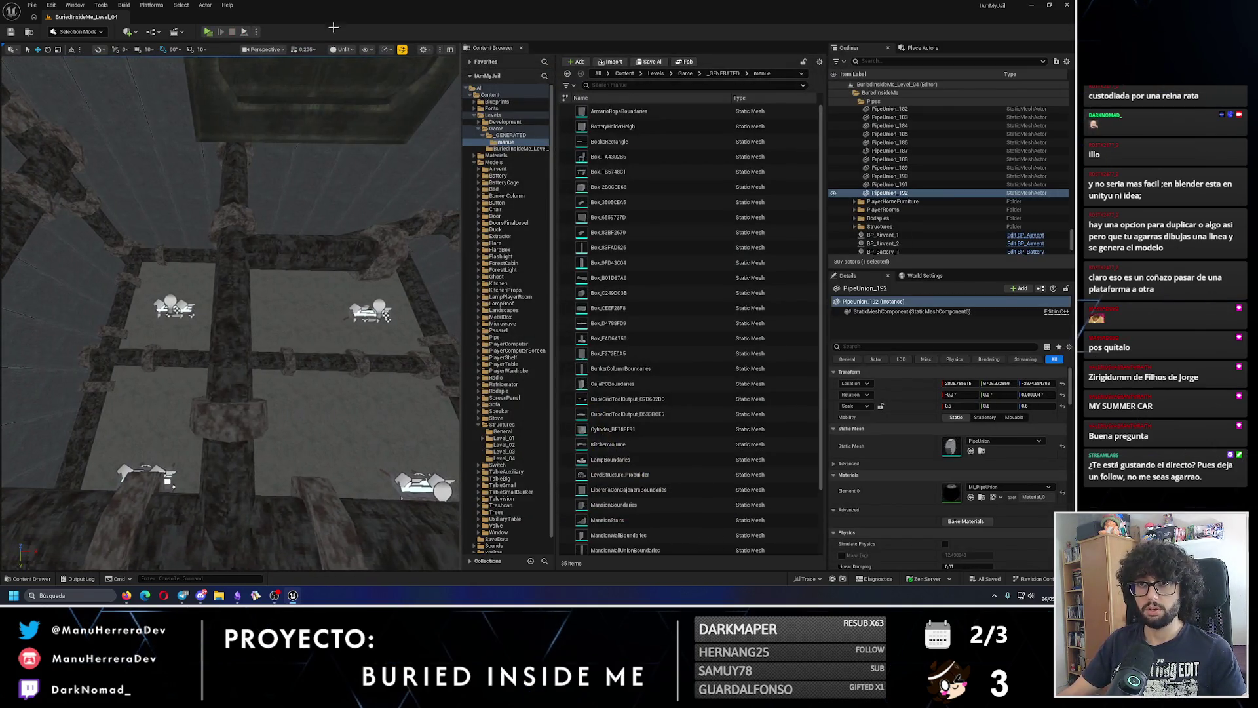
- Play-test the level twice, sprinting through the new pipe layout
key(alt+p)
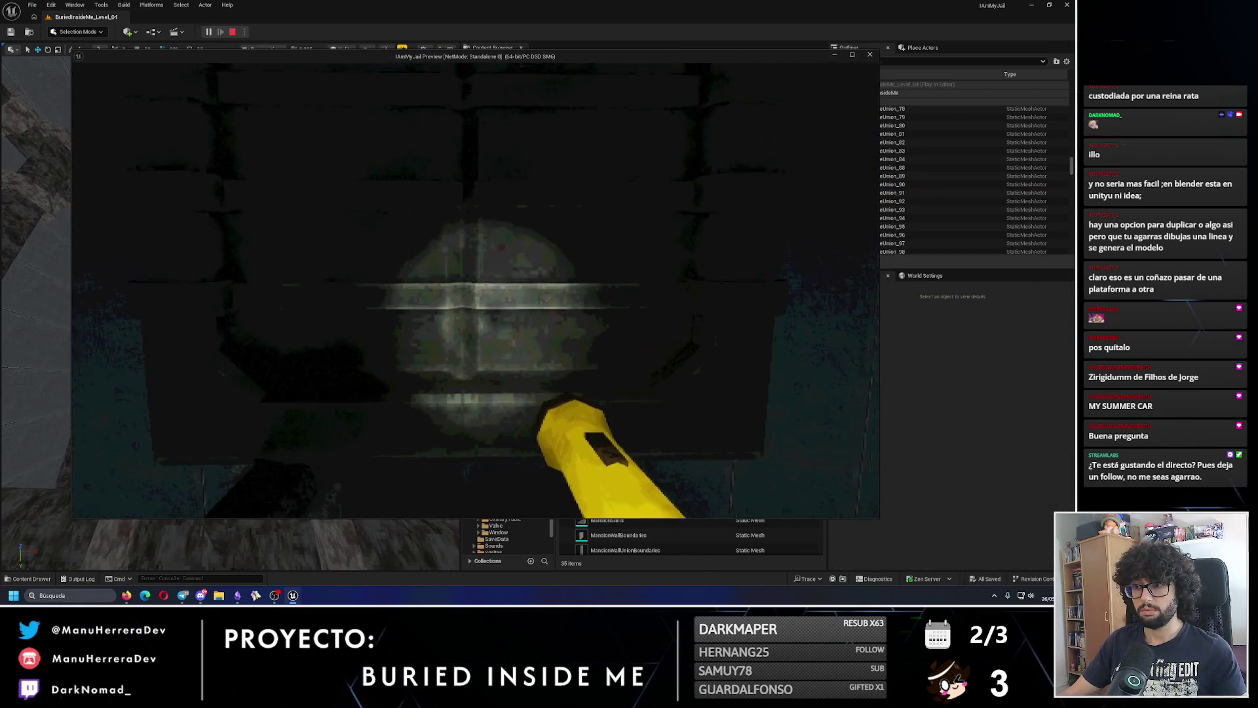
key(shift+w)
mouse_move(475, 290)
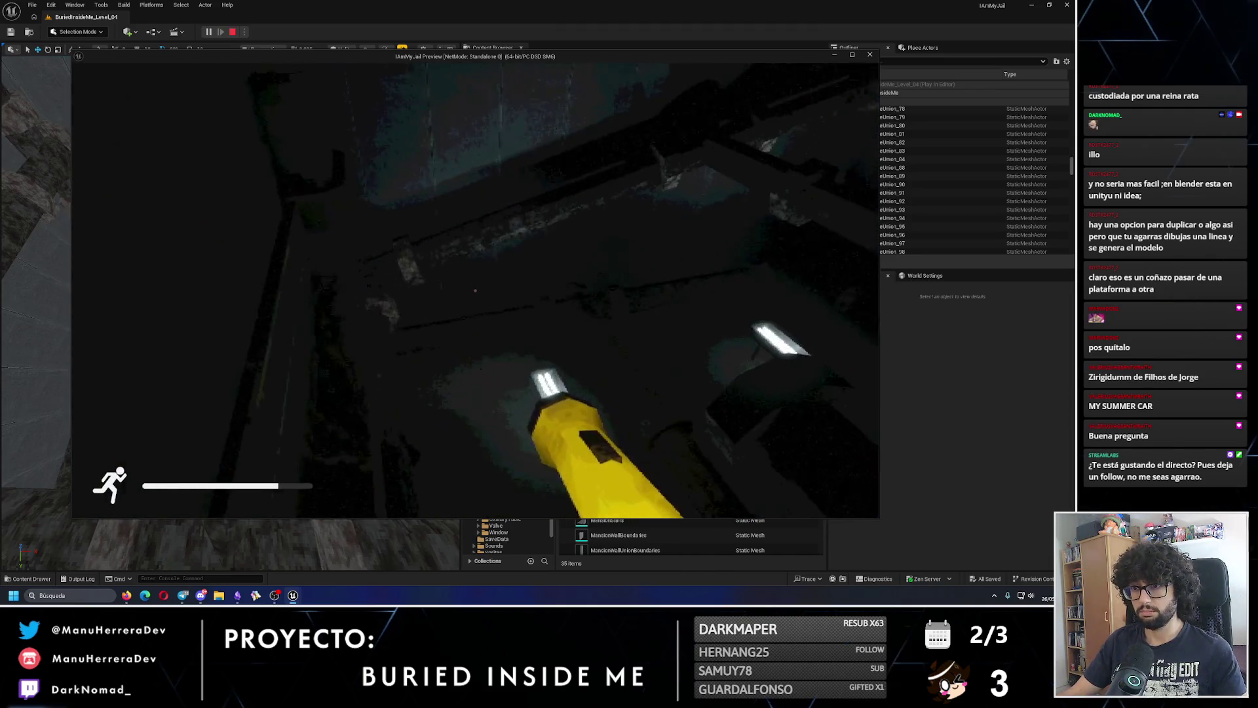
key(shift+w)
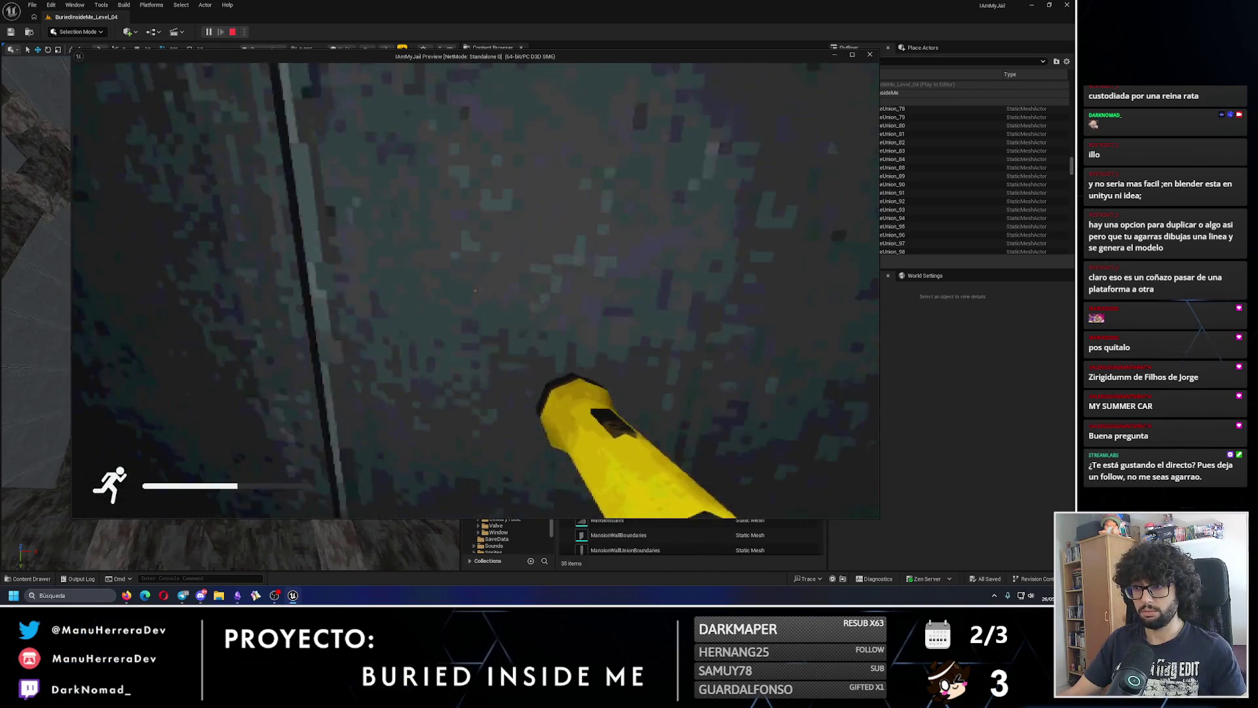
key(Escape)
scroll(236, 231, up, 10)
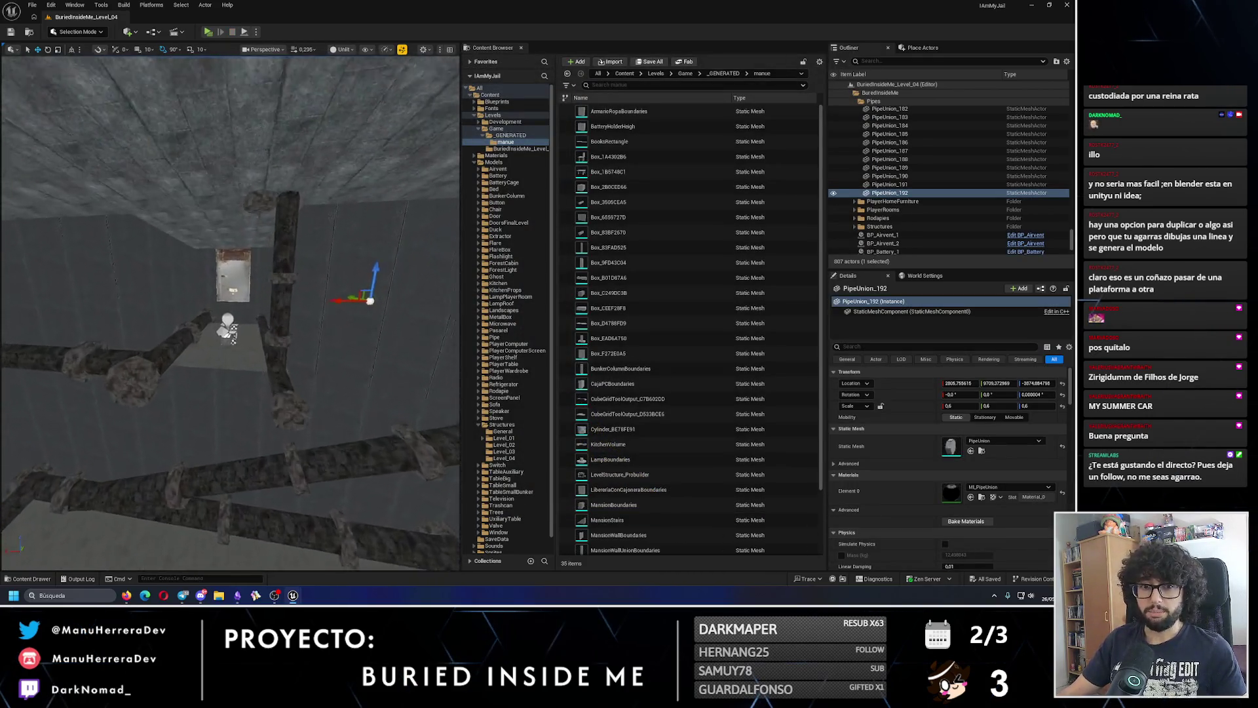
scroll(230, 312, up, 1)
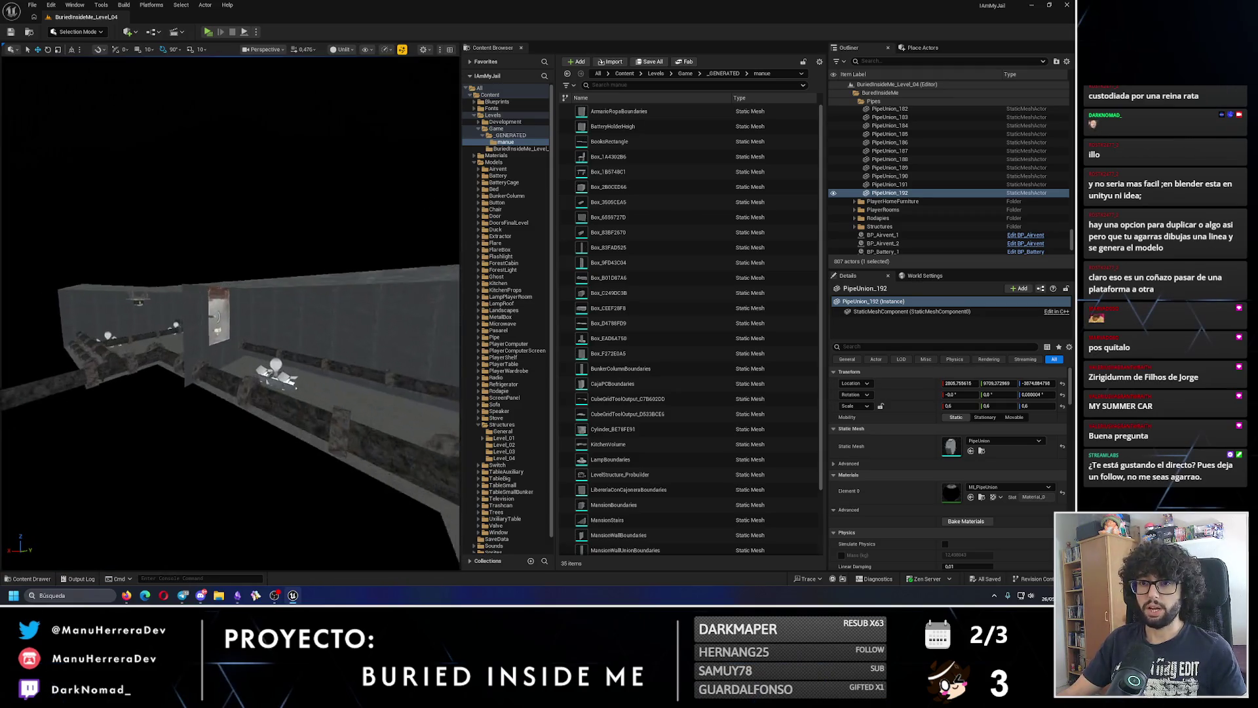
scroll(194, 386, up, 2)
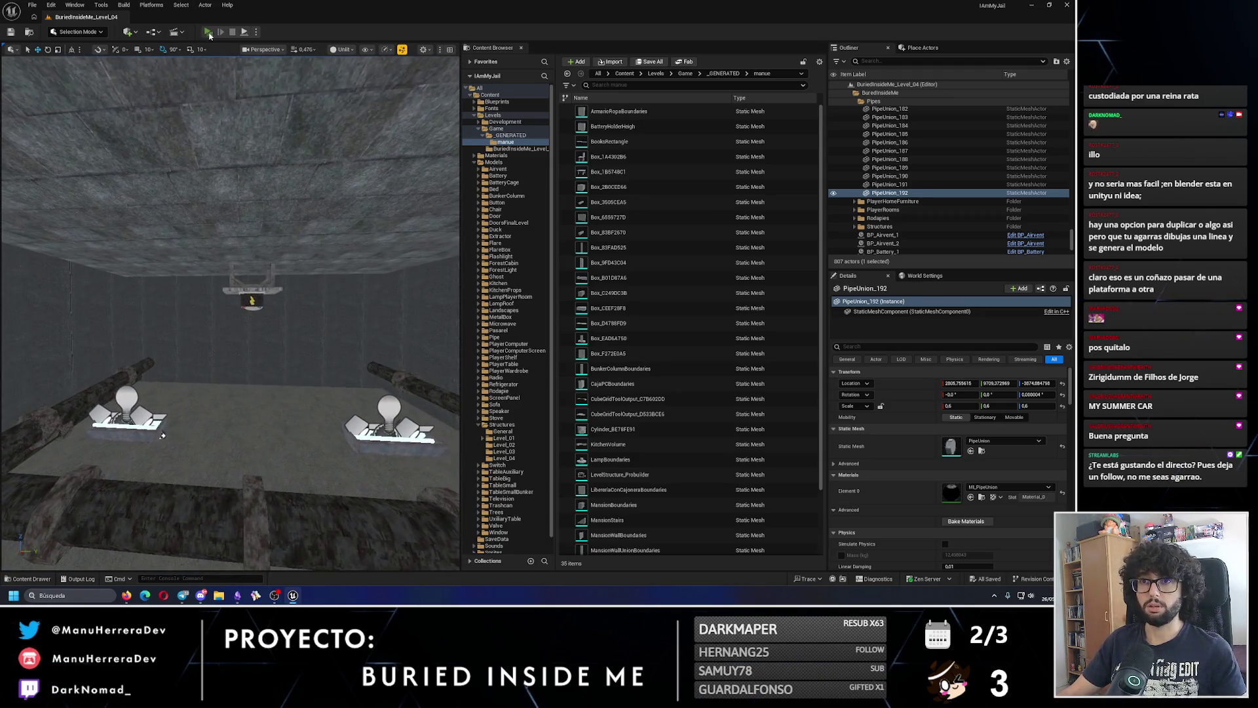
click(207, 32)
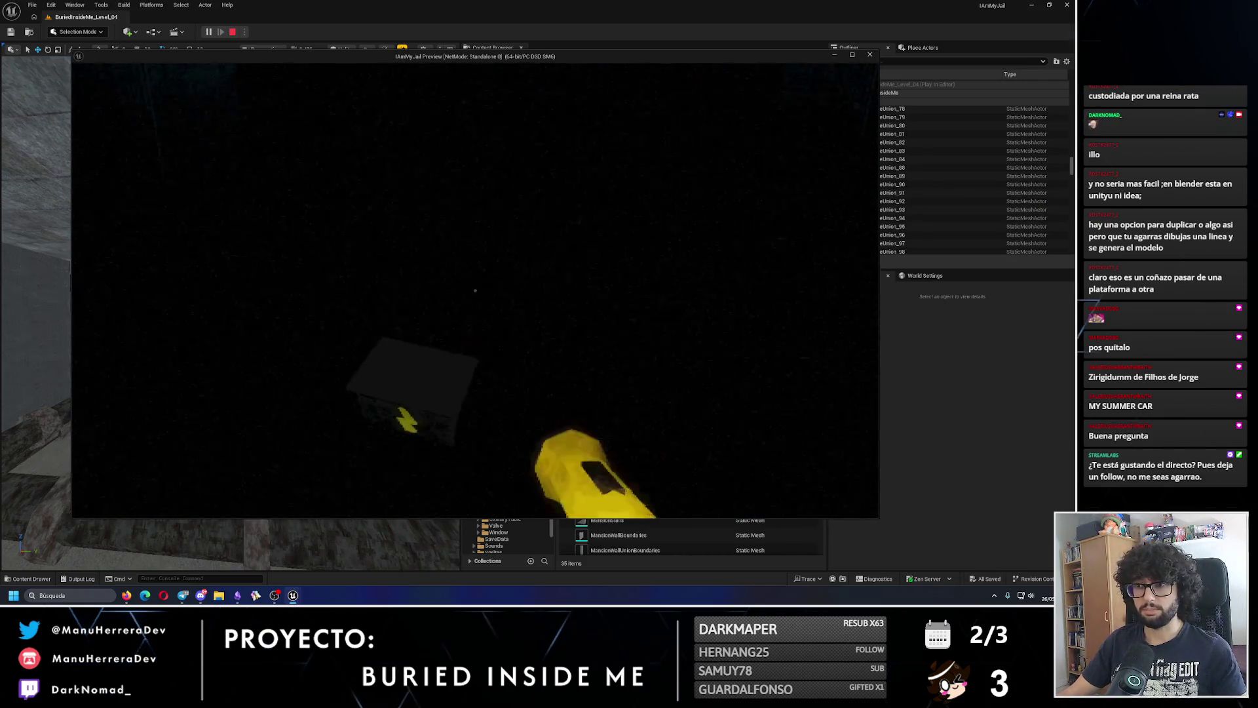
key(Escape)
- Select the flare box from above and undo its accidental rotation
drag(291, 228, 213, 347)
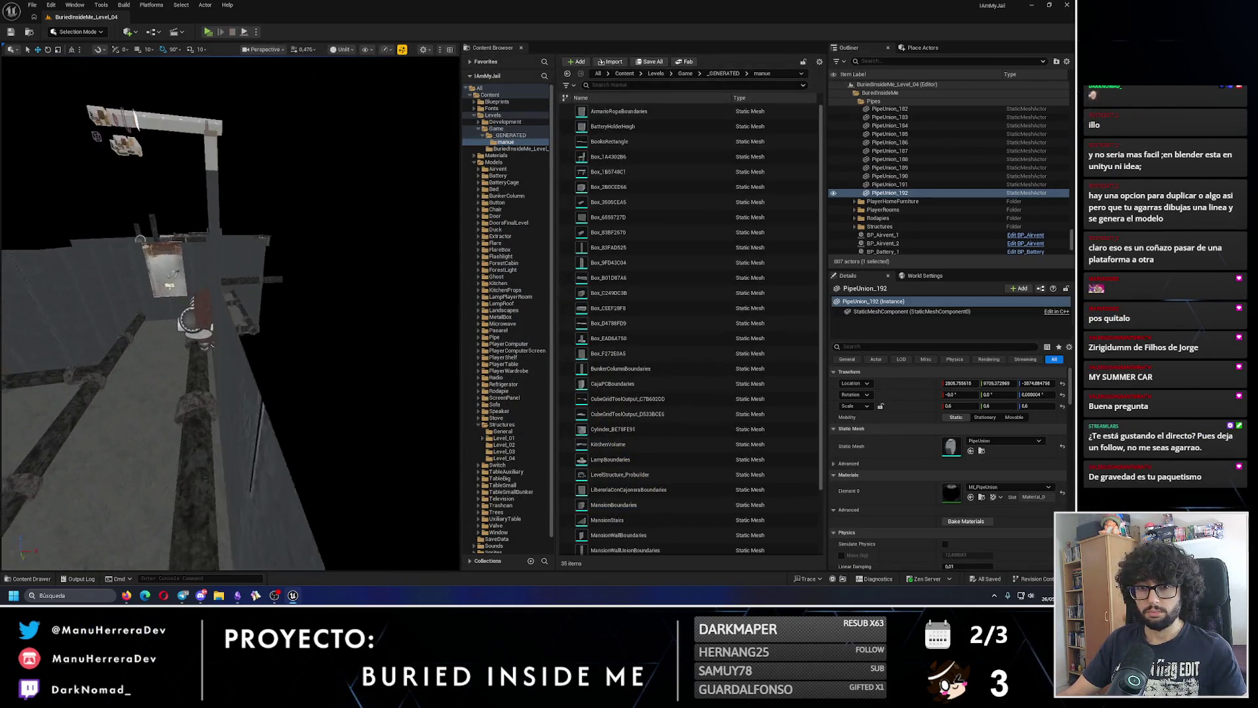
click(295, 351)
mouse_move(295, 351)
mouse_down()
mouse_move(164, 306)
mouse_move(239, 274)
mouse_move(288, 293)
mouse_up()
key(ctrl+z)
- Move the flare box along Y, run a quick play test, and close the error log
key(w)
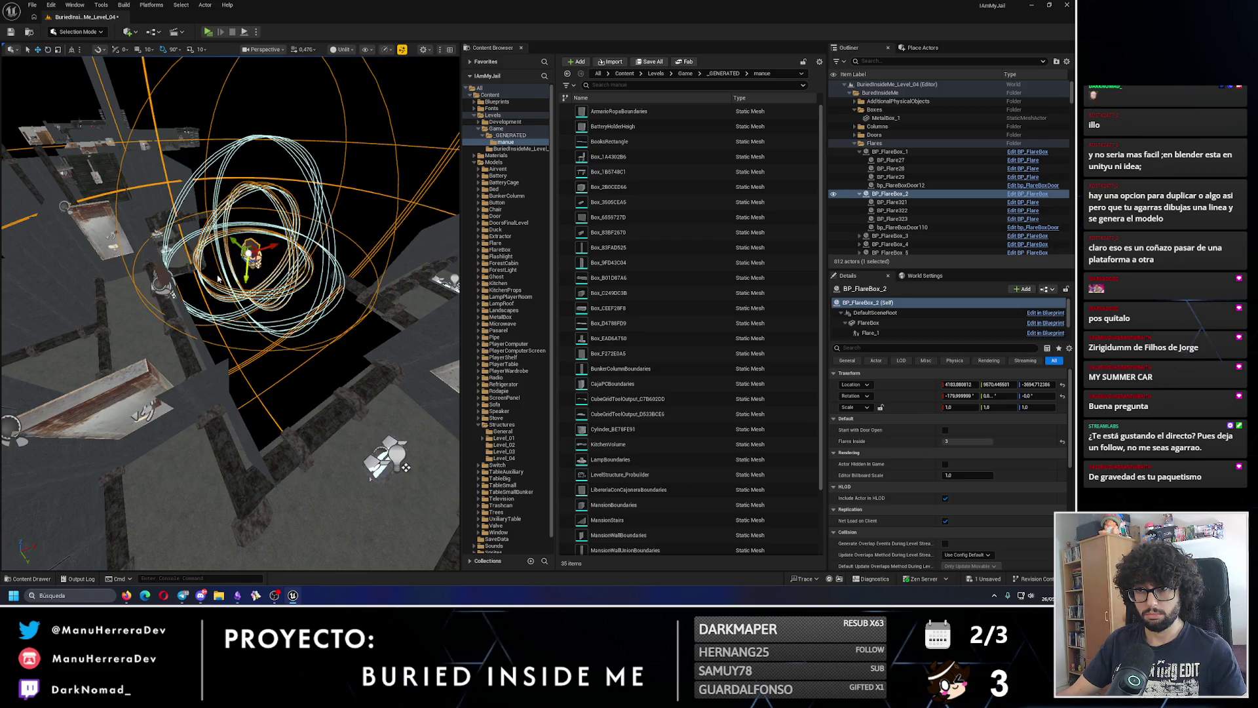
mouse_move(236, 244)
mouse_down()
mouse_move(283, 374)
mouse_move(253, 253)
mouse_move(337, 315)
mouse_move(332, 303)
mouse_move(223, 331)
mouse_move(151, 505)
mouse_move(205, 412)
mouse_move(279, 393)
mouse_move(221, 406)
mouse_move(325, 347)
mouse_move(344, 359)
mouse_move(213, 52)
mouse_up()
click(208, 31)
key(Escape)
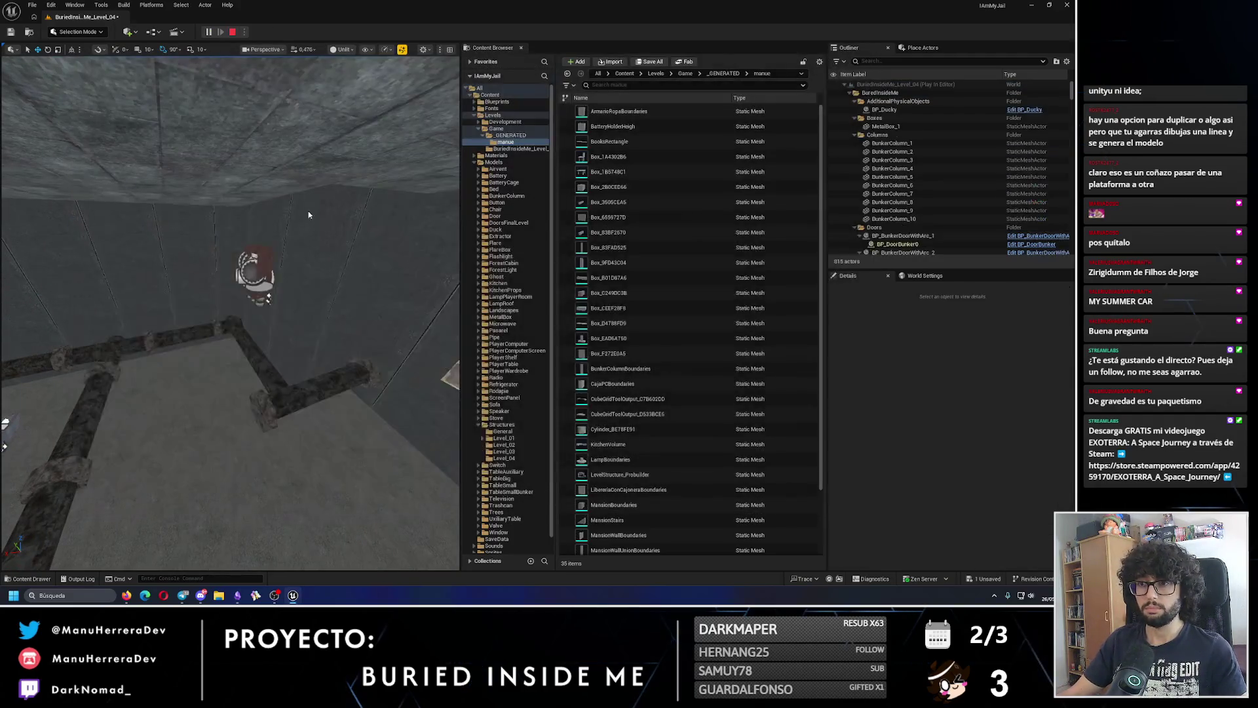
click(1035, 237)
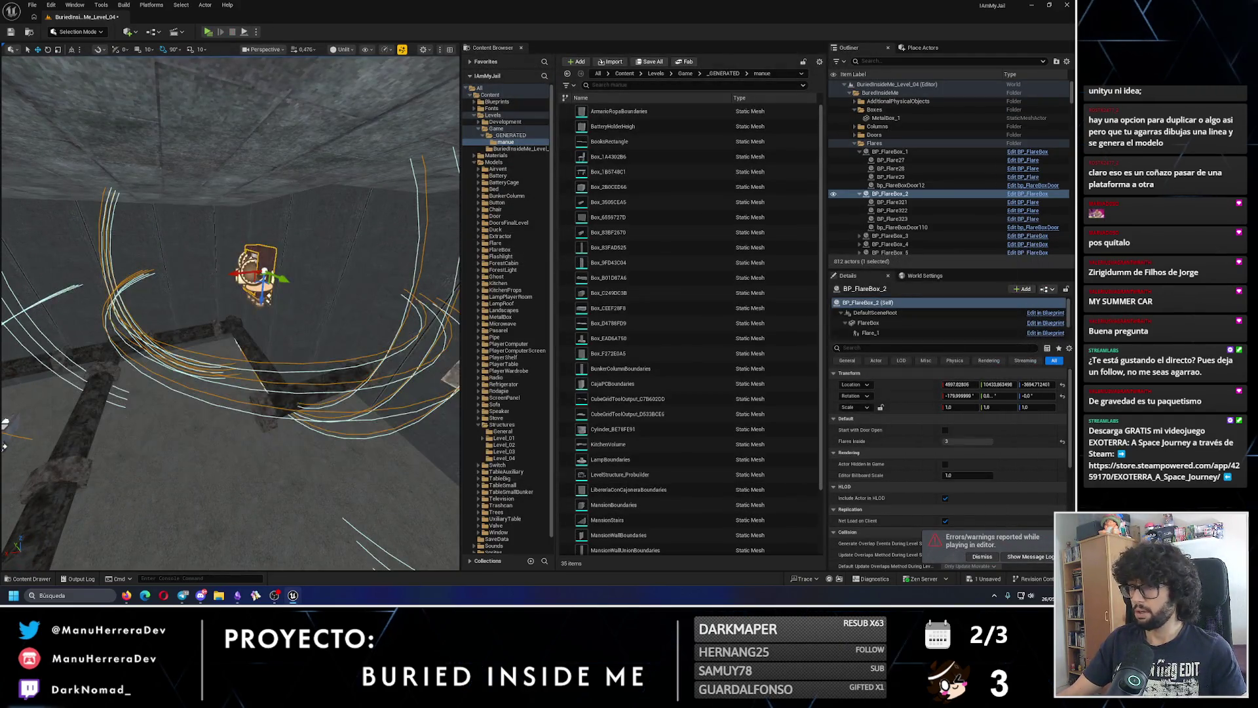
- Play the level in a preview, throwing a lit flare and toggling the flashlight
click(207, 31)
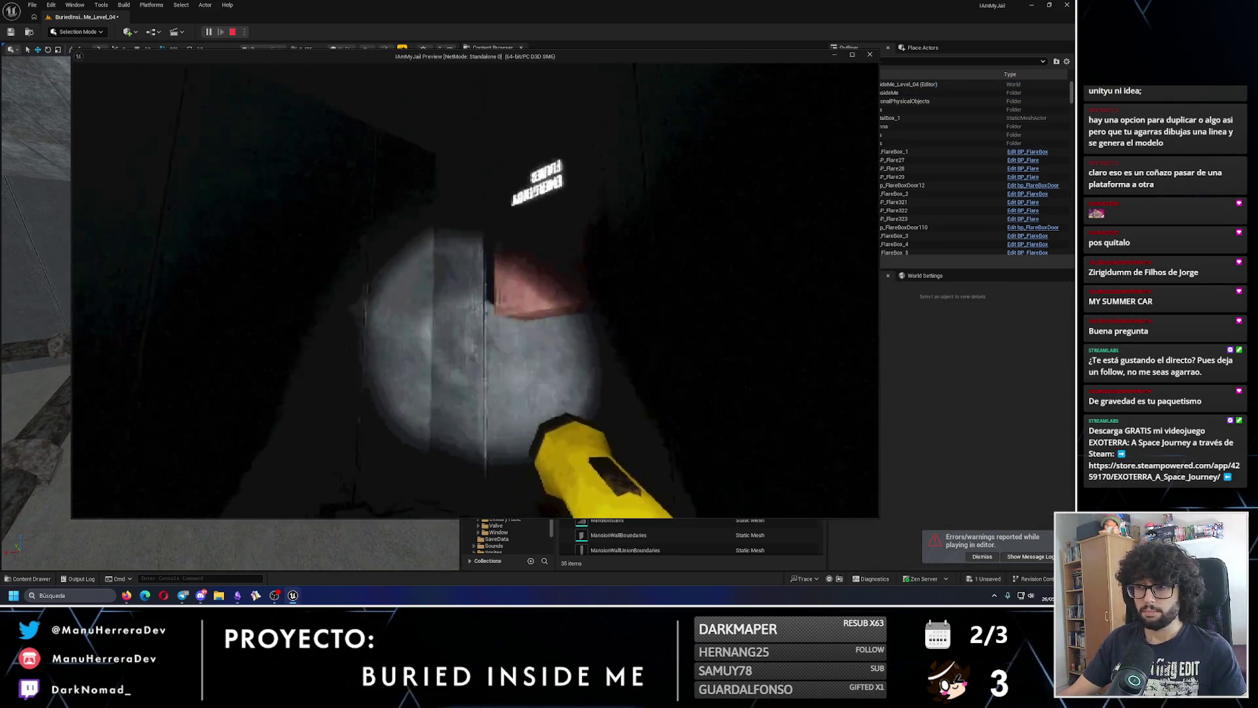
key(e)
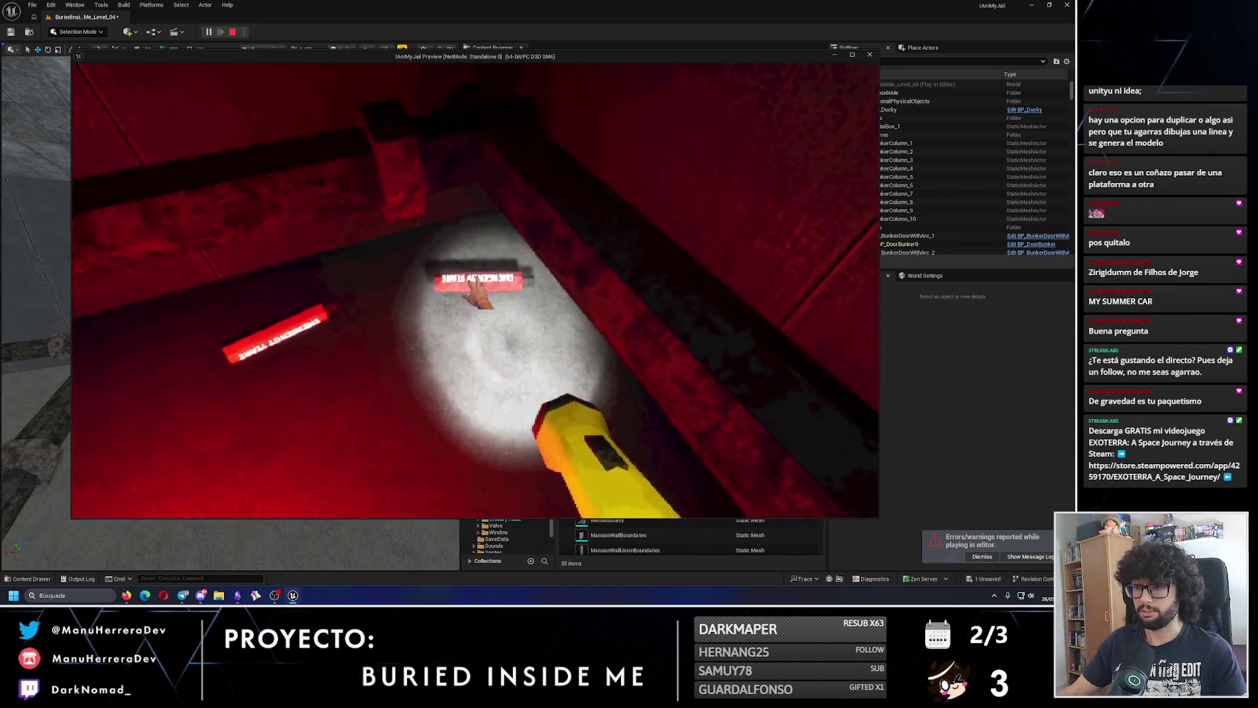
key(f)
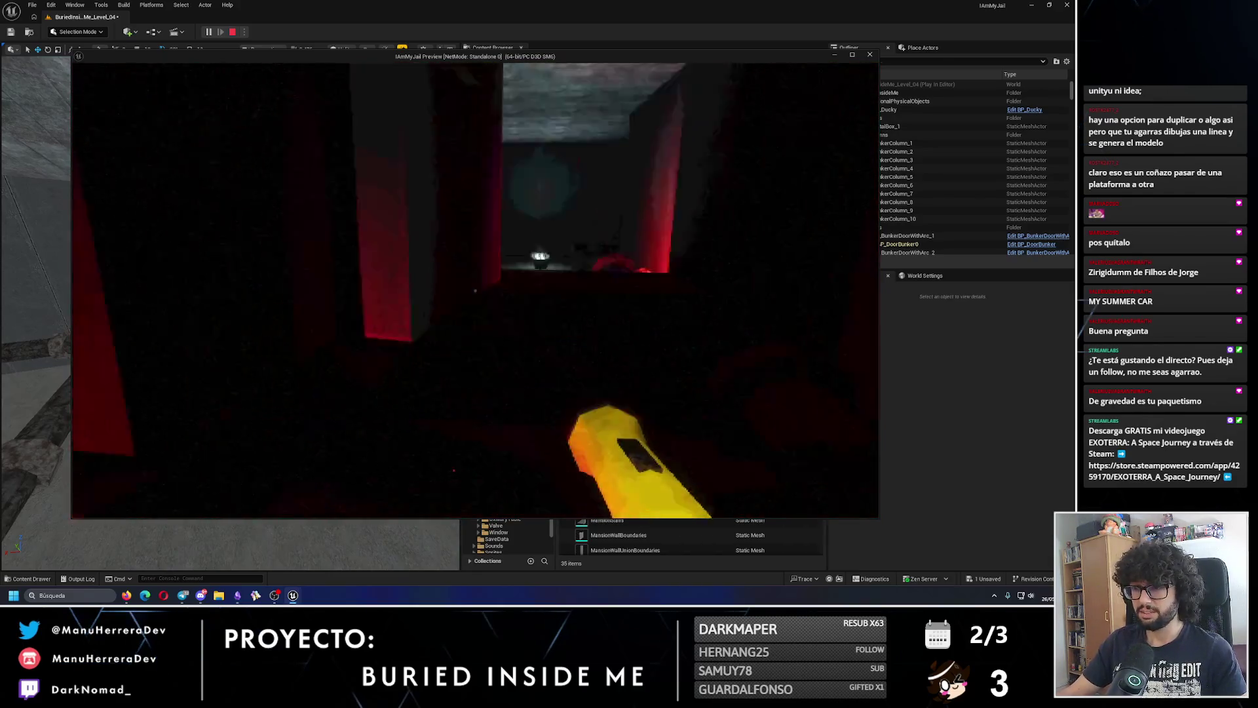
key(f)
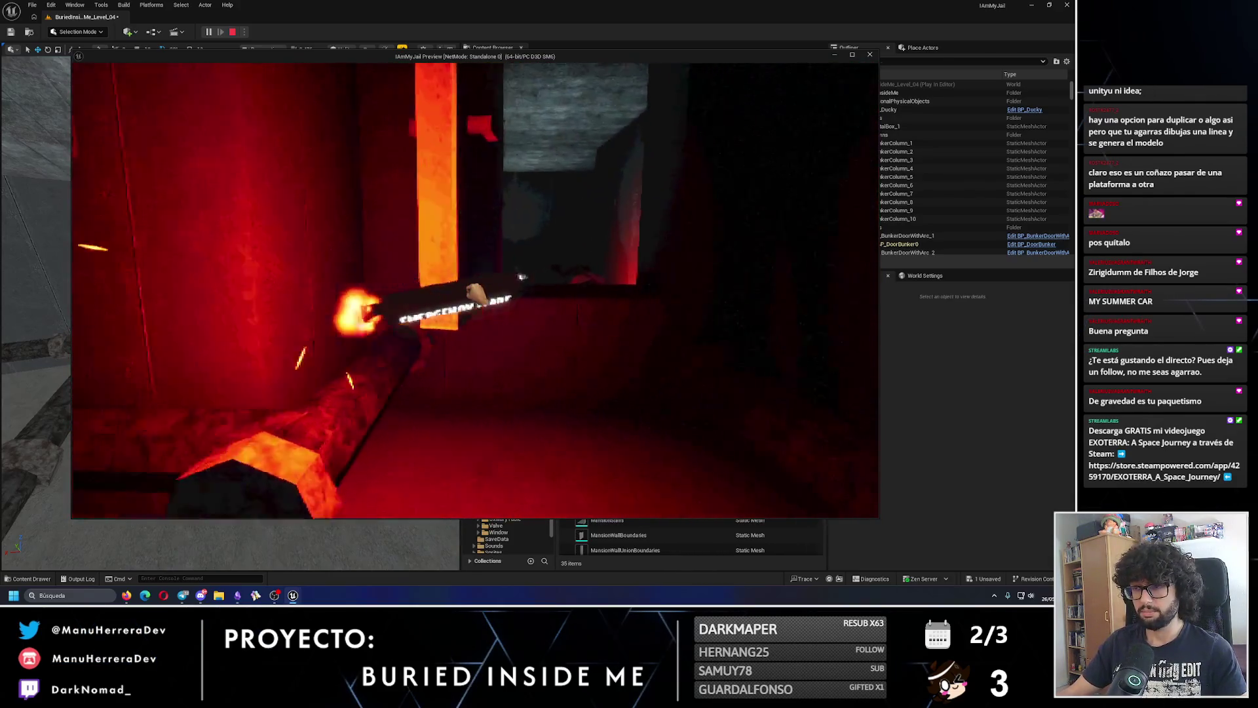
key(f)
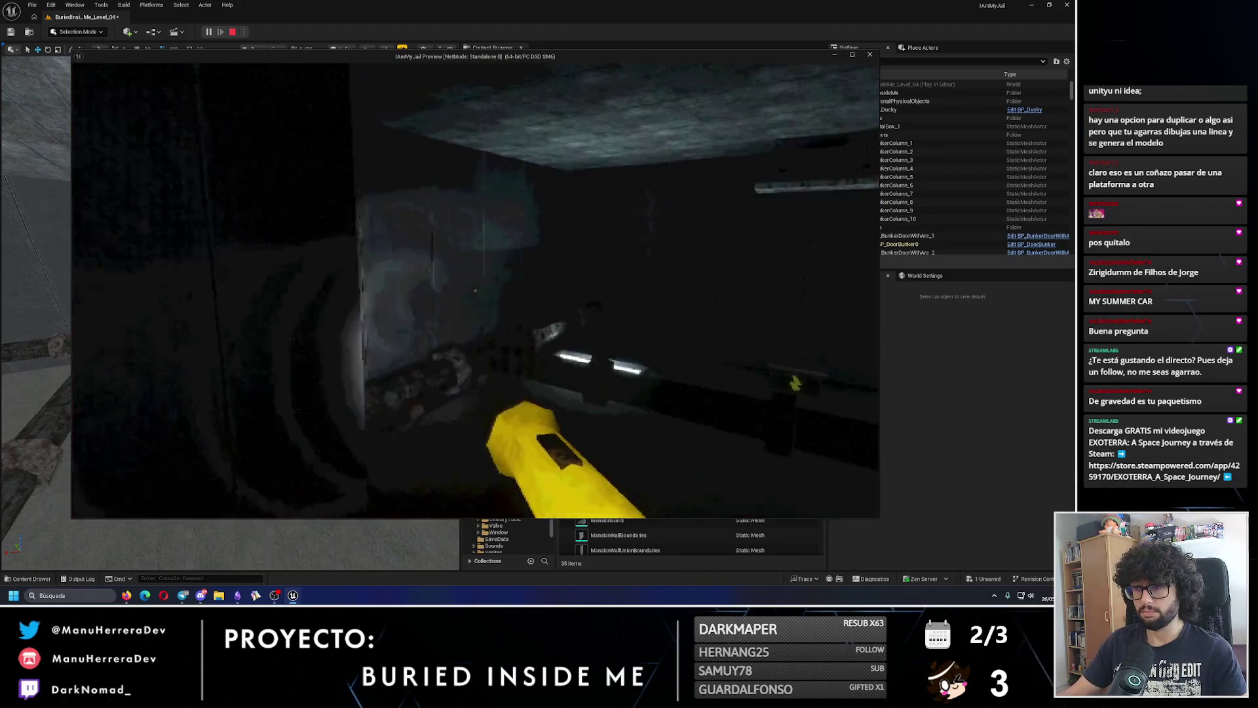
key(f)
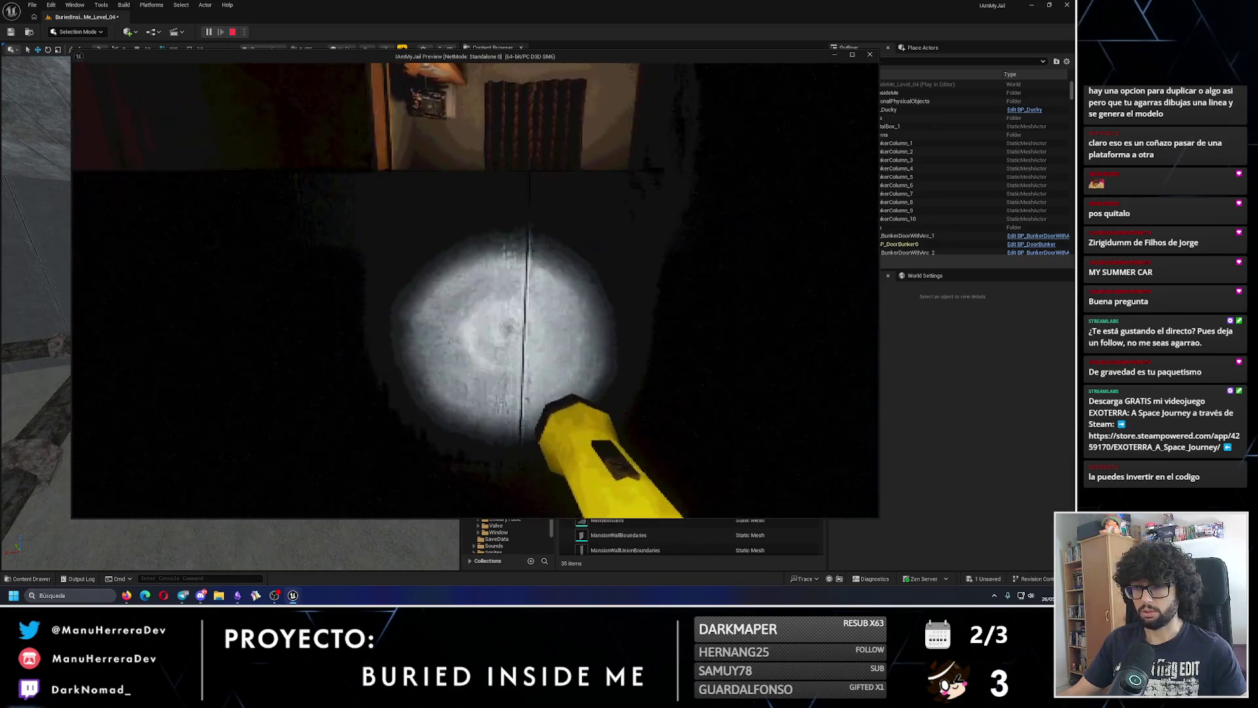
- Sprint into the narrow corridor, then stop the preview to return to the editor
key(shift)
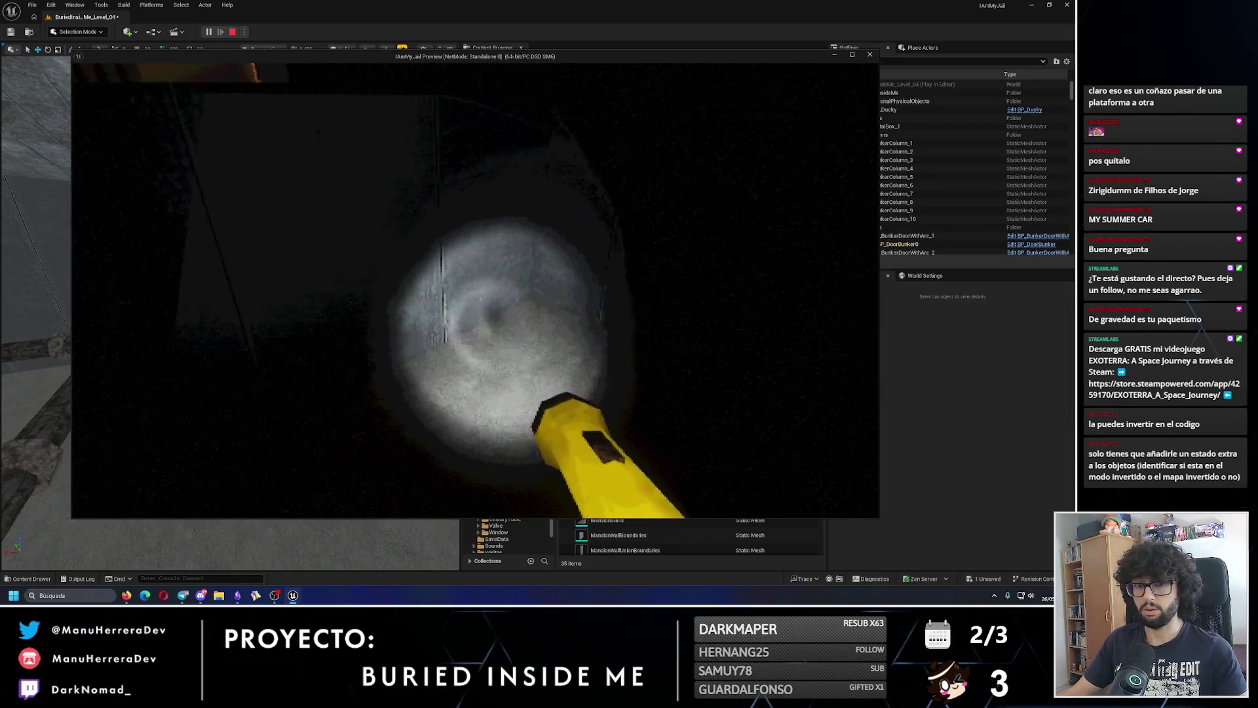
key(Escape)
- Duplicate floor pipe Pipe_151 as Pipe_205, reverse it, and shift it 50 units along X
key(f)
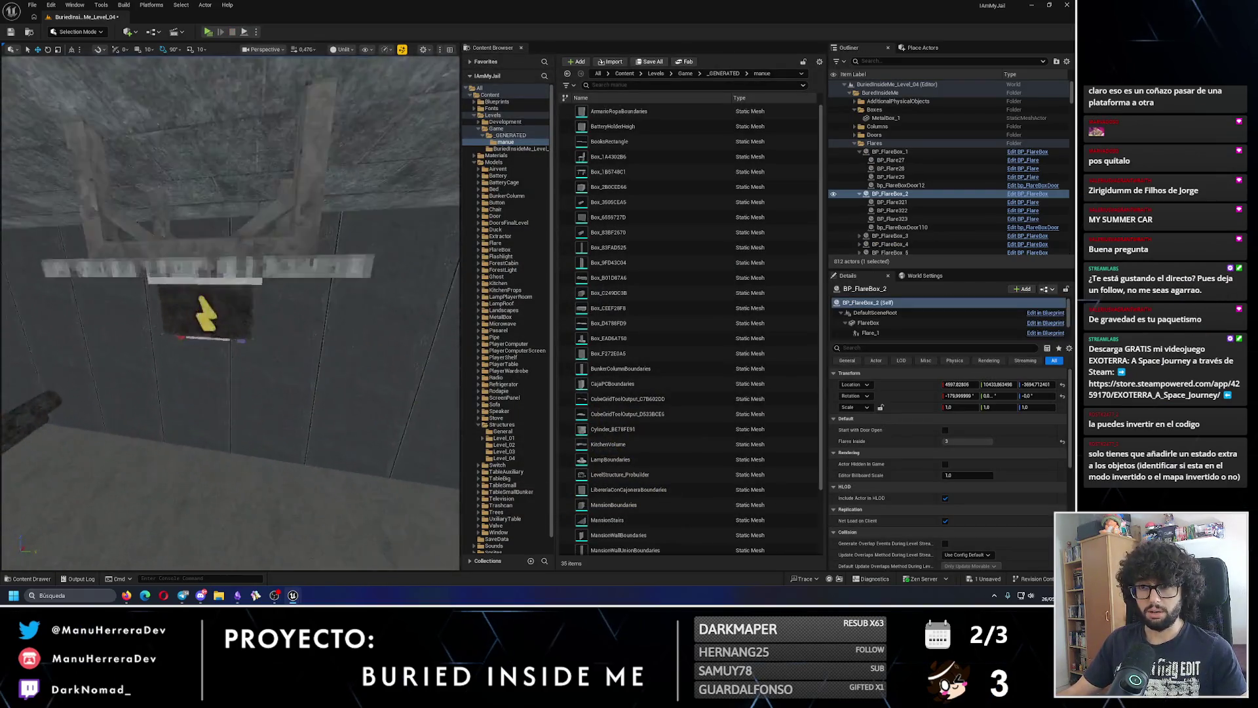
scroll(229, 315, down, 10)
scroll(167, 443, up, 10)
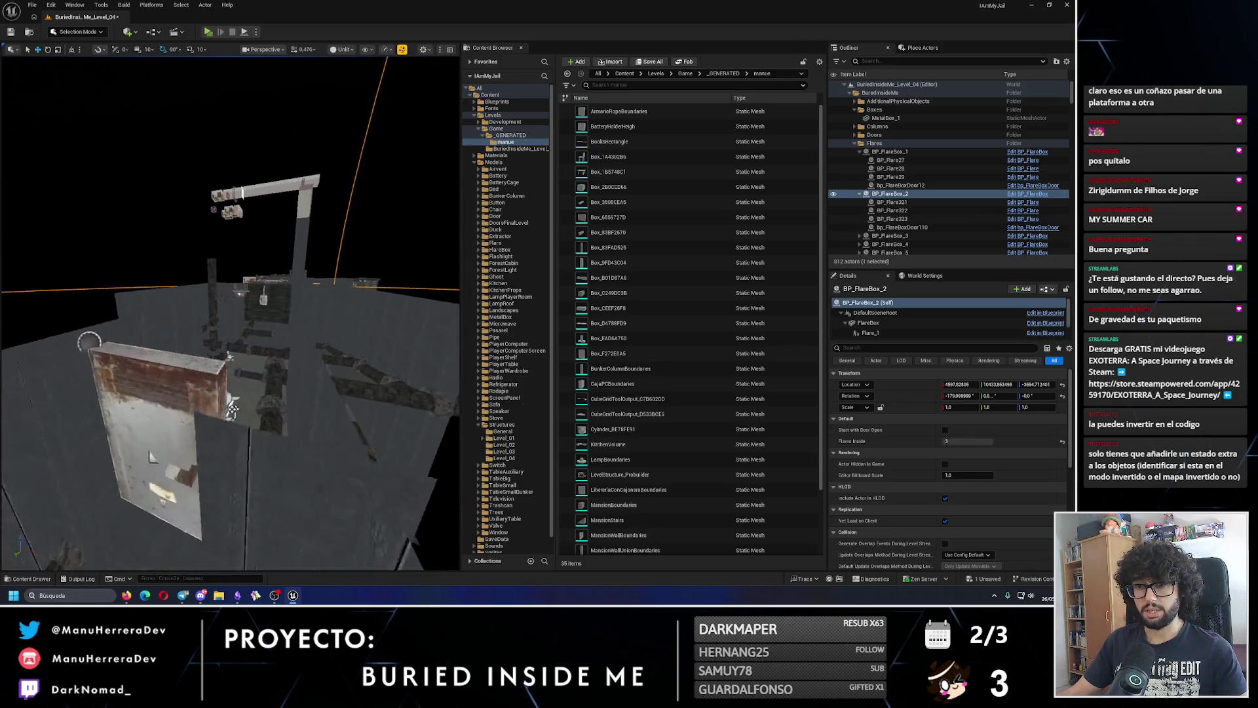
scroll(167, 443, up, 10)
scroll(229, 314, up, 10)
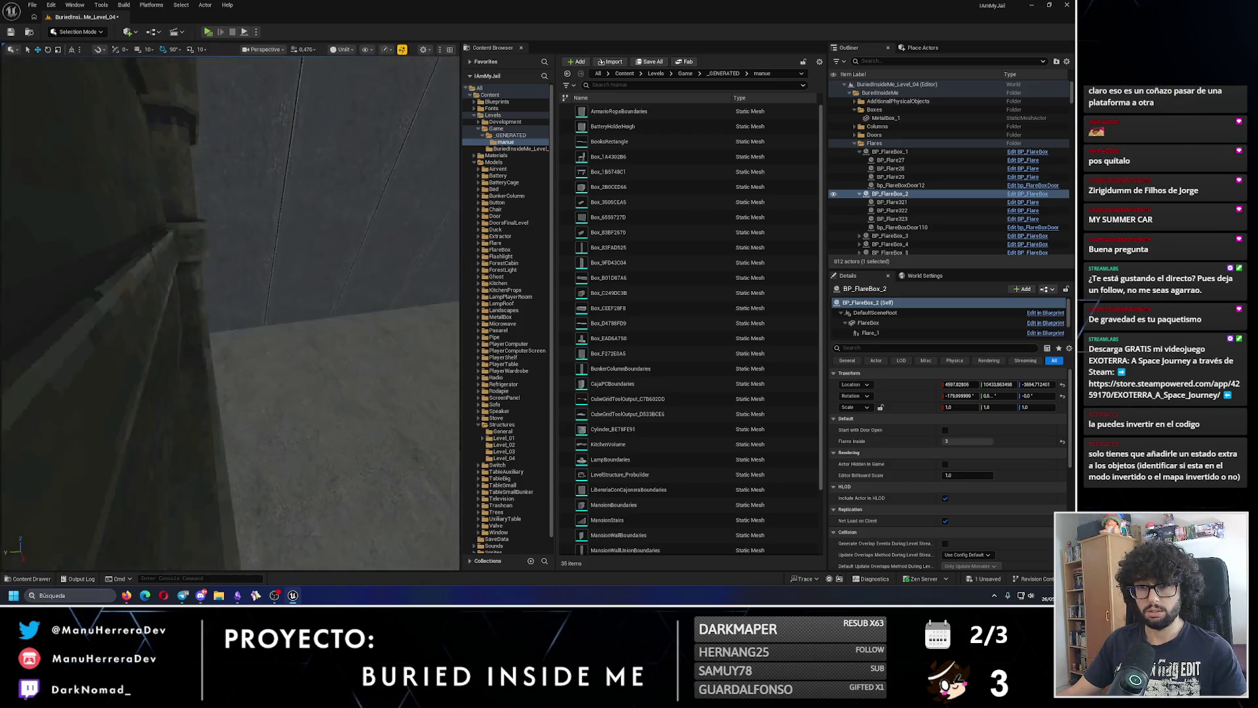
click(177, 344)
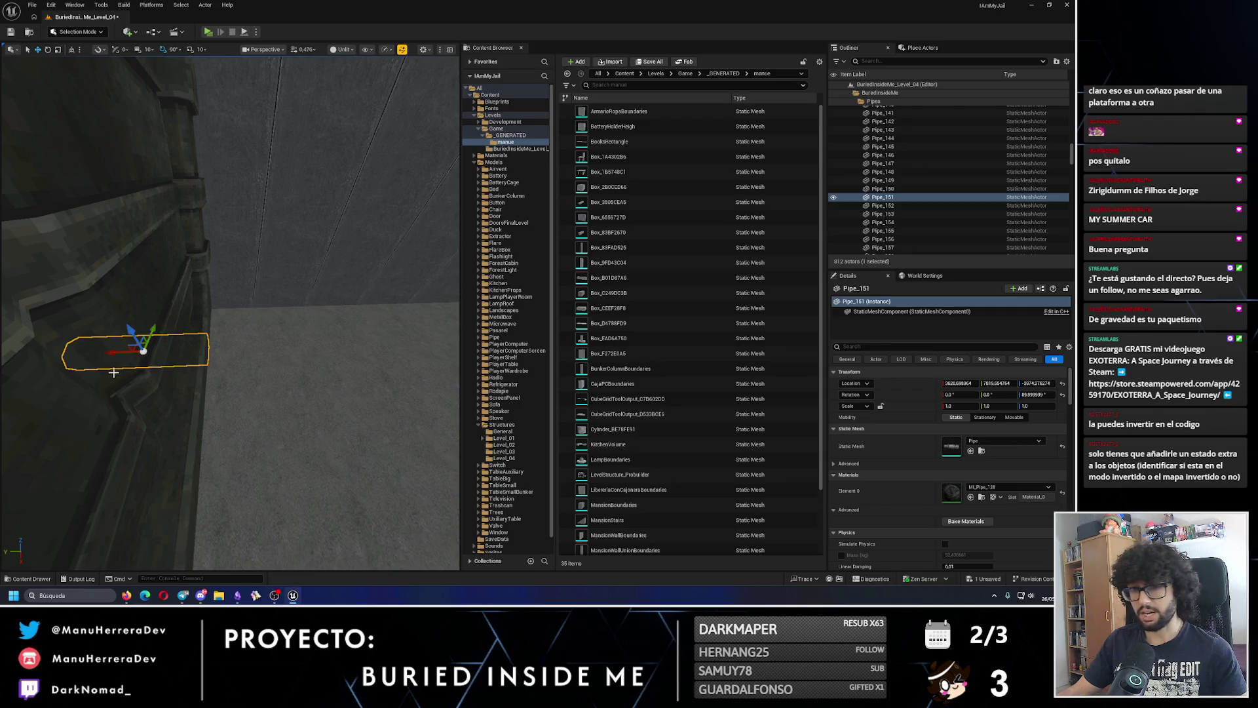
alt+drag(116, 354, 217, 353)
key(f)
key(e)
mouse_move(246, 459)
mouse_down()
mouse_move(197, 485)
mouse_move(230, 436)
mouse_move(233, 326)
mouse_move(216, 308)
mouse_up()
key(w)
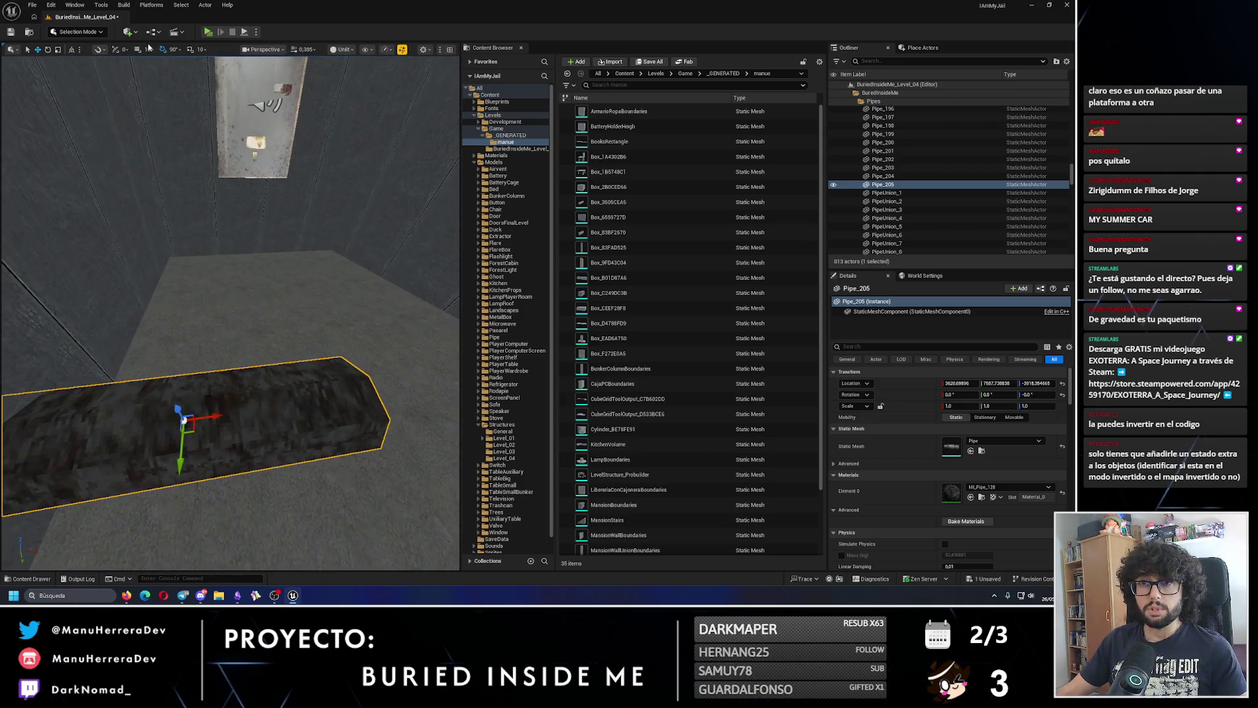
drag(215, 409, 284, 416)
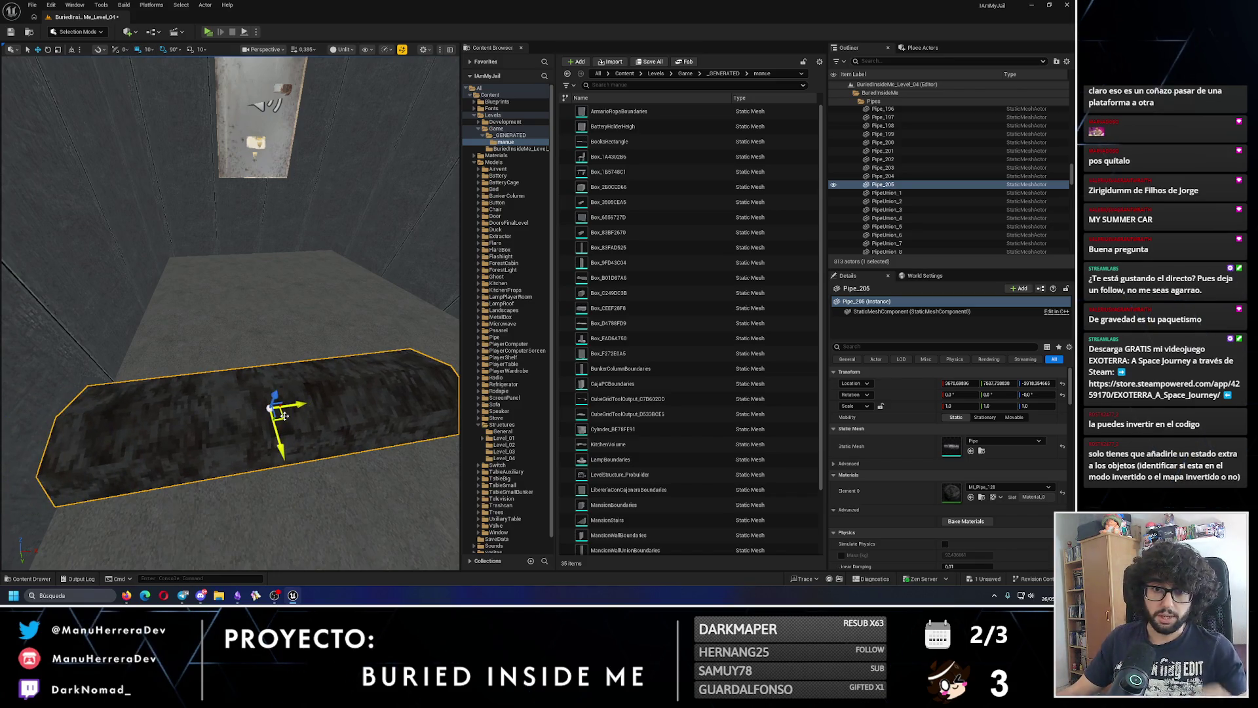
drag(212, 382, 287, 331)
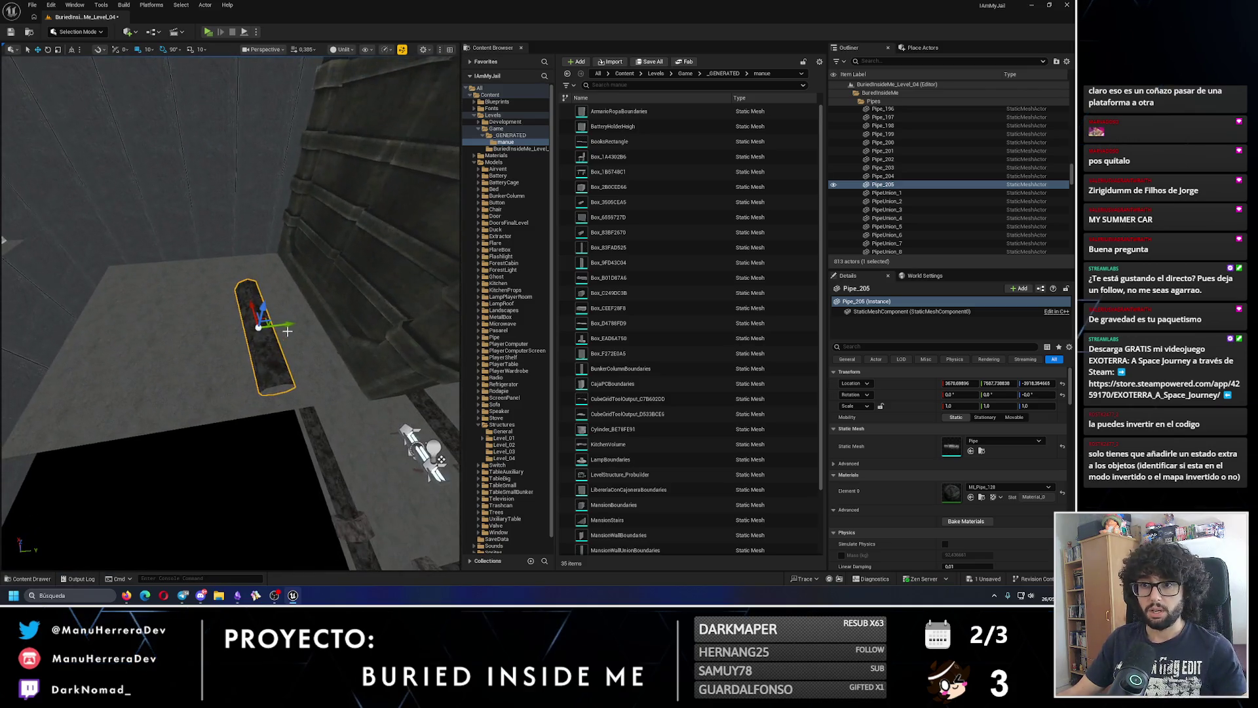
mouse_move(168, 333)
mouse_down()
mouse_move(252, 353)
mouse_move(334, 315)
mouse_up()
scroll(295, 324, up, 3)
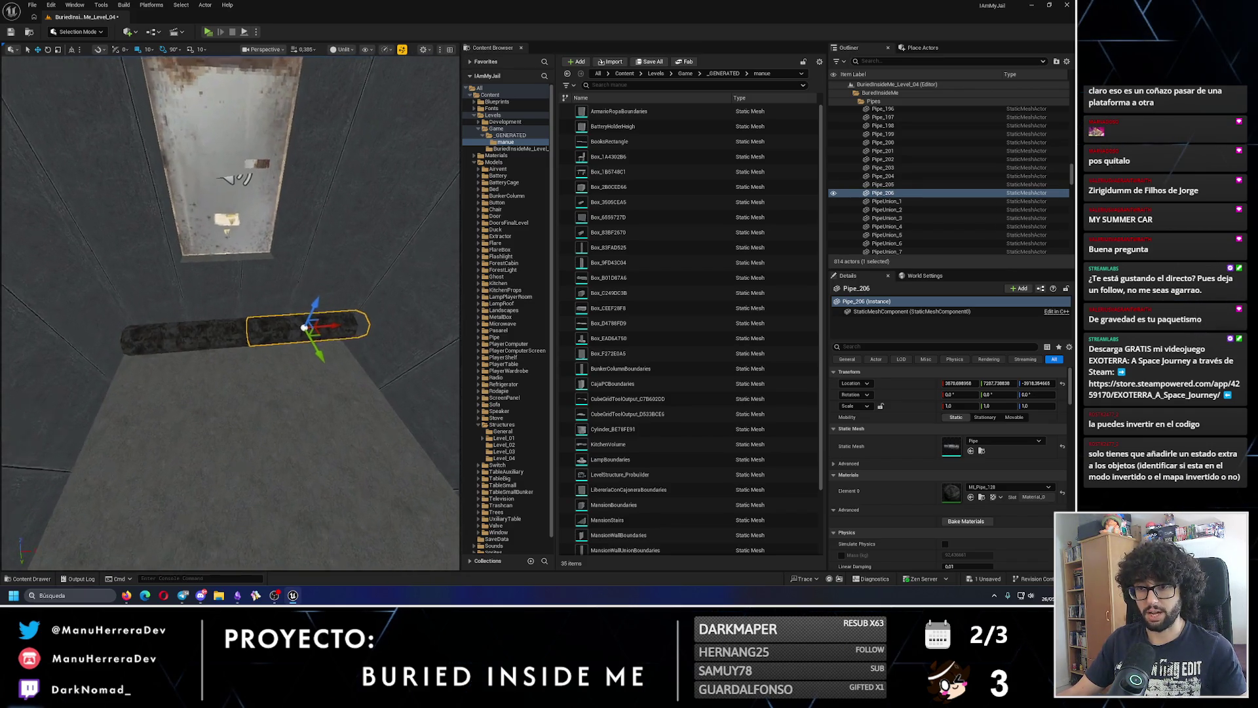
- Duplicate Pipe_206 as Pipe_207, rotate it 90°, and slide it along Y into place
ctrl+click(164, 334)
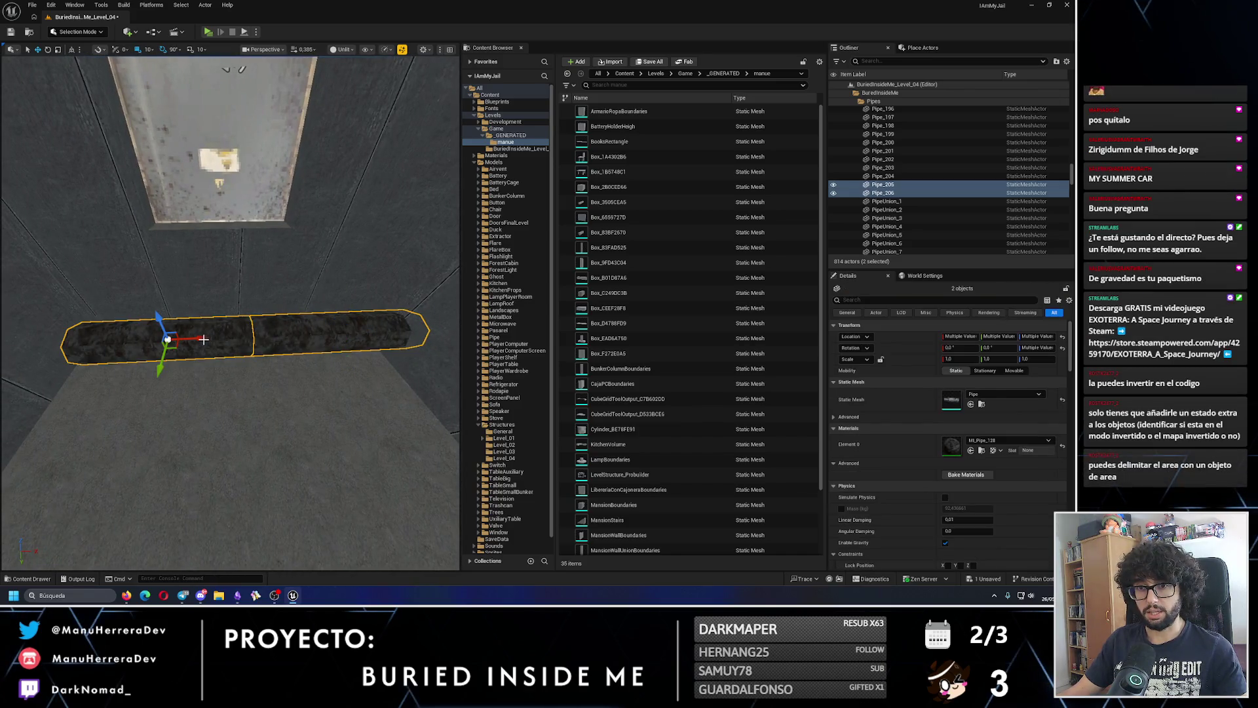
mouse_move(183, 339)
mouse_down()
mouse_move(236, 332)
mouse_move(221, 233)
mouse_up()
click(207, 303)
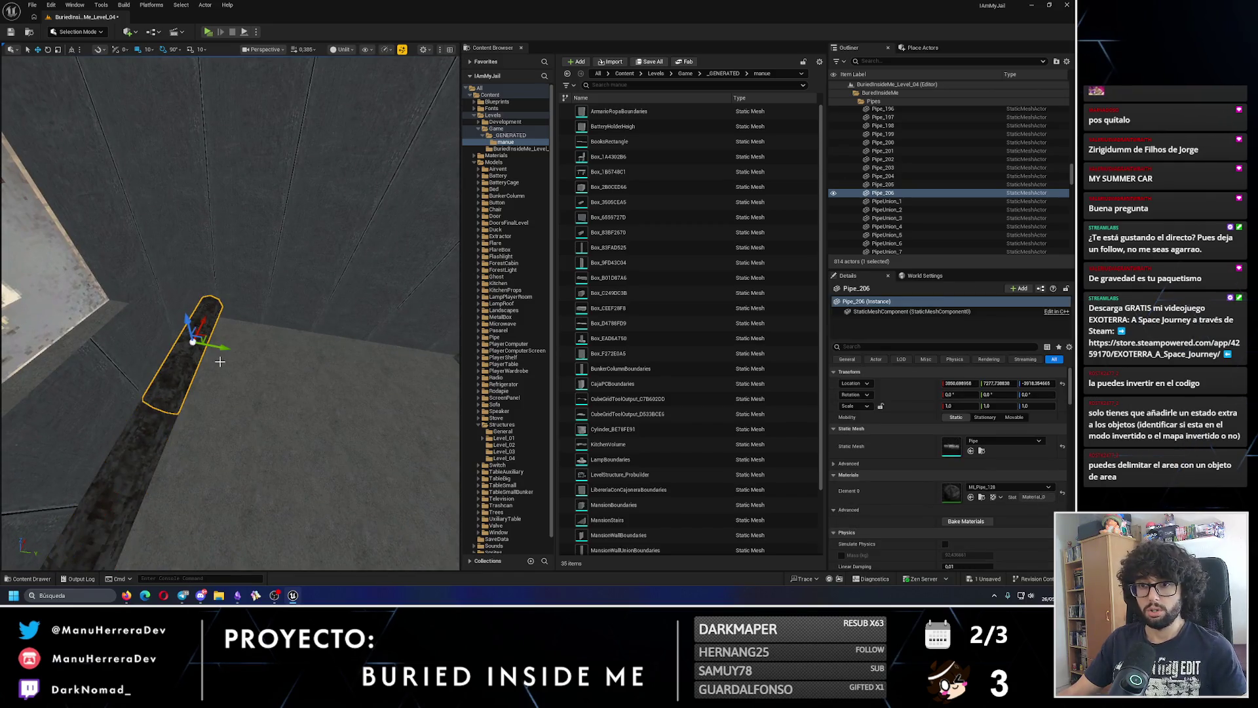
key(ctrl+d)
mouse_move(216, 367)
mouse_down()
mouse_move(229, 327)
mouse_move(209, 331)
mouse_move(275, 342)
mouse_move(300, 325)
mouse_up()
key(w)
scroll(296, 327, up, 8)
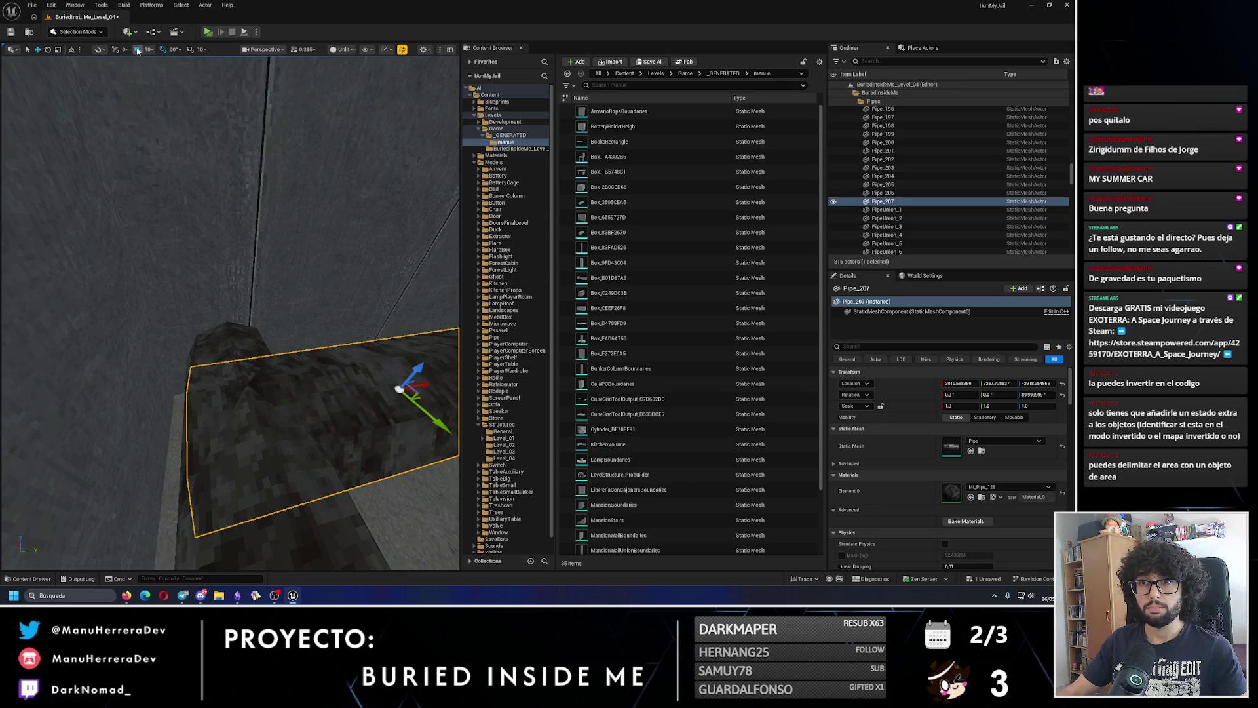
drag(428, 386, 383, 360)
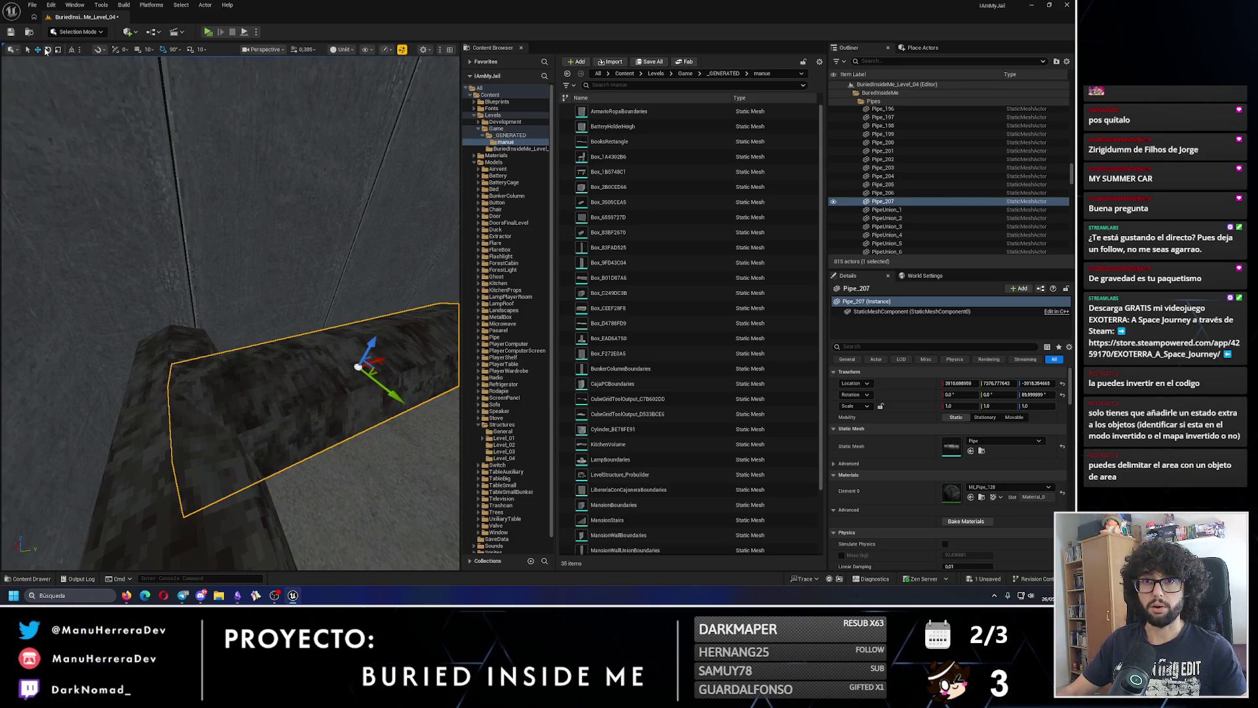
mouse_move(354, 316)
mouse_down()
mouse_move(215, 321)
mouse_move(357, 314)
mouse_move(338, 311)
mouse_move(357, 295)
mouse_move(320, 324)
mouse_move(333, 326)
mouse_move(321, 250)
mouse_move(347, 308)
mouse_up()
- Raise Pipe_209 20 units up the wall and add Pipe_210 continuing the vertical run
key(e)
scroll(341, 246, up, 3)
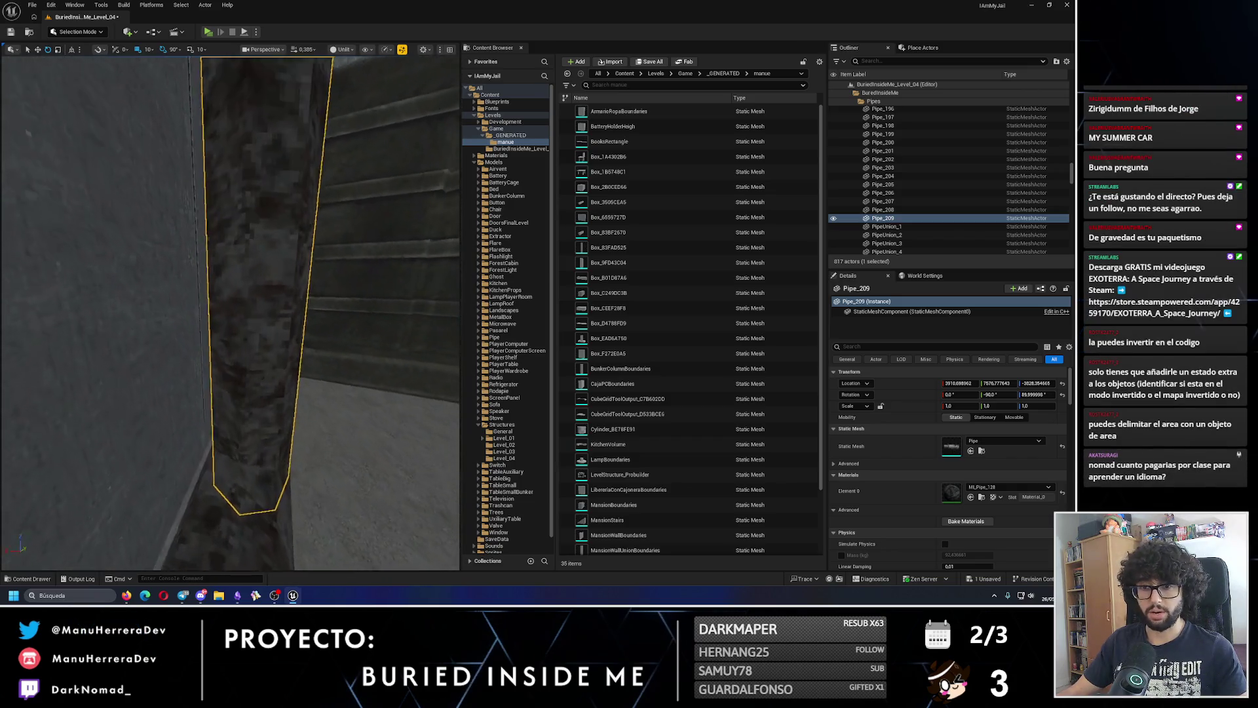
drag(282, 340, 284, 298)
mouse_move(250, 492)
mouse_down()
mouse_move(252, 216)
mouse_move(244, 233)
mouse_up()
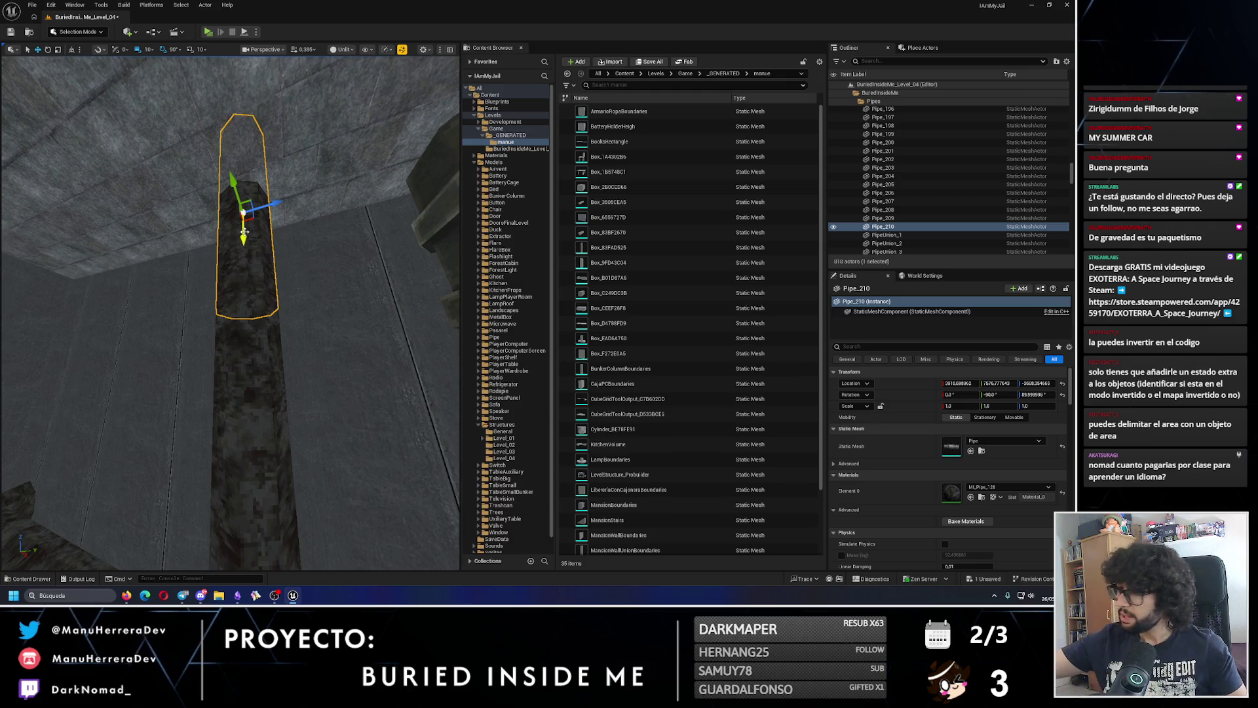
mouse_move(243, 212)
mouse_down()
mouse_move(197, 249)
mouse_move(240, 311)
mouse_up()
- Duplicate PipeUnion_160 into a new union, rotated and placed beside the wall
click(237, 400)
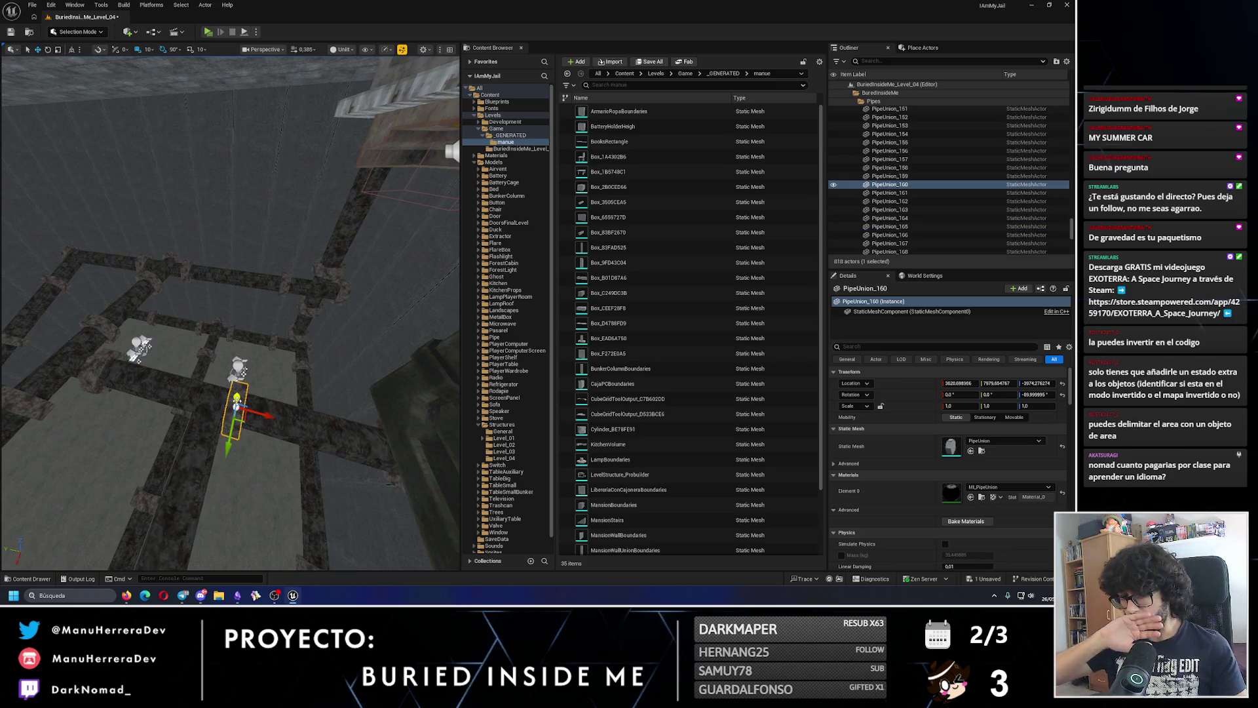
mouse_move(236, 399)
mouse_down()
mouse_move(128, 396)
mouse_move(262, 497)
mouse_move(249, 517)
mouse_move(185, 478)
mouse_up()
key(e)
key(w)
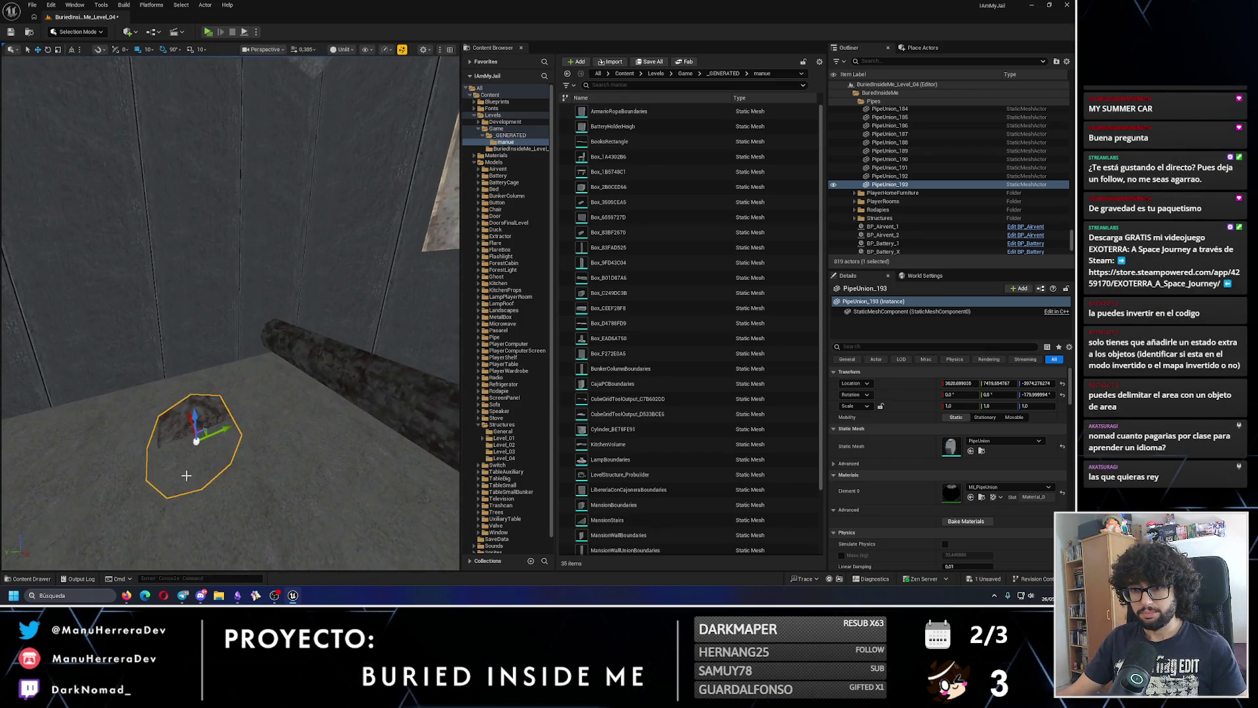
mouse_move(217, 425)
mouse_down()
mouse_move(236, 367)
mouse_move(256, 412)
mouse_move(380, 386)
mouse_move(275, 360)
mouse_move(328, 366)
mouse_move(344, 388)
mouse_move(265, 383)
mouse_move(209, 325)
mouse_move(202, 253)
mouse_up()
- Select Pipe_205 and drag it within the Outliner hierarchy to reparent it
click(188, 246)
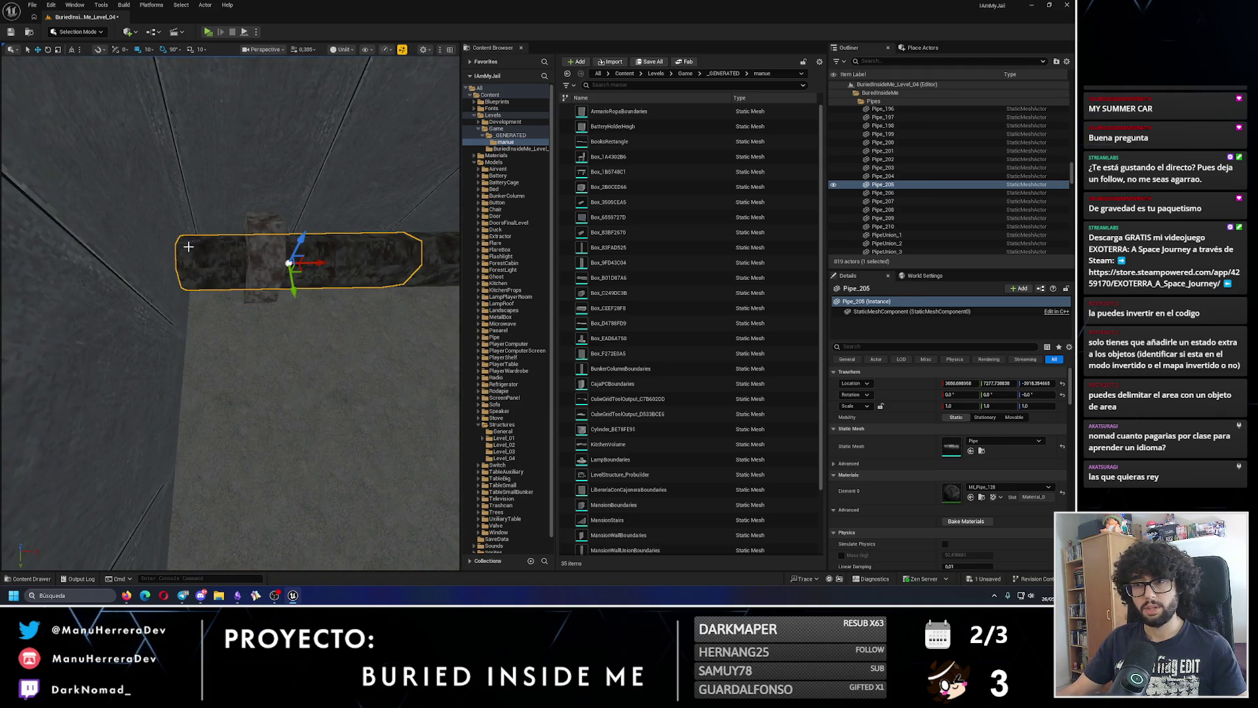
click(881, 185)
scroll(935, 162, up, 8)
drag(924, 163, 956, 156)
scroll(954, 203, up, 13)
mouse_move(953, 203)
mouse_down()
mouse_move(901, 203)
mouse_move(912, 190)
mouse_move(894, 163)
mouse_up()
scroll(953, 204, up, 12)
scroll(946, 208, up, 8)
scroll(943, 209, up, 10)
scroll(926, 212, up, 4)
- Try Pipe_205's Location X at 0, undo it, and select the new PipeUnion_193
scroll(926, 213, down, 15)
scroll(926, 213, down, 10)
scroll(926, 212, down, 12)
scroll(926, 213, down, 7)
scroll(900, 203, down, 4)
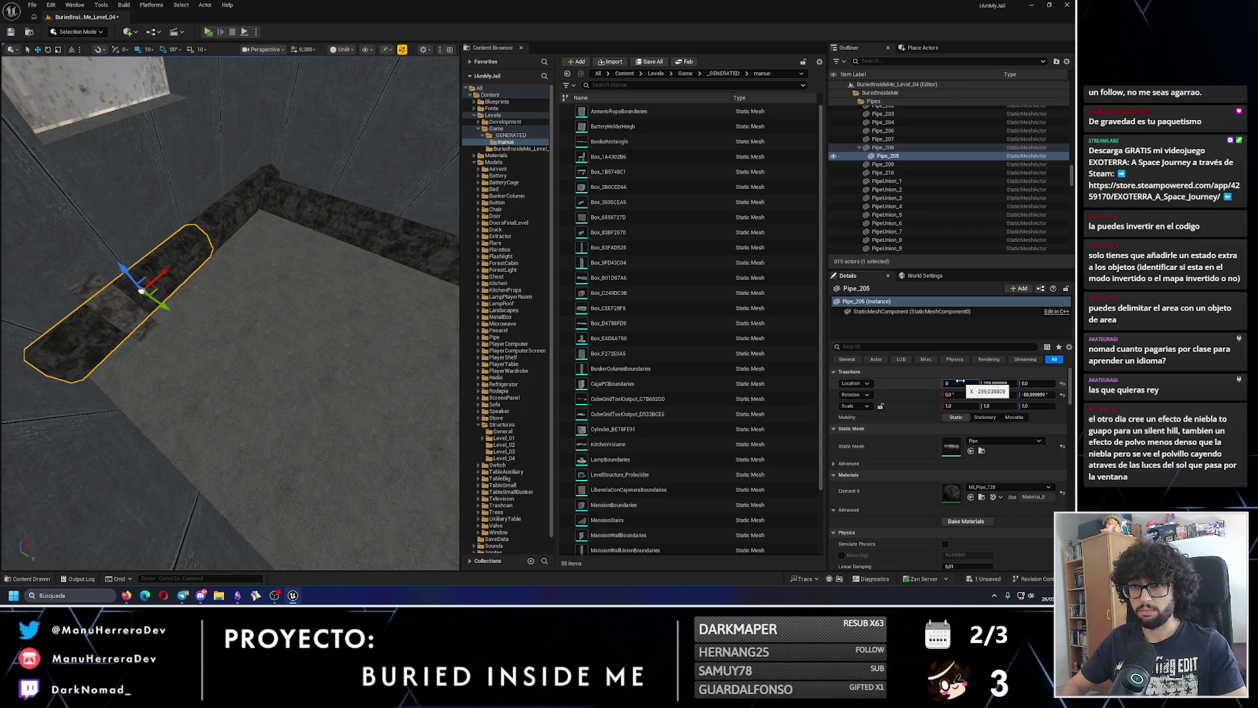
key(Return)
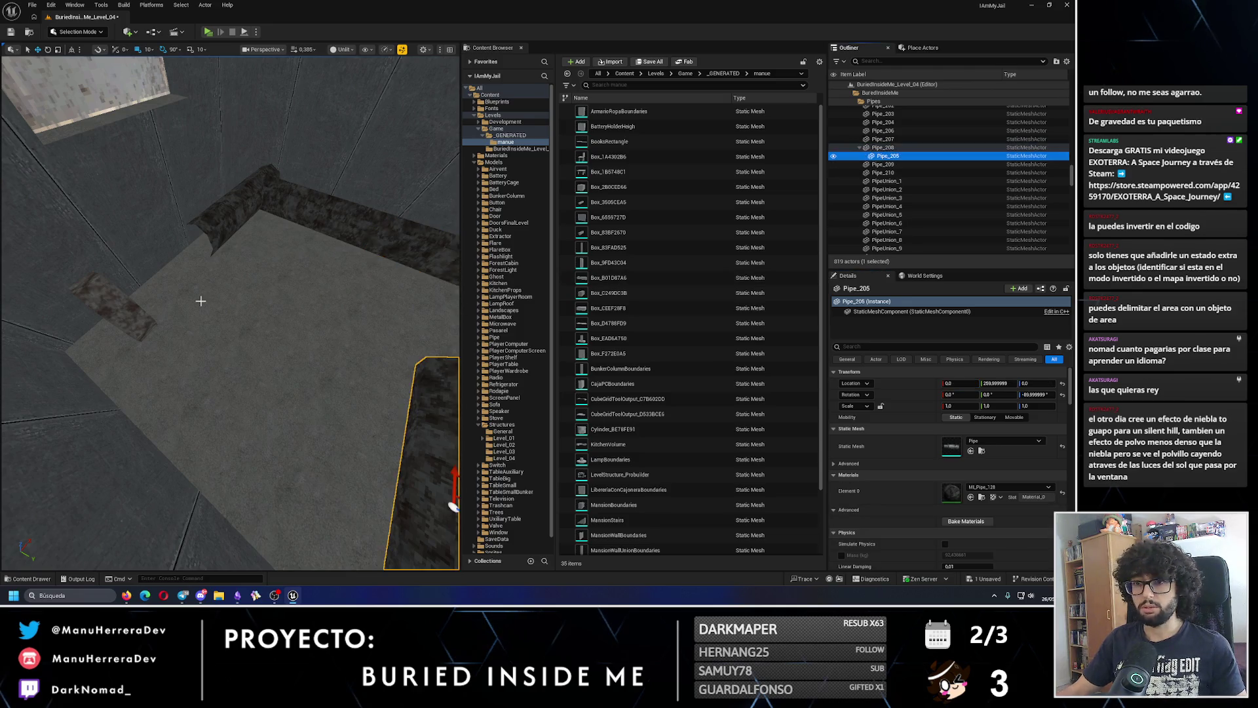
key(ctrl+z)
key(ctrl+z)
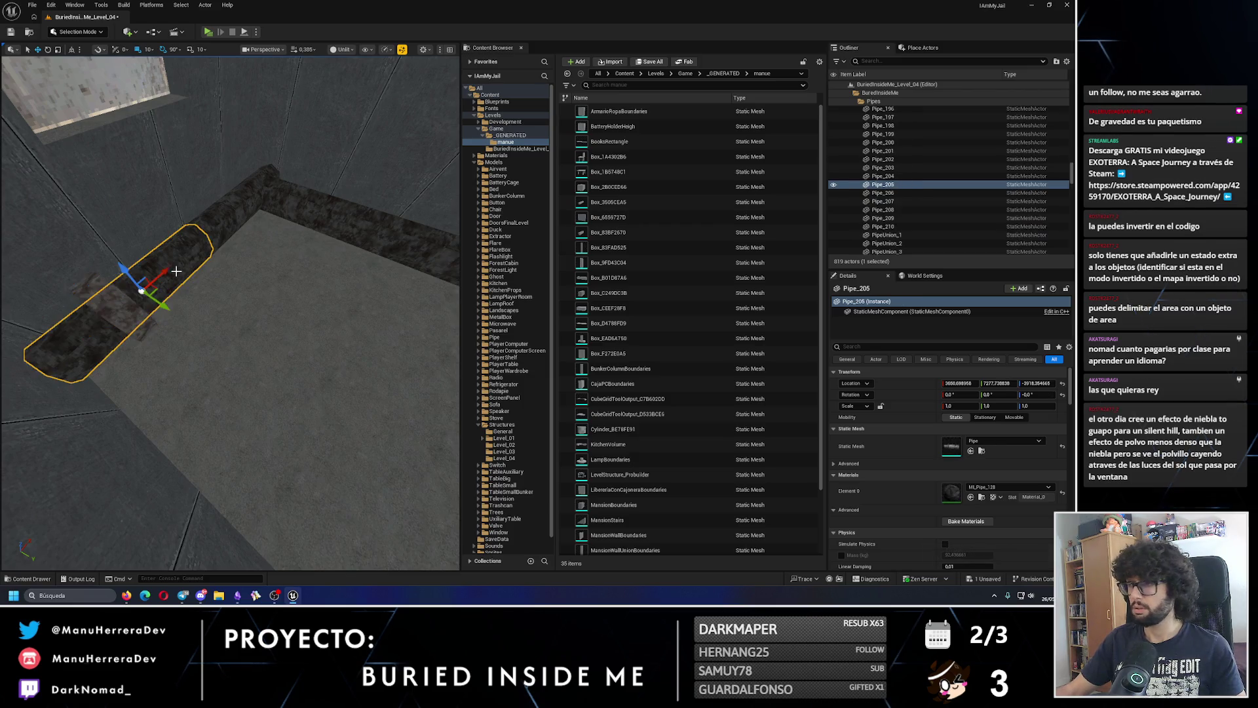
click(113, 304)
click(884, 184)
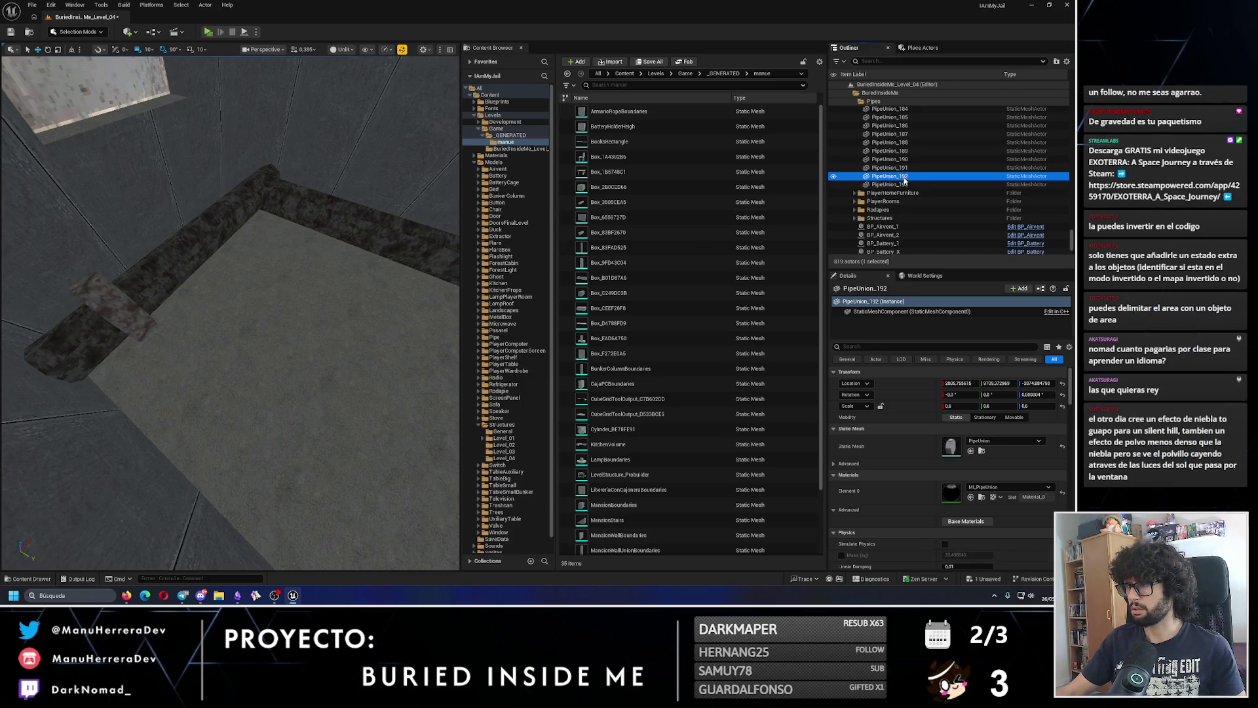
- Attach PipeUnion_193 to Pipe_205 with a 0 X offset and shift it along X
mouse_move(883, 128)
mouse_down()
mouse_move(886, 109)
mouse_move(911, 178)
mouse_up()
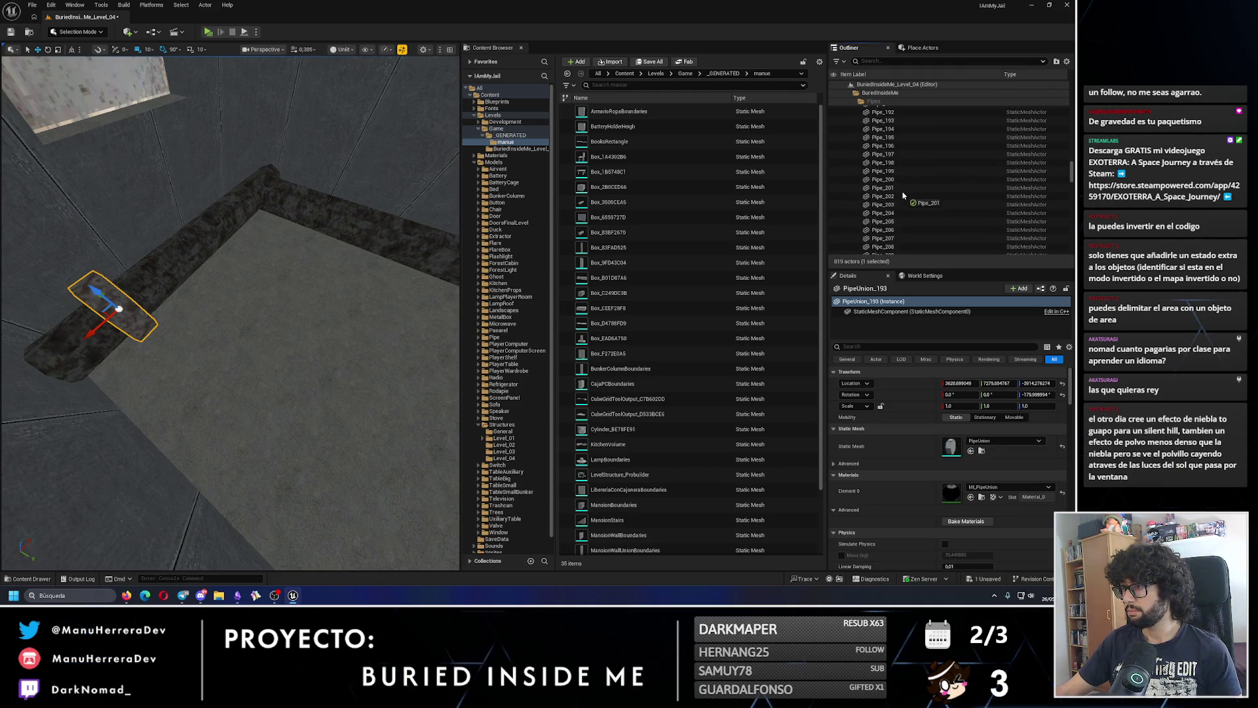
drag(894, 225, 894, 224)
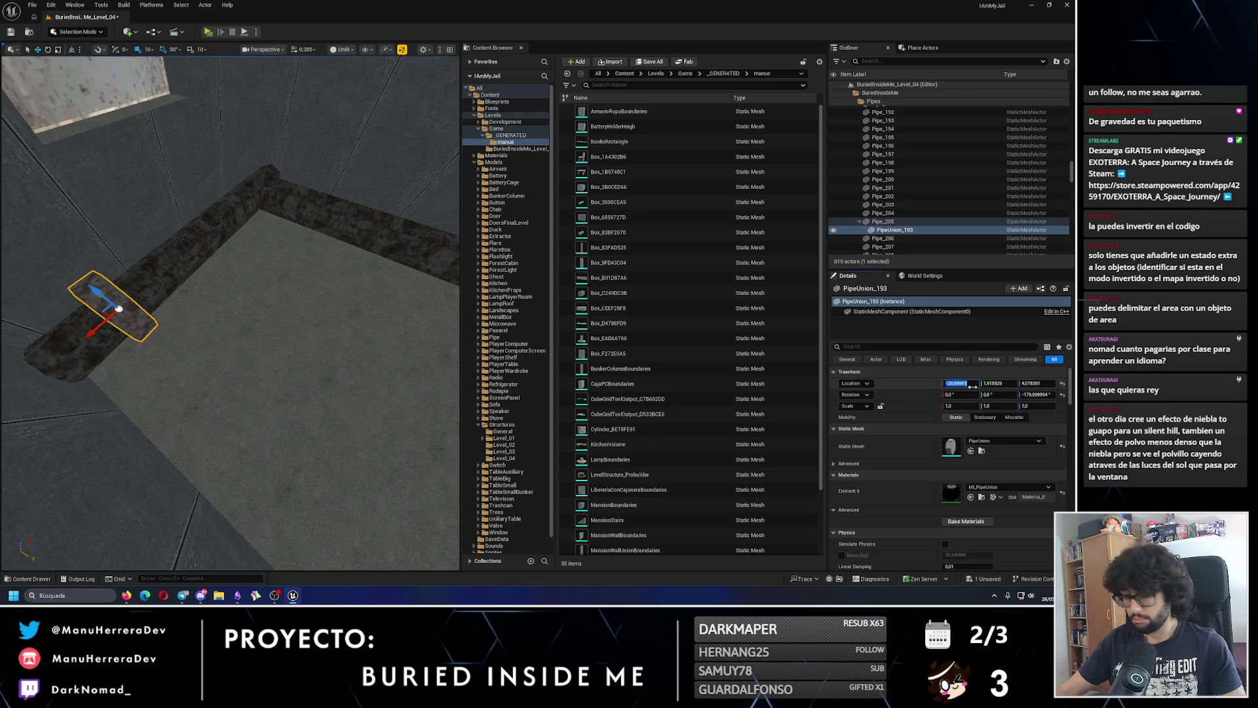
text(0)
key(Return)
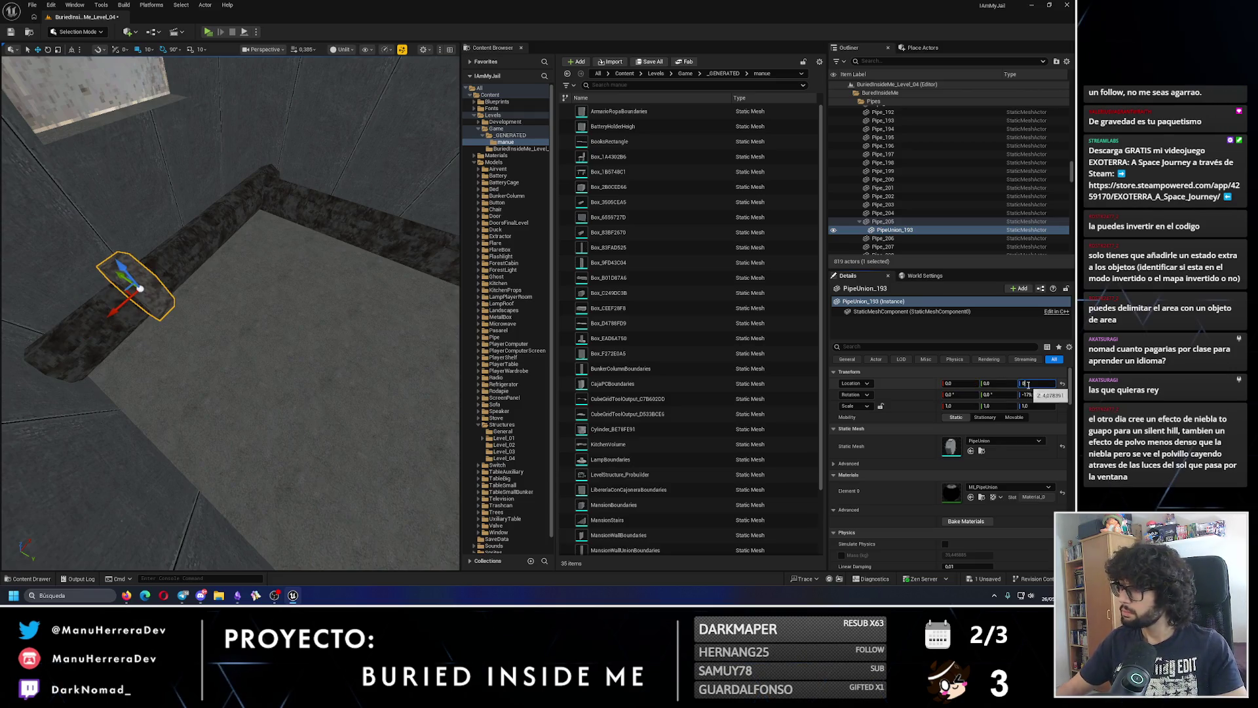
key(Return)
key(f)
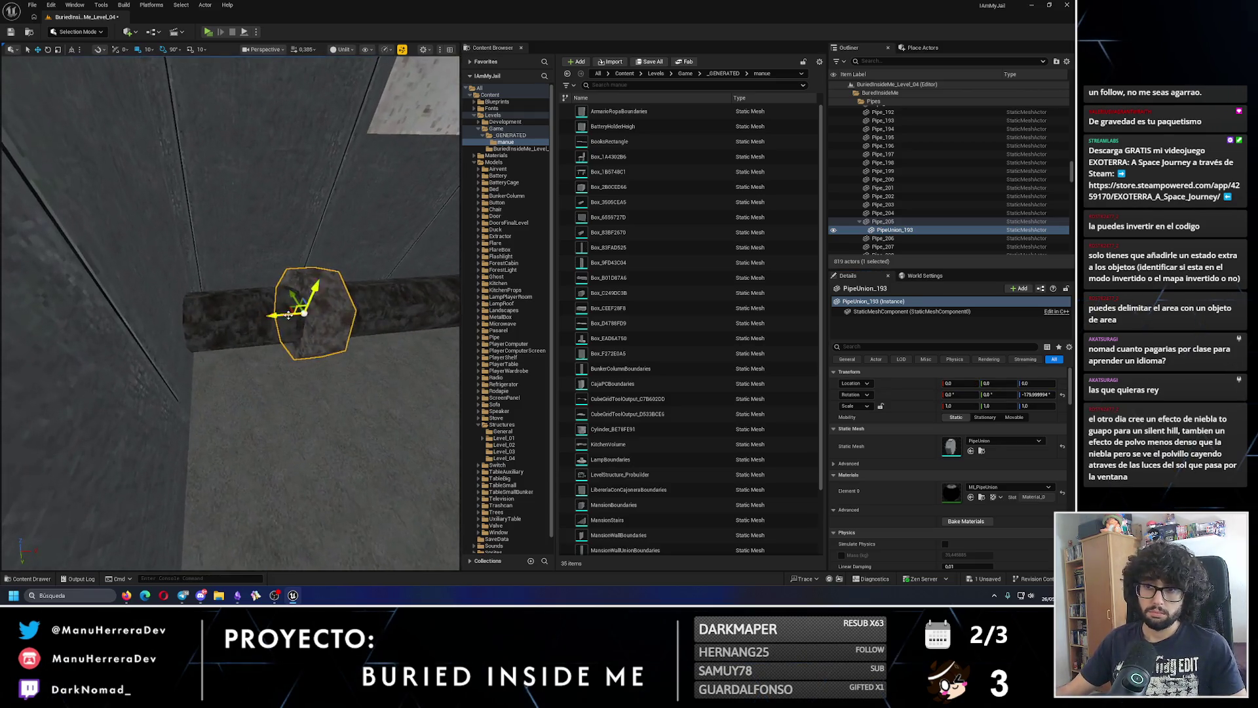
drag(195, 321, 160, 322)
key(f)
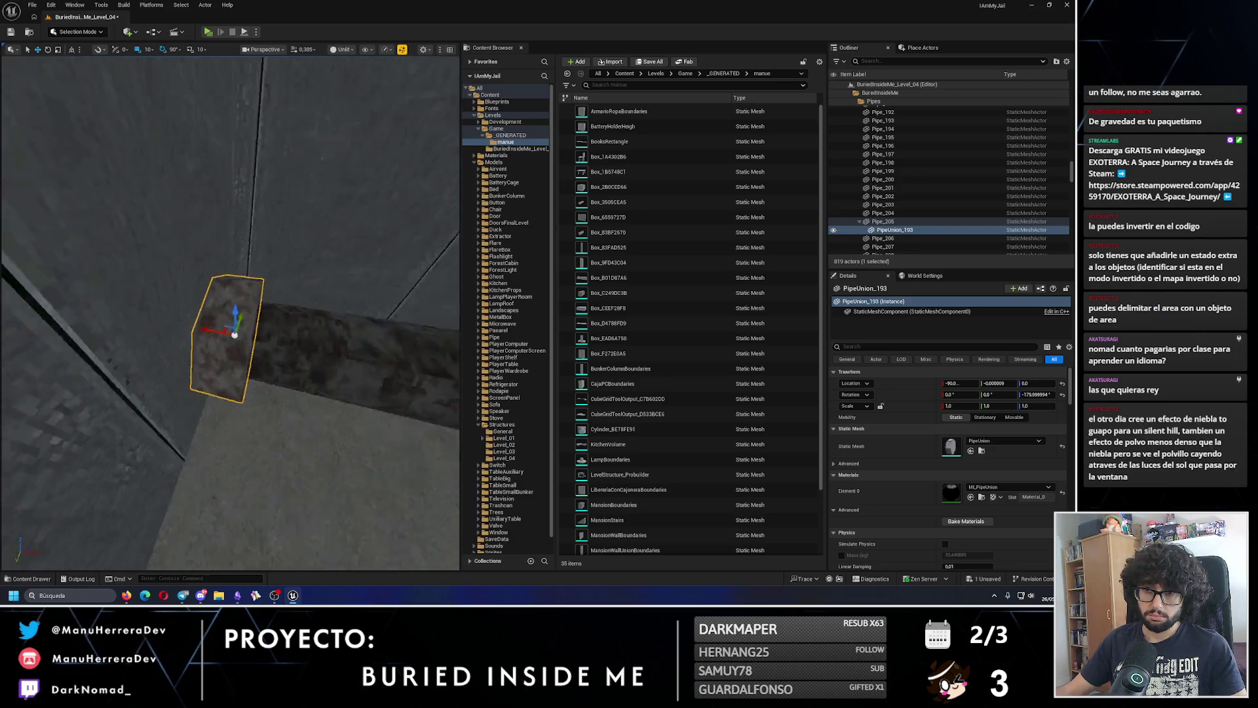
- Copy unions onto the pipe corner, far end, and bend, aligning them along X and Y
drag(82, 323, 308, 313)
key(f)
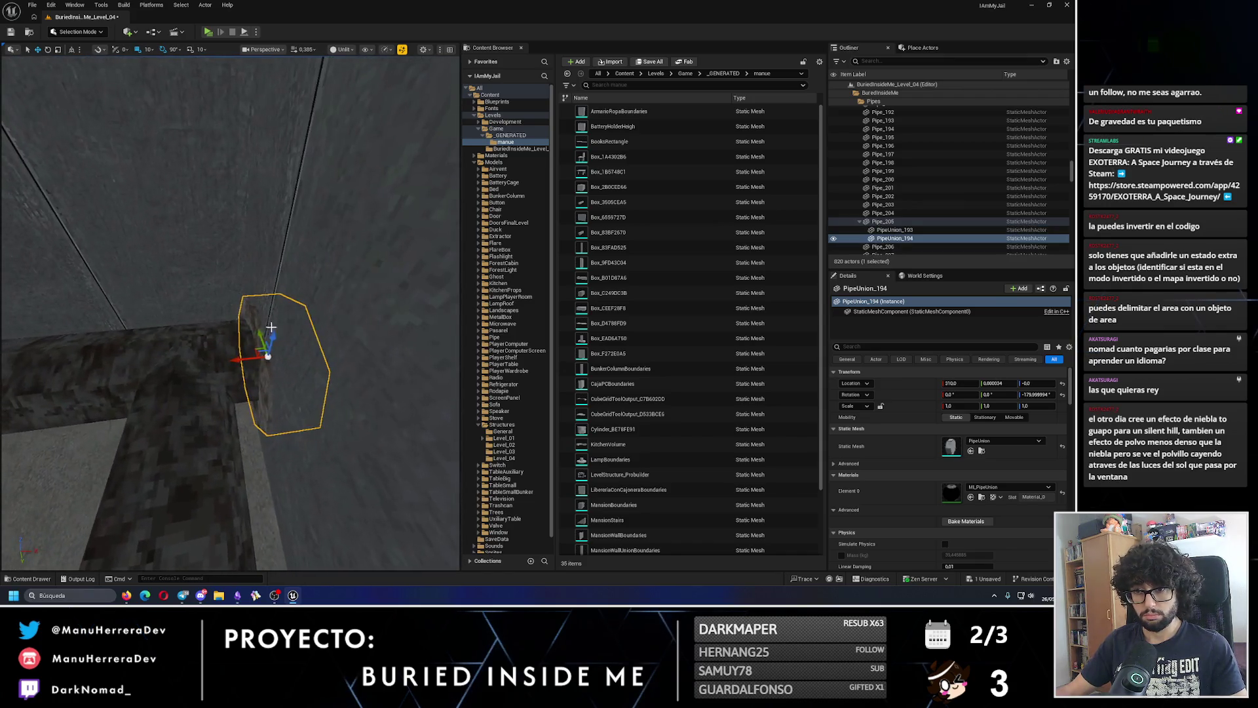
mouse_move(235, 360)
mouse_down()
mouse_move(210, 360)
mouse_move(209, 398)
mouse_move(233, 393)
mouse_up()
key(e)
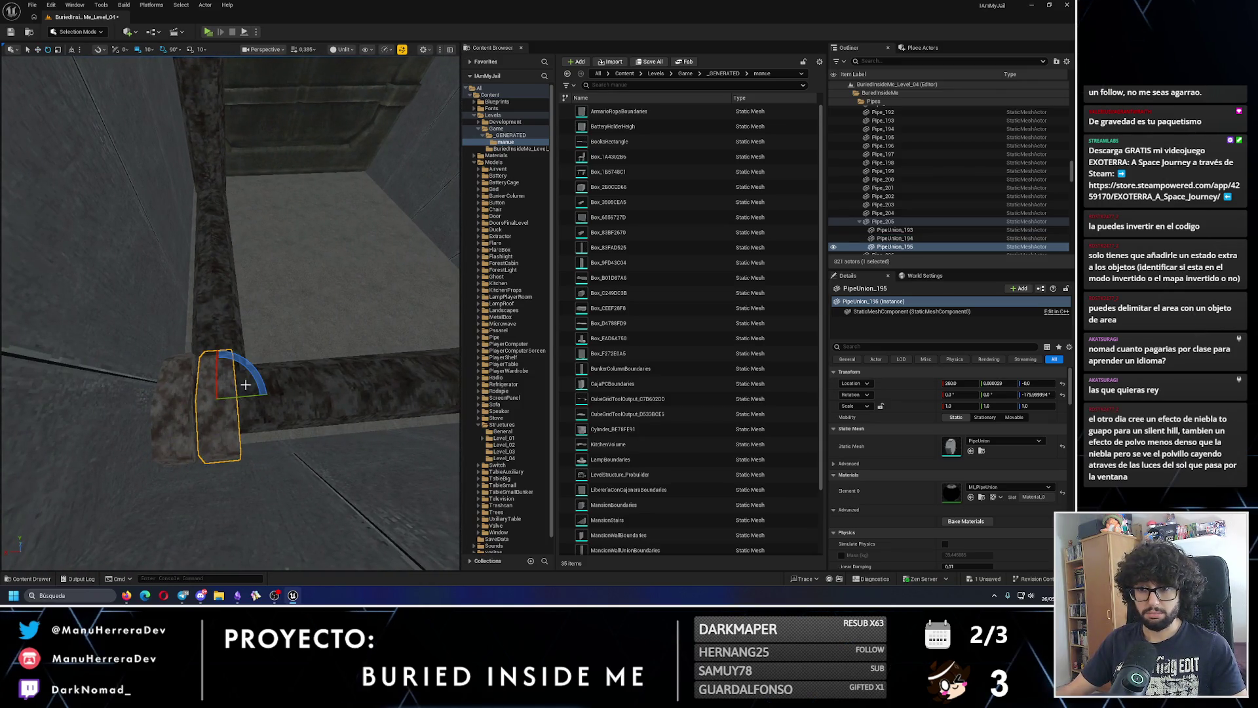
drag(217, 364, 201, 256)
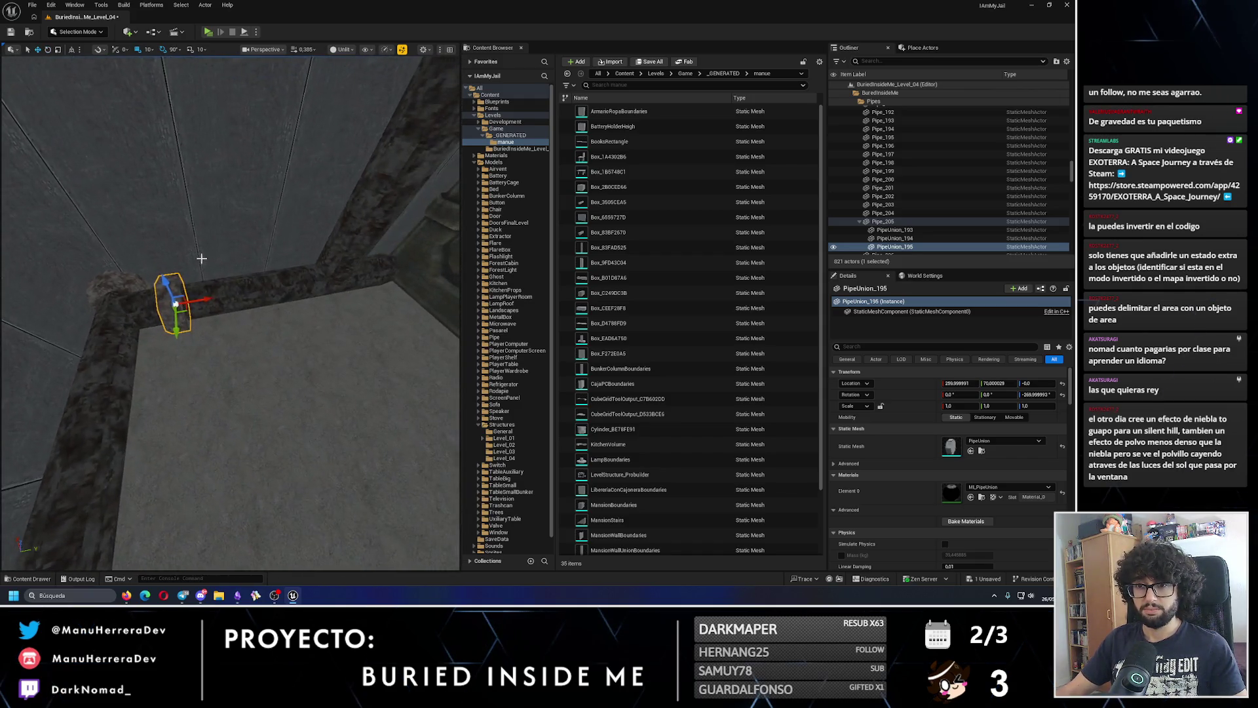
mouse_move(184, 300)
mouse_down()
mouse_move(360, 295)
mouse_move(343, 360)
mouse_move(207, 354)
mouse_move(278, 332)
mouse_up()
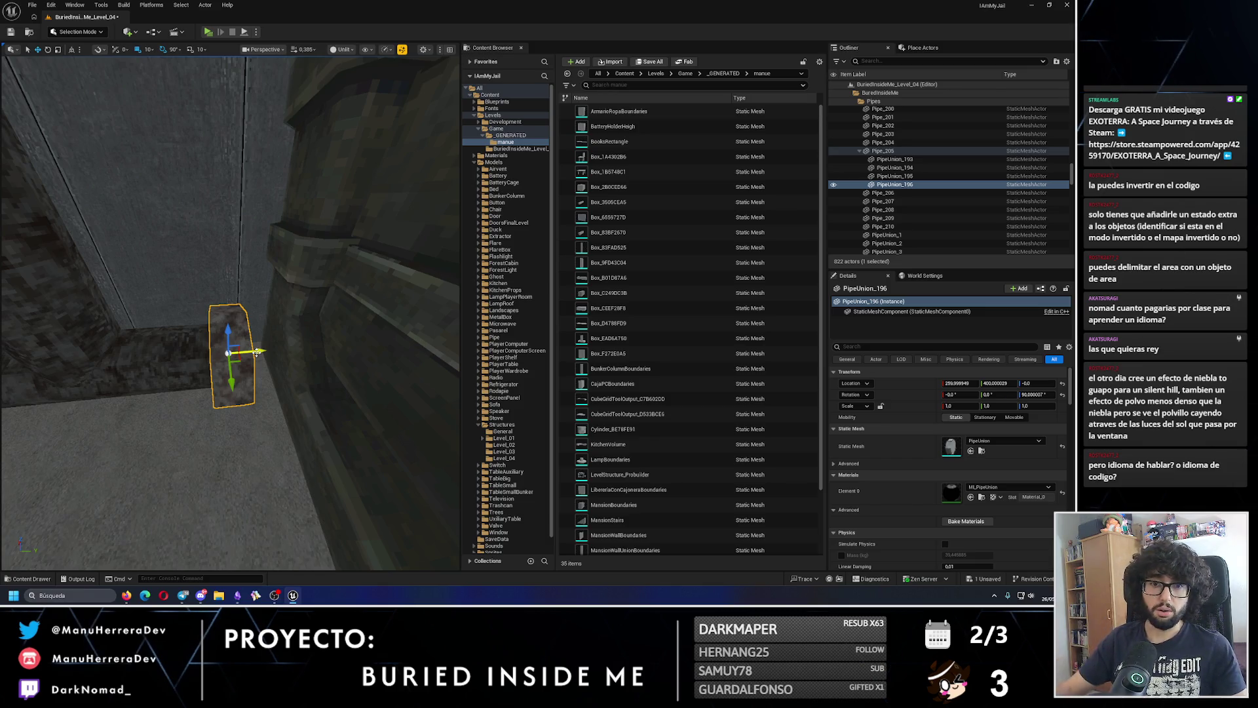
drag(166, 328, 111, 341)
mouse_move(364, 364)
mouse_down()
mouse_move(205, 347)
mouse_move(228, 336)
mouse_move(255, 349)
mouse_up()
- Turn a union -90° upright and place copies up the vertical pipe to the ceiling
key(w)
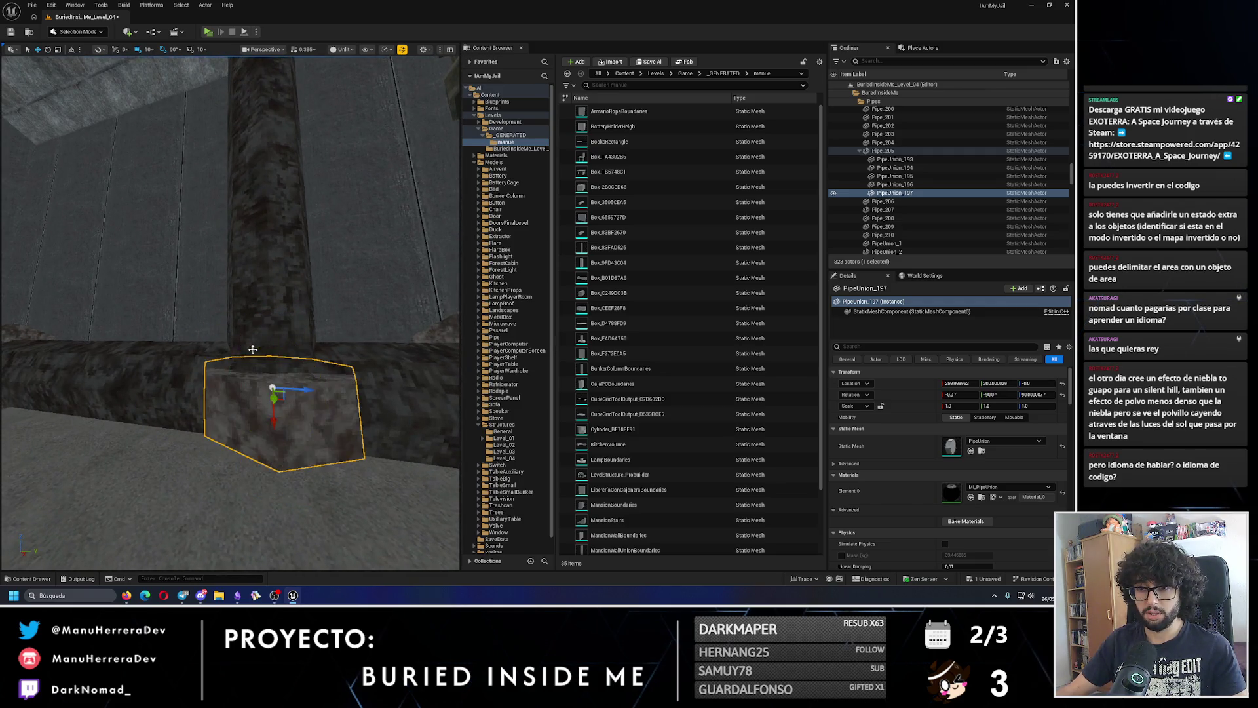
drag(271, 426, 271, 279)
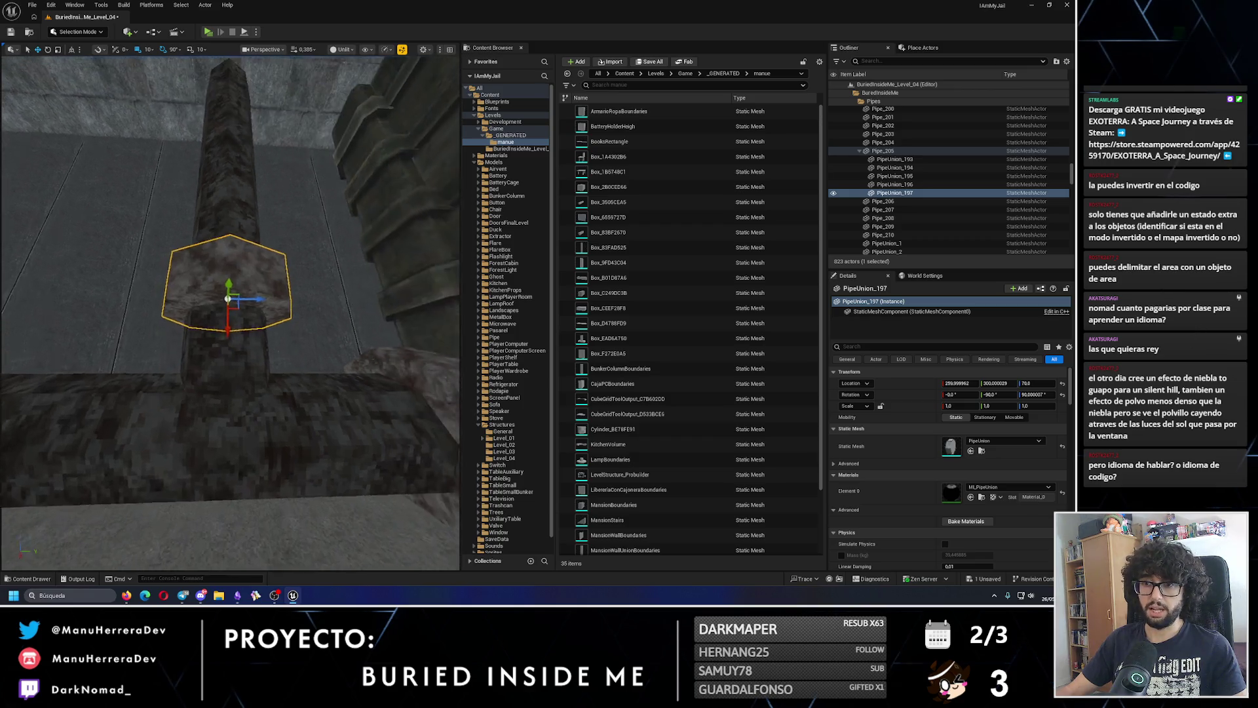
mouse_move(213, 376)
mouse_down()
mouse_move(210, 131)
mouse_move(238, 360)
mouse_move(242, 321)
mouse_move(224, 322)
mouse_move(247, 312)
mouse_up()
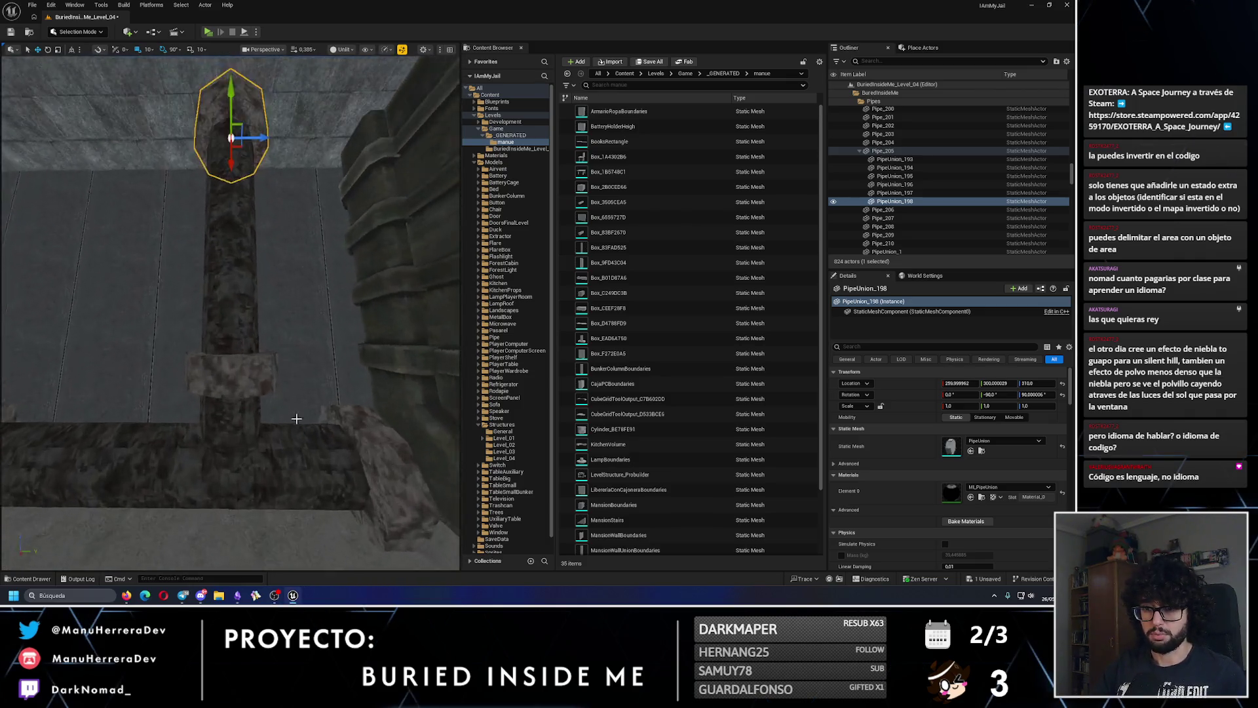
click(253, 375)
drag(253, 375, 253, 347)
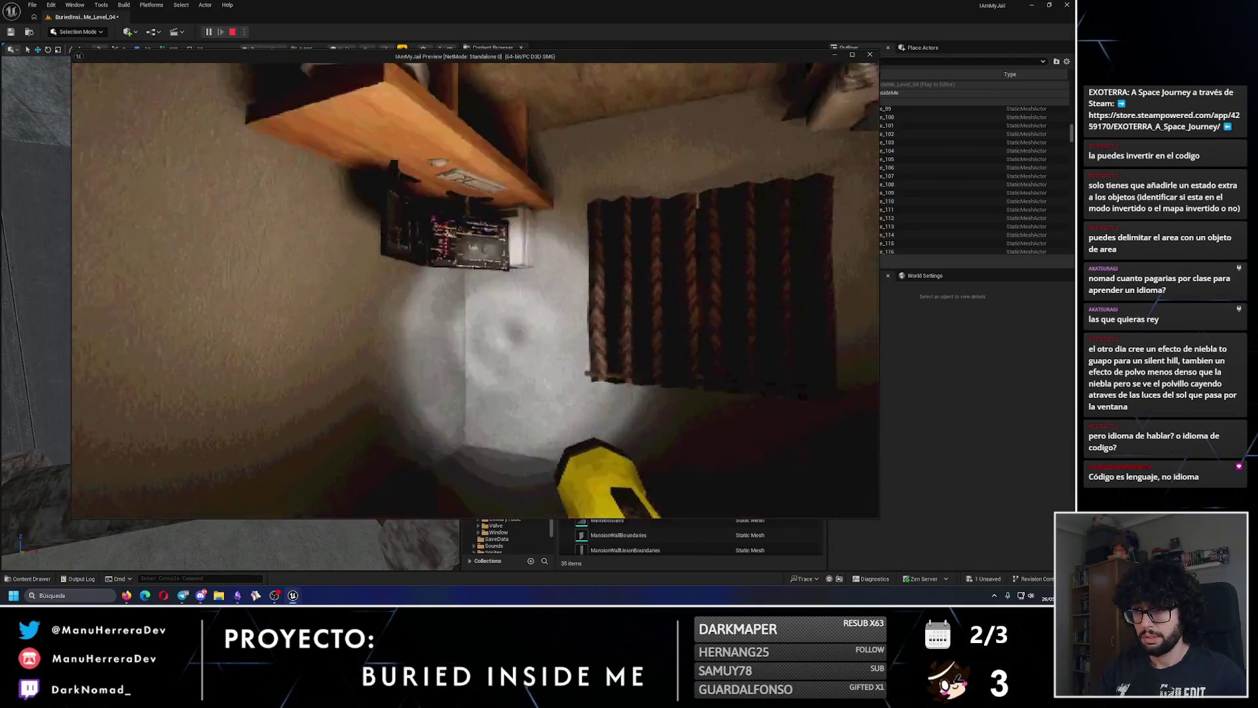
- Stop the play session, inspect the corner pipe unions, and save BuriedInsideMe_Level_04
key(Escape)
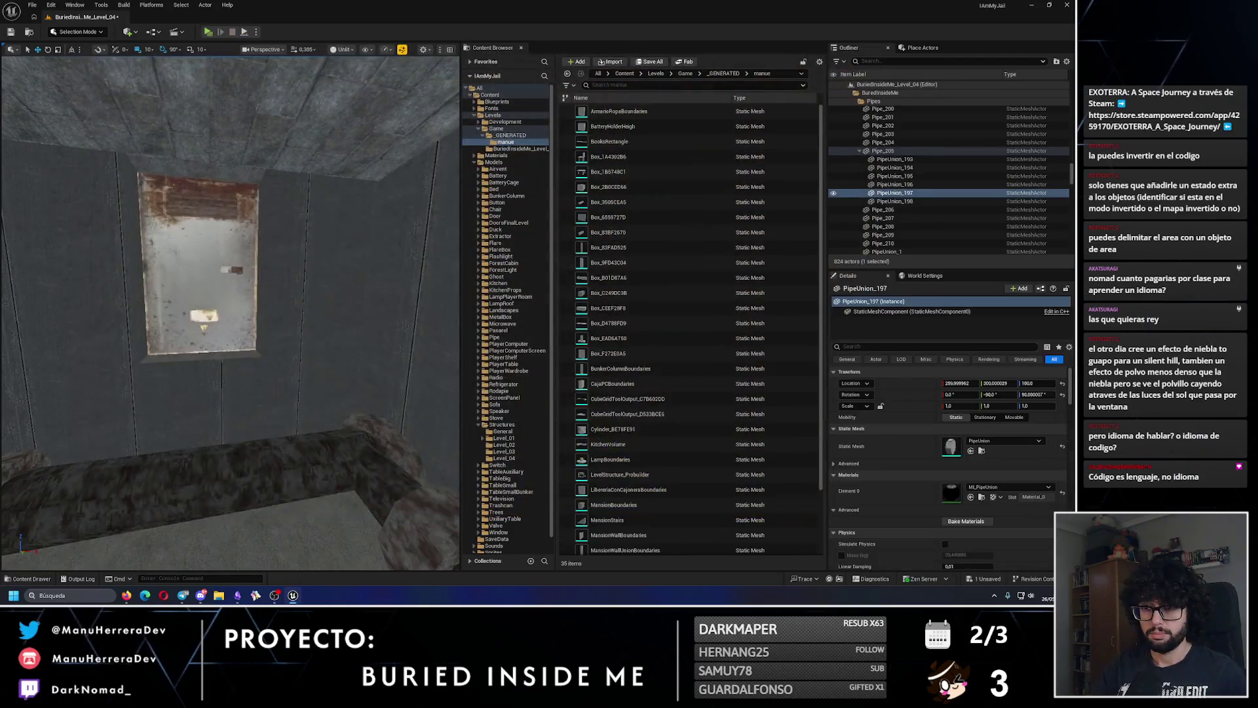
drag(282, 295, 341, 222)
click(211, 288)
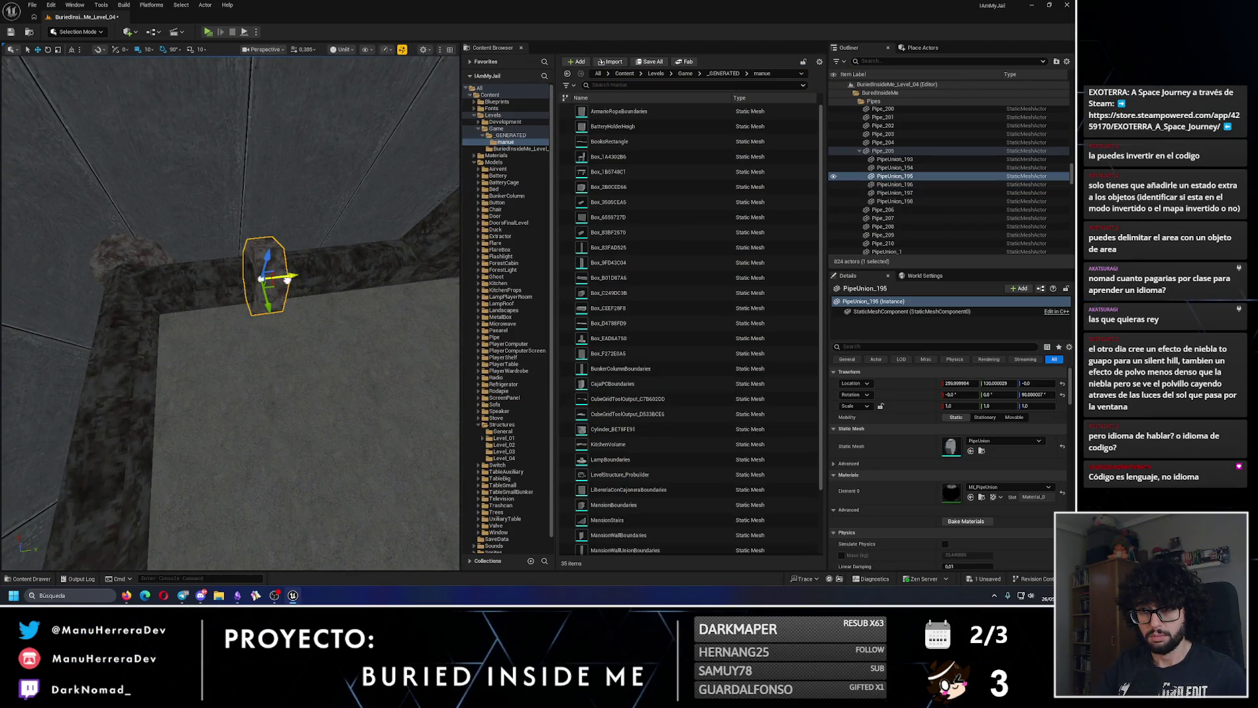
mouse_move(205, 299)
mouse_down()
mouse_move(190, 291)
mouse_move(205, 299)
mouse_up()
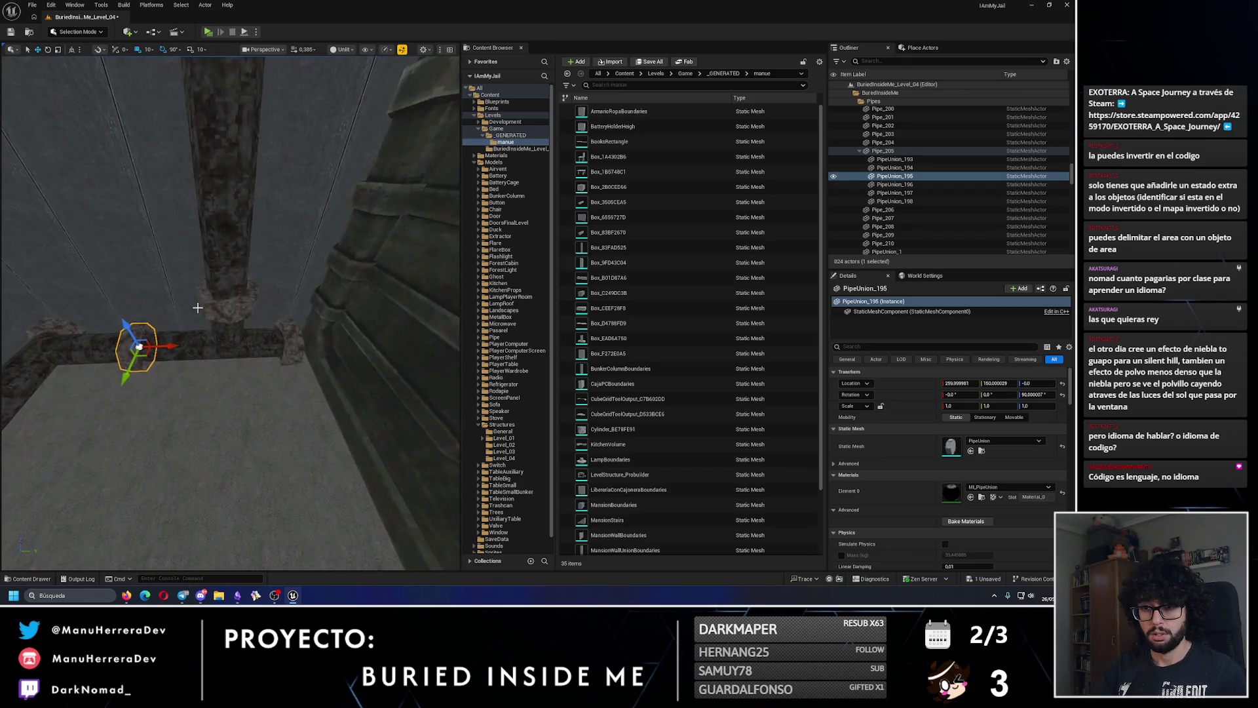
mouse_move(204, 350)
mouse_down()
mouse_move(167, 422)
mouse_move(68, 44)
mouse_up()
click(11, 31)
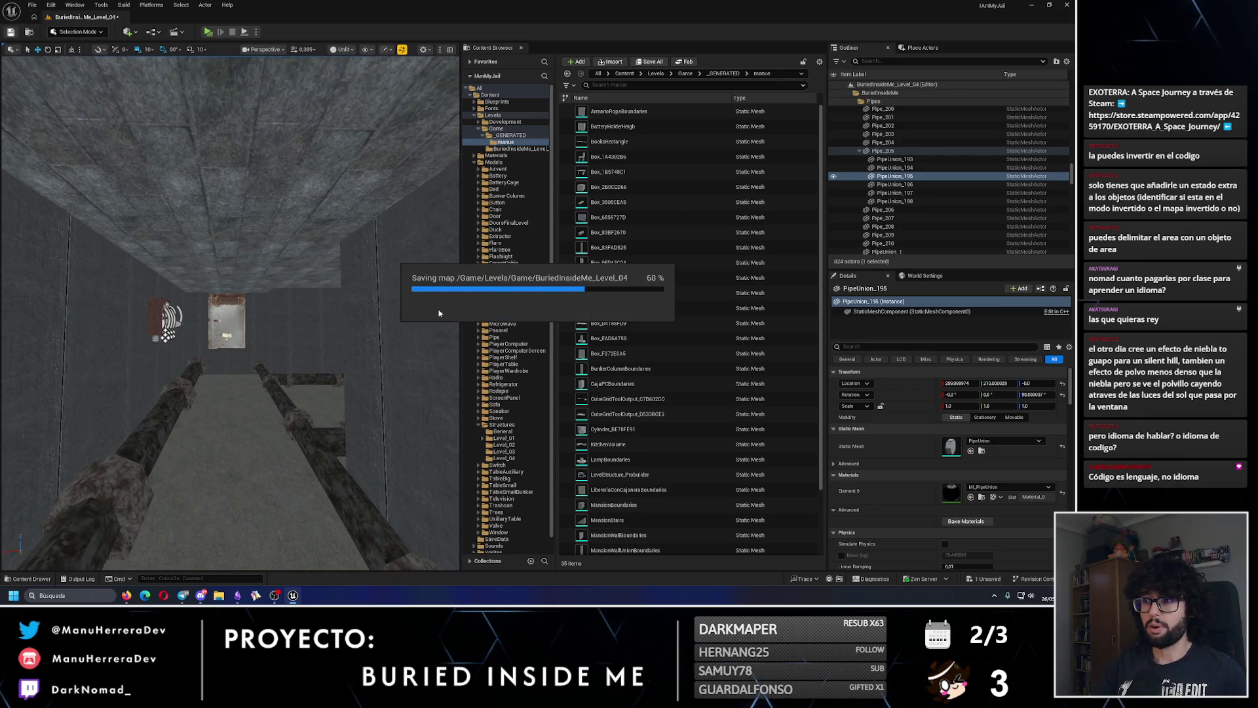
- Browse the Content Browser to the Blueprints > Actors > LevelTriggers folder
click(482, 95)
click(471, 103)
click(479, 109)
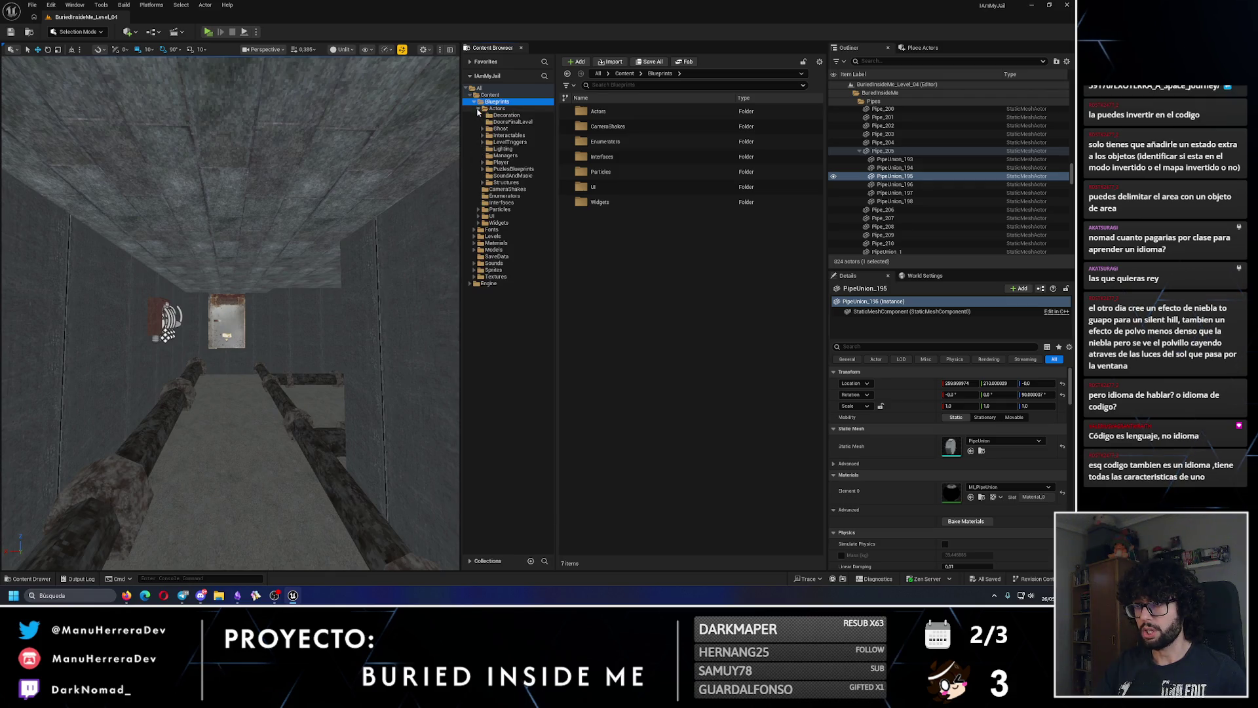
click(509, 141)
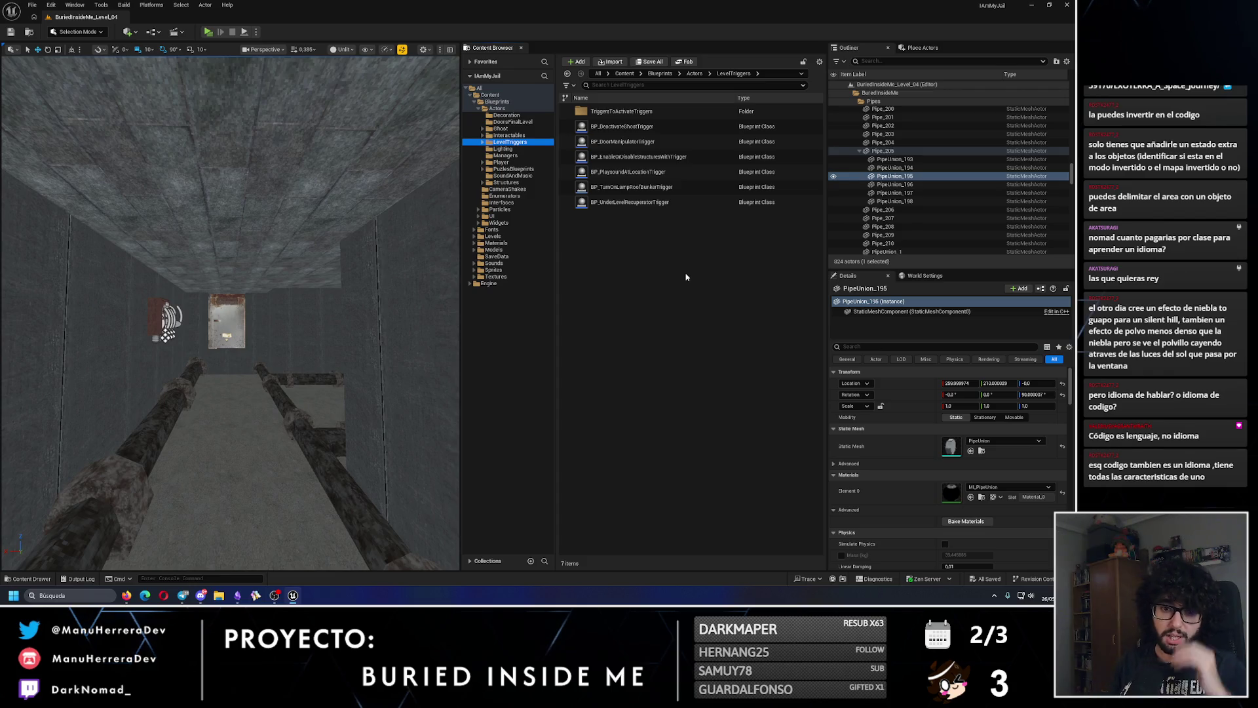
mouse_move(287, 301)
mouse_down()
mouse_move(295, 367)
mouse_move(284, 301)
mouse_move(179, 398)
mouse_move(190, 321)
mouse_move(284, 295)
mouse_up()
- Duplicate BP_PlaysoundAtLocationTrigger, rename the copy BP_ChangeGravity, and open it
click(688, 172)
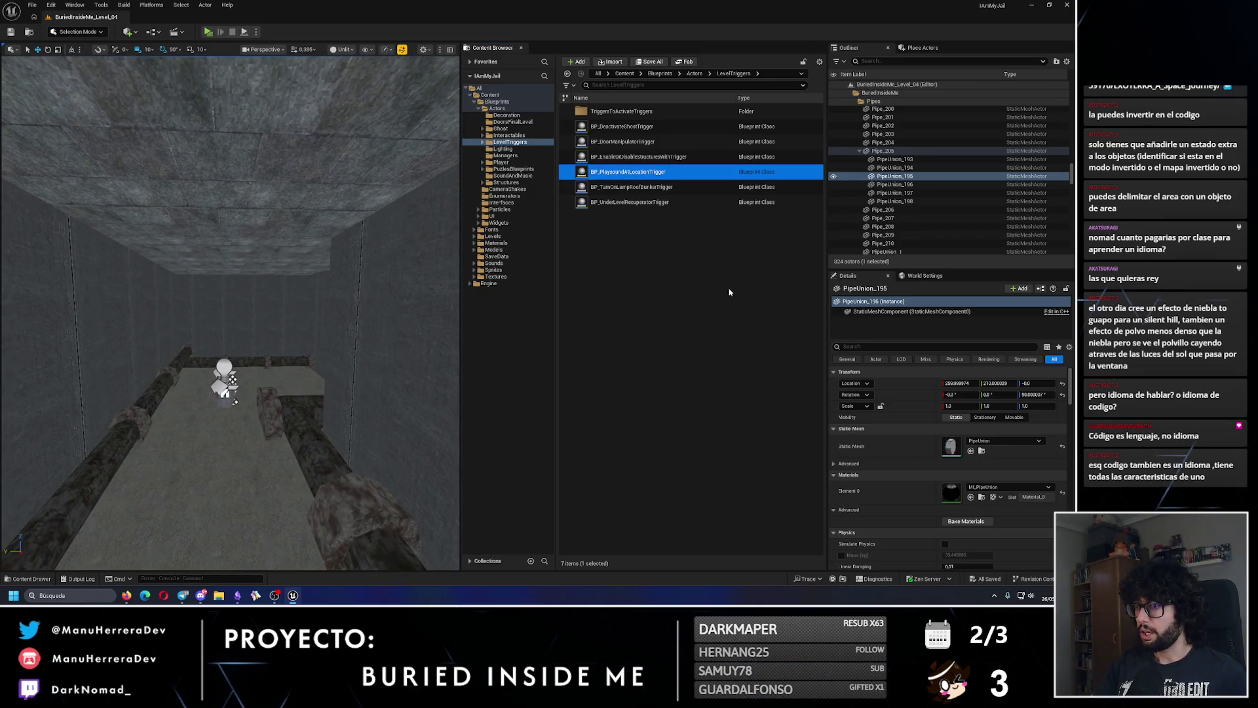
key(ctrl+d)
key(End)
key(BackSpace)
key(BackSpace)
key(BackSpace)
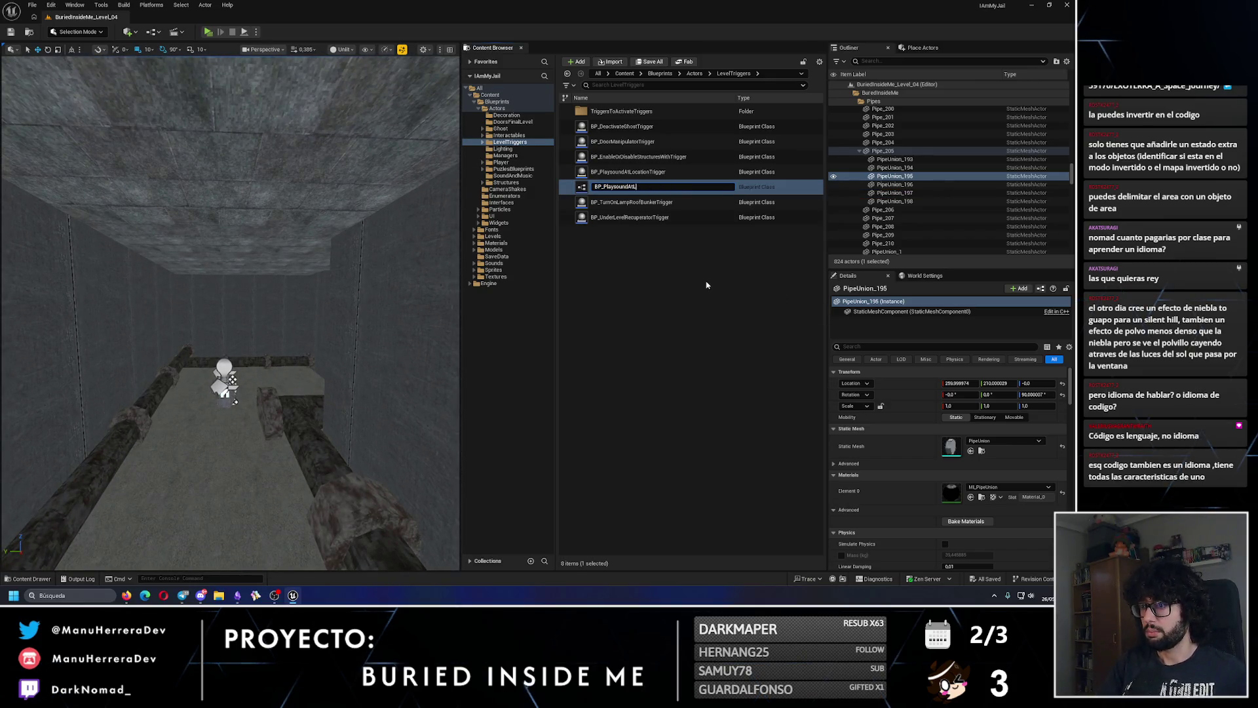
key(BackSpace)
text(ChangeGravity)
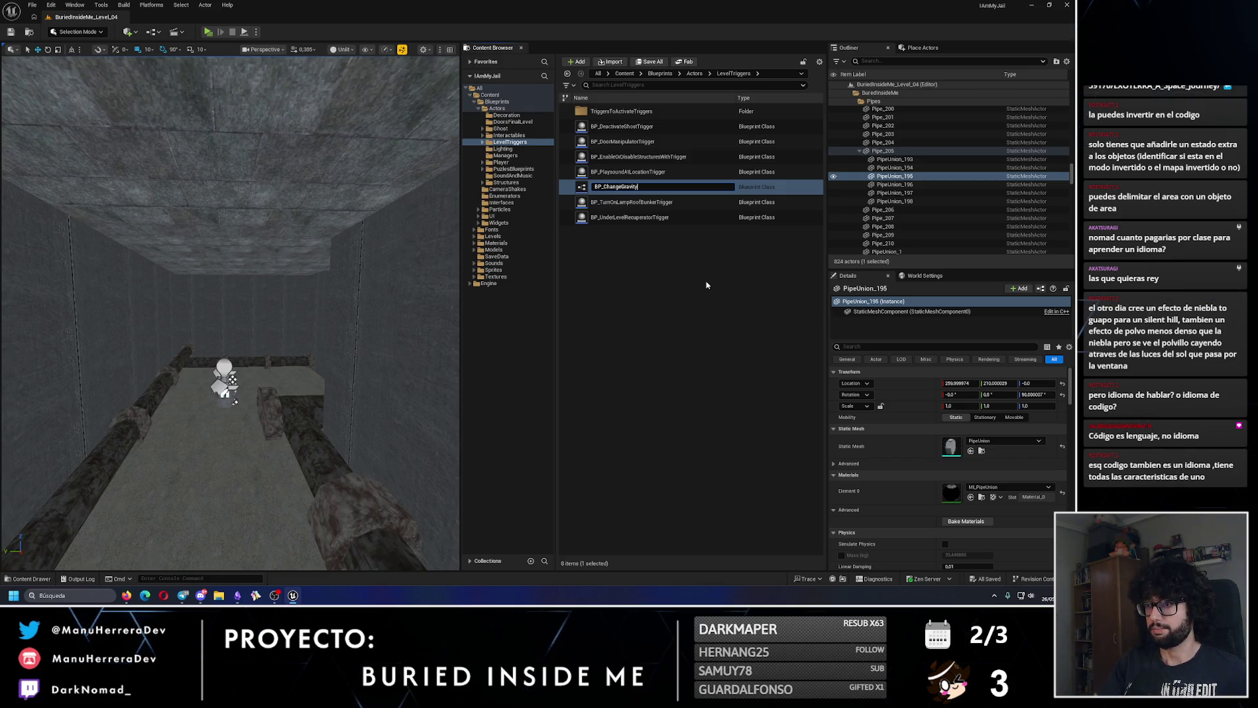
key(Return)
double_click(629, 126)
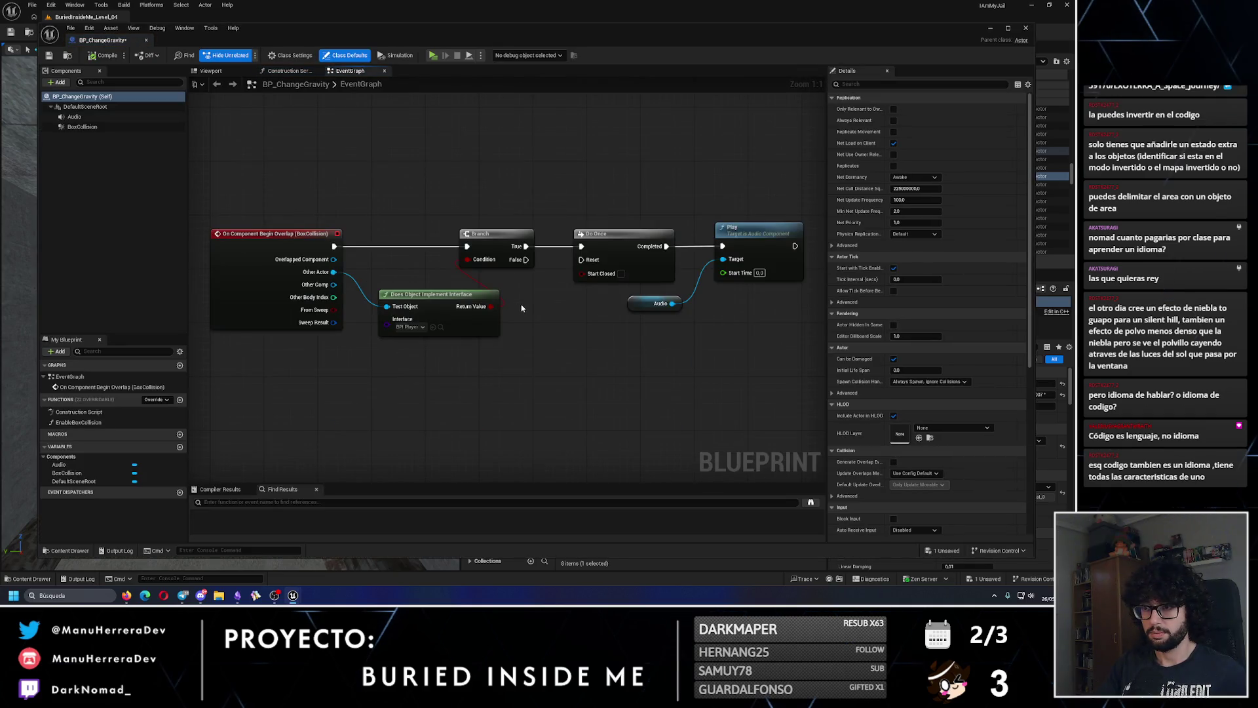
- Add a Boolean variable named InvertGravity to BP_ChangeGravity
click(179, 446)
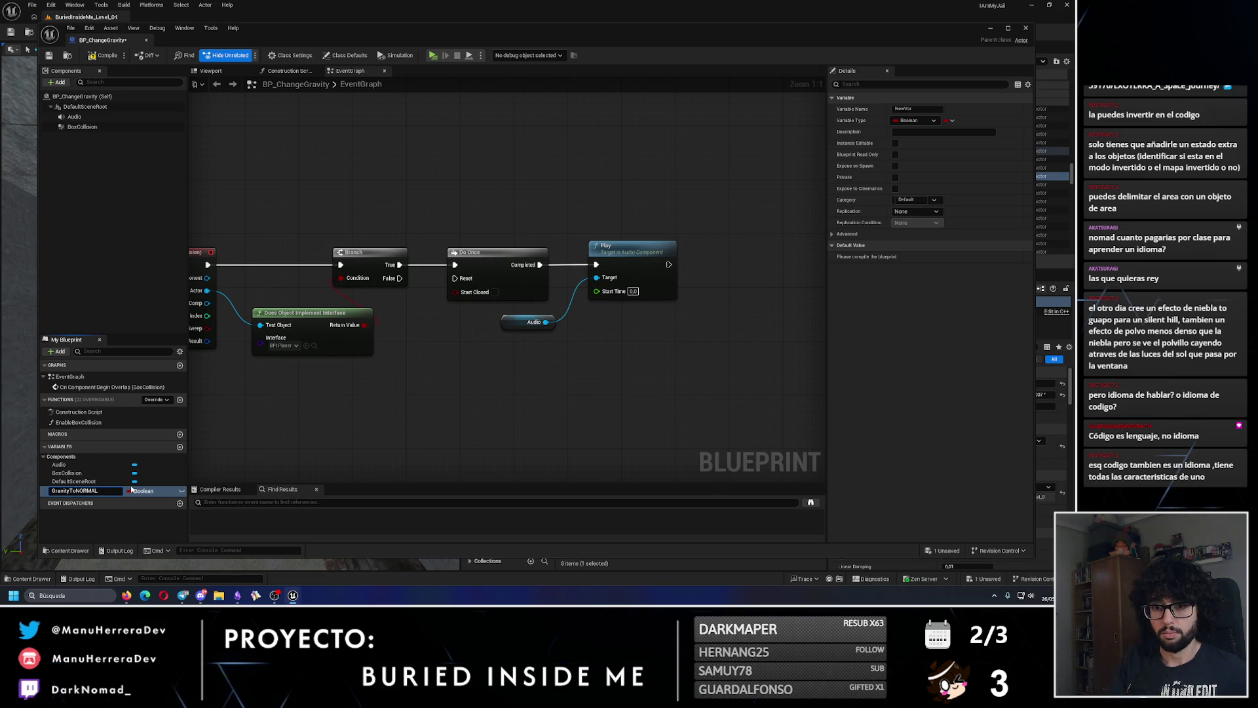
key(Return)
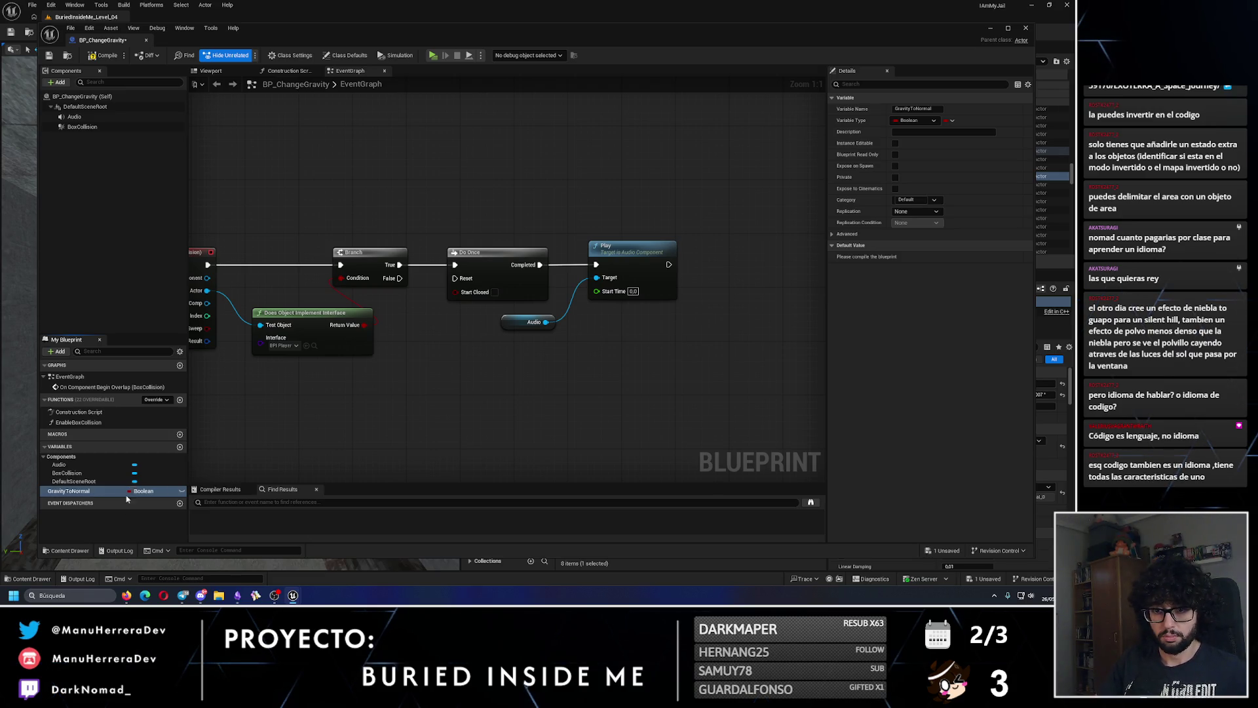
text(Invert)
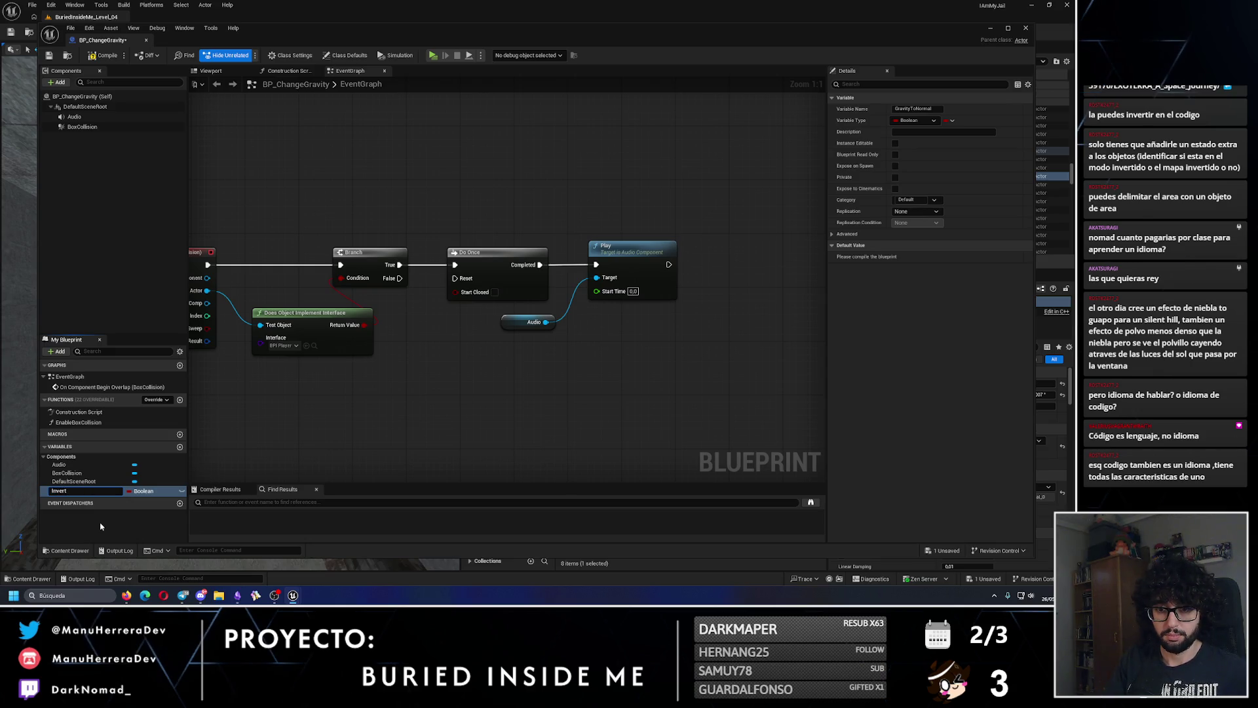
key(Return)
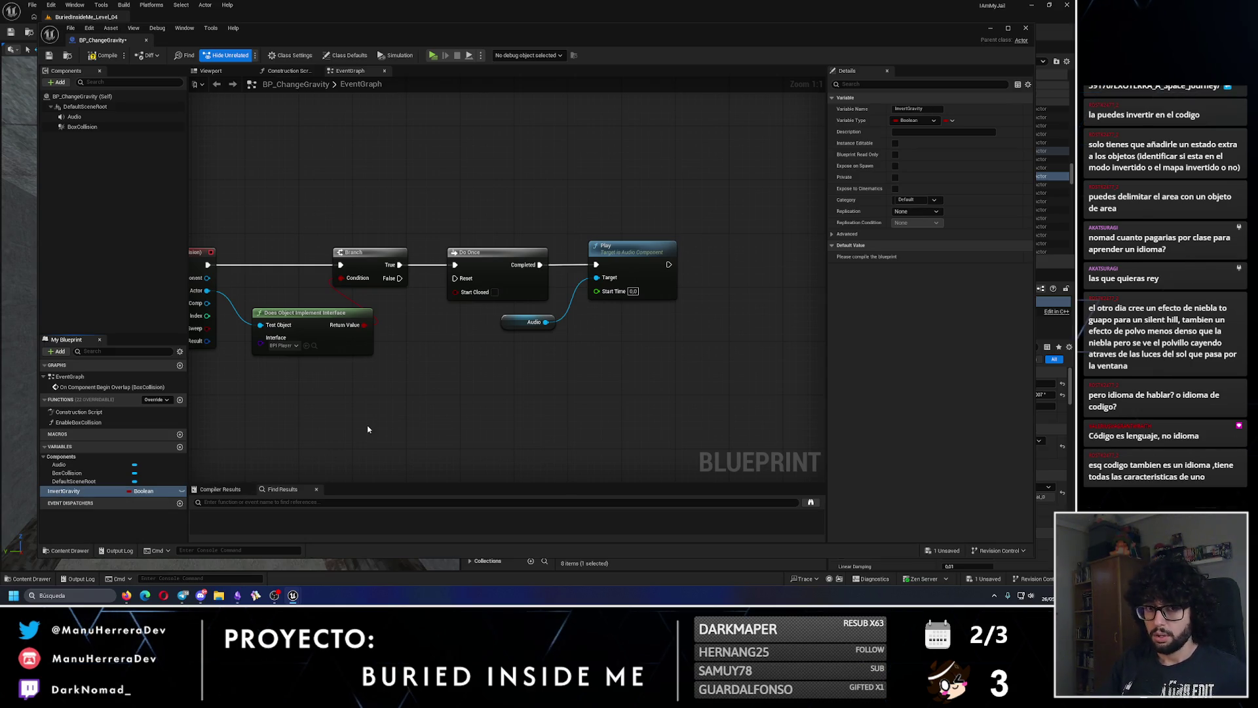
- Delete the sound-playing and Audio reference nodes and remove the Audio component
drag(368, 429, 404, 429)
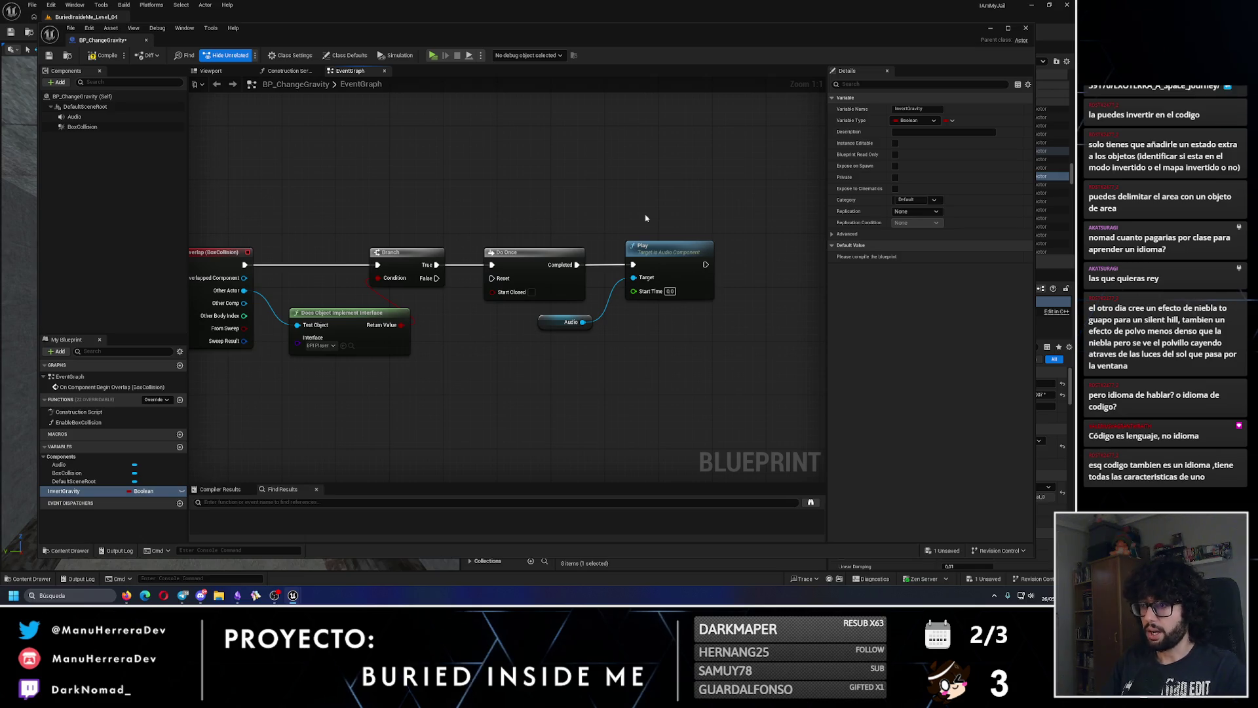
click(648, 247)
key(Delete)
click(567, 321)
key(Delete)
click(118, 117)
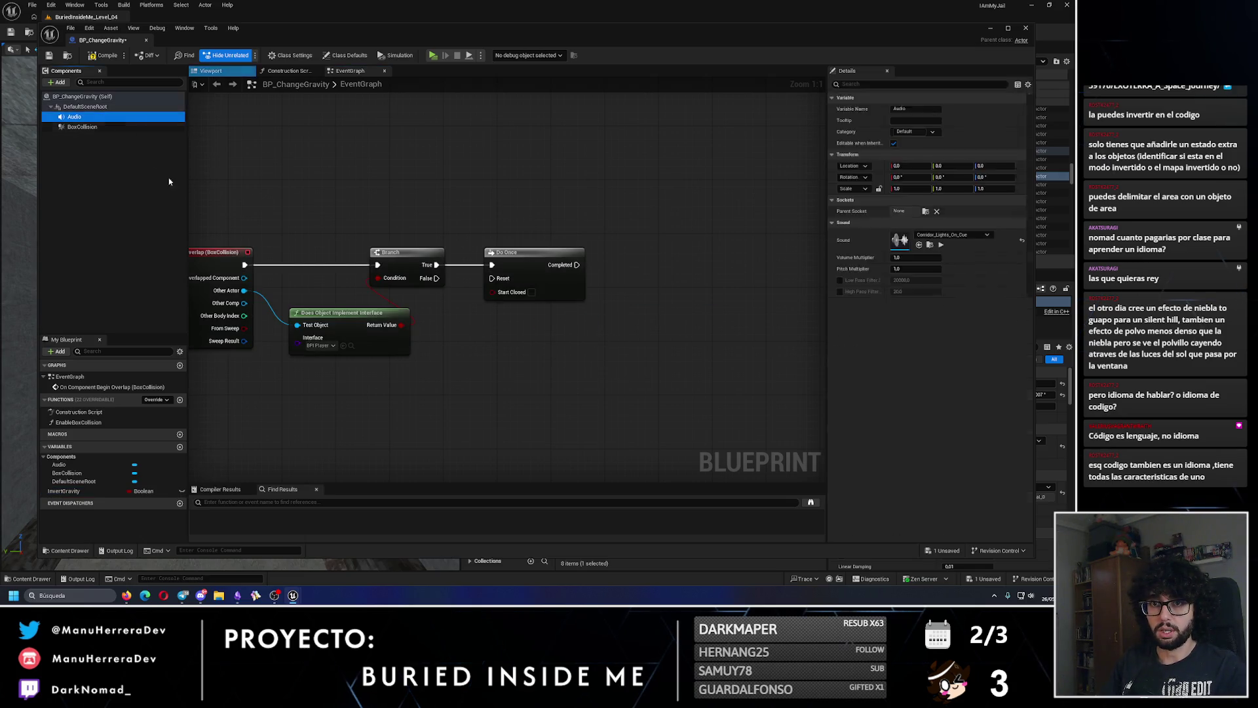
key(Delete)
drag(467, 386, 430, 390)
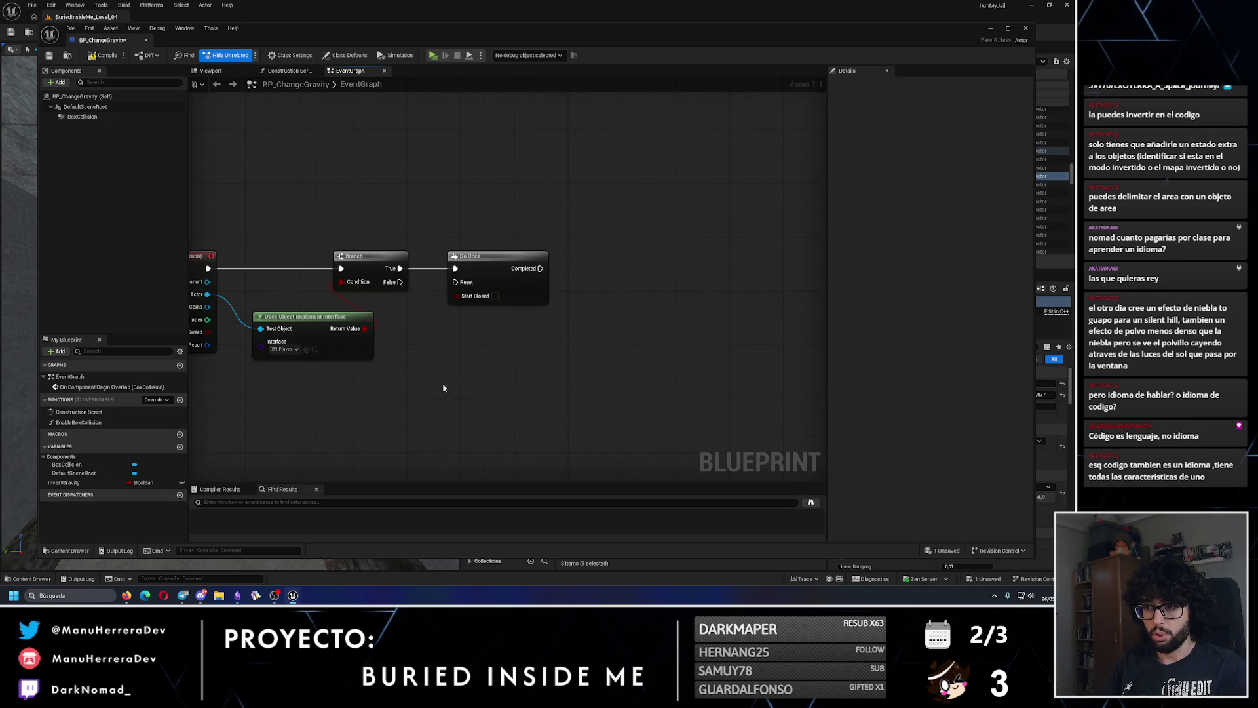
- Search the graph's node actions for 'gravity', then dismiss the list without adding anything
right_click(471, 380)
text(gravity)
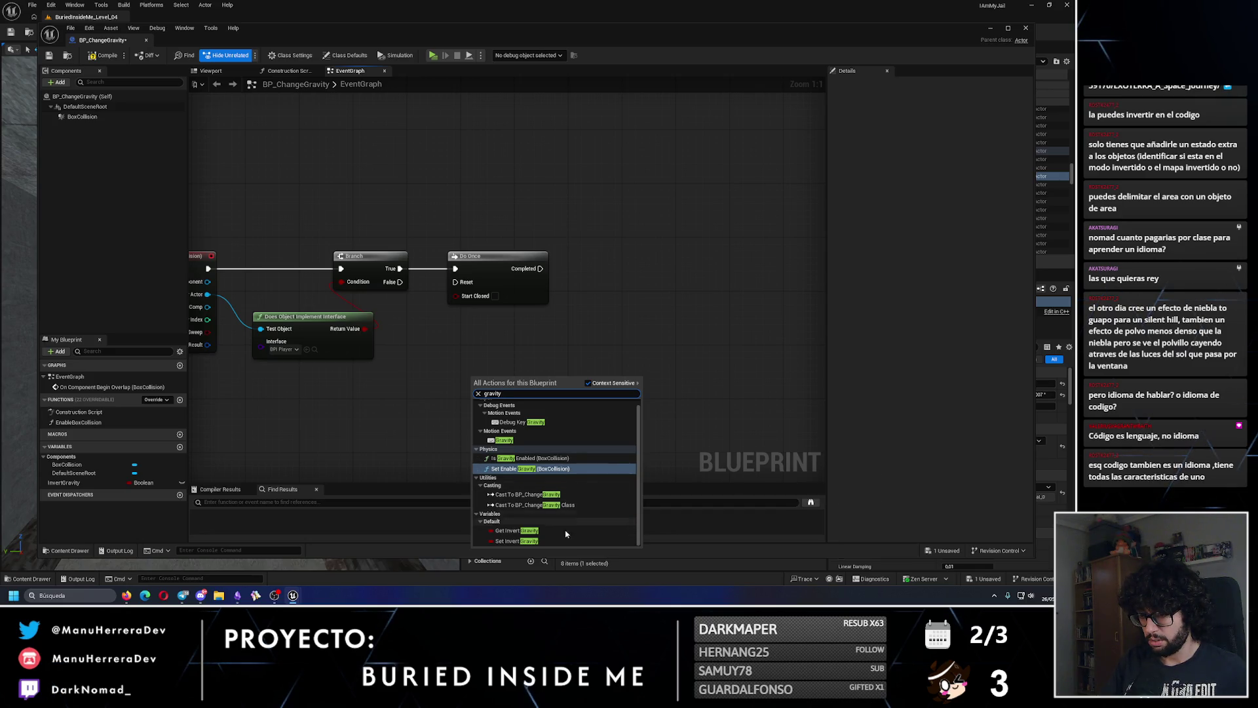
click(426, 410)
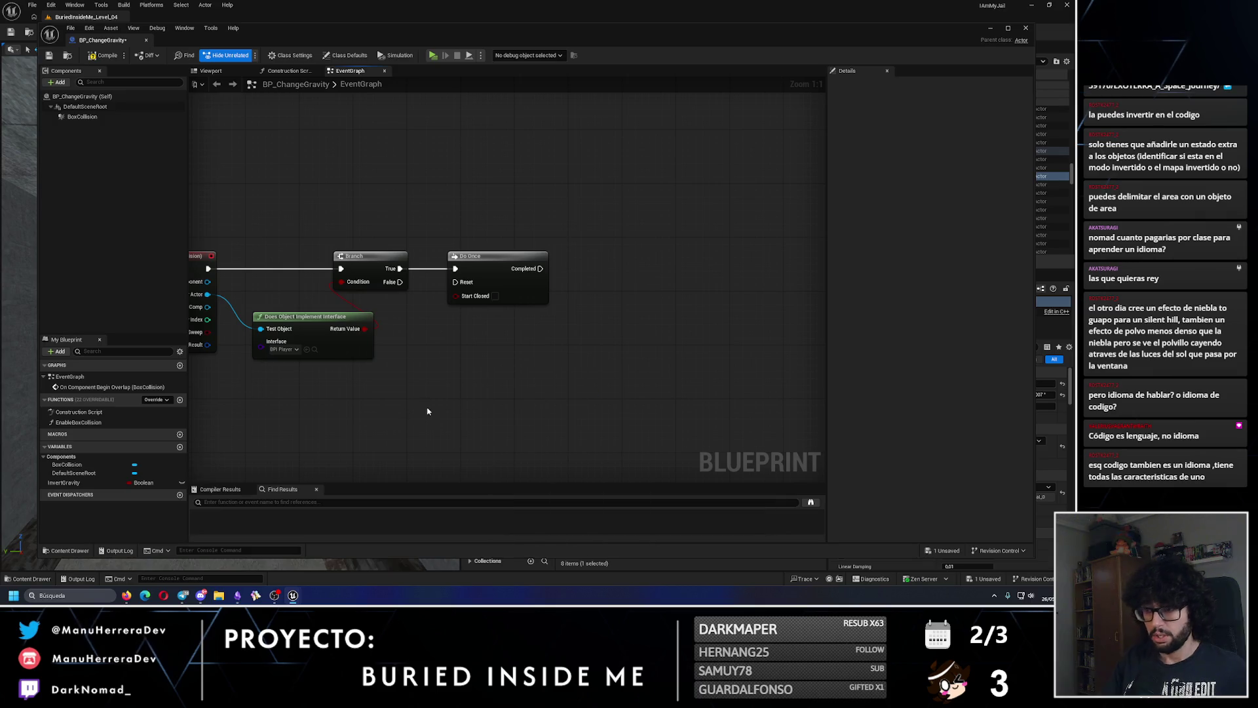
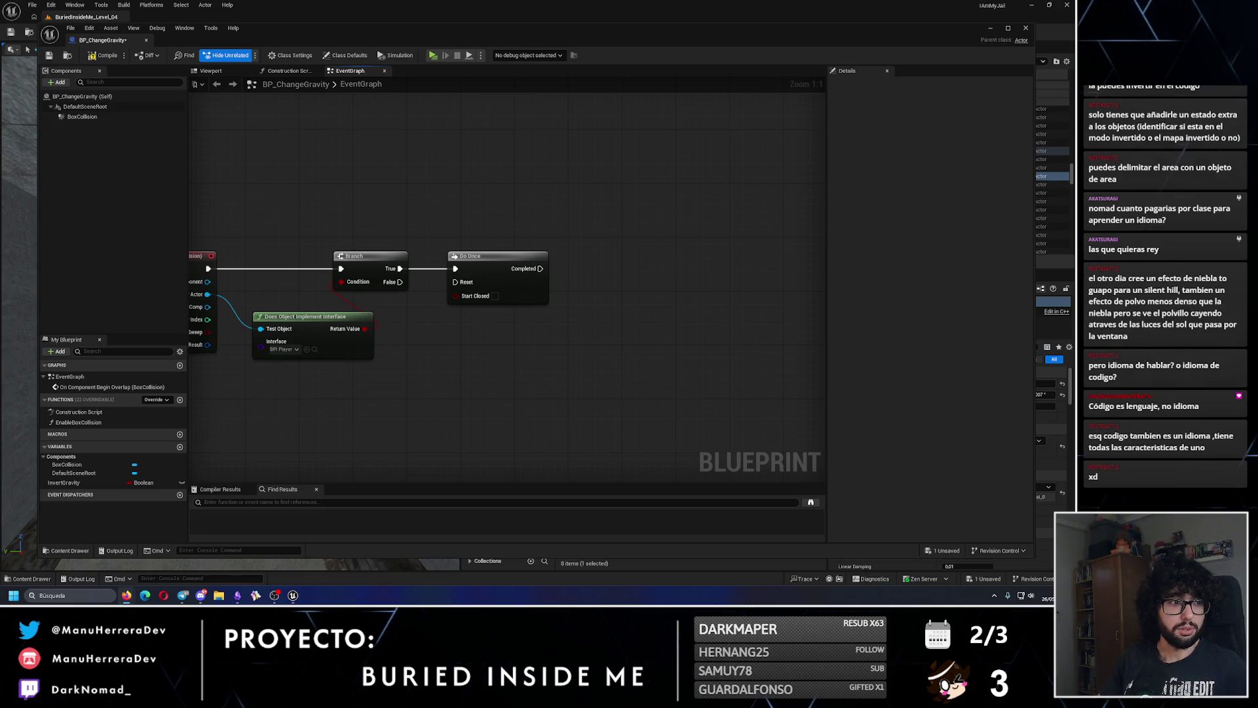
- Review ChatGPT's answer on changing Unreal Engine 5 world gravity with Blueprints, then minimize the browser
key(alt+Tab)
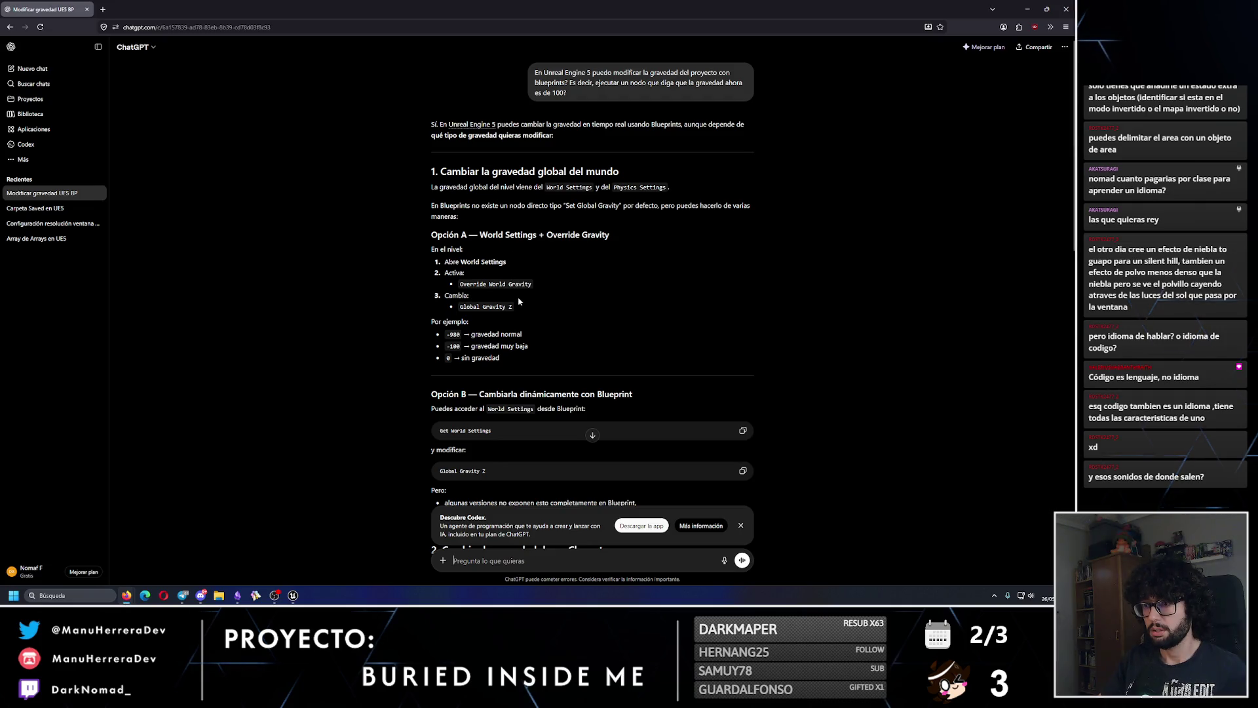
scroll(519, 301, down, 1)
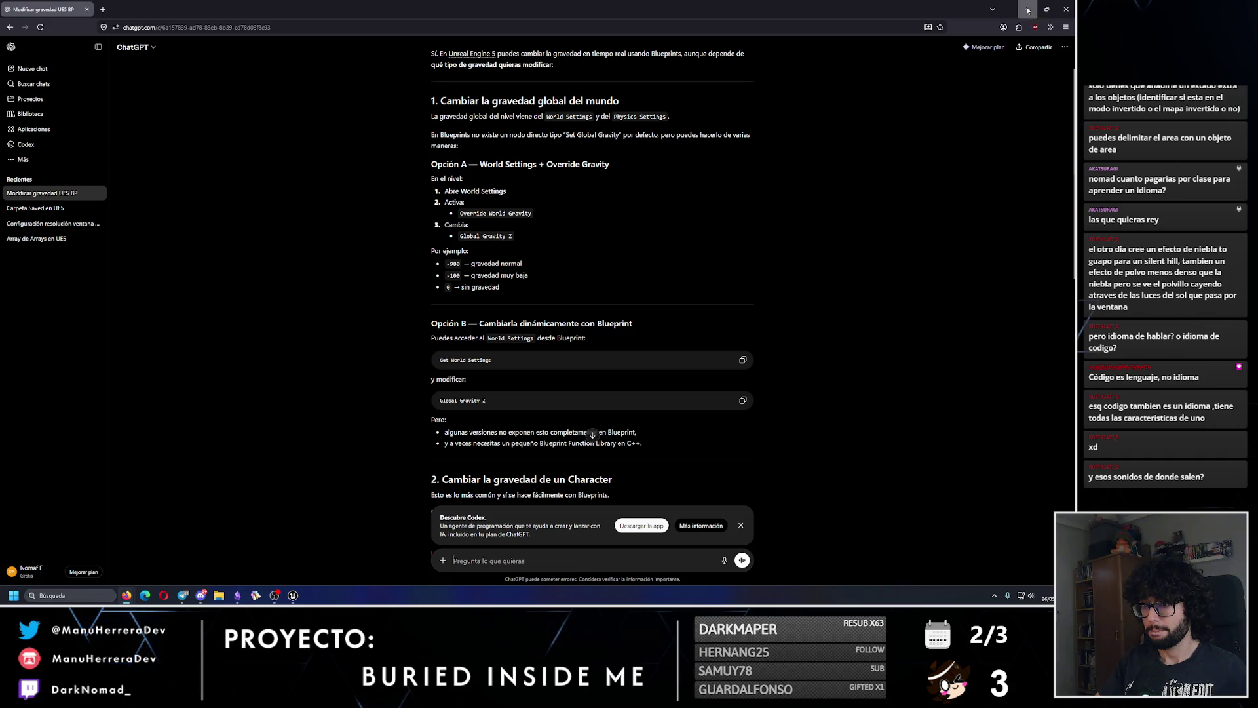
click(1026, 9)
- Add an Integer variable ProjectGravity, compile, and set its default value to -980
click(180, 446)
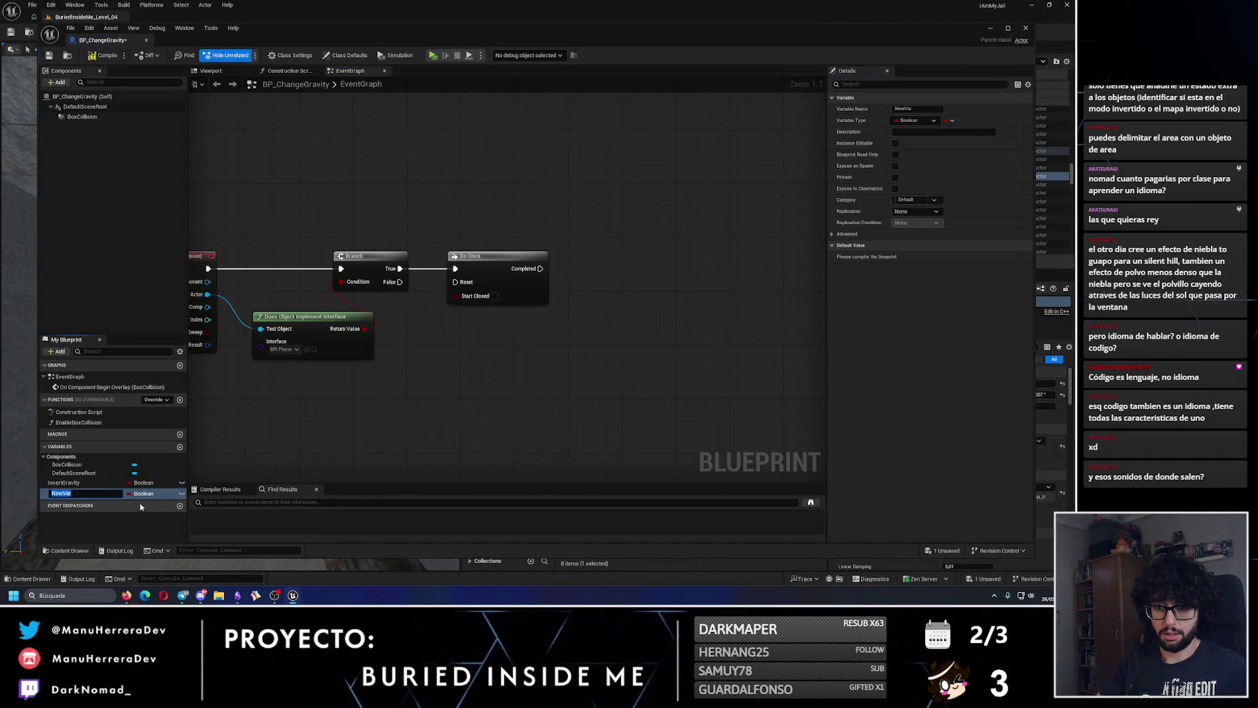
text(Gravity)
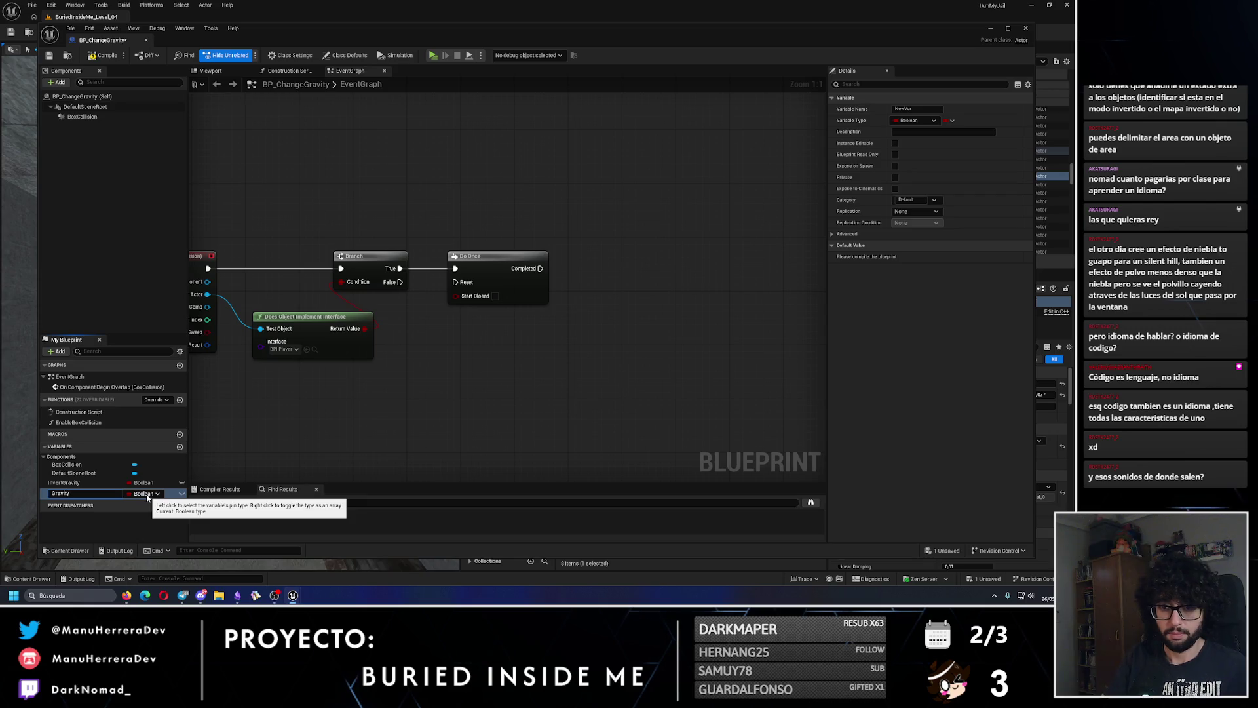
key(BackSpace)
text(ProjectGravity)
key(Return)
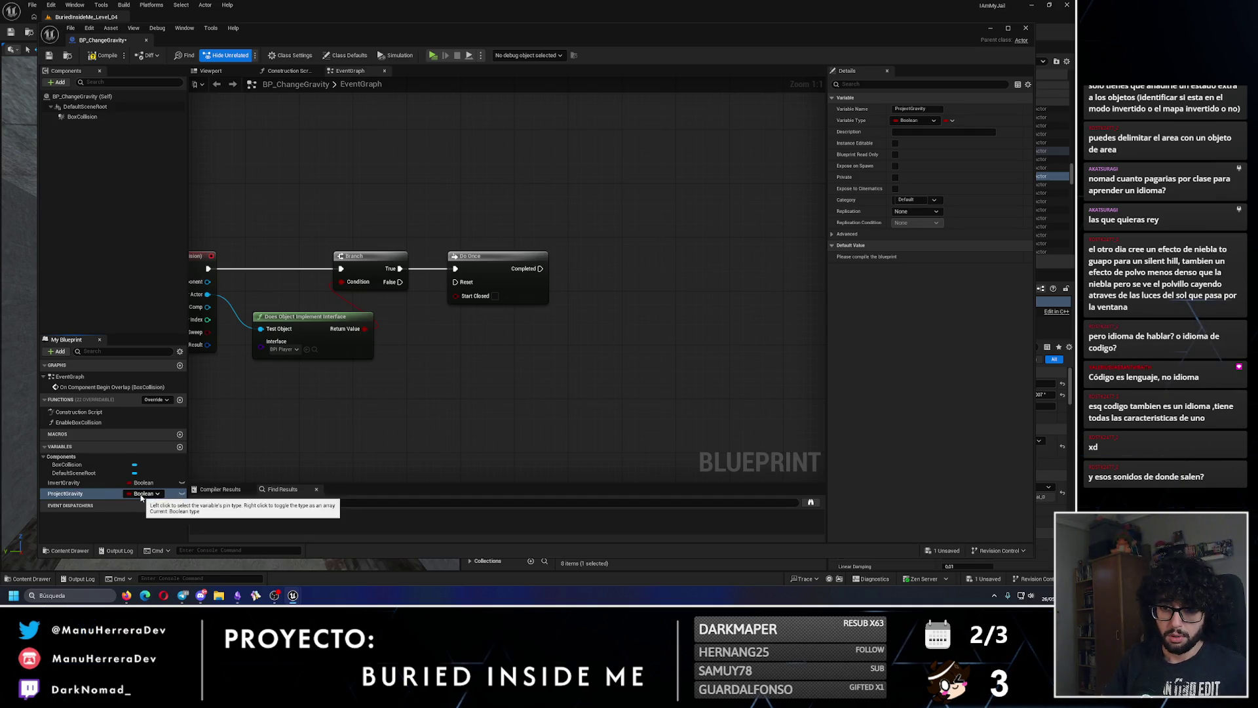
click(141, 494)
click(148, 350)
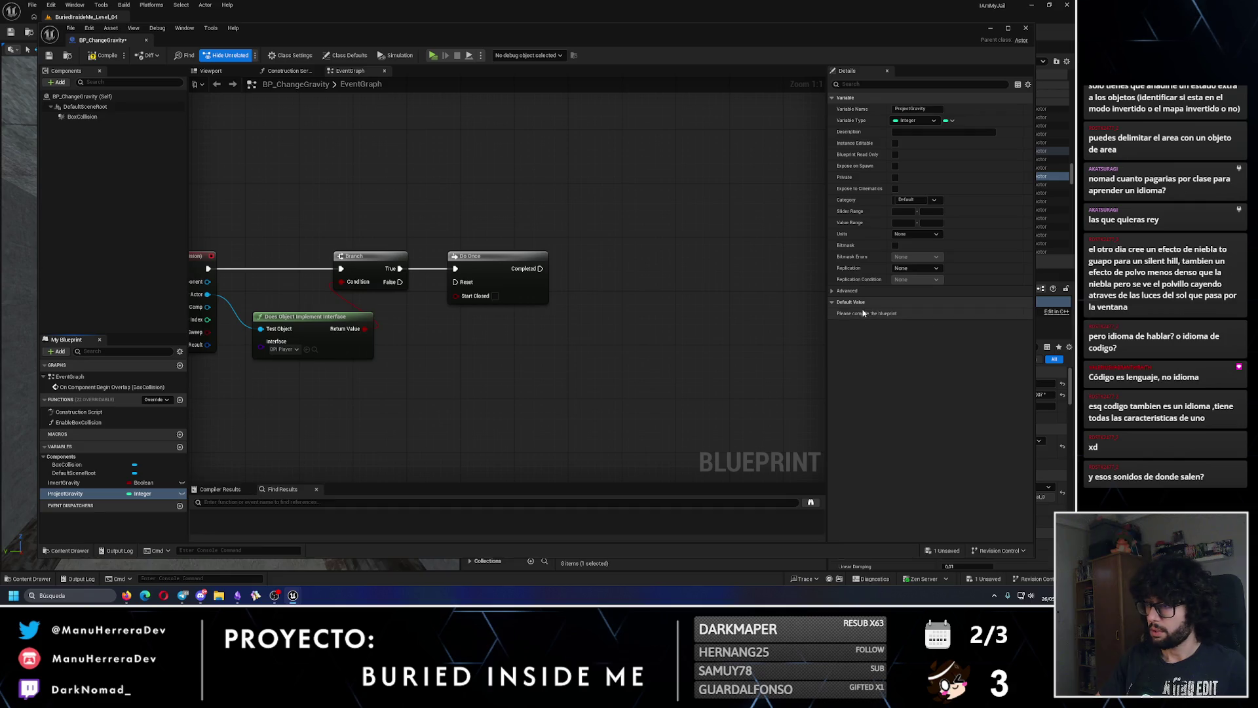
click(83, 58)
click(913, 315)
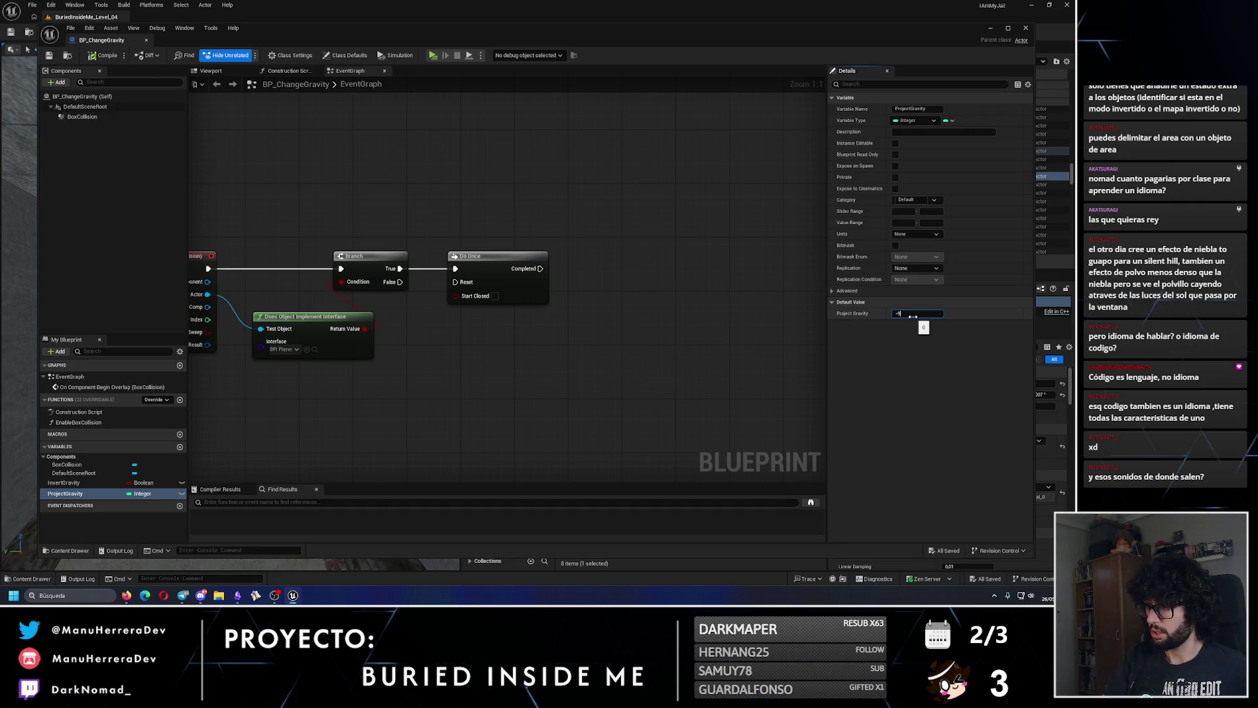
key(Return)
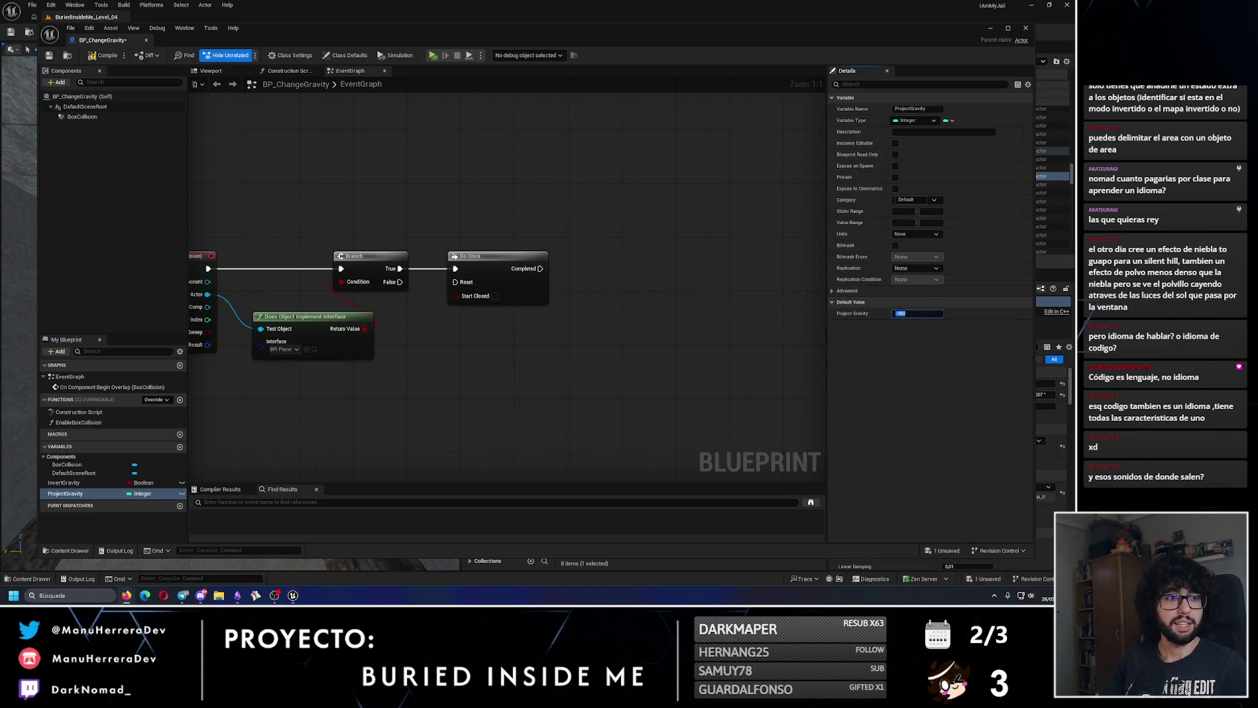
key(alt+Tab)
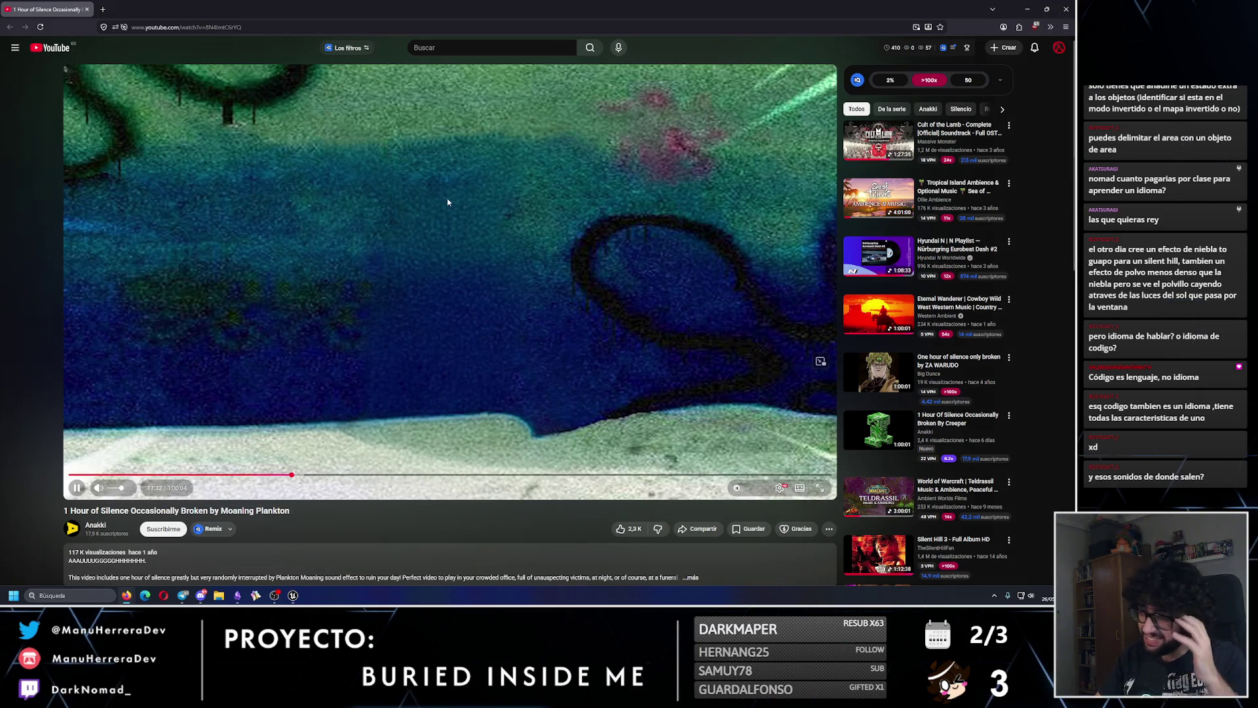
- Play the '1 Hour Of Silence Occasionally Broken By Creeper' video, then go back to Unreal
click(878, 434)
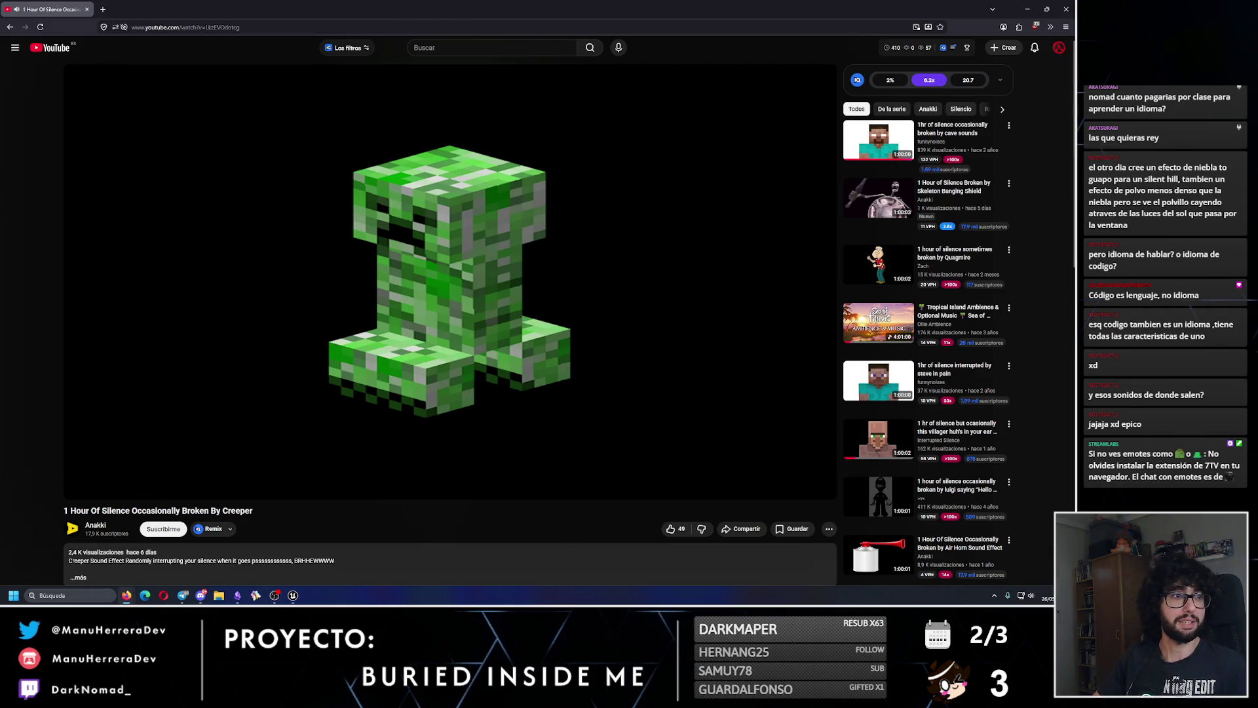
key(alt+Tab)
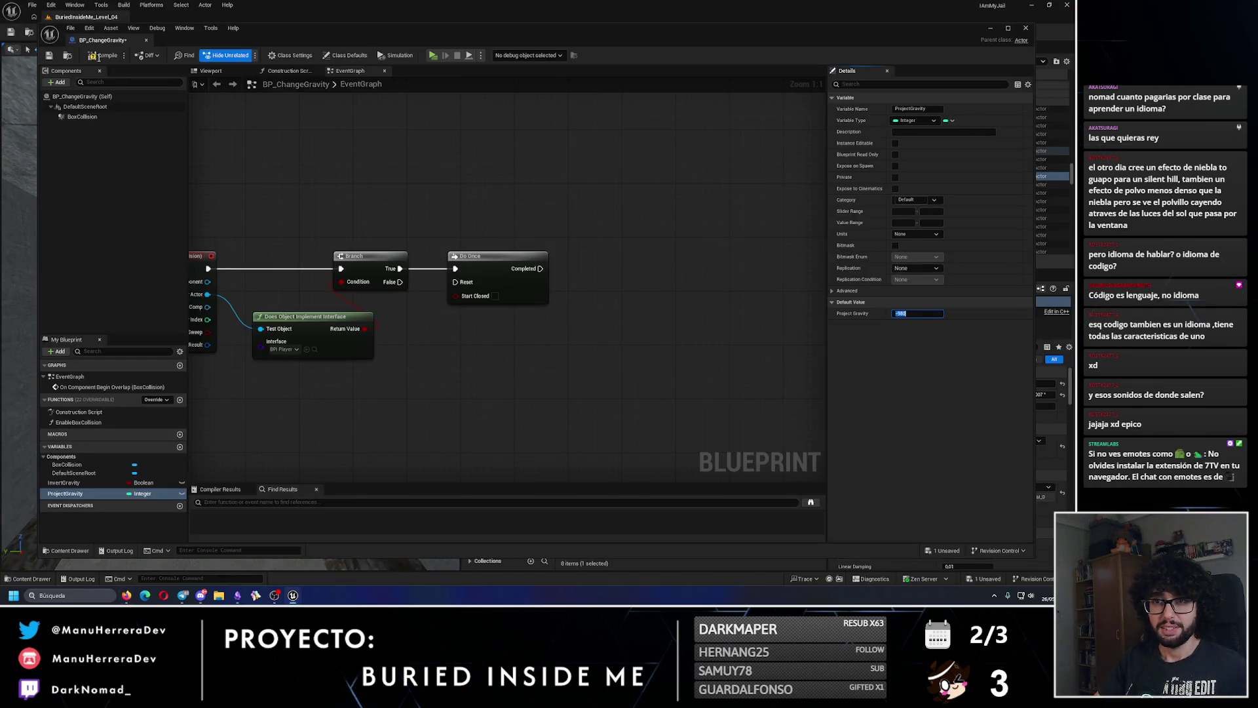
- Commit ProjectGravity's -980 default, dock the Blueprint editor, and recheck the ChatGPT gravity answer
click(102, 55)
click(49, 55)
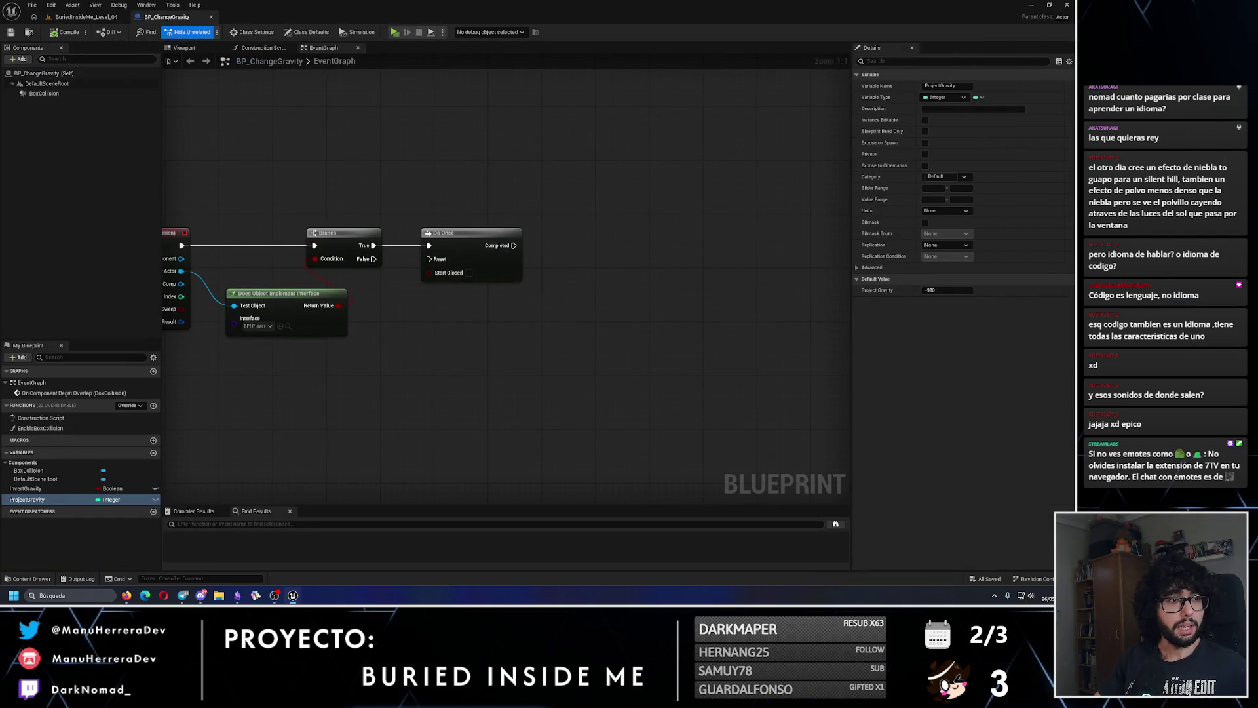
mouse_move(142, 598)
click(172, 554)
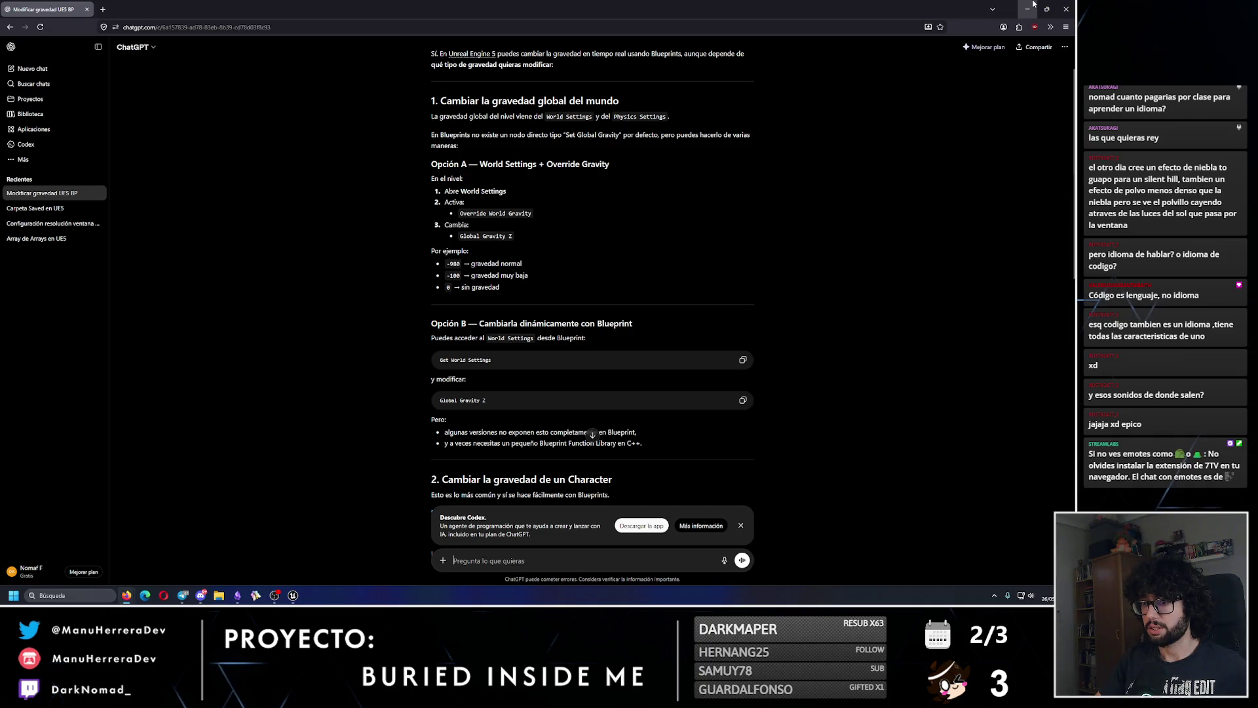
scroll(592, 295, down, 3)
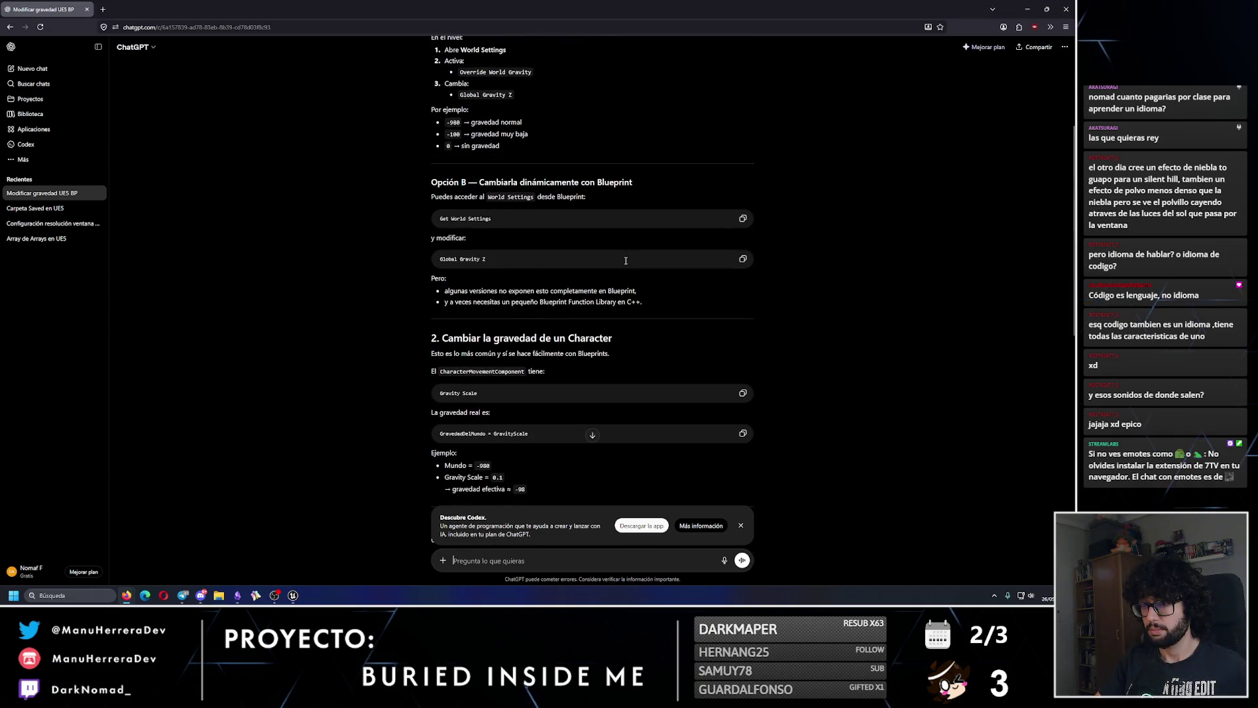
click(1027, 8)
- Search the graph's node list for Get World Settings, then dismiss it without adding anything
right_click(537, 324)
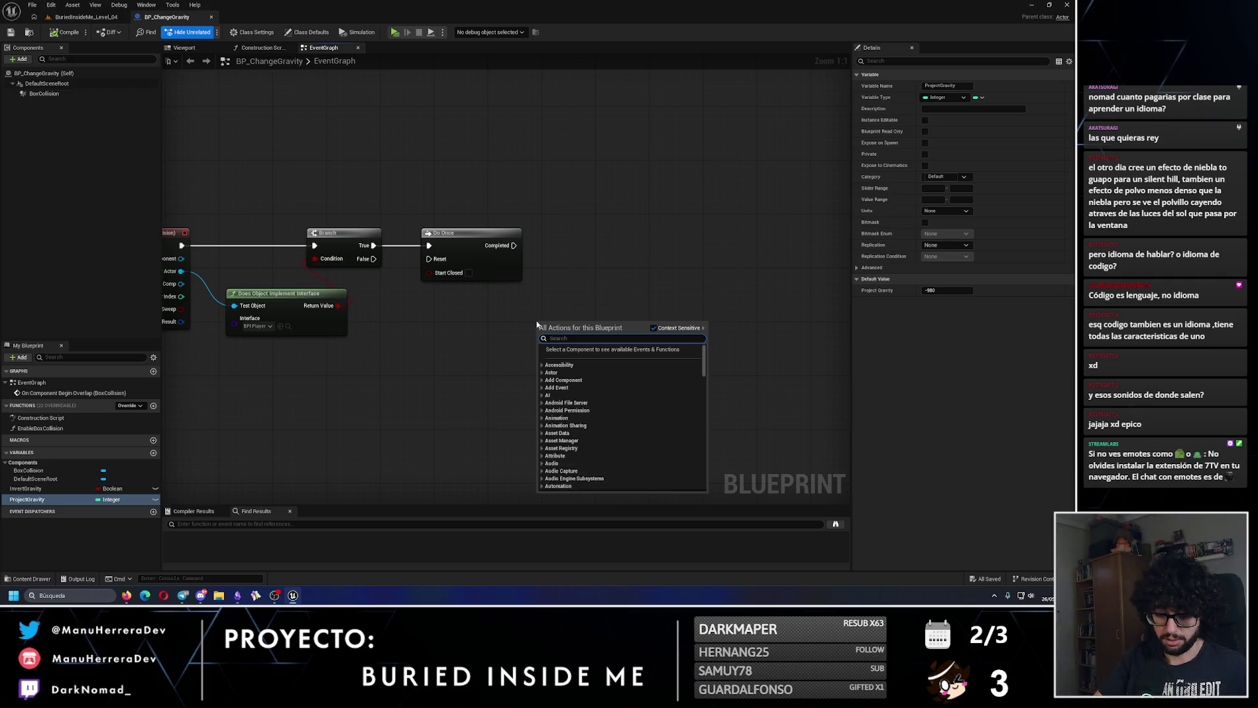
text(get world sett)
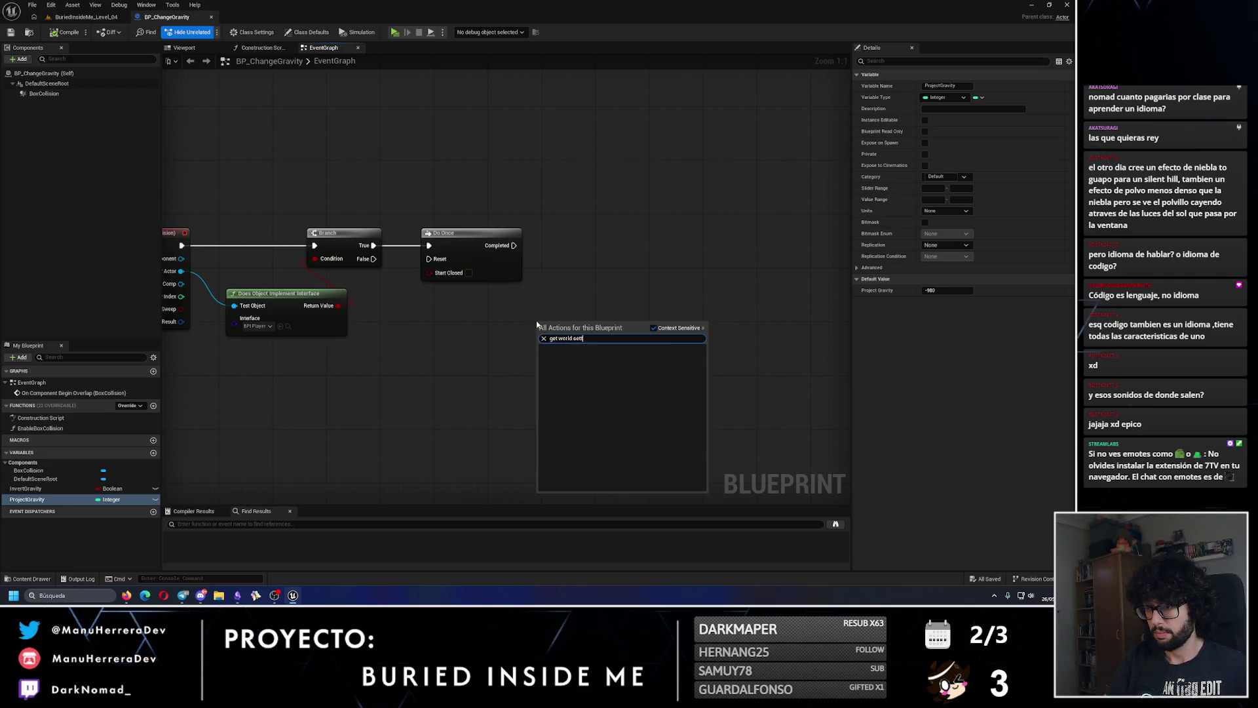
key(BackSpace)
key(BackSpace)
key(BackSpace)
text(wor)
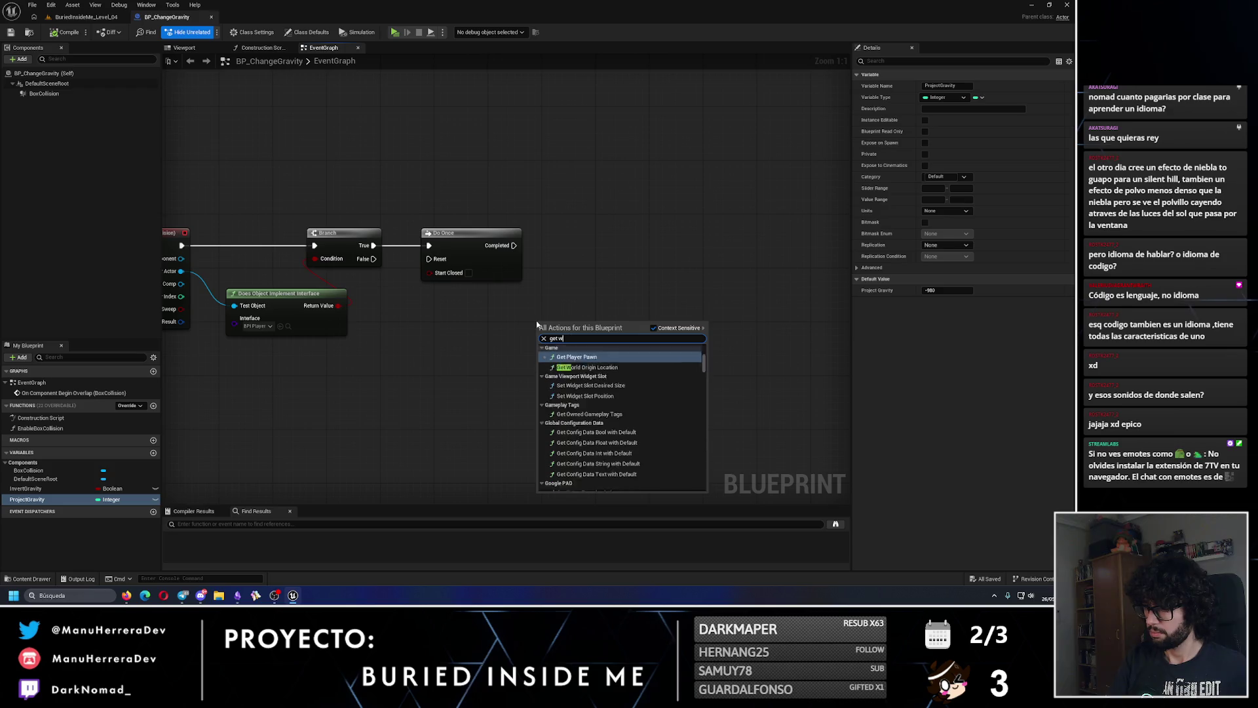
key(BackSpace)
key(BackSpace)
key(BackSpace)
text(get world)
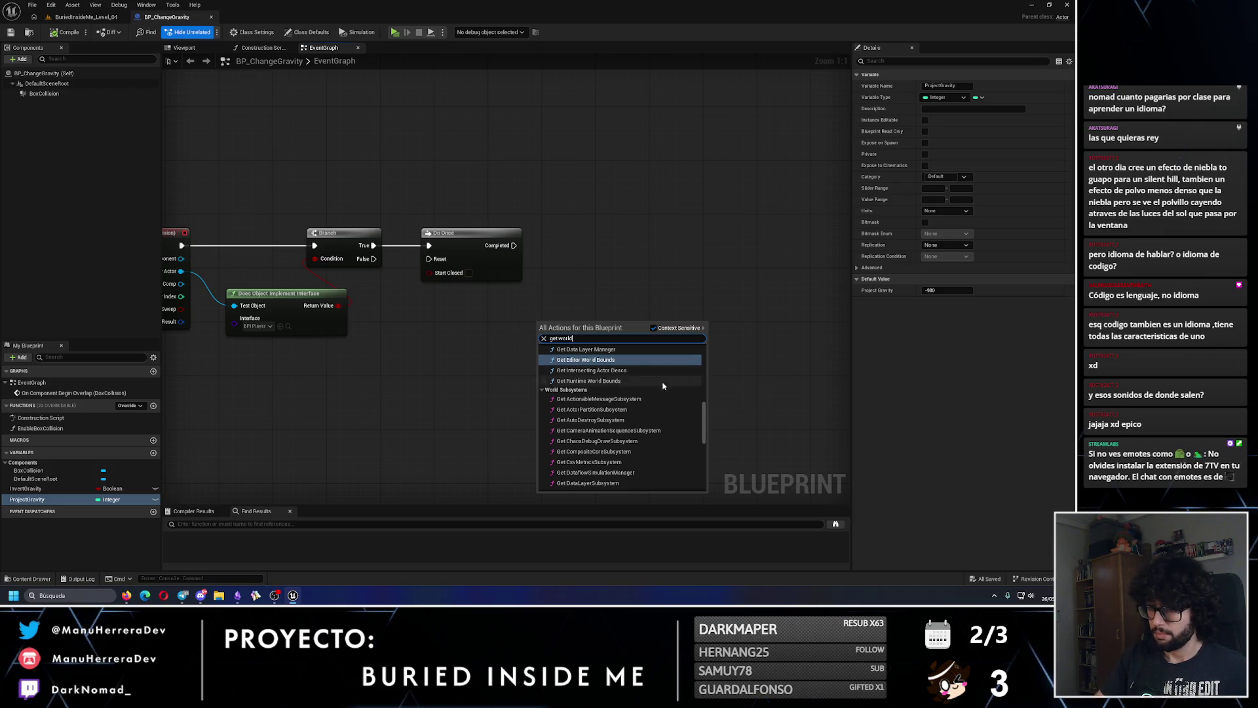
scroll(662, 419, up, 2)
scroll(660, 438, up, 1)
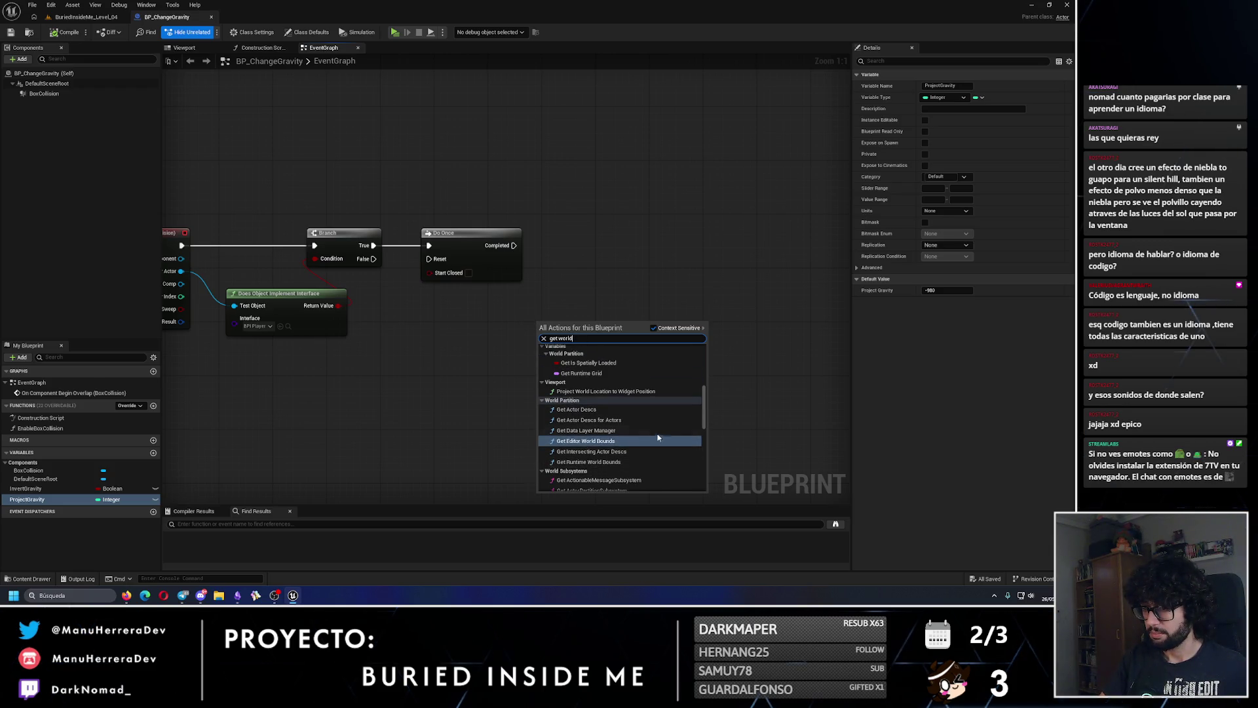
drag(704, 401, 705, 358)
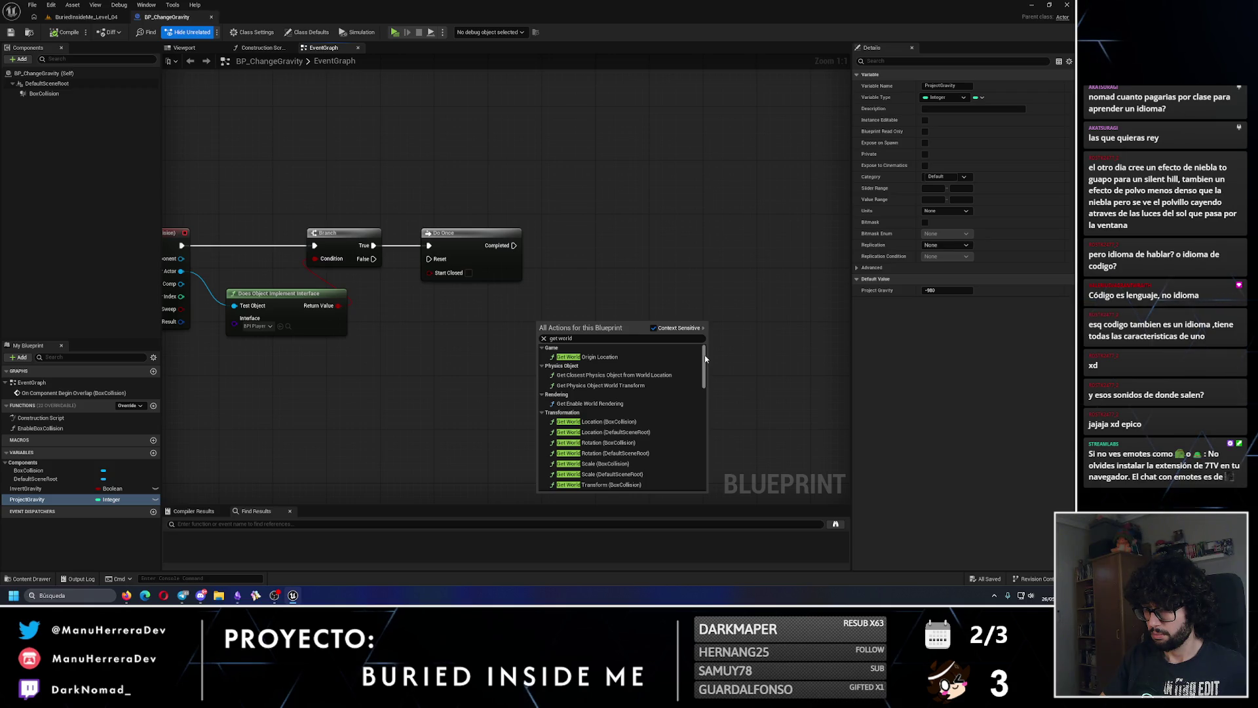
scroll(705, 358, down, 5)
click(454, 342)
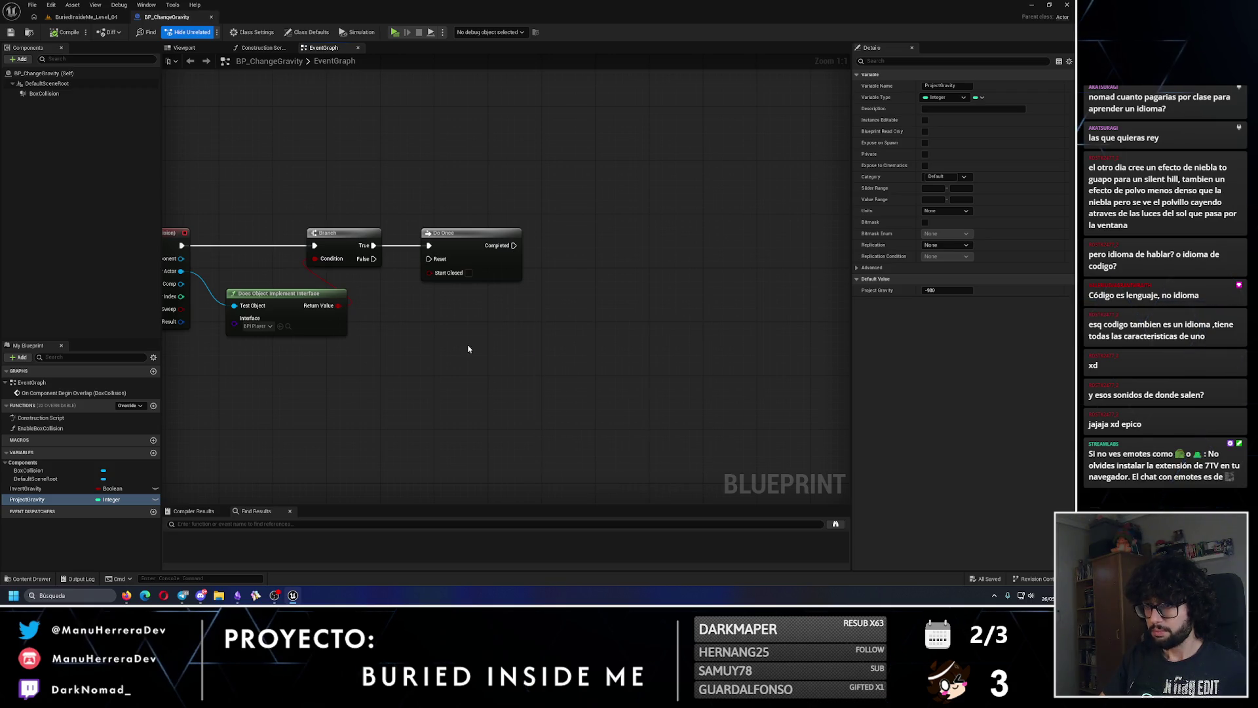
- Retry a 'world sett' node search, reread the ChatGPT answer, and reopen the node list
right_click(490, 364)
text(world se)
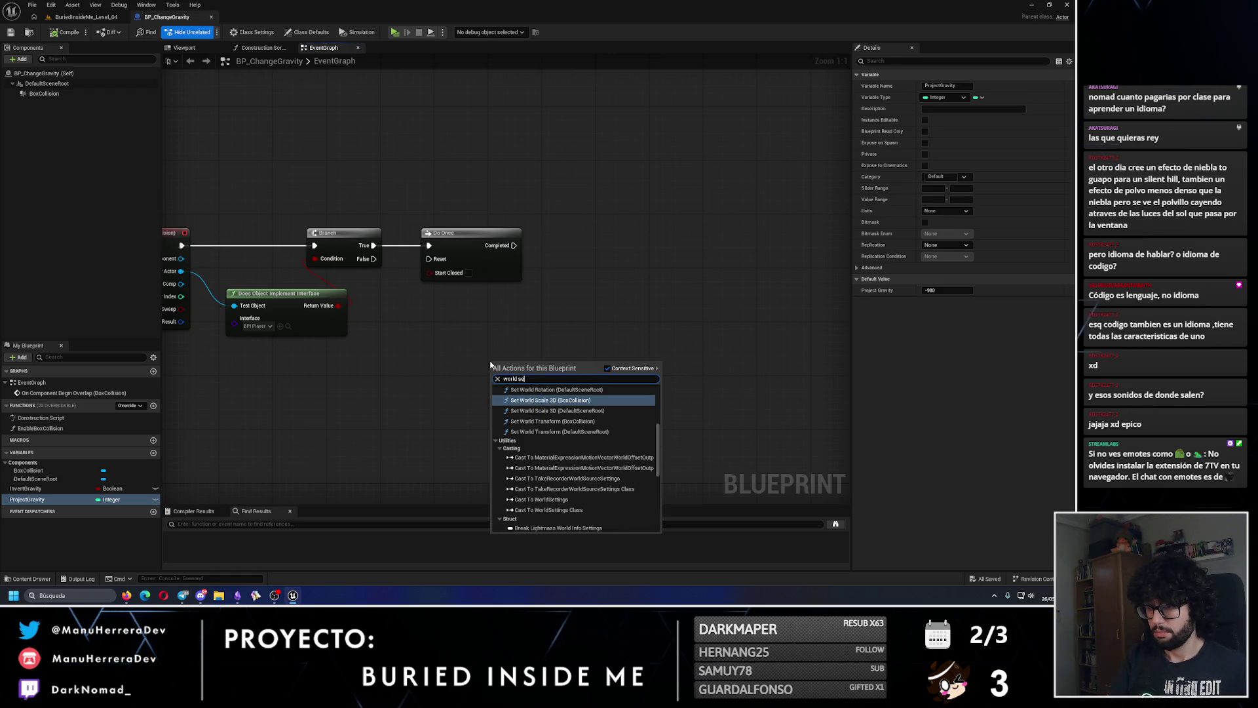
text(tting)
key(Escape)
key(alt+Tab)
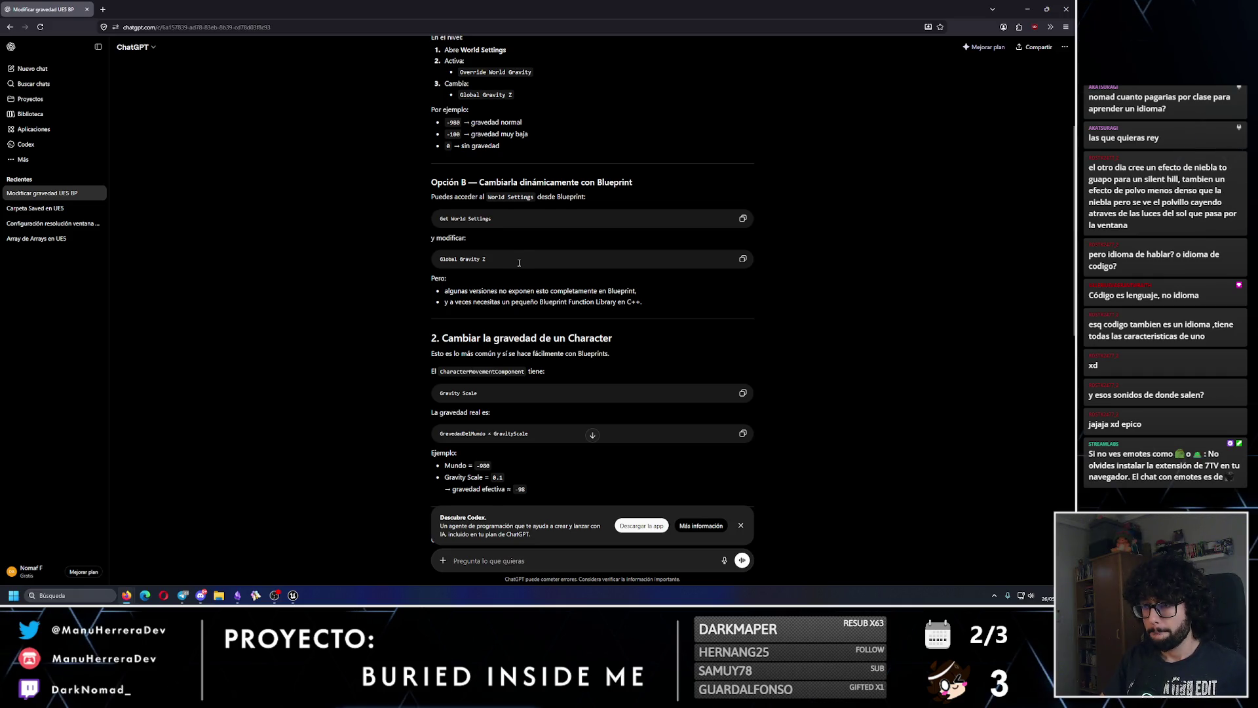
scroll(550, 371, down, 1)
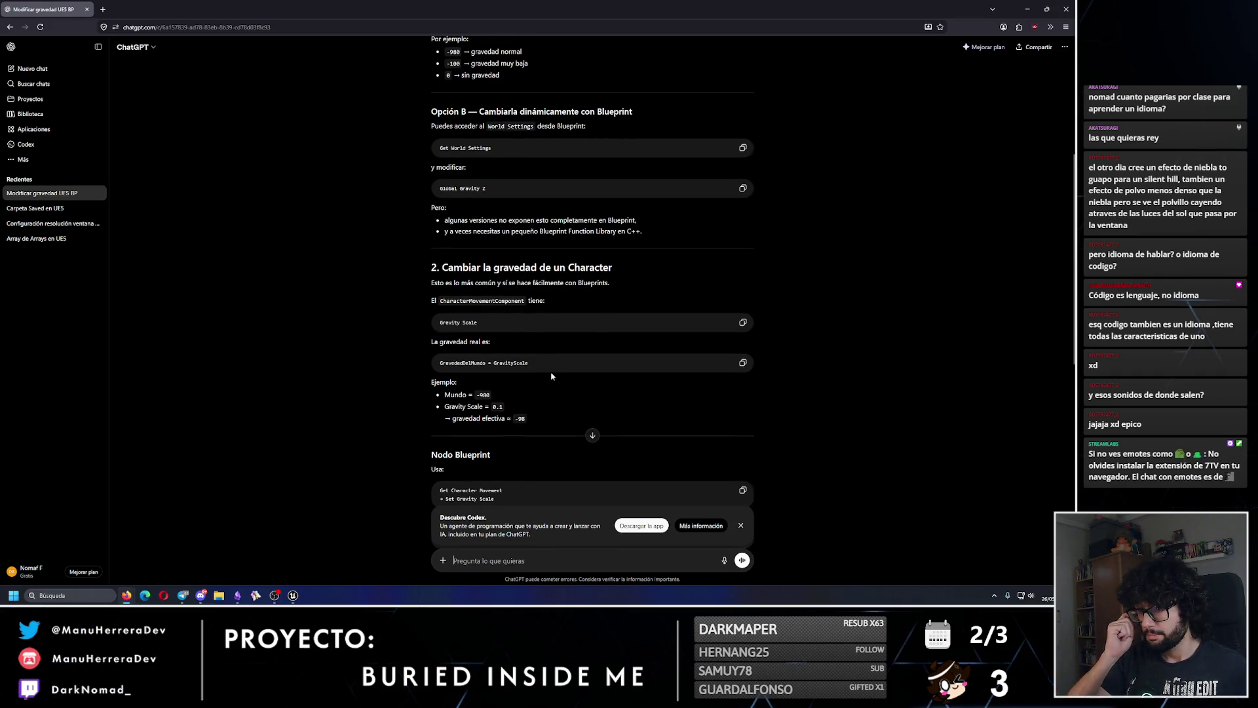
key(alt+Tab)
right_click(546, 375)
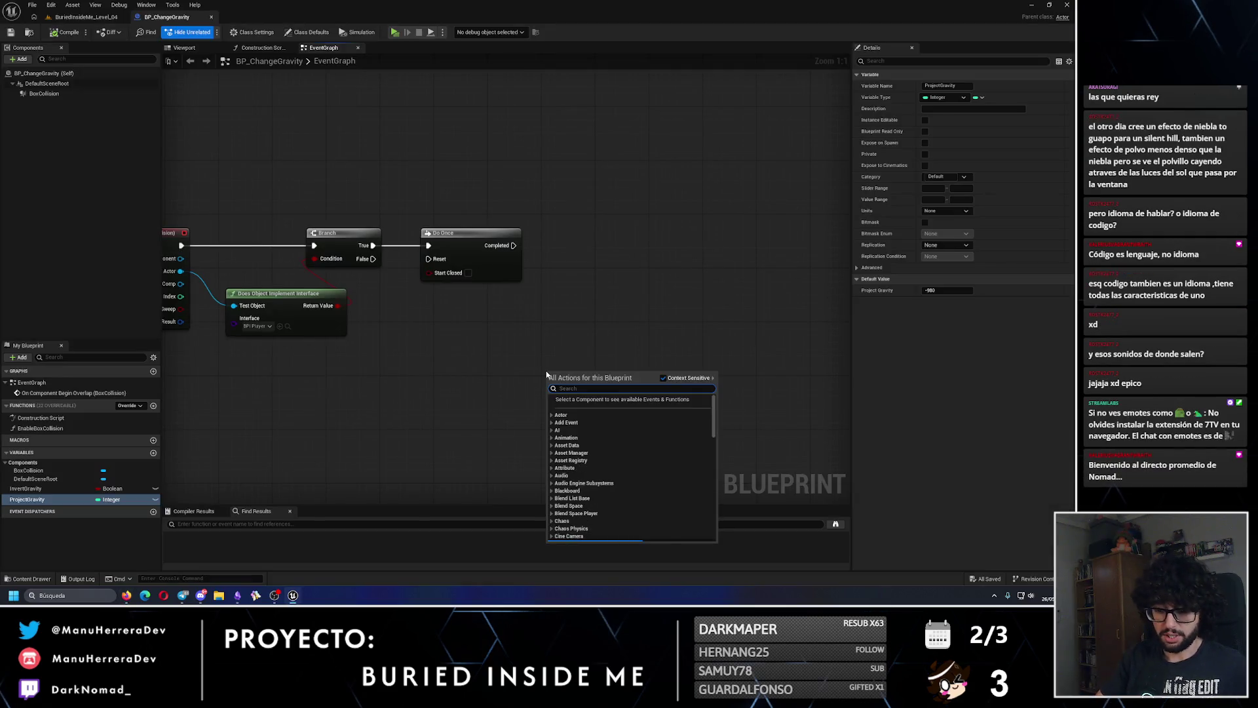
text(gravity)
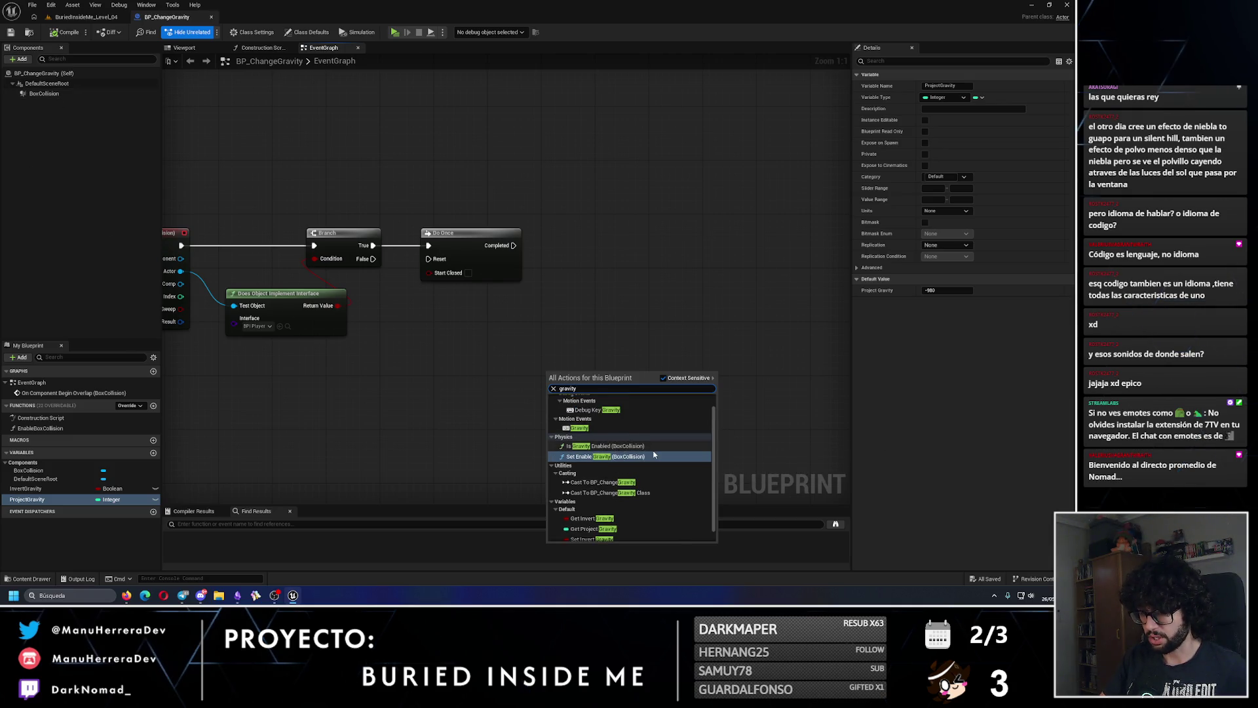
scroll(597, 450, up, 1)
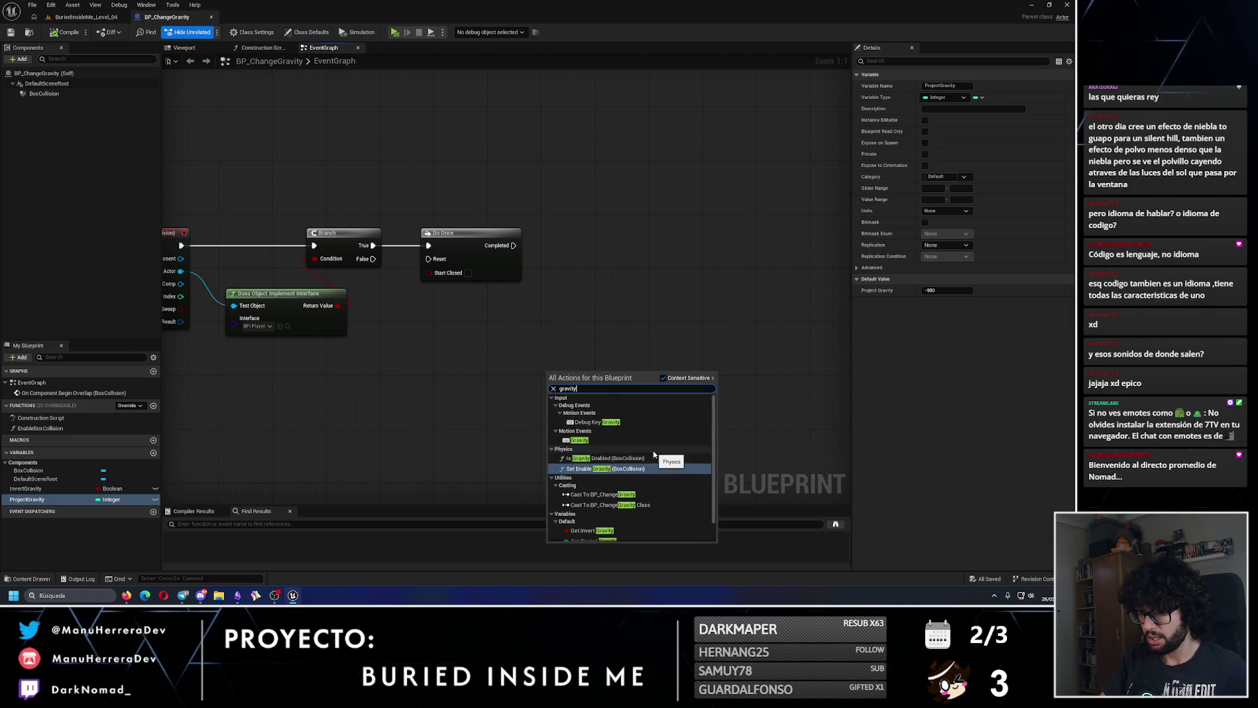
click(597, 444)
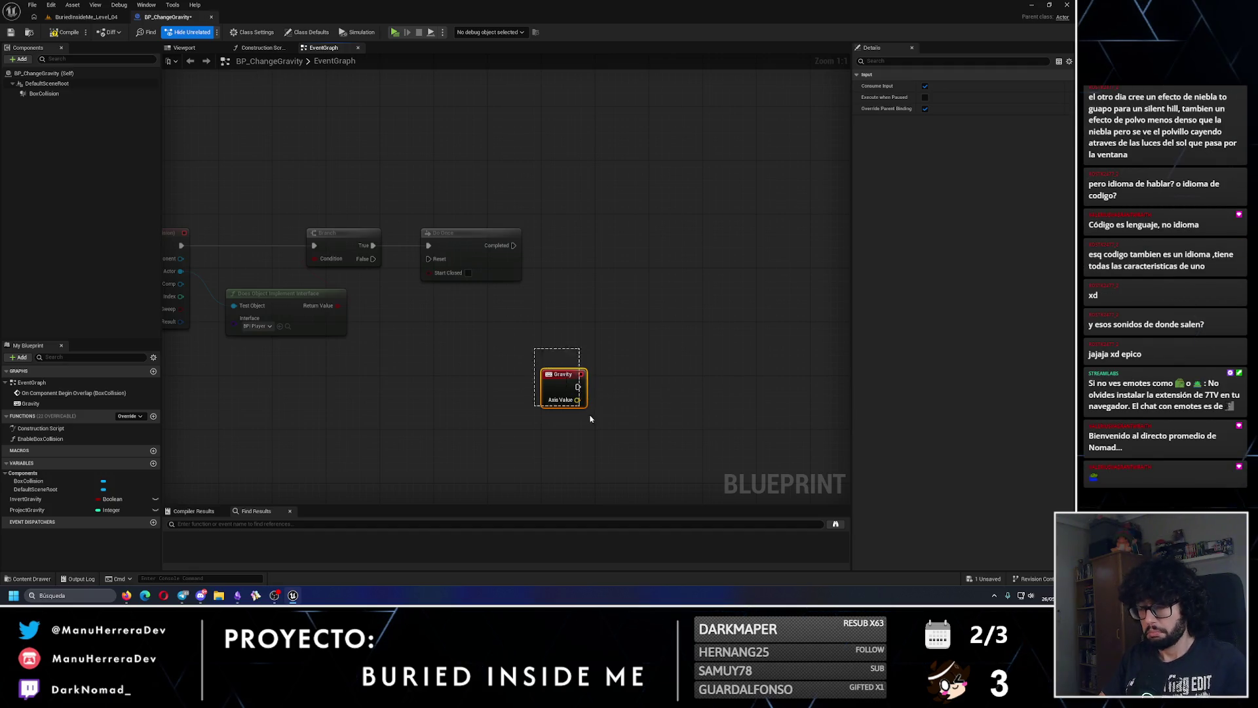
key(Delete)
right_click(531, 383)
text(gravity)
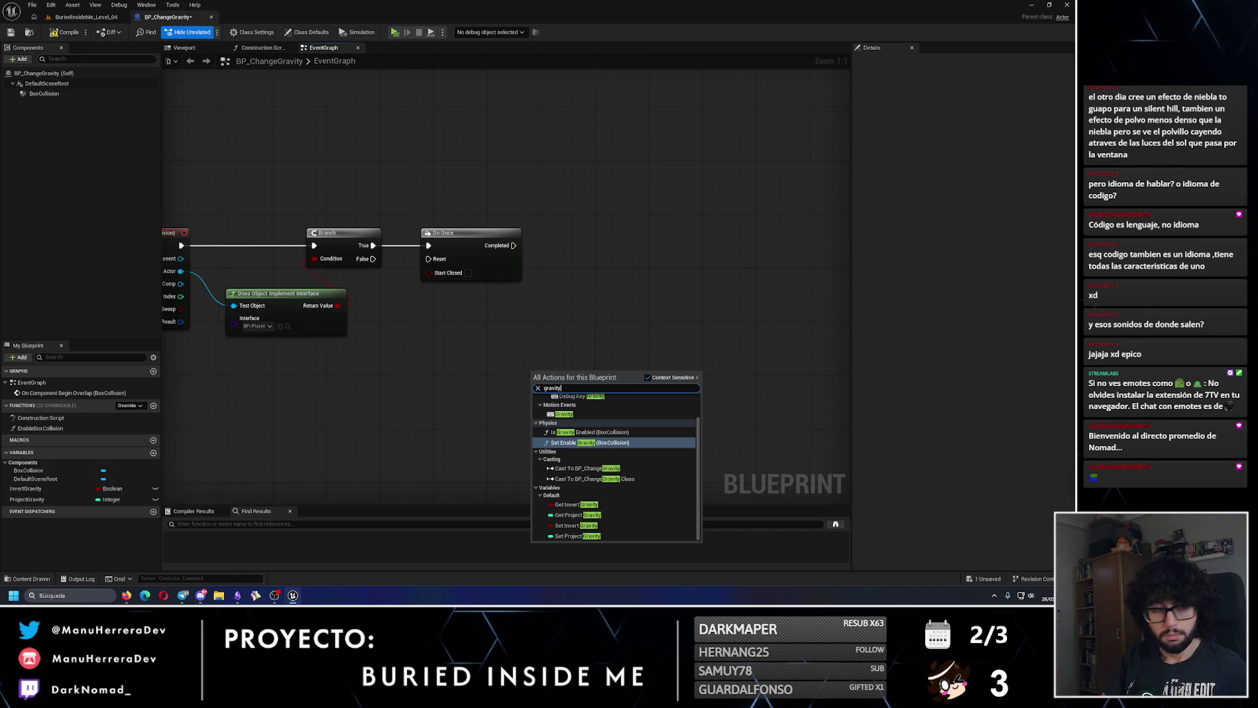
key(Escape)
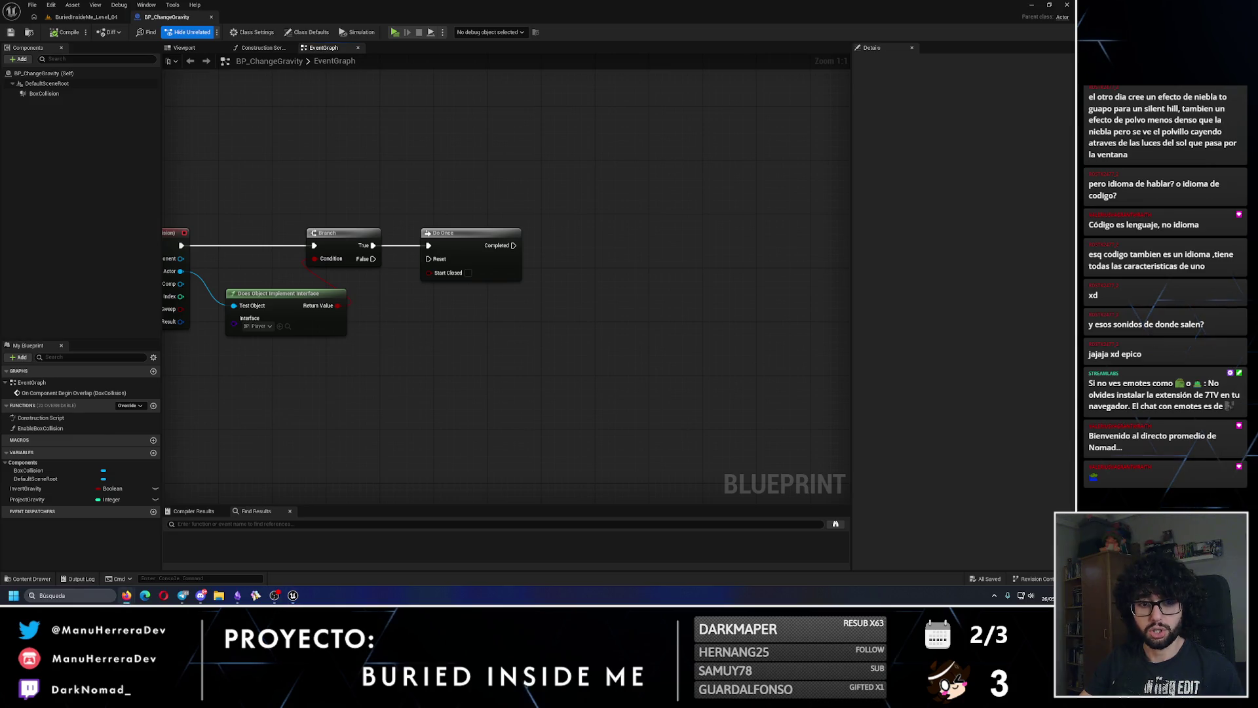
click(86, 17)
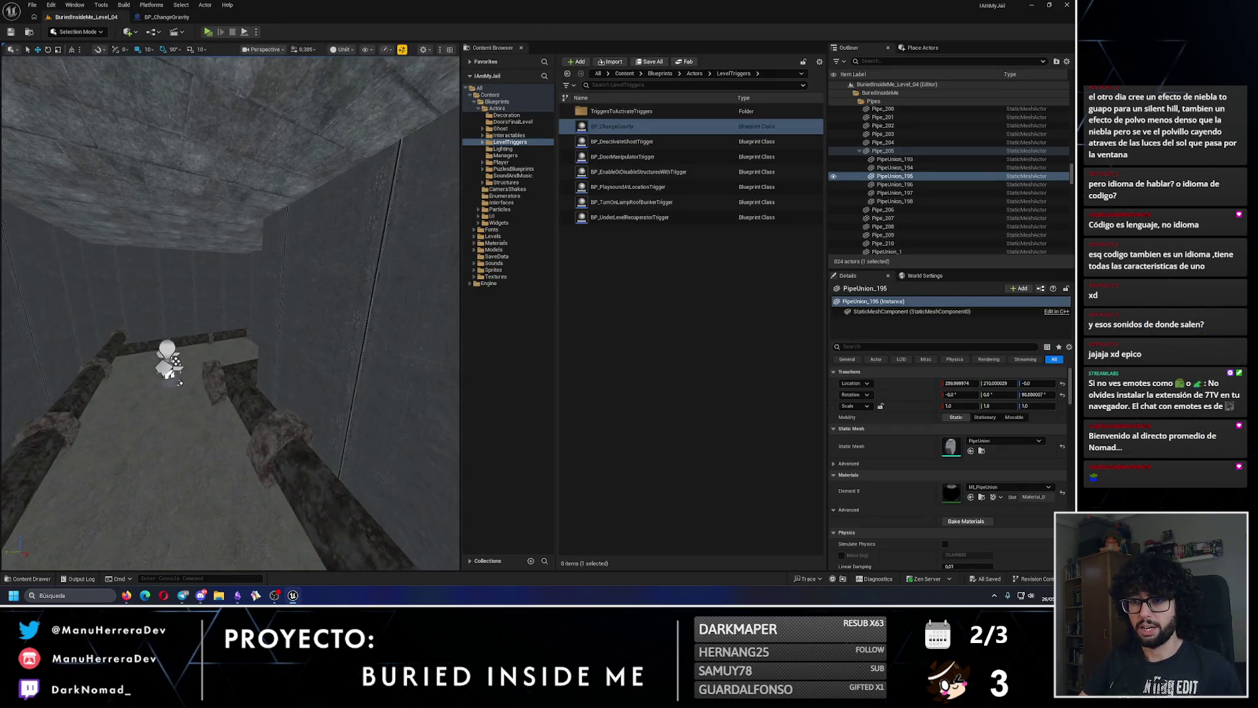
key(f)
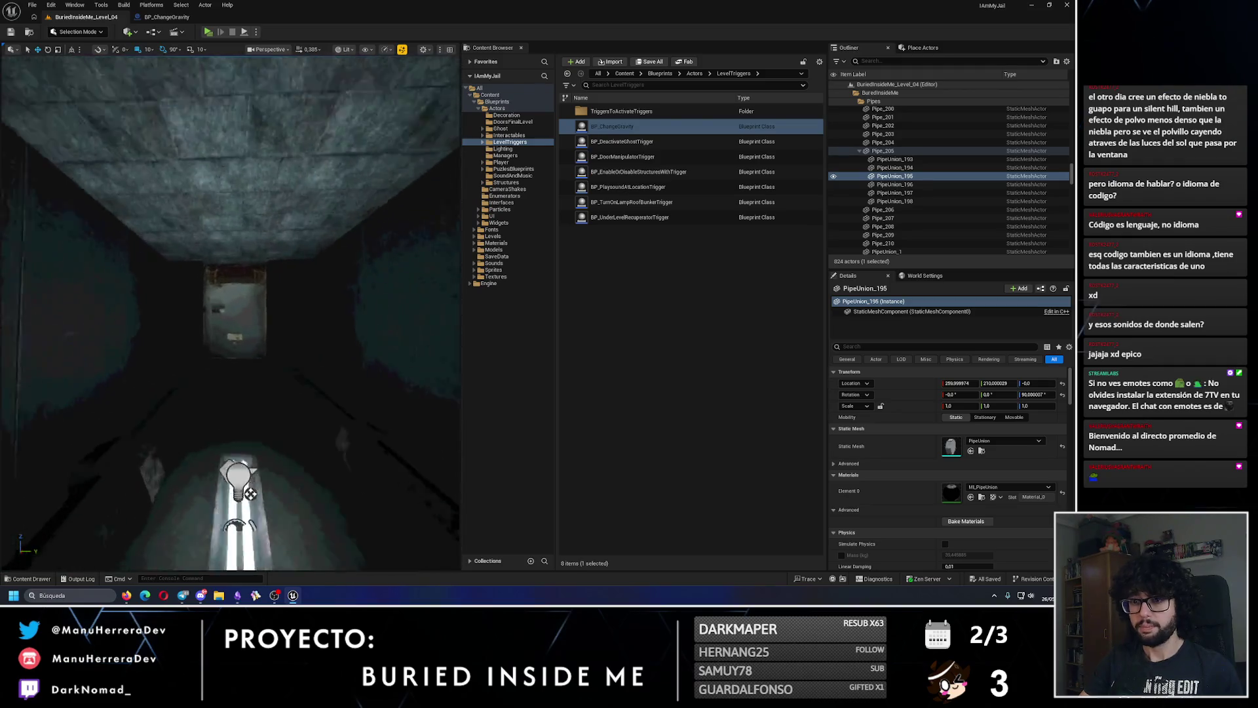
key(alt+3)
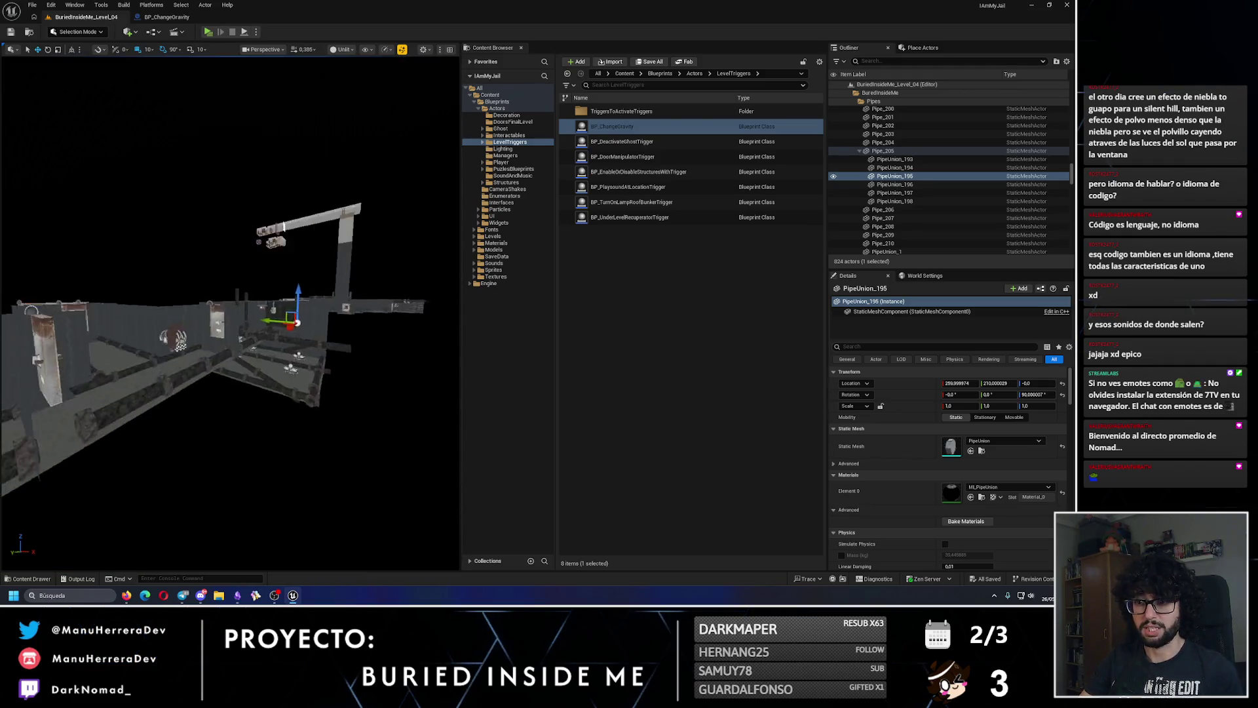
key(f)
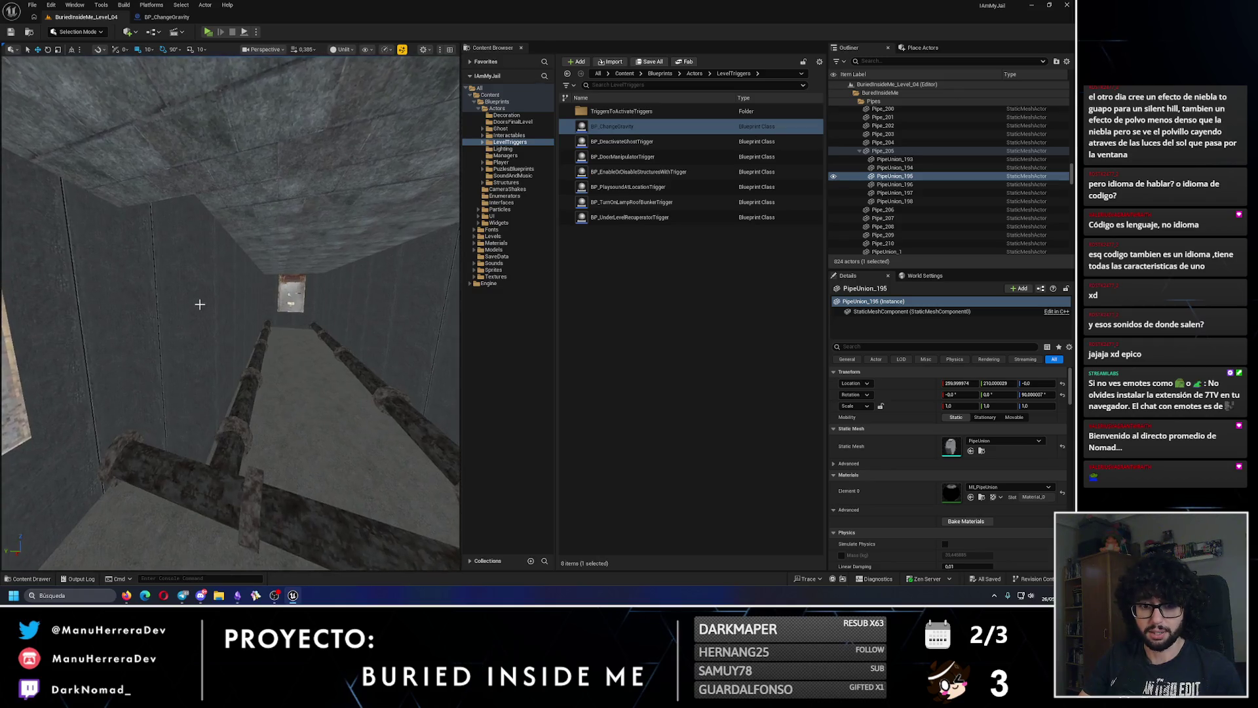
key(alt+4)
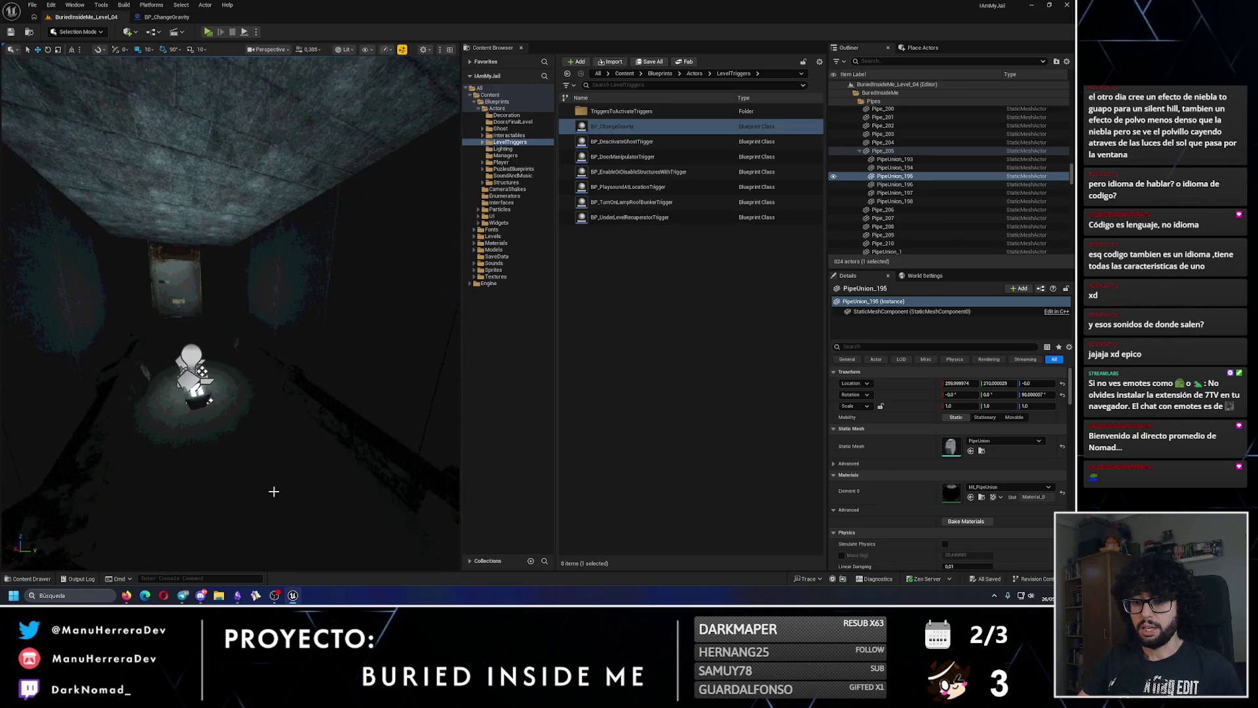
click(170, 17)
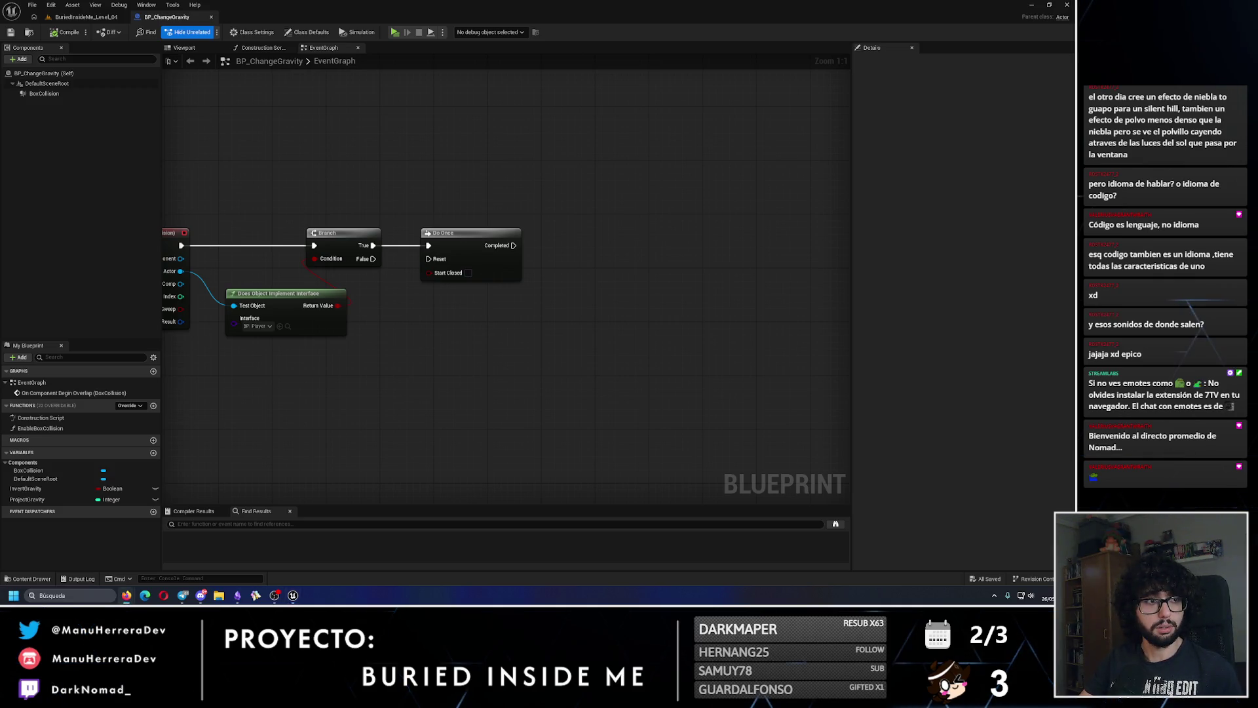
- Skim the ChatGPT answer, then search the web for 'set gravity blueprint unreal engine 5'
click(126, 594)
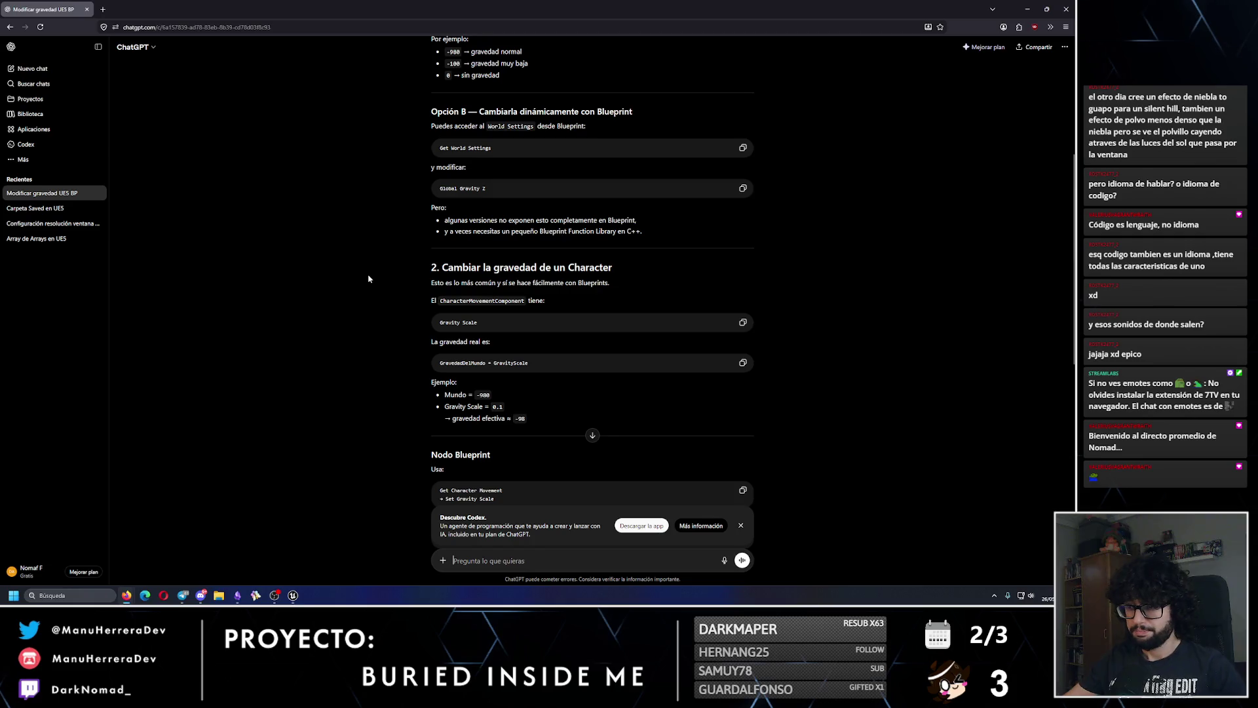
scroll(358, 285, down, 5)
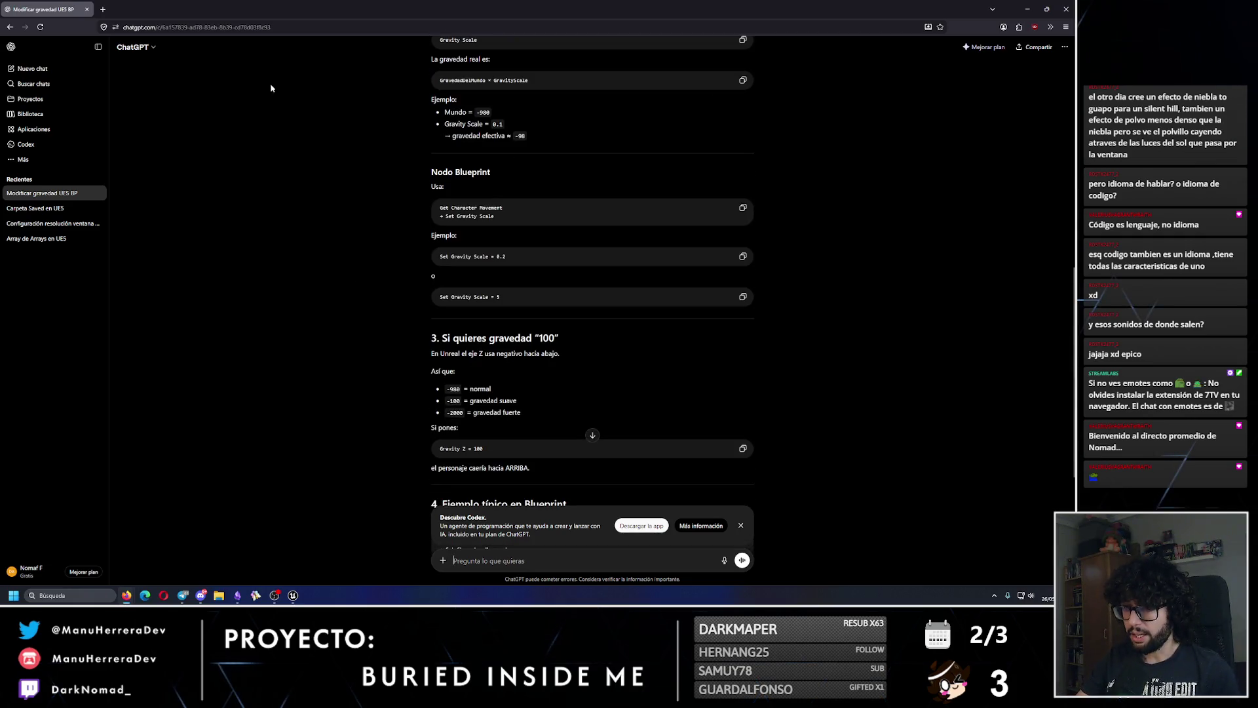
click(221, 27)
text(set )
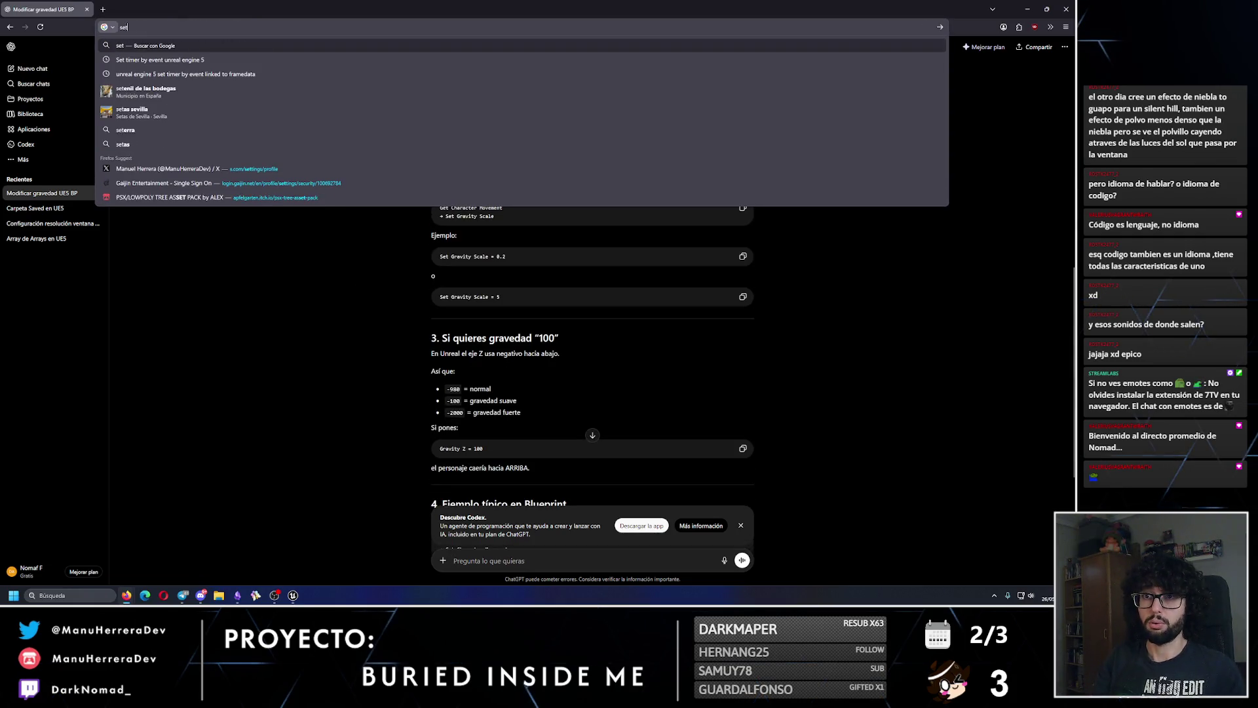
text(gravity )
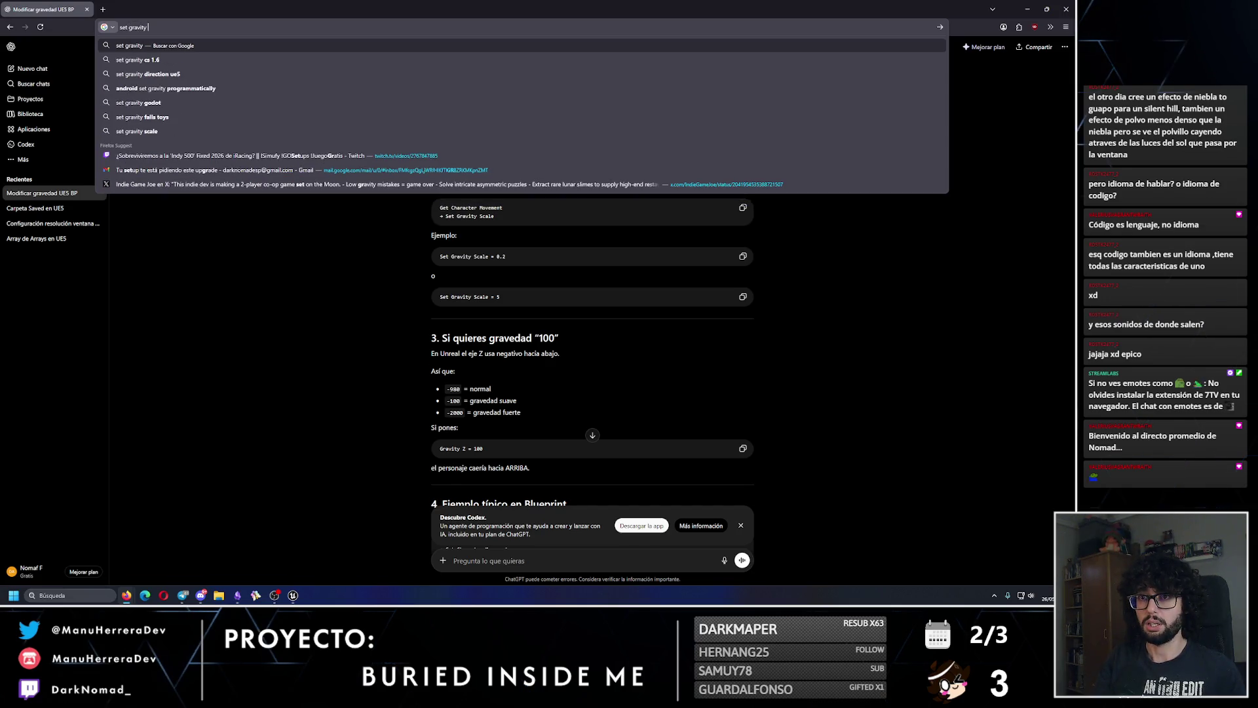
text(blueprint unreal)
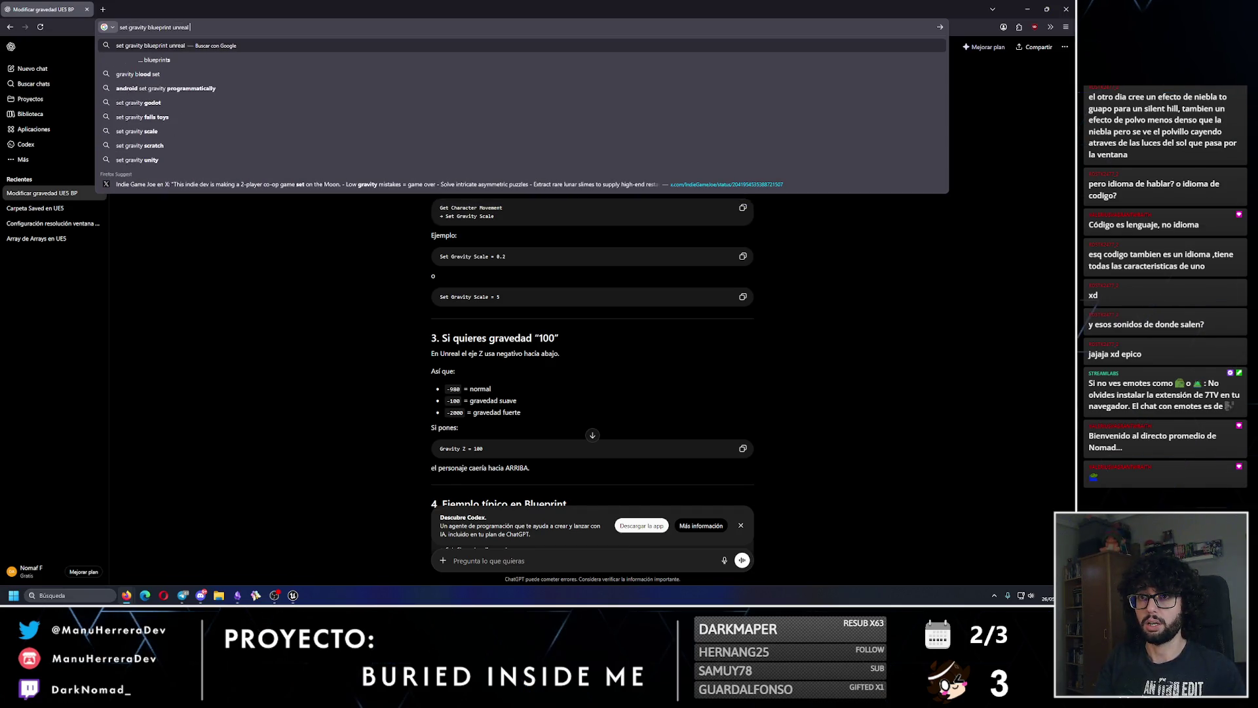
text( engine 5)
key(Return)
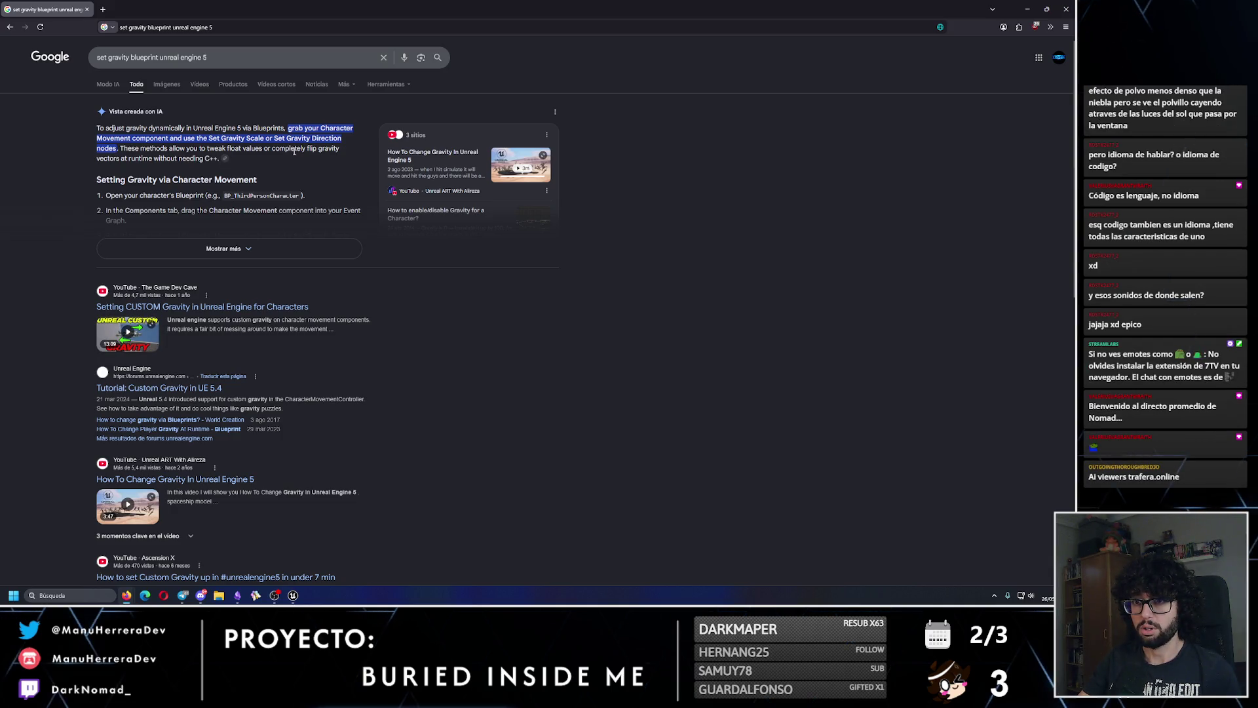
- Refine the search to 'set global gravity blueprint unreal engine 5'
click(129, 57)
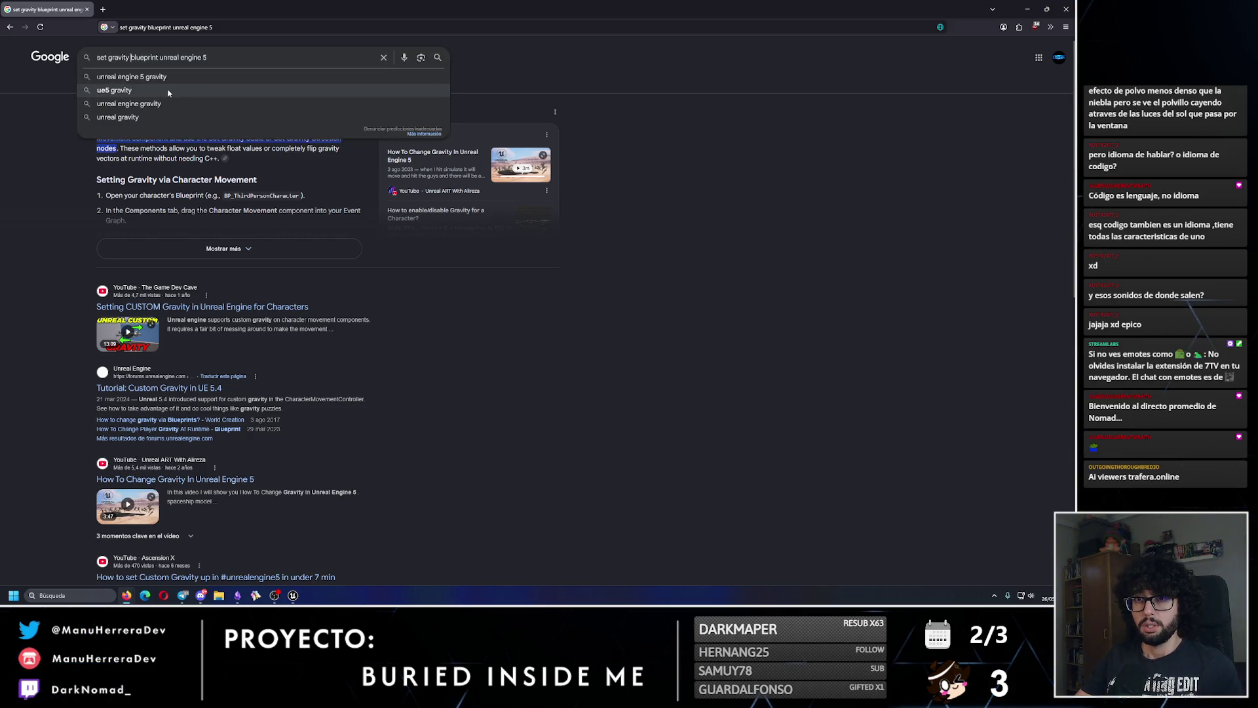
key(Left)
key(Left)
key(Left)
text(g)
key(BackSpace)
text(global)
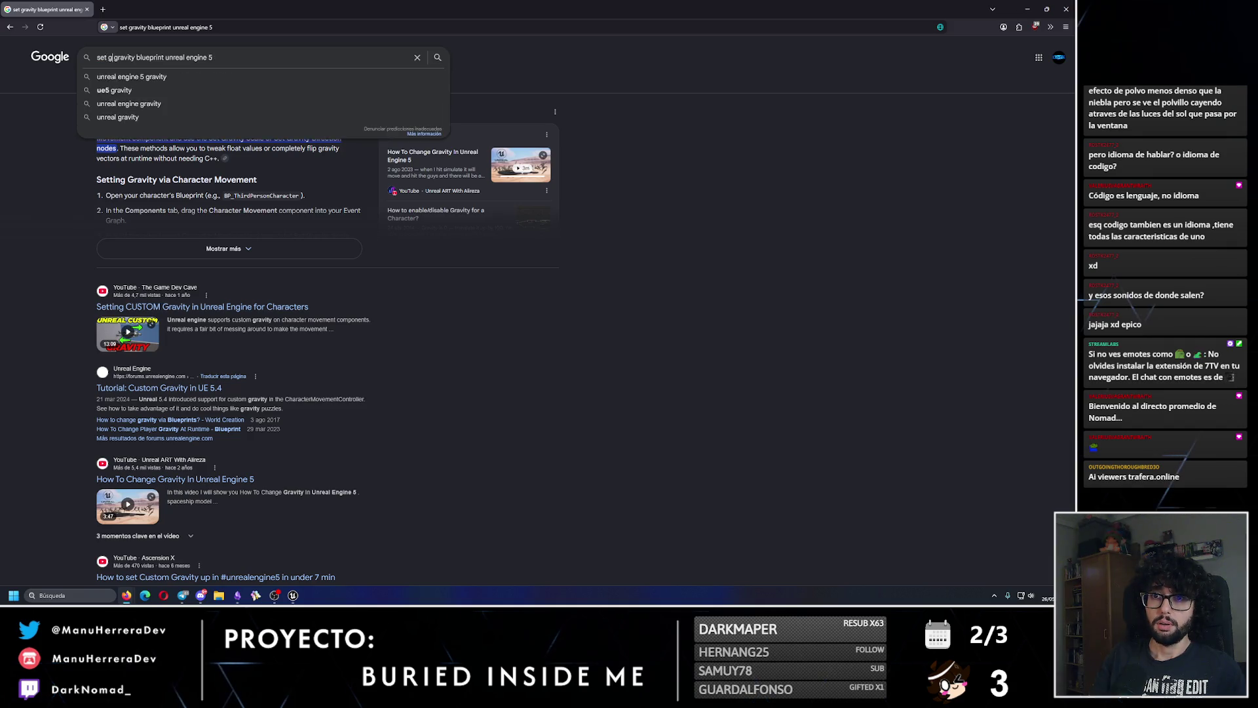
key(Return)
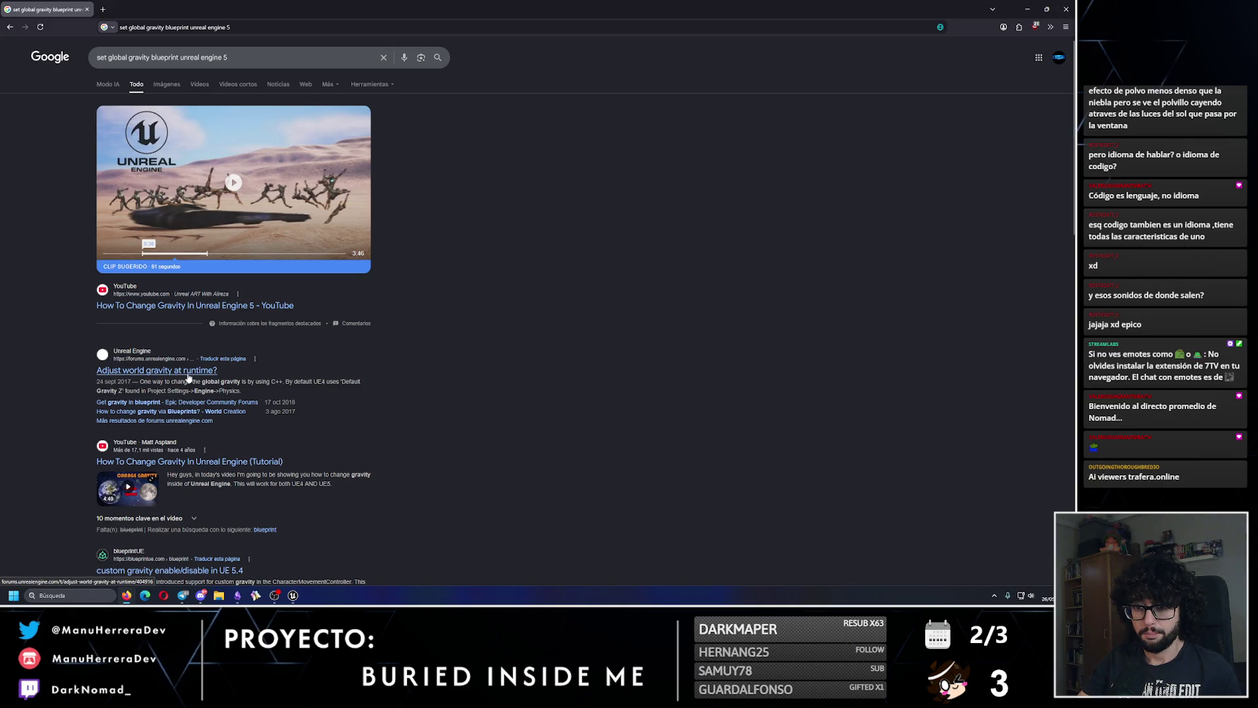
- Open the 'Adjust world gravity at runtime?' forum thread and read through its replies
click(188, 371)
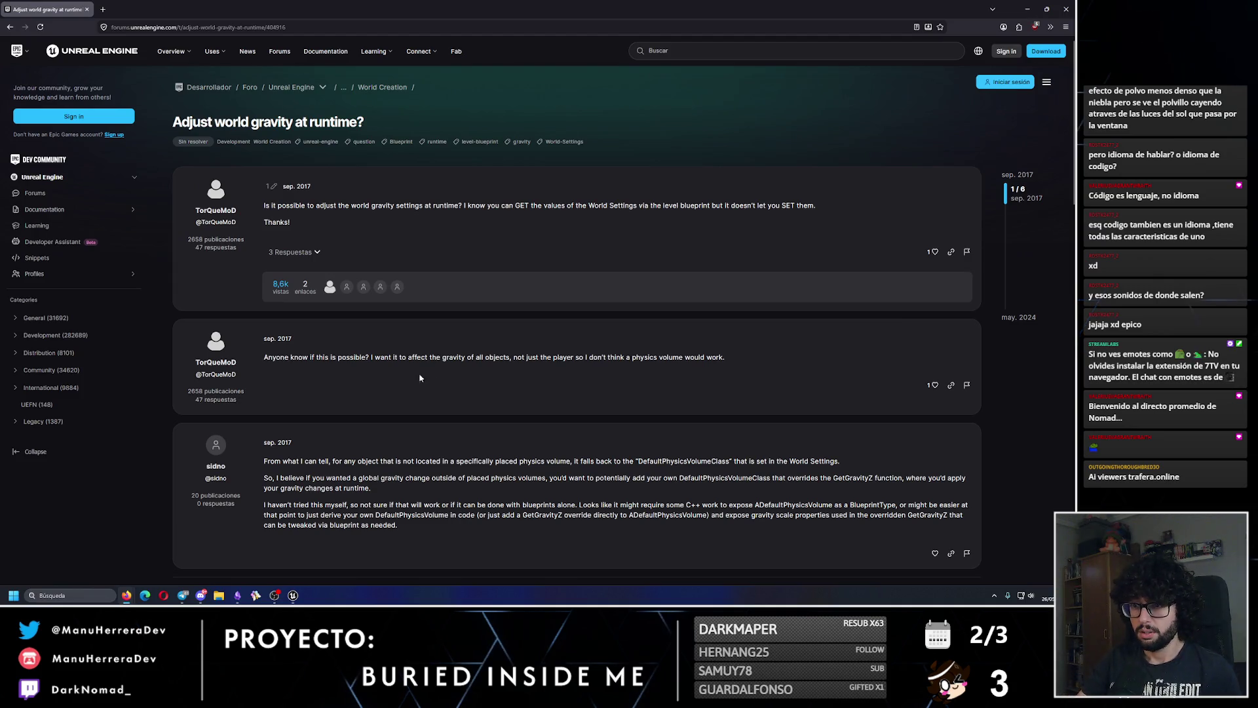
scroll(456, 382, down, 1)
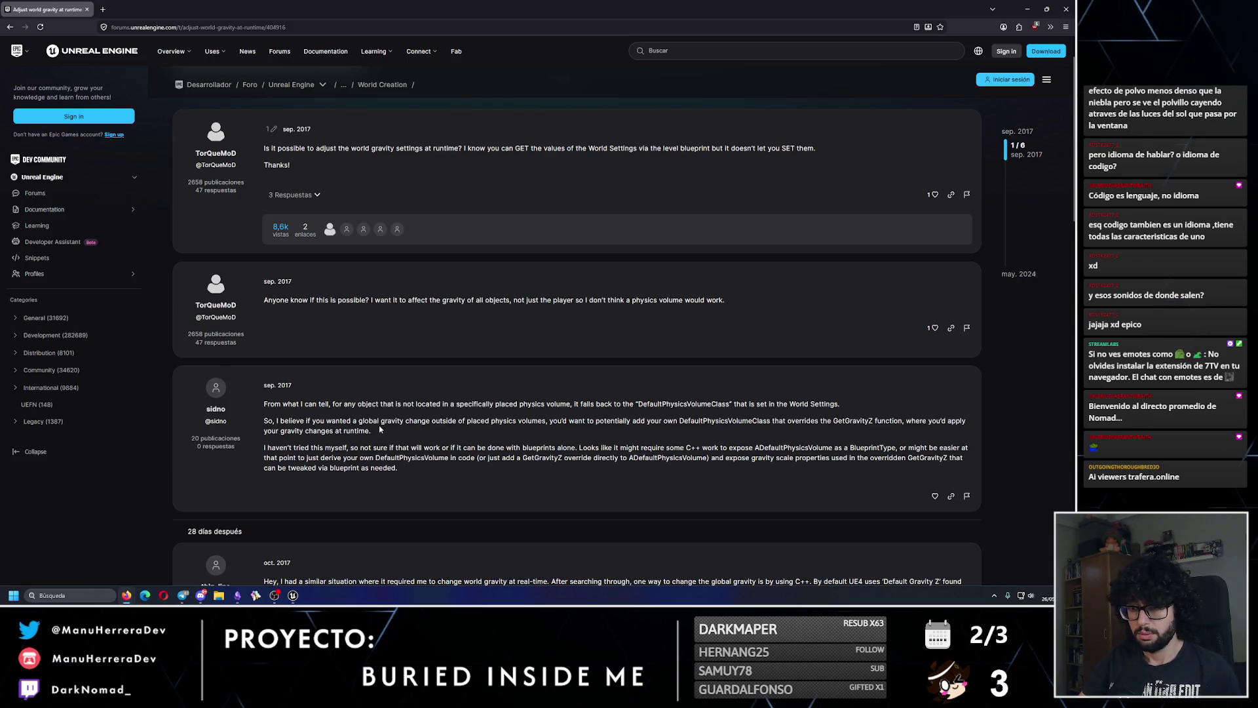
scroll(375, 422, down, 1)
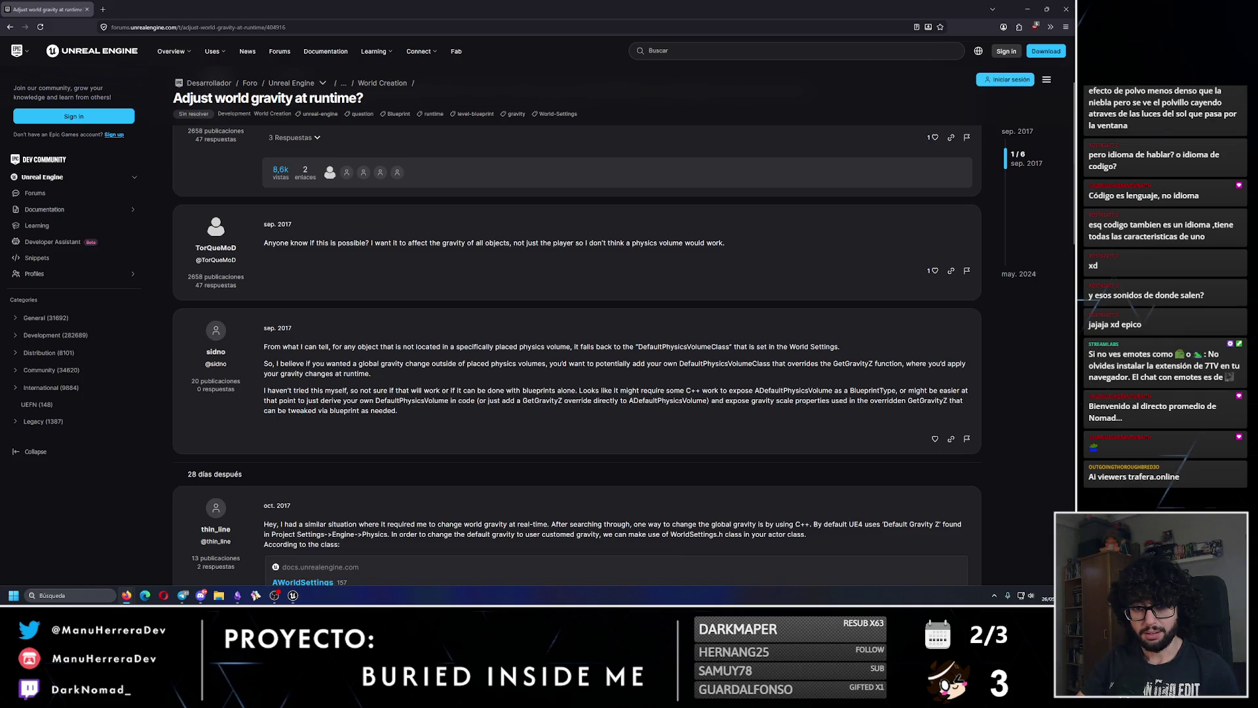
scroll(413, 468, down, 3)
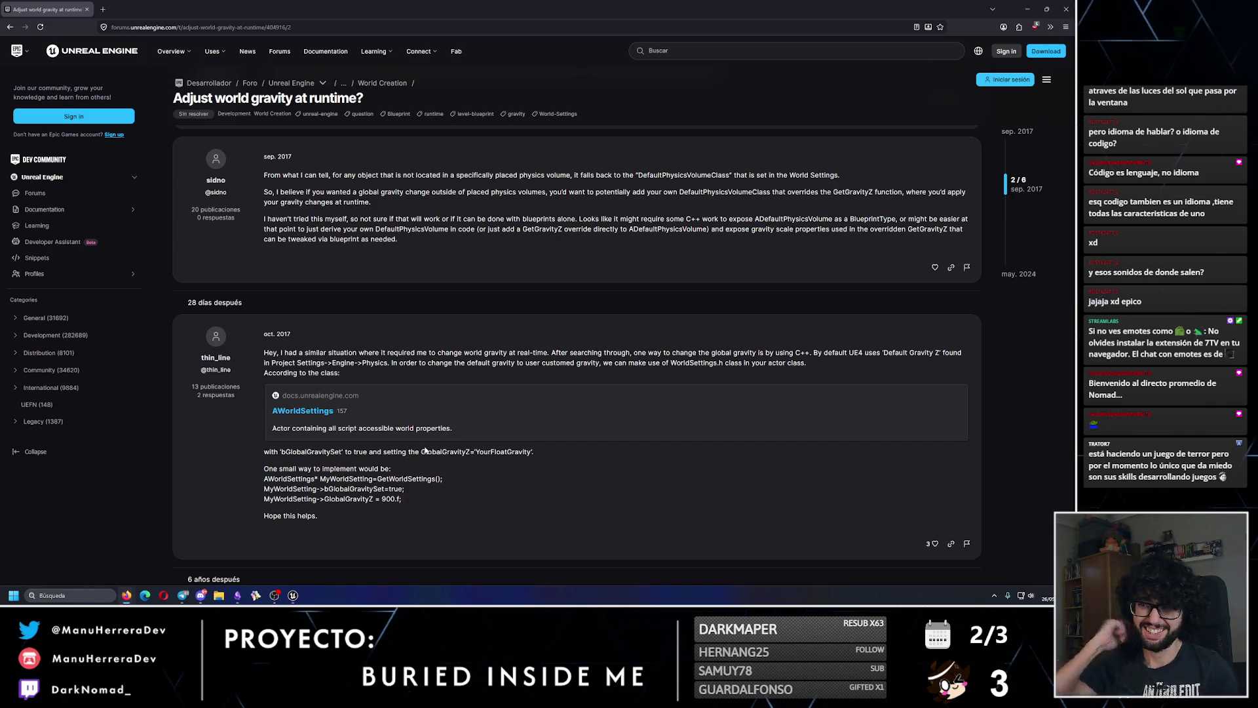
scroll(425, 450, down, 3)
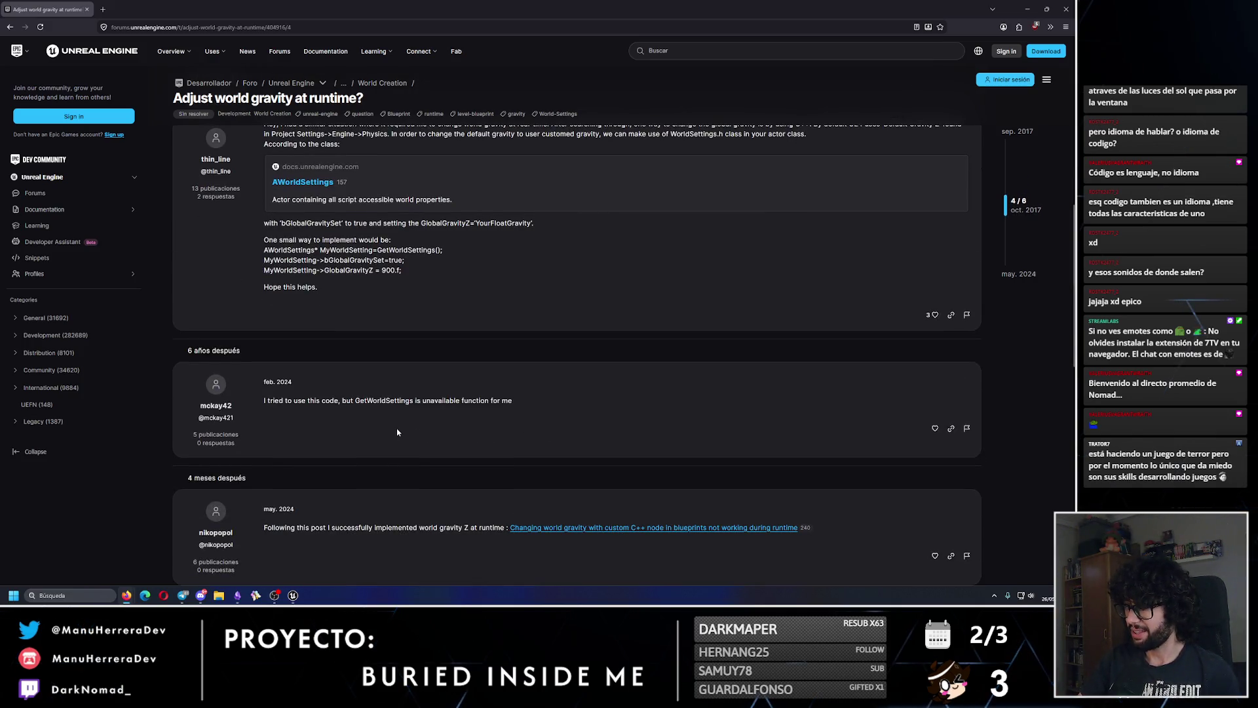
scroll(398, 432, down, 3)
scroll(397, 432, down, 4)
- Open the linked custom C++ gravity thread in a new tab and view it
scroll(251, 376, up, 4)
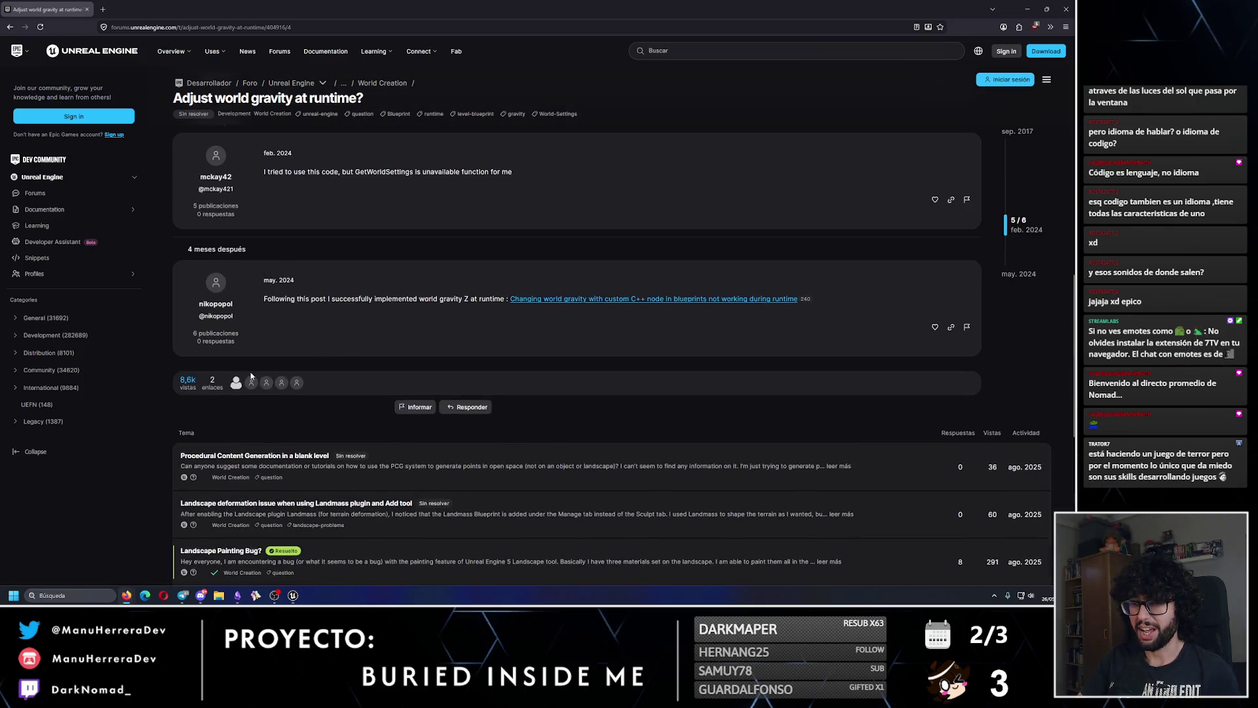
scroll(385, 340, up, 2)
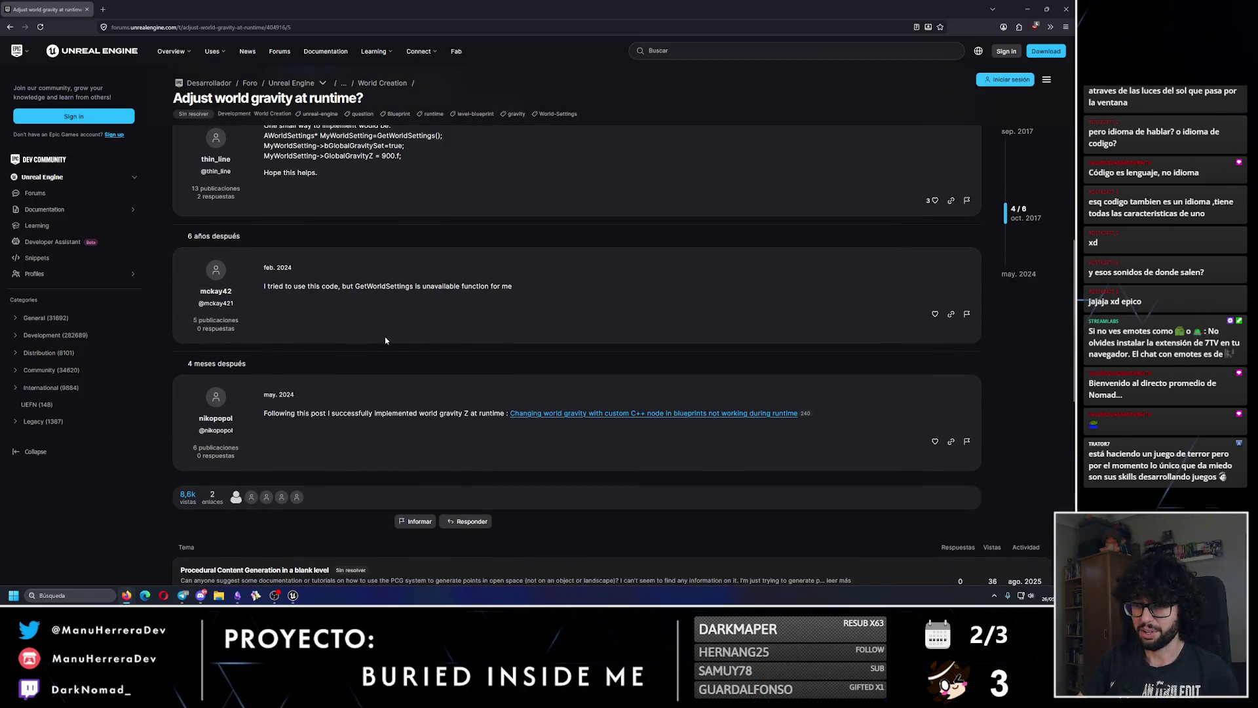
middle_click(524, 413)
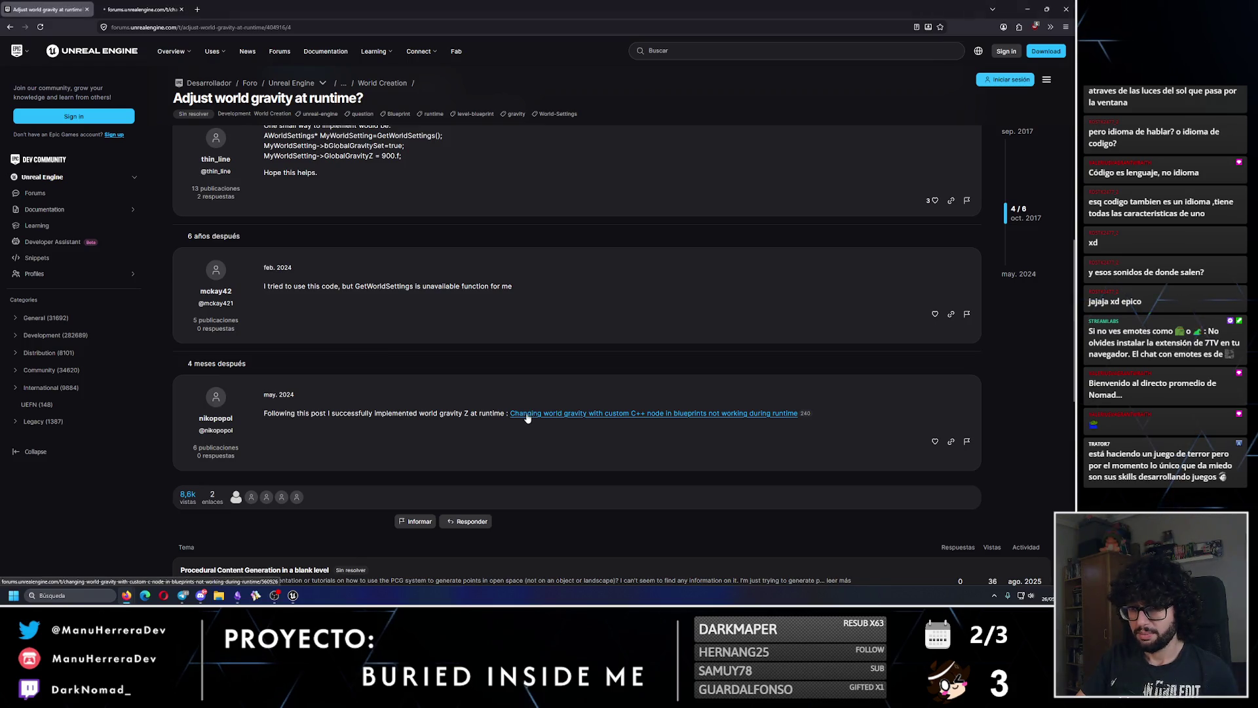
click(140, 12)
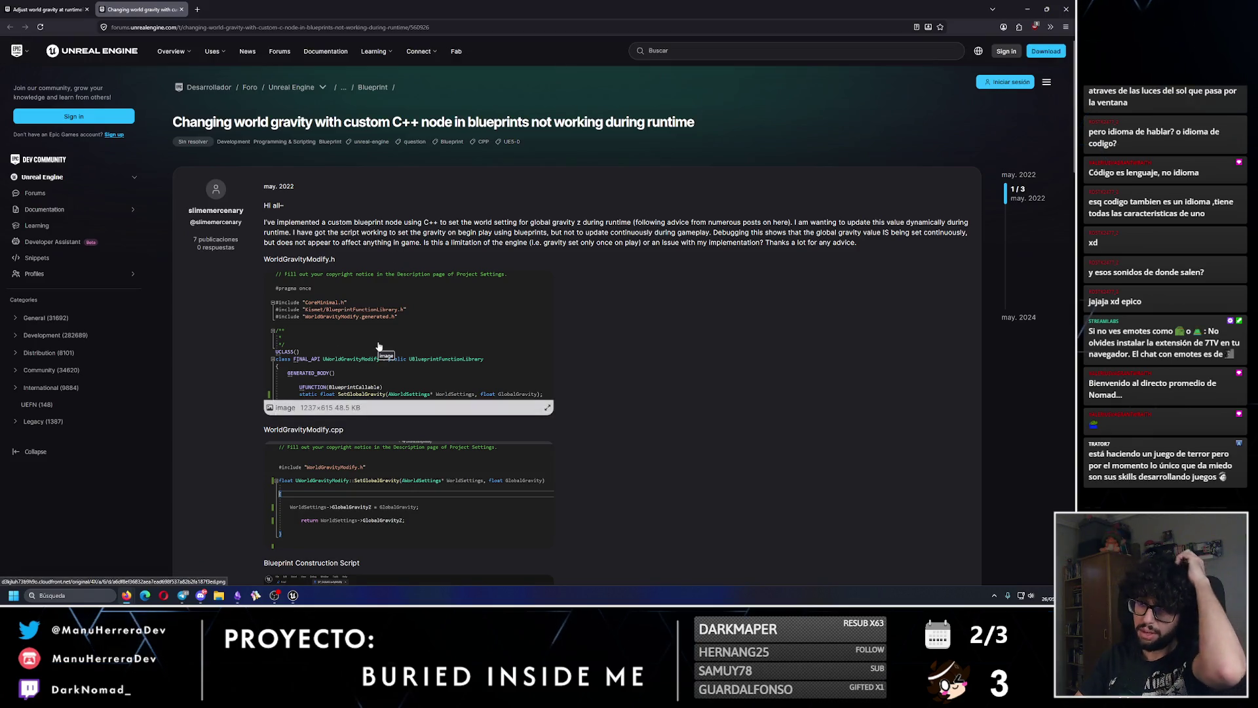
scroll(378, 347, down, 2)
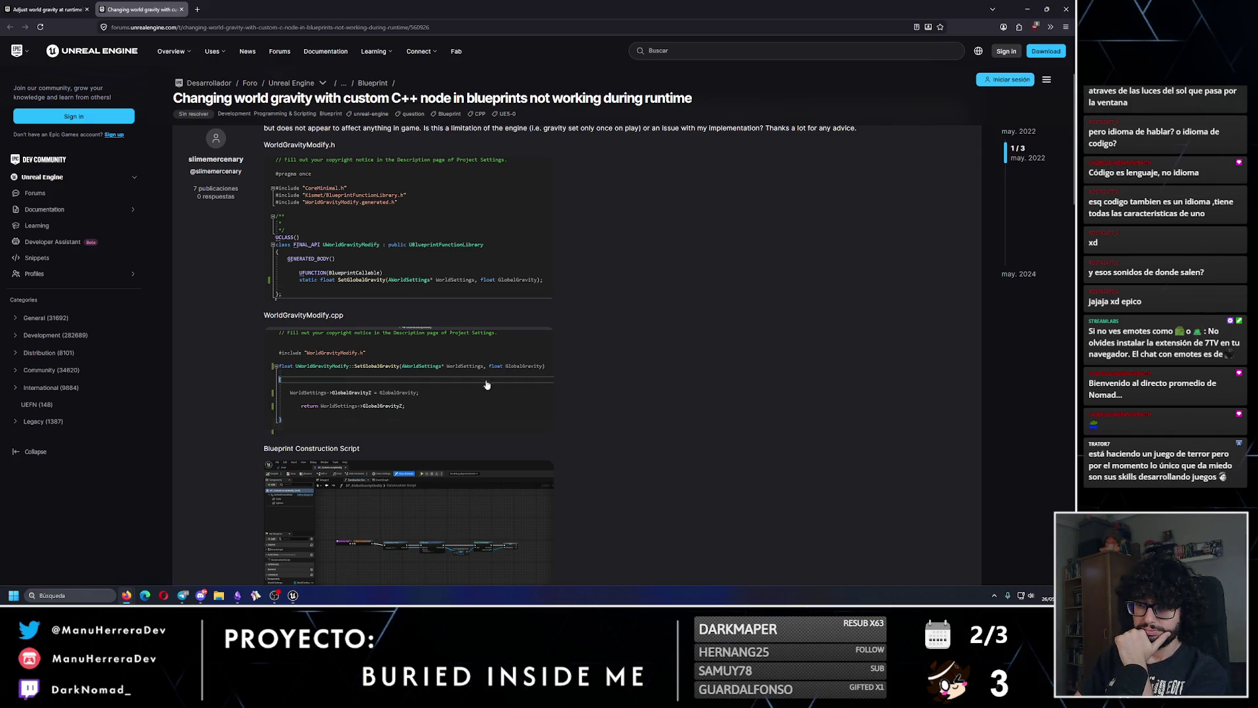
scroll(336, 290, down, 2)
scroll(336, 290, down, 1)
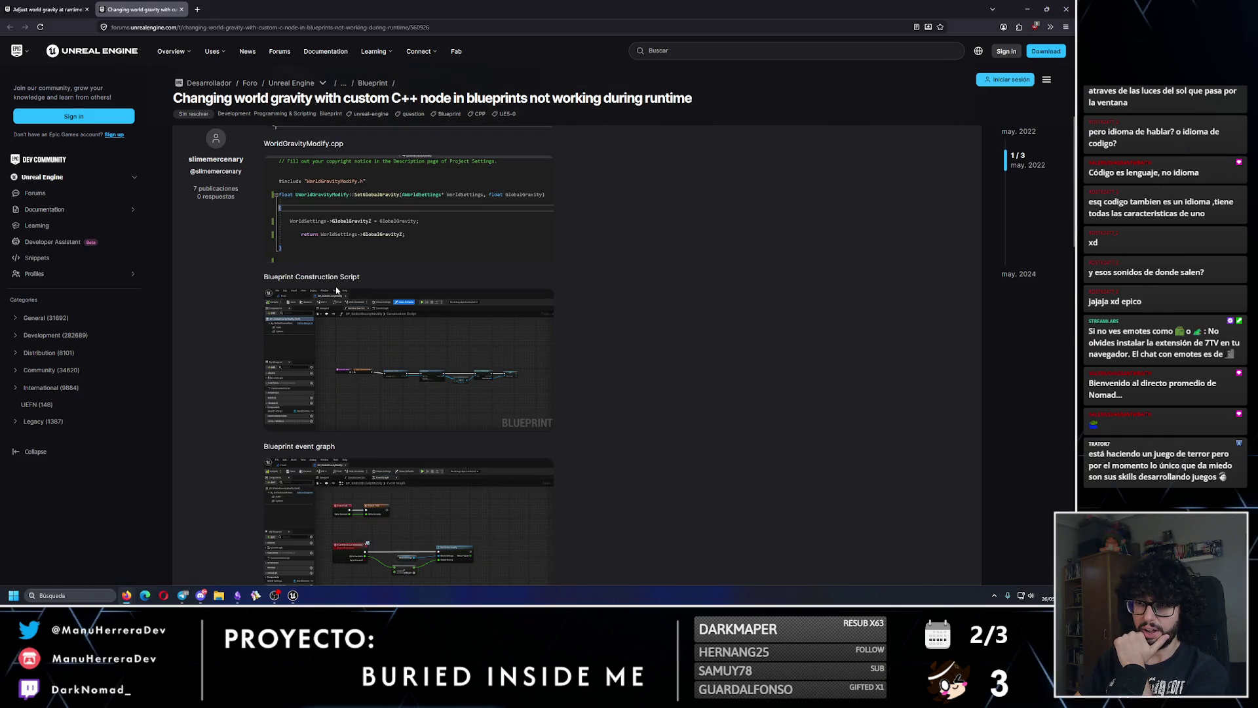
scroll(336, 289, down, 1)
click(336, 289)
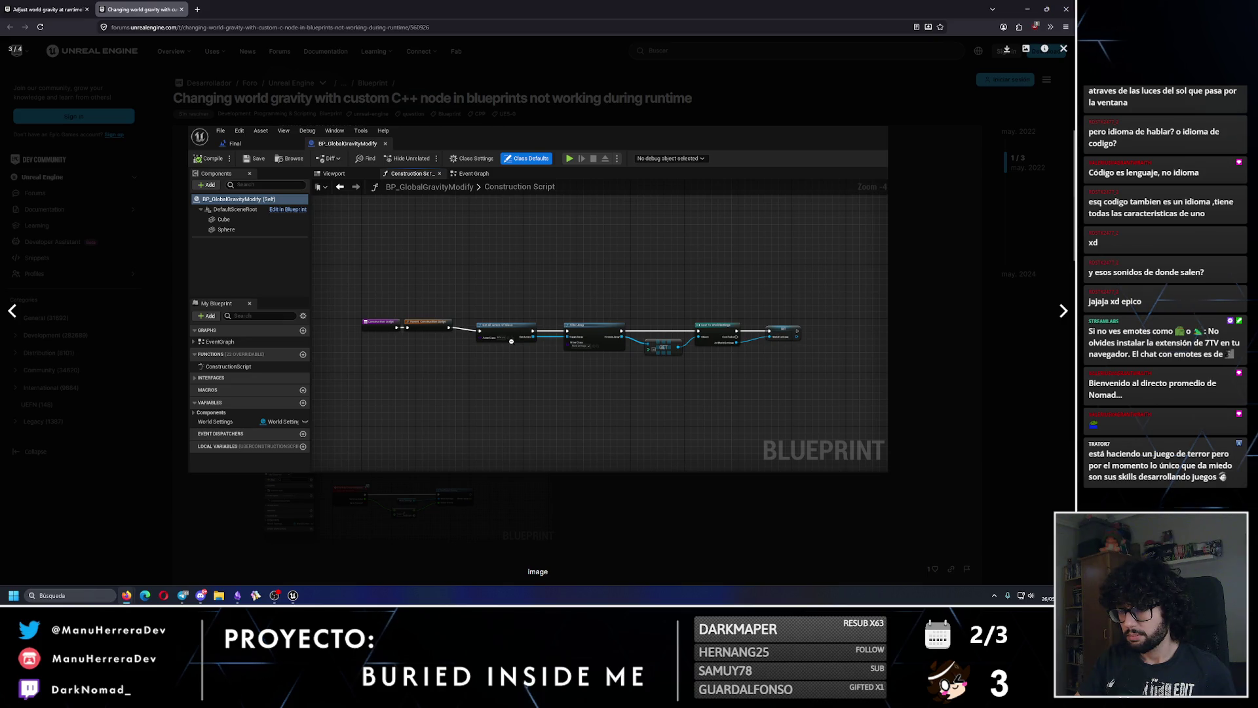
click(540, 456)
click(540, 457)
click(540, 456)
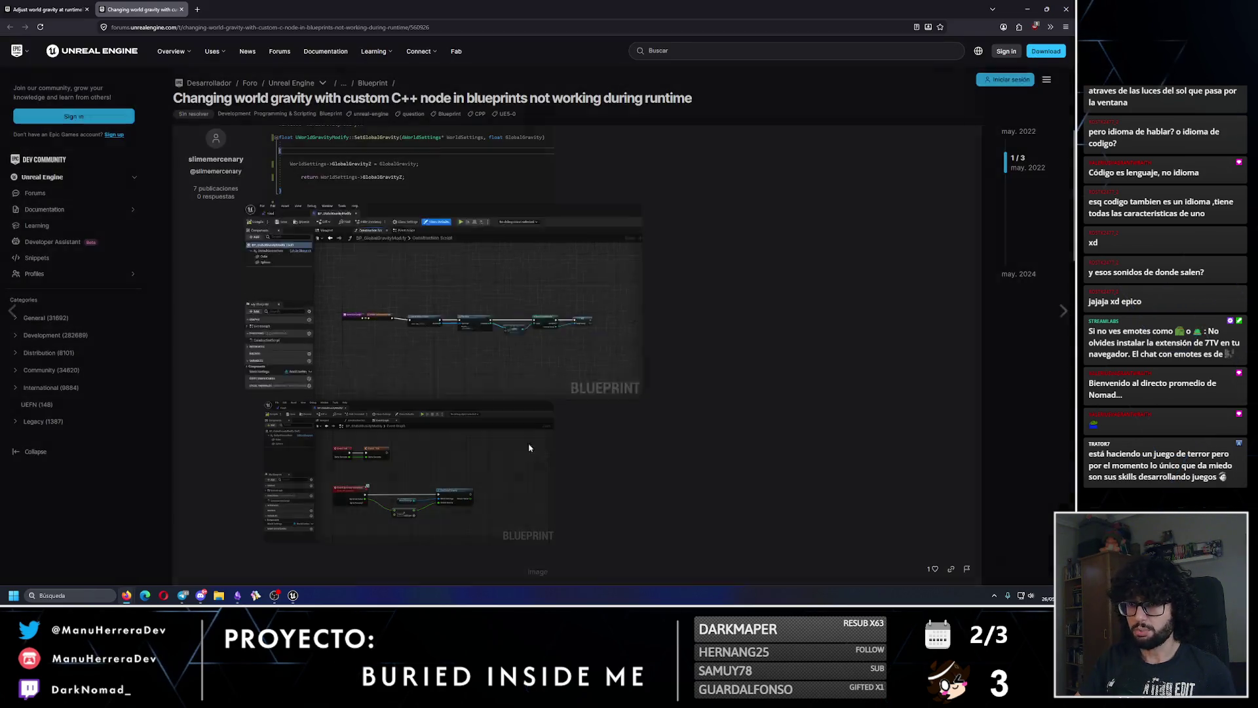
scroll(467, 379, down, 3)
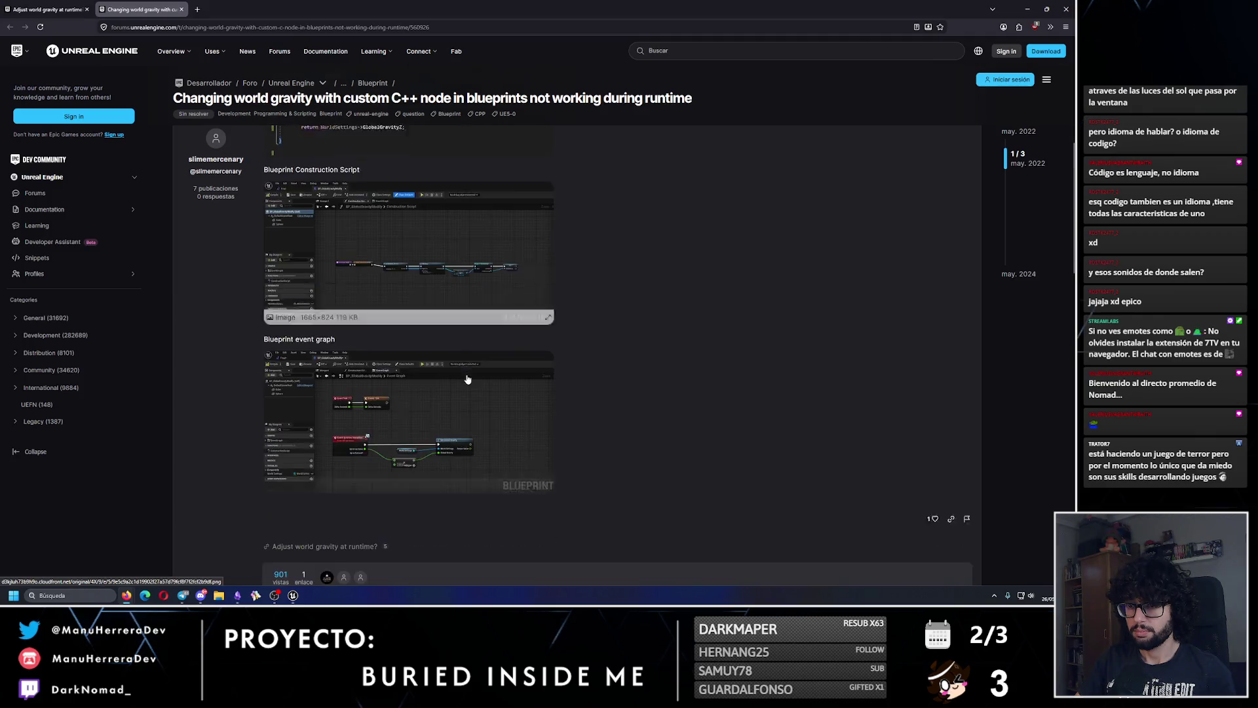
click(426, 401)
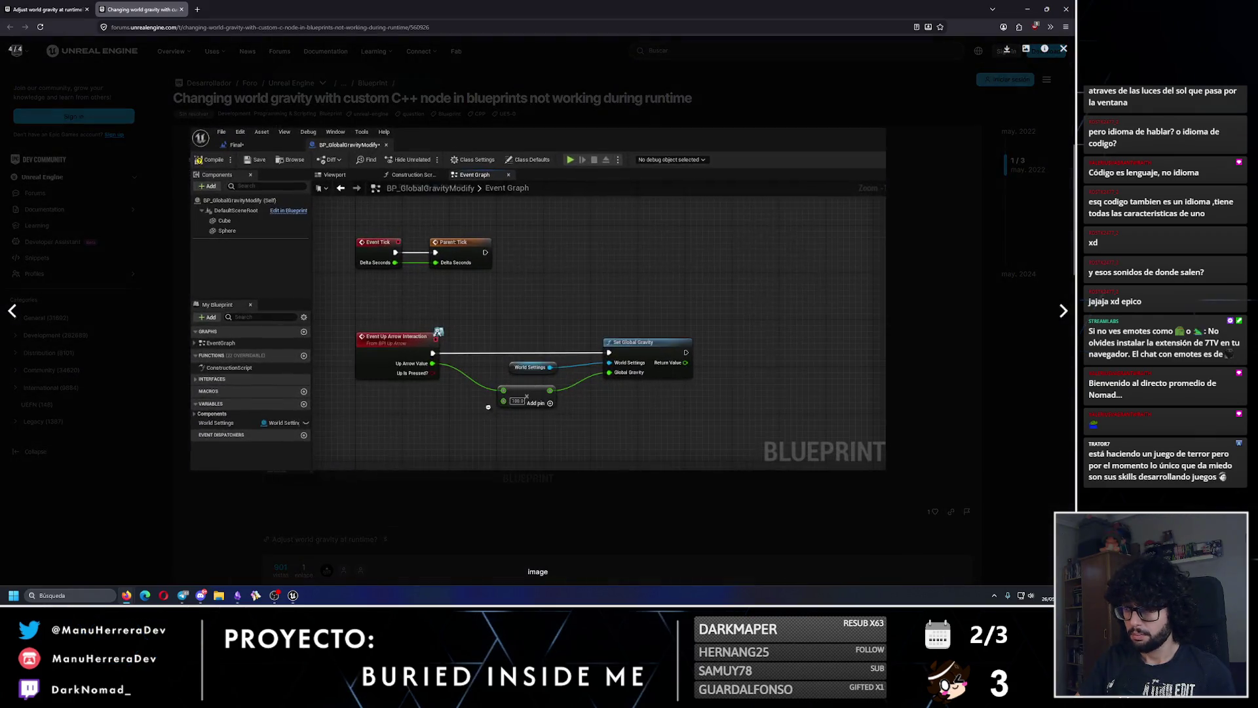
click(952, 381)
click(482, 268)
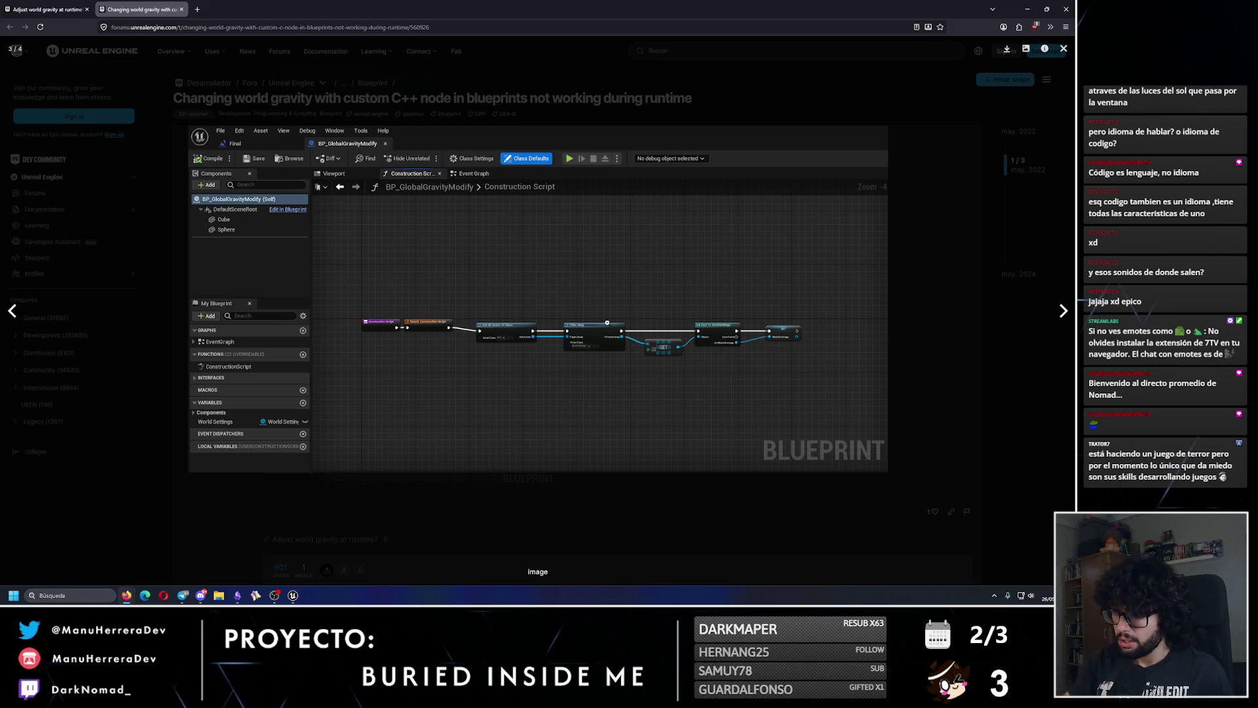
click(337, 499)
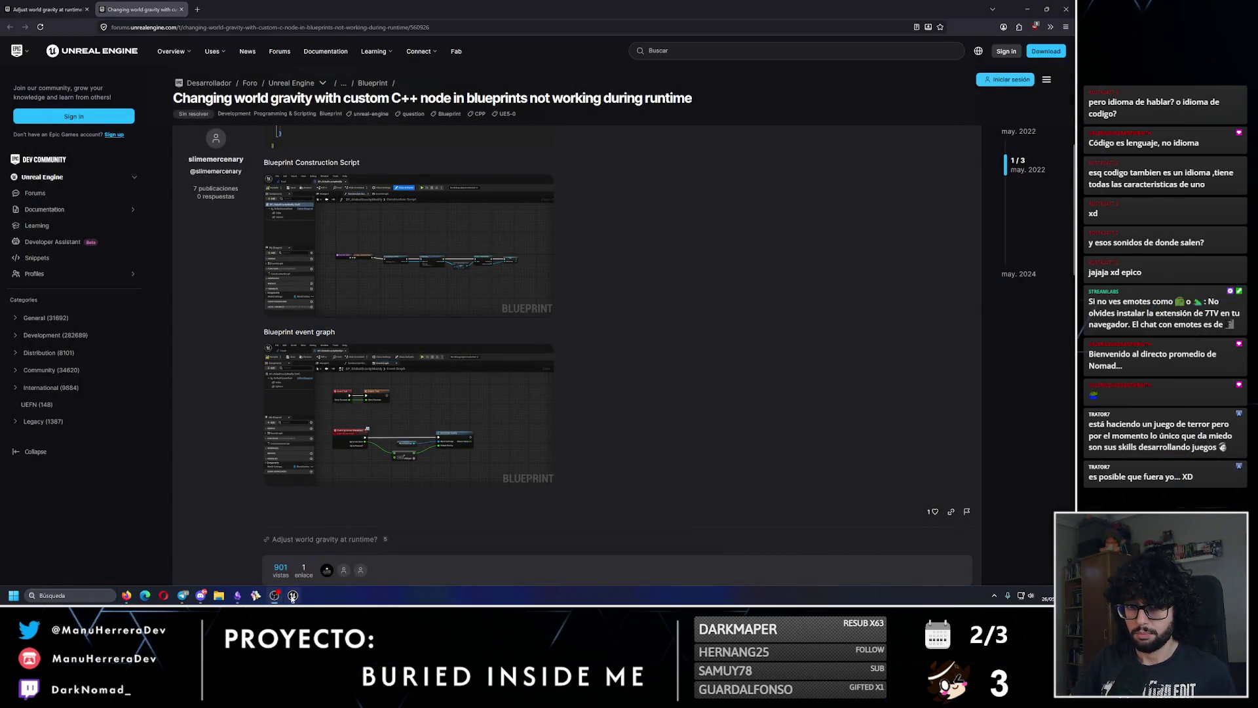
- Add a Get All Actors Of Class node set to find World Settings
click(293, 595)
right_click(448, 407)
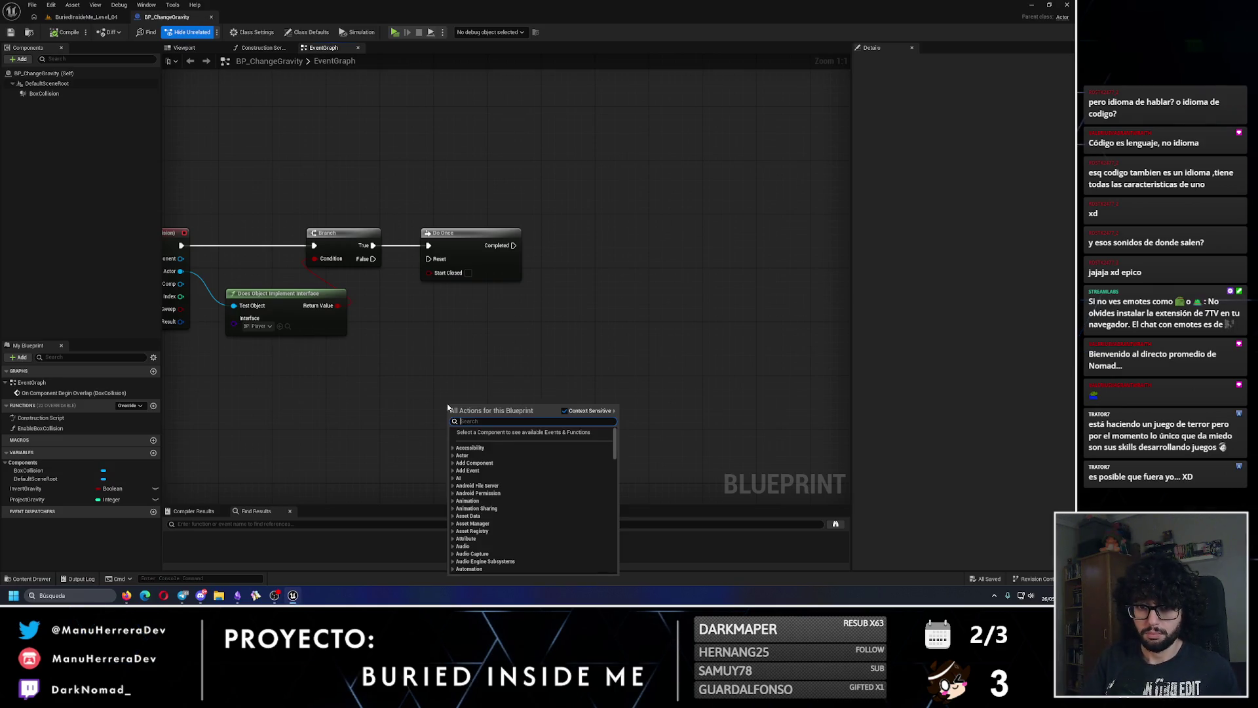
text(world setti)
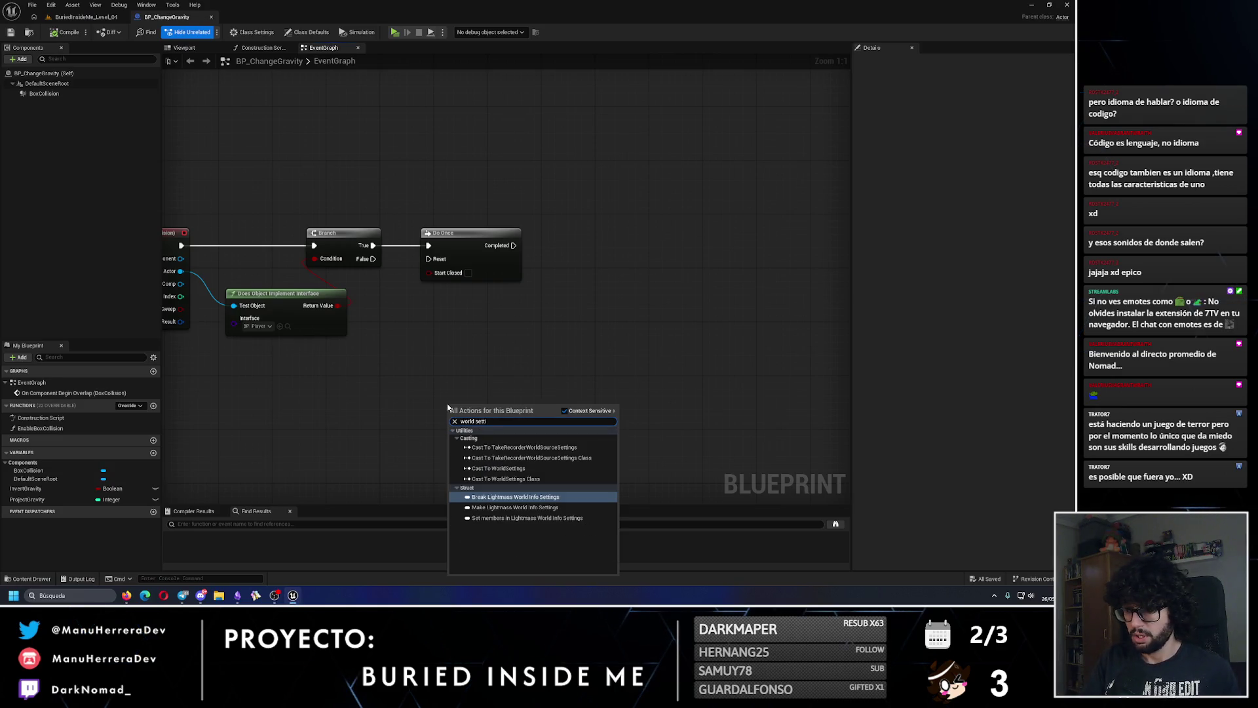
key(BackSpace)
key(BackSpace)
key(BackSpace)
text(get actor of cl)
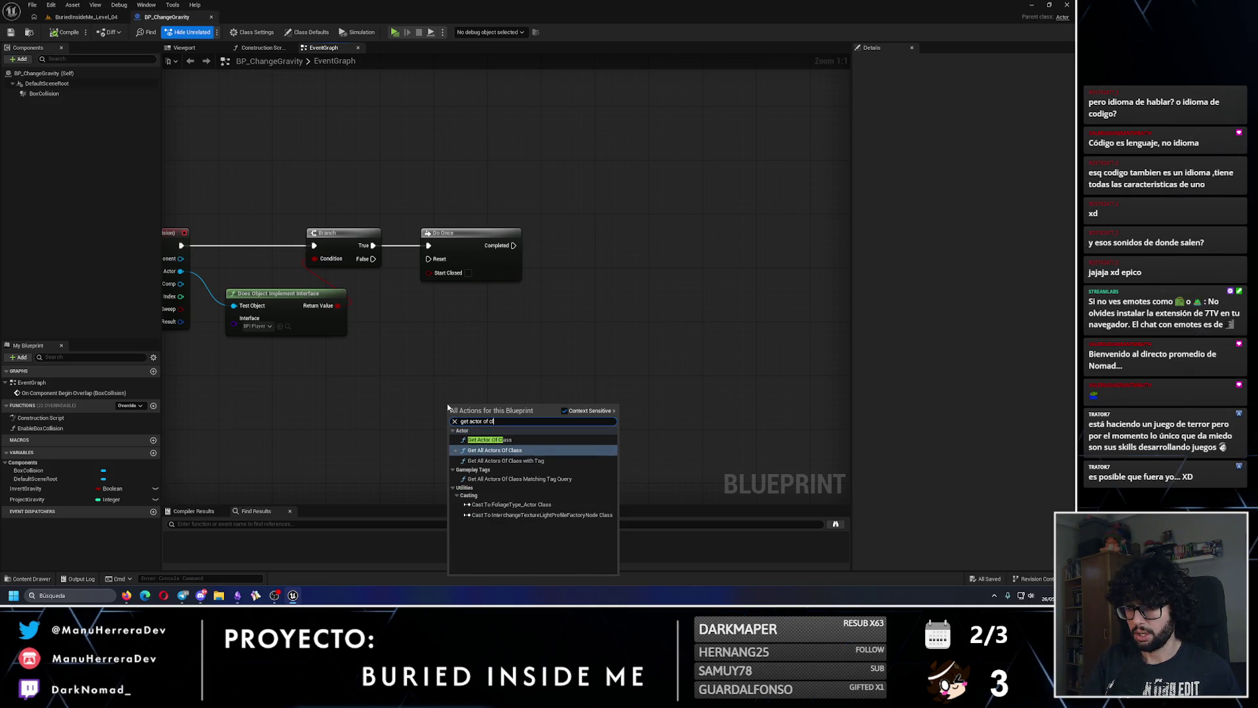
click(496, 442)
click(491, 442)
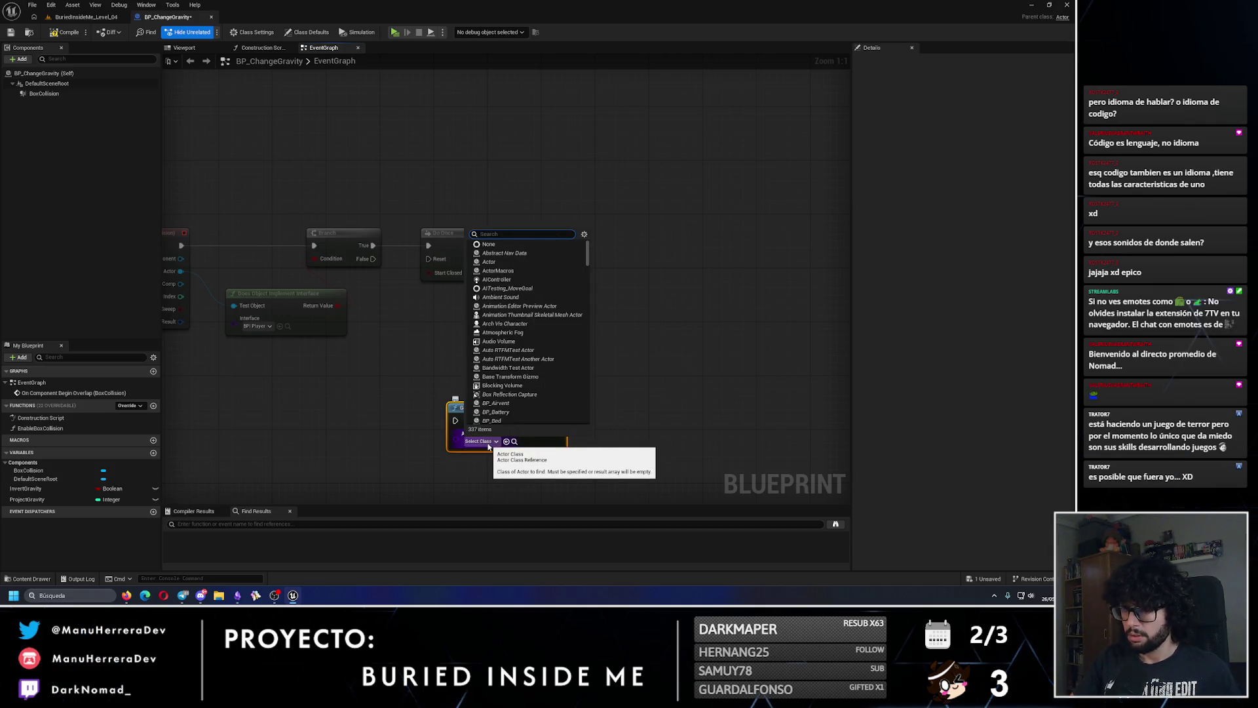
text(wol)
text(rld)
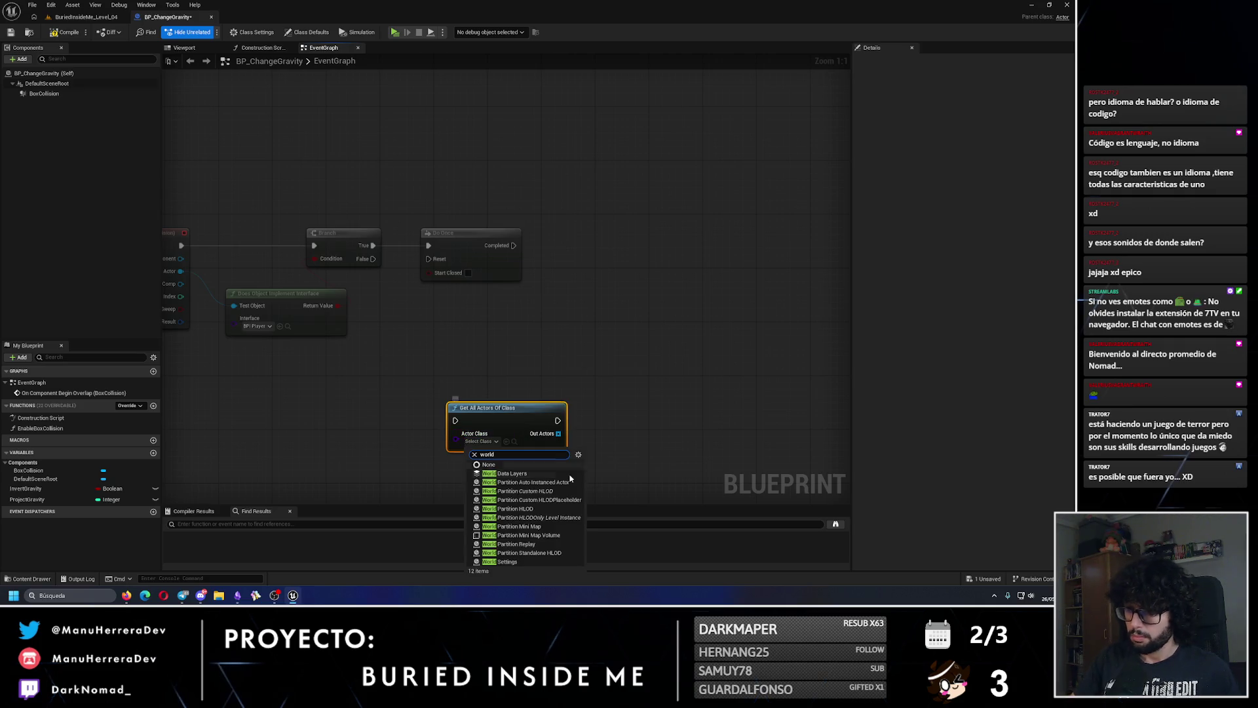
click(529, 562)
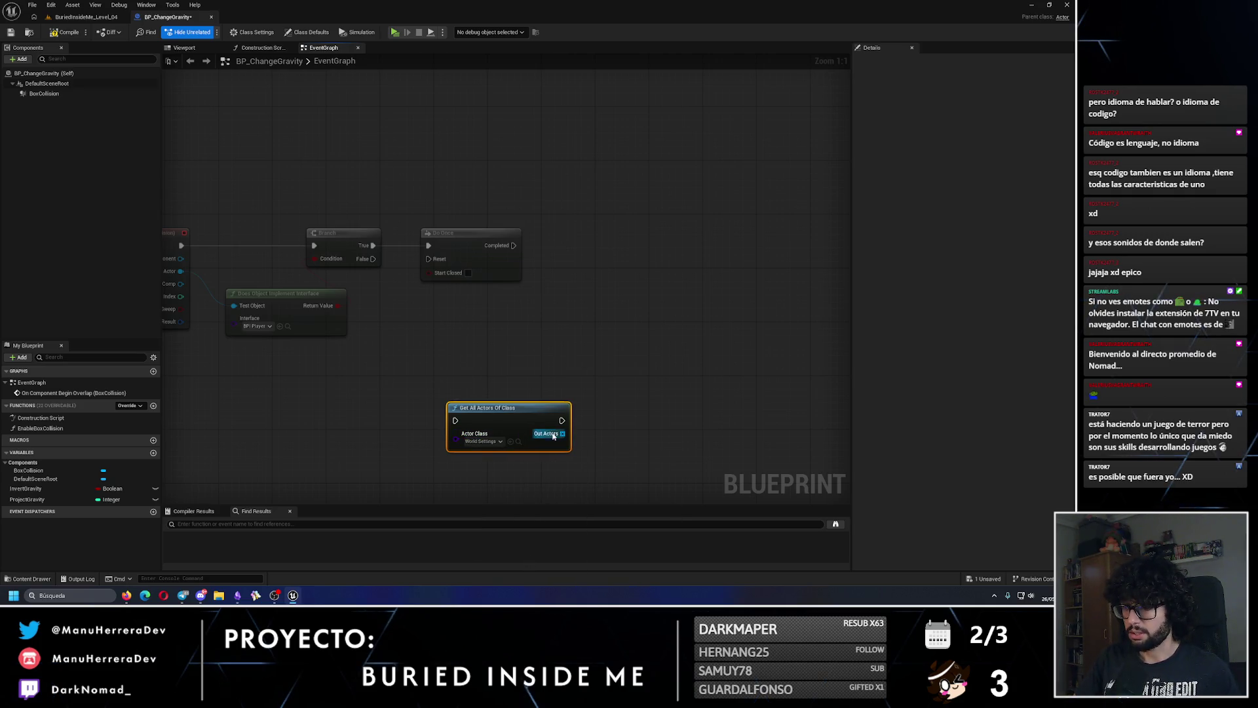
- Replace it with a Get Actor Of Class node whose class is World Settings
drag(562, 433, 575, 372)
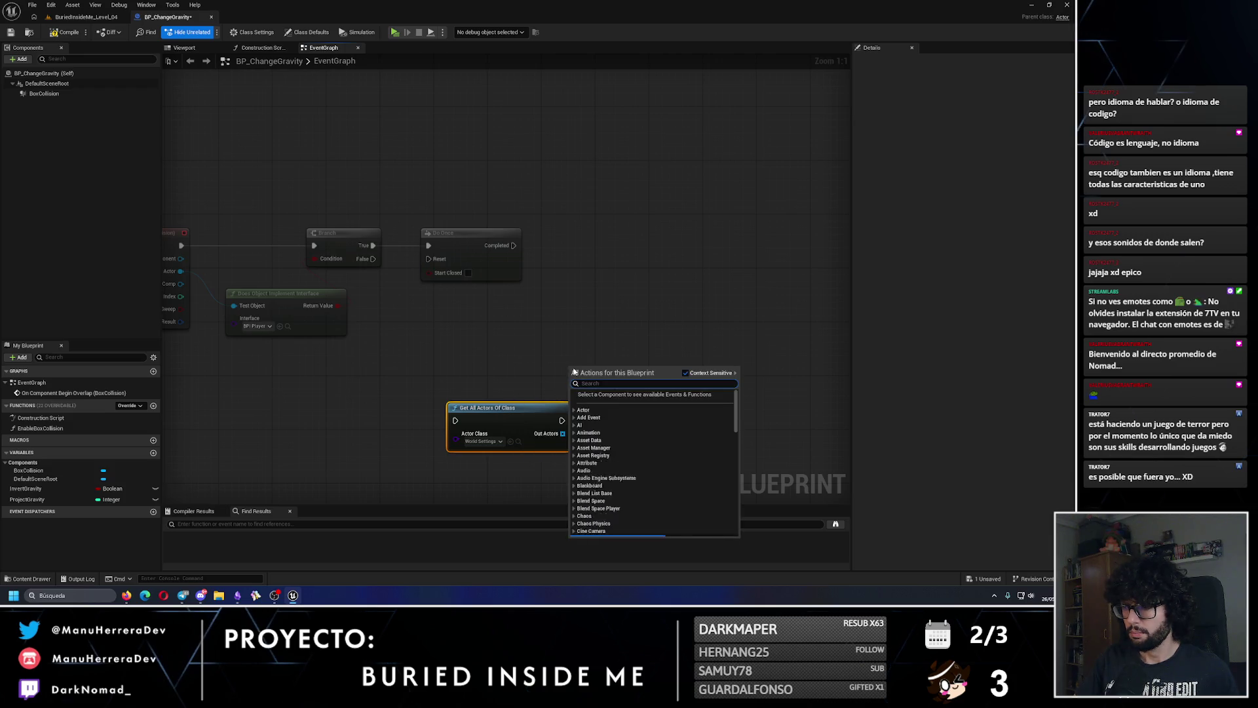
text(get actor of class)
key(Return)
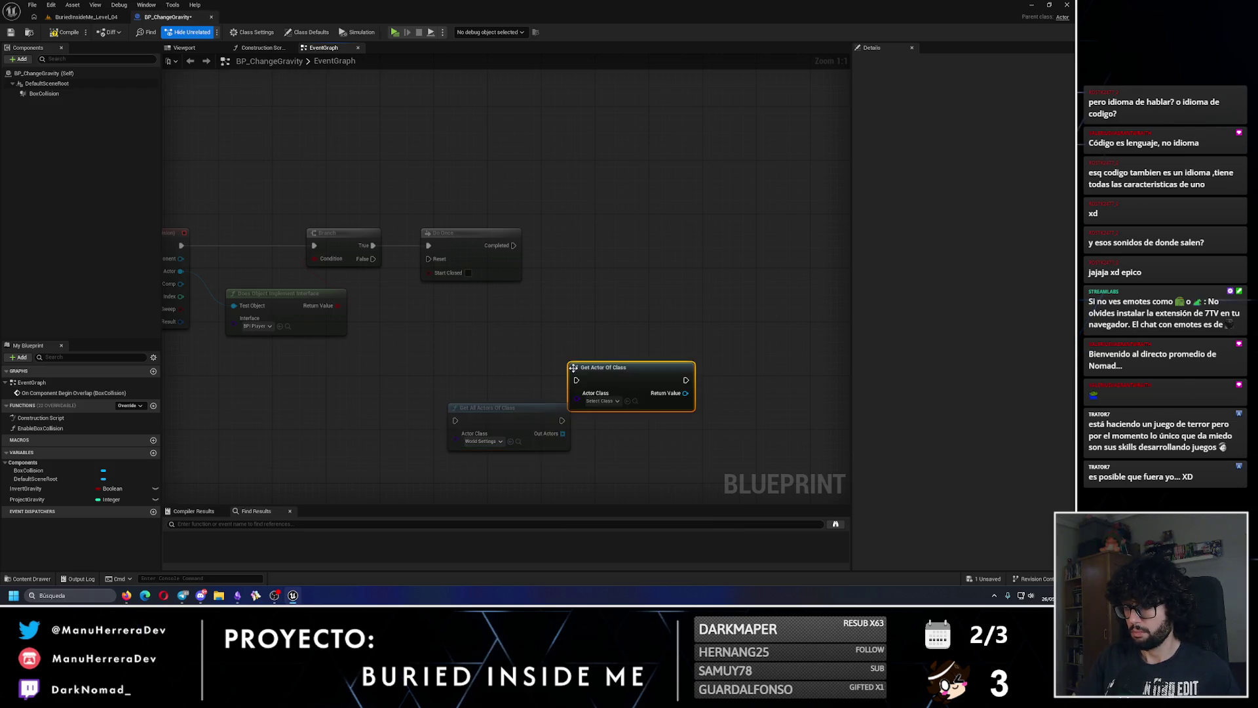
click(498, 408)
key(Delete)
click(602, 401)
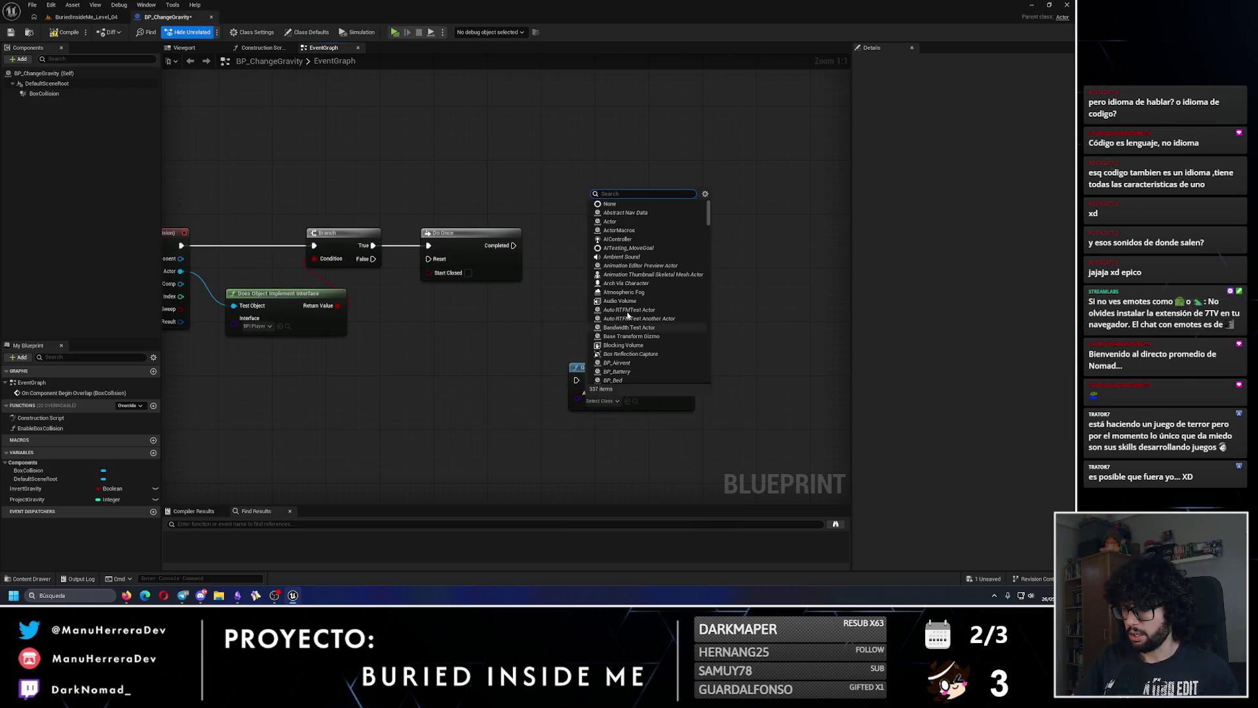
text(world setting)
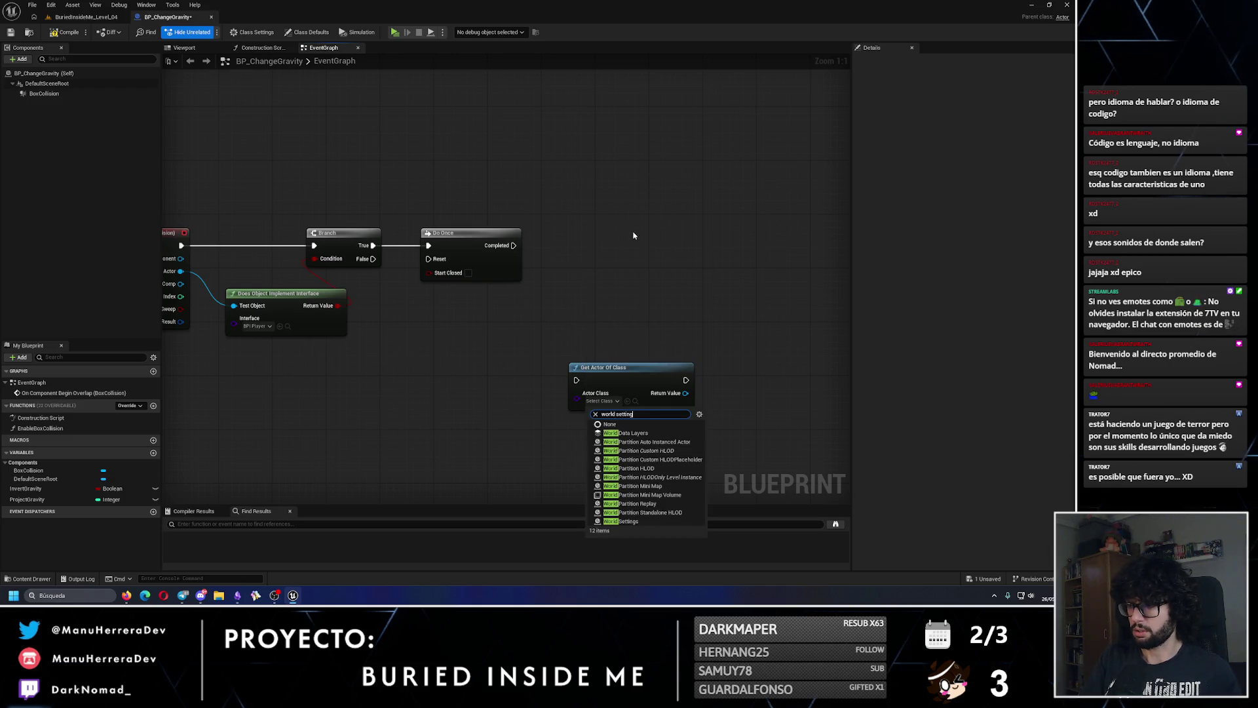
key(Return)
- Add Event BeginPlay and arrange Get Actor Of Class beside it, wired together
mouse_move(631, 310)
mouse_down()
mouse_move(849, 360)
mouse_move(695, 354)
mouse_move(897, 446)
mouse_up()
right_click(457, 244)
text(begin)
click(482, 281)
drag(482, 281, 312, 225)
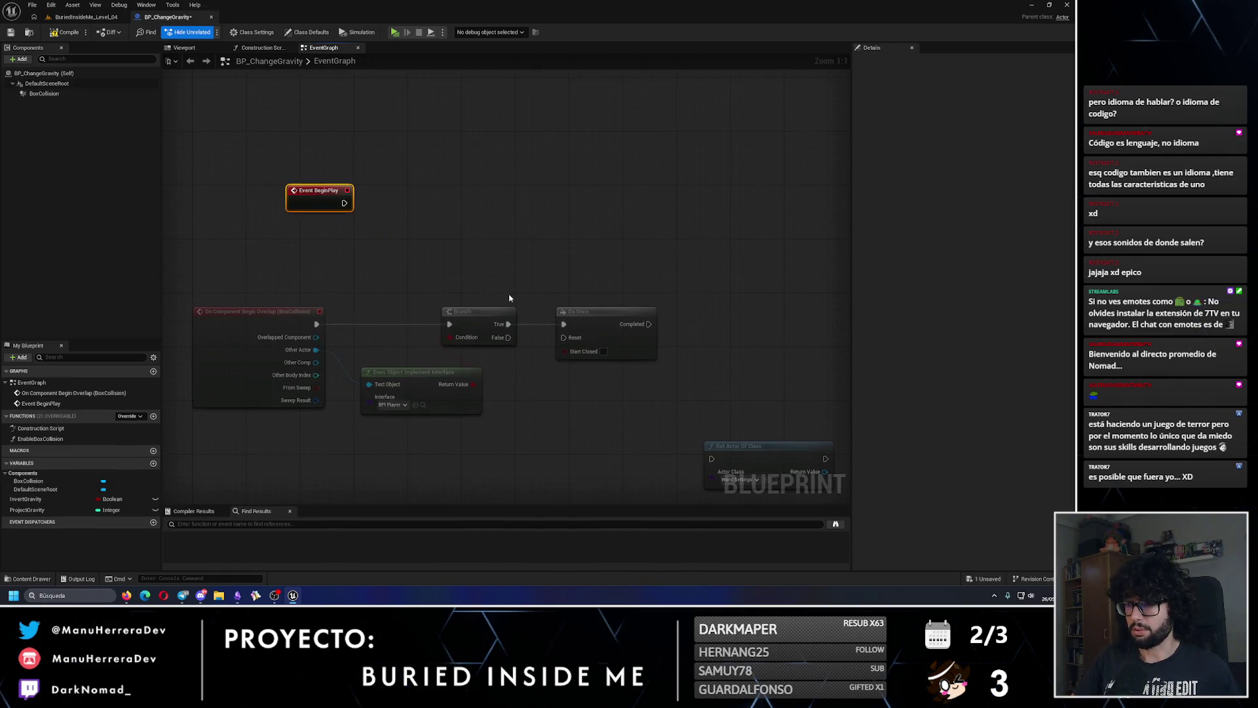
mouse_move(734, 458)
mouse_down()
mouse_move(416, 208)
mouse_move(373, 208)
mouse_move(398, 202)
mouse_move(386, 197)
mouse_up()
shift+click(314, 192)
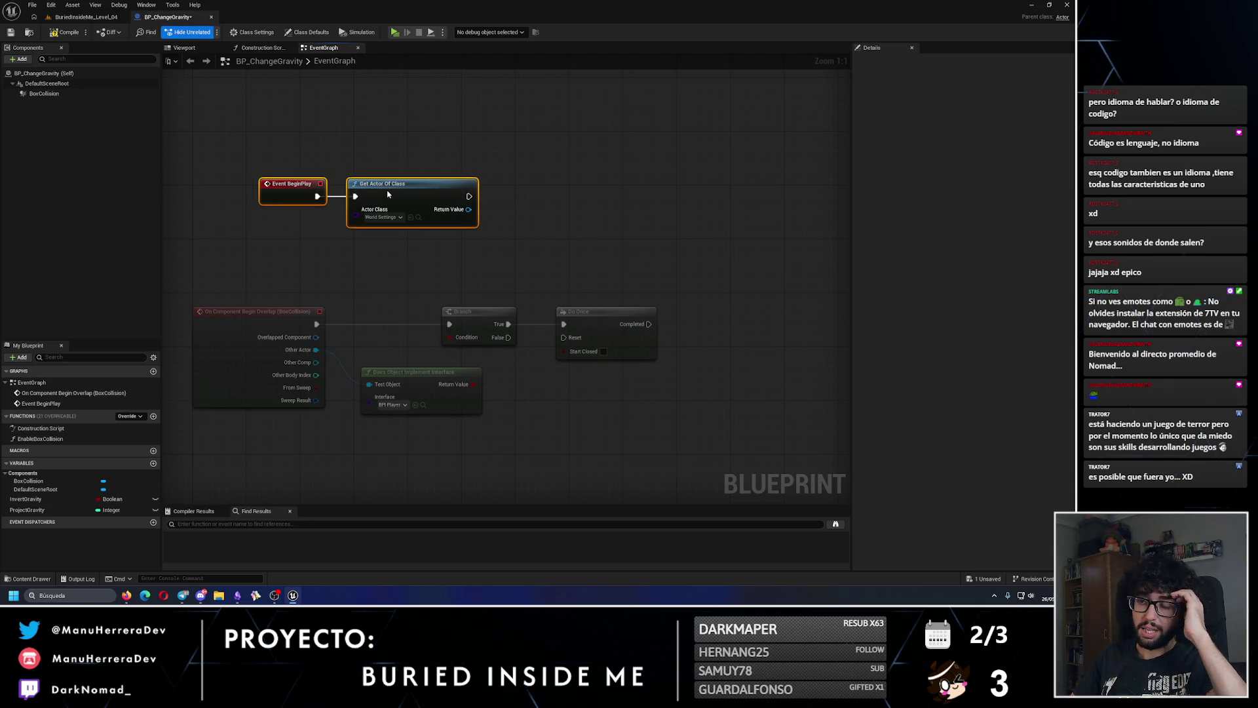
- Promote Get Actor Of Class's Return Value to a new variable named WorldSettings
right_click(462, 209)
click(496, 234)
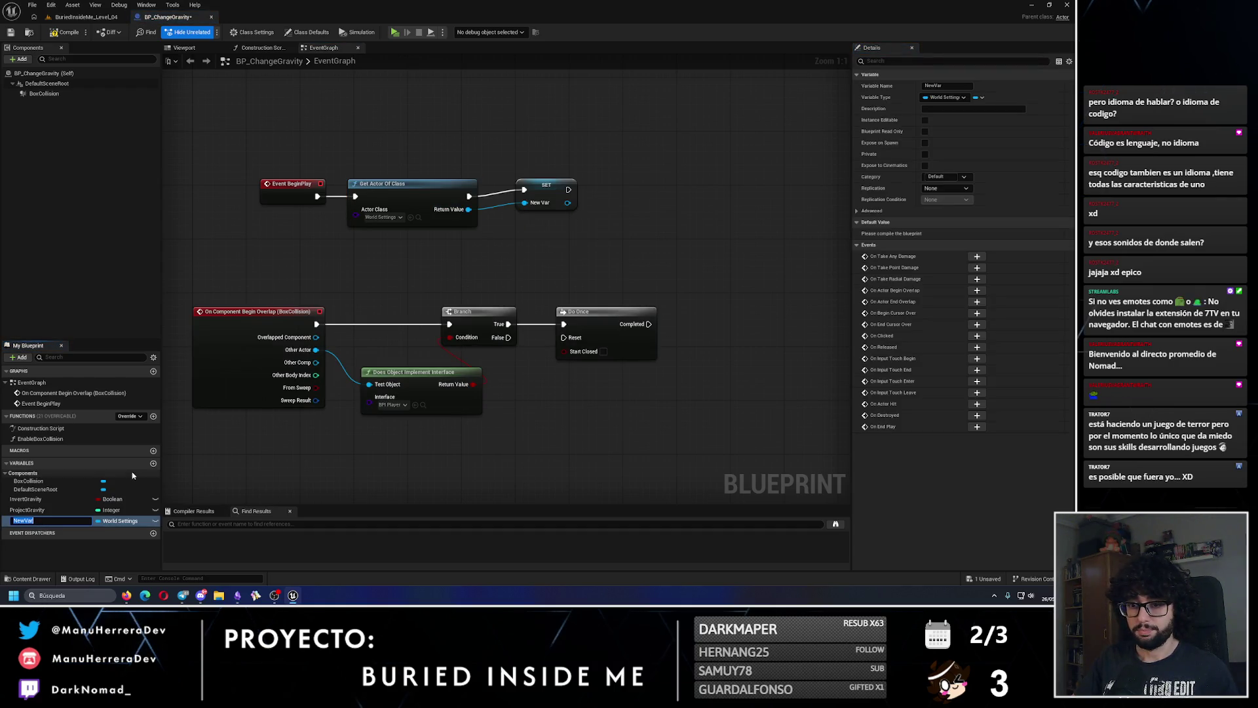
text(World)
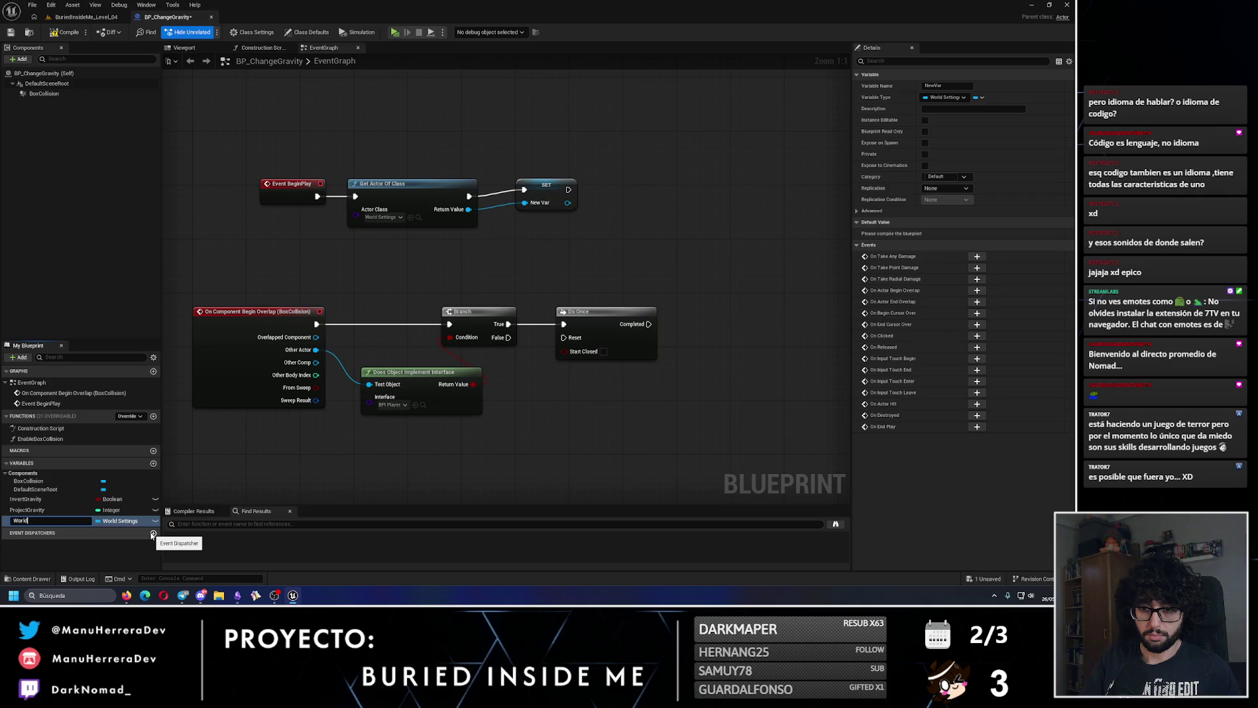
text(Settings)
key(Return)
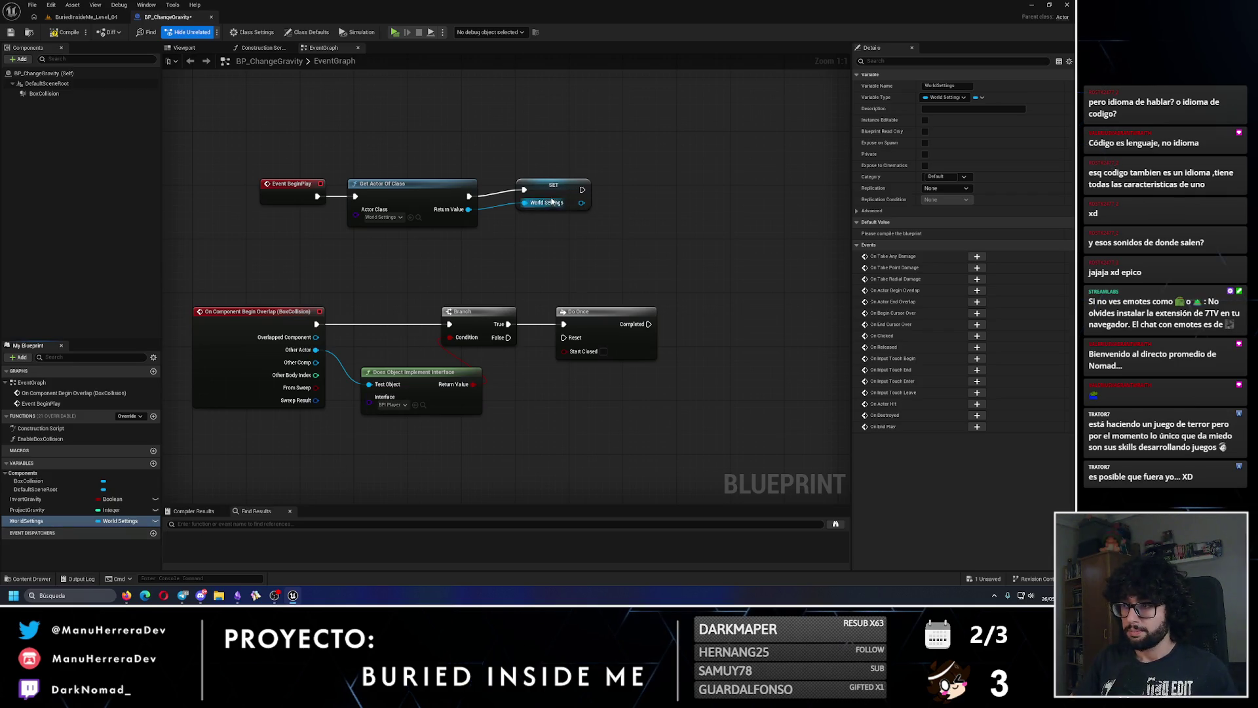
drag(551, 195, 552, 202)
click(300, 142)
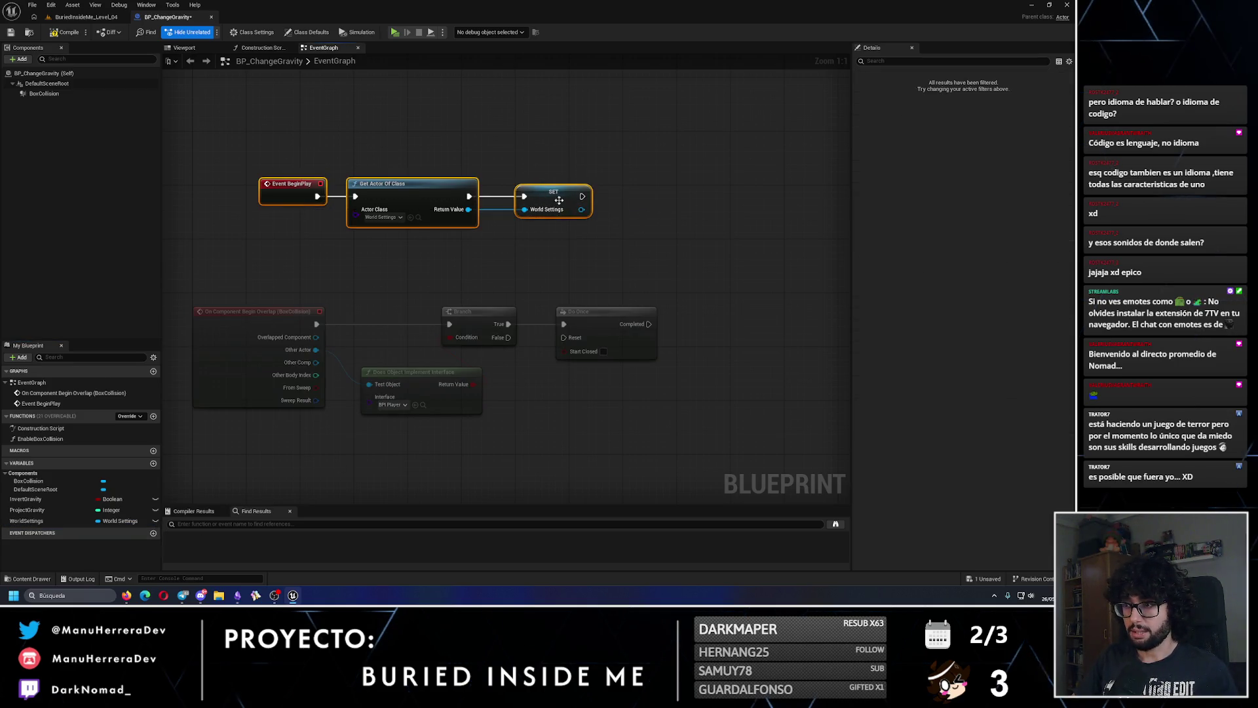
drag(602, 178, 504, 175)
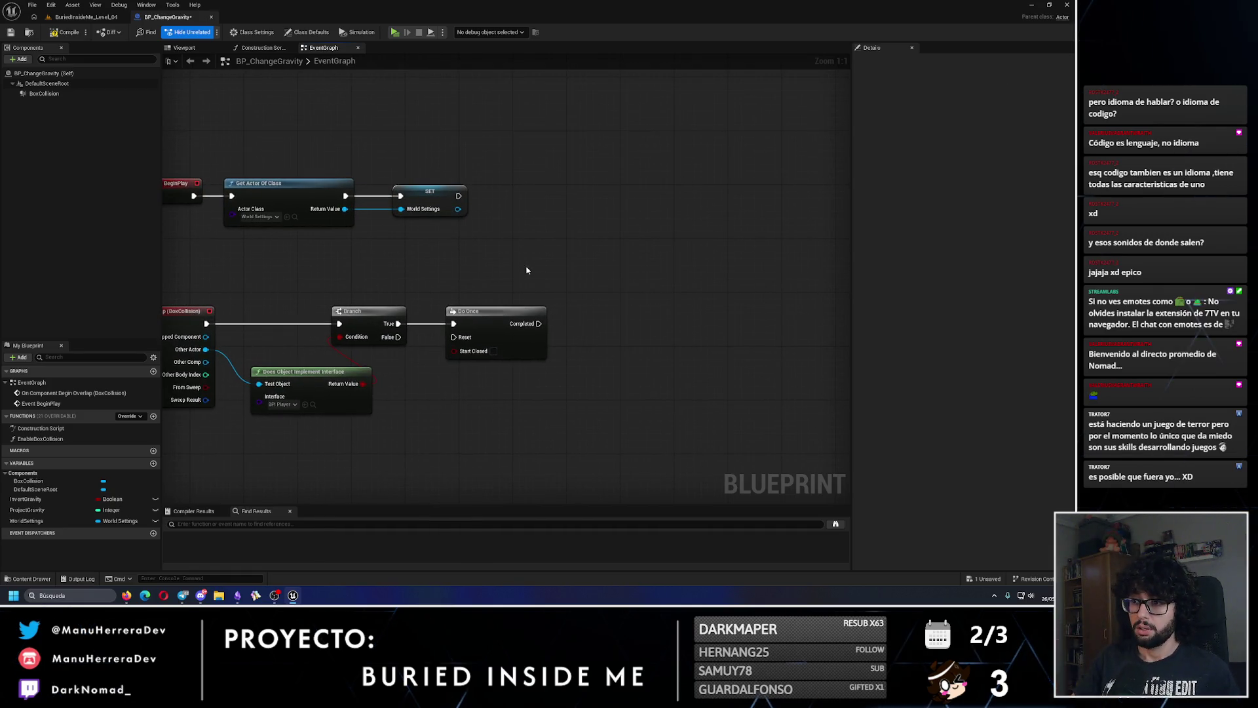
- Place a WorldSettings getter, discard an extra Set node, then view the forum screenshot
mouse_move(62, 522)
mouse_down()
mouse_move(238, 472)
mouse_move(562, 421)
mouse_move(627, 344)
mouse_up()
text(gravity)
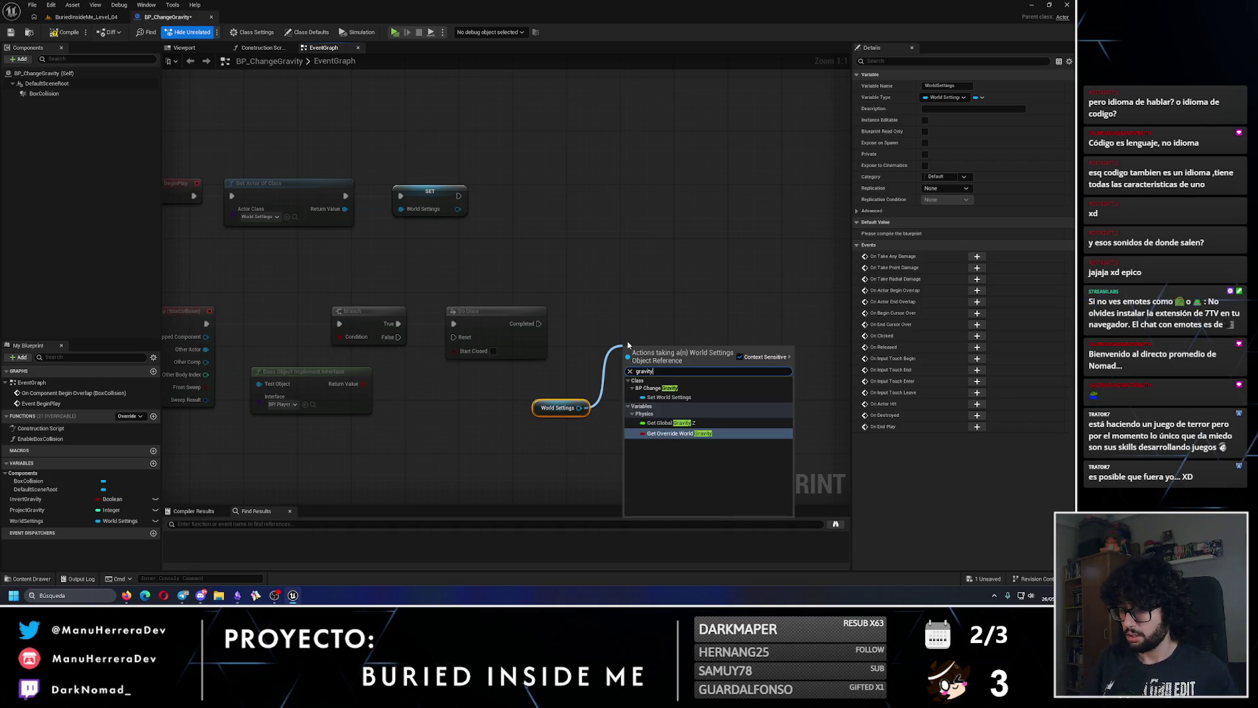
key(Up)
key(Up)
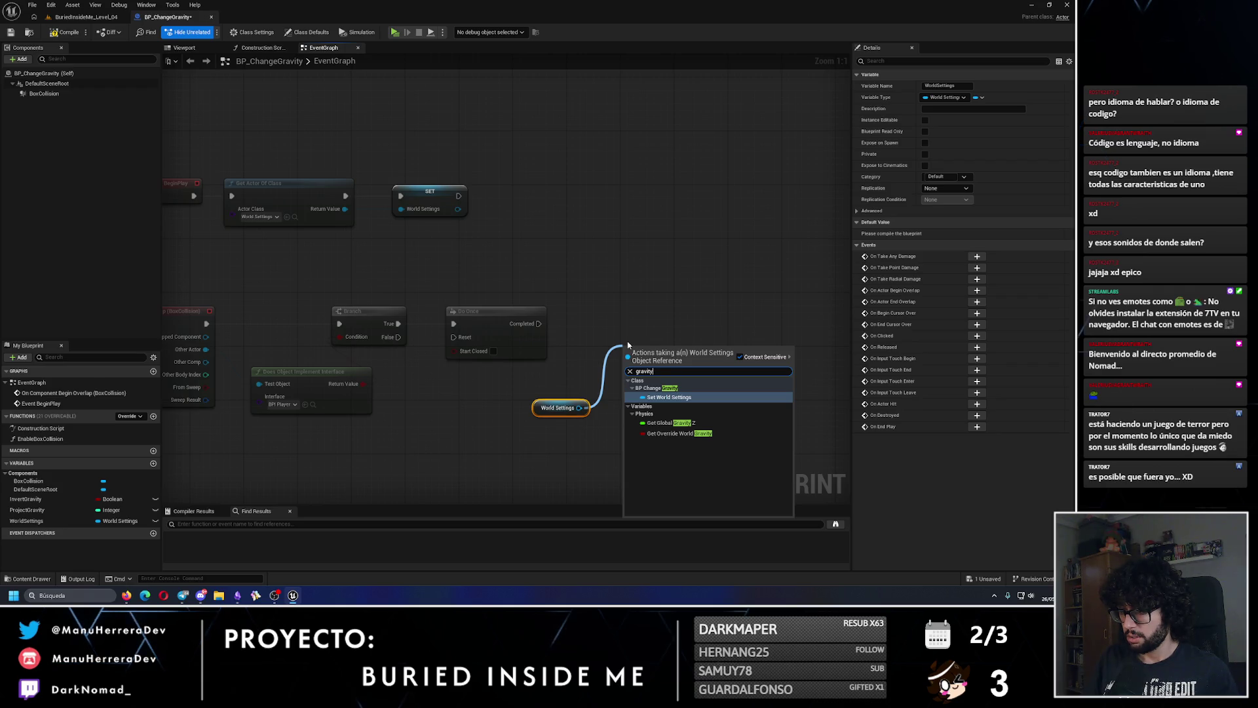
key(Return)
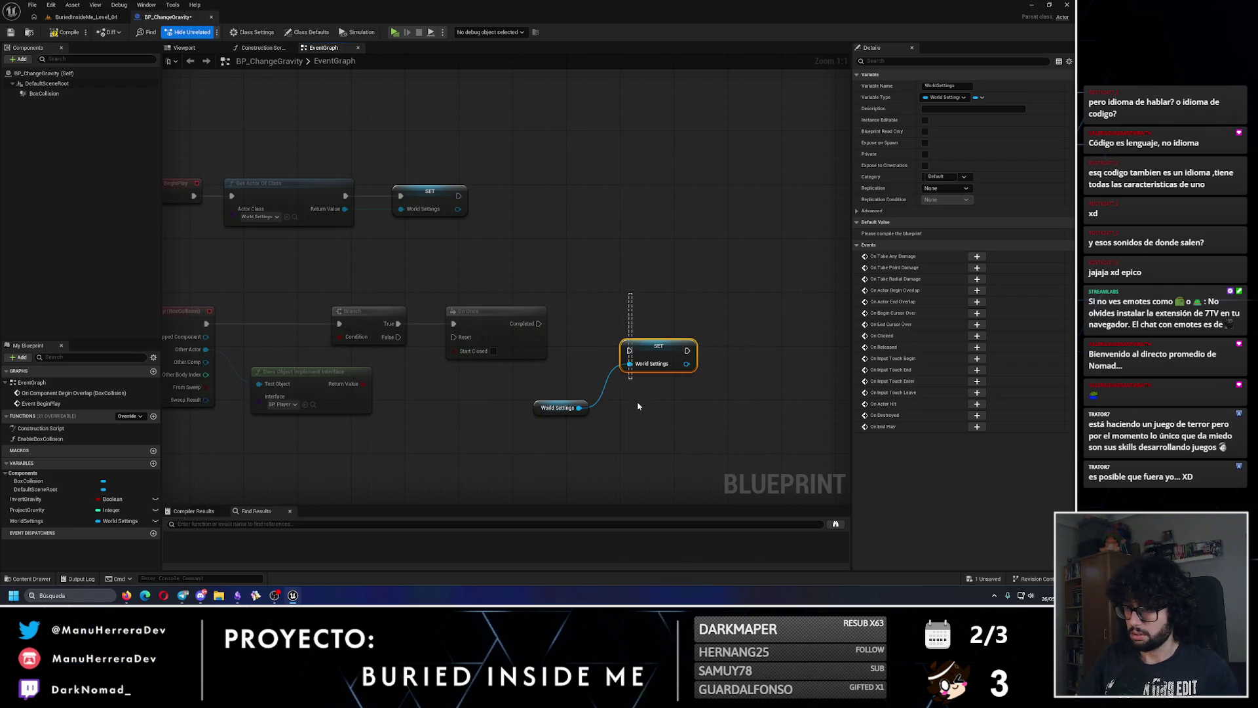
key(Delete)
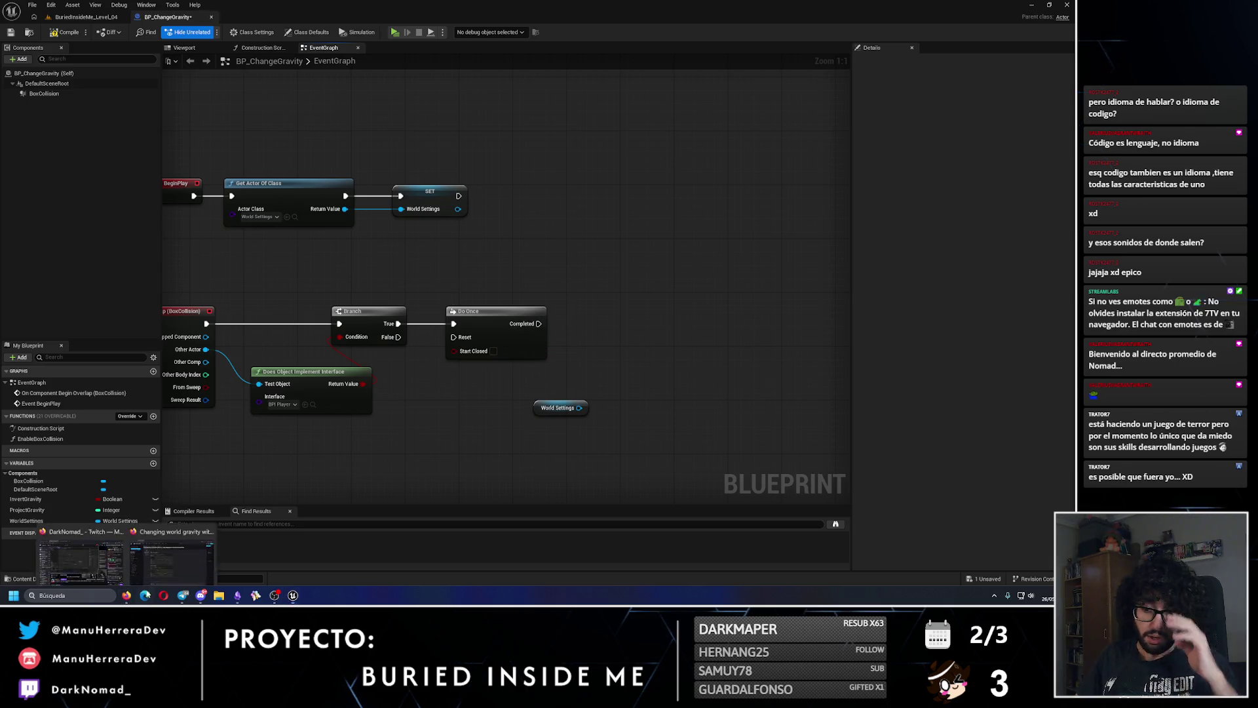
click(126, 594)
click(543, 318)
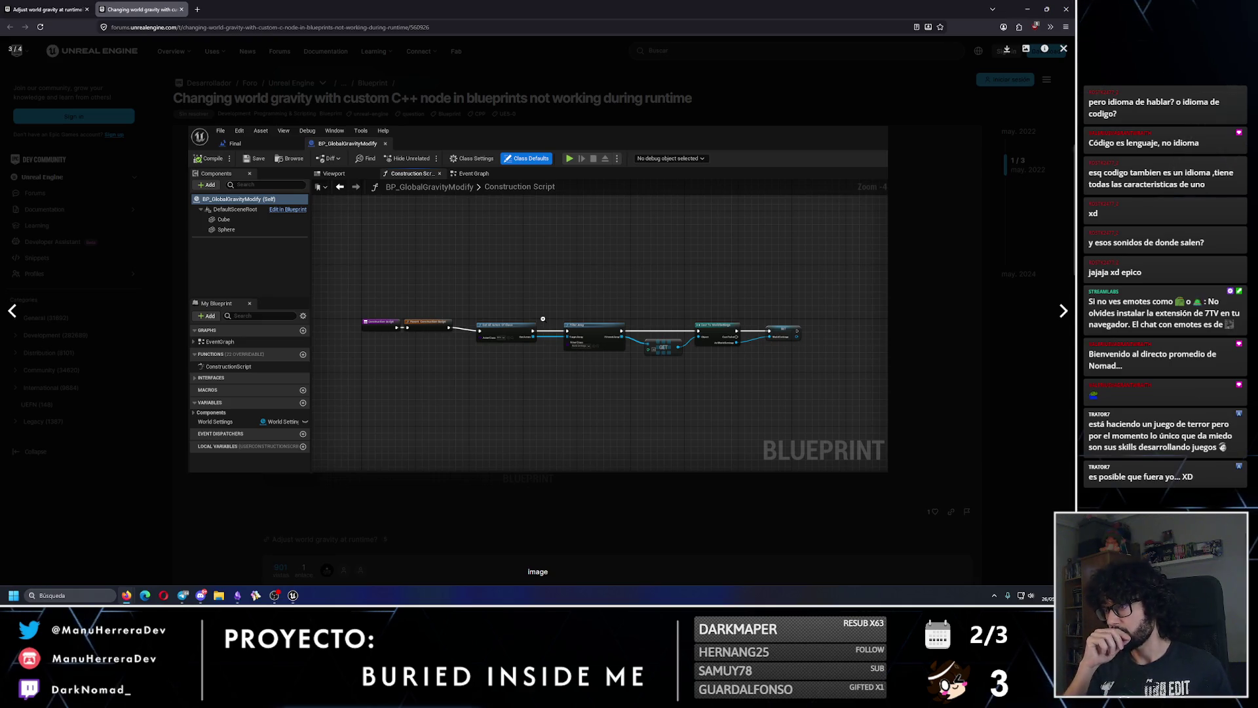
- Try a 'cast to world' node search from WorldSettings, comparing against the forum screenshot
key(Escape)
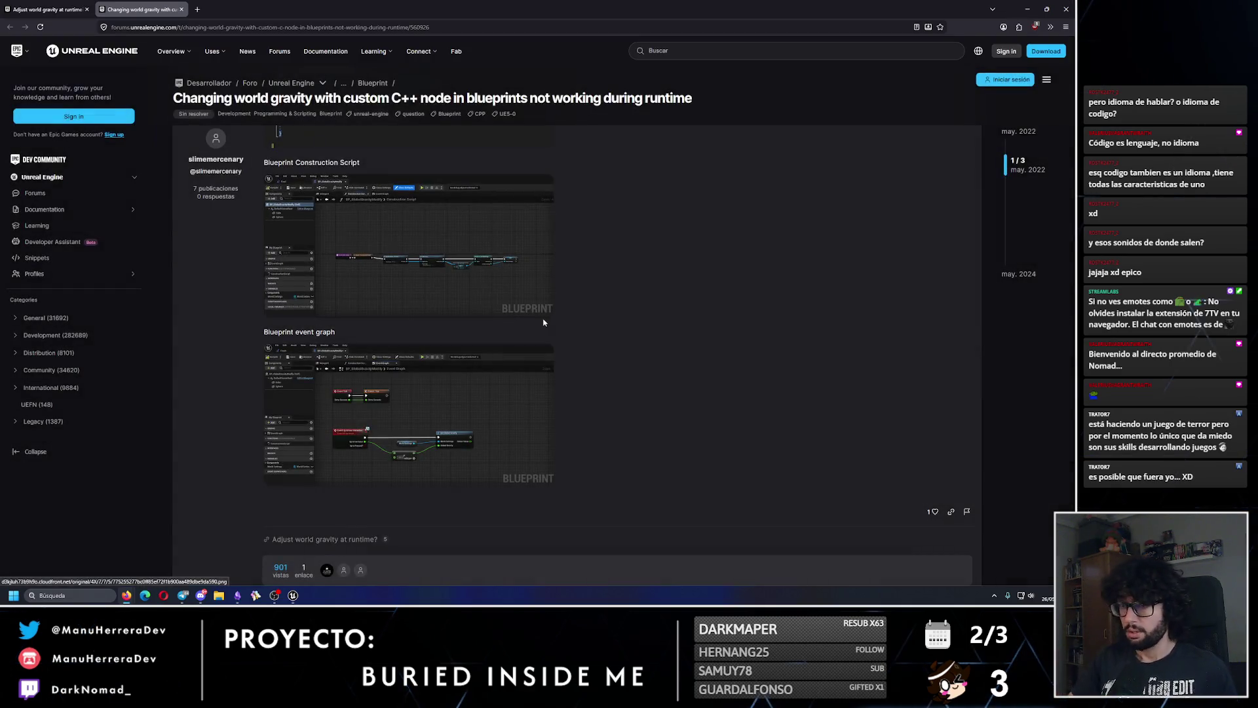
key(alt+Tab)
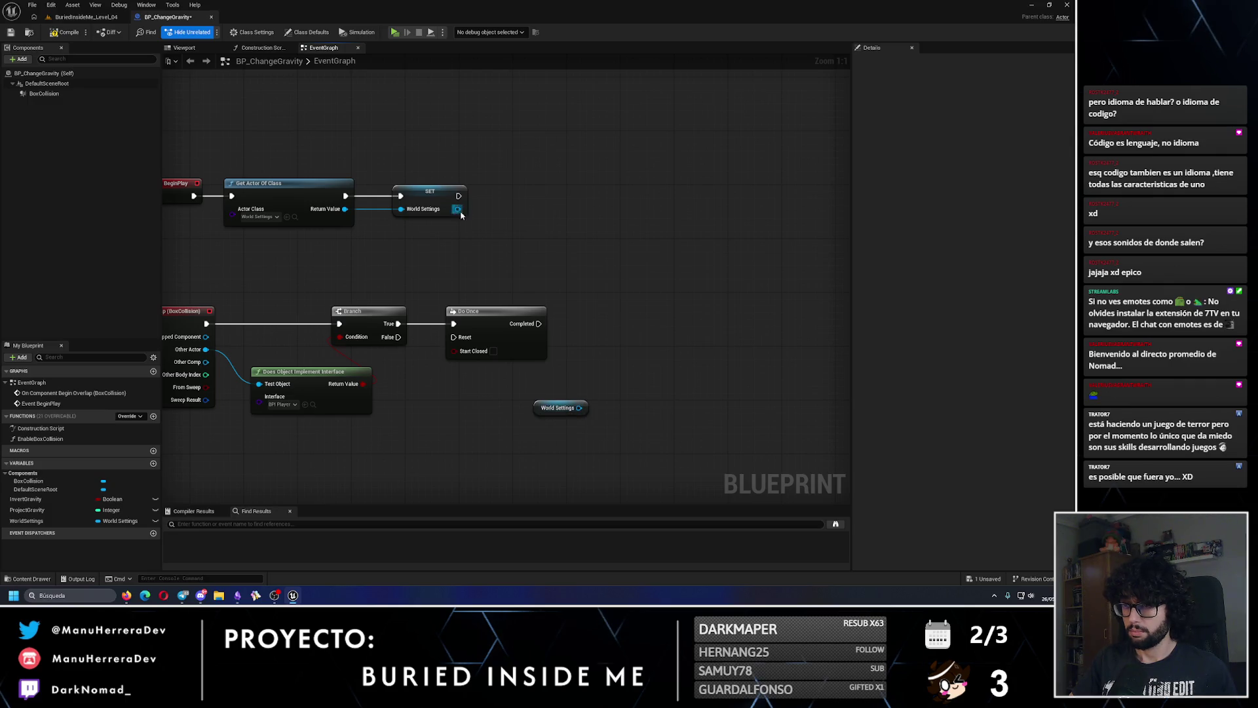
drag(457, 209, 517, 226)
text(cast to world)
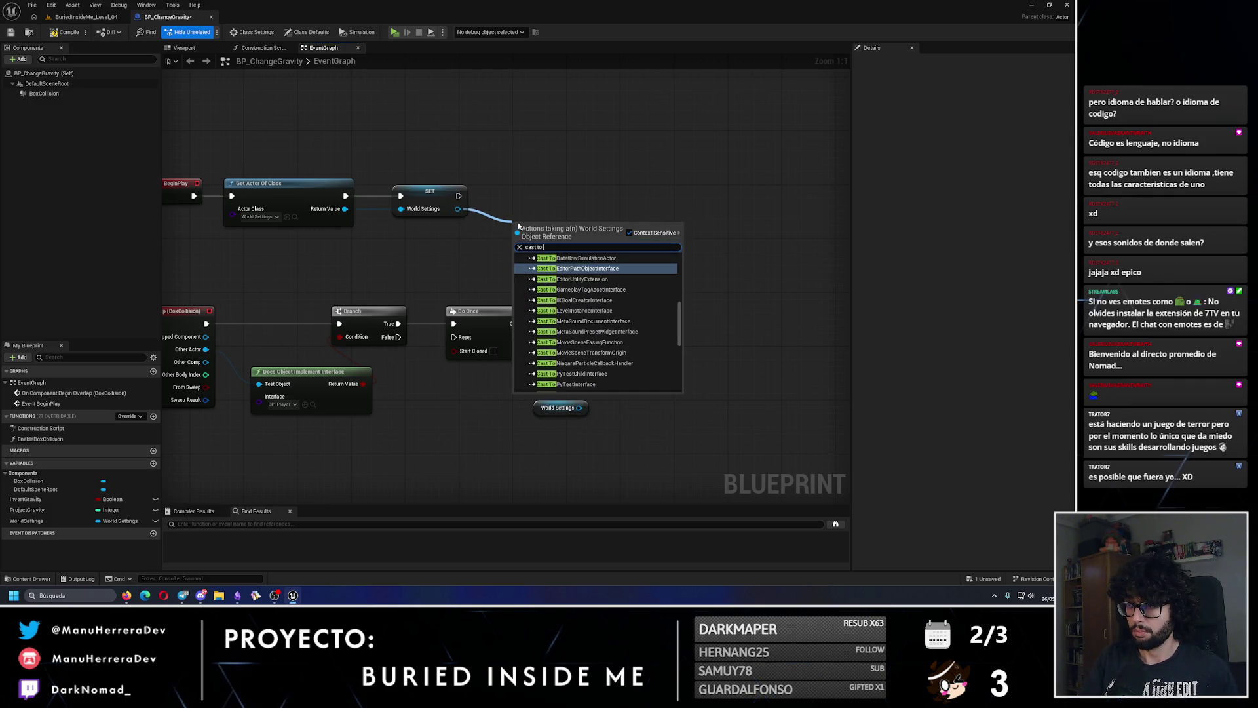
key(alt+Tab)
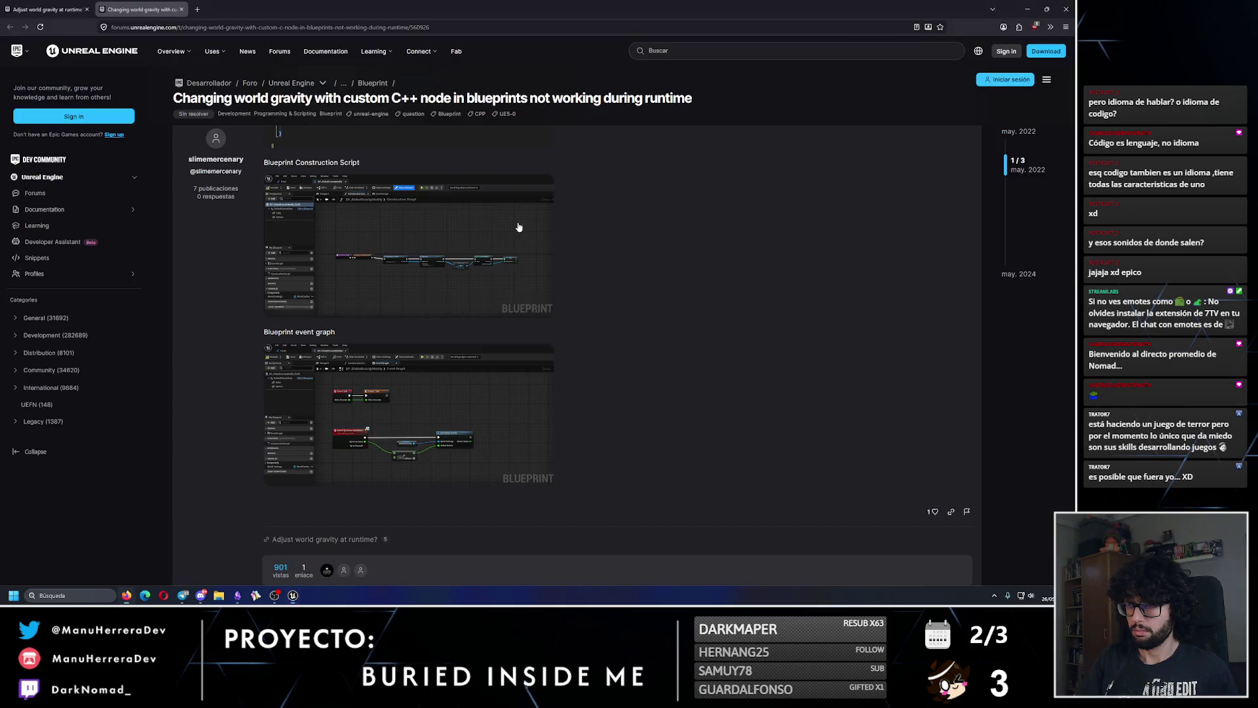
click(682, 371)
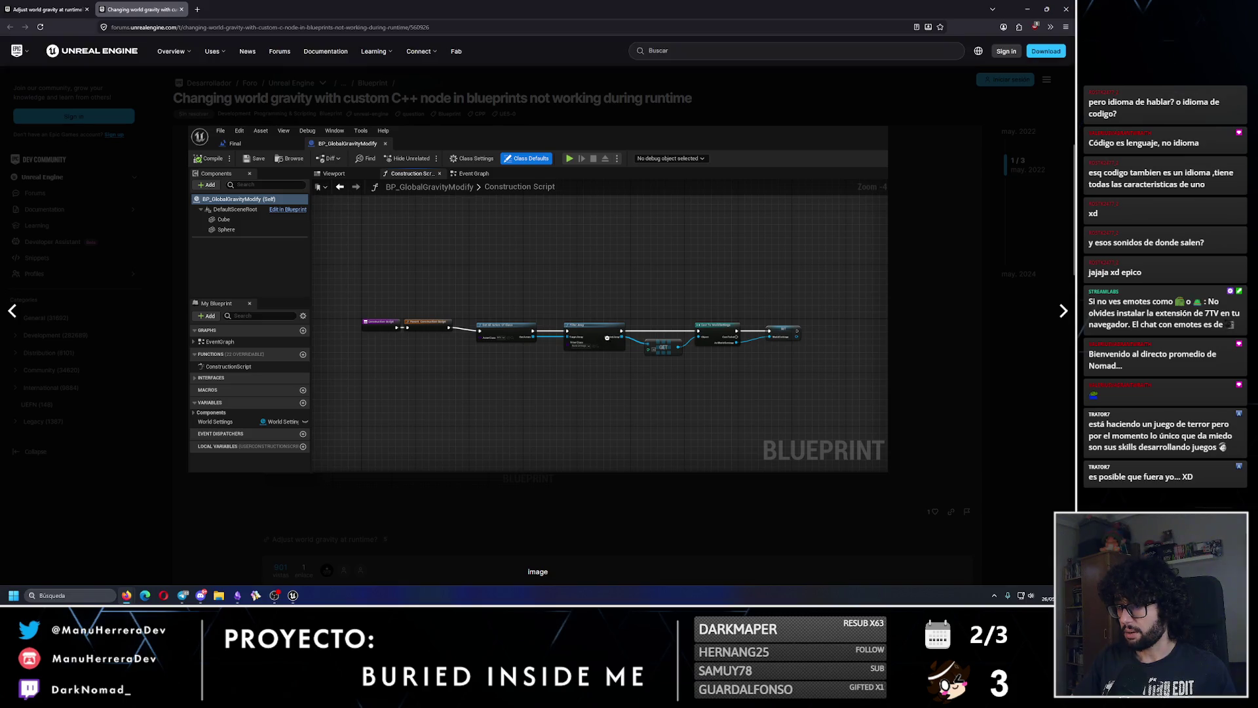
key(Escape)
key(alt+Tab)
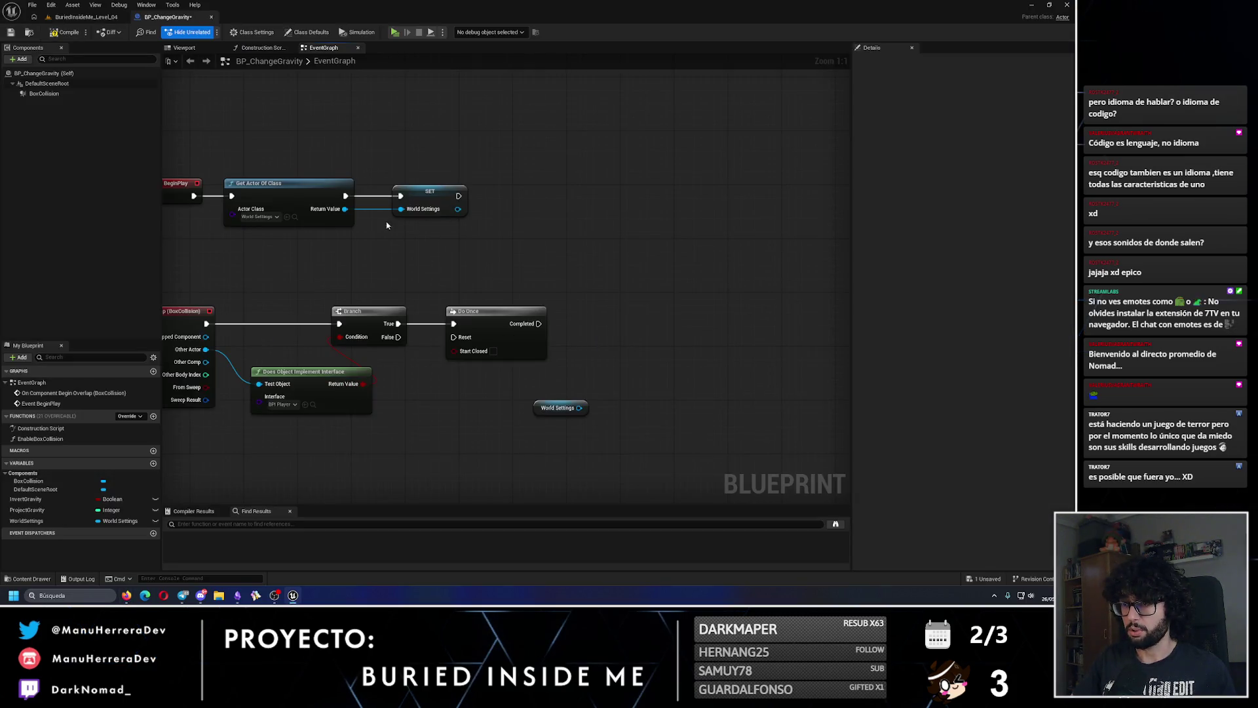
- Study the forum post's construction script and event graph screenshots
key(alt+Tab)
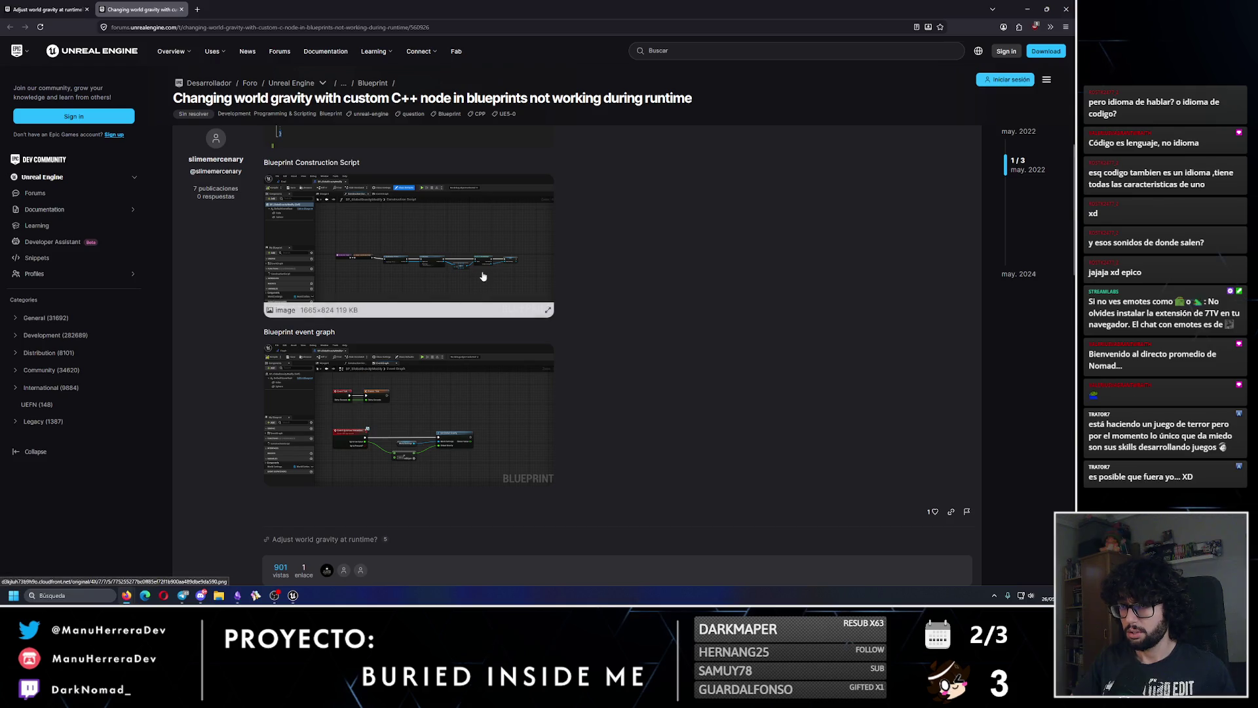
click(500, 317)
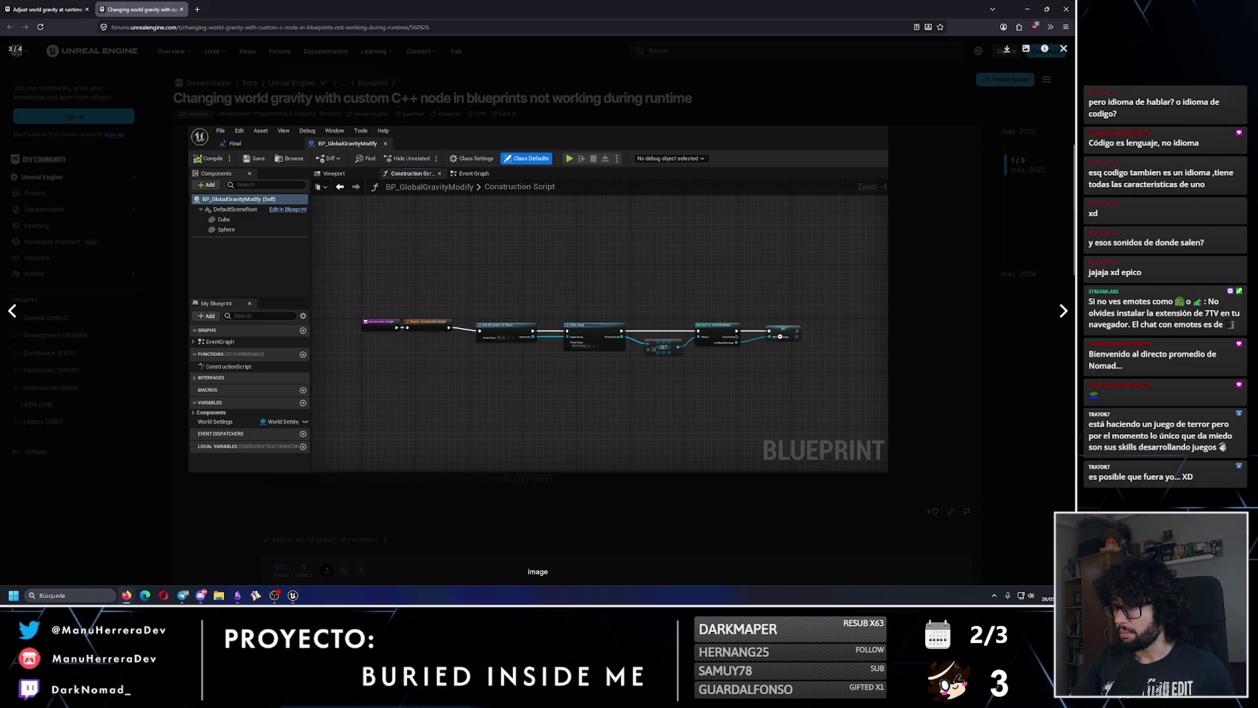
key(Escape)
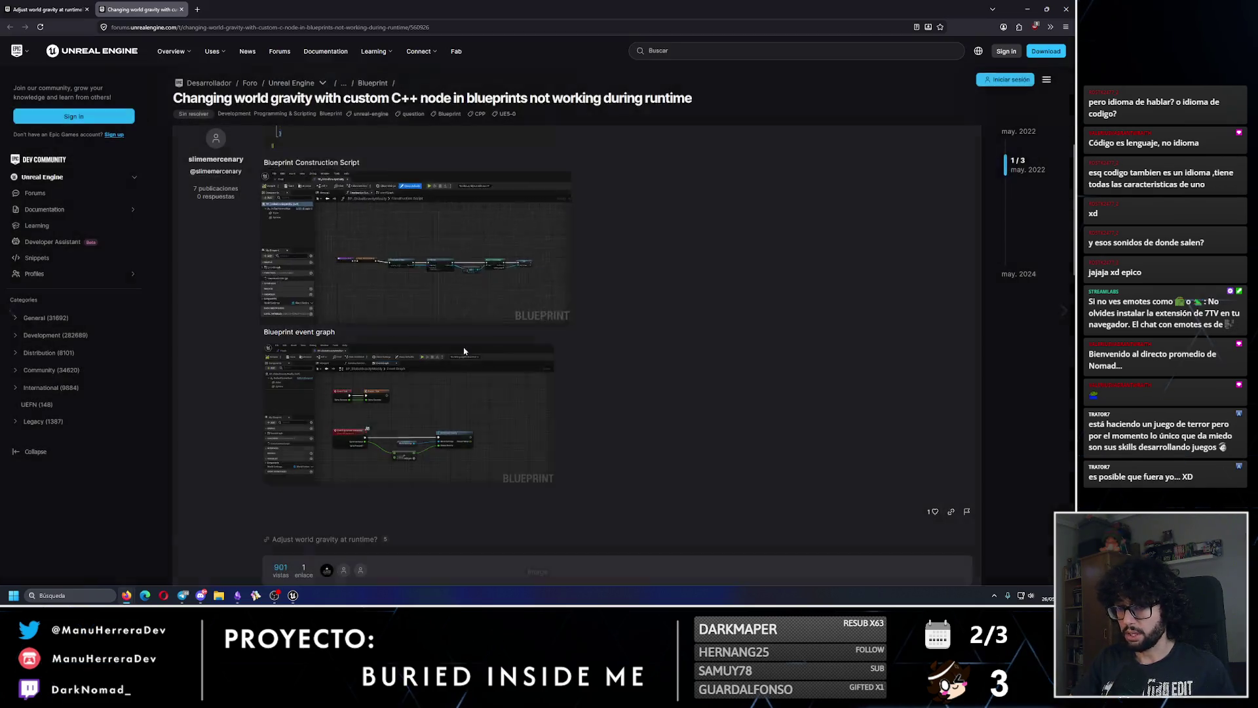
click(458, 422)
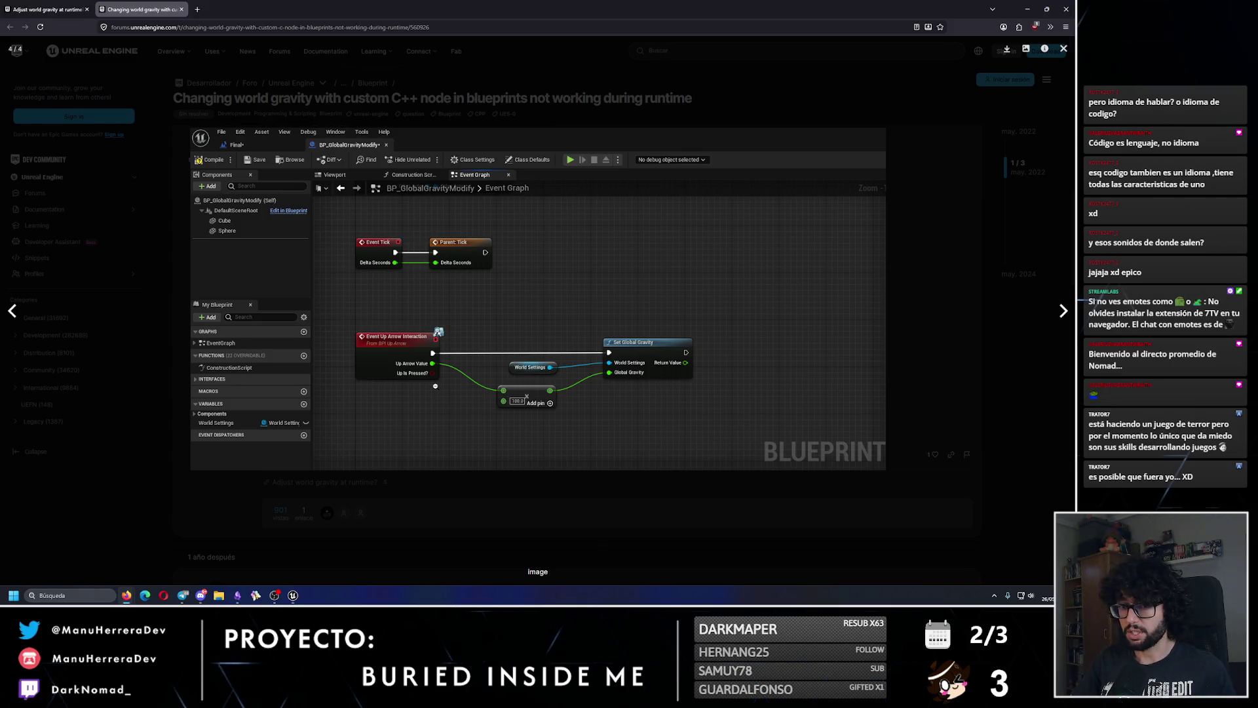
key(Escape)
key(alt+Tab)
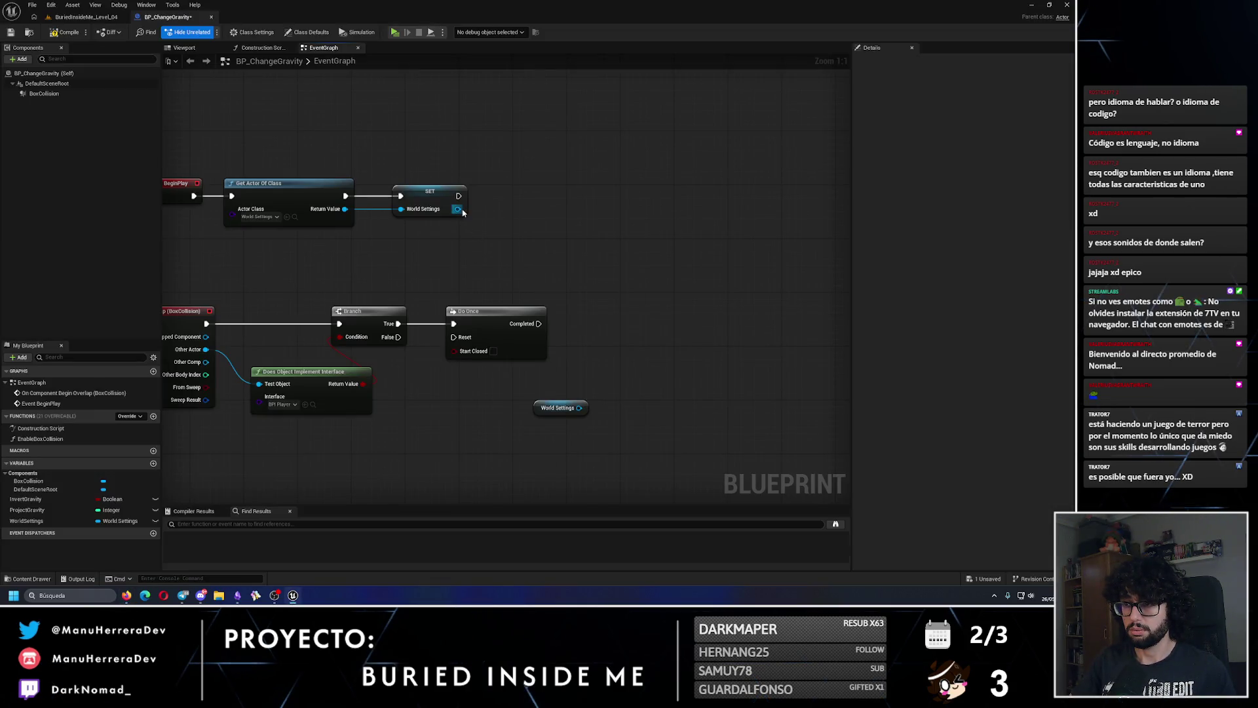
- Try 'set global' and 'cast to worl' node searches in the graph, cancelling both
drag(462, 211, 558, 209)
text(set global)
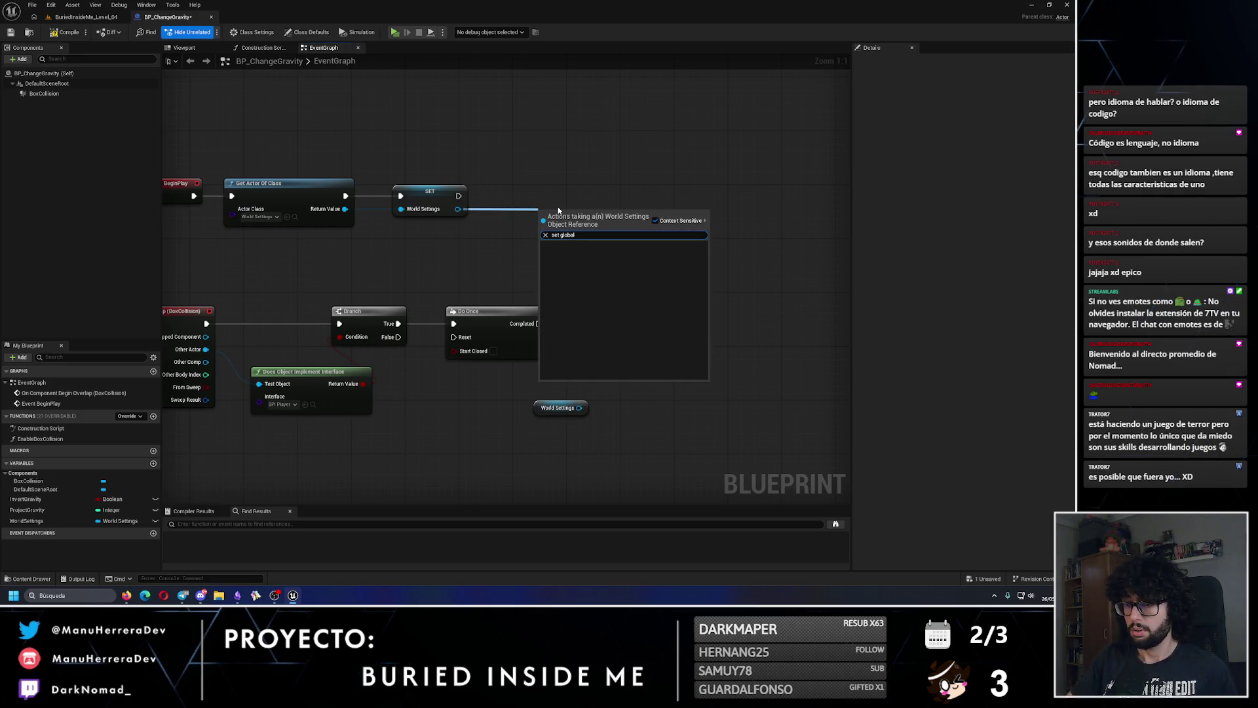
key(Escape)
right_click(422, 262)
key(Escape)
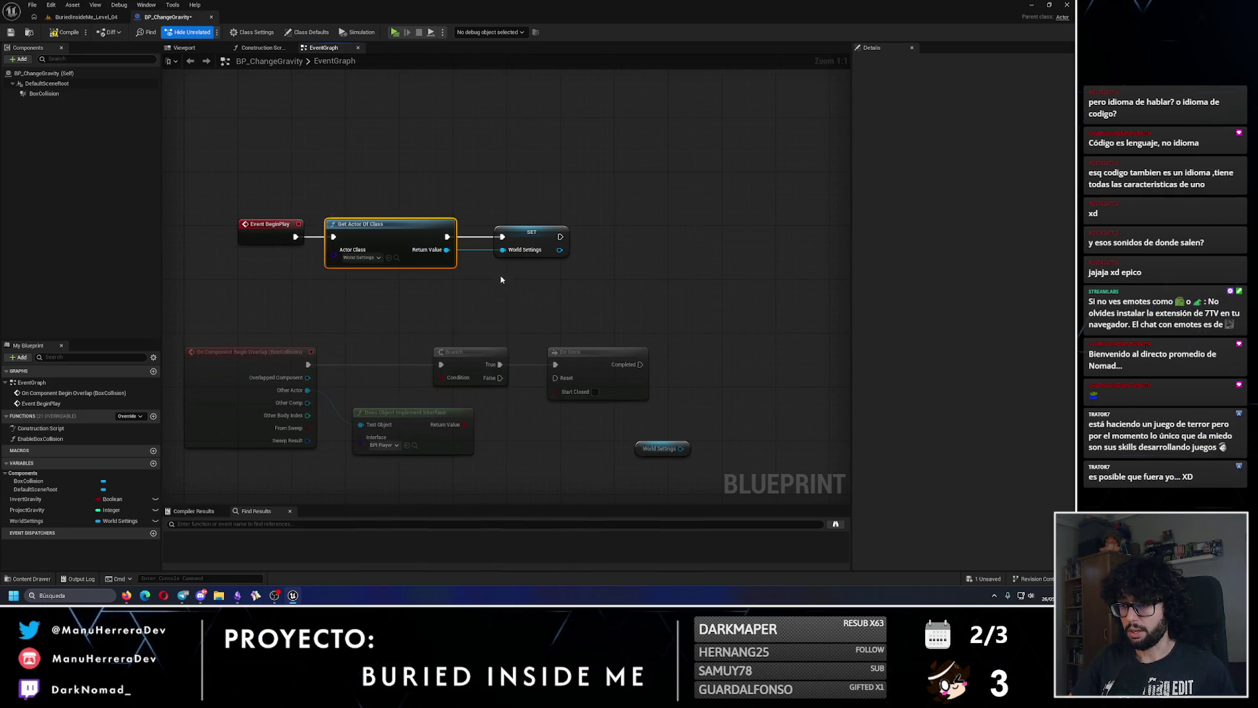
drag(447, 249, 514, 281)
text(cast to )
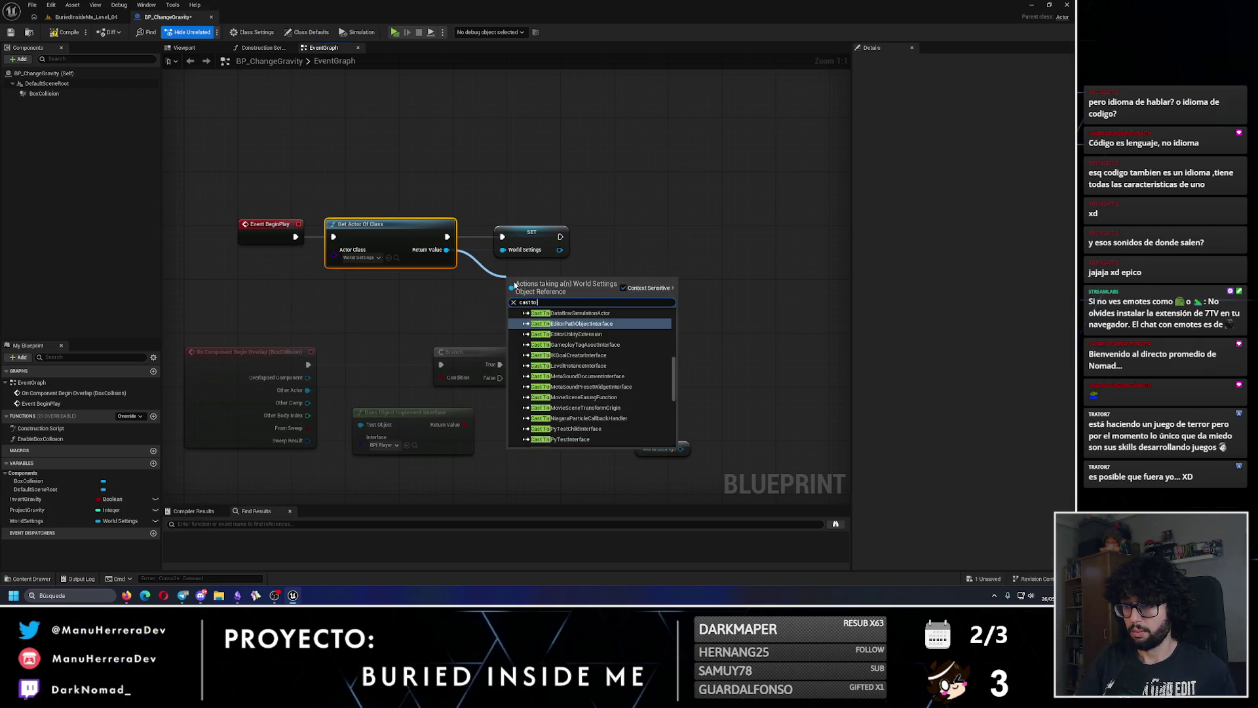
text(worl)
key(Escape)
key(alt+Tab)
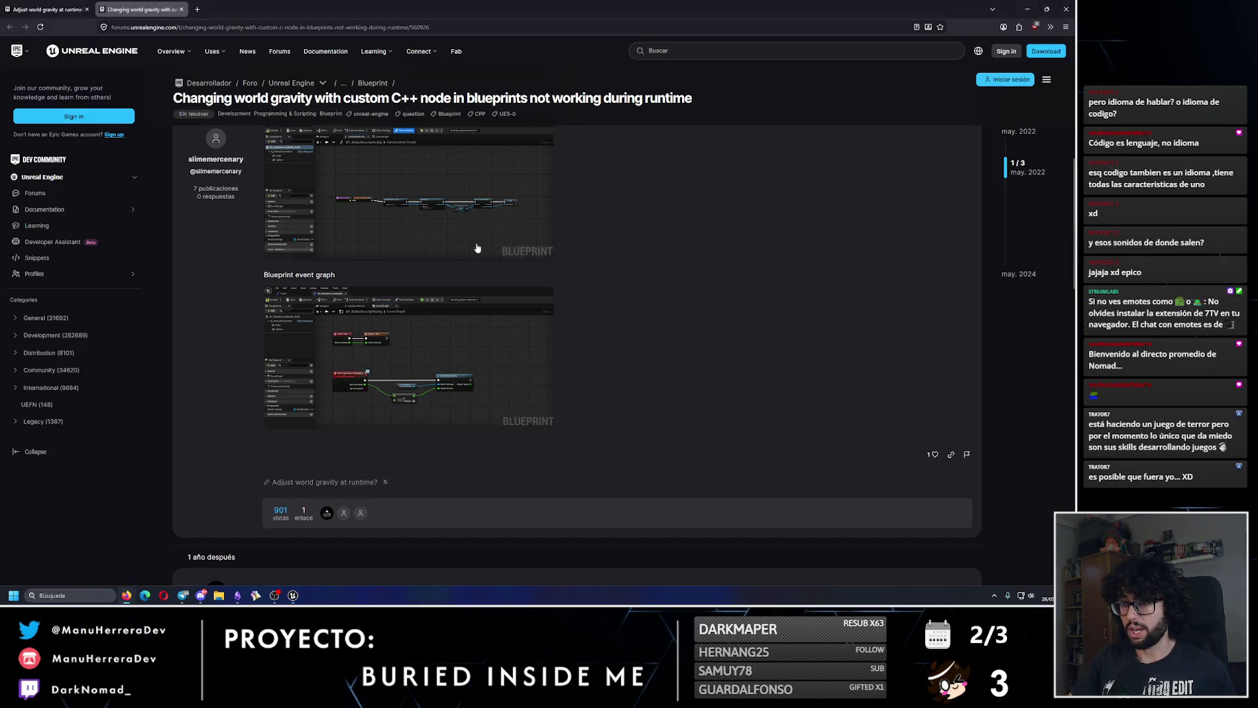
- Examine the thread's Blueprint screenshot enlarged, twice
click(514, 281)
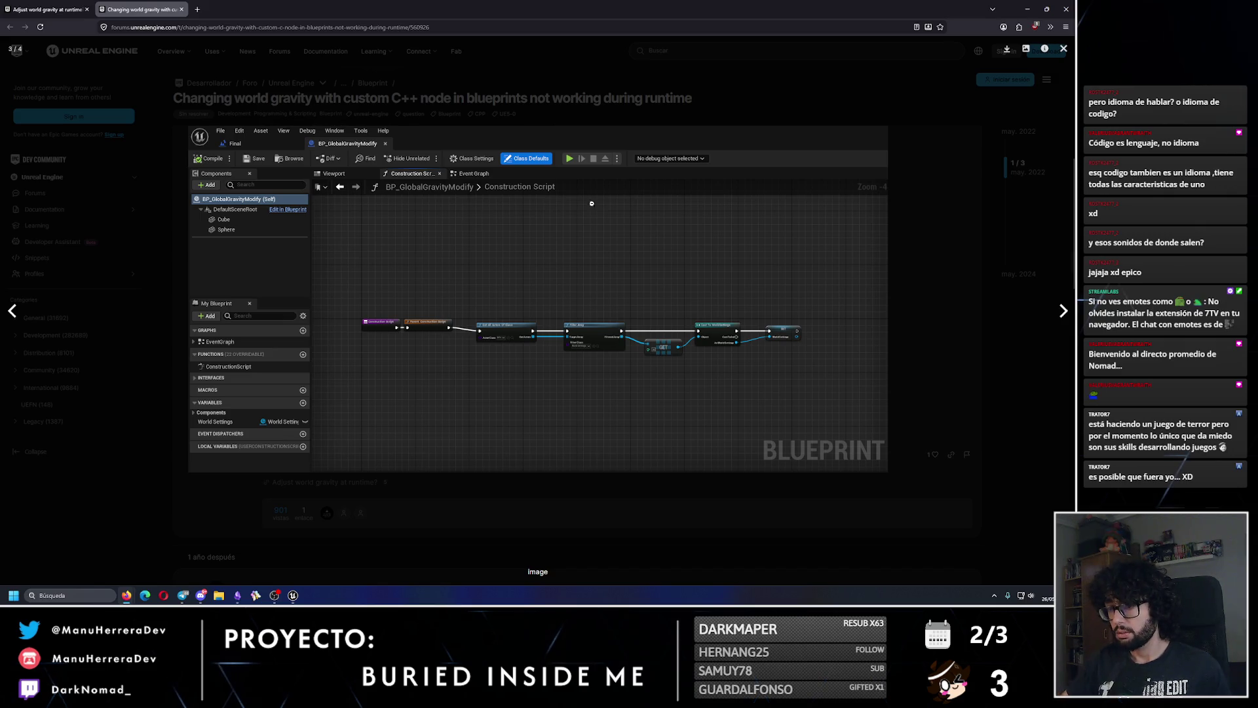
click(592, 353)
click(628, 392)
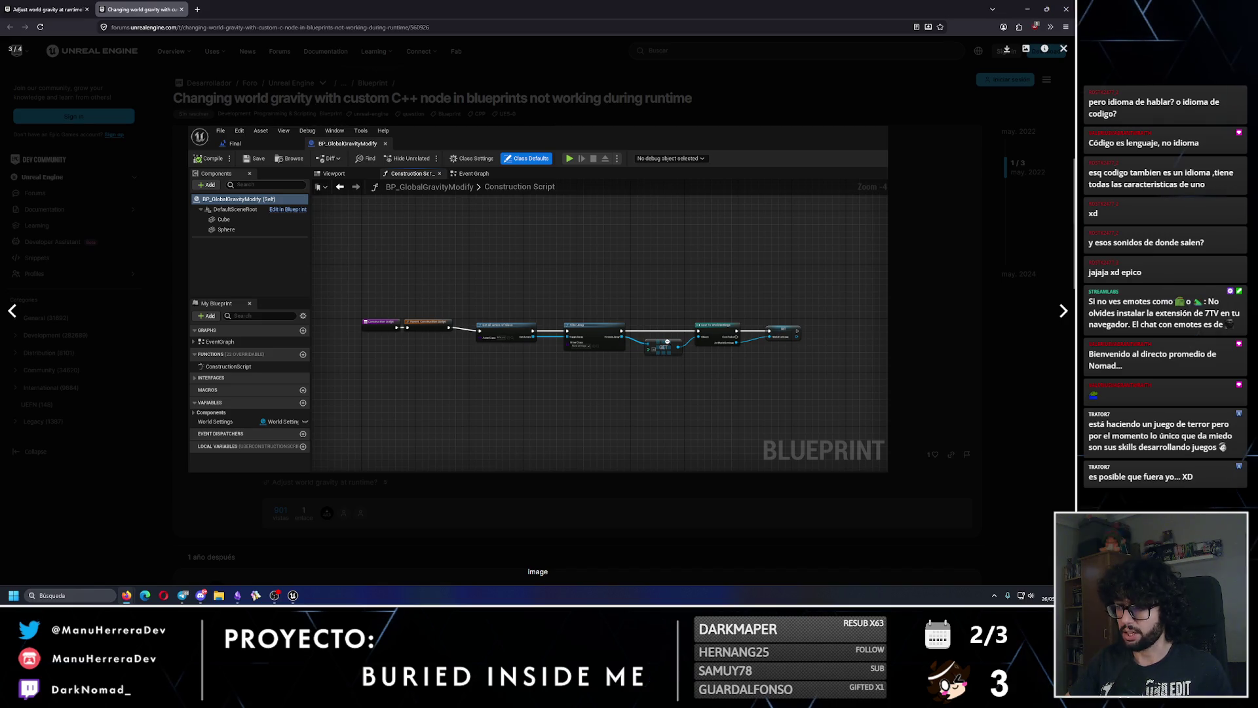
key(Escape)
key(alt+Tab)
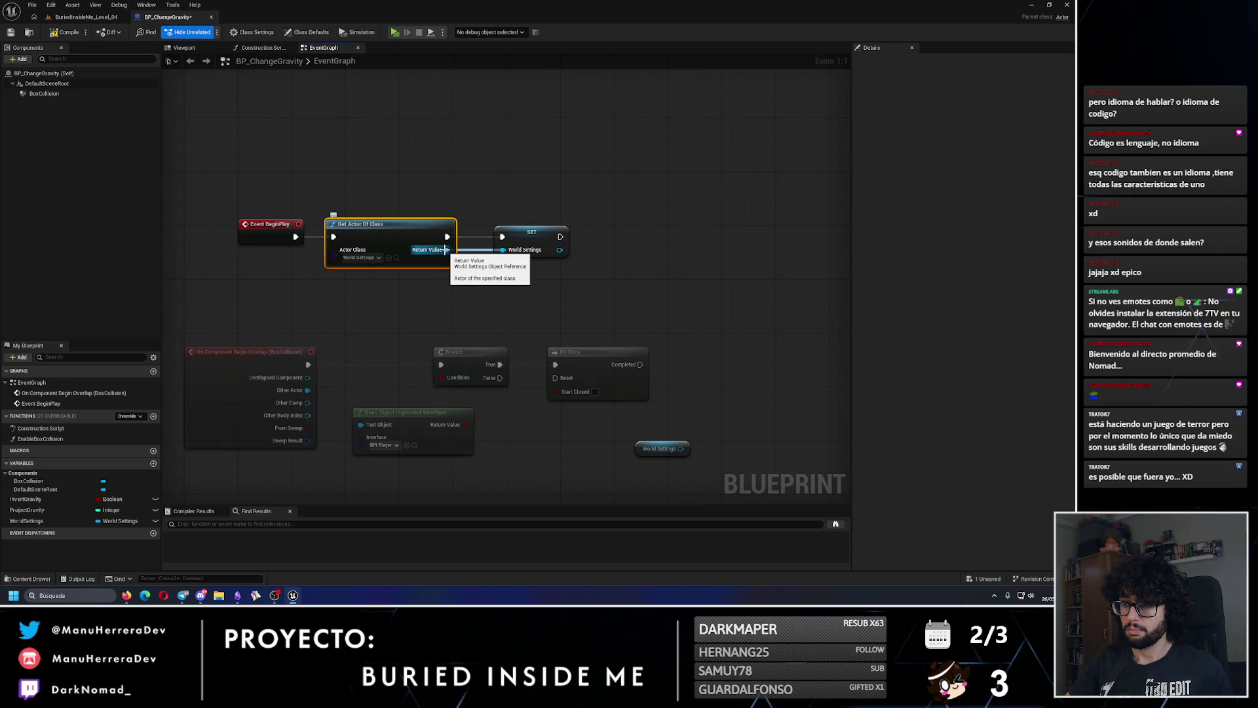
key(alt+Tab)
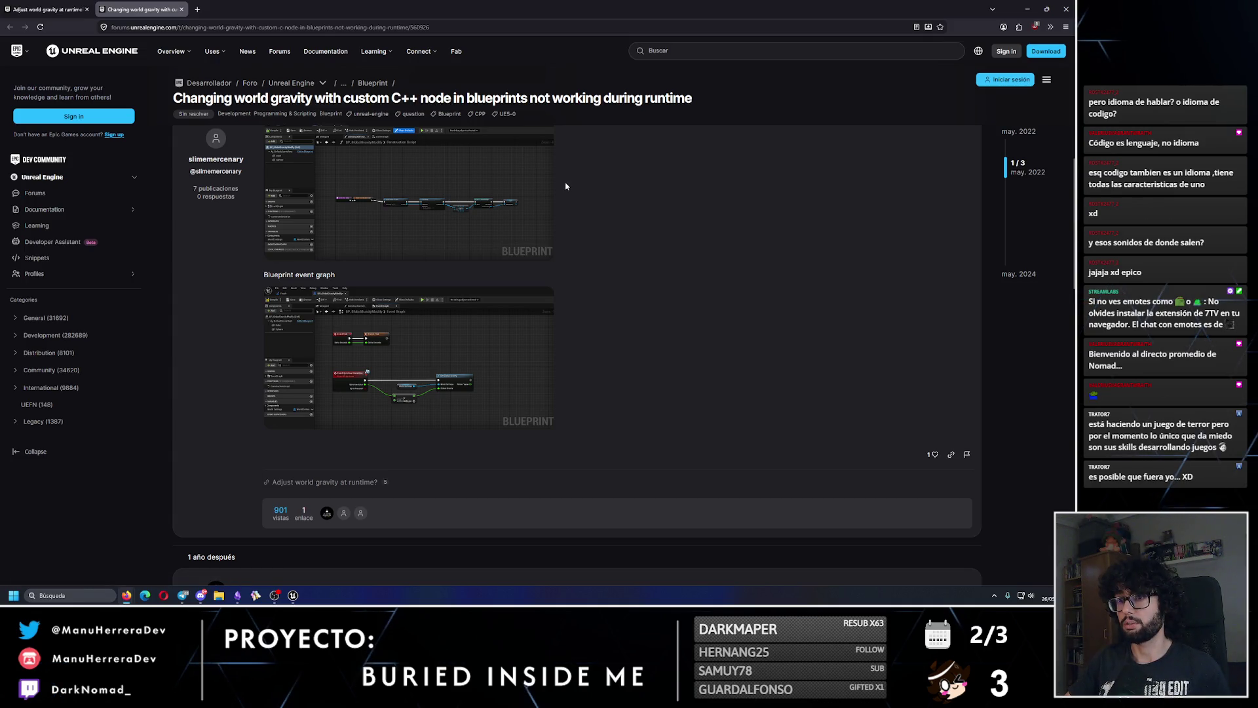
- Scroll the replies, view the Construction Script screenshot, and return to BP_ChangeGravity's graph
scroll(577, 203, down, 5)
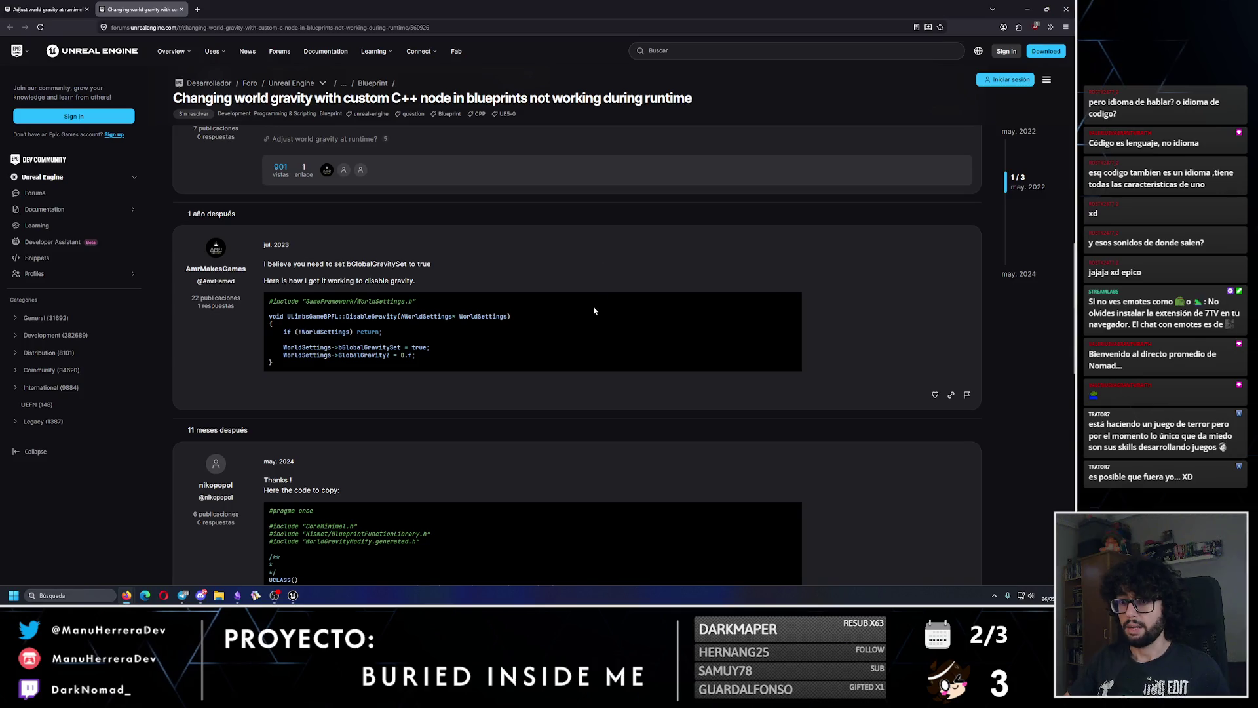
scroll(596, 307, up, 8)
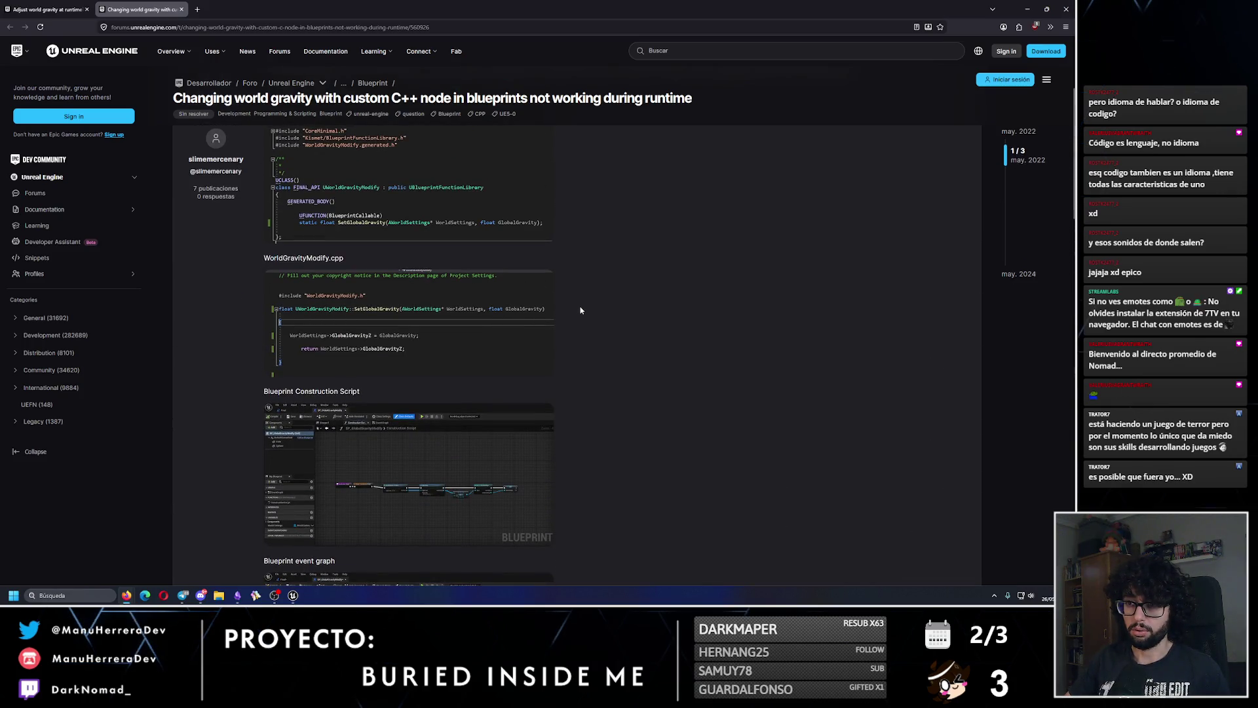
scroll(580, 310, down, 3)
click(485, 316)
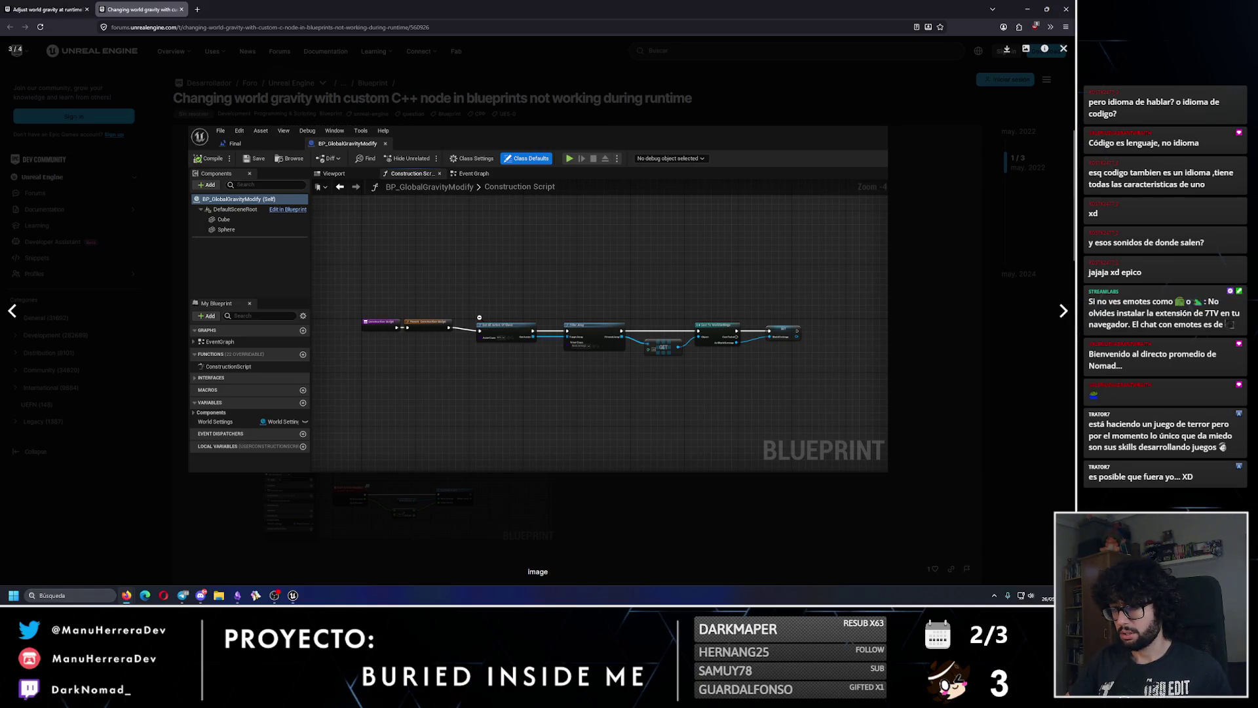
key(Escape)
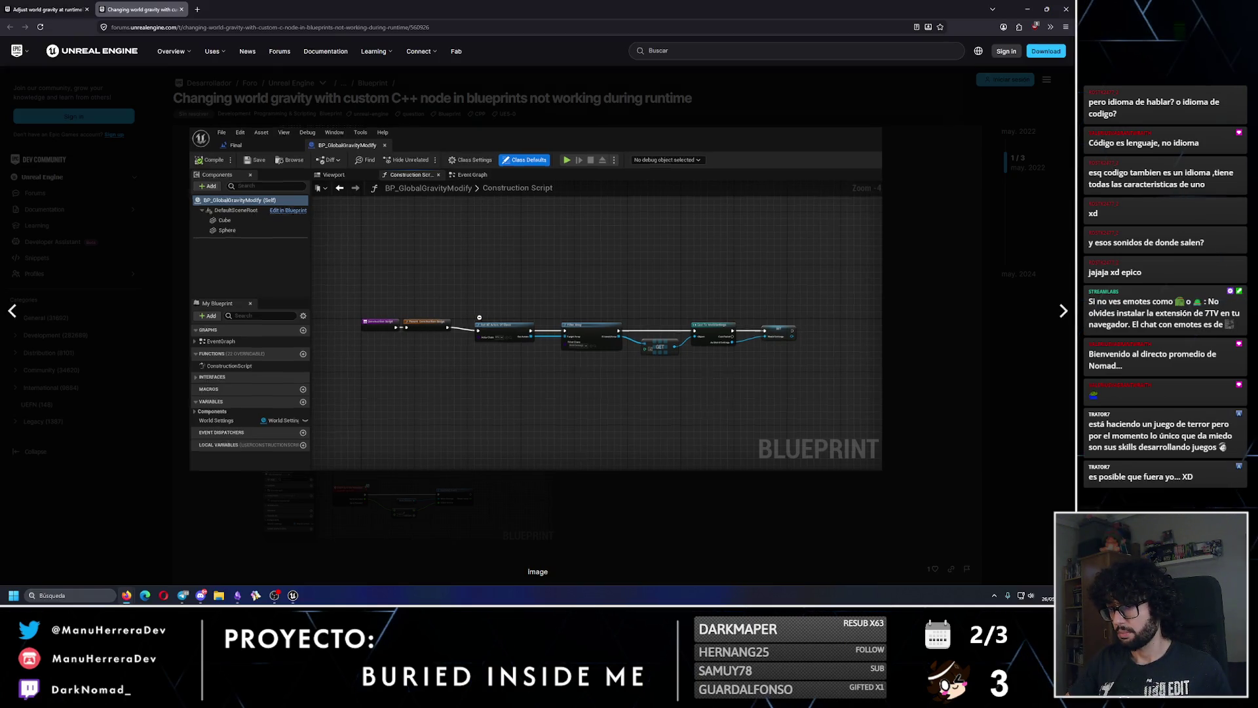
key(alt+Tab)
drag(558, 249, 633, 282)
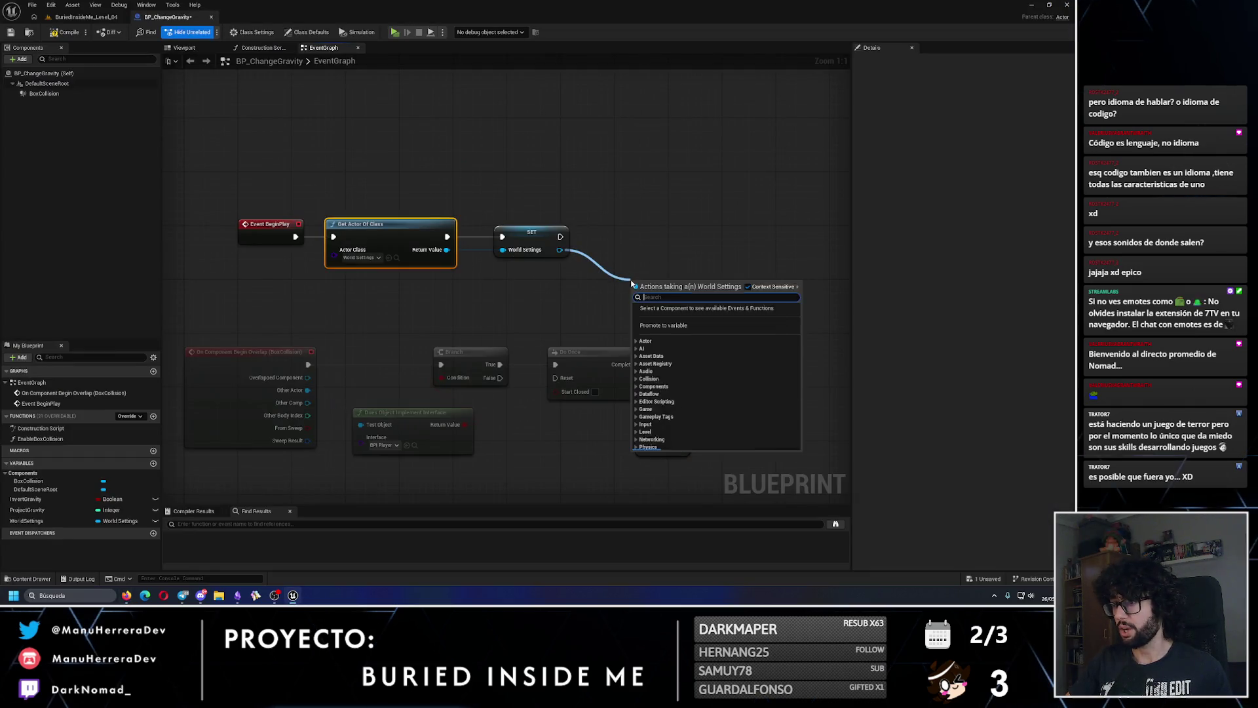
- Add an Override World Gravity getter from a 'grav' search, then delete it
click(636, 349)
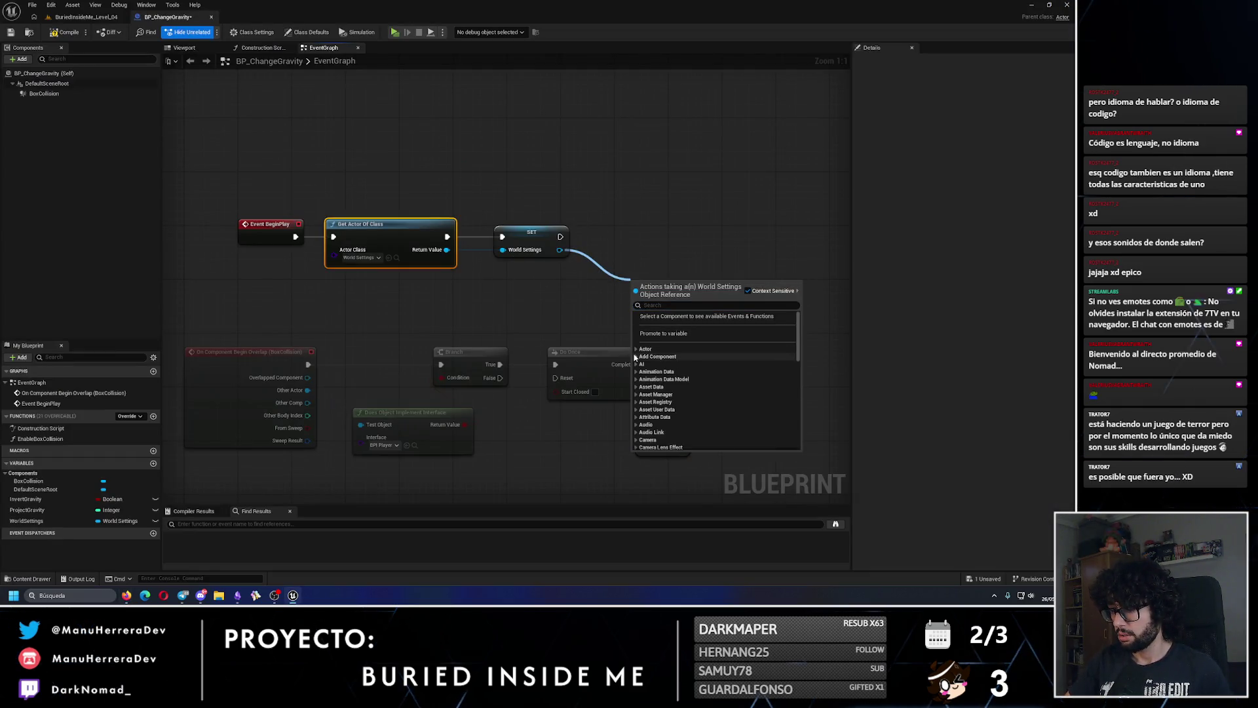
text(grav)
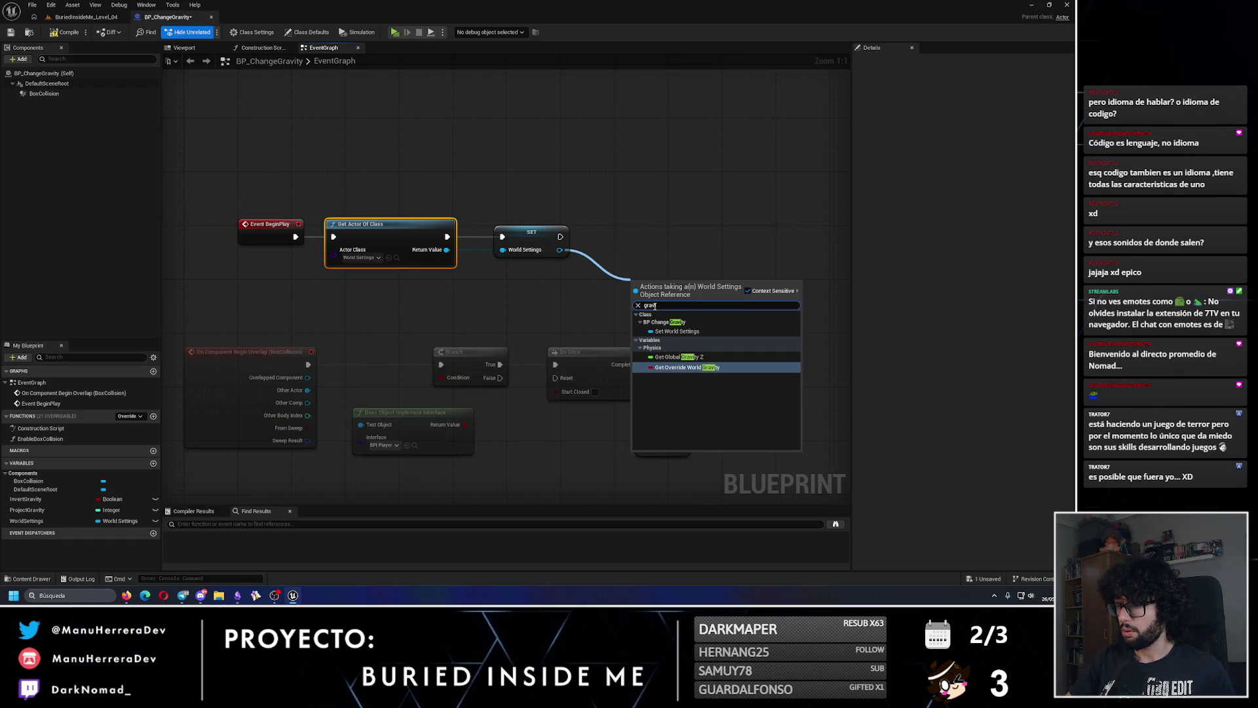
key(Return)
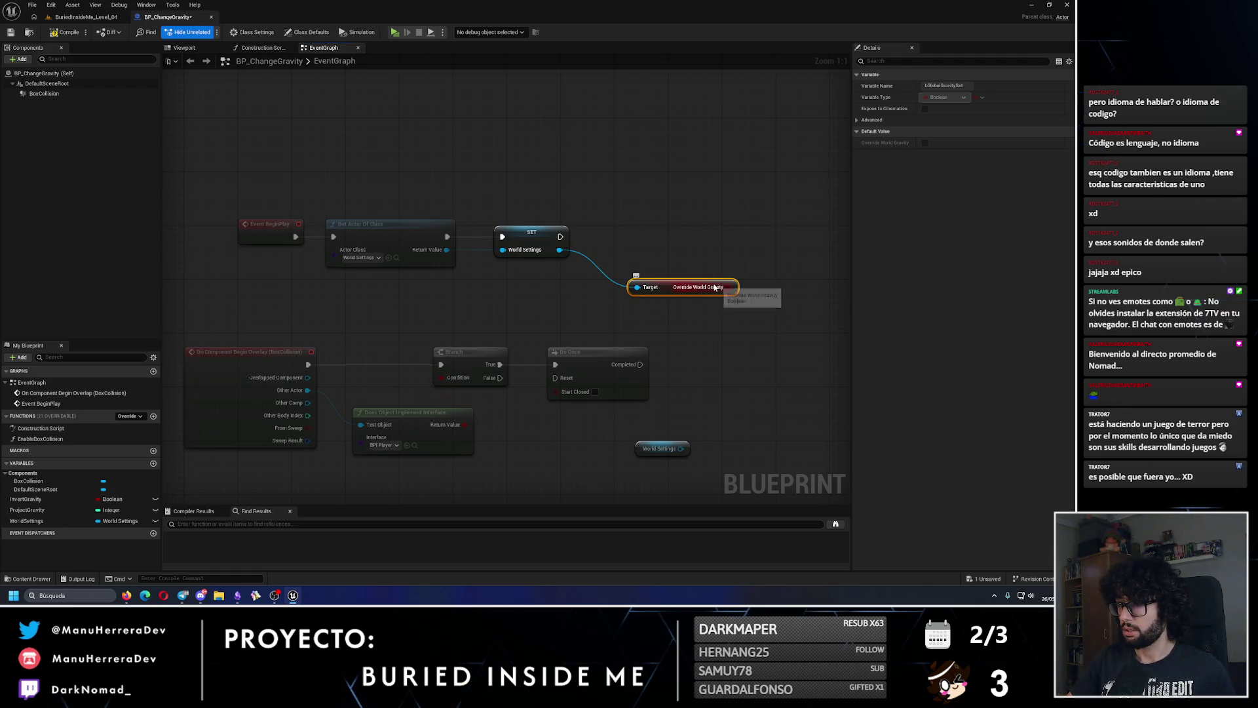
key(Delete)
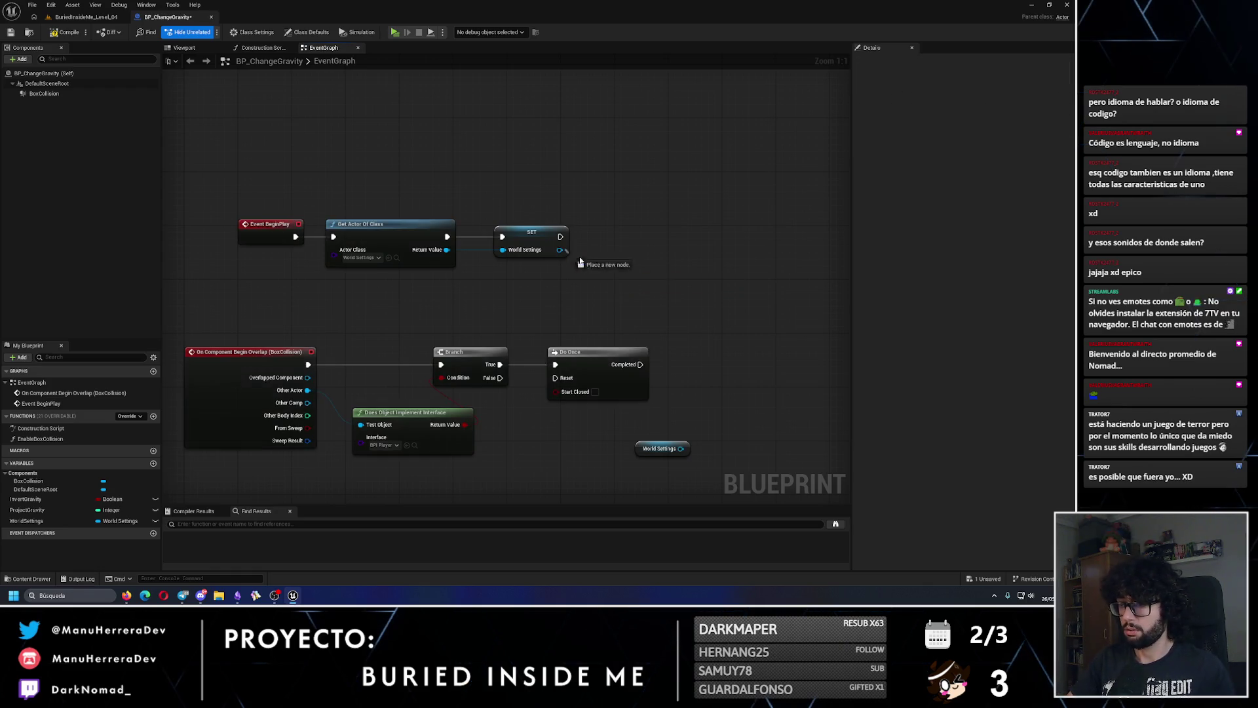
- Add a Get Global Gravity Z node from the World Settings reference and place it below SET
drag(559, 249, 633, 290)
text(gravity)
key(Up)
key(Return)
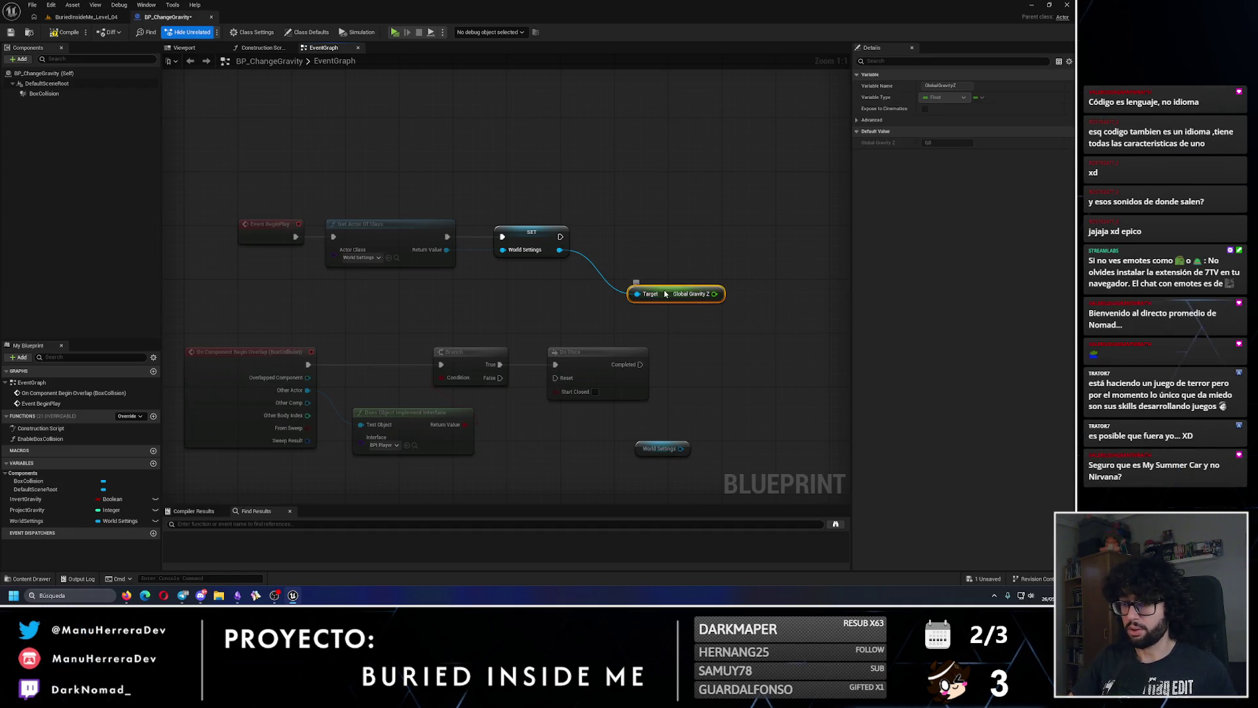
drag(655, 286, 627, 295)
- Glance at the music video, then deselect Global Gravity Z and pull a new wire from World Settings
key(alt+Tab)
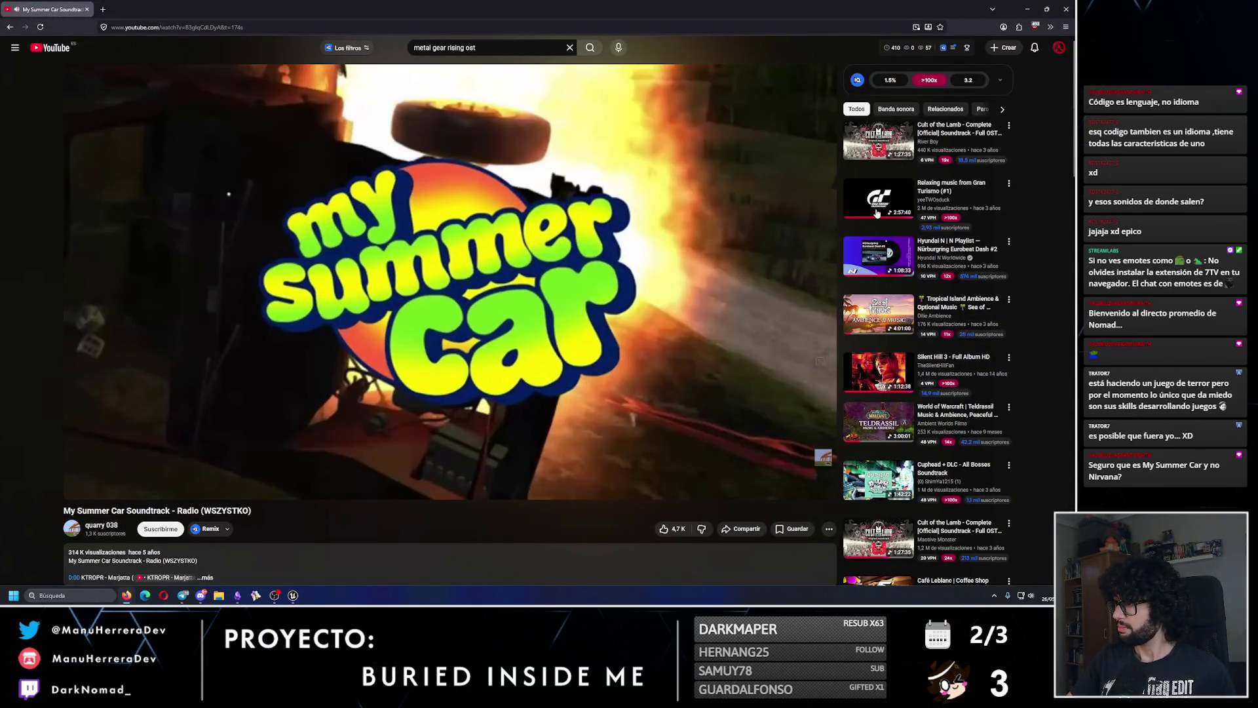
key(alt+Left)
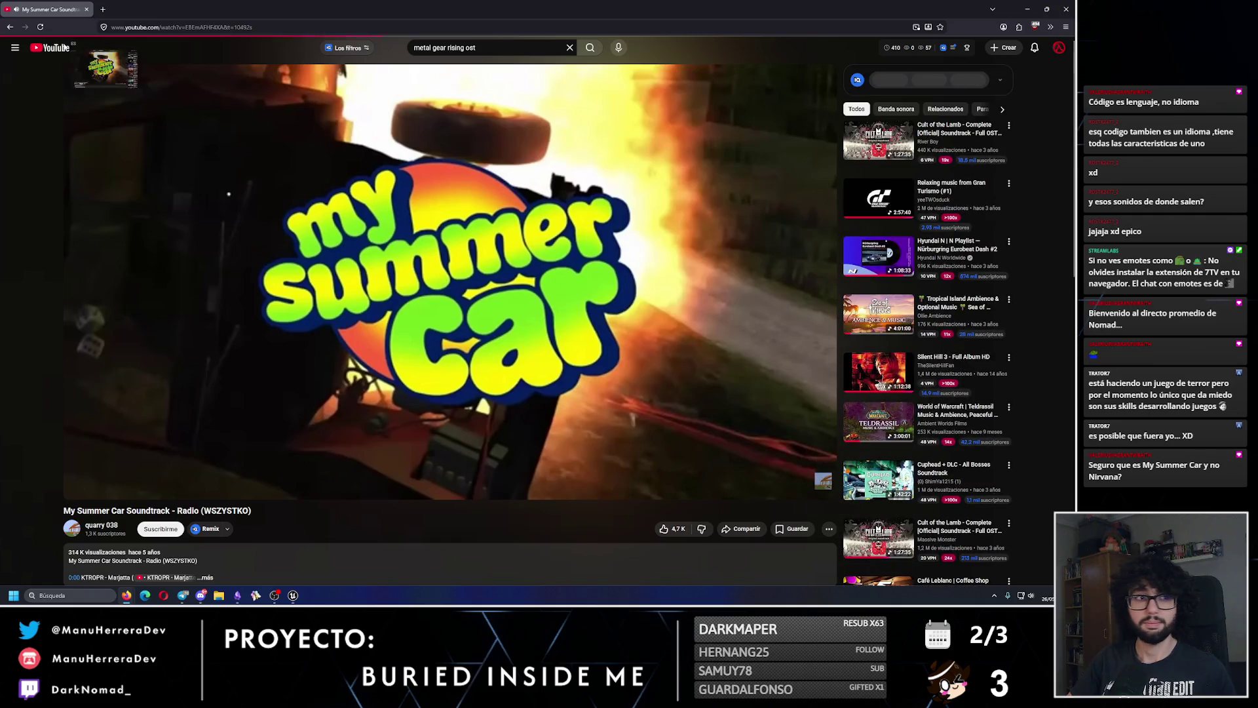
key(alt+Tab)
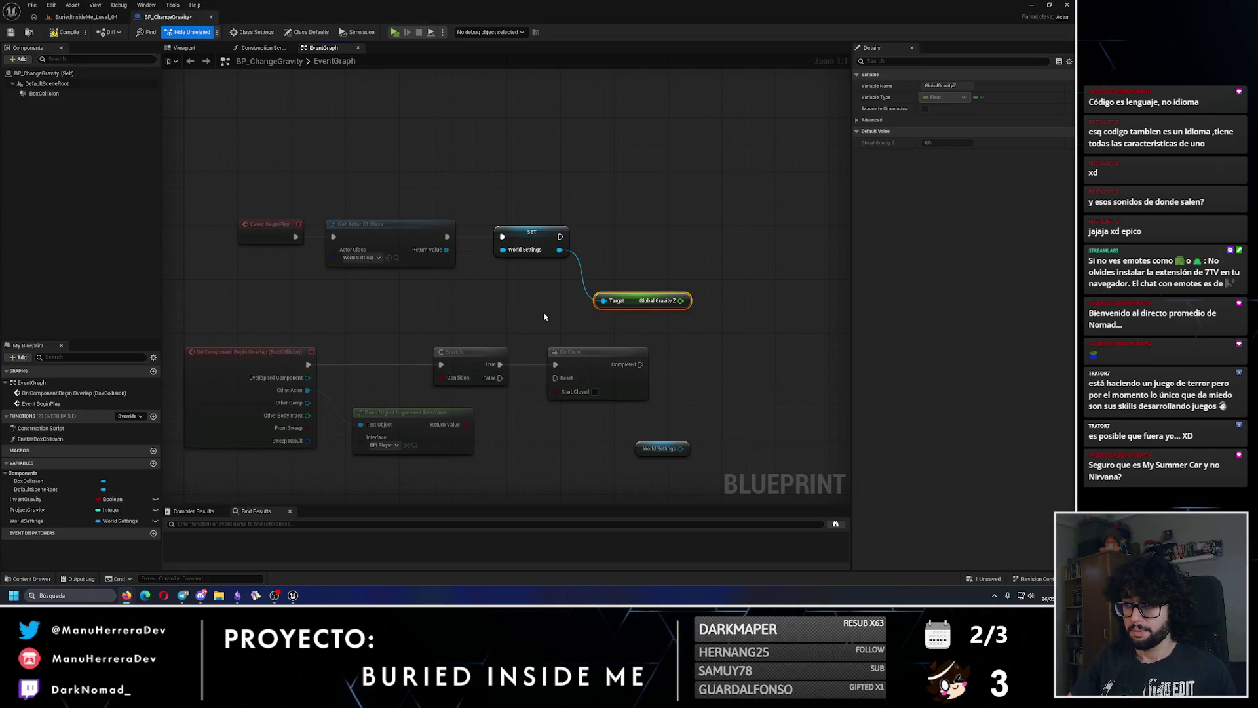
click(497, 281)
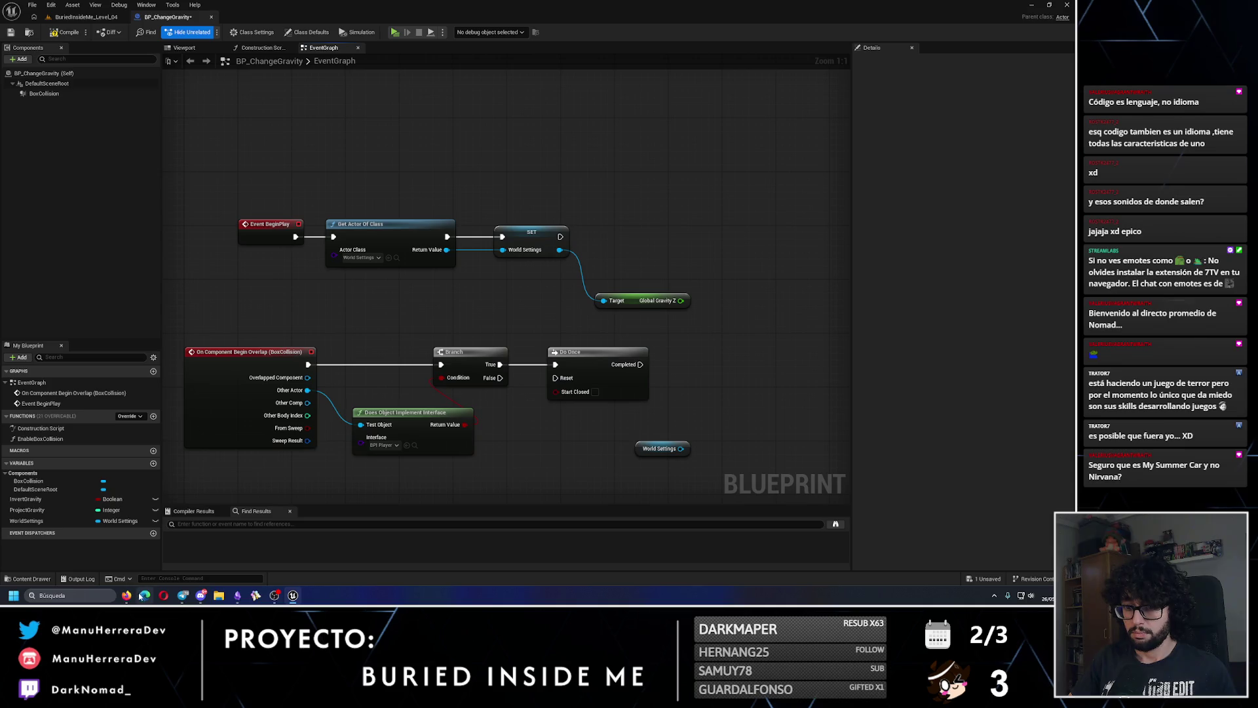
drag(561, 250, 642, 263)
click(488, 289)
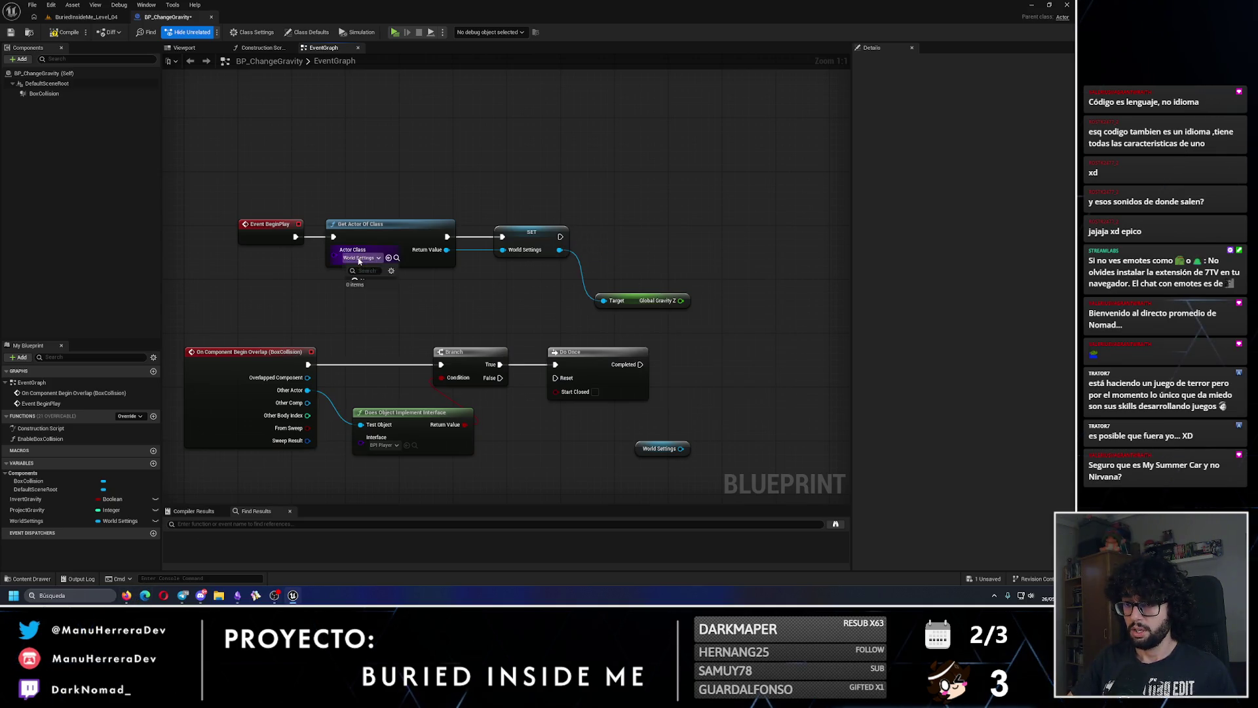
click(378, 257)
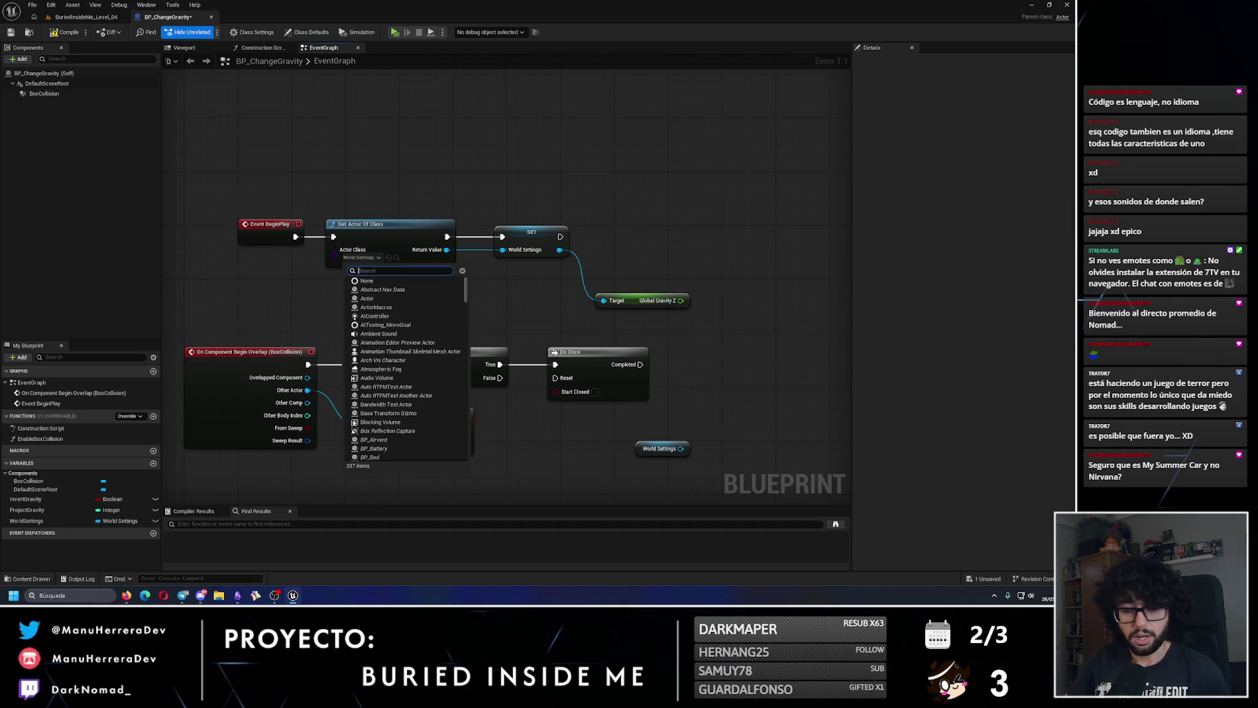
key(Escape)
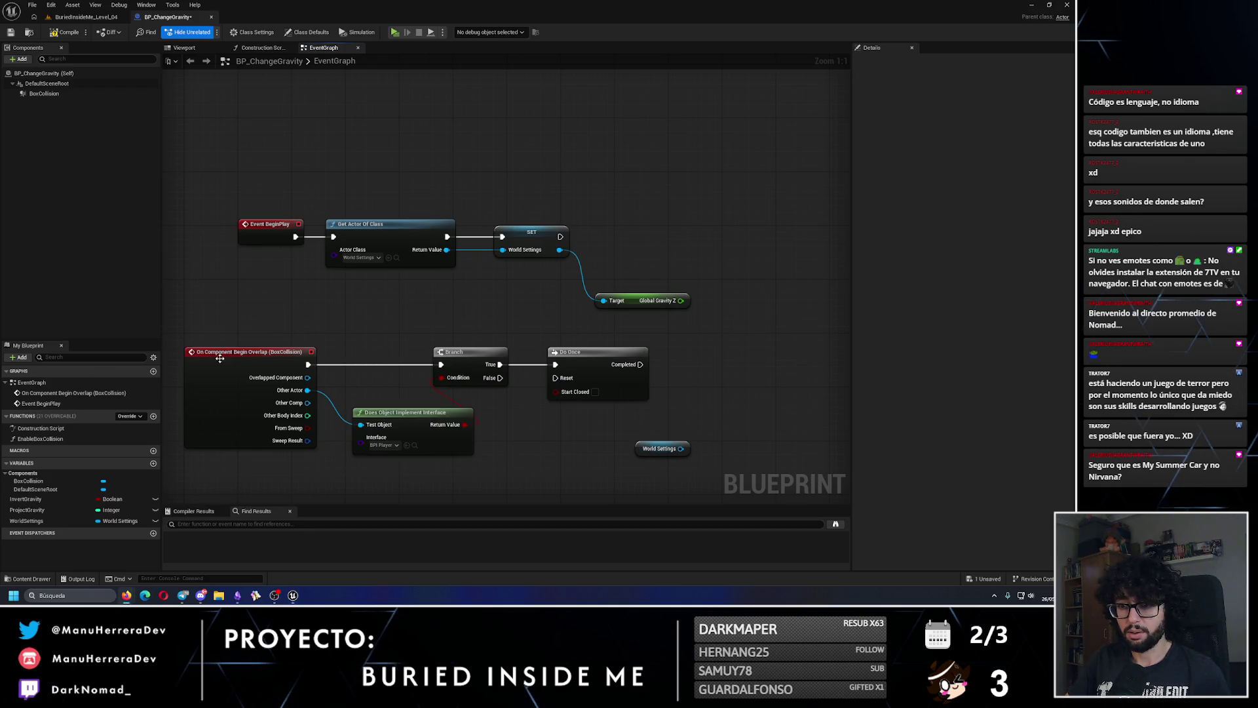
click(364, 258)
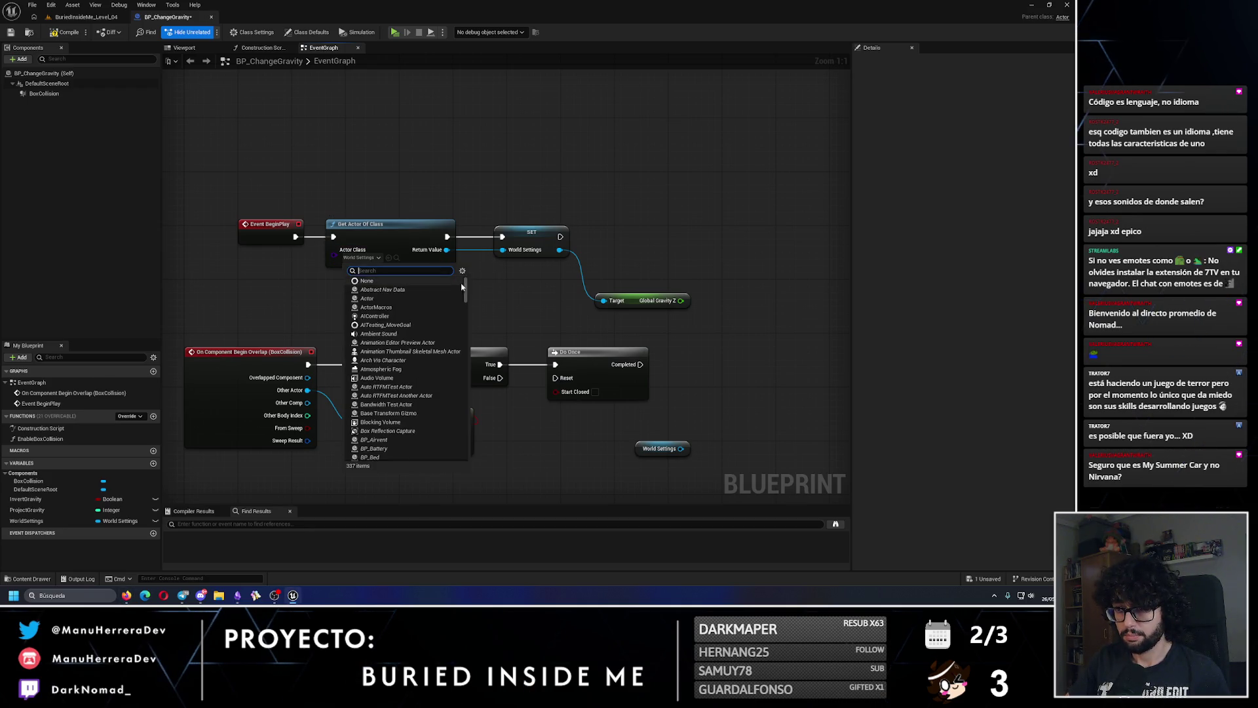
scroll(465, 287, down, 5)
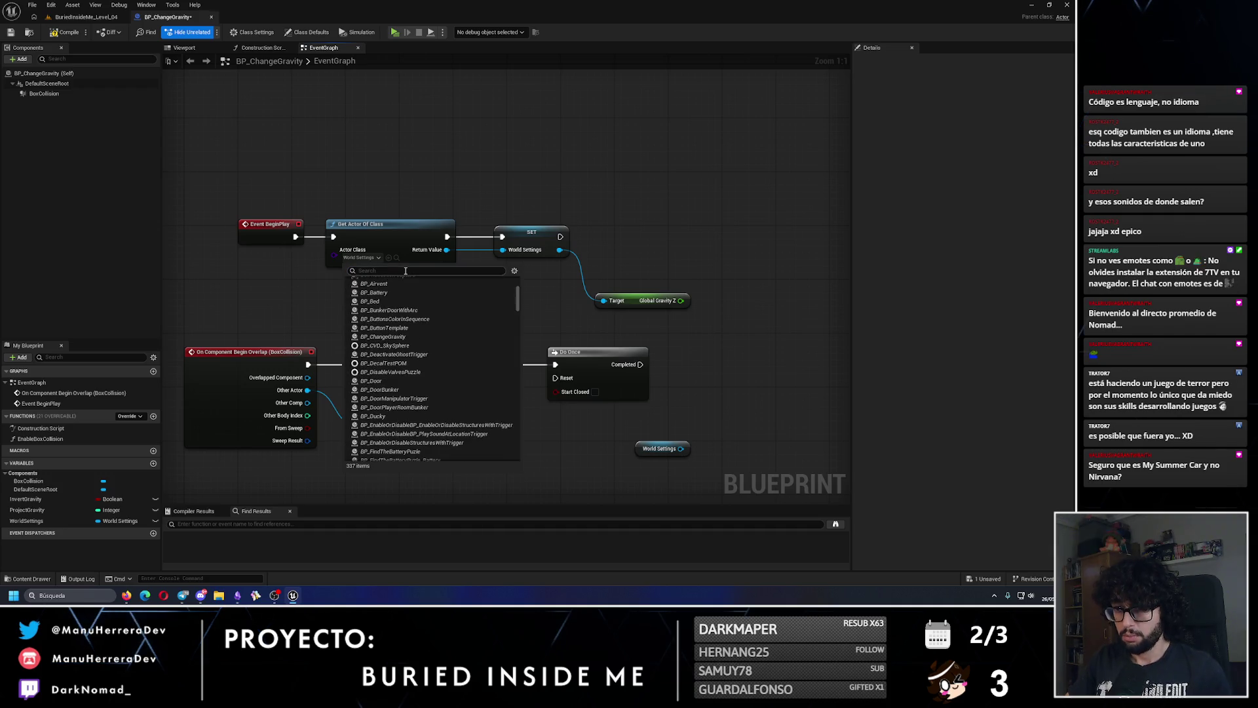
text(gra)
text(vi)
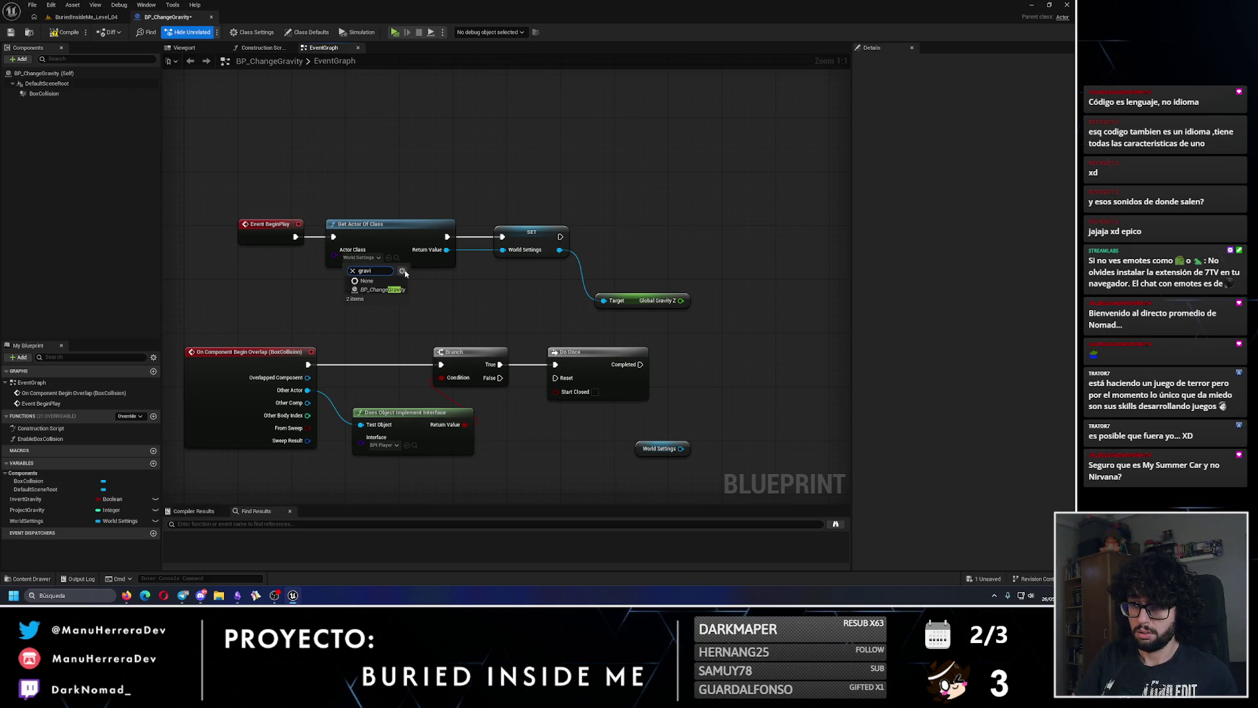
key(BackSpace)
key(BackSpace)
key(BackSpace)
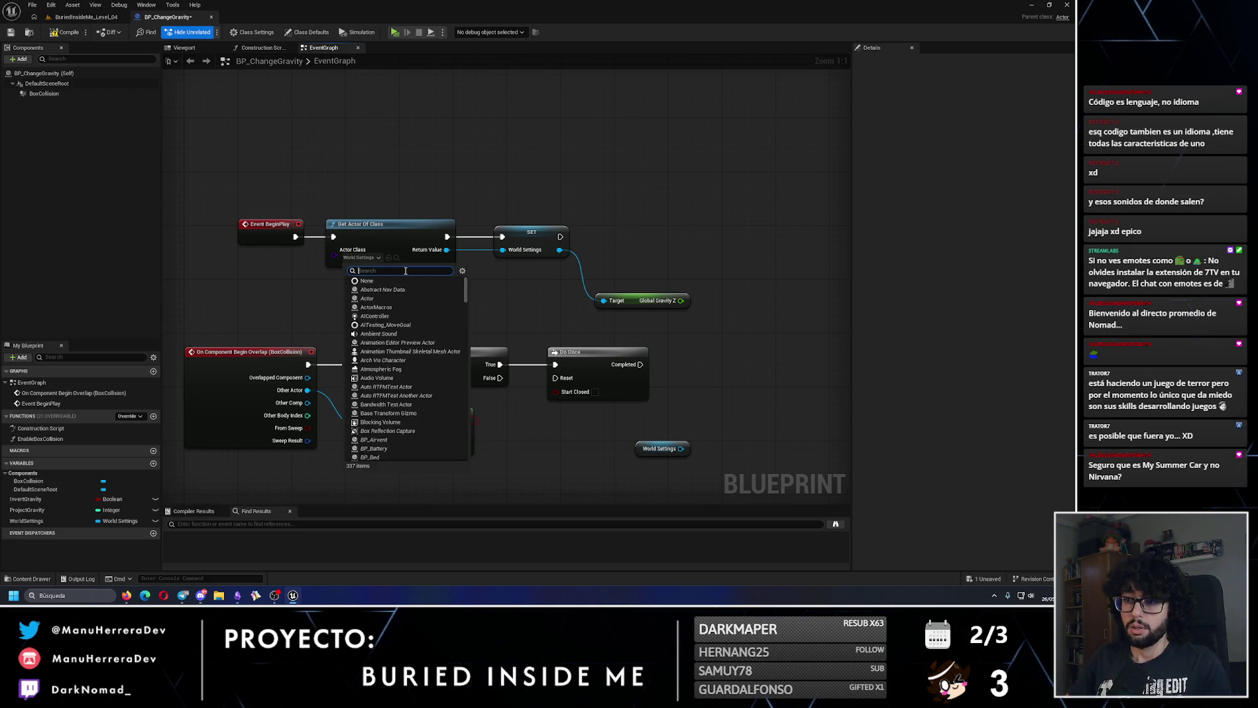
scroll(423, 344, down, 5)
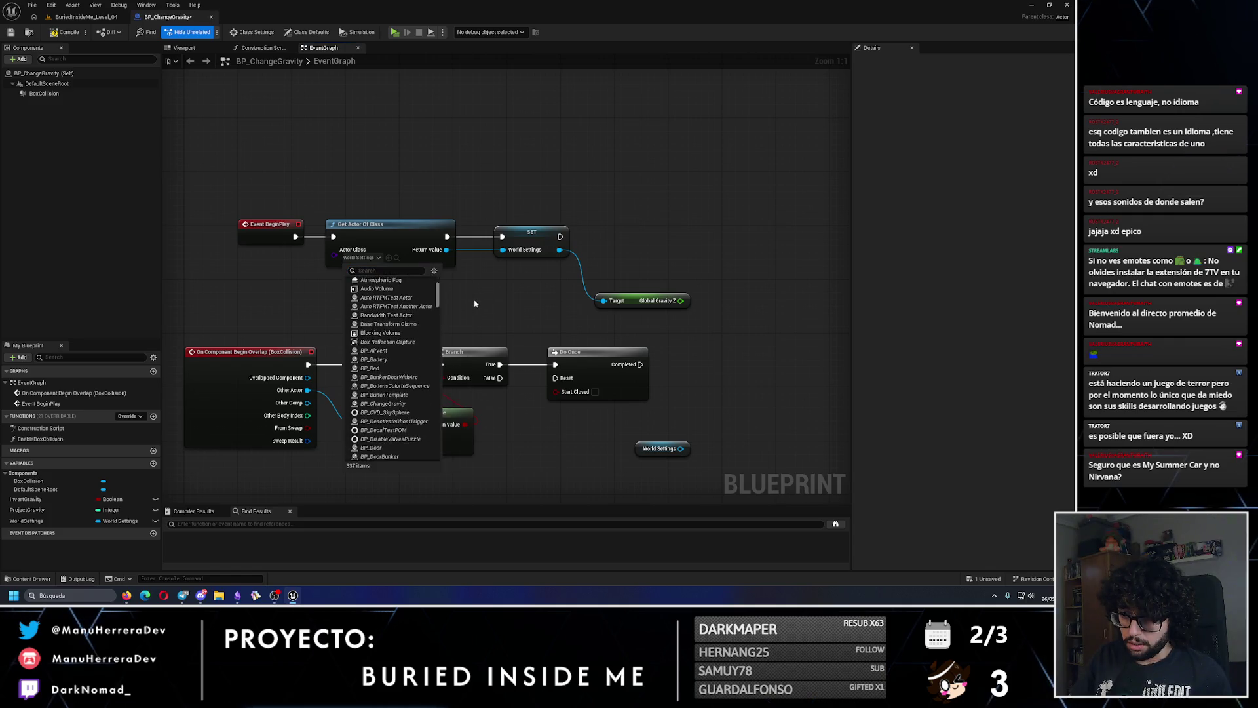
scroll(478, 309, down, 3)
text(world)
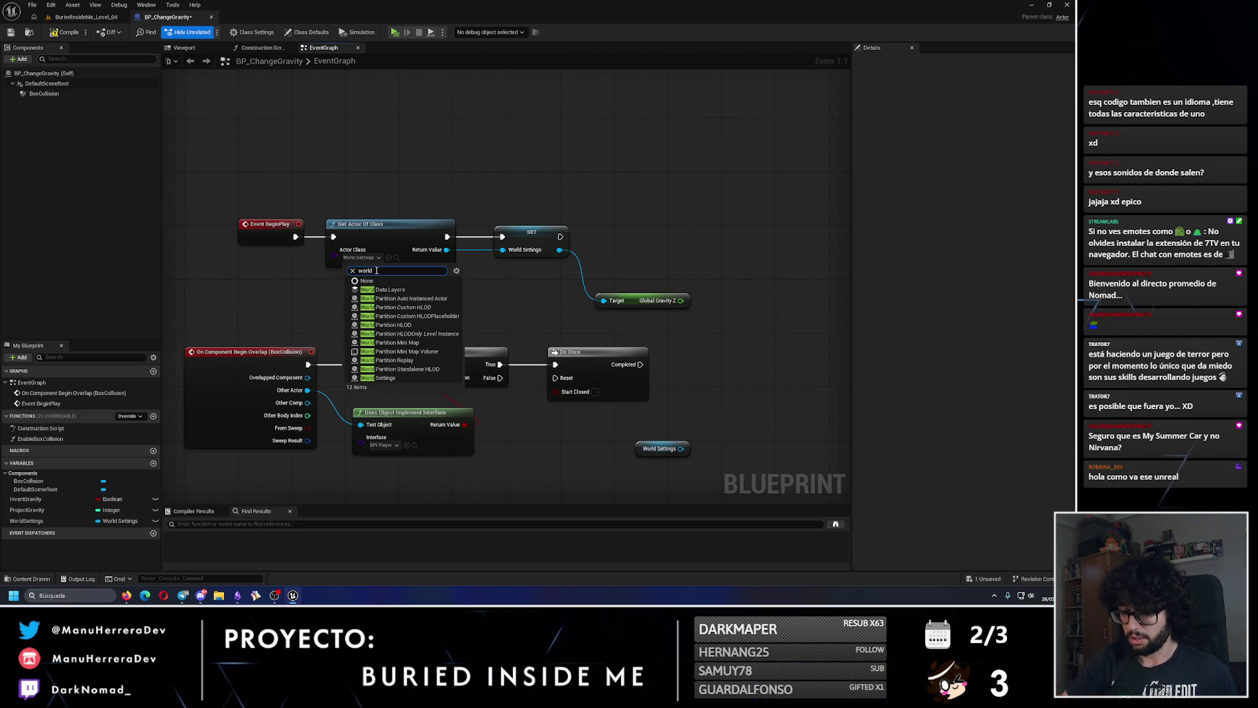
key(BackSpace)
key(BackSpace)
key(BackSpace)
text(phy)
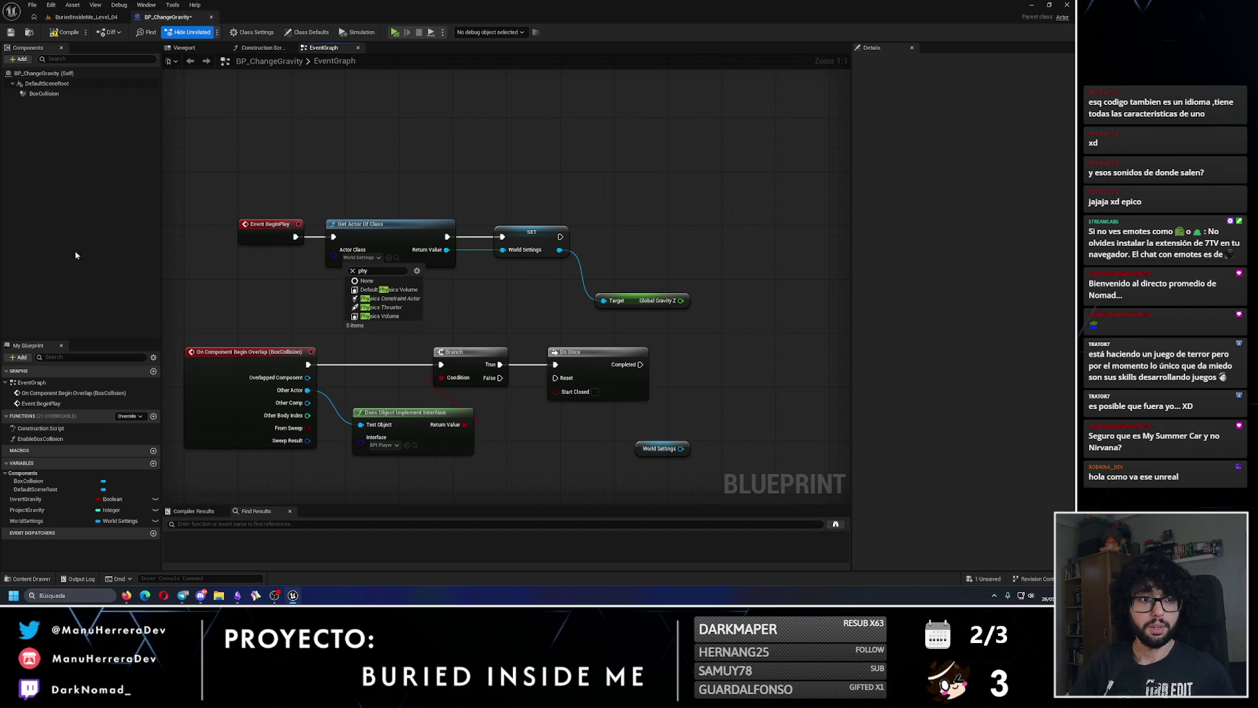
key(Escape)
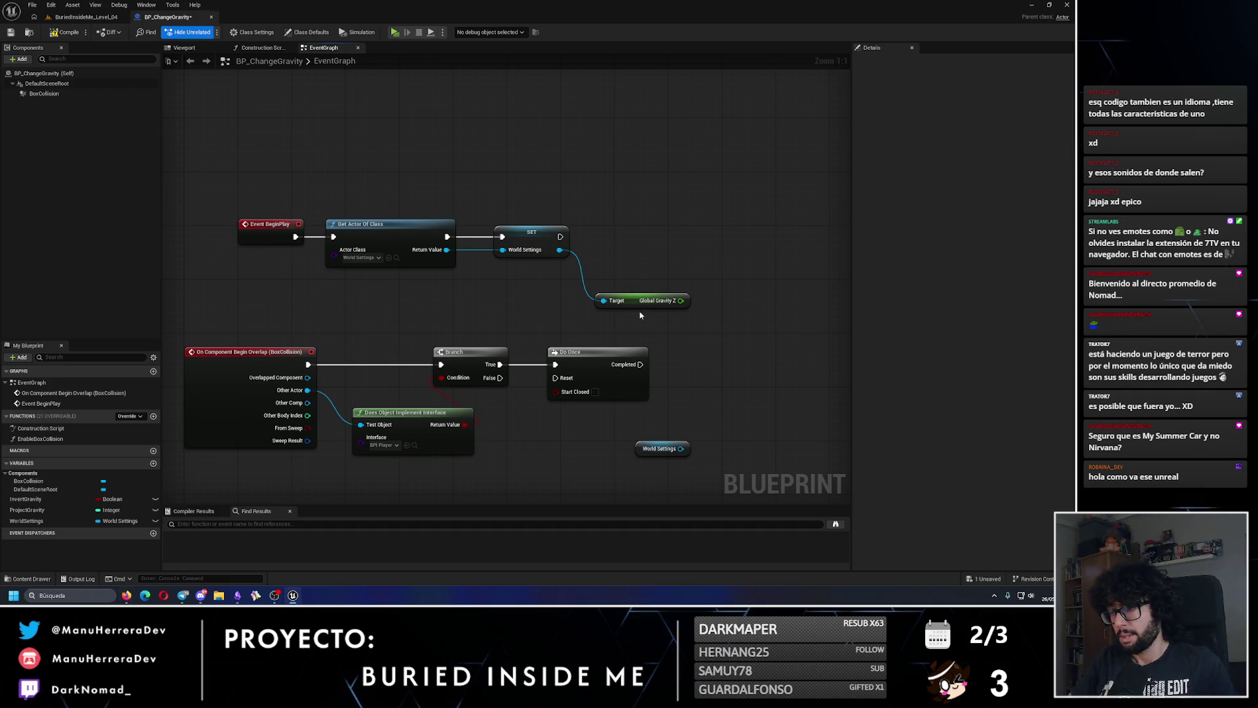
drag(630, 292, 518, 288)
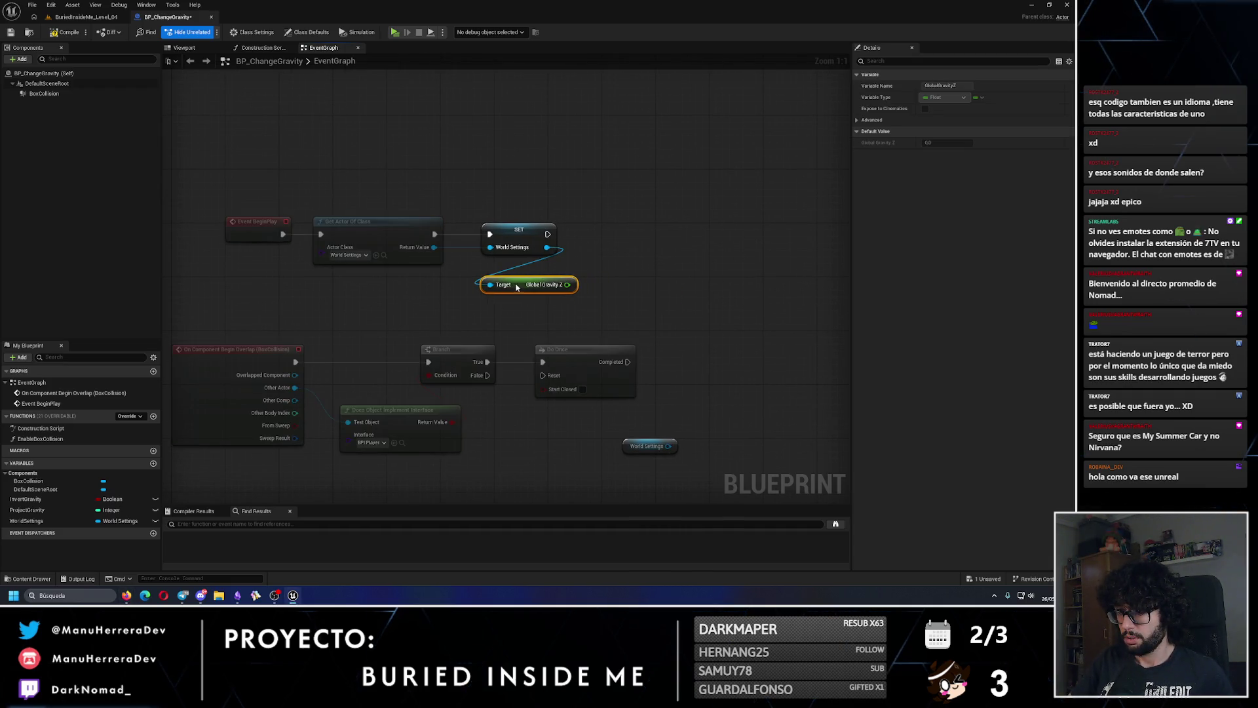
- Deselect Global Gravity Z and search 'gravity' in the World Settings pin's action menu
click(578, 262)
drag(547, 247, 622, 255)
text(gravity)
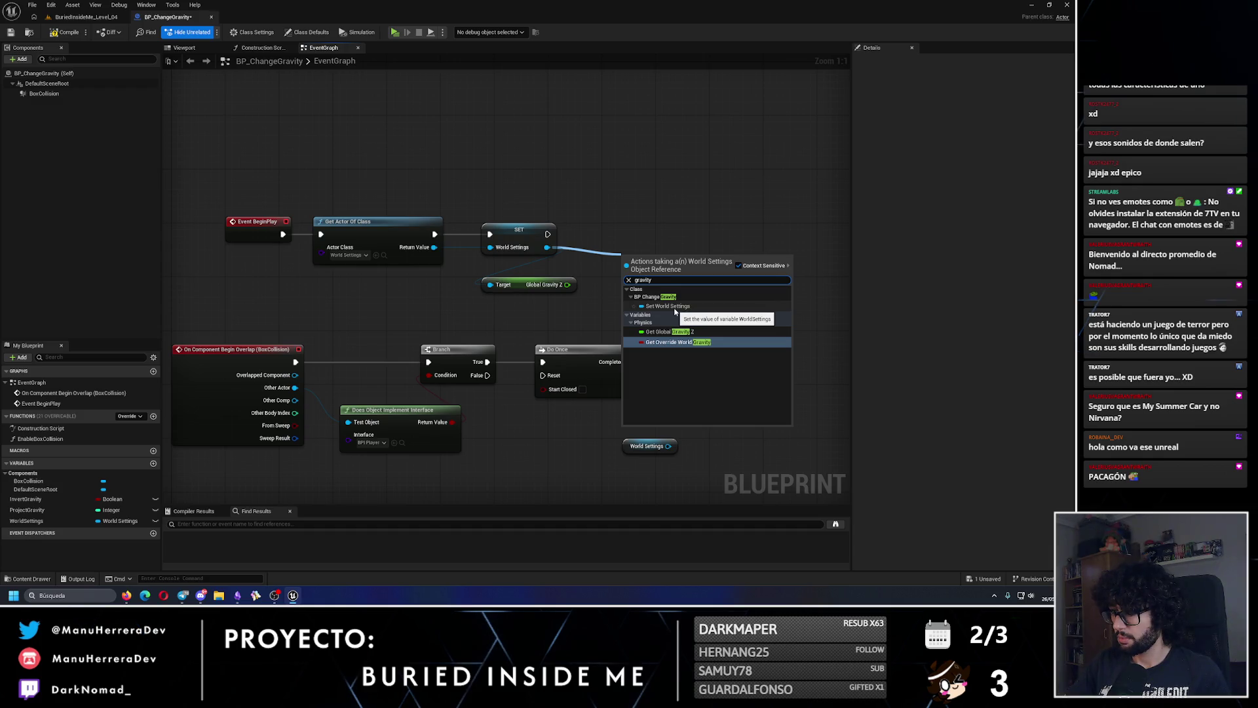
- Delete a stray extra SET World Settings node and shift SET and Global Gravity Z right
click(675, 312)
drag(656, 259, 639, 235)
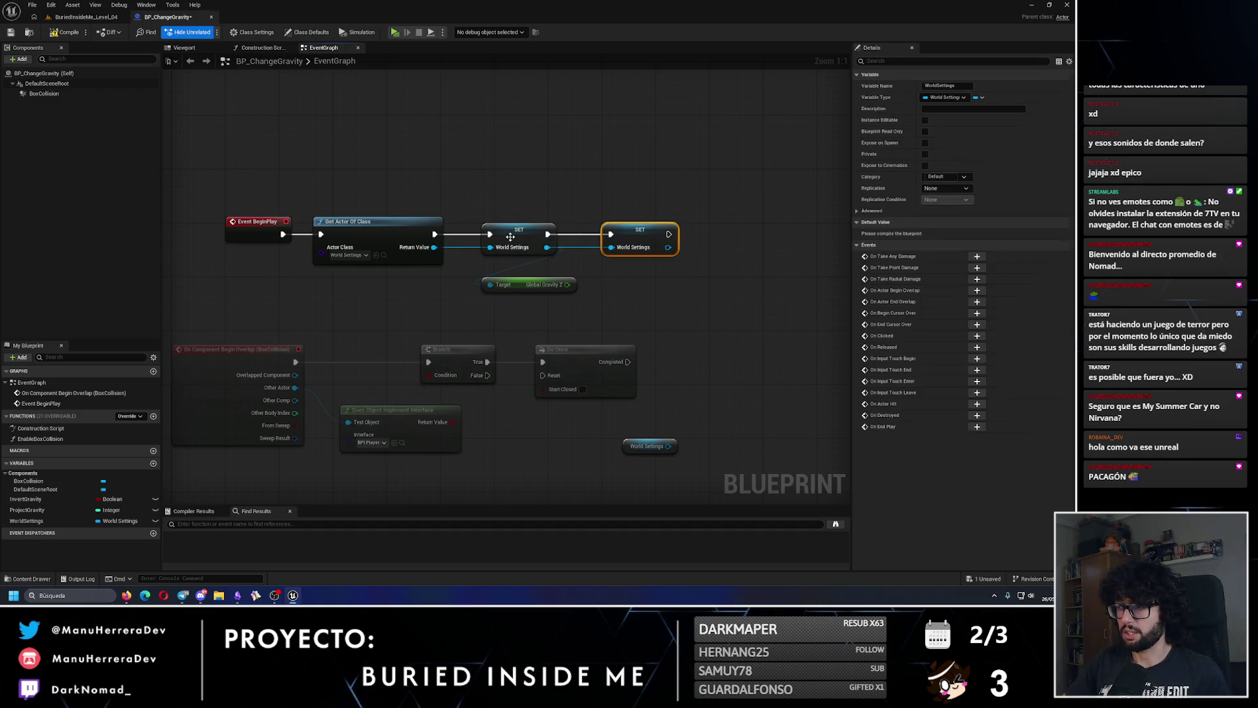
key(Delete)
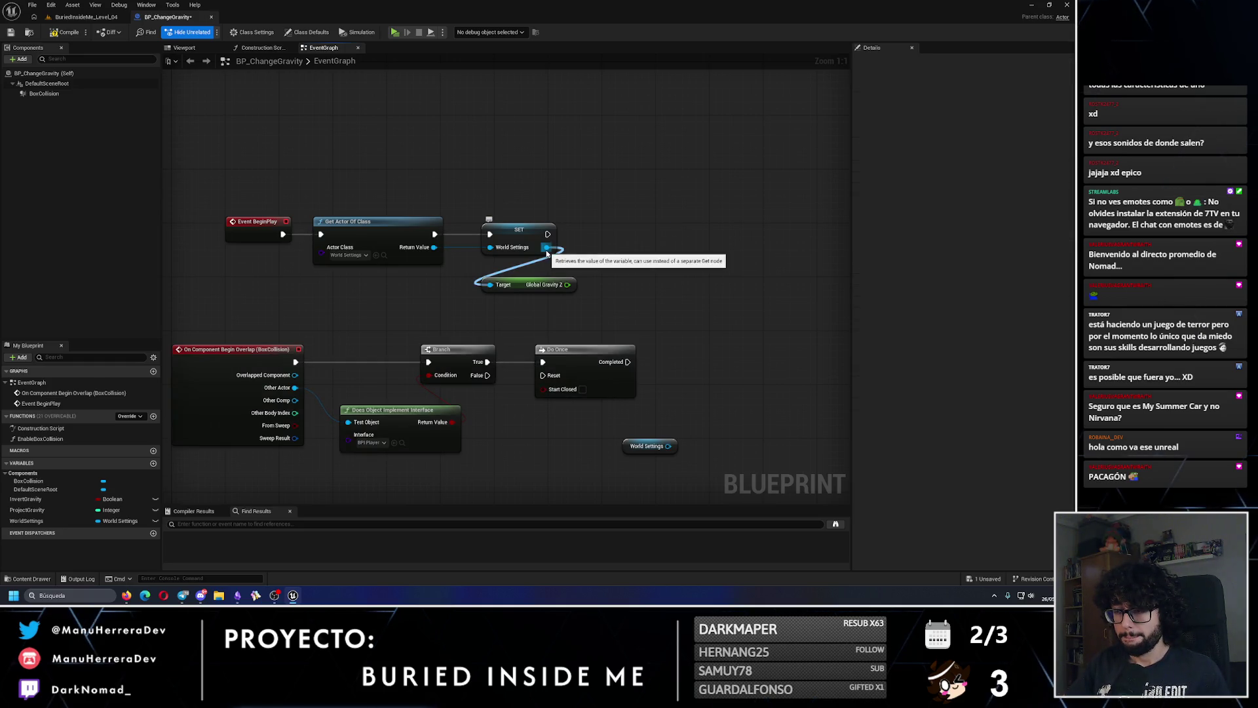
mouse_move(547, 254)
mouse_down()
mouse_move(531, 289)
mouse_move(599, 289)
mouse_up()
click(491, 191)
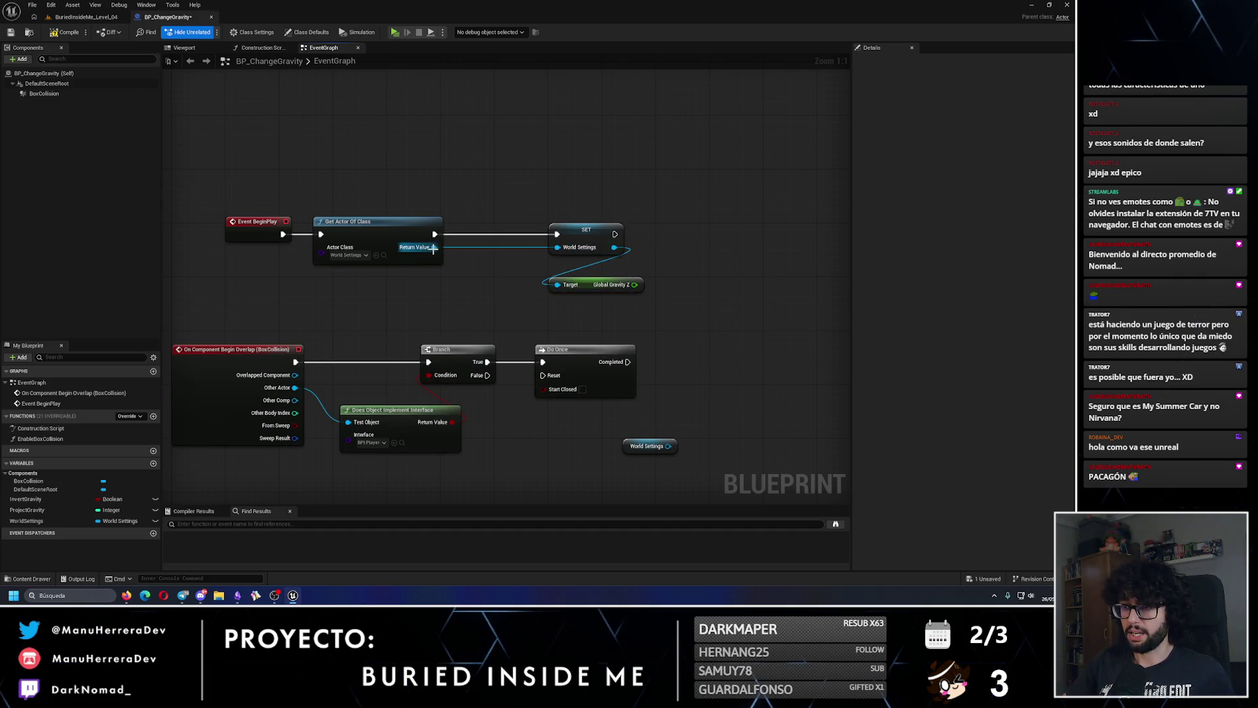
- Try a 'cast to' search from Return Value, cancel it, nudge Global Gravity Z up, then reopen the forum
drag(433, 247, 494, 201)
text(cast to)
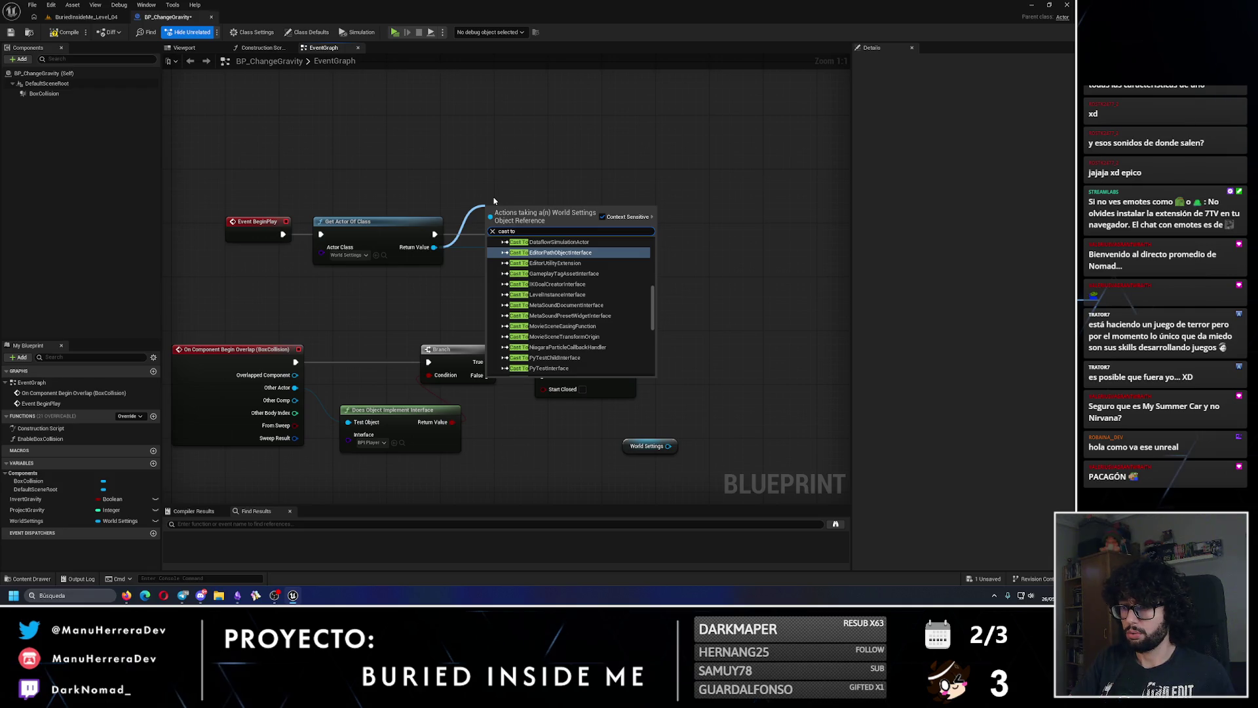
text( wo)
key(BackSpace)
key(BackSpace)
key(BackSpace)
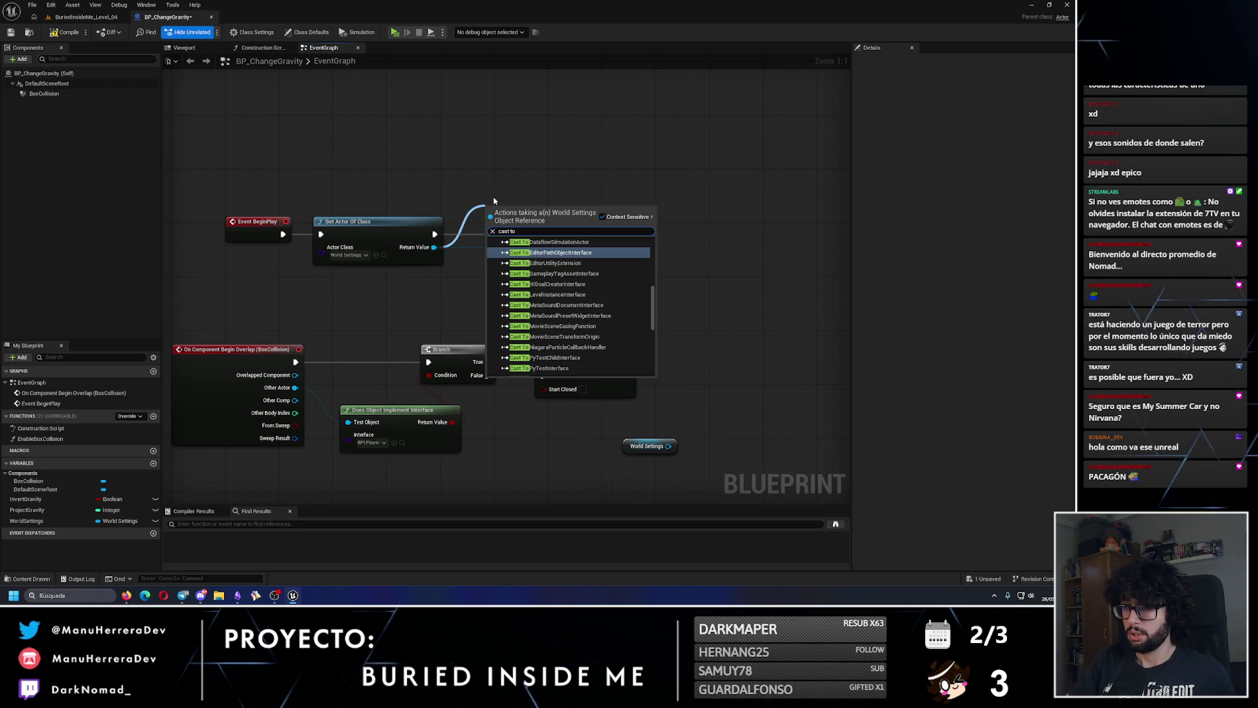
mouse_move(652, 303)
mouse_down()
mouse_move(652, 257)
mouse_move(668, 350)
mouse_up()
click(759, 319)
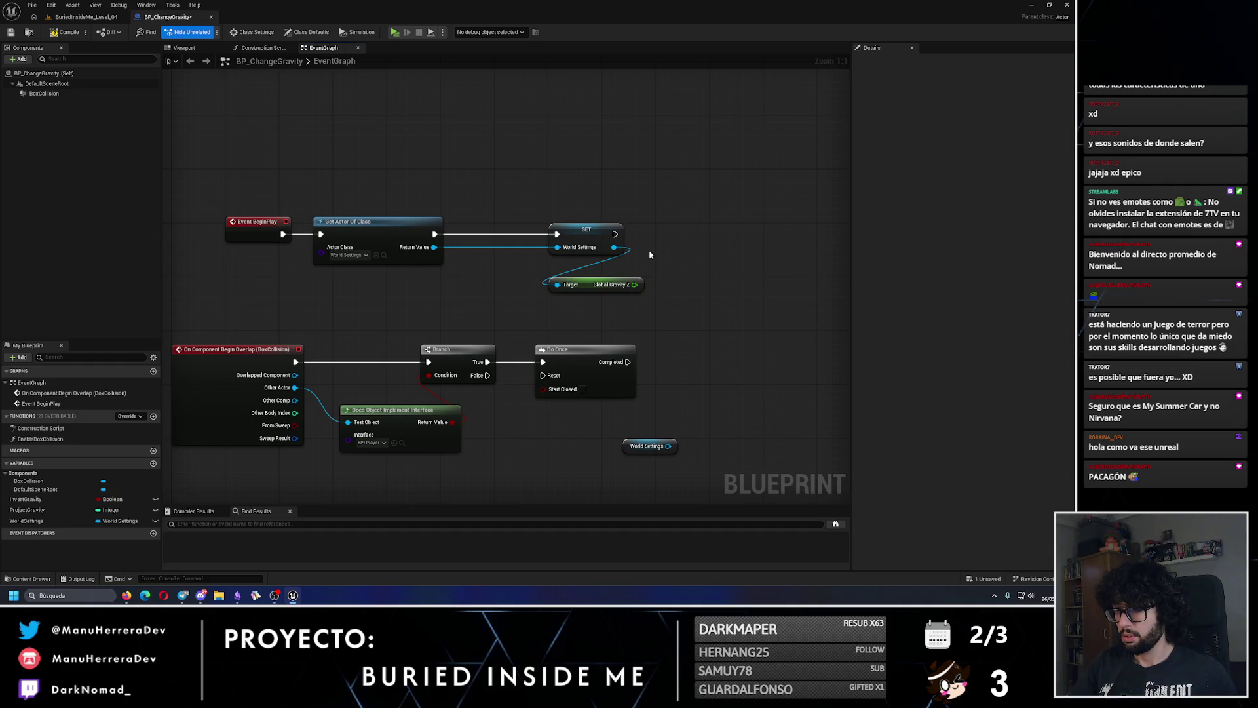
drag(589, 287, 586, 280)
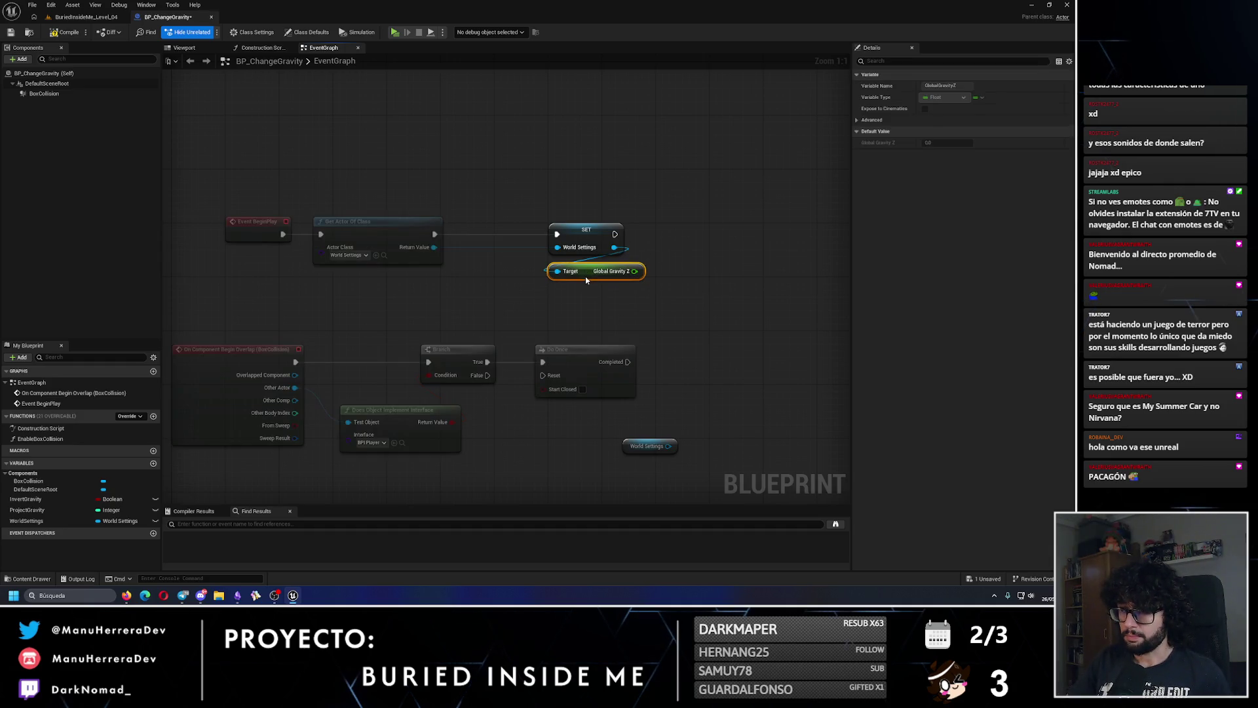
mouse_move(126, 594)
click(126, 554)
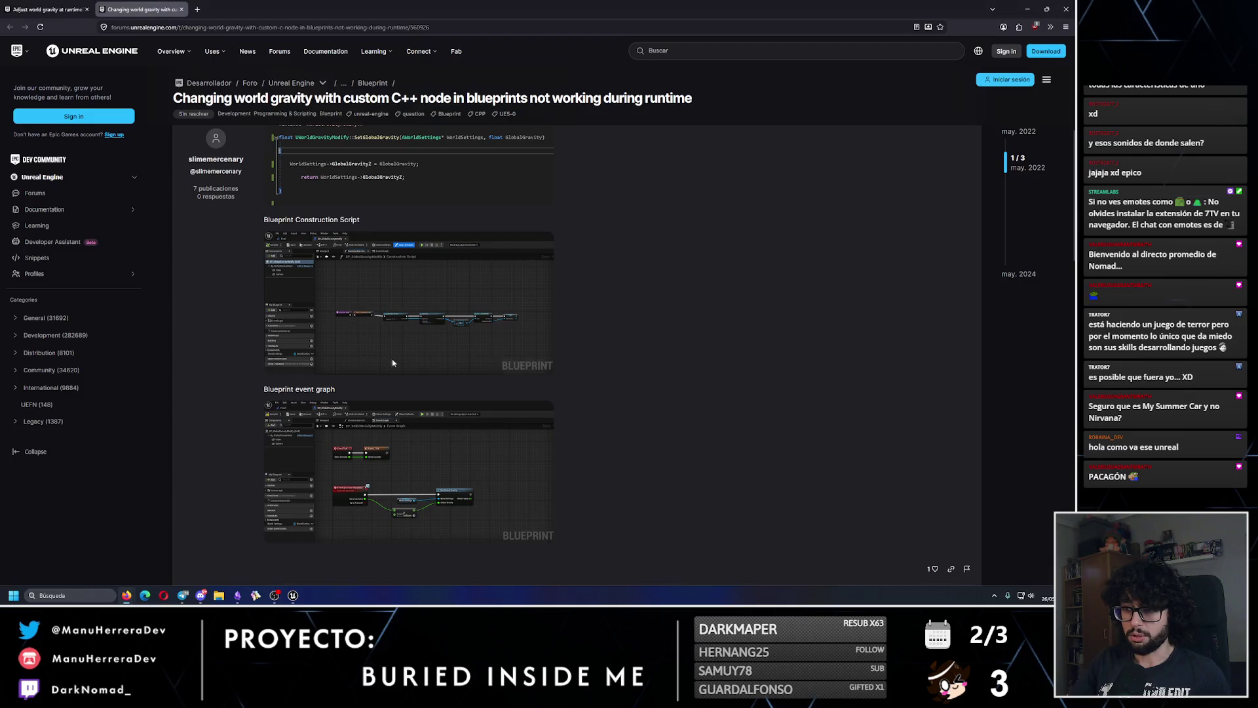
- Enlarge and inspect the Construction Script and event graph screenshots in the forum thread
click(488, 311)
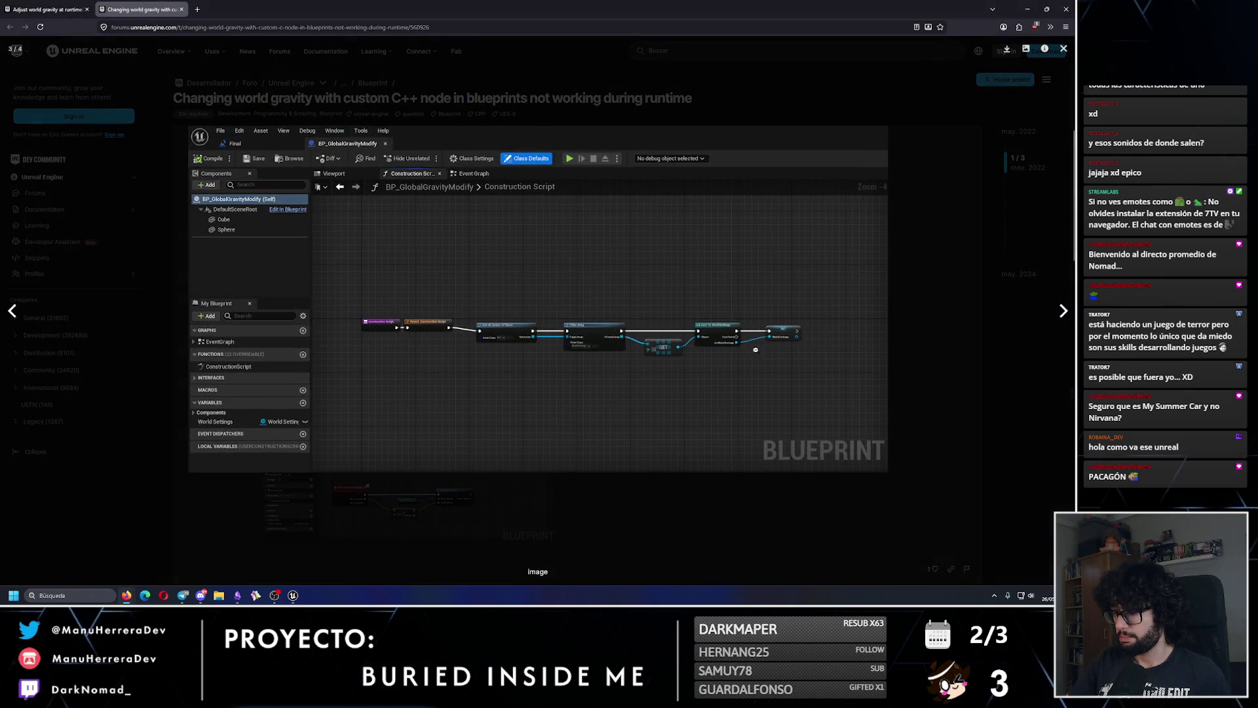
click(921, 363)
click(478, 493)
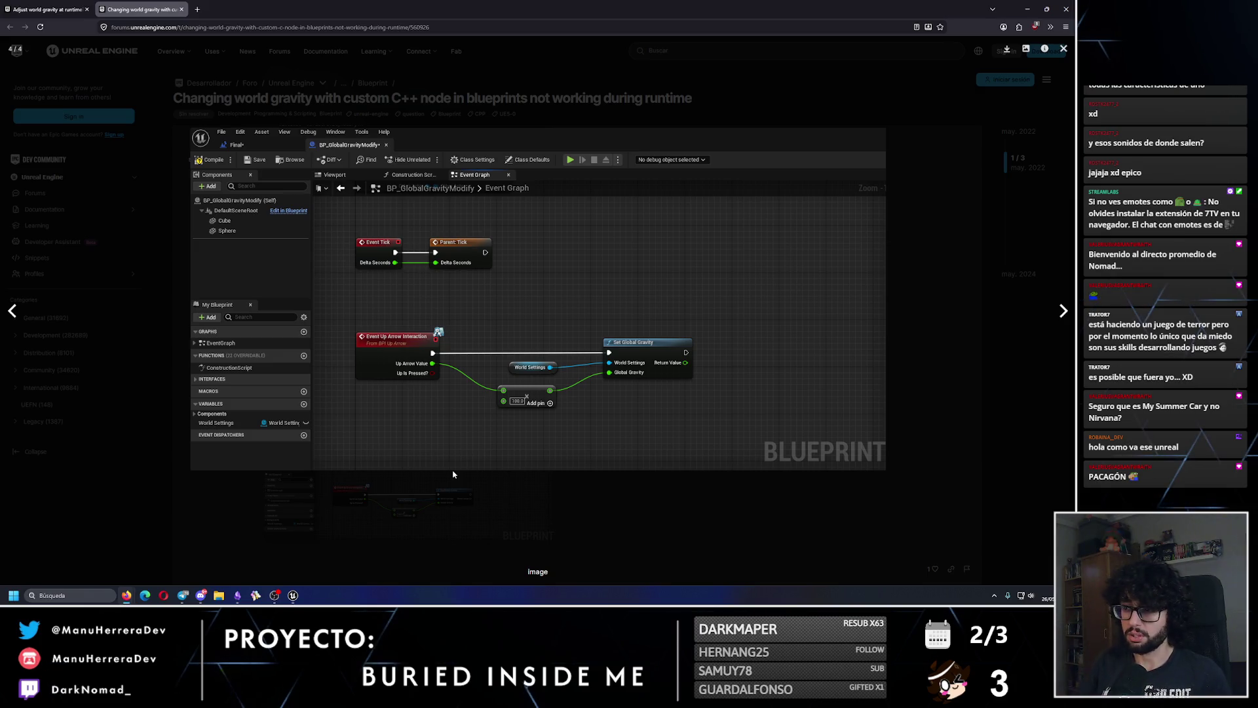
click(452, 474)
- Scroll through the thread's replies and code samples
scroll(560, 398, up, 2)
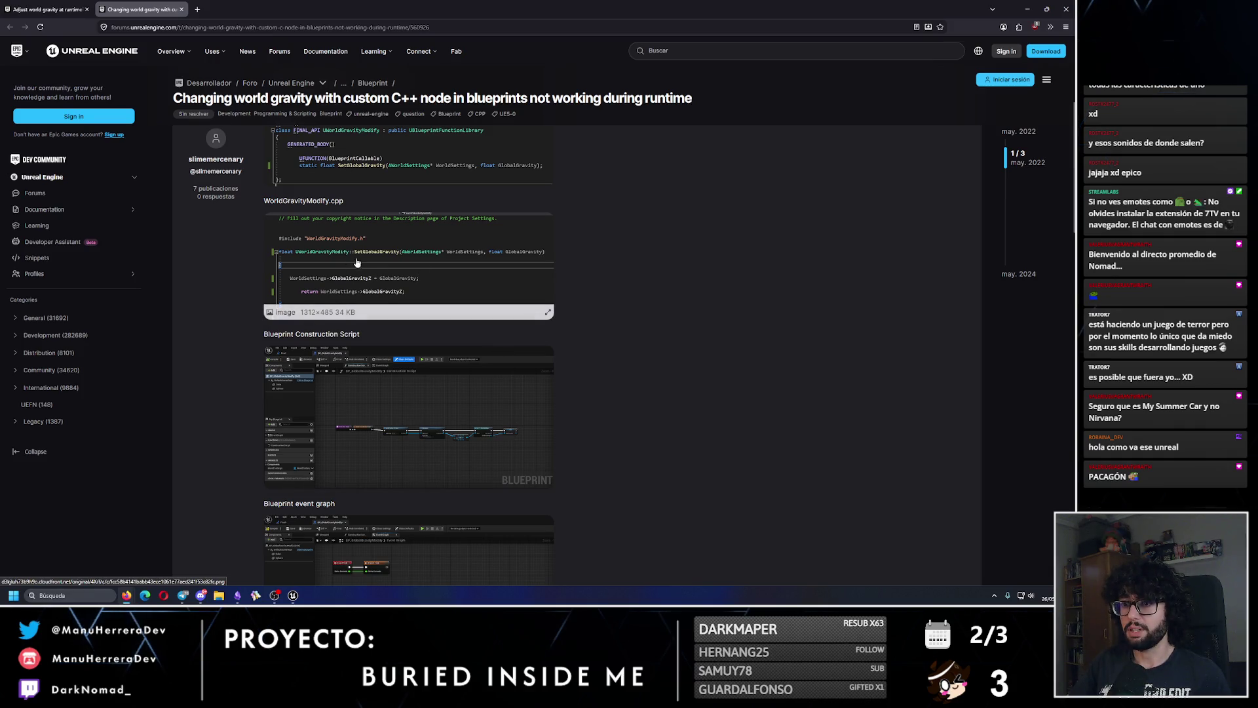
scroll(404, 309, up, 2)
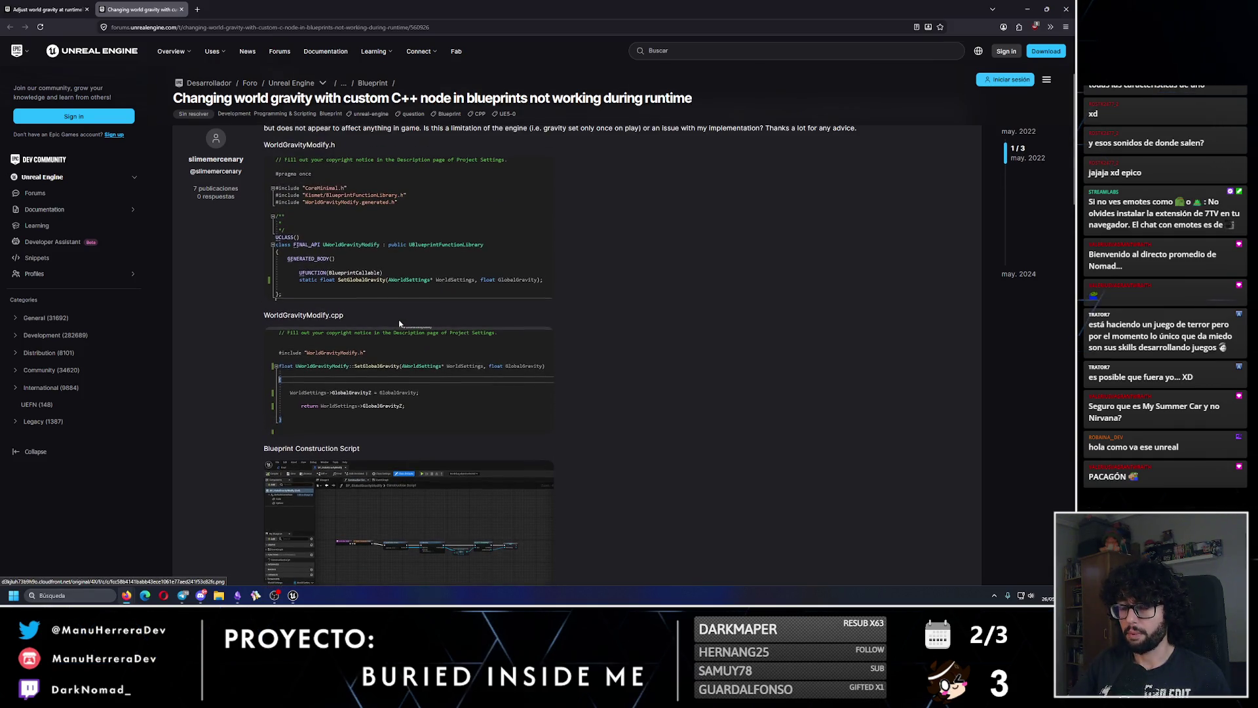
scroll(425, 366, down, 3)
scroll(435, 392, down, 10)
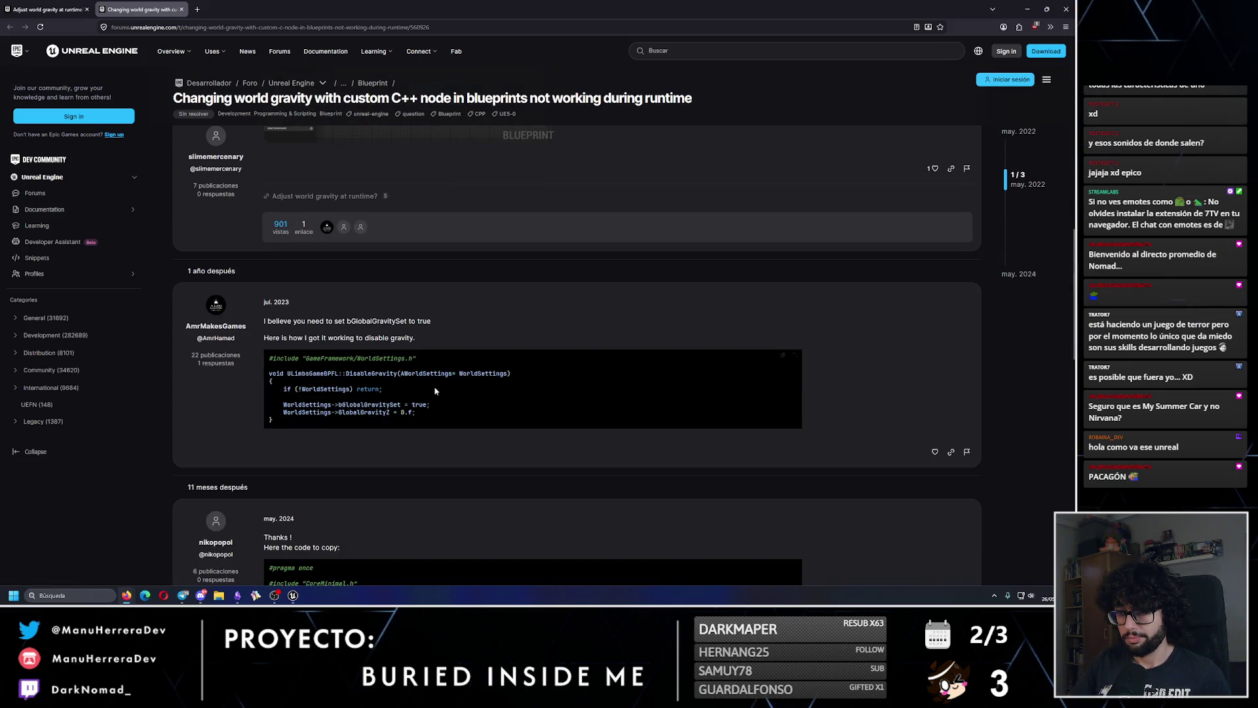
scroll(435, 392, down, 2)
scroll(435, 390, down, 3)
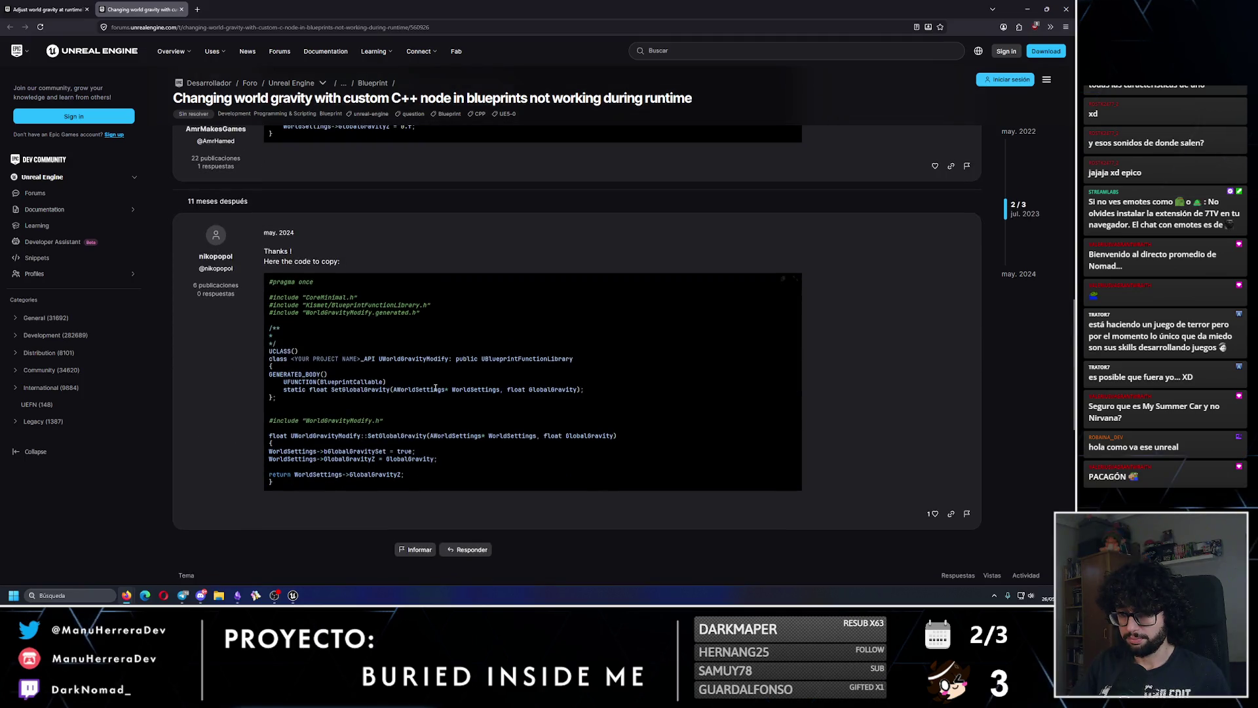
scroll(435, 389, down, 3)
scroll(435, 388, up, 3)
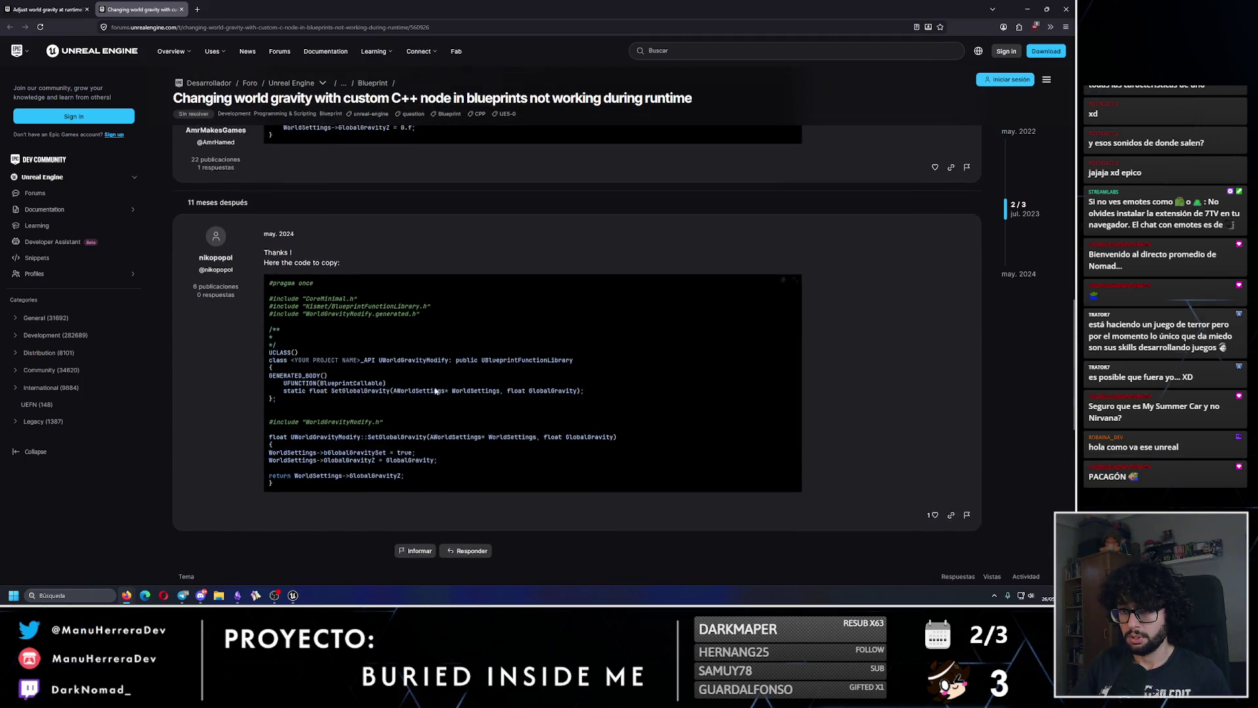
scroll(435, 388, up, 3)
- Switch to the 'Adjust world gravity at runtime?' thread, then open a new blank tab
click(46, 9)
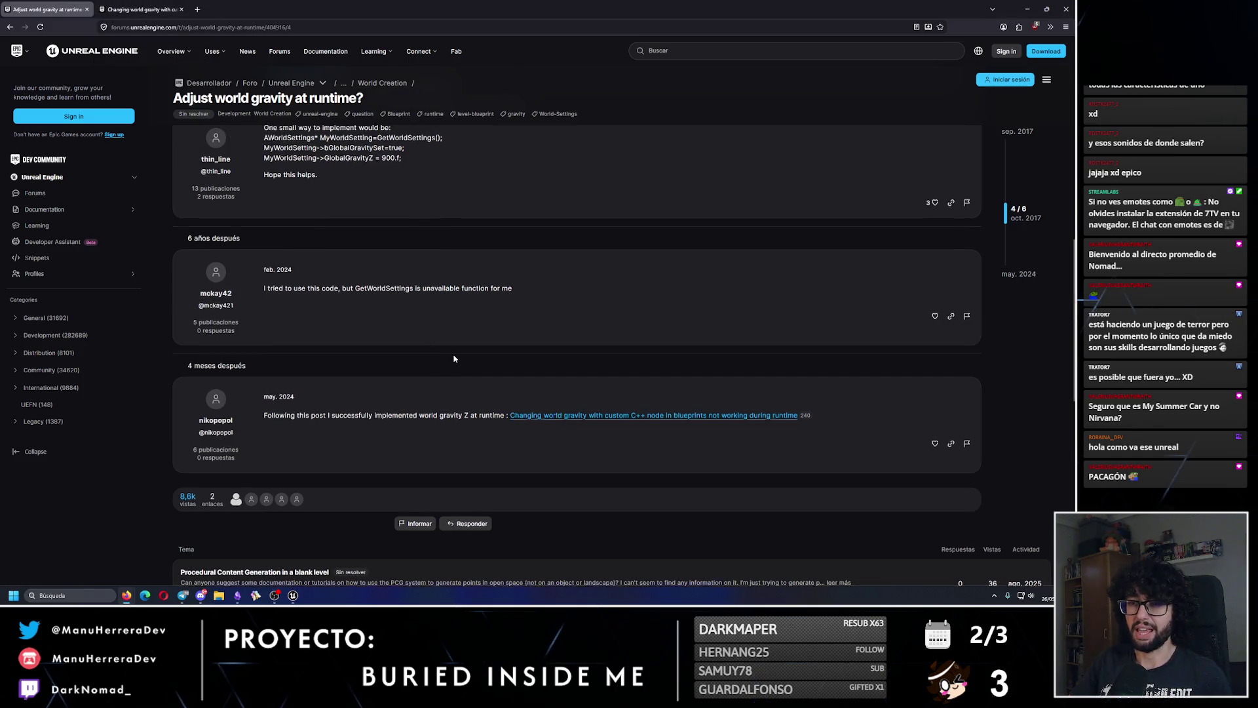
scroll(454, 359, up, 3)
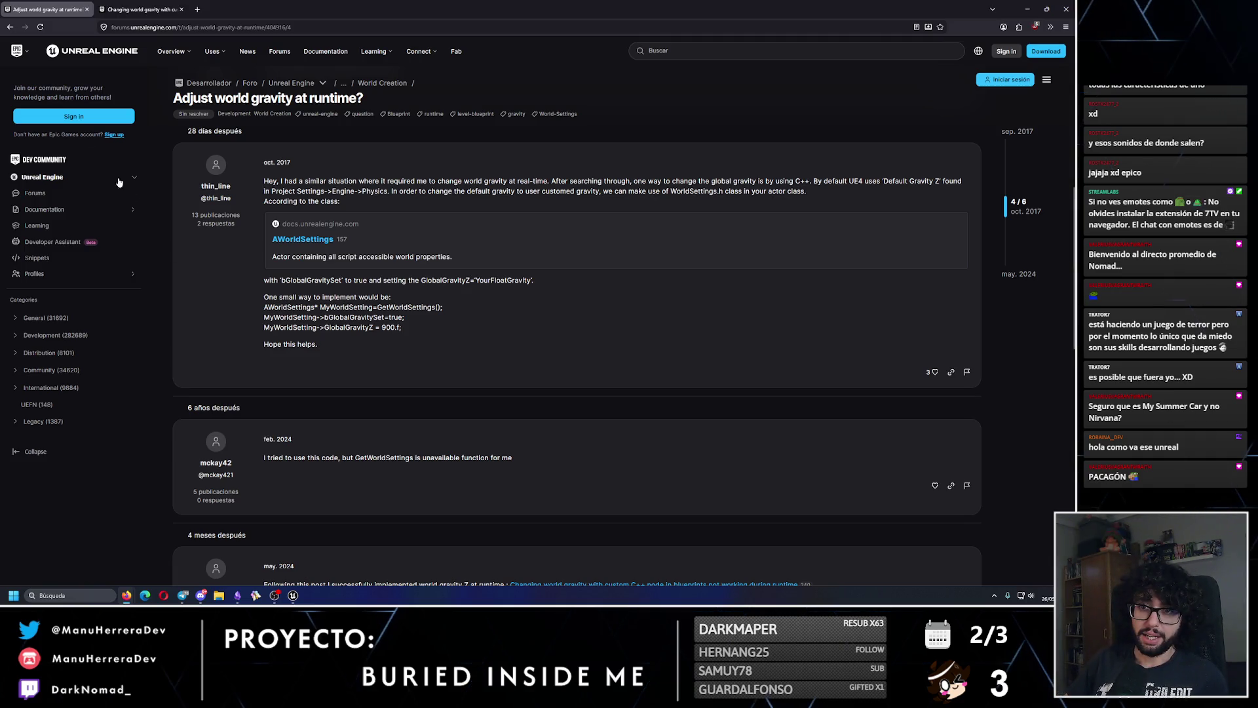
click(197, 9)
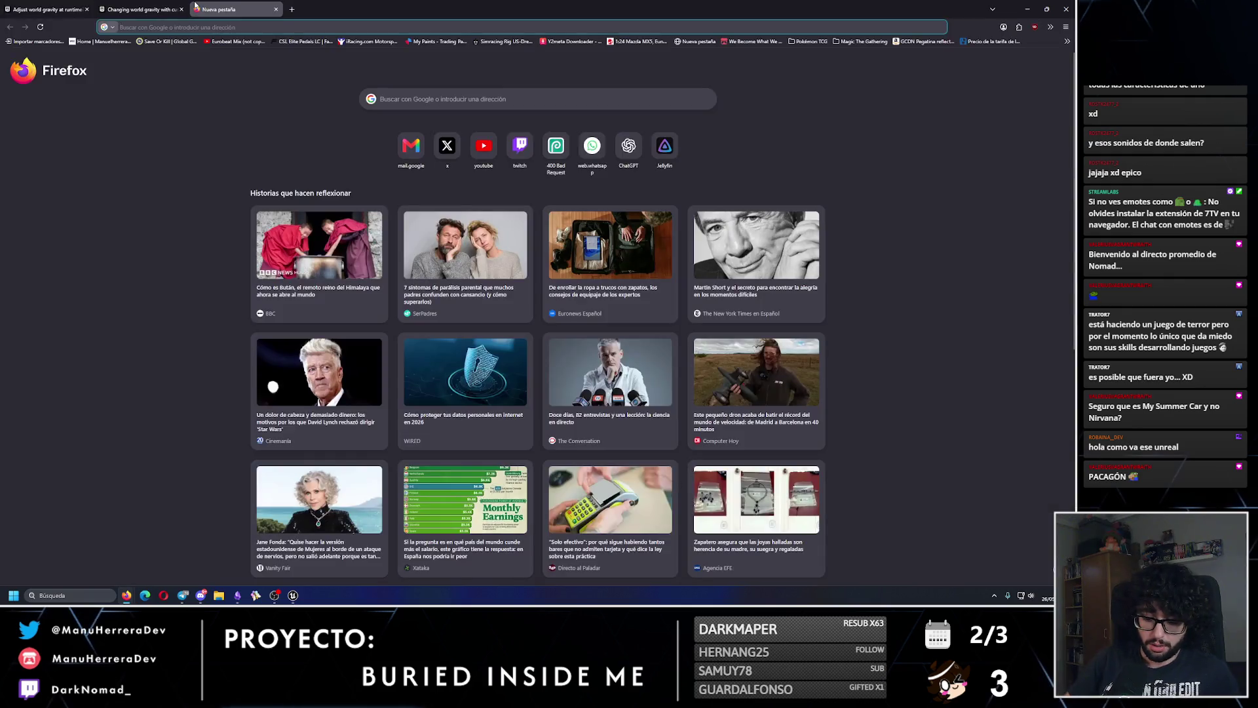
- Google 'blueprints change gravity value runtime' and scan the results
text(blueprints change )
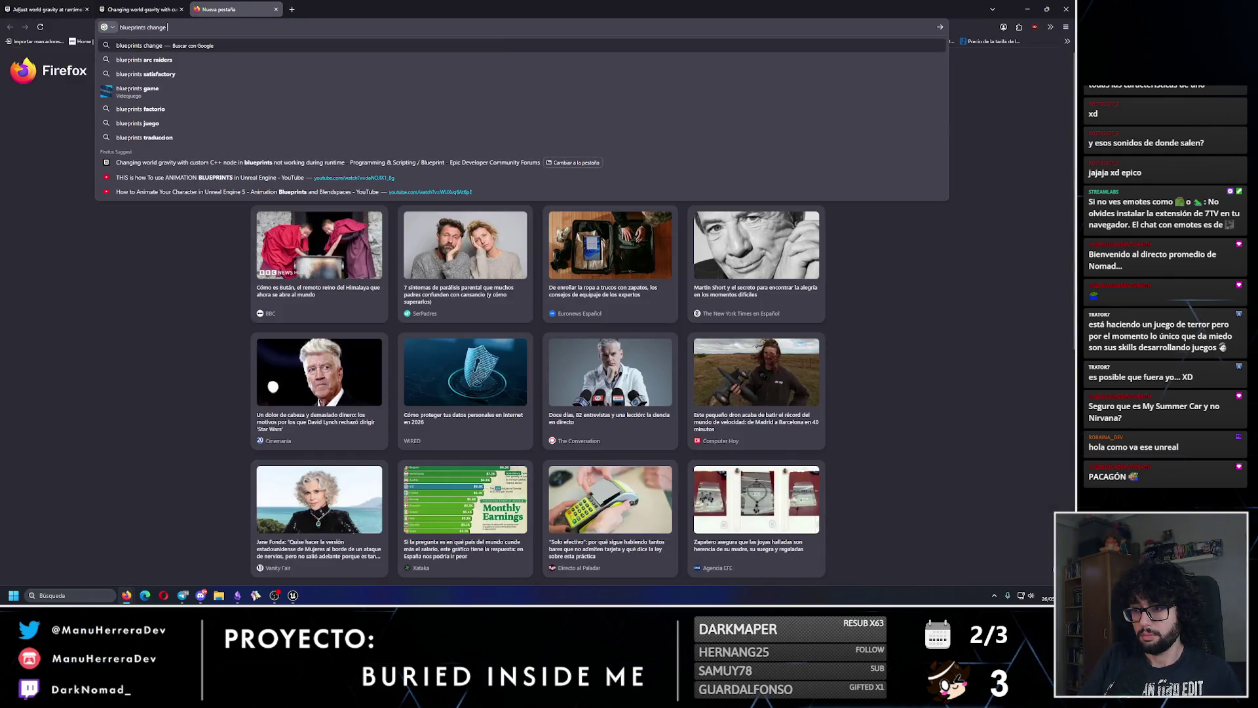
text(gravity value runtime)
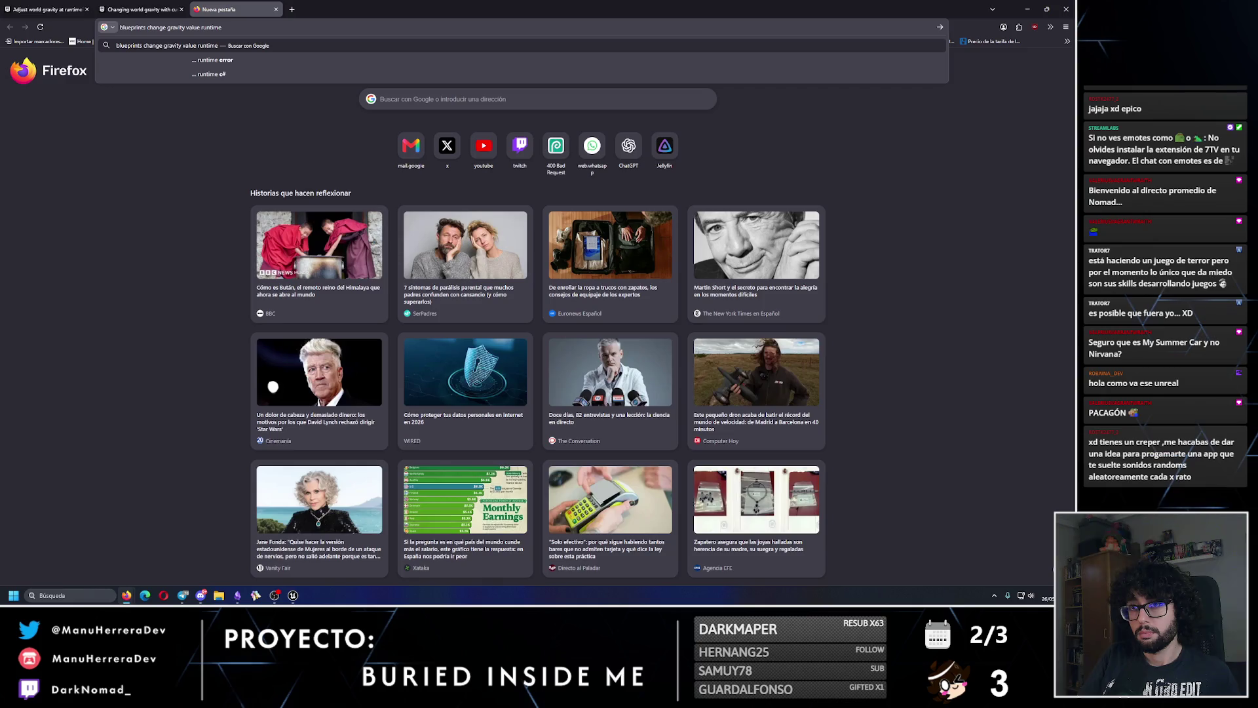
key(Return)
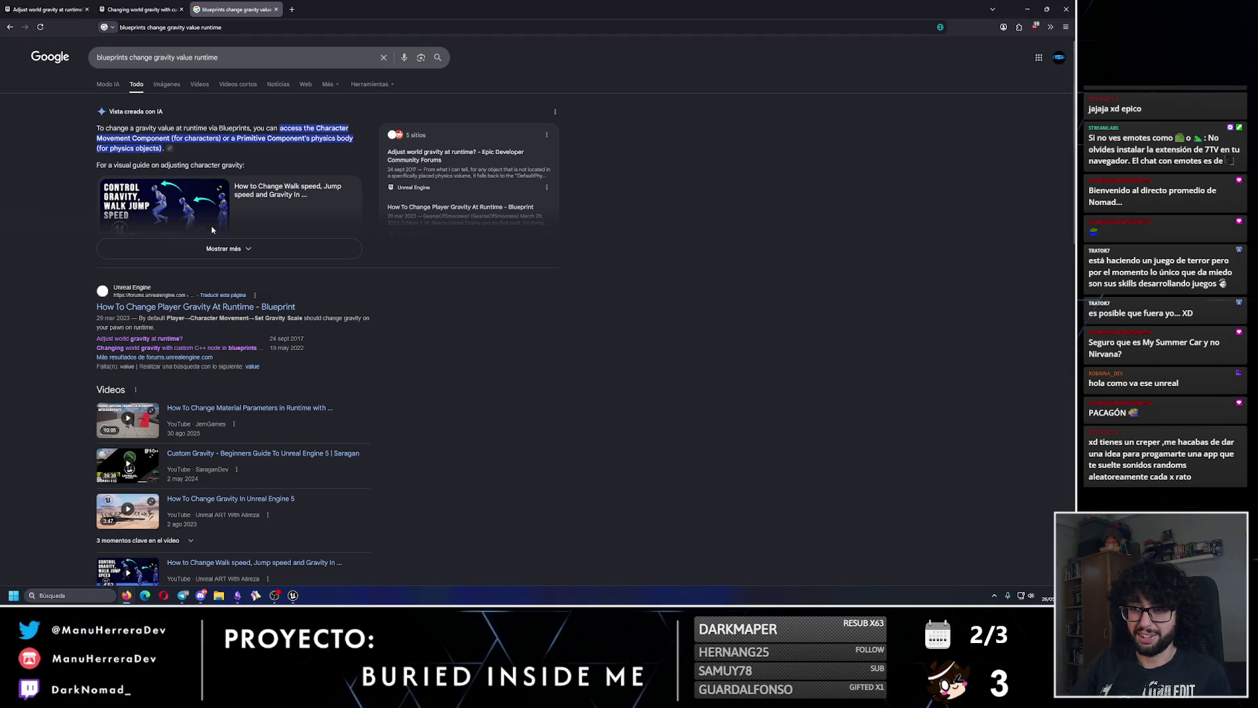
drag(0, 196, 0, 131)
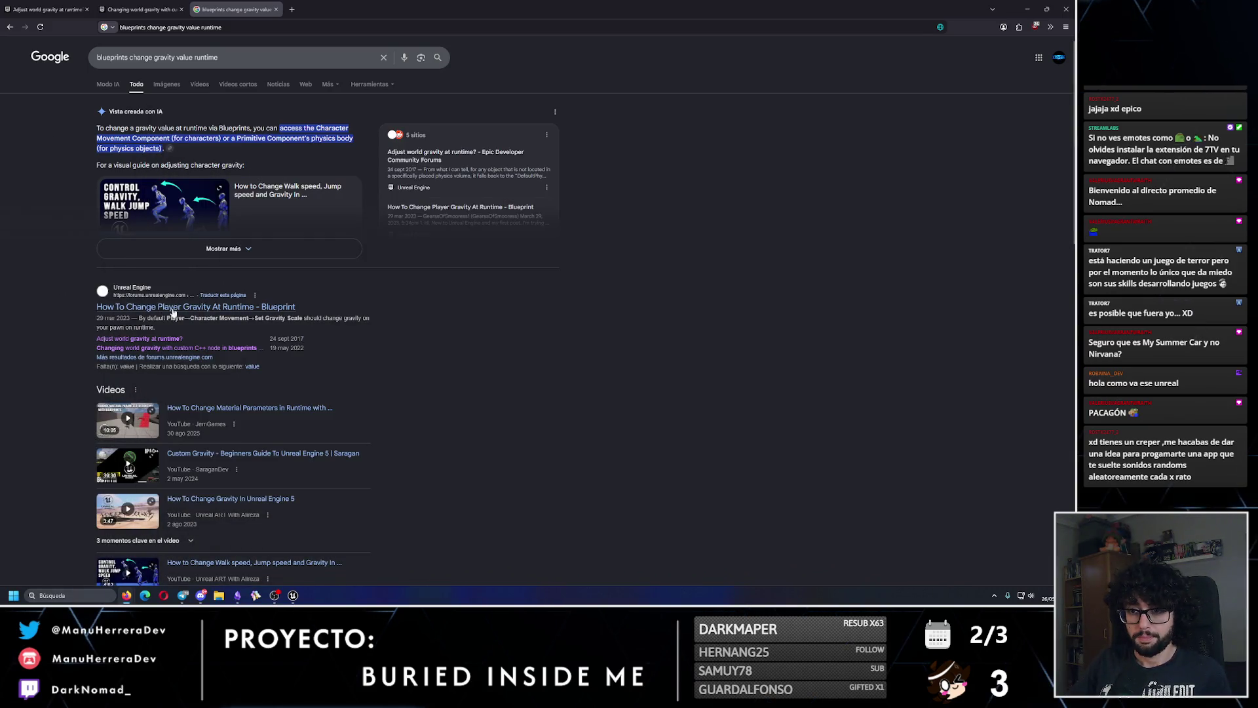
scroll(213, 368, down, 5)
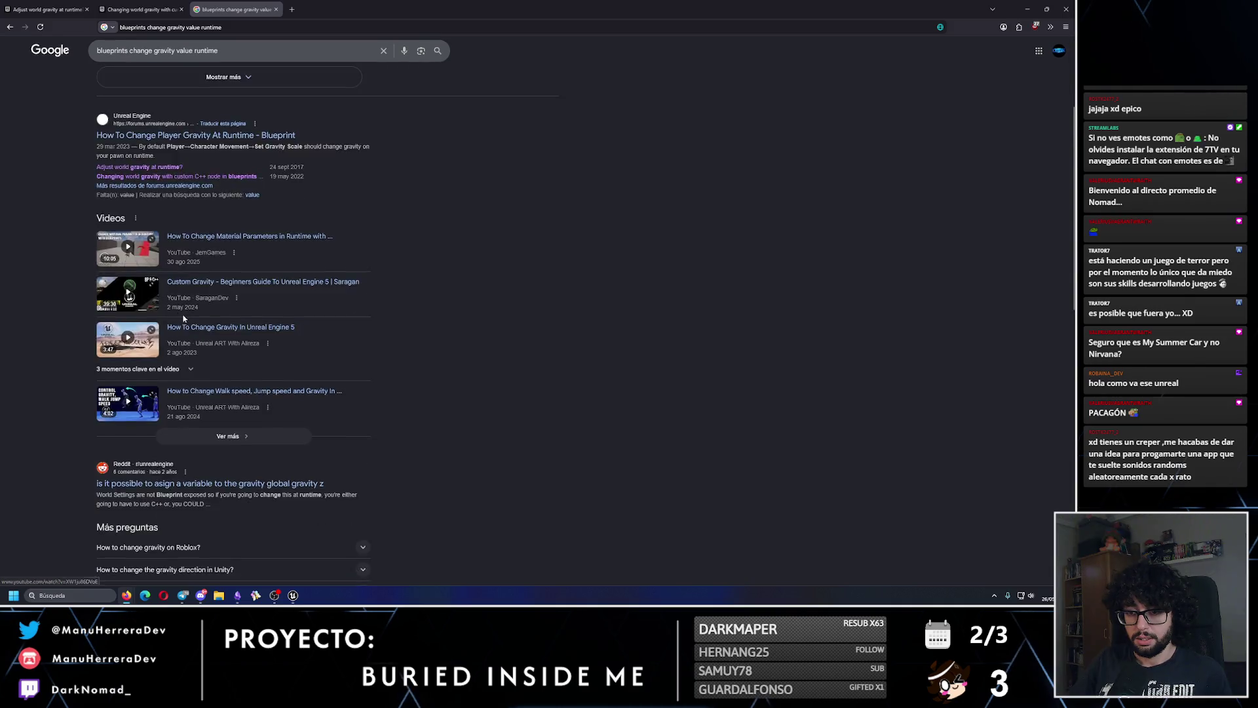
- Add 'world' to the query and open the 'How to change gravity via Blueprints?' thread
click(176, 51)
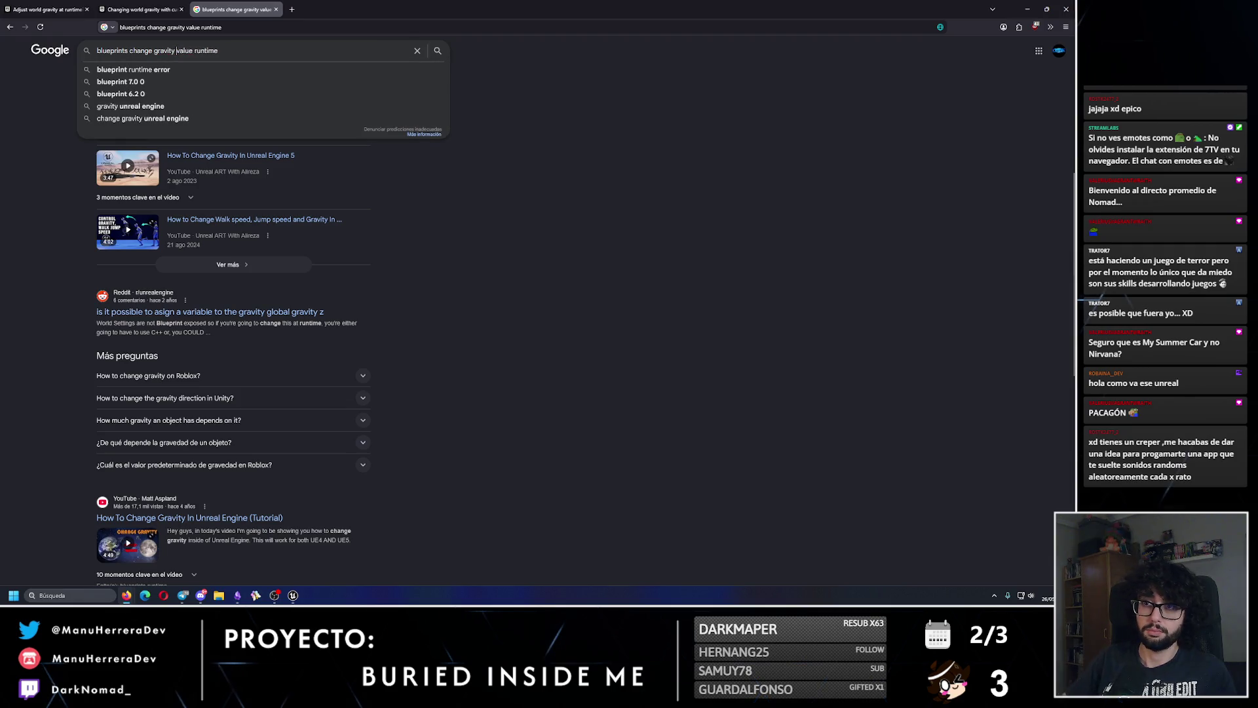
text(world)
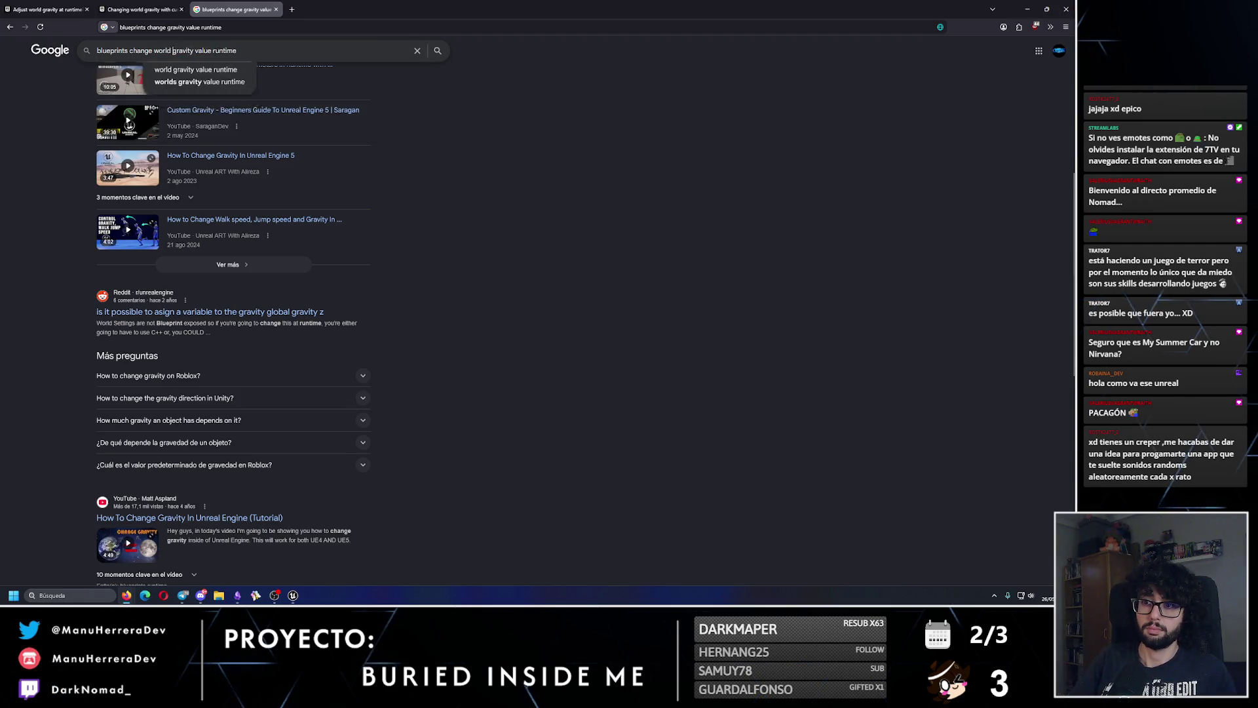
key(Return)
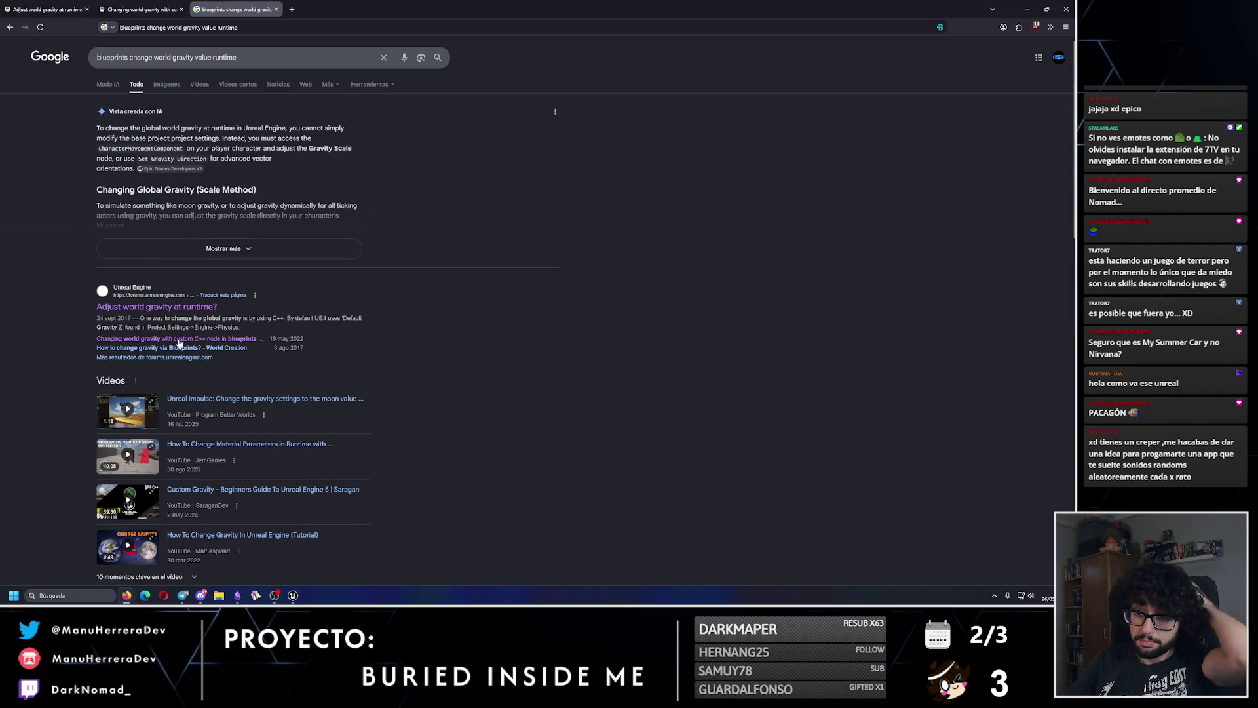
middle_click(176, 354)
click(363, 9)
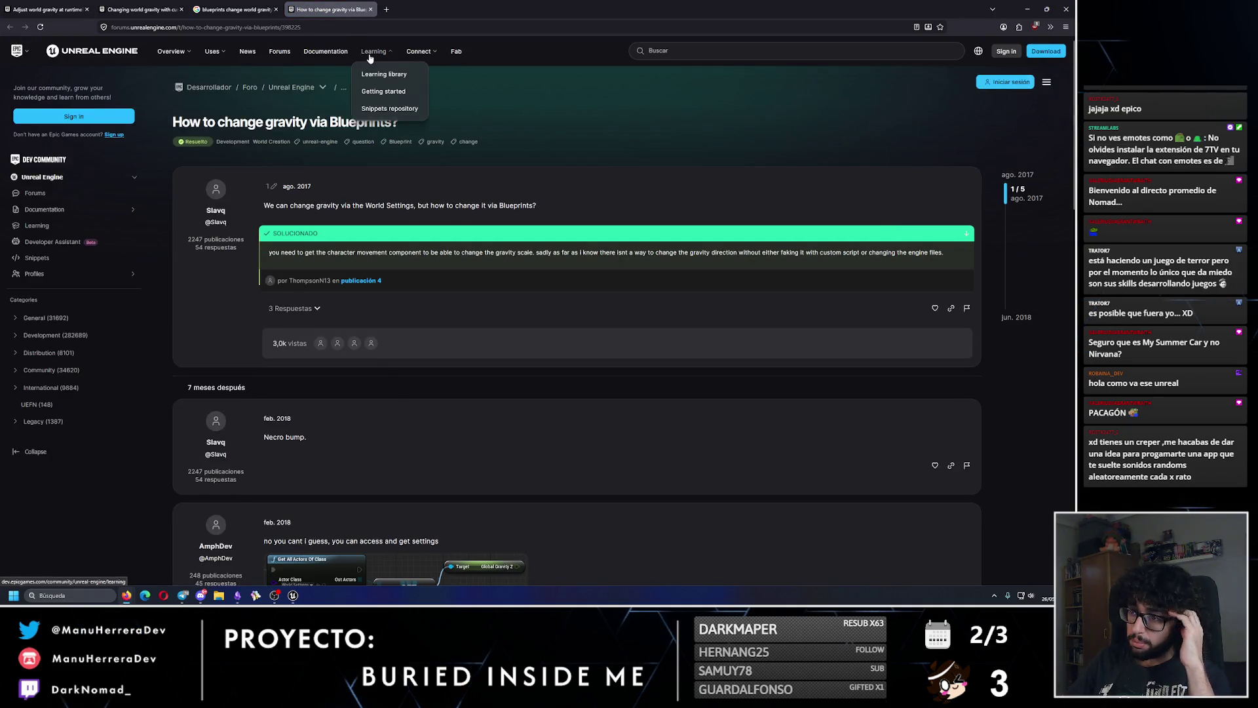
- Scroll through the 'How to change gravity via Blueprints?' replies, then close that tab
scroll(392, 260, down, 3)
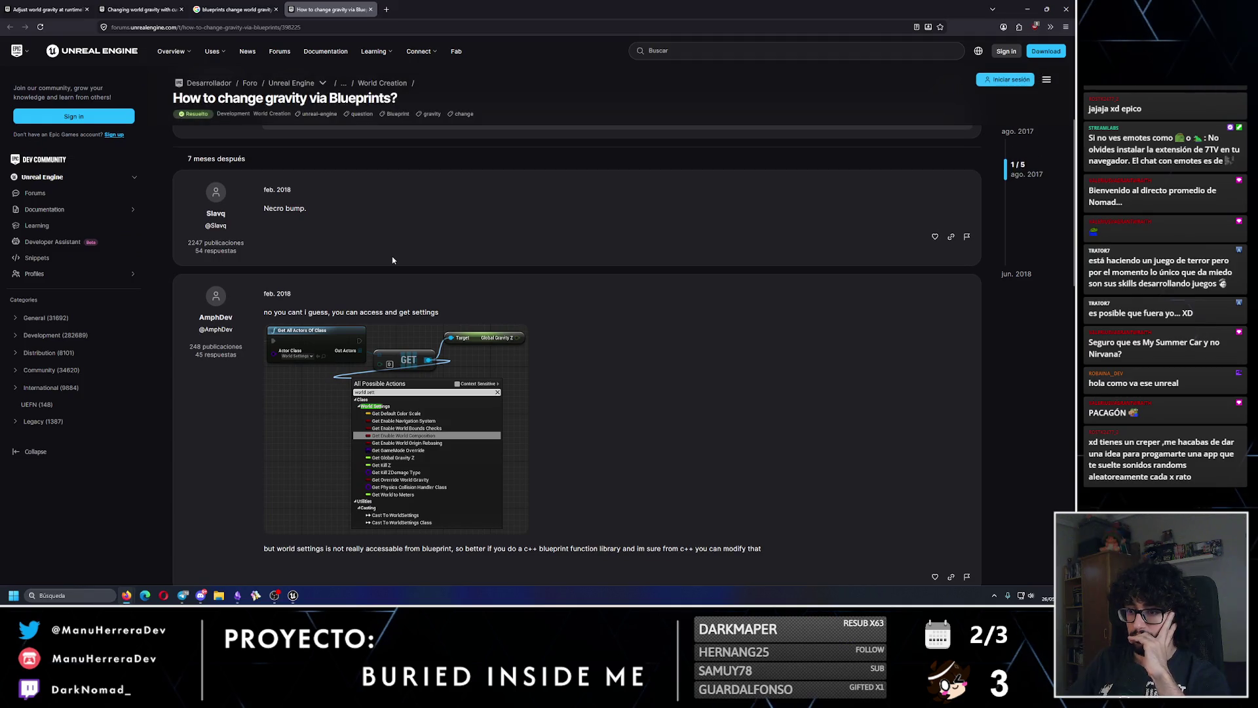
scroll(486, 318, up, 2)
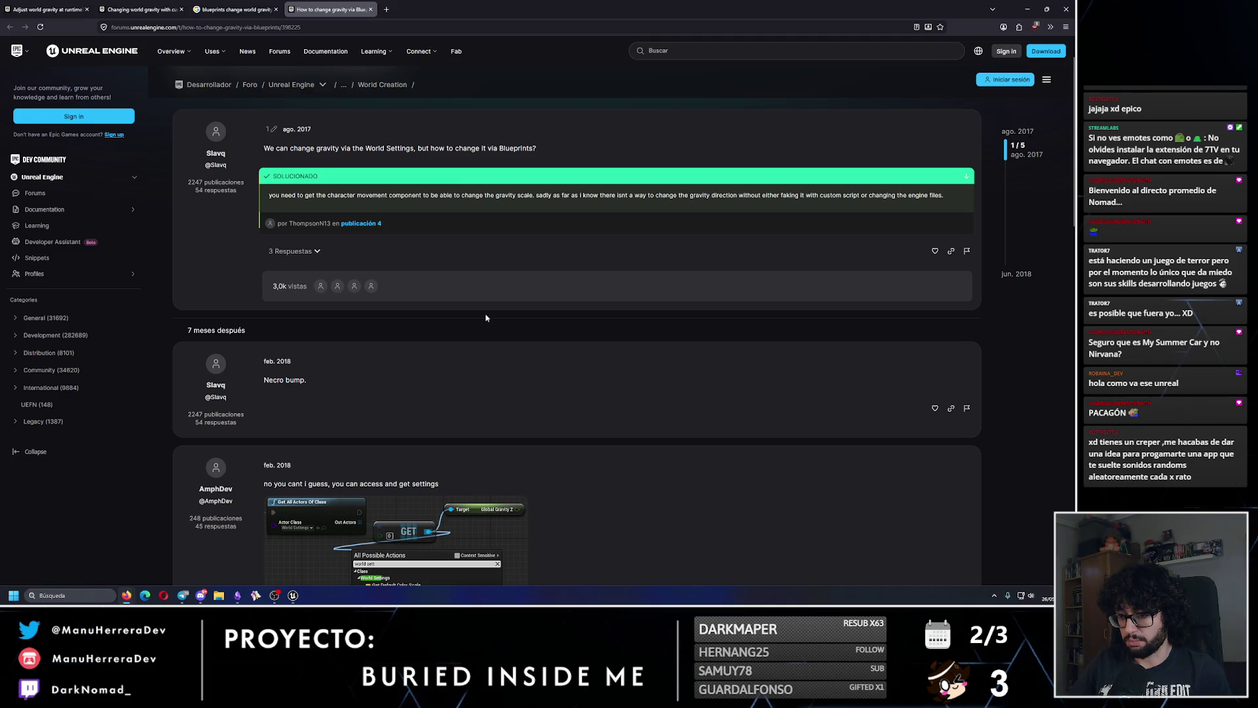
scroll(485, 317, down, 2)
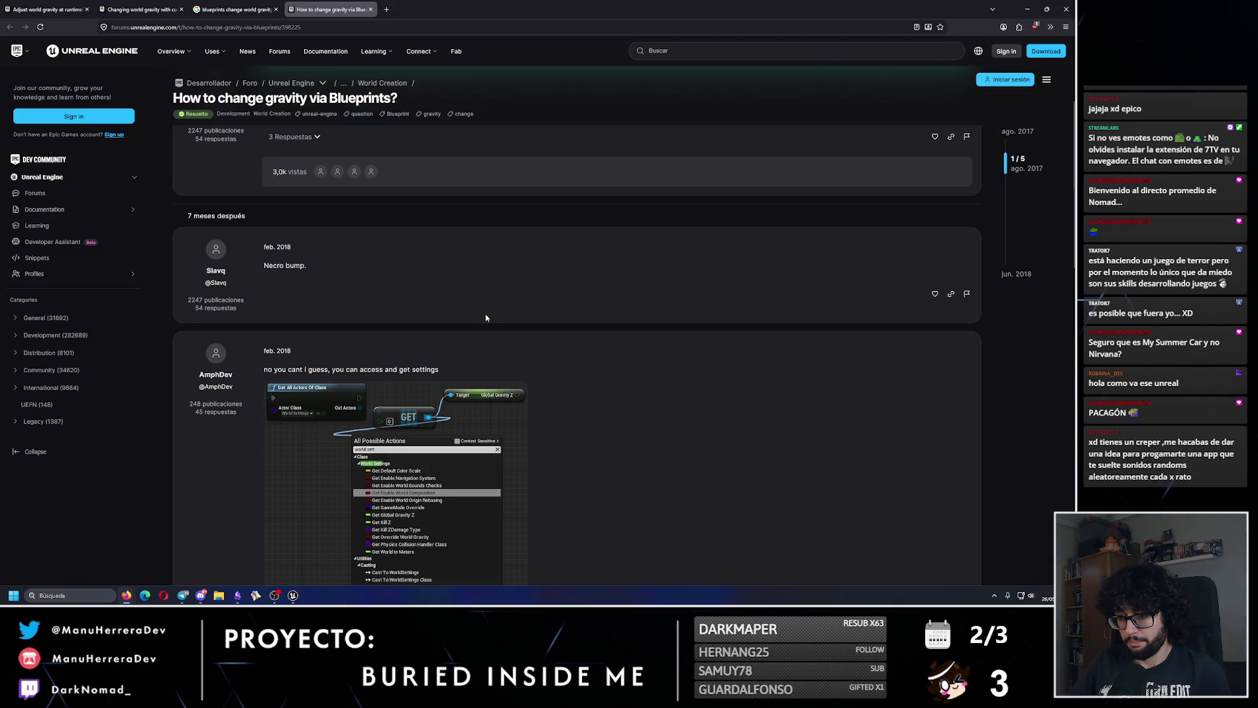
scroll(485, 318, down, 7)
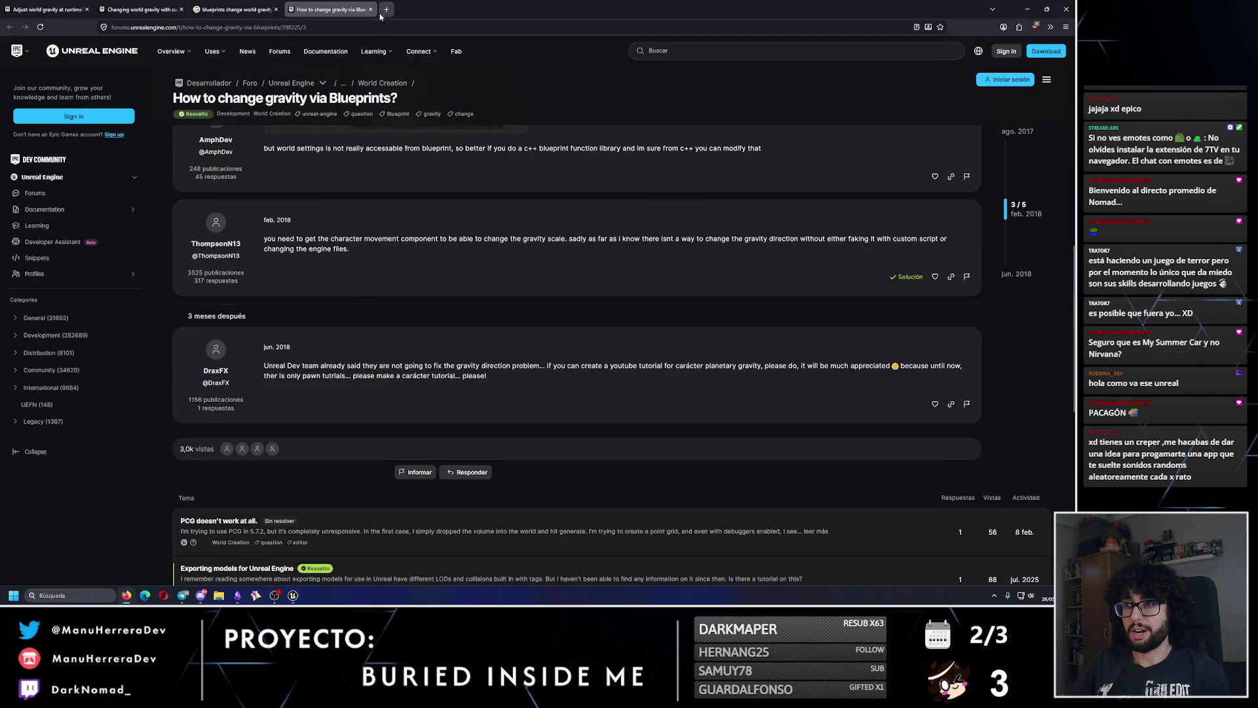
click(370, 9)
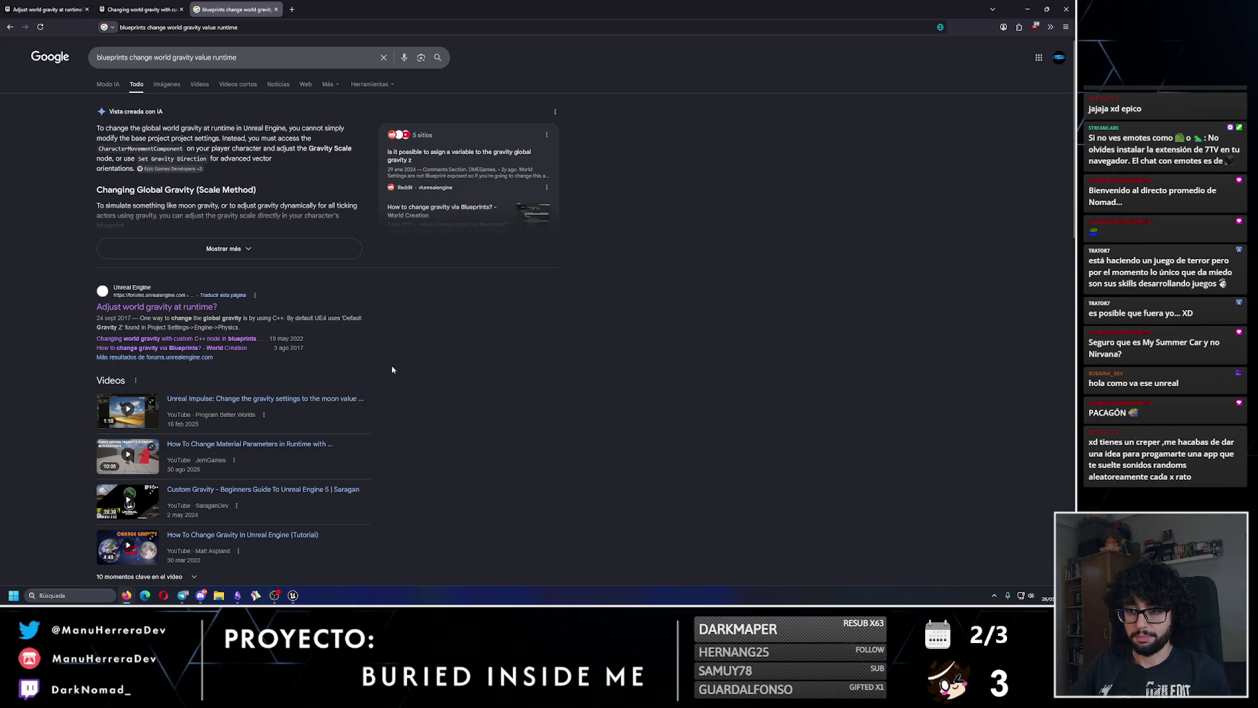
- Scroll the results and open the Reddit thread about assigning a variable to global gravity
scroll(392, 369, down, 3)
scroll(366, 369, down, 2)
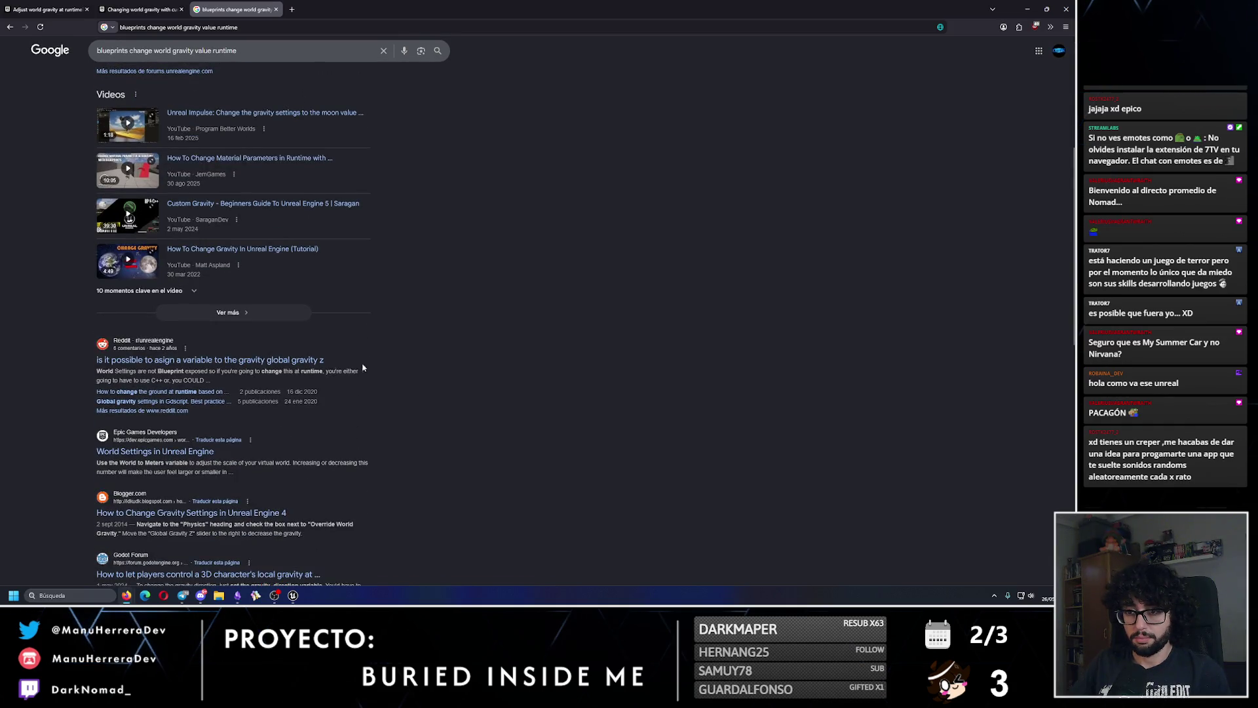
click(272, 361)
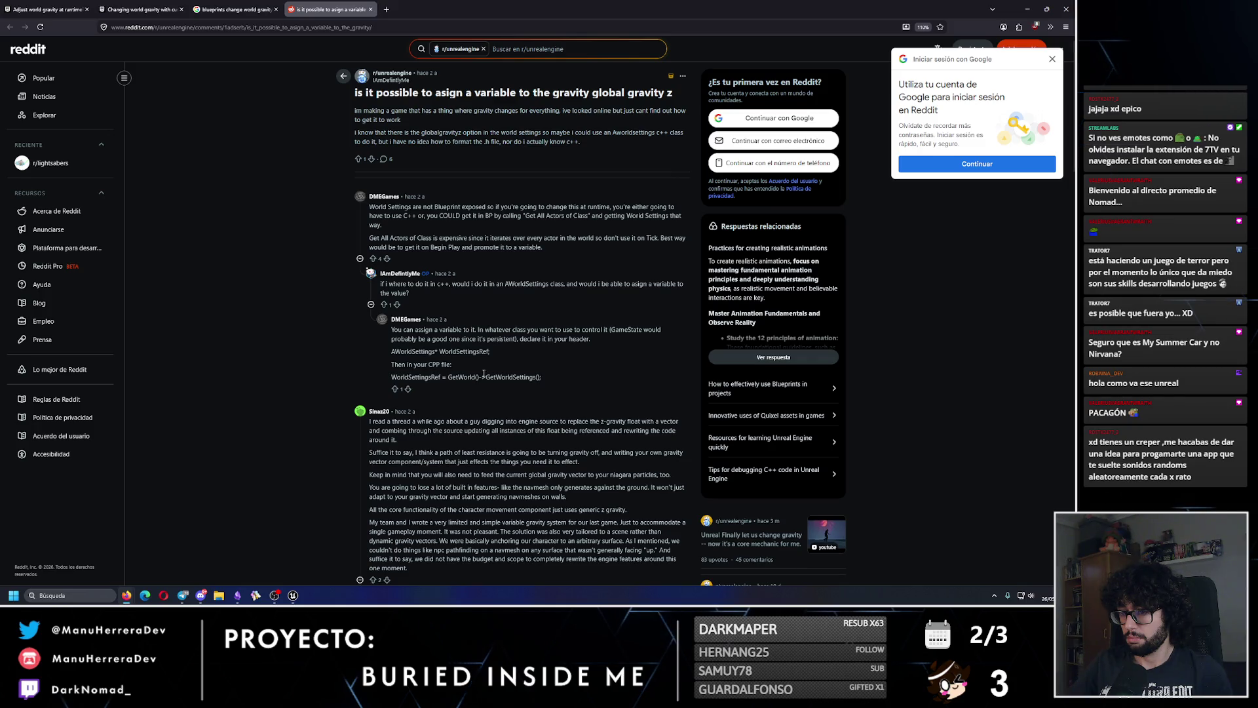
- Read the Reddit comments, then close the thread and return to the Google results
scroll(456, 434, down, 4)
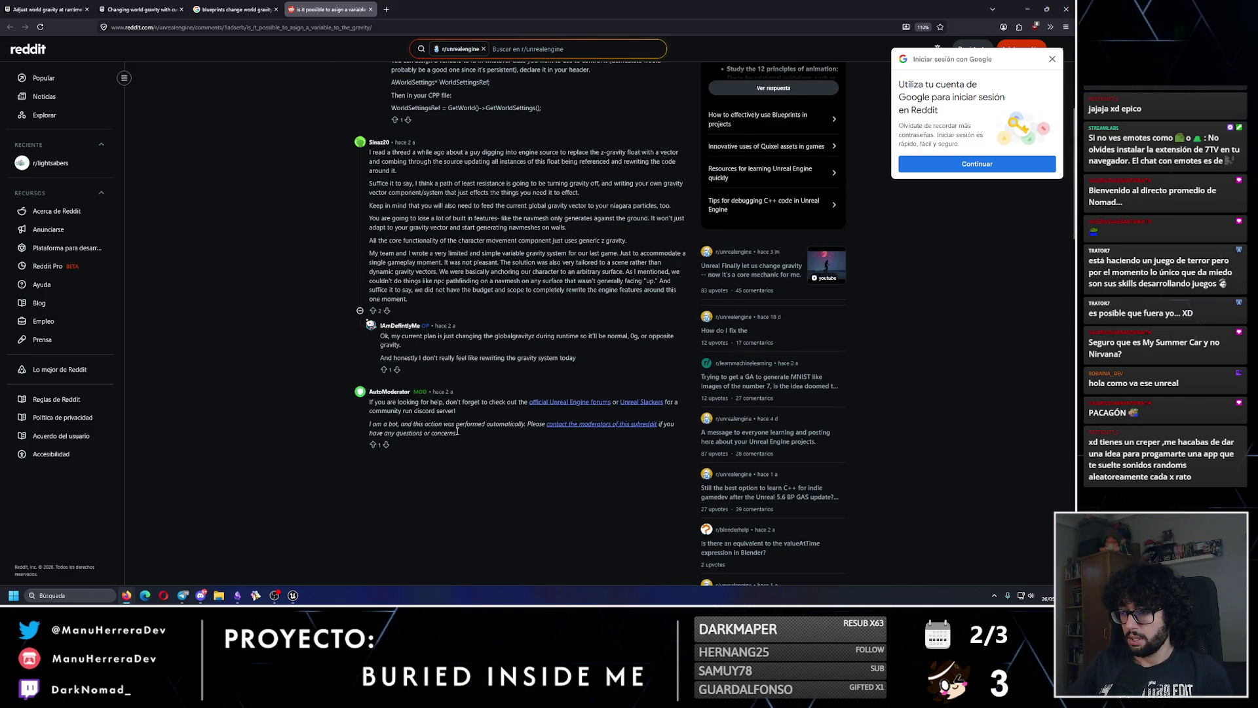
click(236, 9)
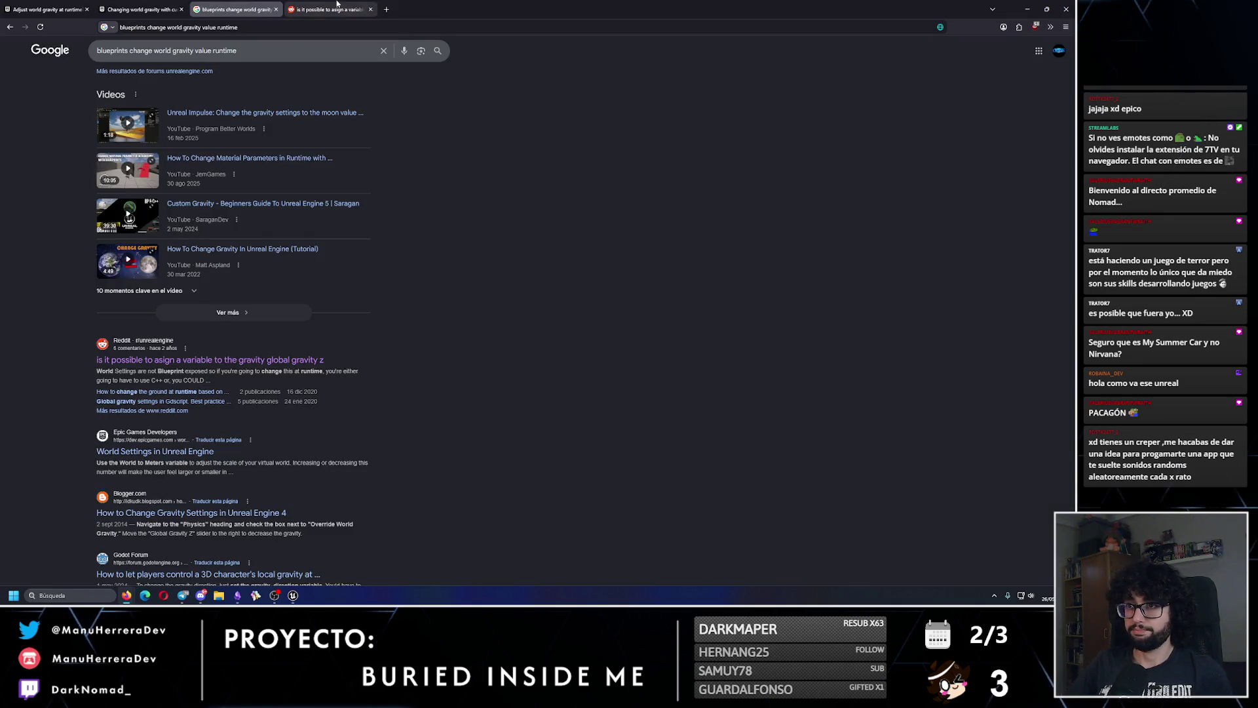
click(369, 10)
scroll(281, 398, down, 3)
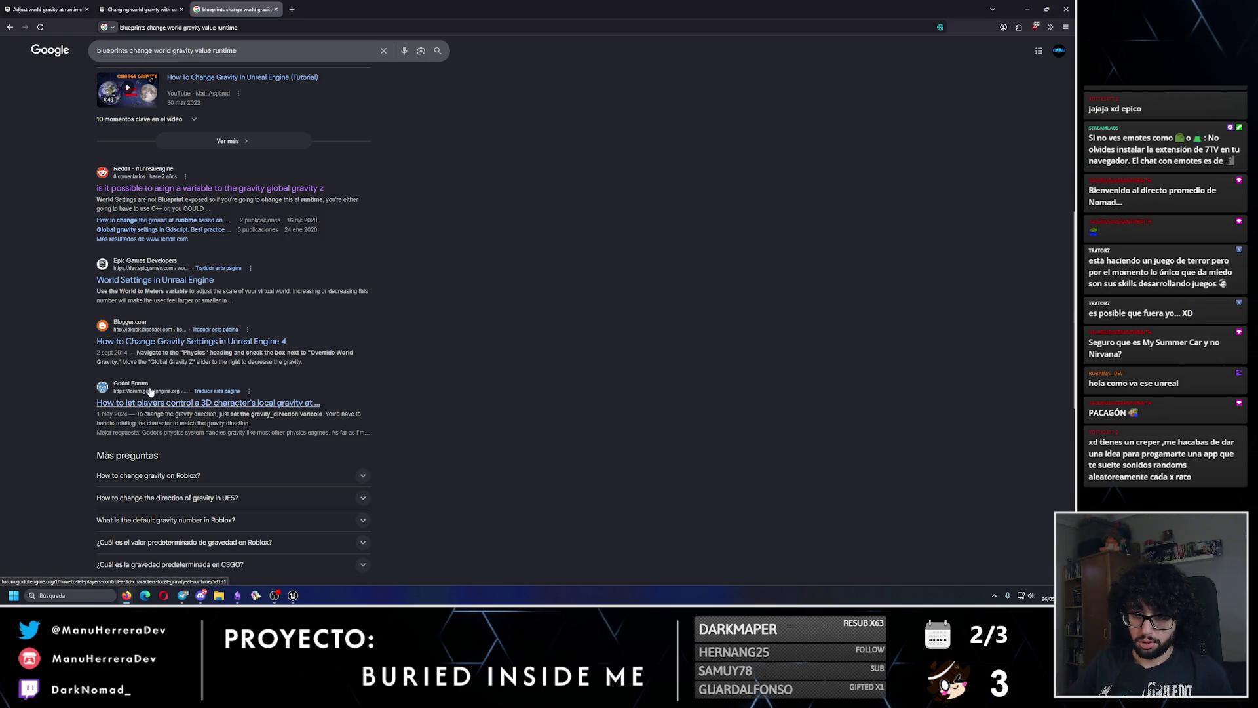
scroll(268, 393, up, 1)
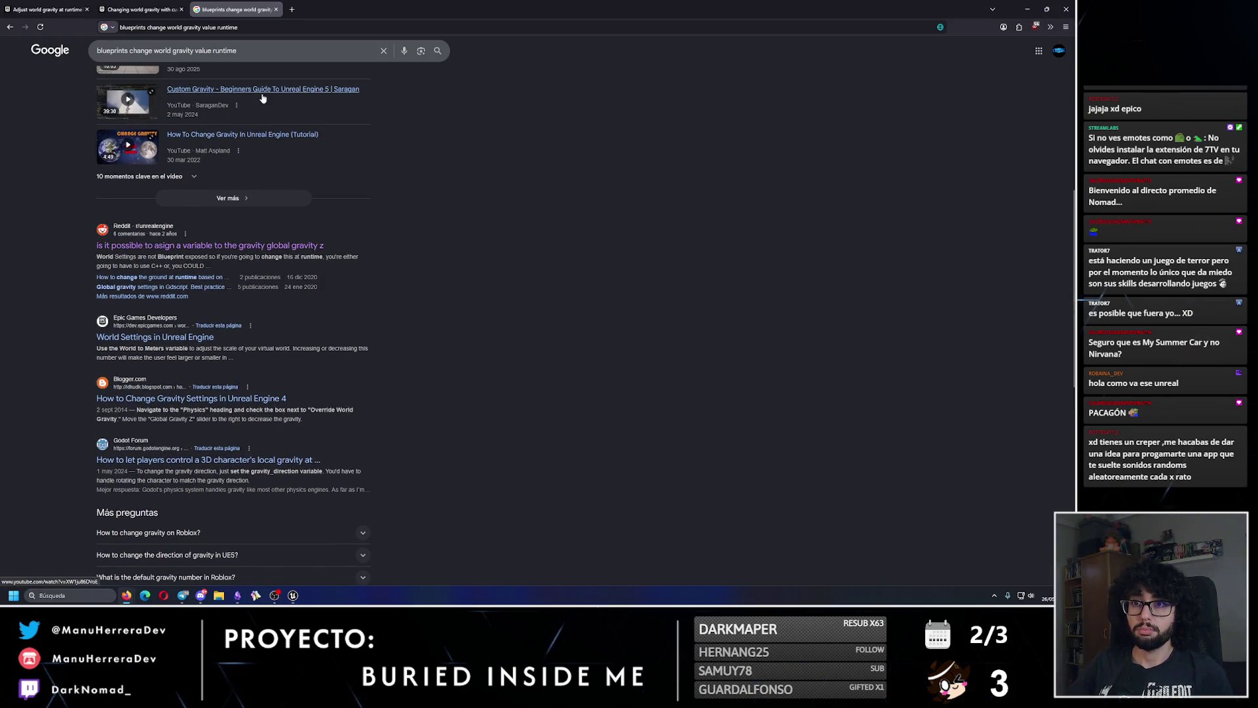
- Append 'unreal engine 5' to the search query, correcting a mistyped 6, and rerun it
click(272, 54)
text(u)
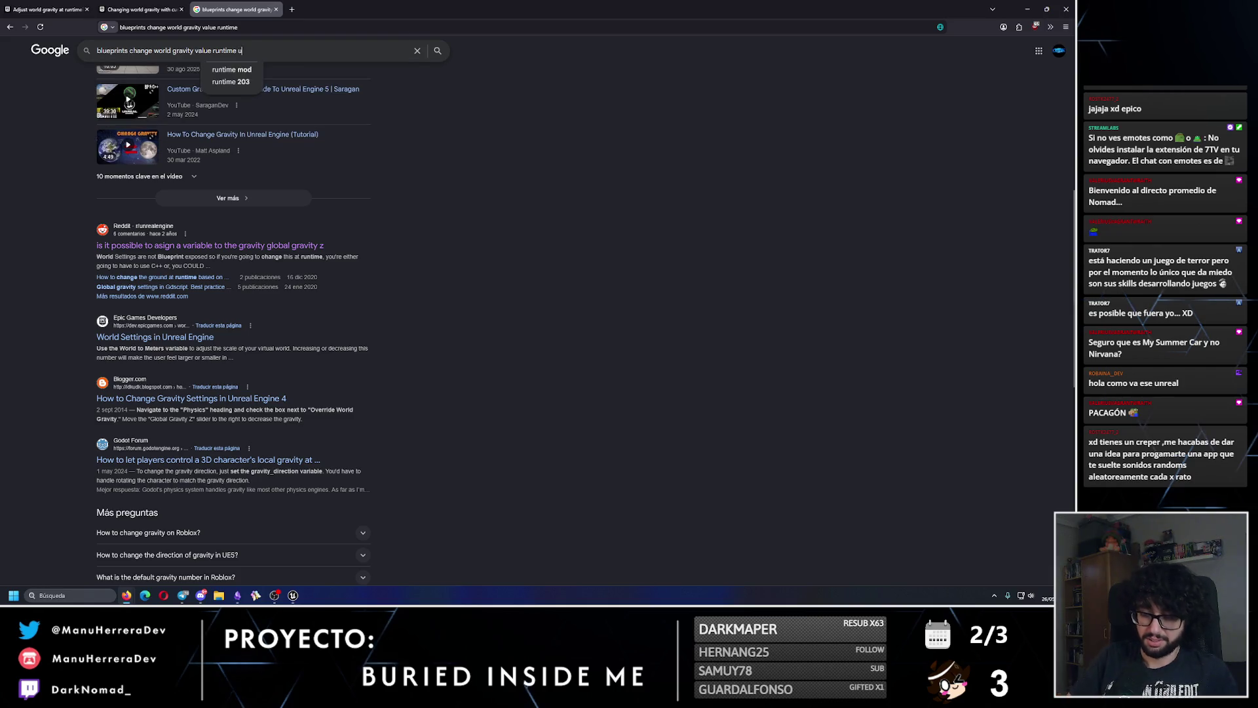
text(nreal engine 6)
key(Return)
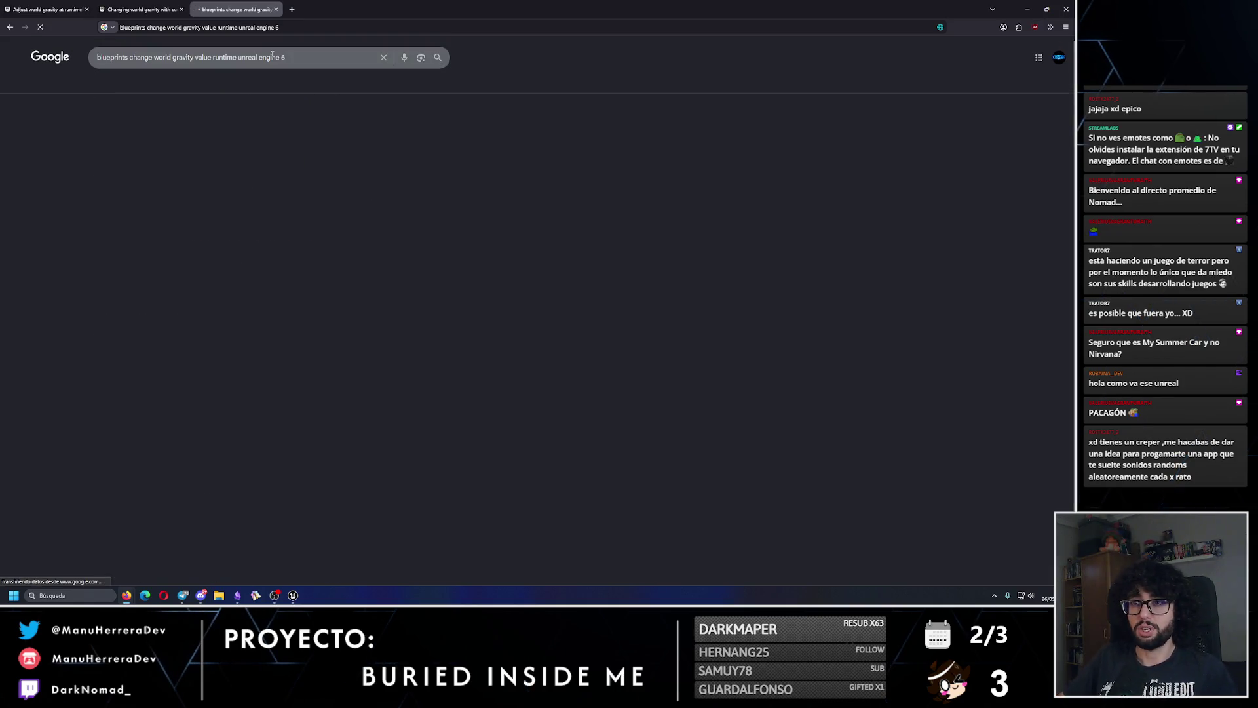
key(BackSpace)
text(5)
key(Return)
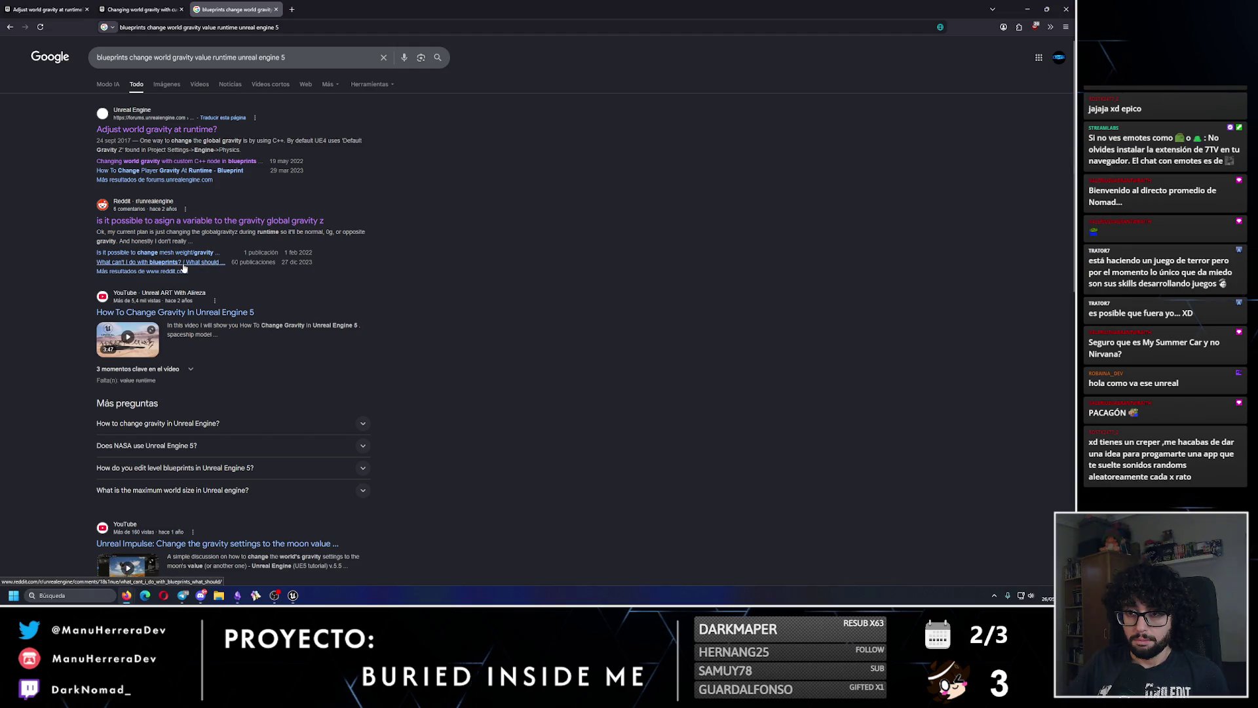
- Open the 'How To Change Gravity In Unreal Engine 5' video in a new tab
middle_click(182, 316)
scroll(295, 276, down, 3)
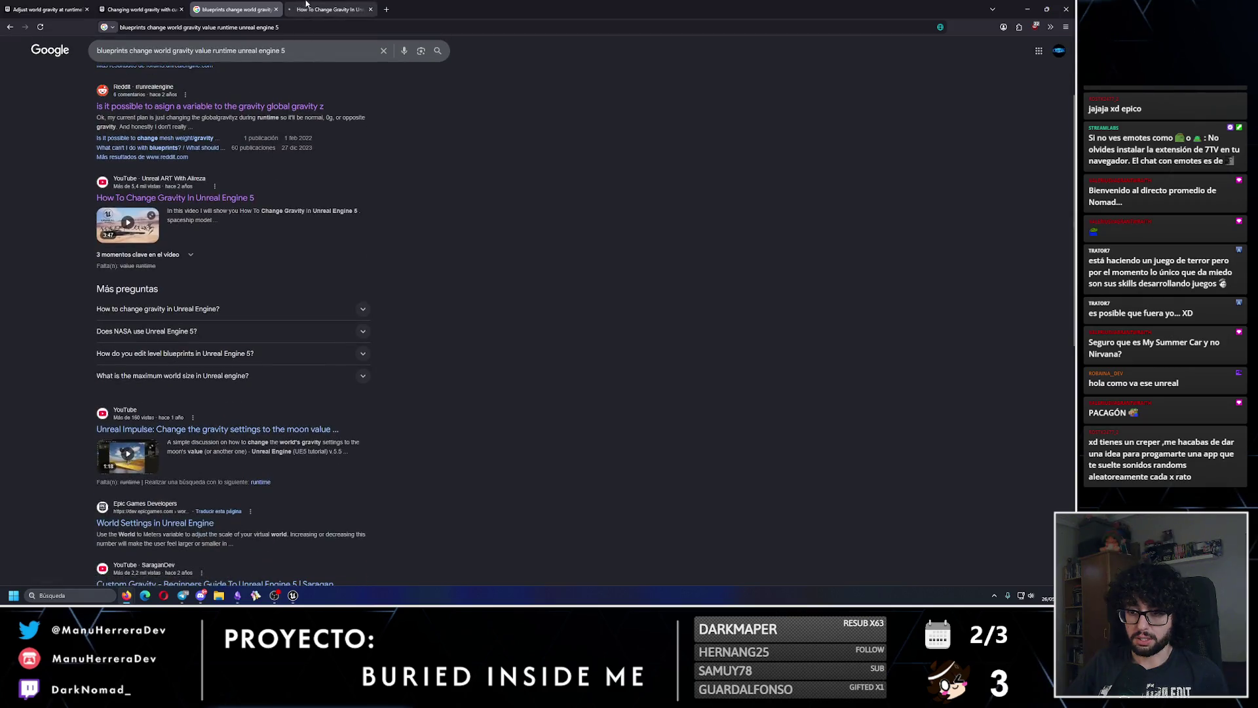
key(ctrl+Tab)
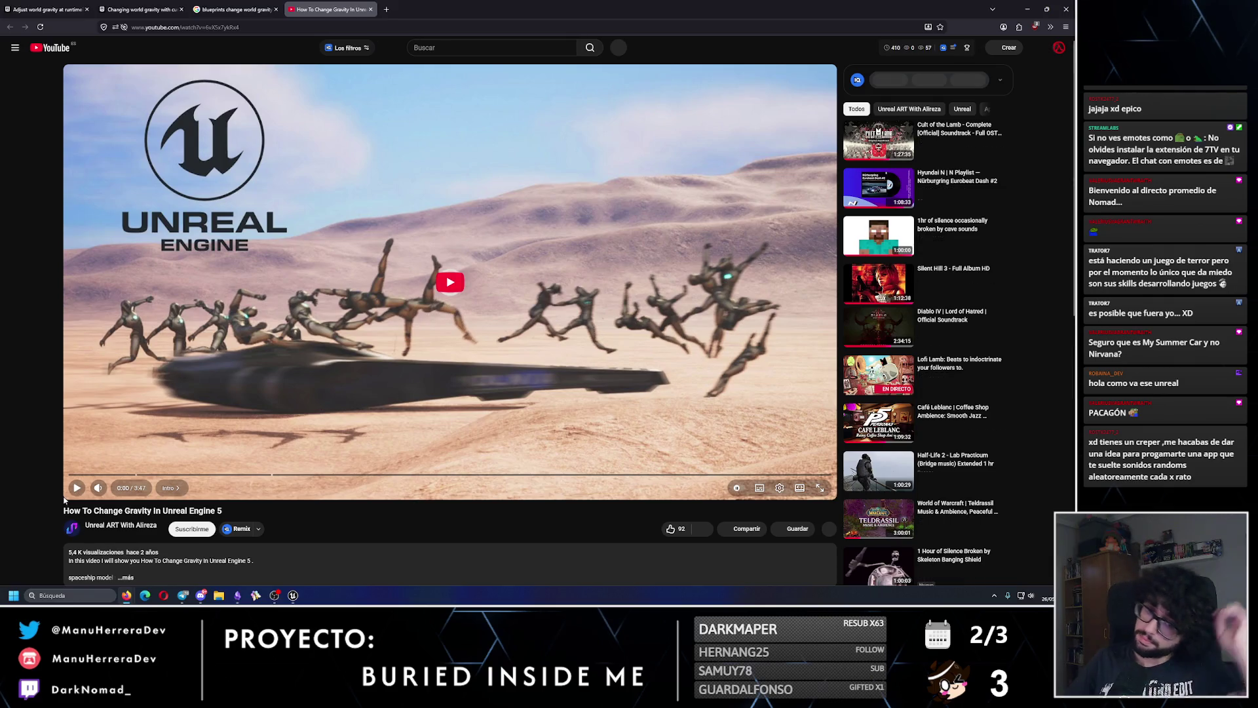
- Play the gravity tutorial, then in the Unreal graph search actions for 'project setti'
click(75, 490)
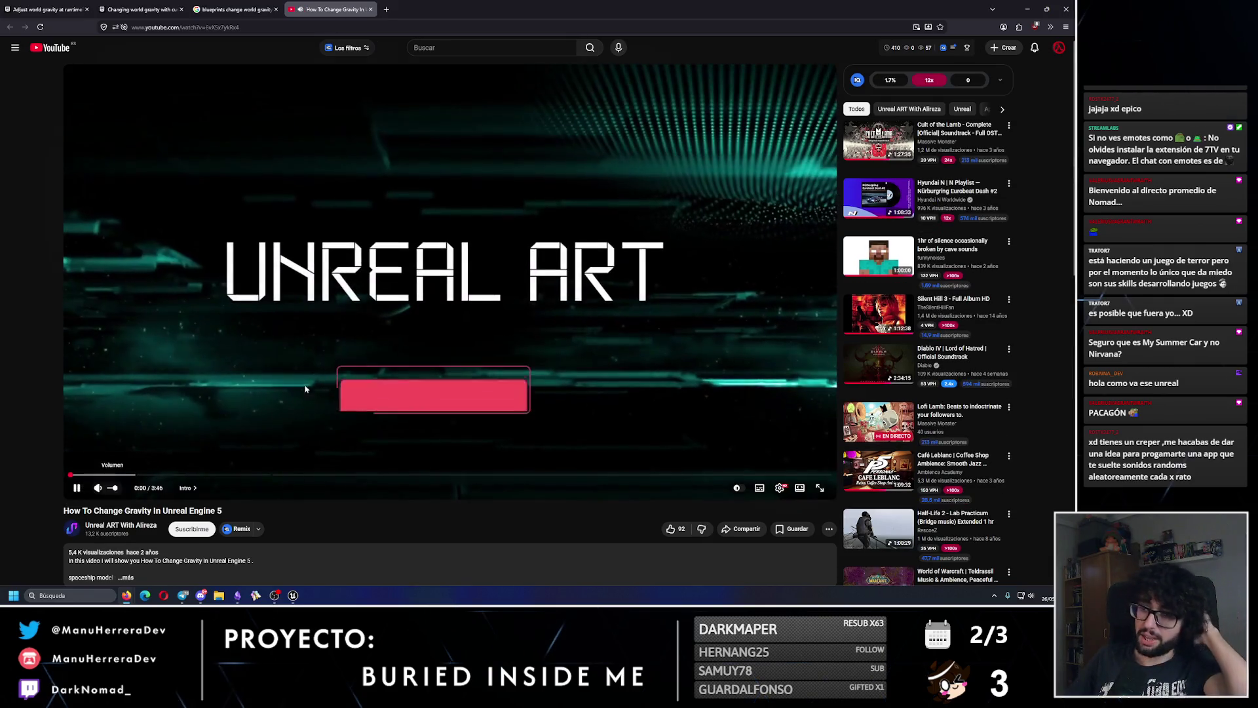
click(294, 595)
right_click(515, 310)
text(project setti)
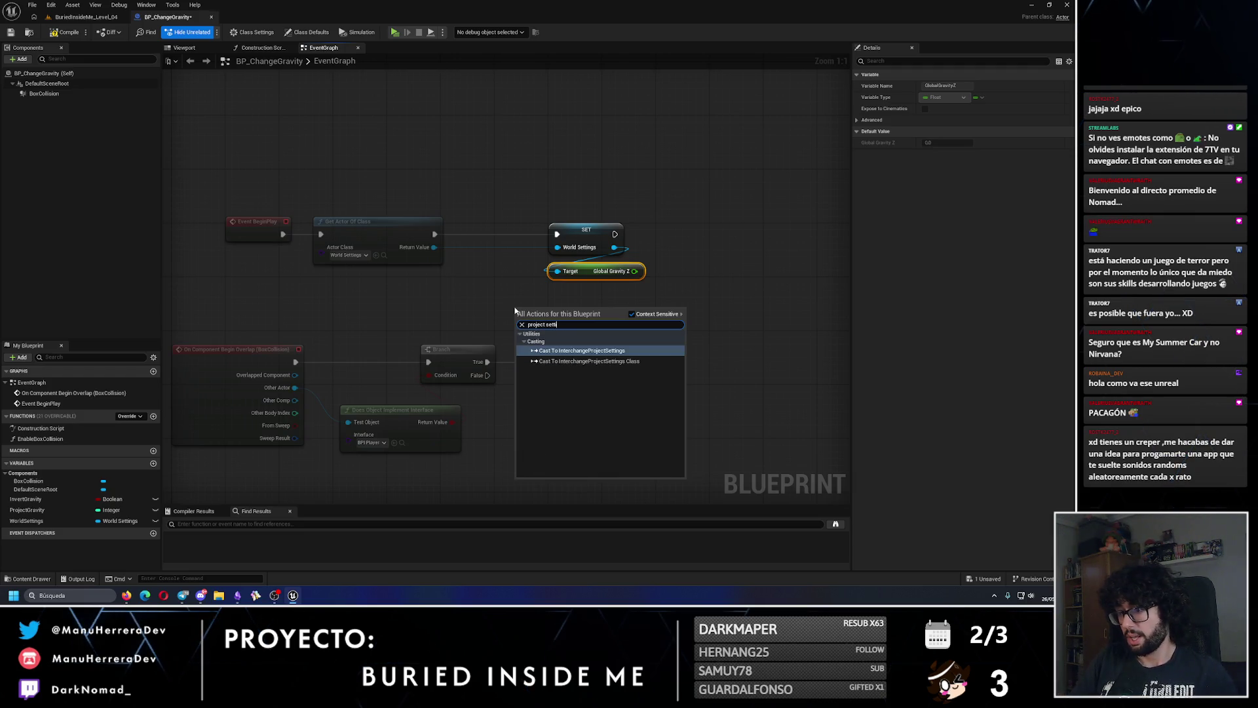
- Add a Cast To InterchangeProjectSettings node right of Set and try a 'gravit' search from it
key(Return)
drag(604, 317, 768, 322)
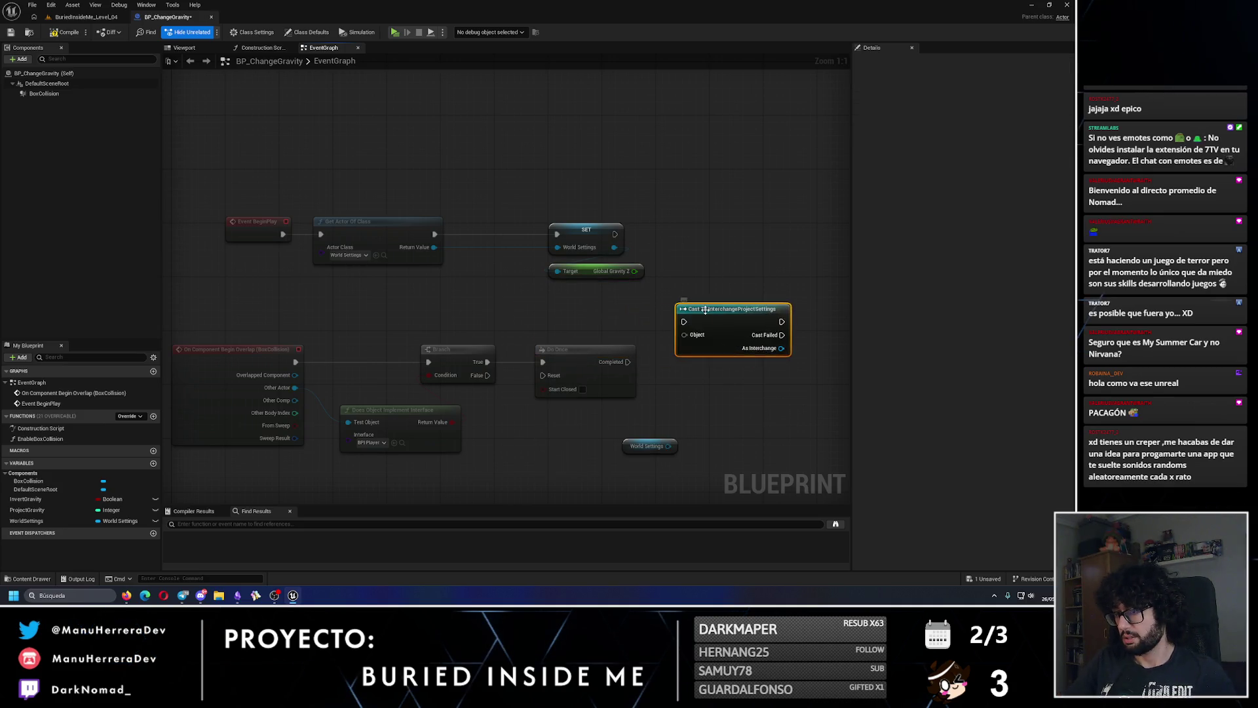
drag(613, 322, 709, 296)
text(gravit)
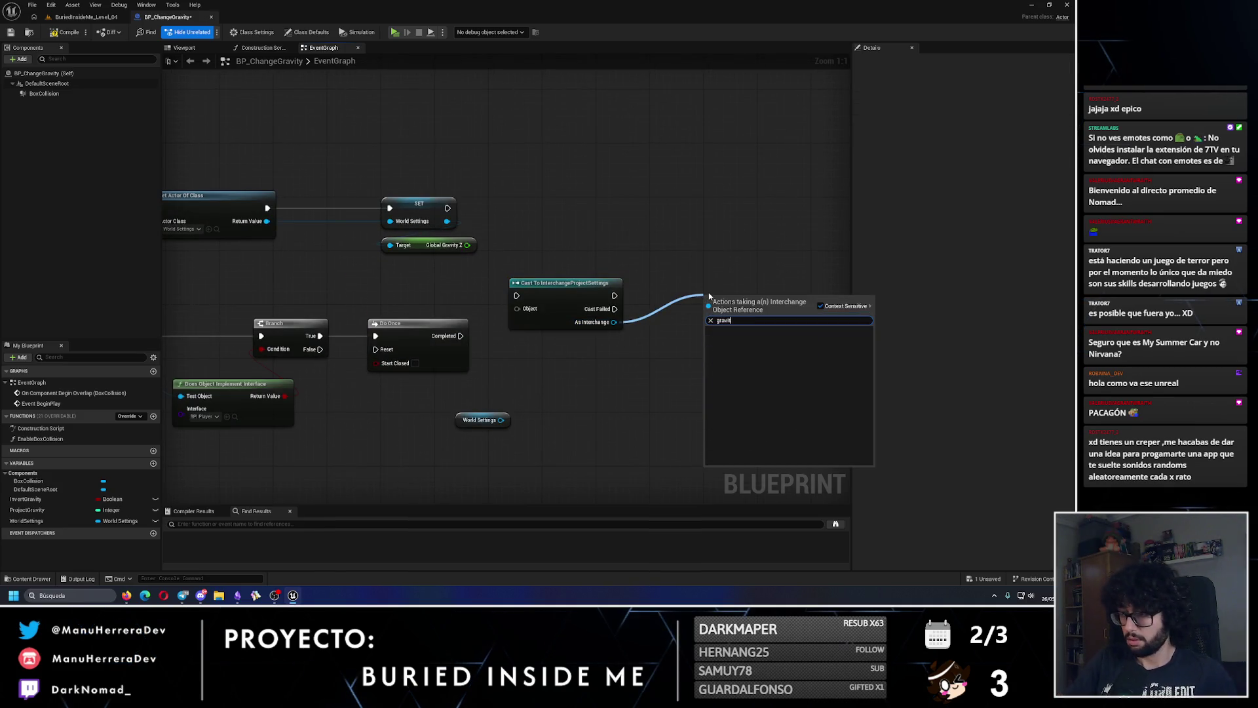
key(Escape)
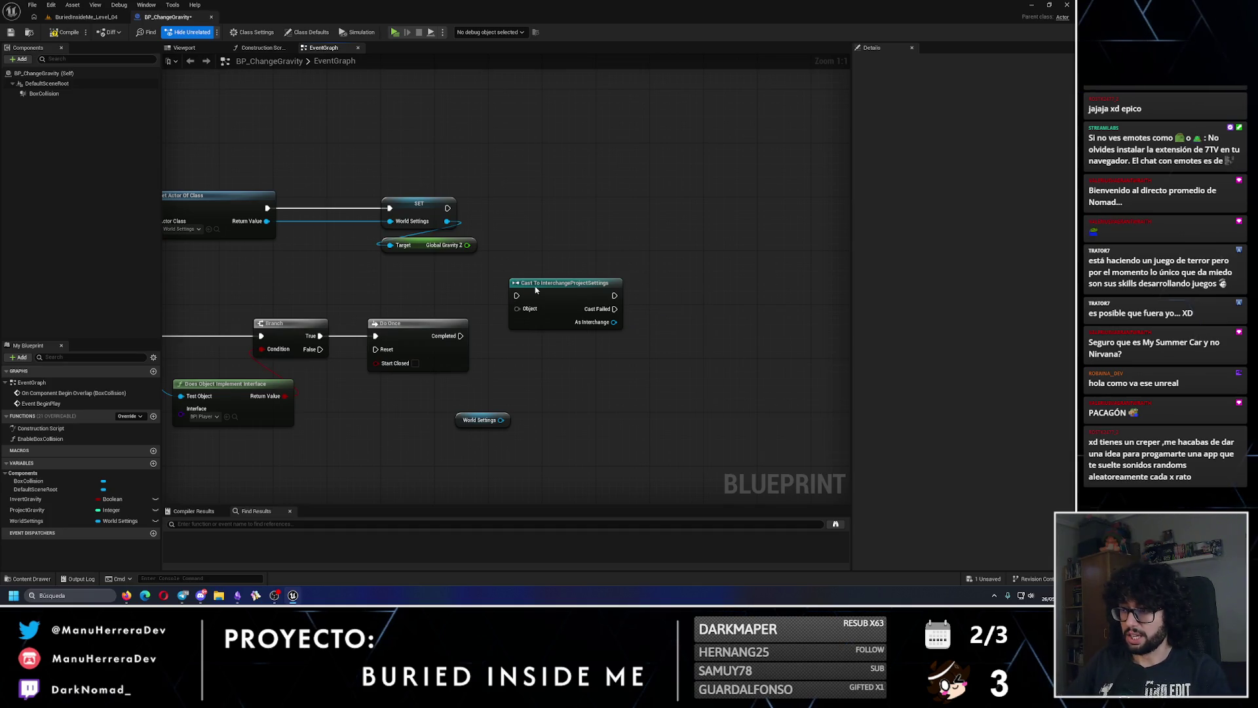
click(535, 290)
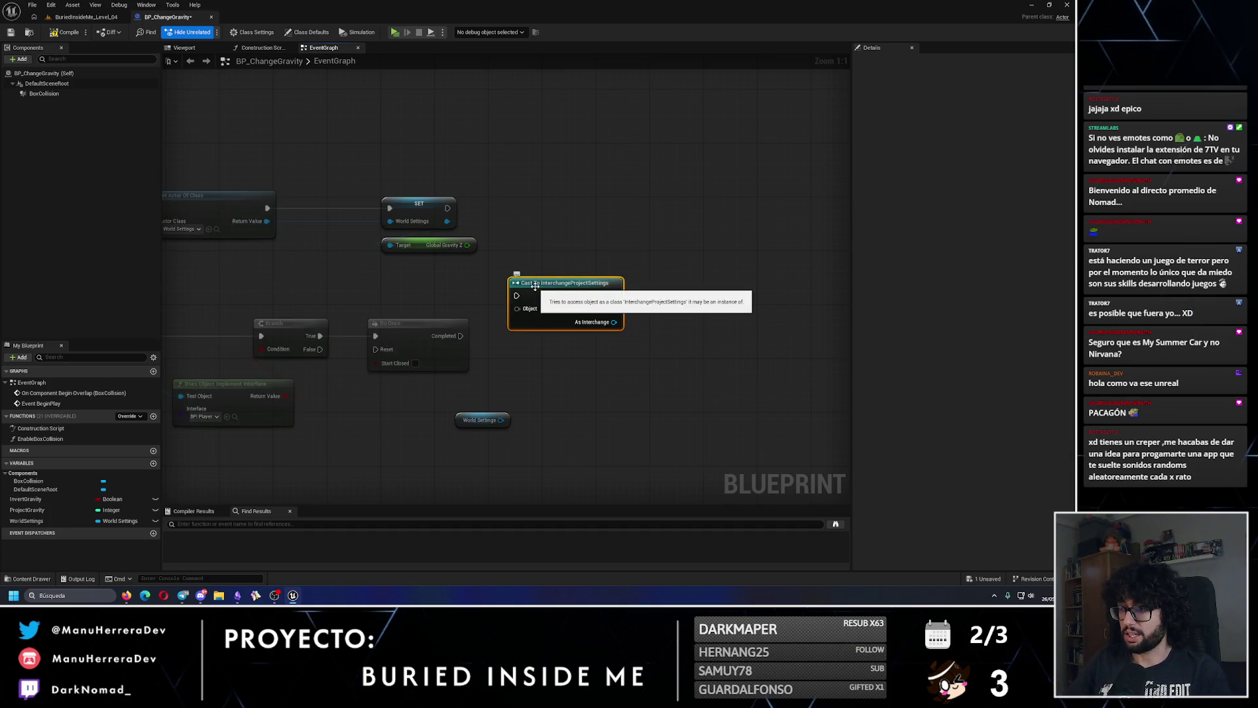
- Close Project Settings, check WorldSettings and ProjectGravity's -980 default, then return to the tutorial
click(51, 4)
click(79, 111)
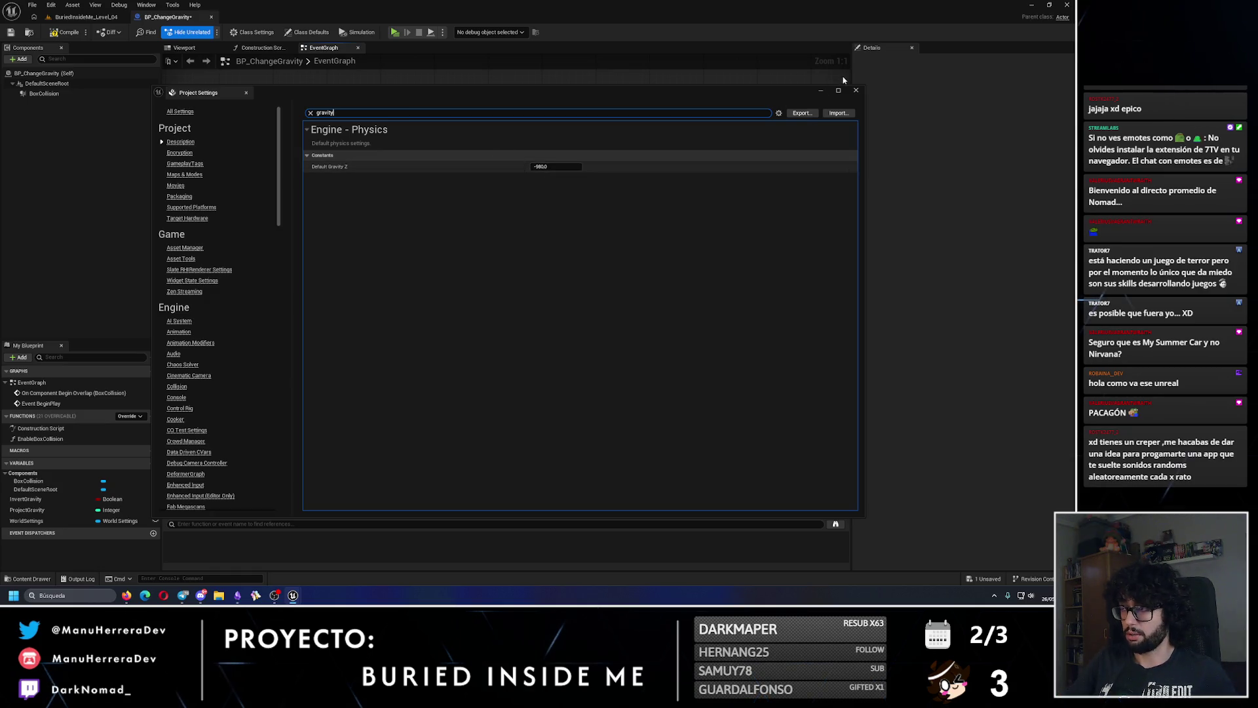
click(854, 92)
click(27, 521)
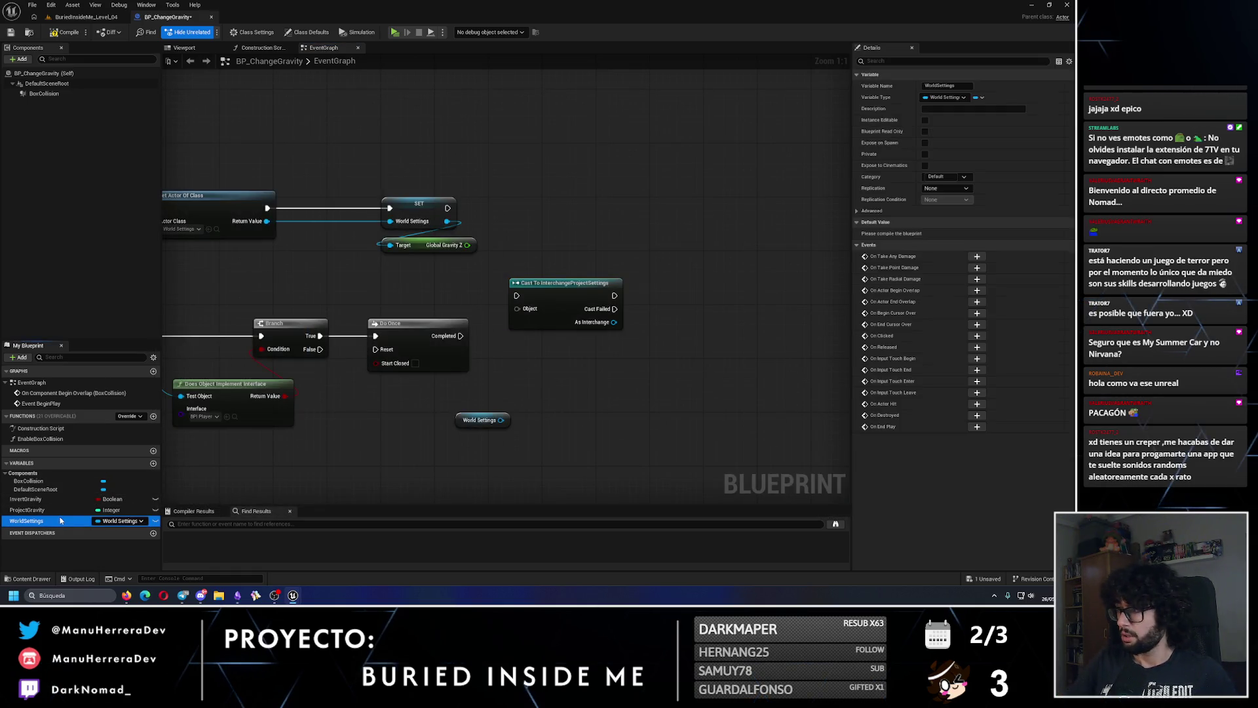
click(39, 510)
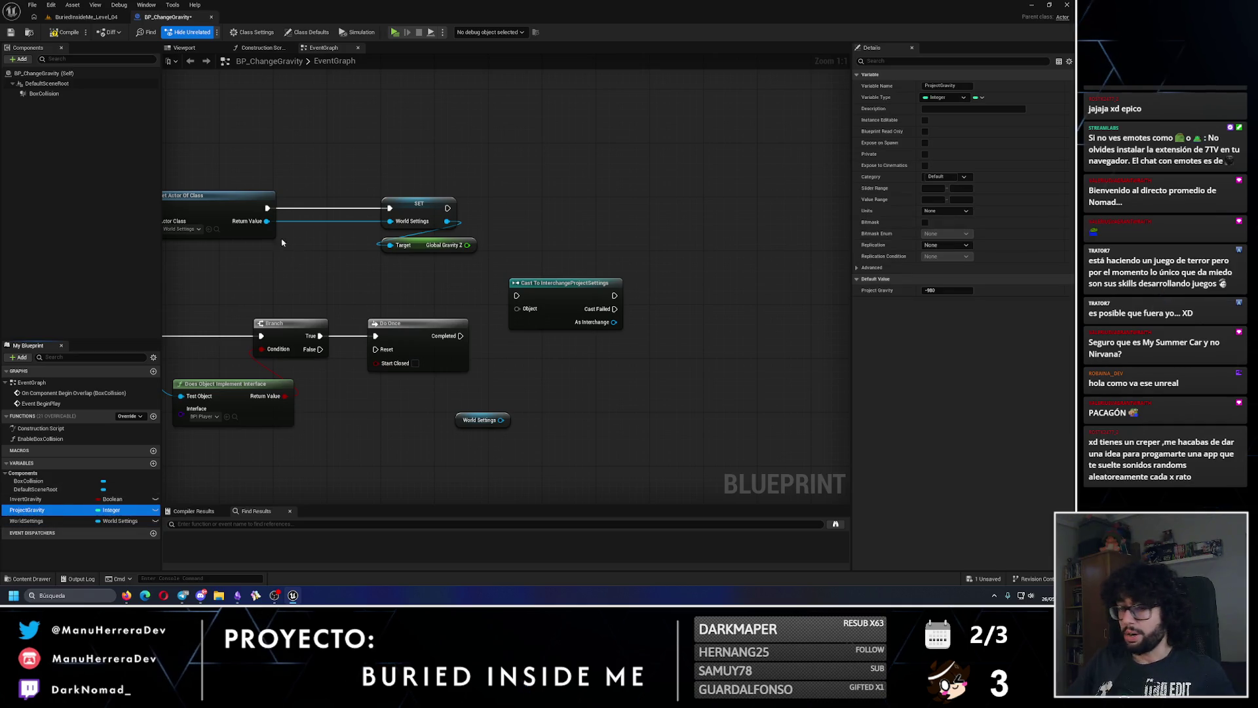
click(127, 595)
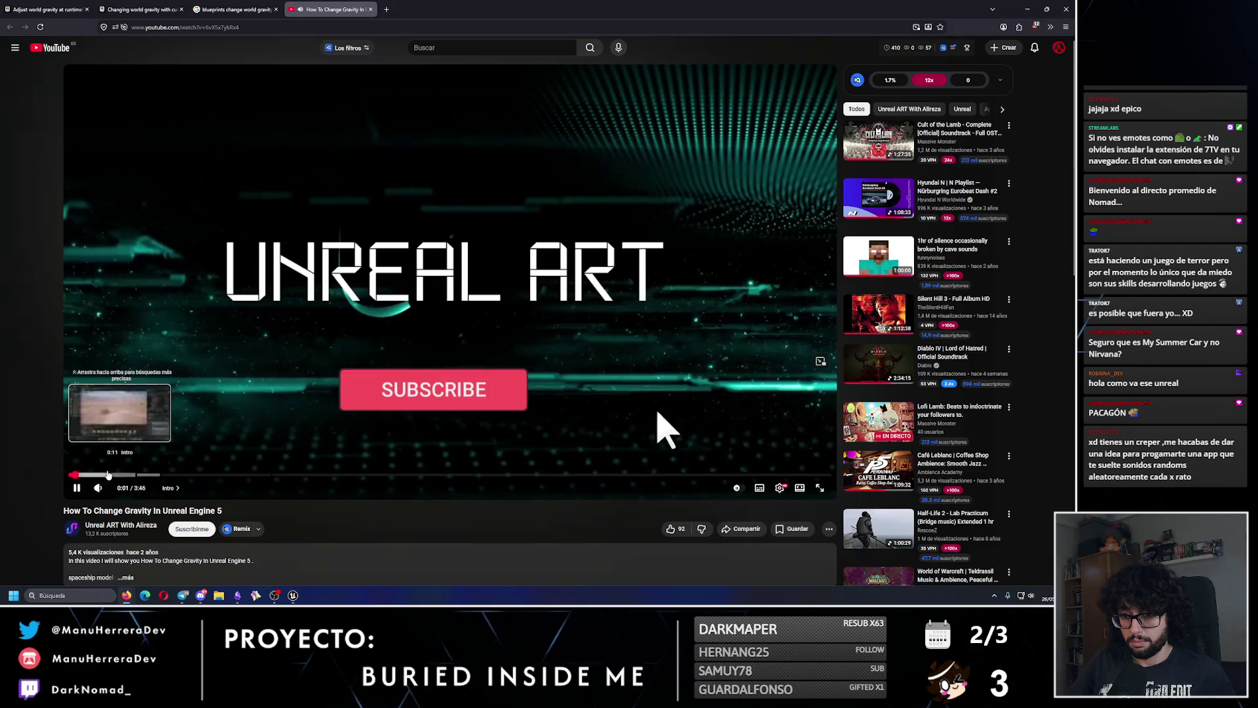
- Skip the tutorial through 0:12, 0:25, 1:08, 1:17 and 1:49, pause at 1:55, and return to Unreal
click(111, 474)
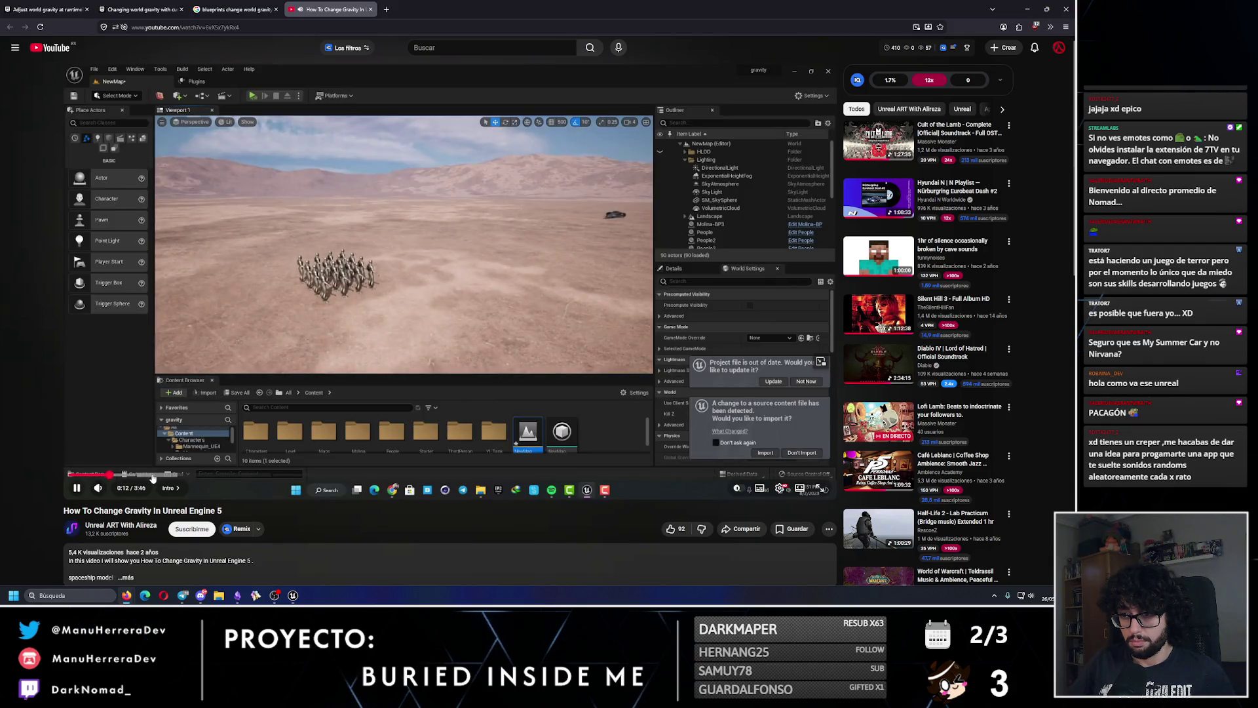
click(152, 474)
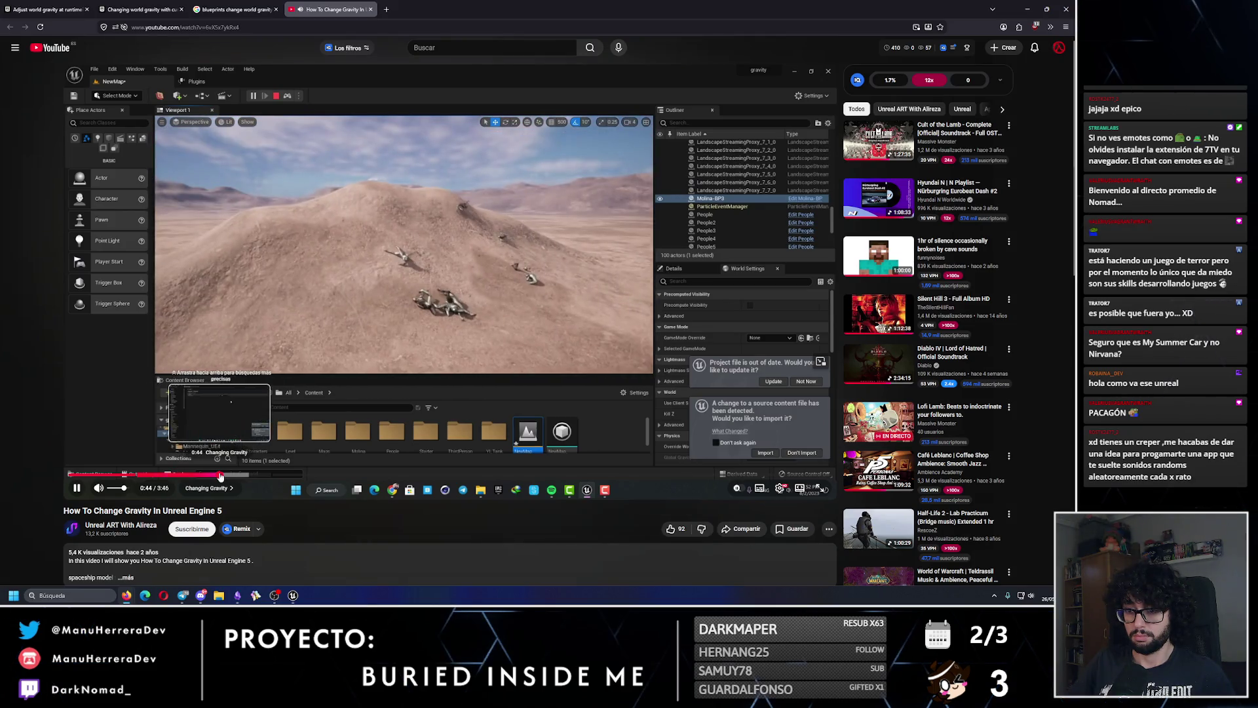
click(221, 474)
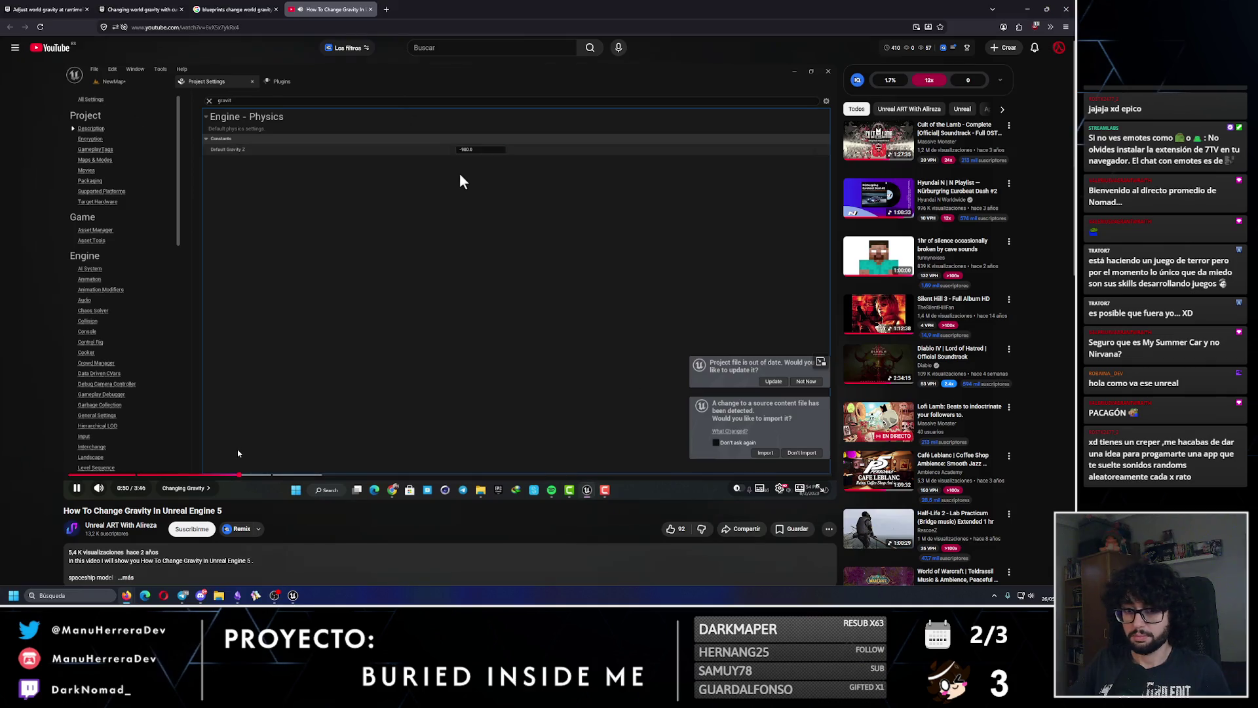
click(301, 474)
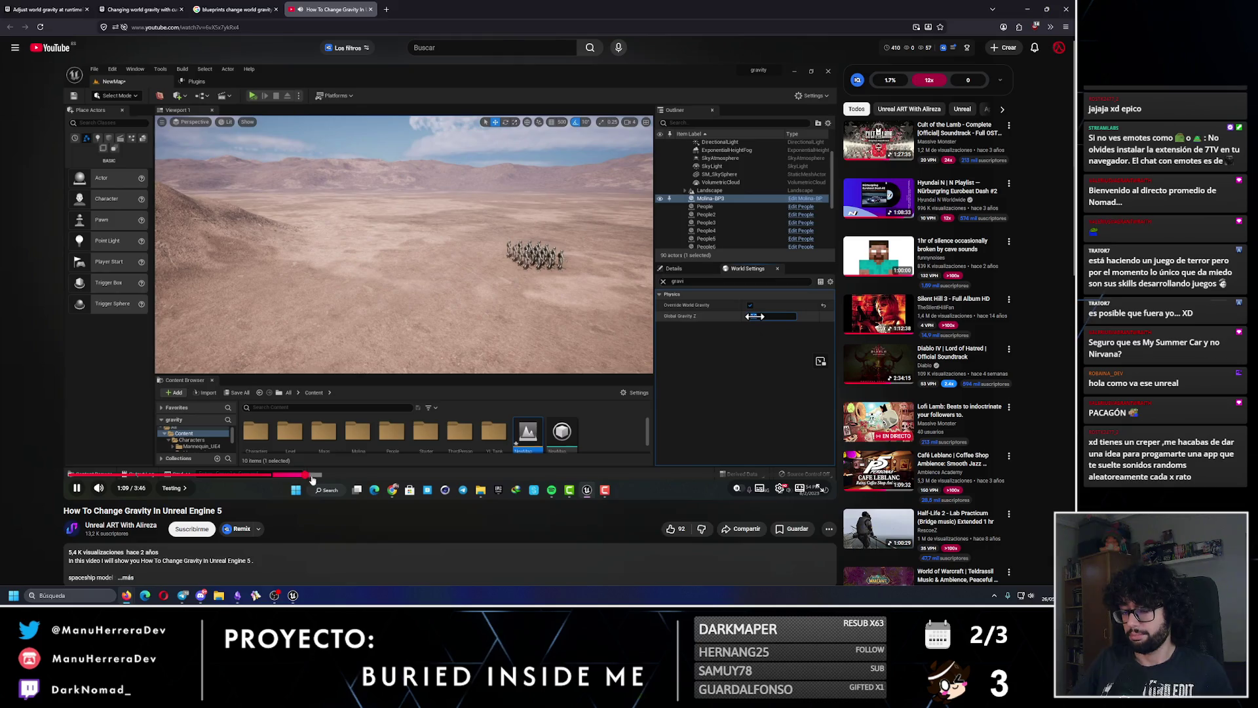
click(331, 475)
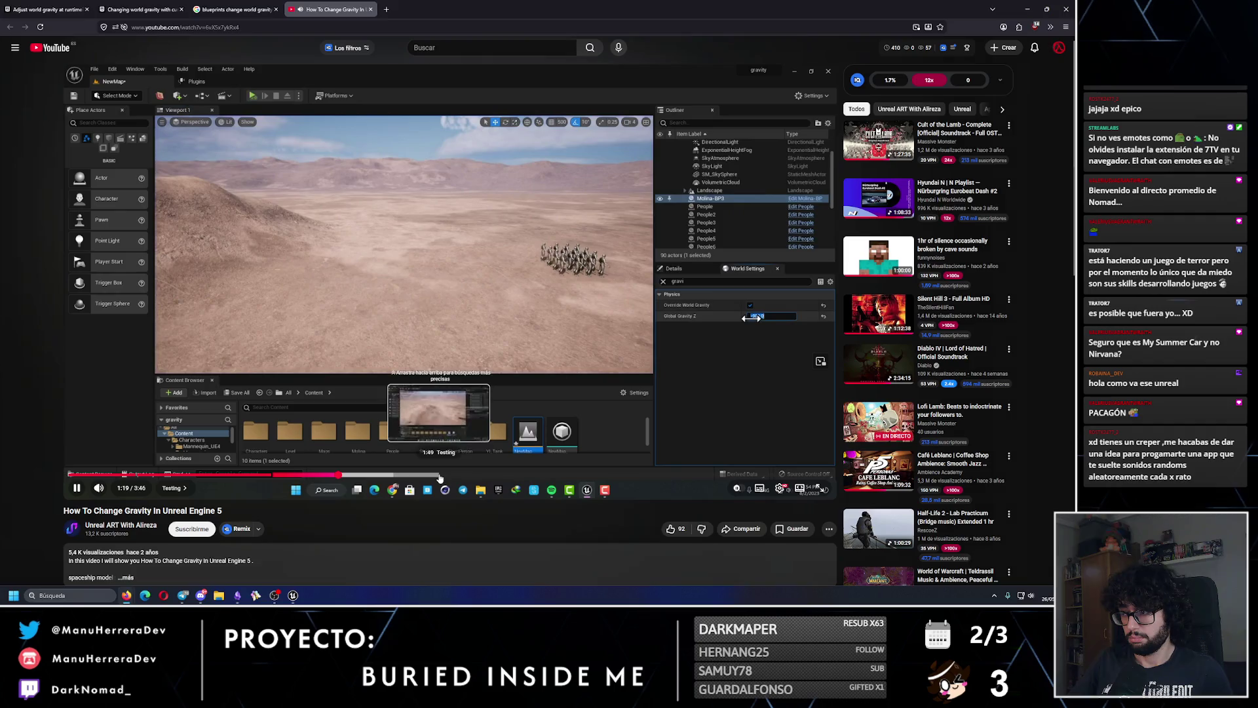
click(439, 475)
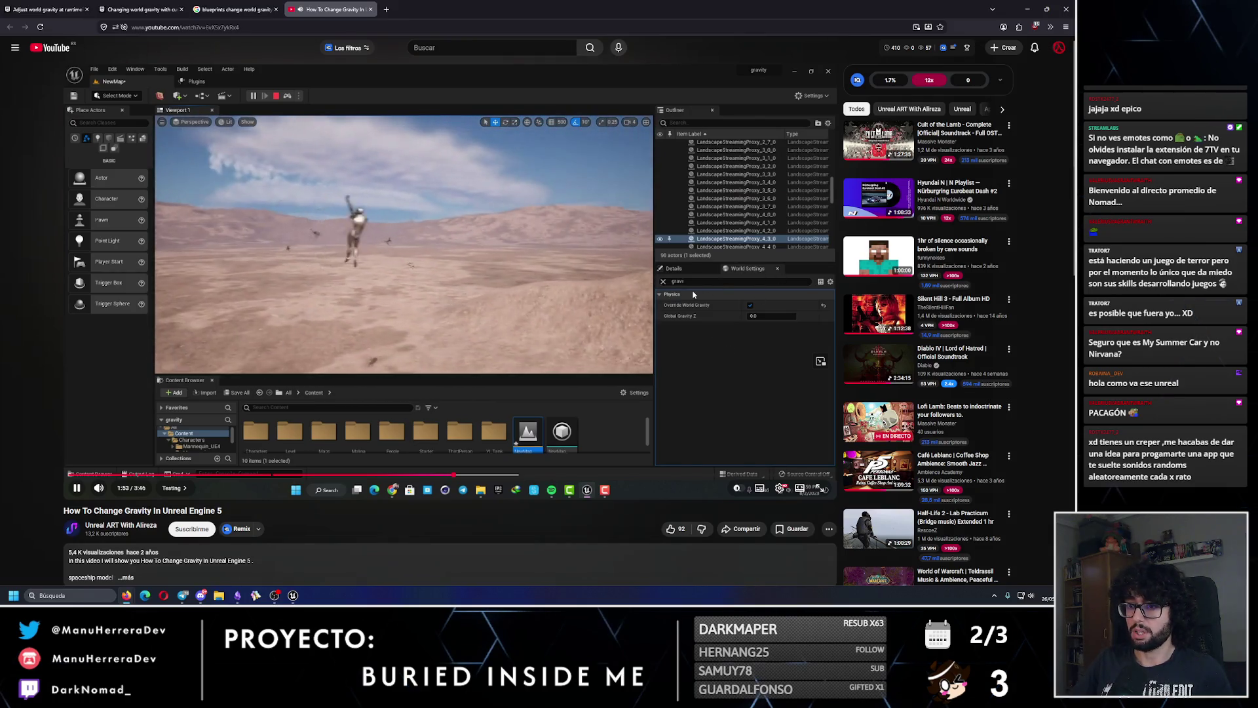
click(638, 286)
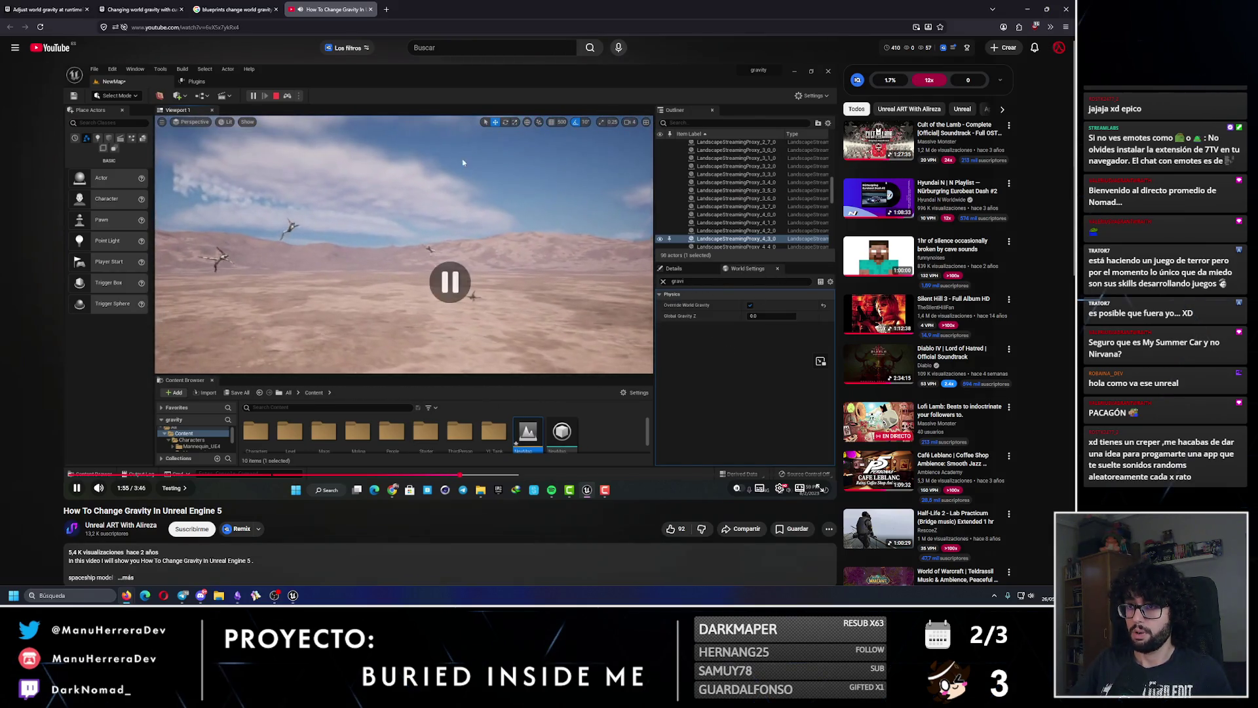
key(alt+Tab)
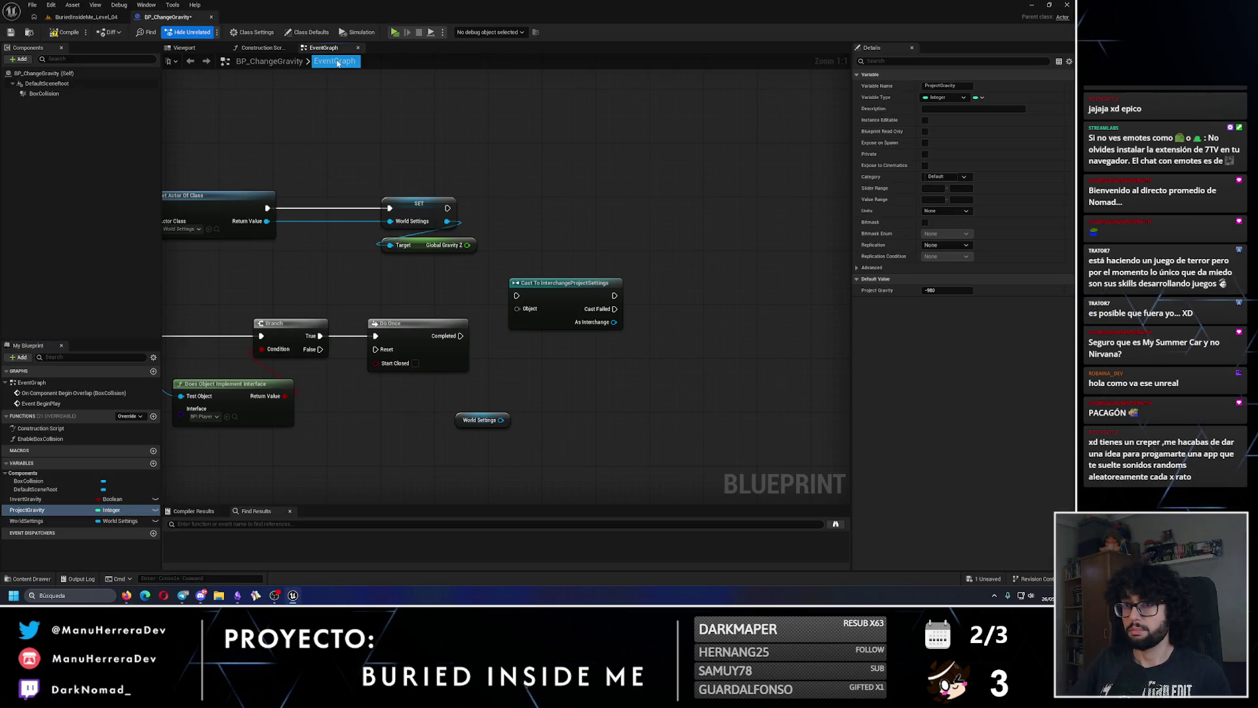
- In the BuriedInsideMe_Level_04 level, filter World Settings to show its gravity options
click(96, 20)
click(931, 278)
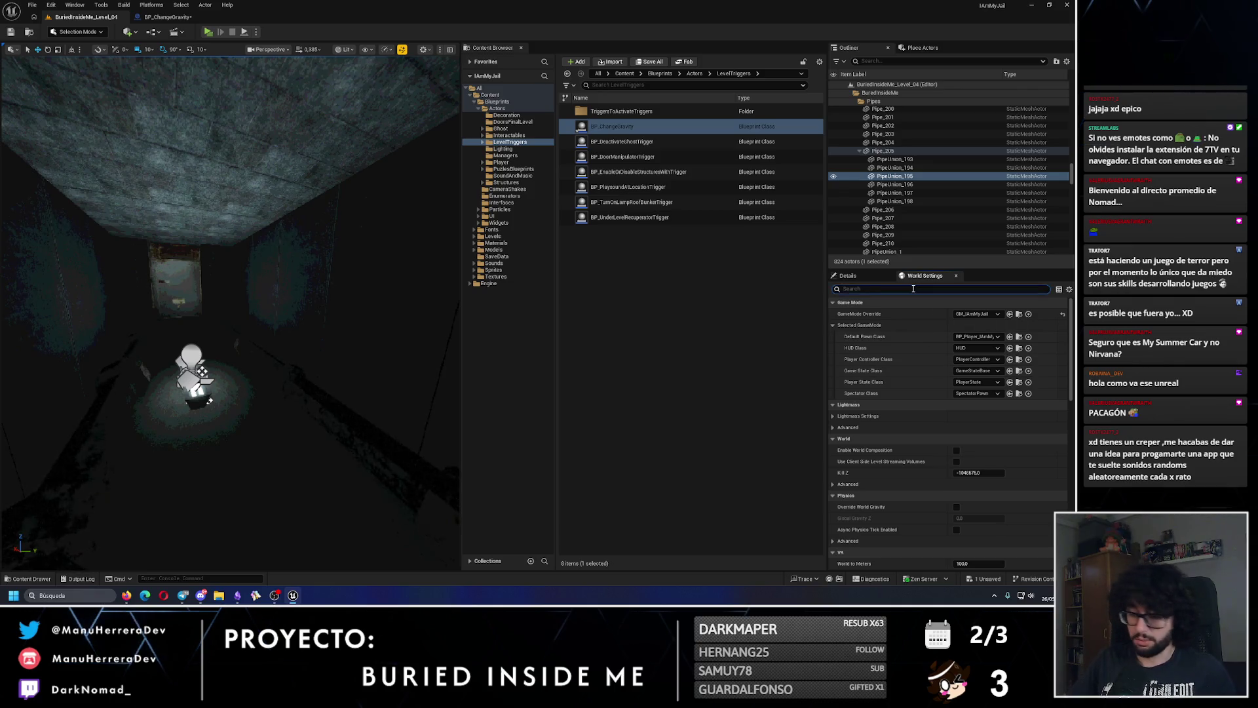
text(gravi)
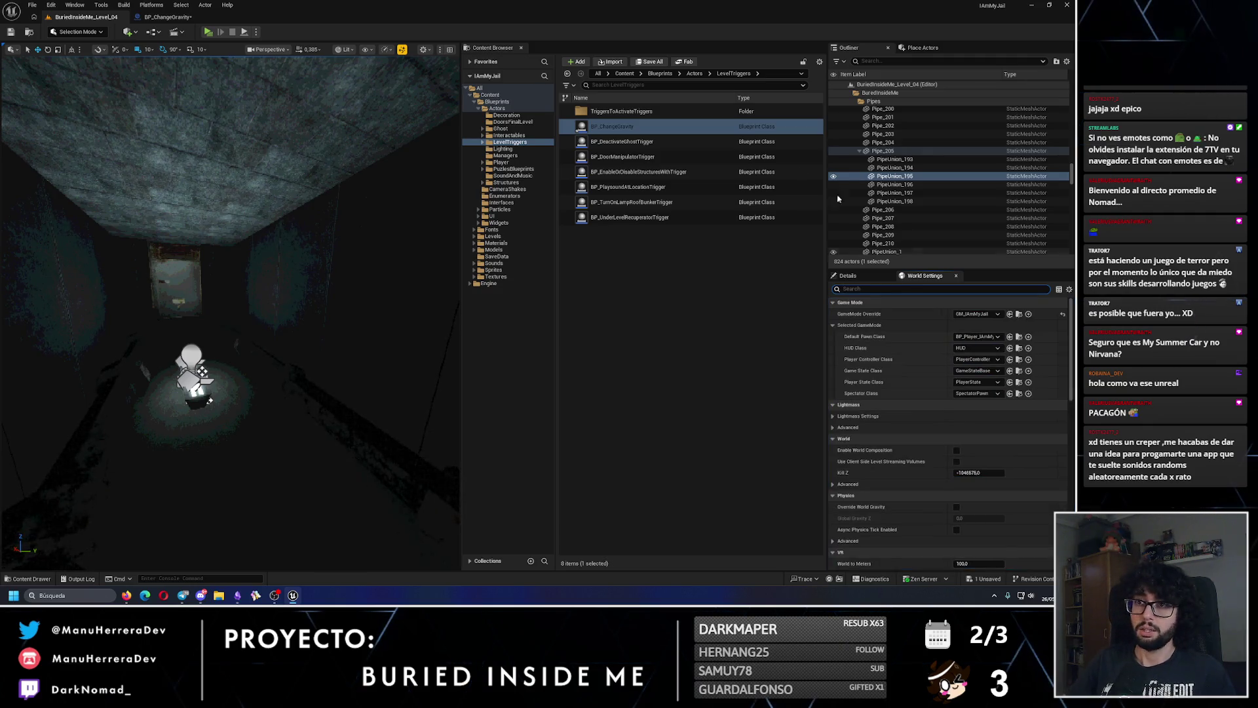
- In BP_ChangeGravity, start a new node from Global Gravity Z, searching 'overridewor'
click(167, 16)
drag(467, 245, 526, 250)
text(ov)
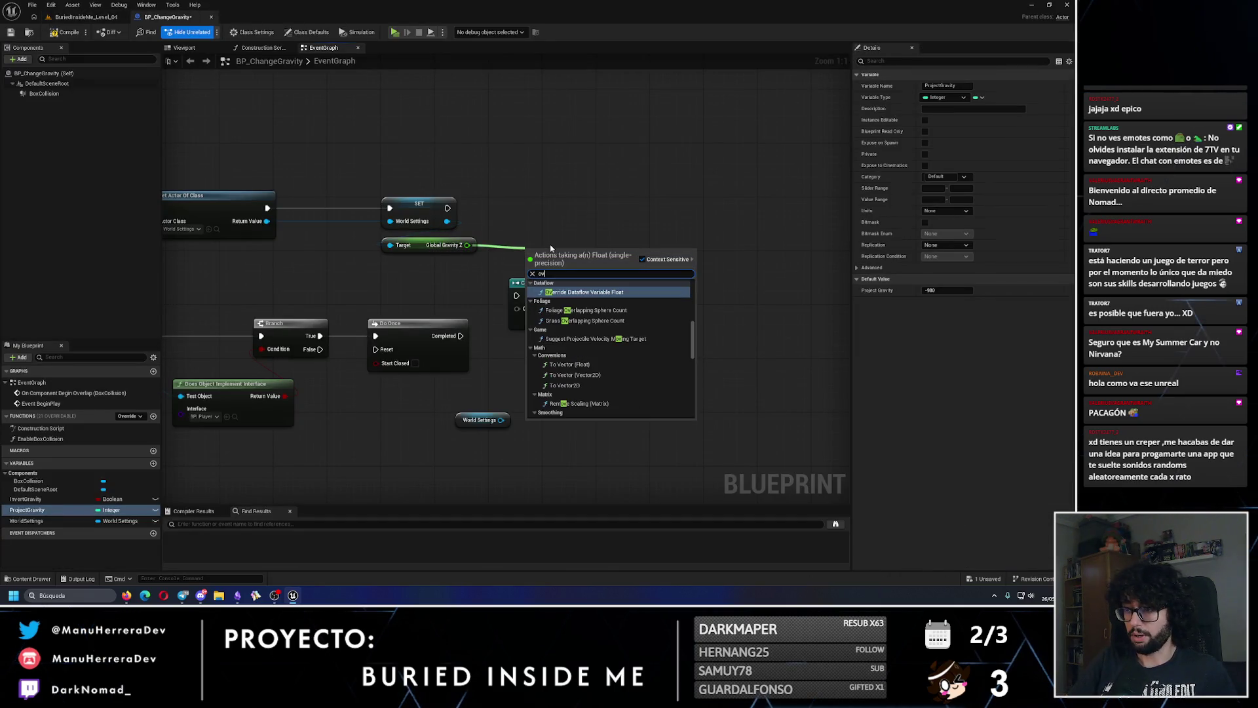
text(erridewor)
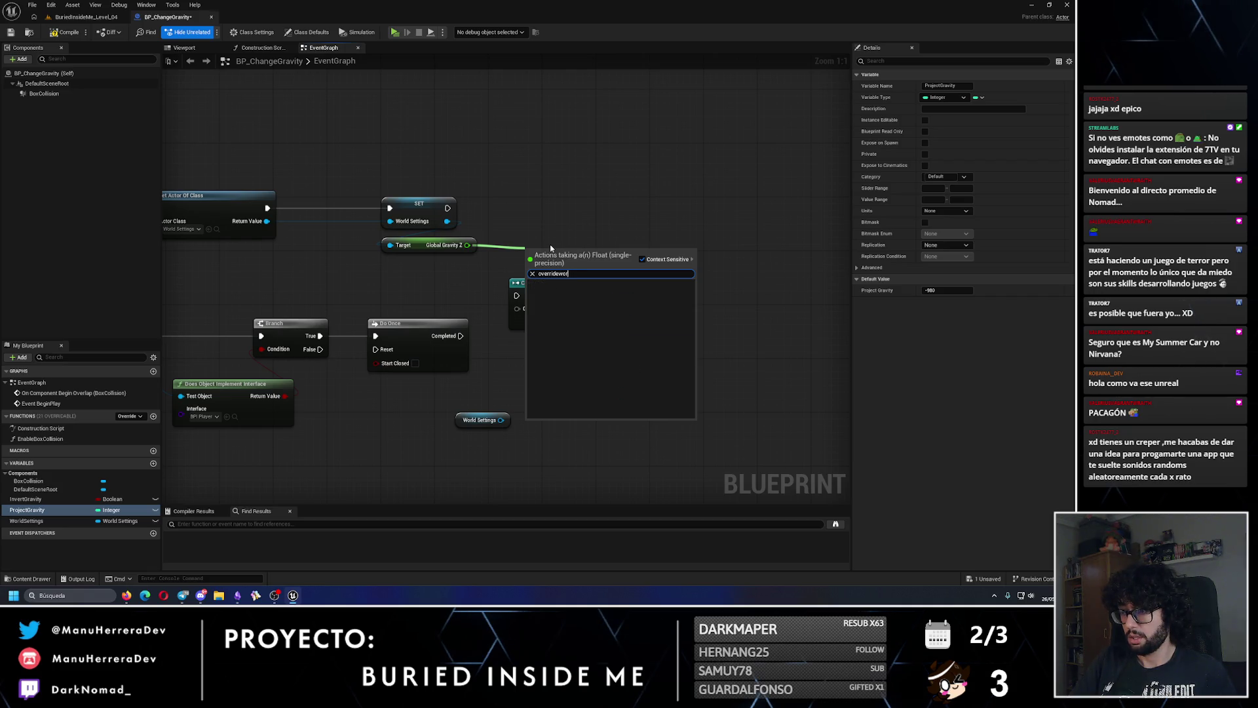
- Add a Get Override World Gravity node from the SET node's World Settings pin
key(BackSpace)
key(BackSpace)
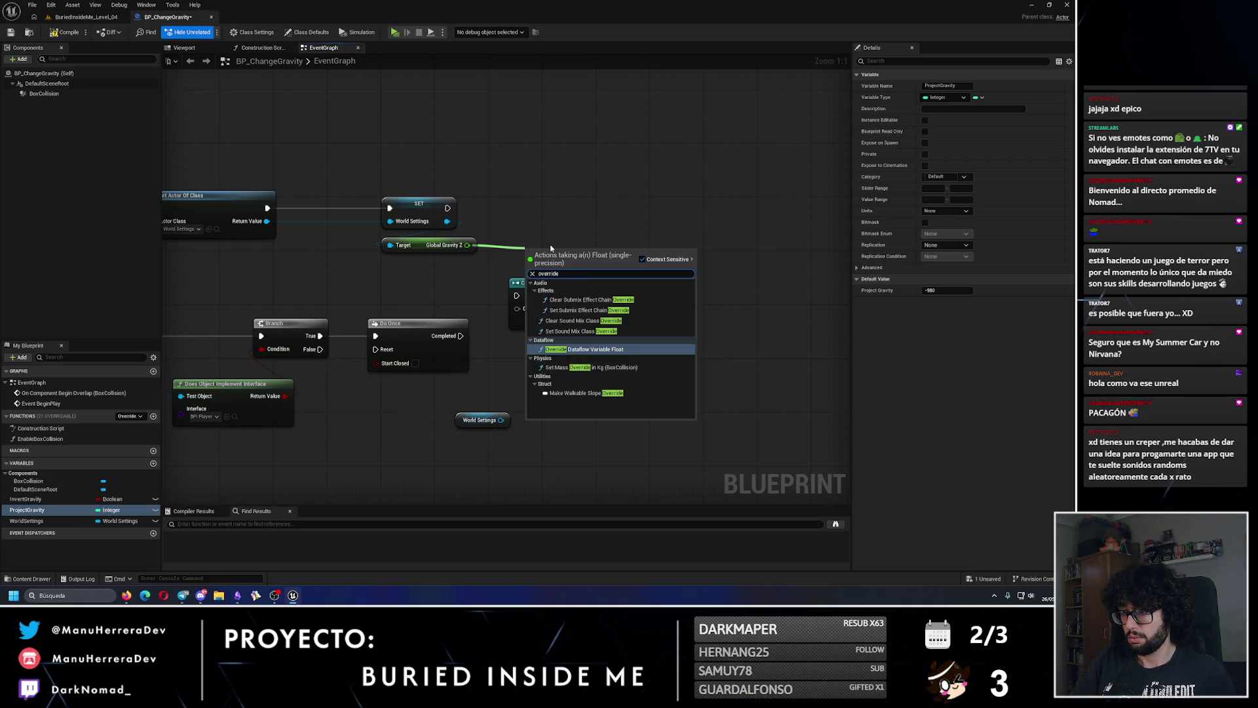
key(Escape)
drag(446, 221, 545, 236)
text(ravity)
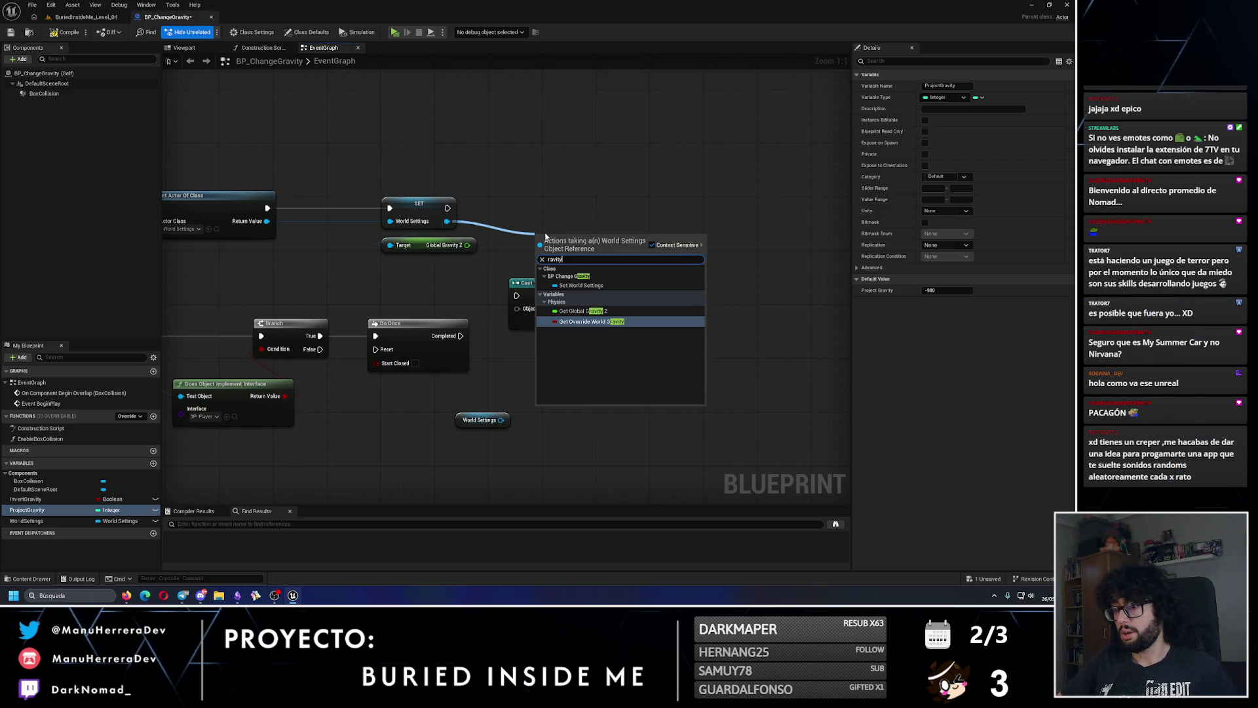
key(Return)
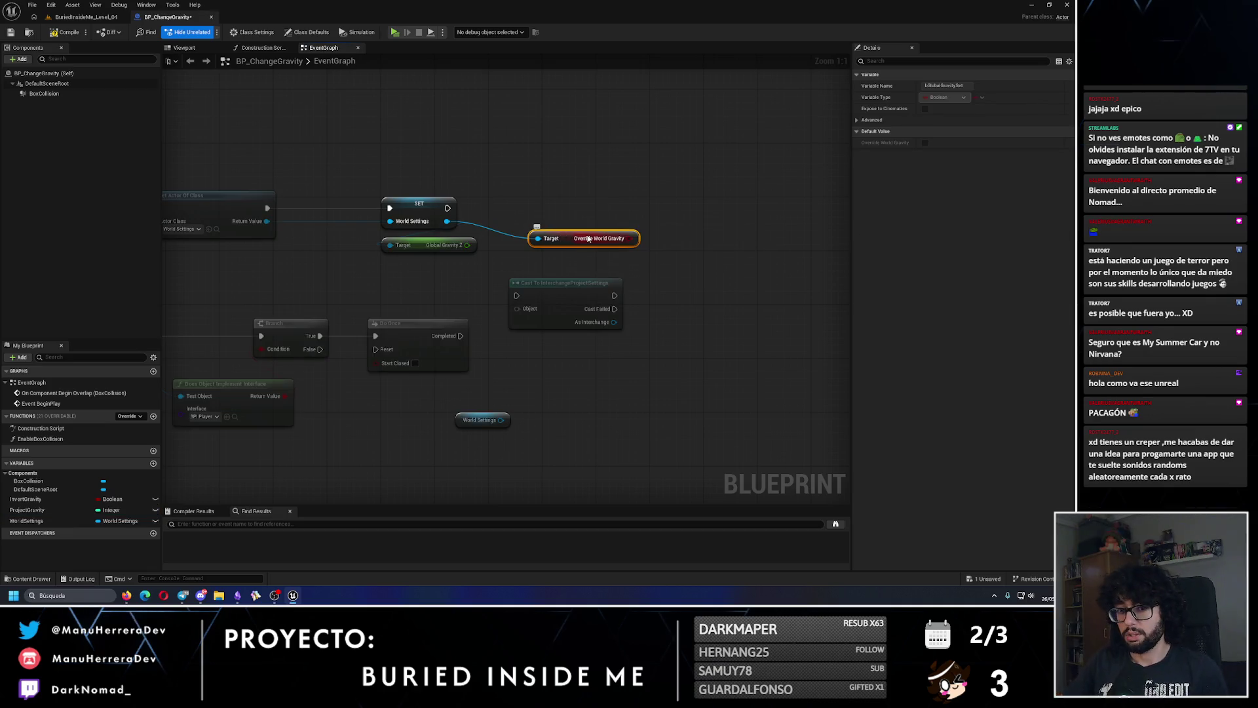
- Delete the Global Gravity Z getter, move Override World Gravity into place, and save
click(432, 245)
key(Delete)
drag(568, 241, 462, 254)
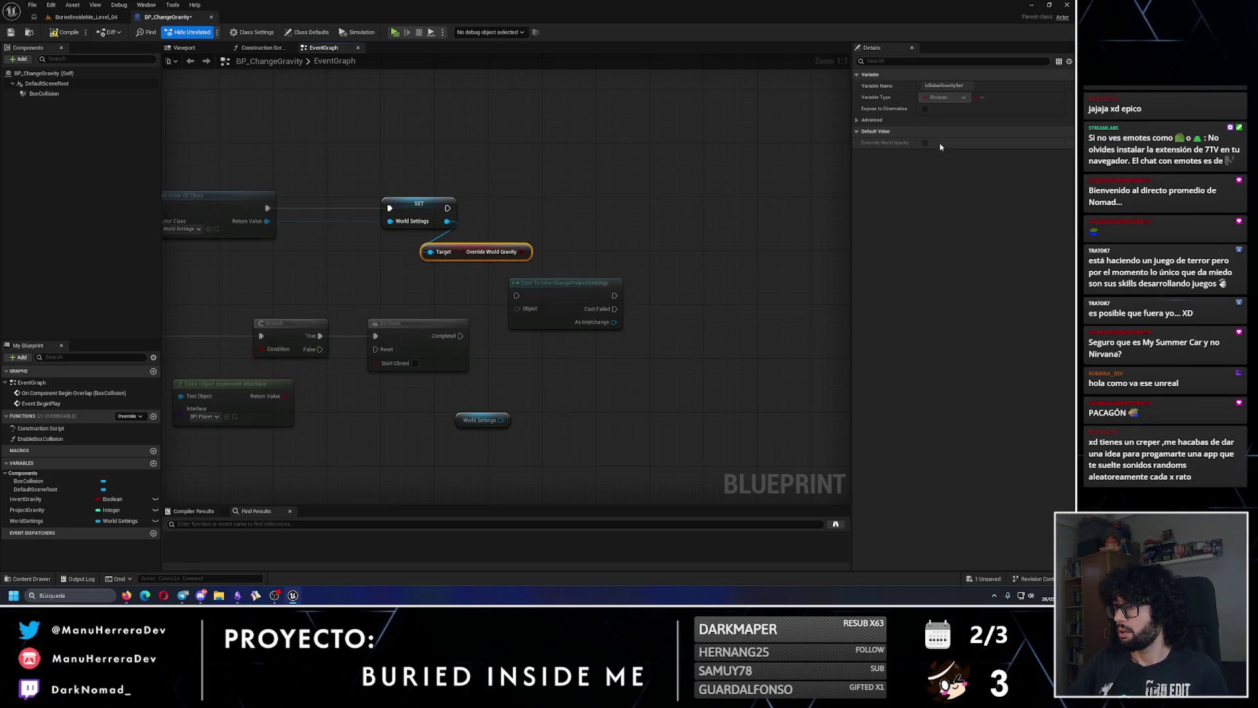
click(10, 32)
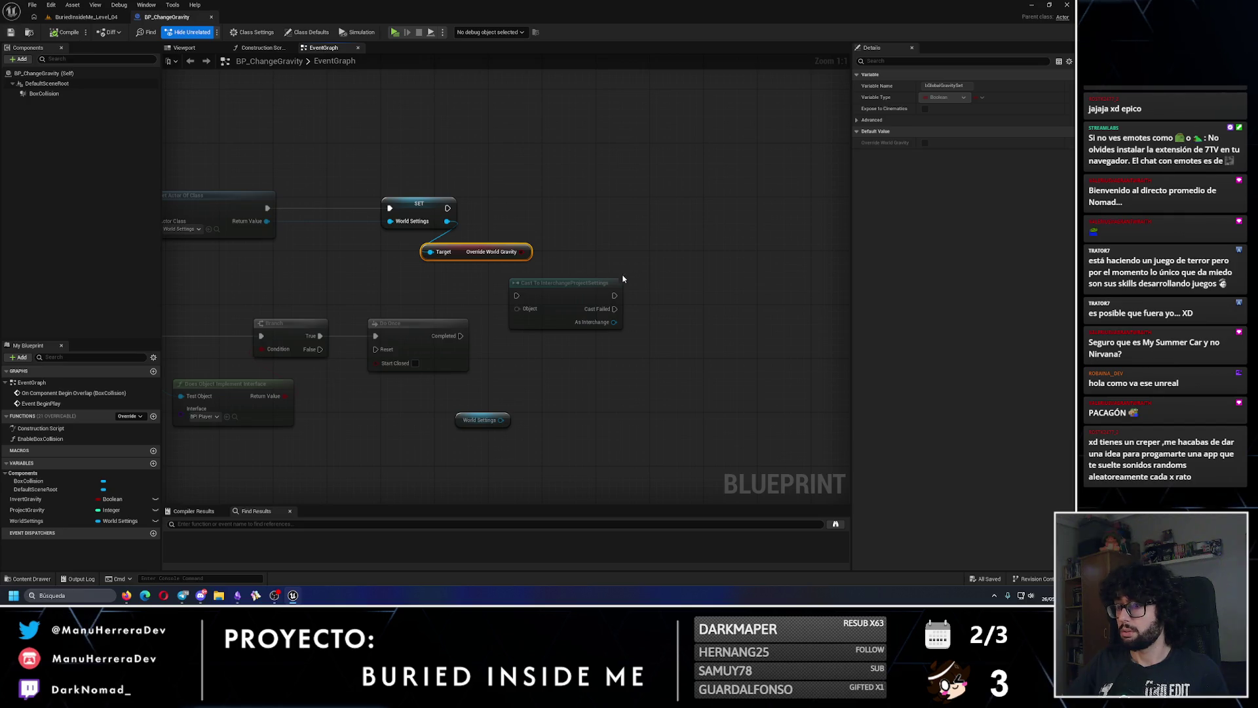
- Try adding a 'set' node from Override World Gravity, cancel, and return to the level
drag(523, 252, 598, 191)
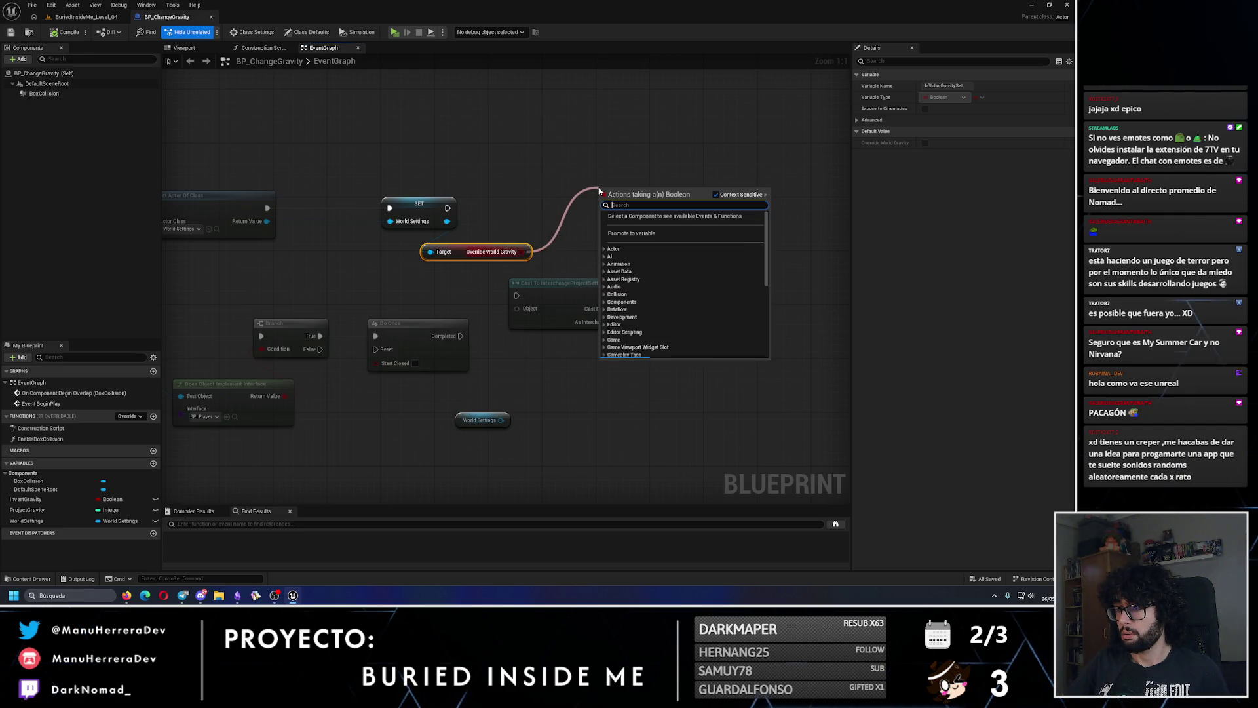
text(set)
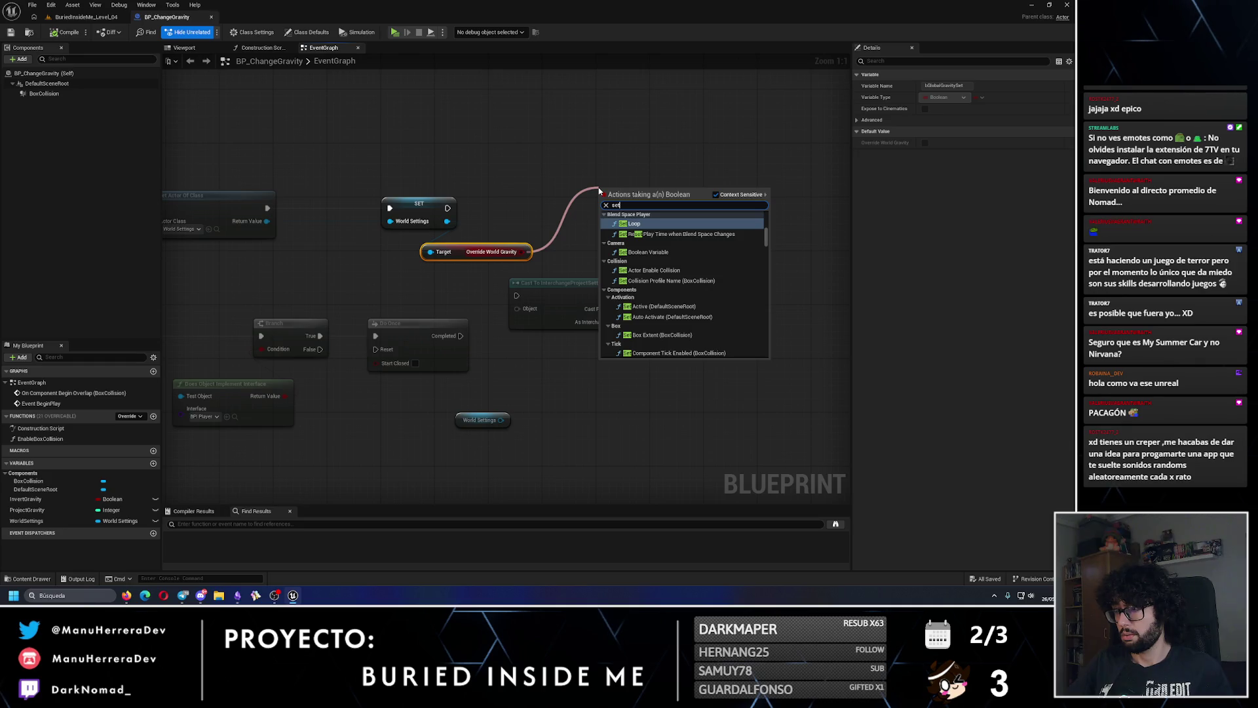
scroll(656, 294, down, 10)
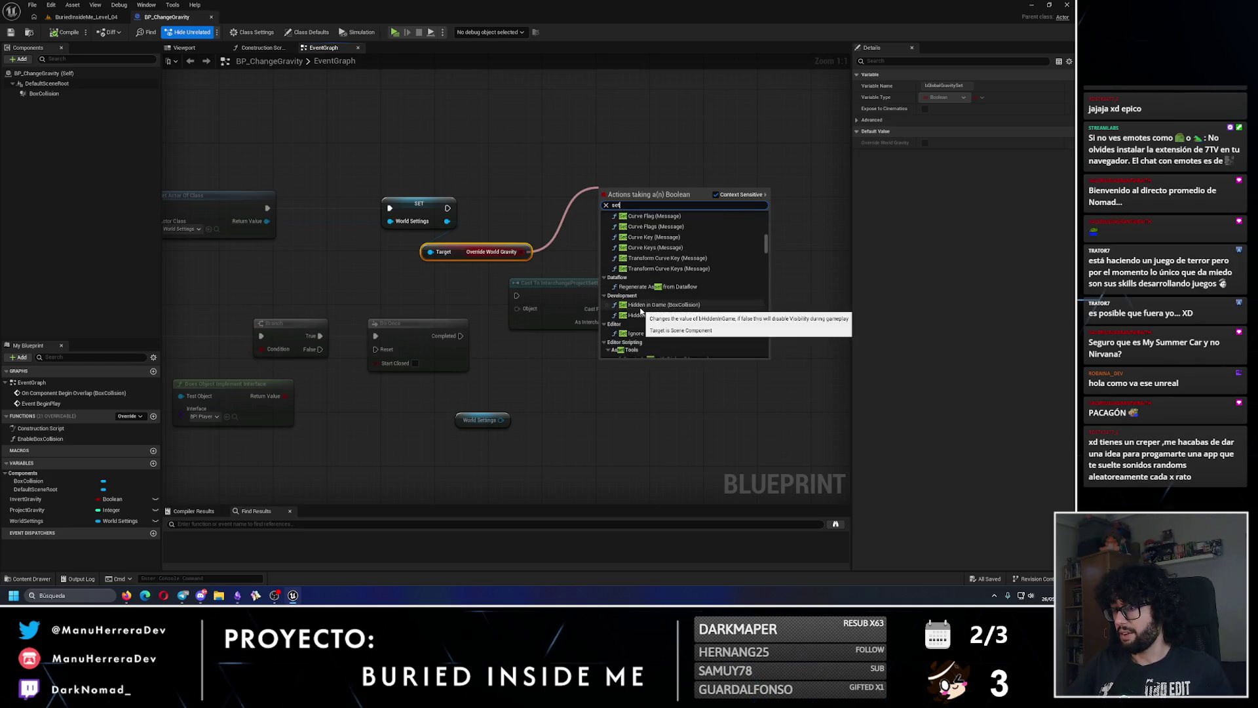
key(Escape)
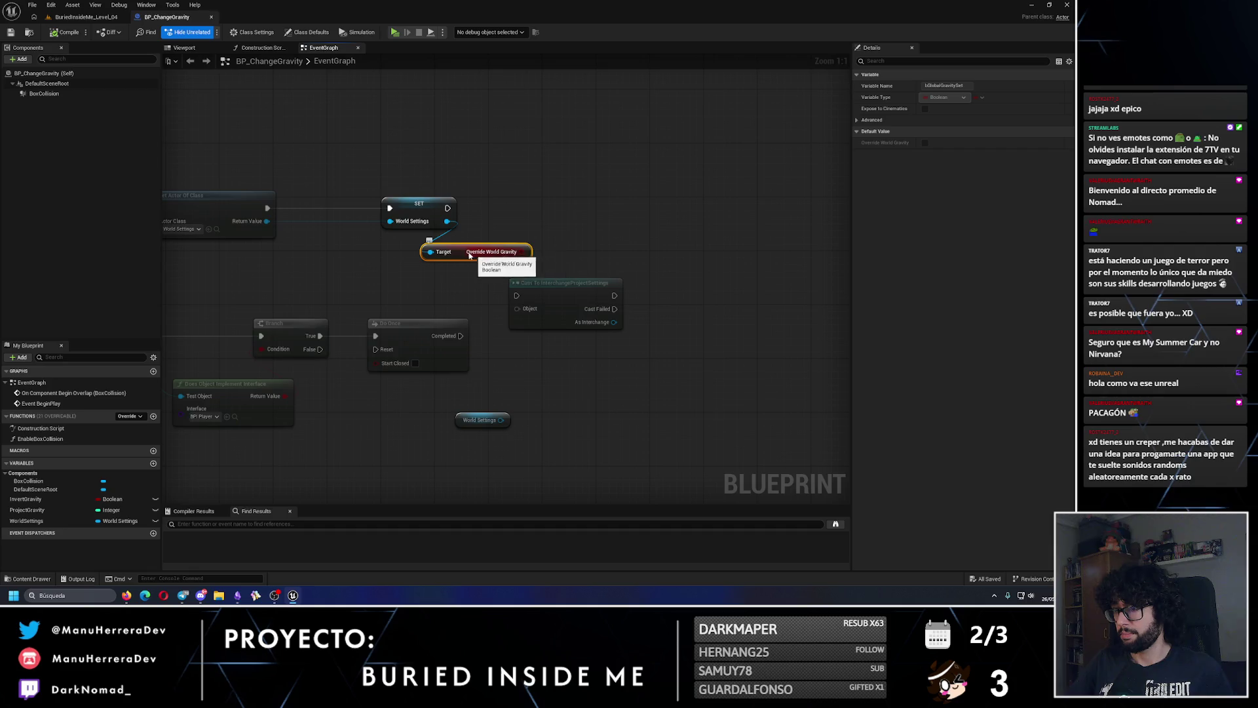
click(86, 17)
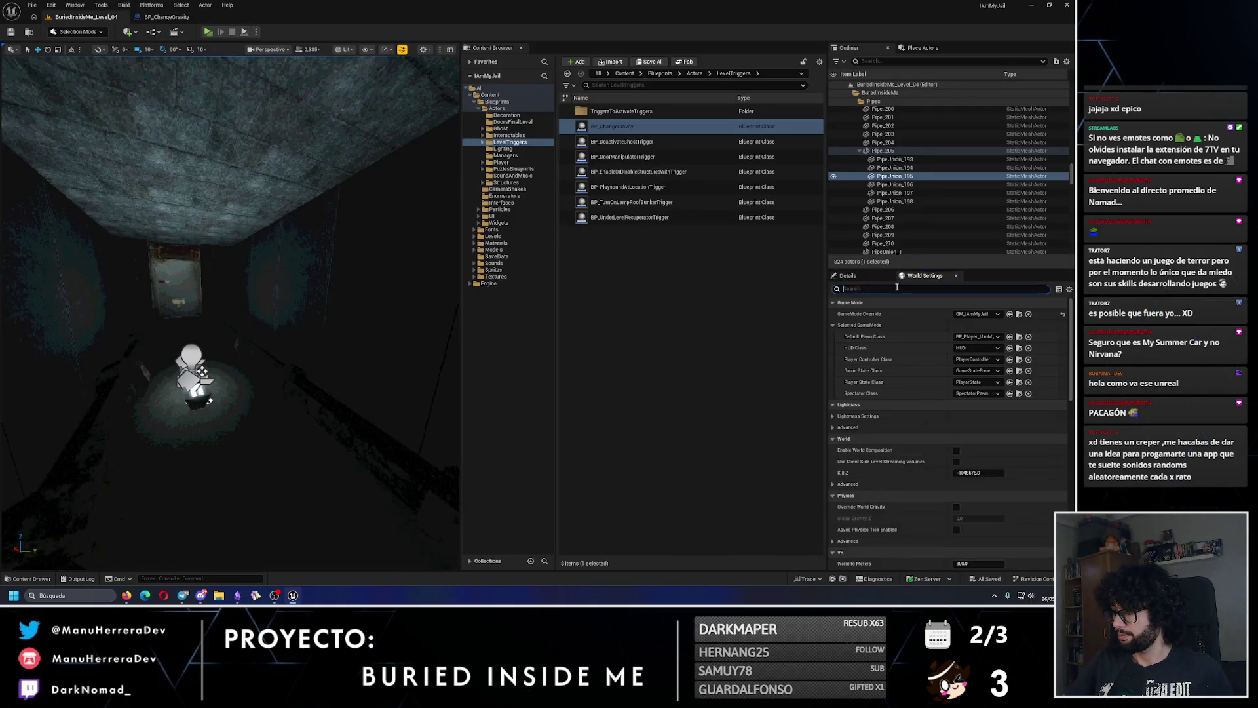
- Filter World Settings to gravity, then bring up the Google results on changing world gravity
text(gravity)
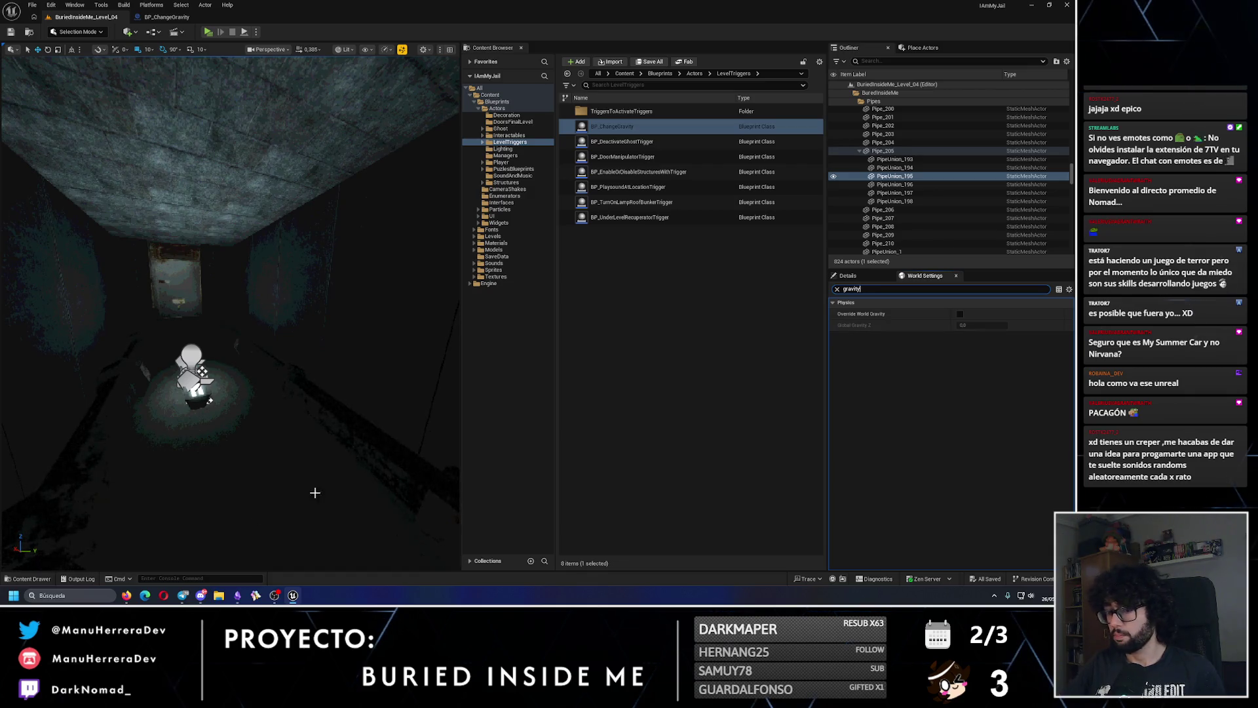
click(126, 595)
click(233, 9)
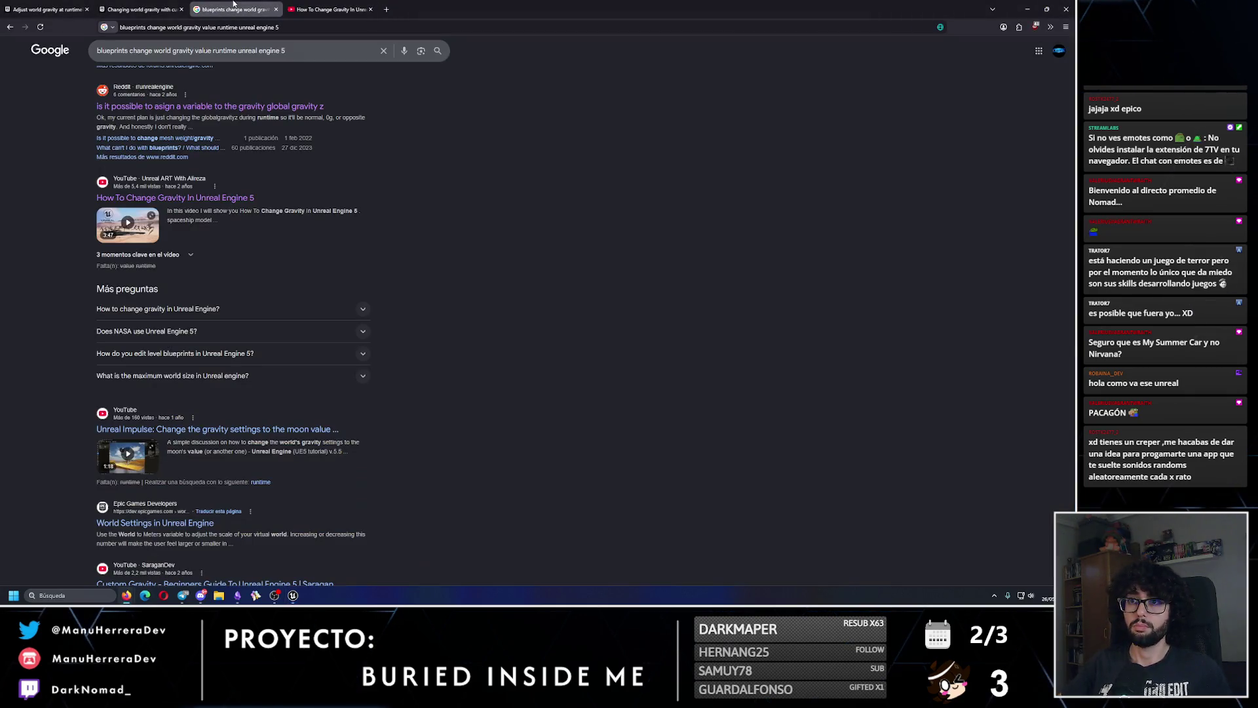
- Search Google for 'unreal engine 5 modify world settings value' and expand the AI overview
triple_click(322, 52)
text(unreal)
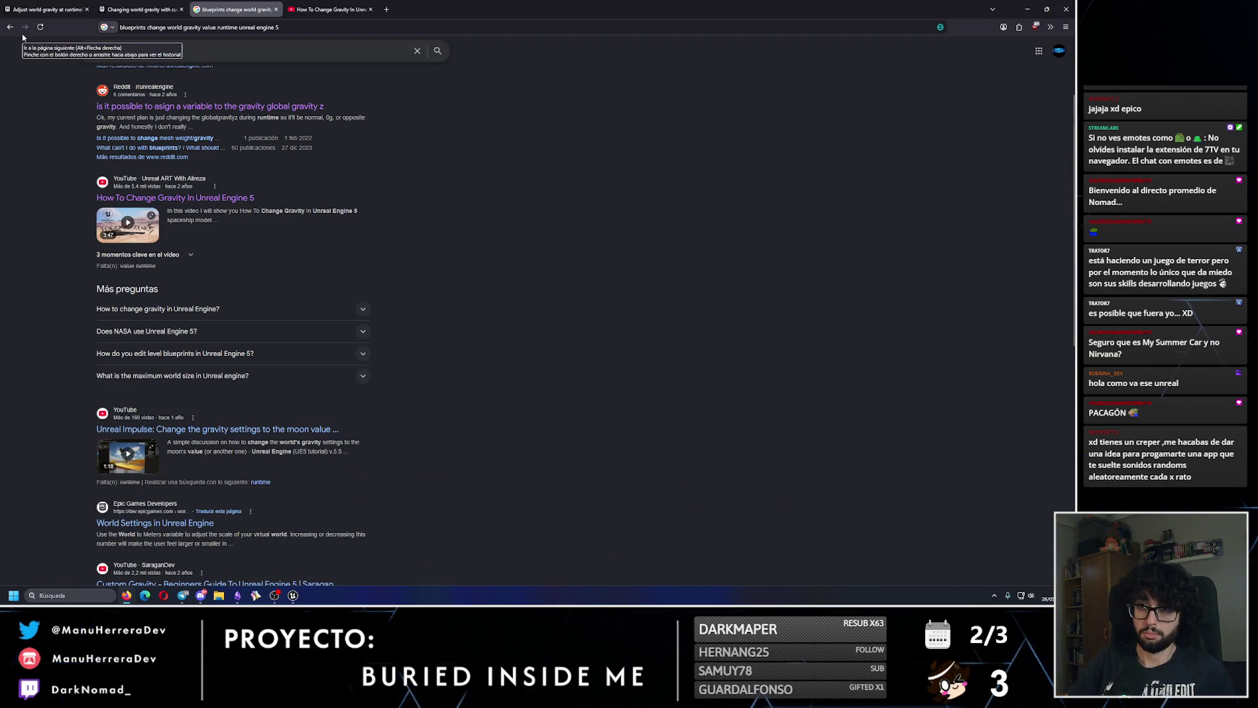
text( engine 5 mod)
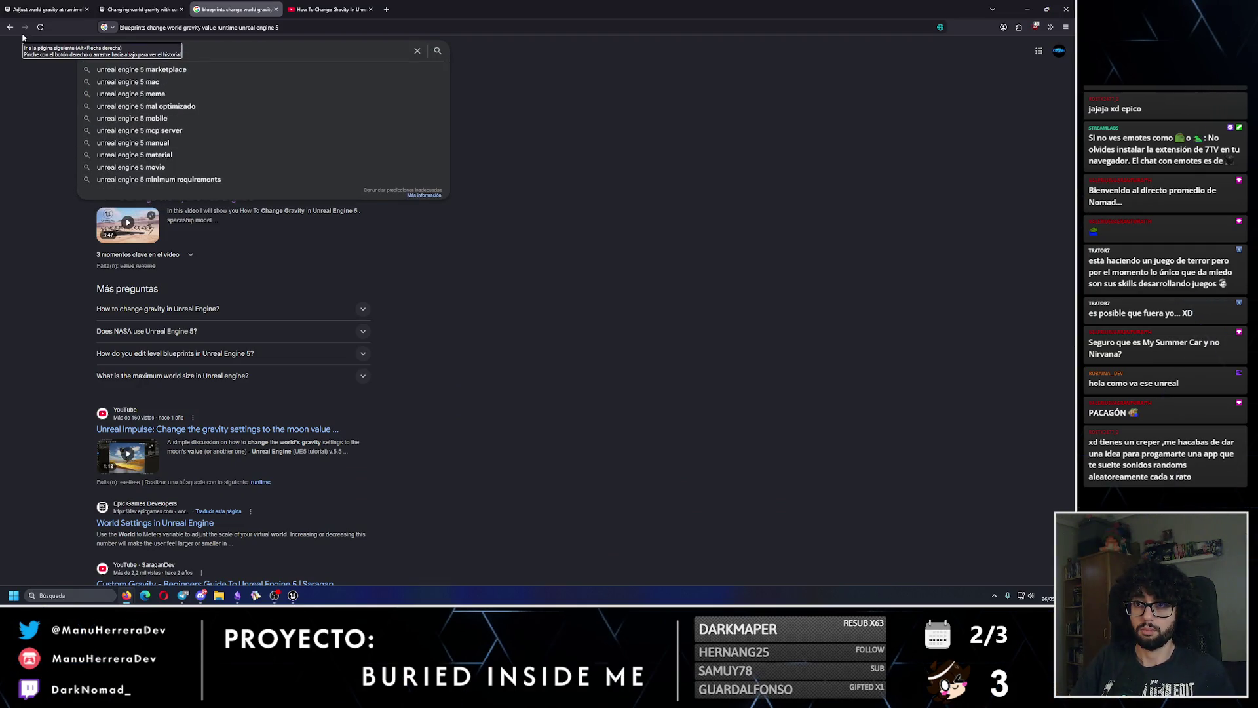
text(ify world settings v)
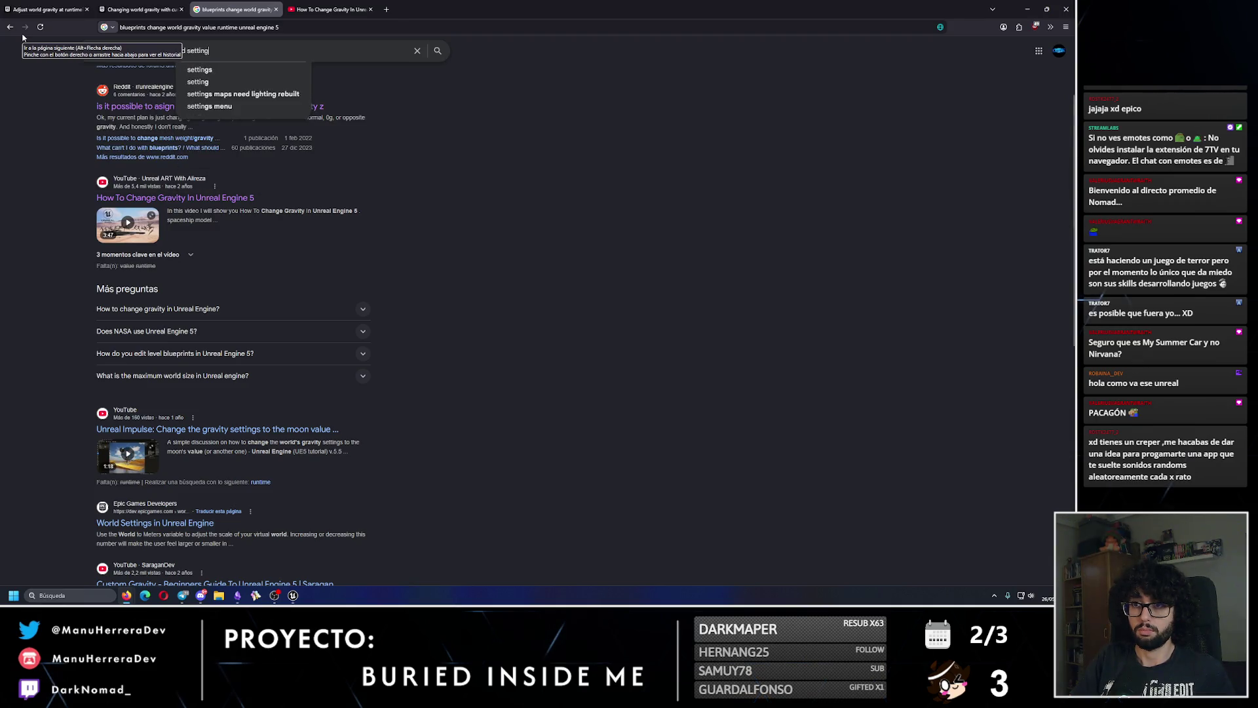
text(alue)
key(Return)
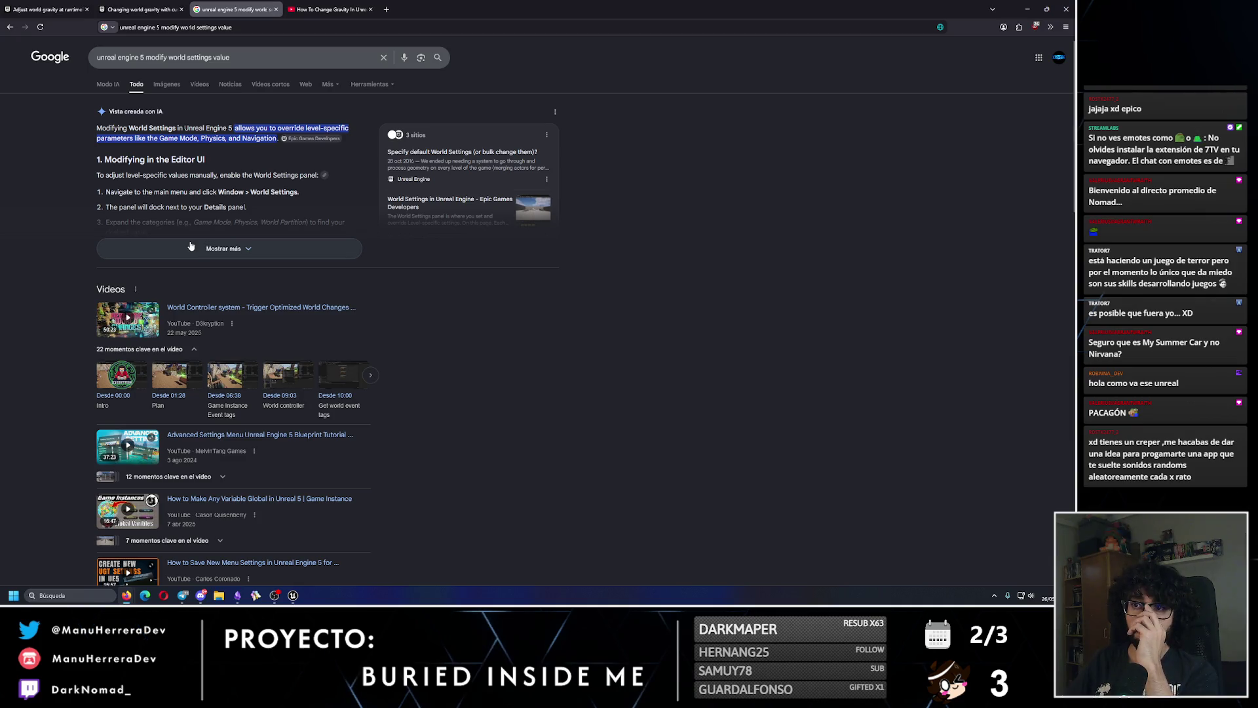
click(190, 247)
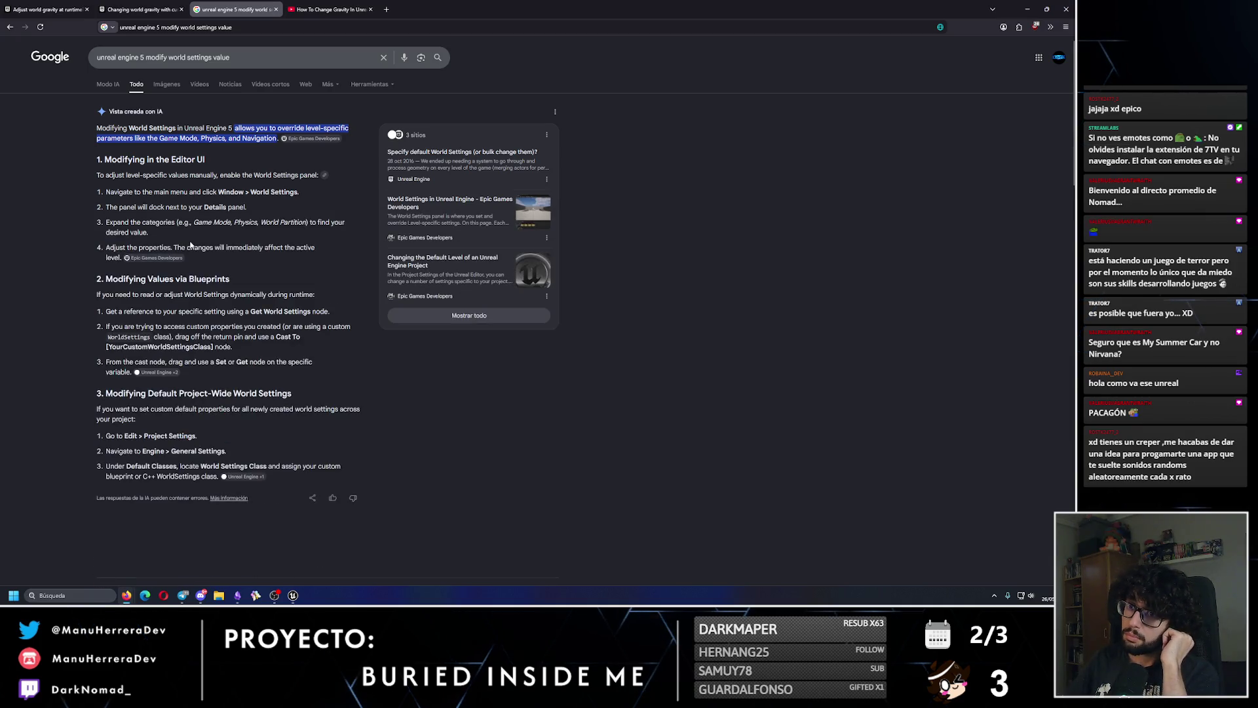
- Refine the search with 'from blueprint', read the expanded overview, and return to Unreal
click(275, 57)
text(from bl)
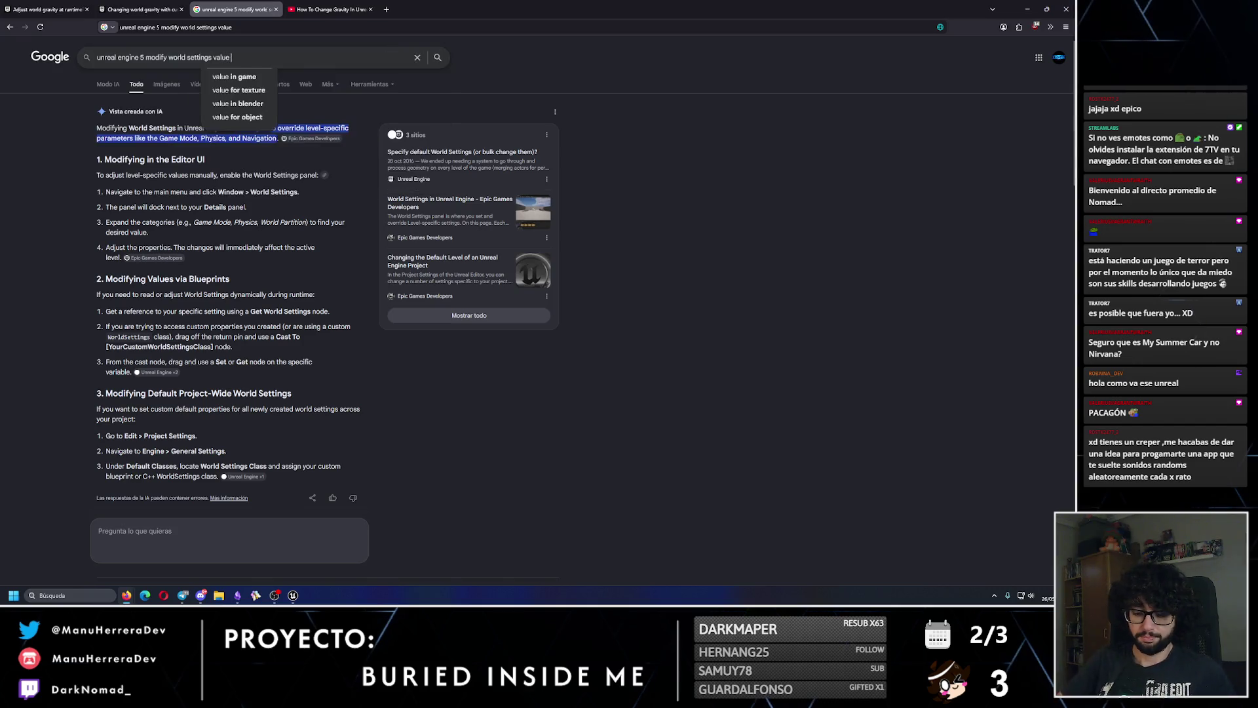
text(ueprint)
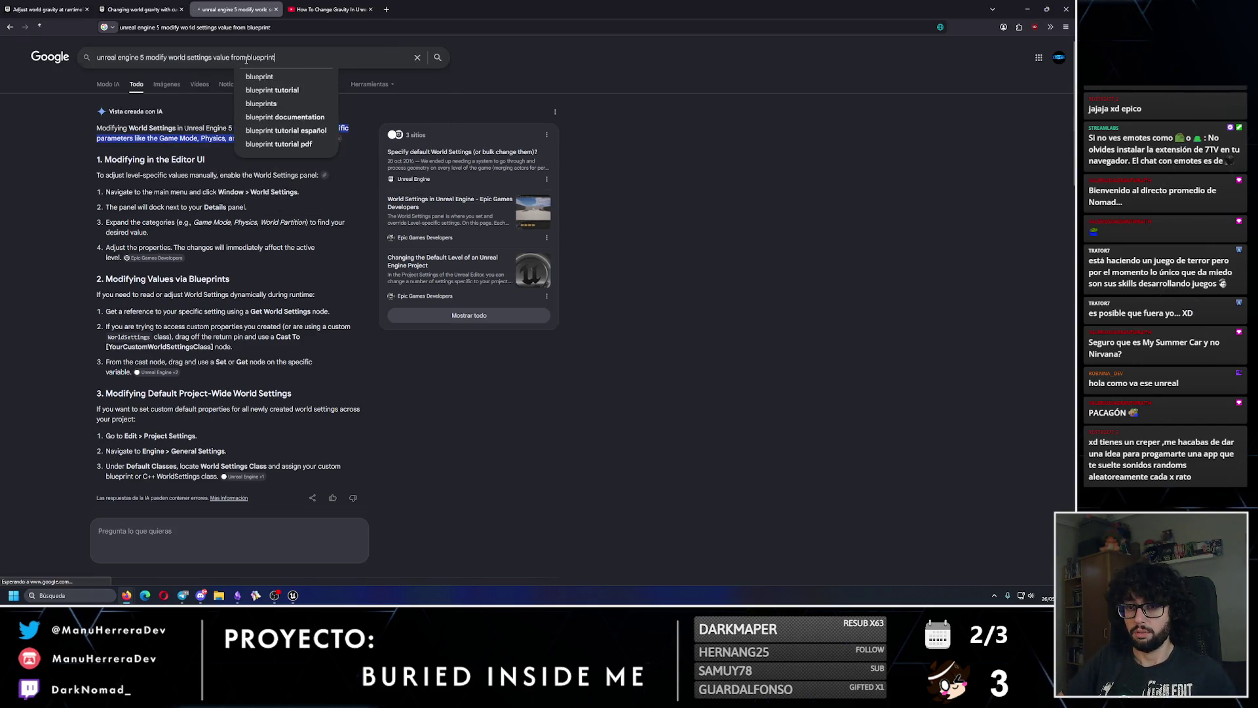
key(Return)
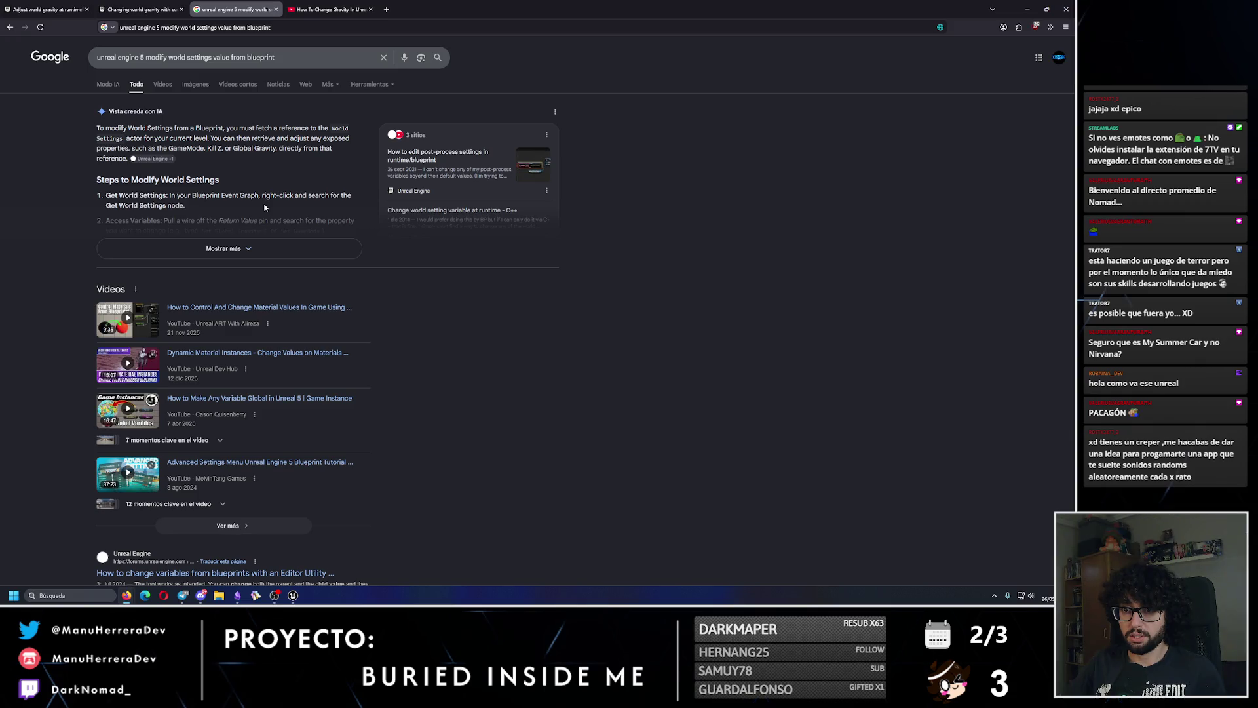
click(239, 251)
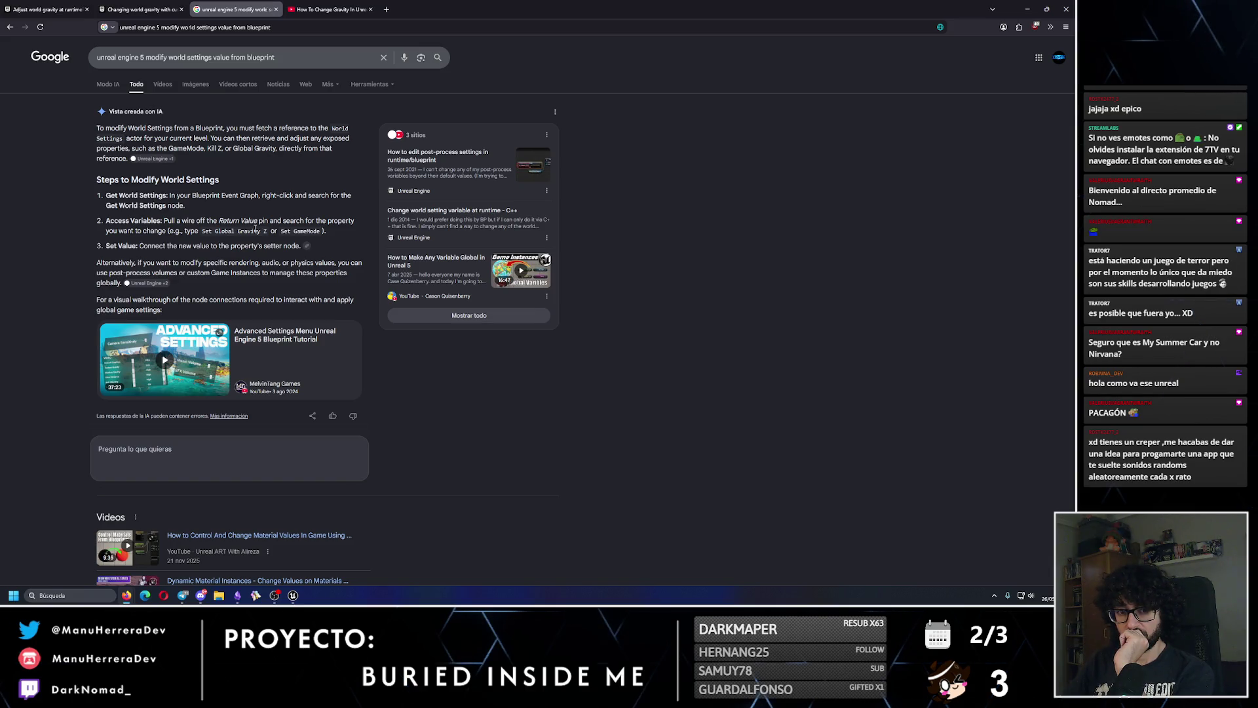
click(293, 595)
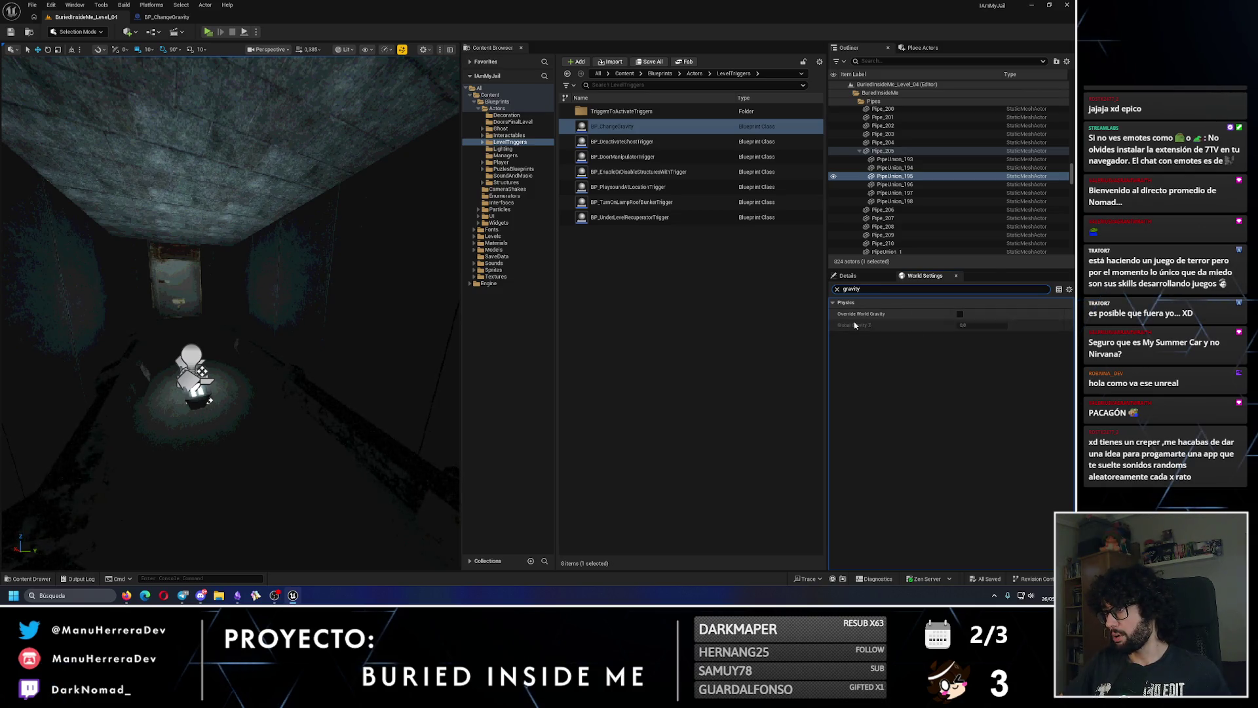
- Enable Override World Gravity with a new Global Gravity Z, save, and playtest the level
click(960, 314)
click(971, 325)
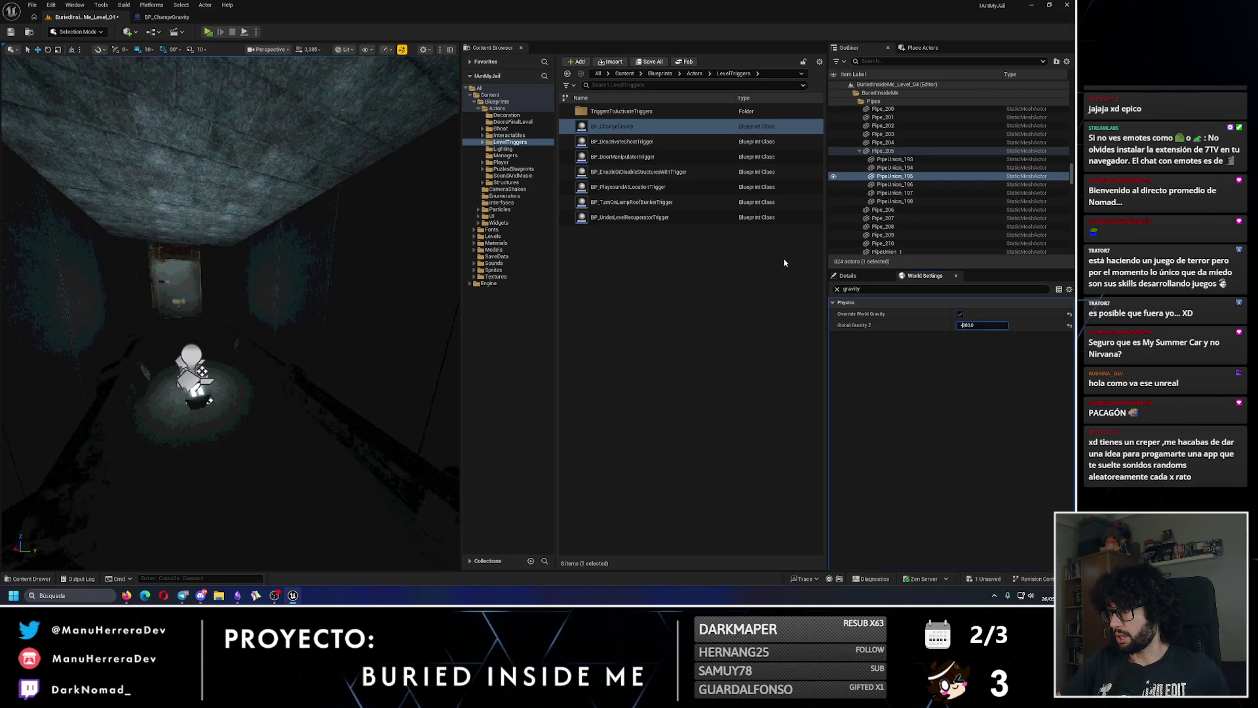
key(ctrl+s)
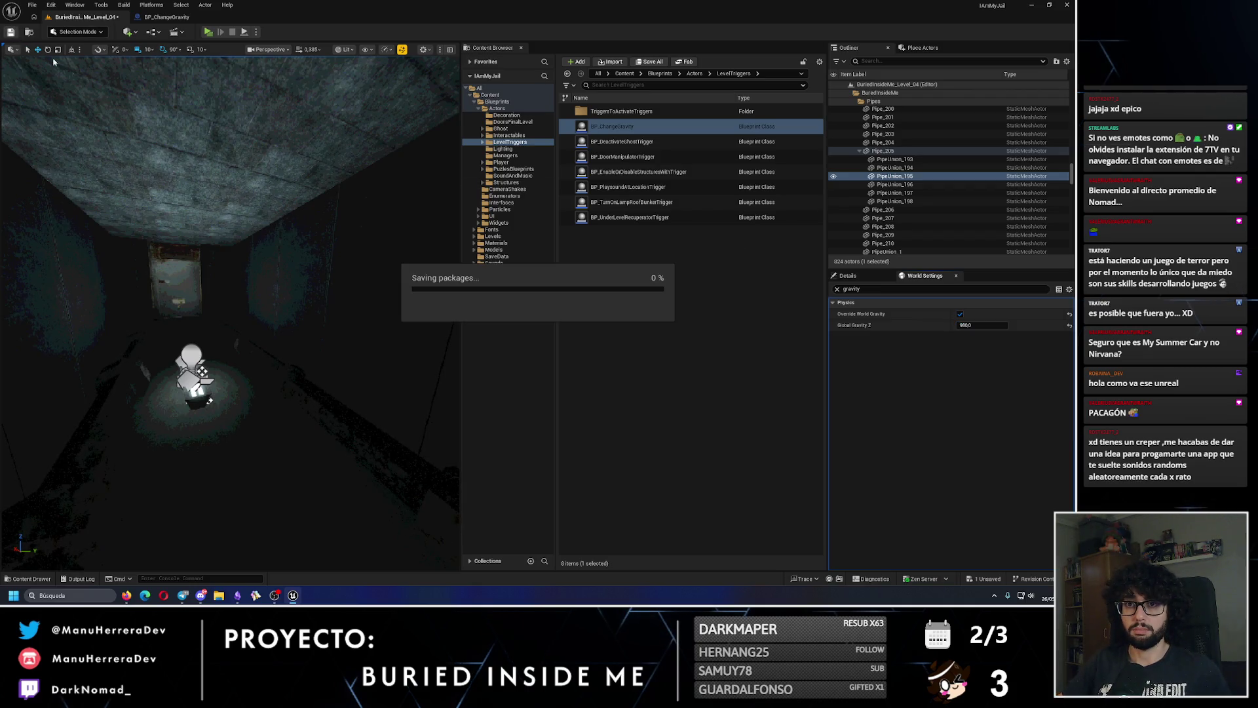
mouse_move(302, 286)
mouse_down()
mouse_move(262, 298)
mouse_move(262, 390)
mouse_up()
key(alt+3)
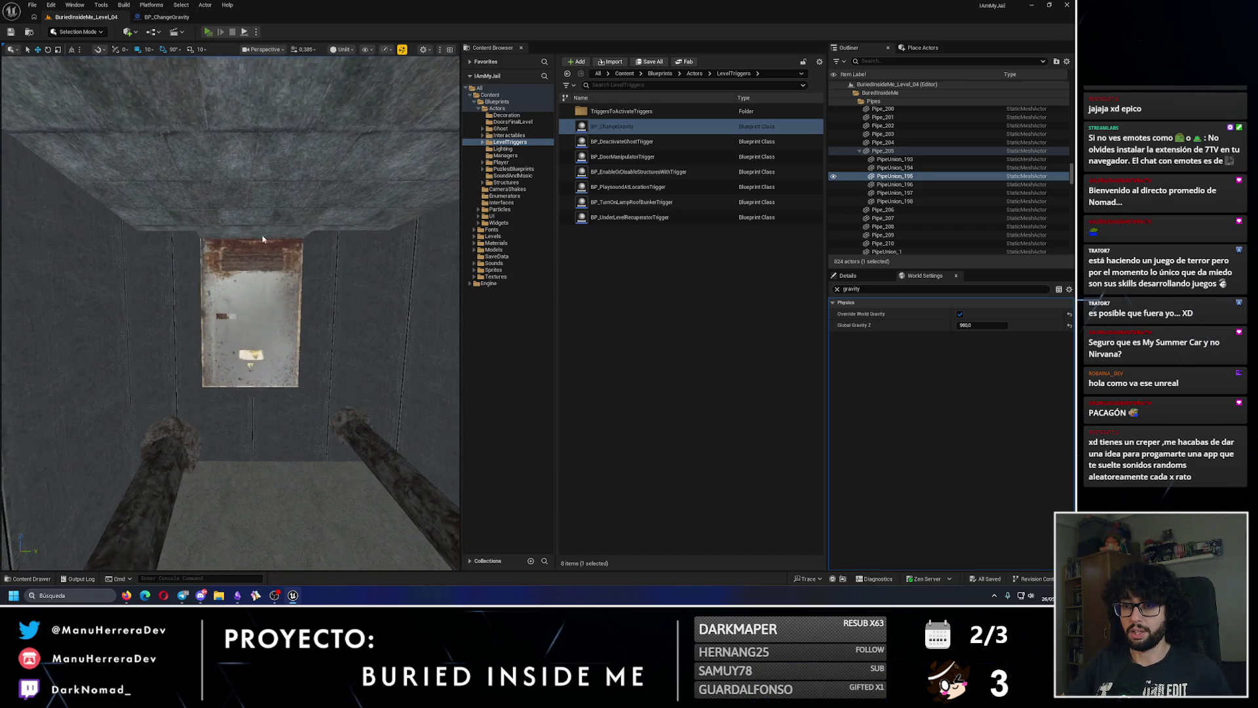
key(alt+p)
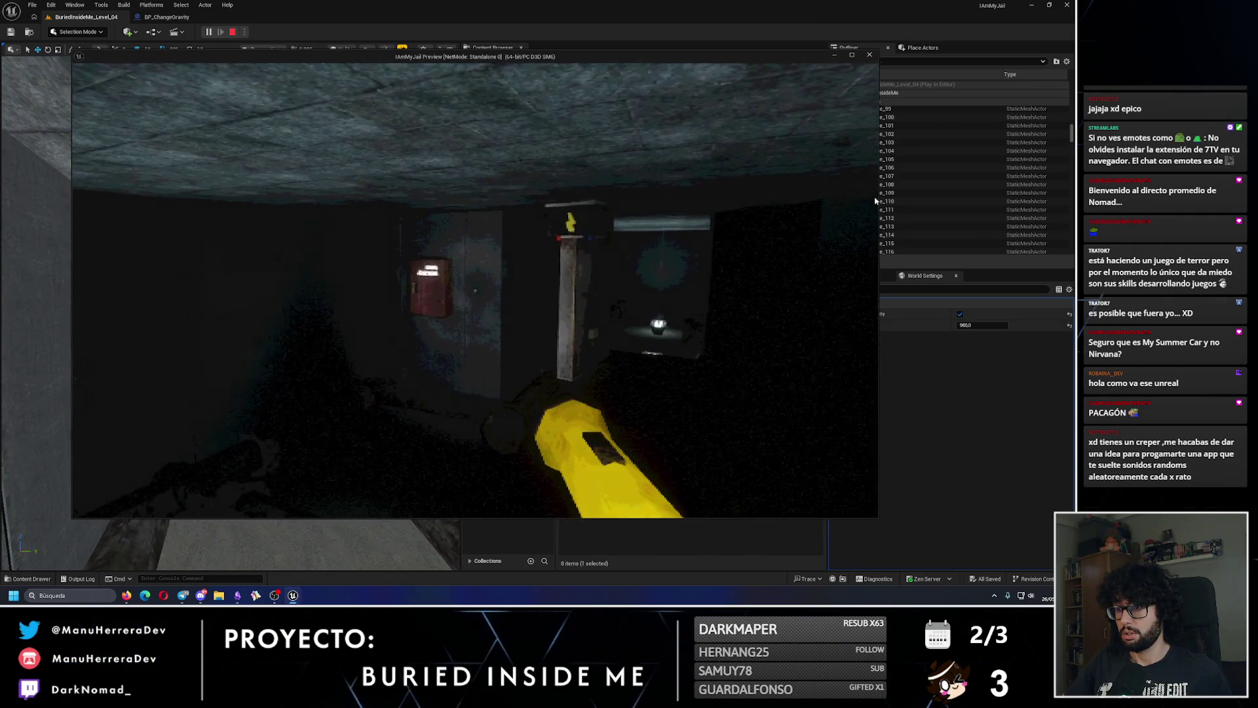
key(Escape)
- Turn off the gravity override, save, playtest again, and open BP_ChangeGravity's graph
click(960, 314)
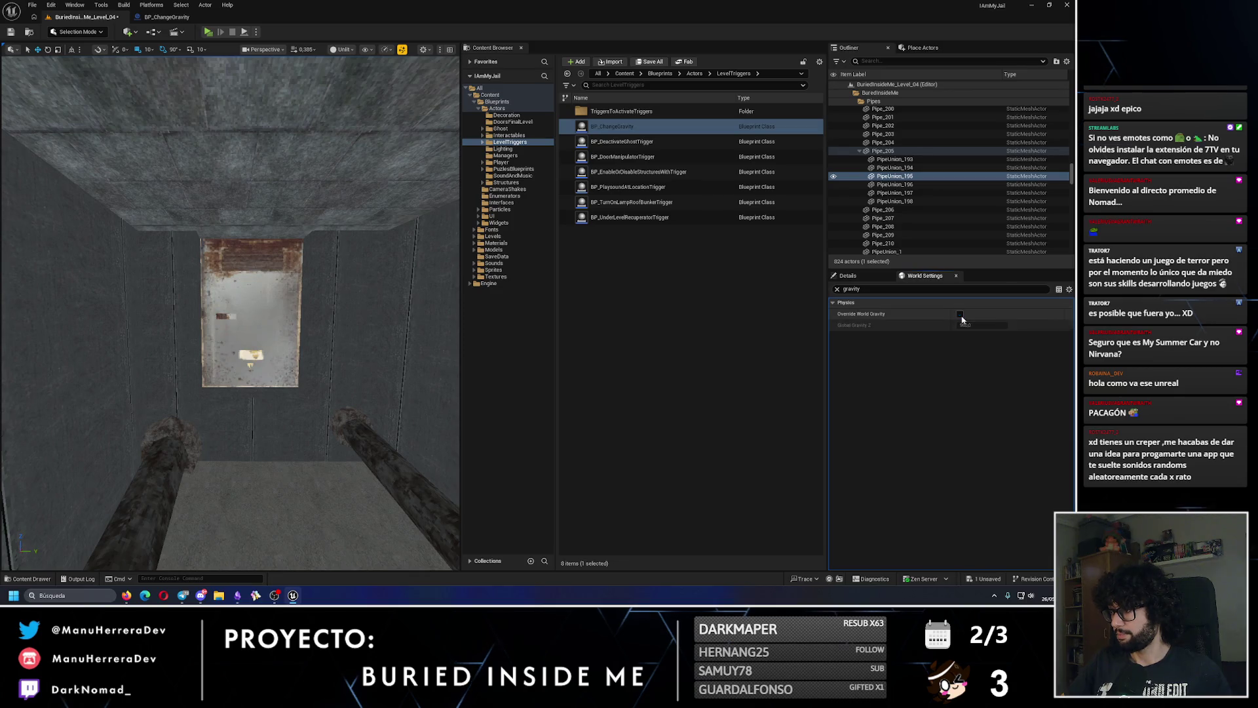
click(10, 32)
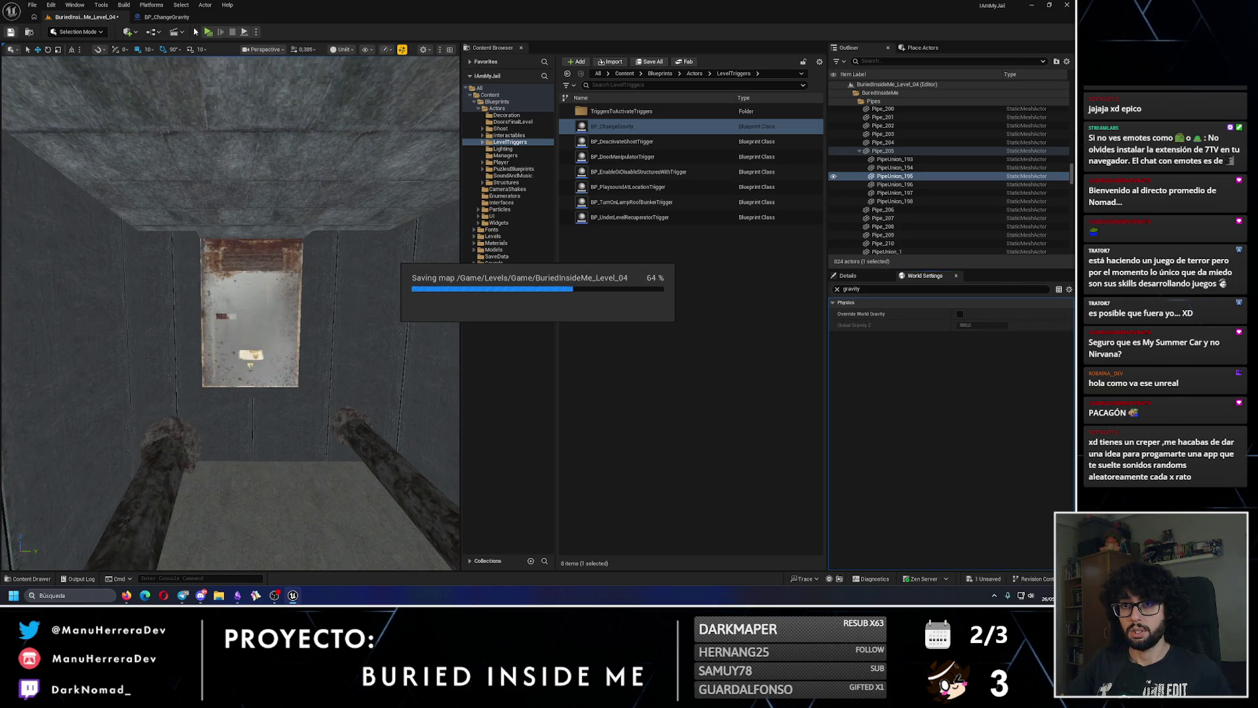
key(alt+p)
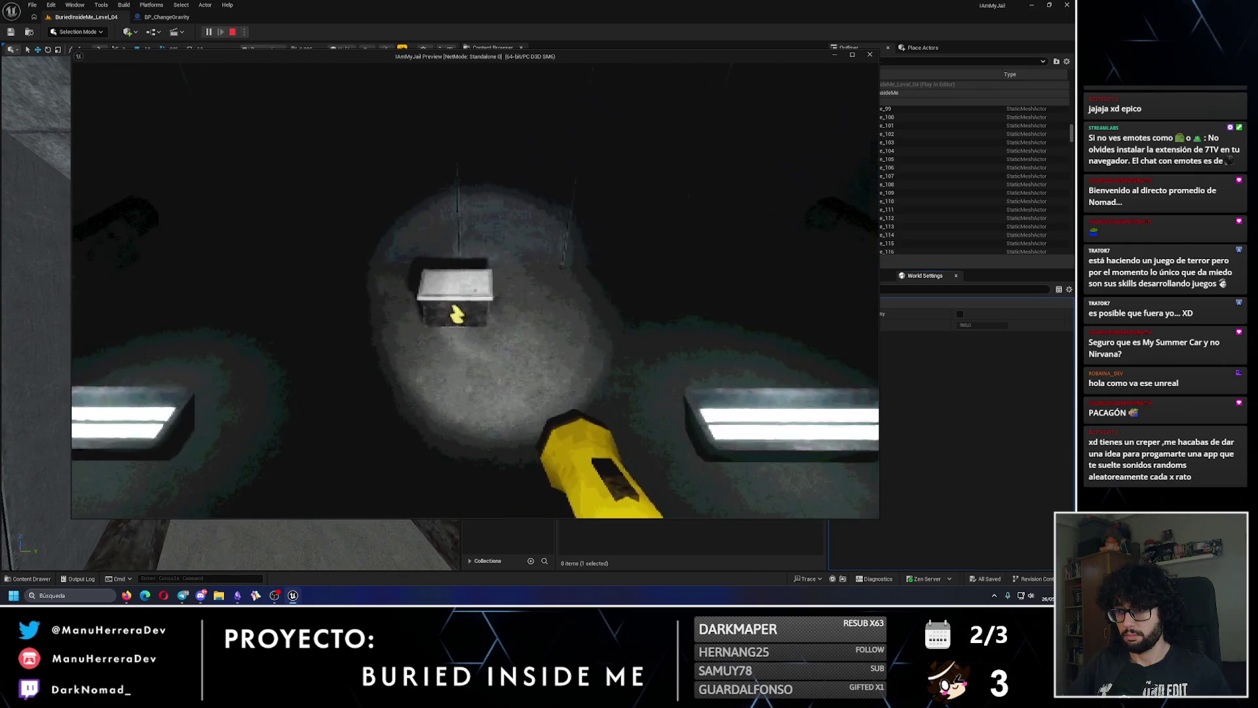
key(Escape)
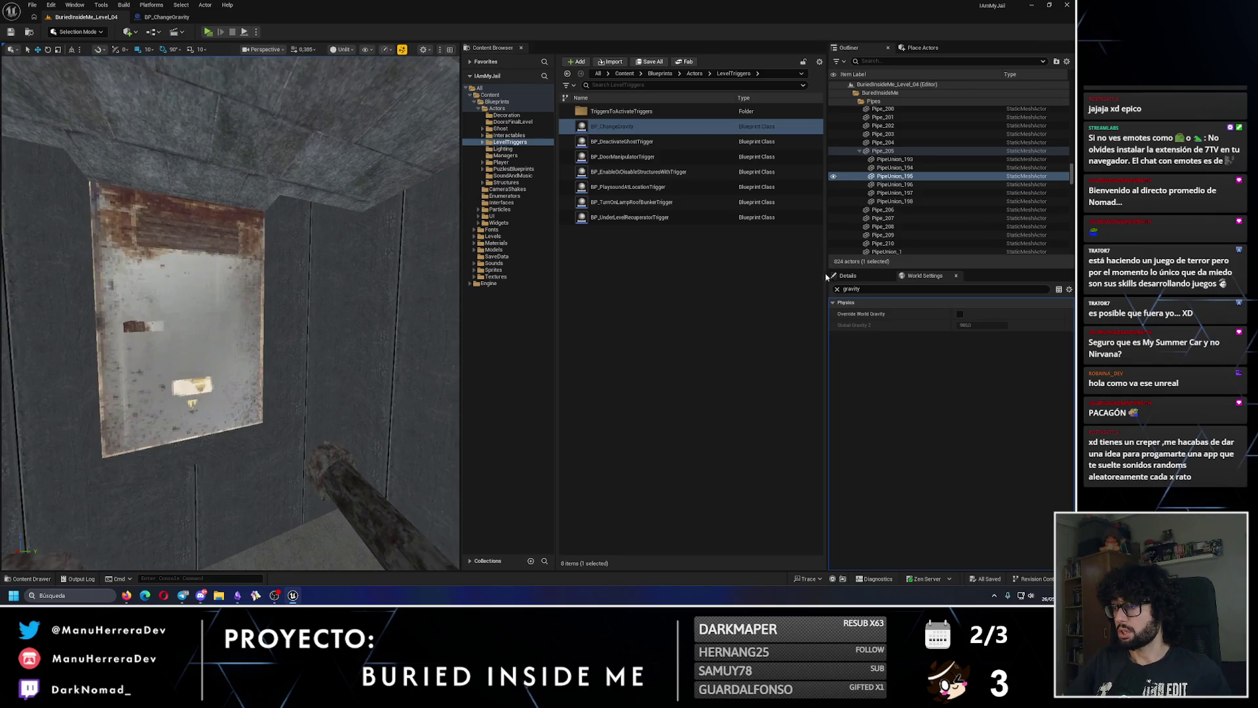
click(837, 289)
click(166, 16)
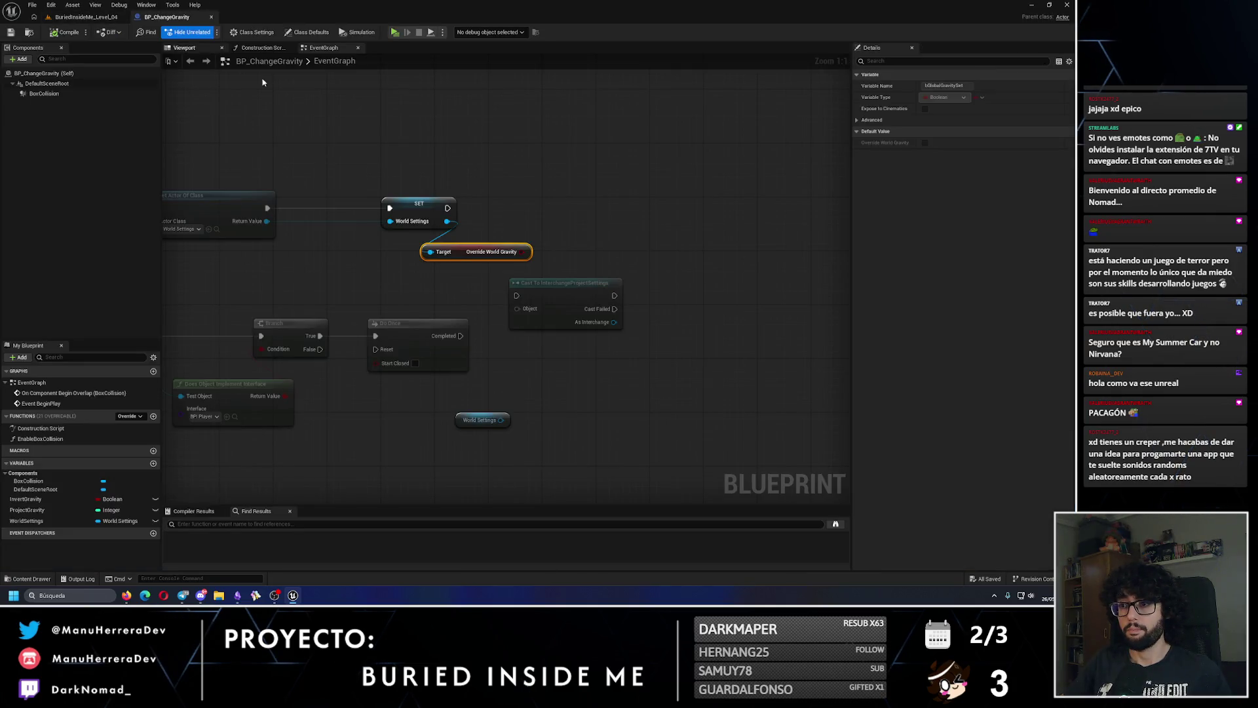
- Move the Override World Gravity node up-left, pan to Event BeginPlay, then return to the level
drag(458, 253, 418, 247)
click(495, 221)
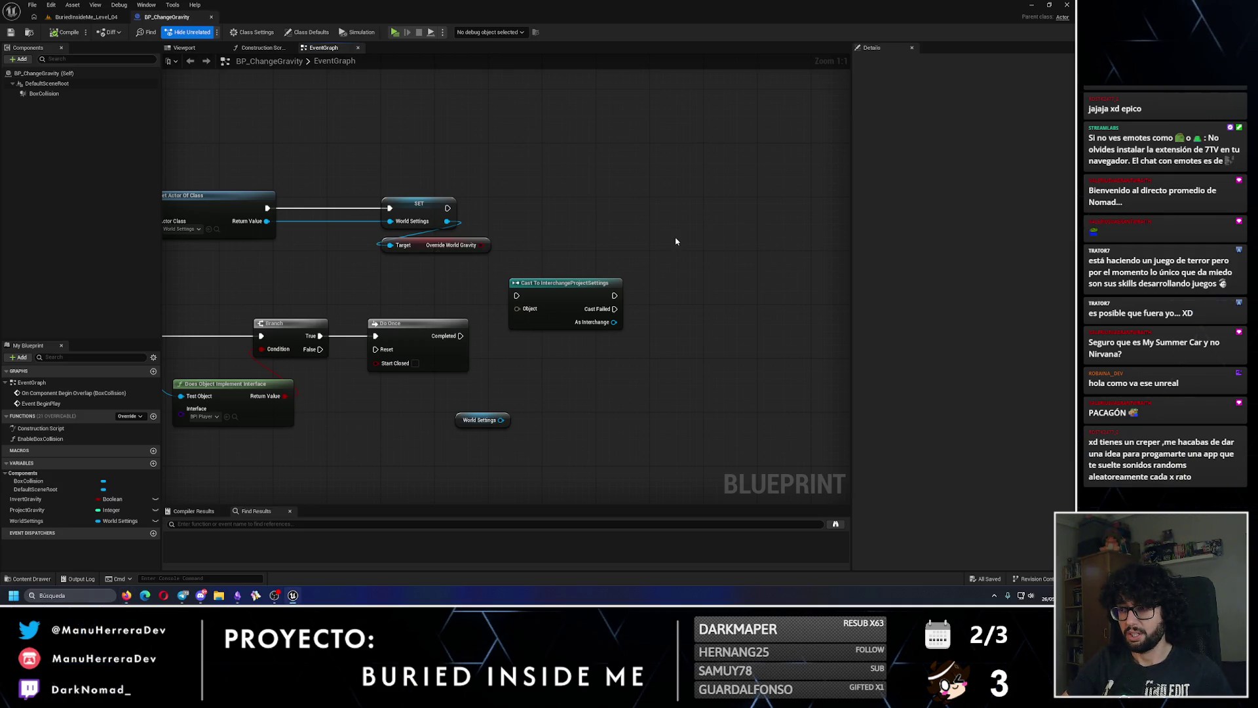
drag(438, 238, 567, 246)
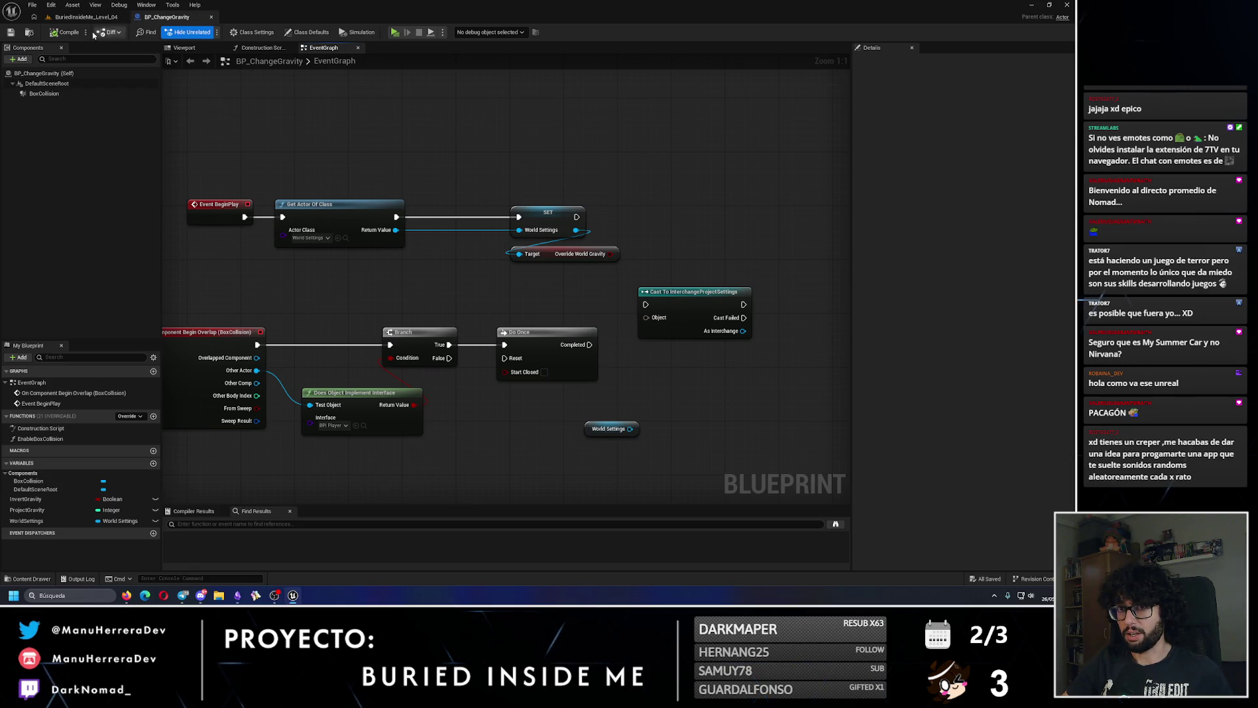
click(86, 16)
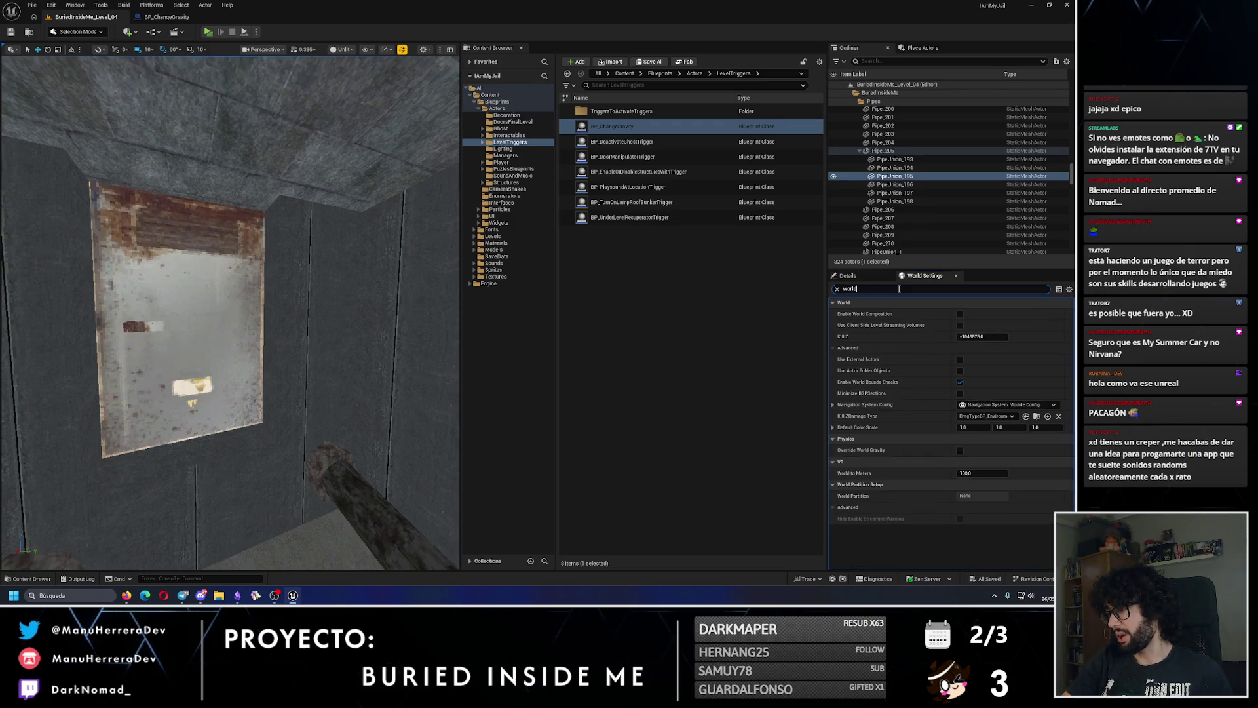
- Select the BP_Battery_1 actor in the viewport and open its Blueprint with Ctrl+E
text(gravity)
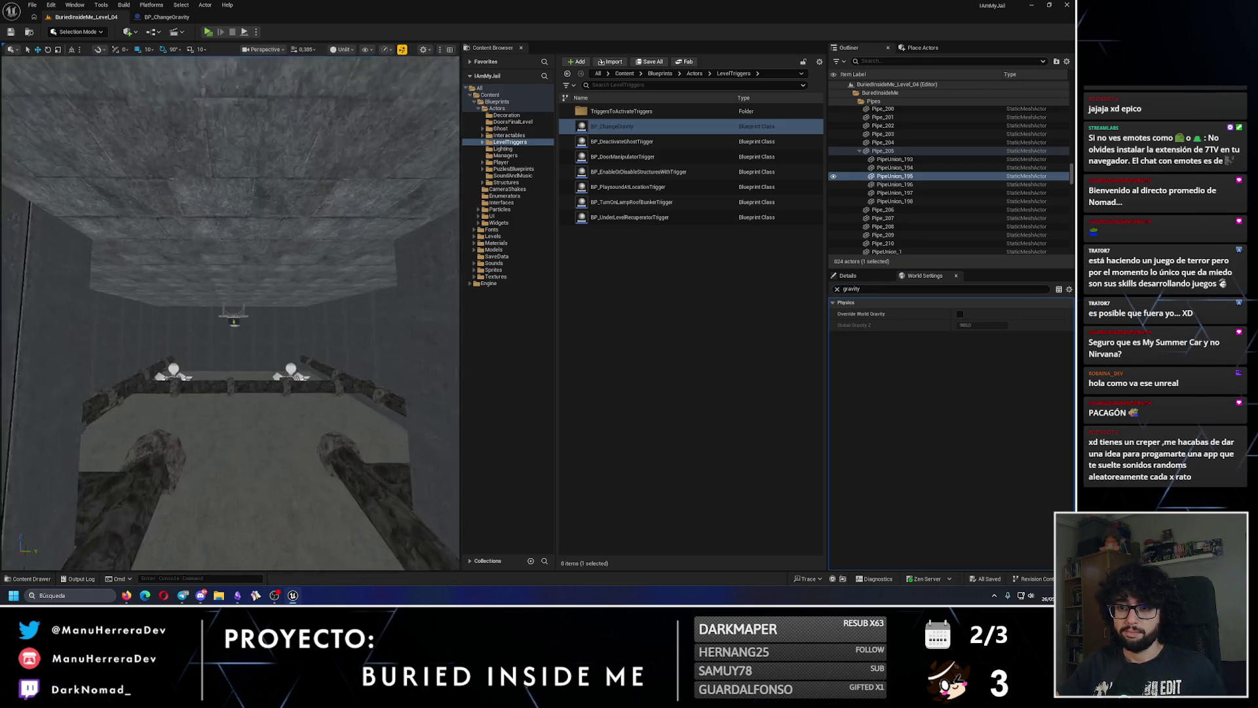
click(233, 321)
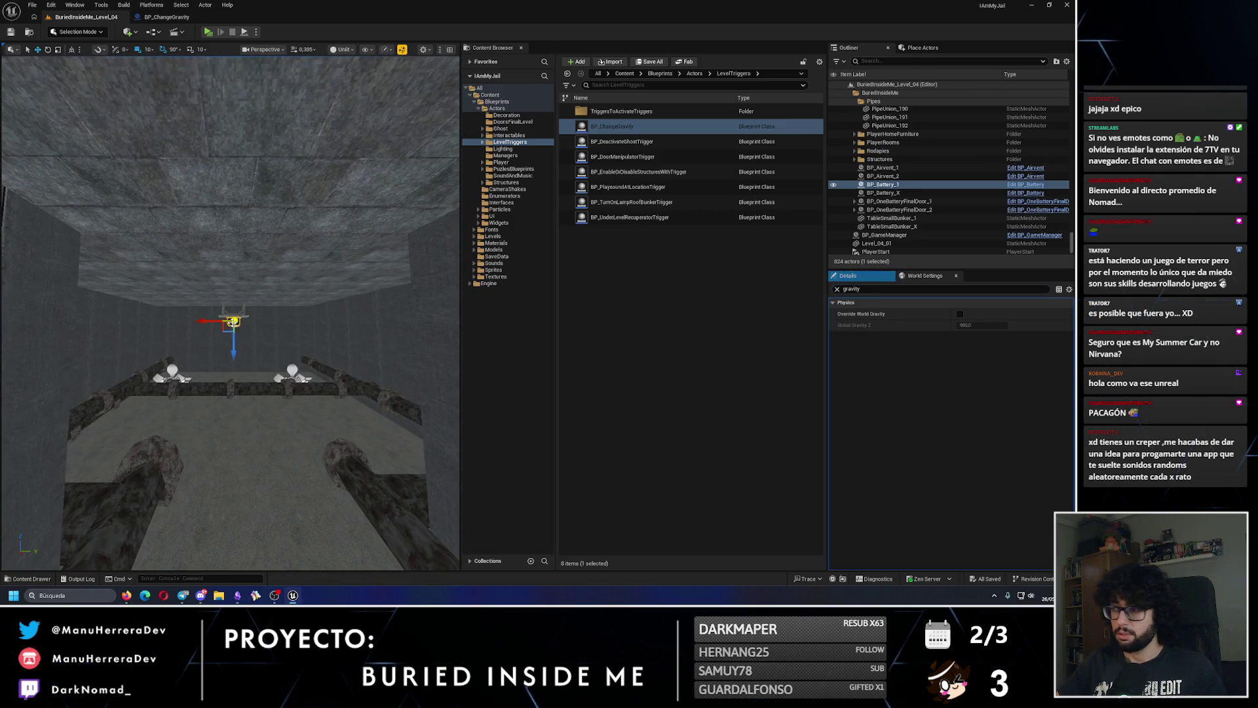
click(836, 289)
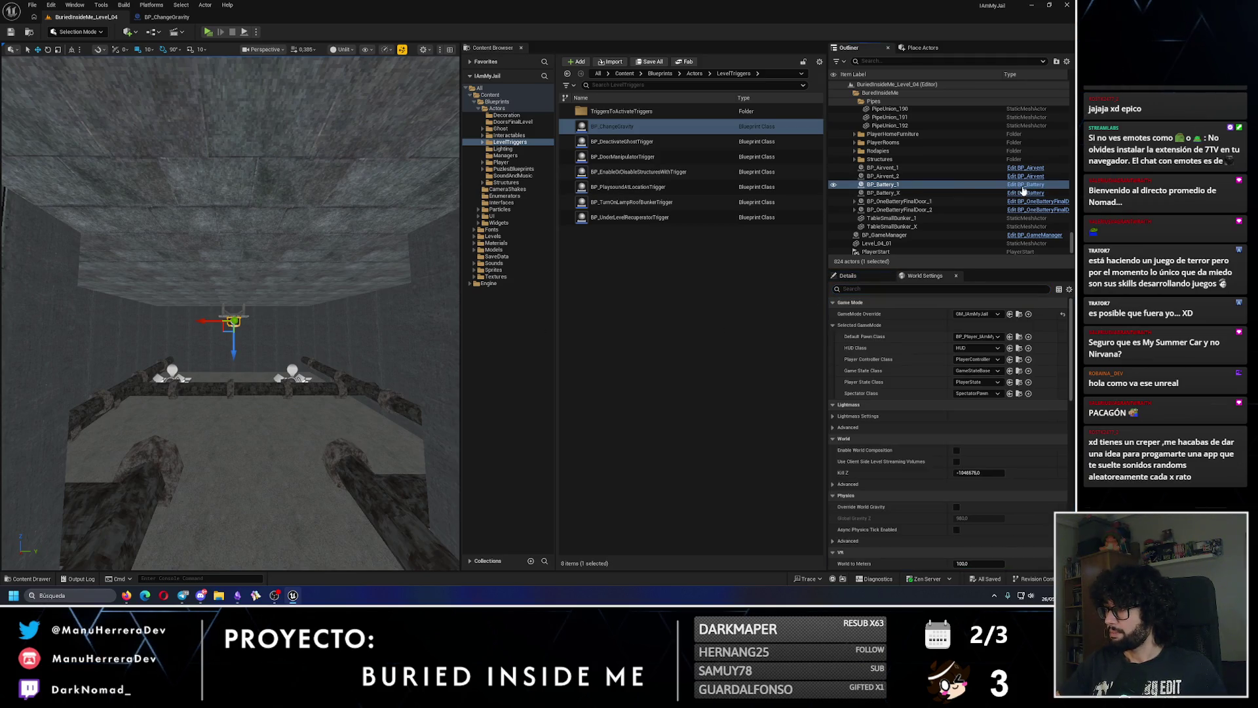
key(ctrl+e)
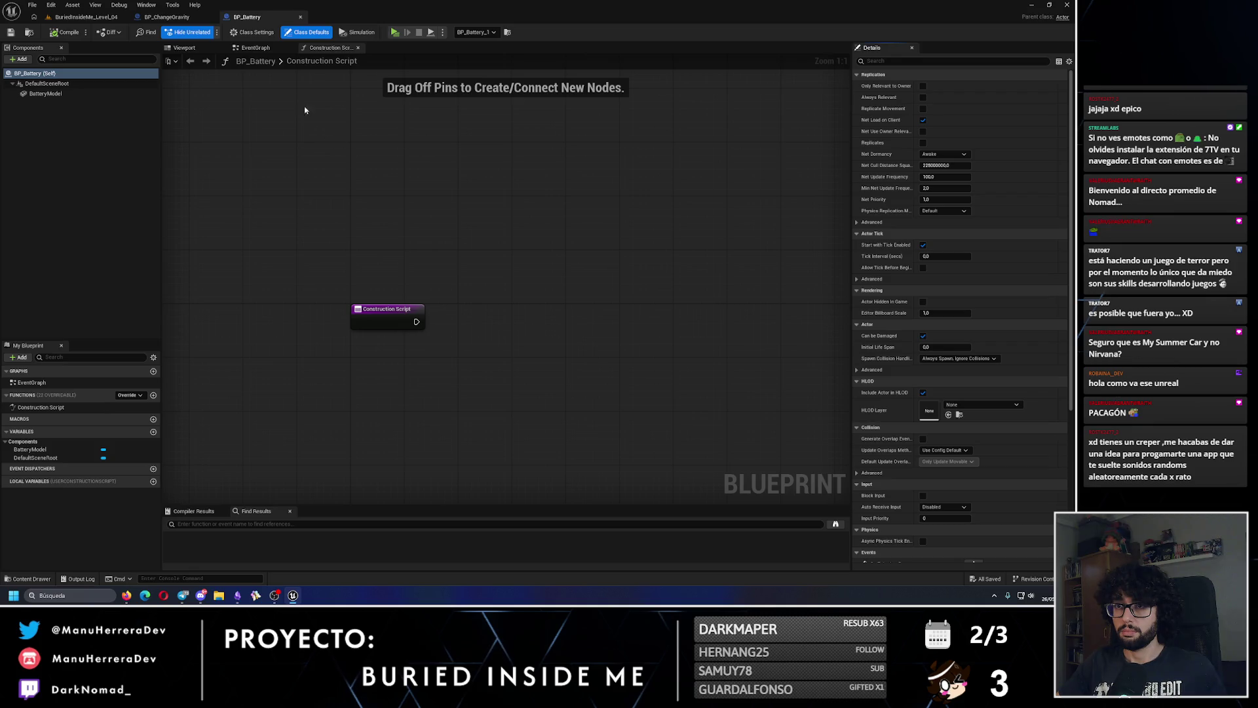
- Add a Boolean variable named InvertGravity to BP_Battery's event graph
click(256, 48)
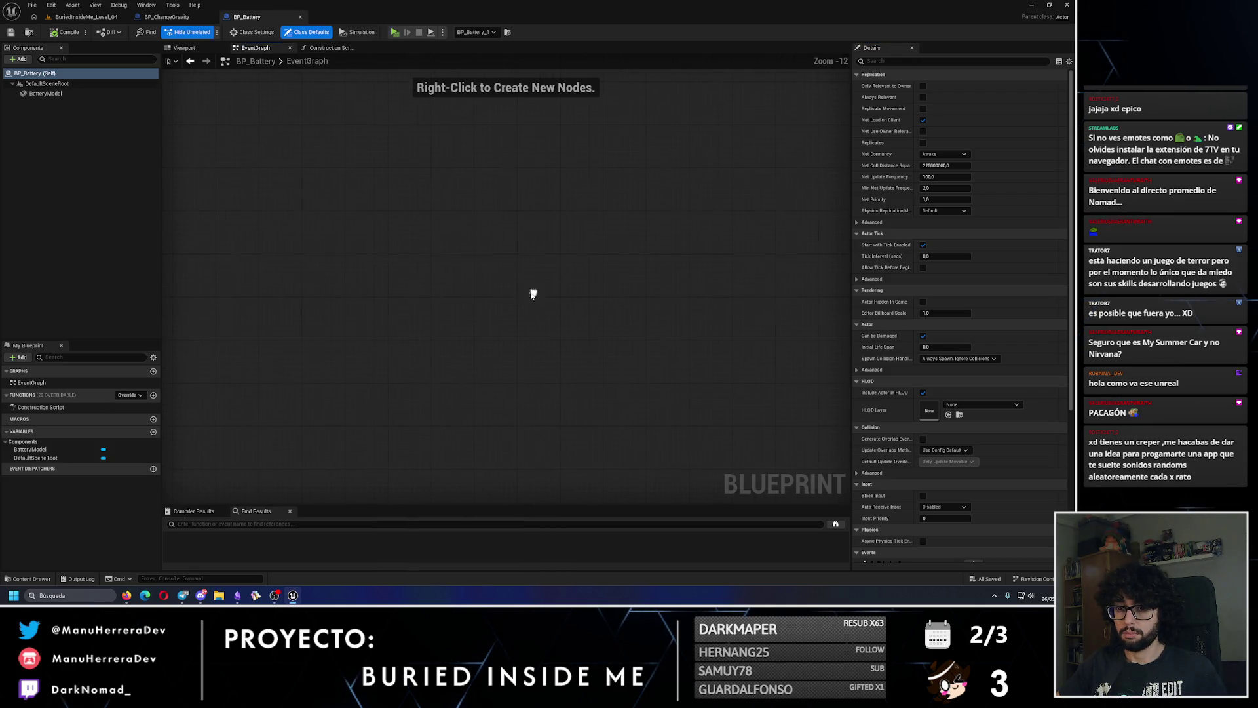
click(153, 431)
text(InvertGra)
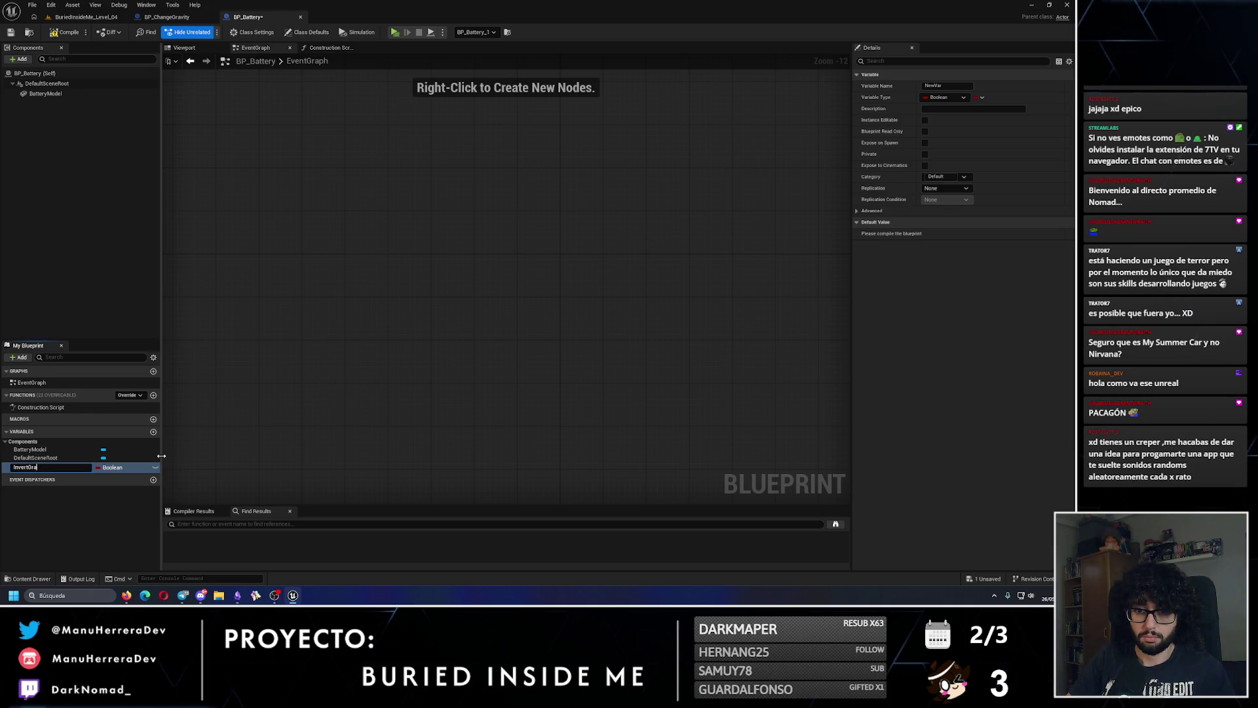
text(vity)
key(Return)
scroll(319, 162, up, 3)
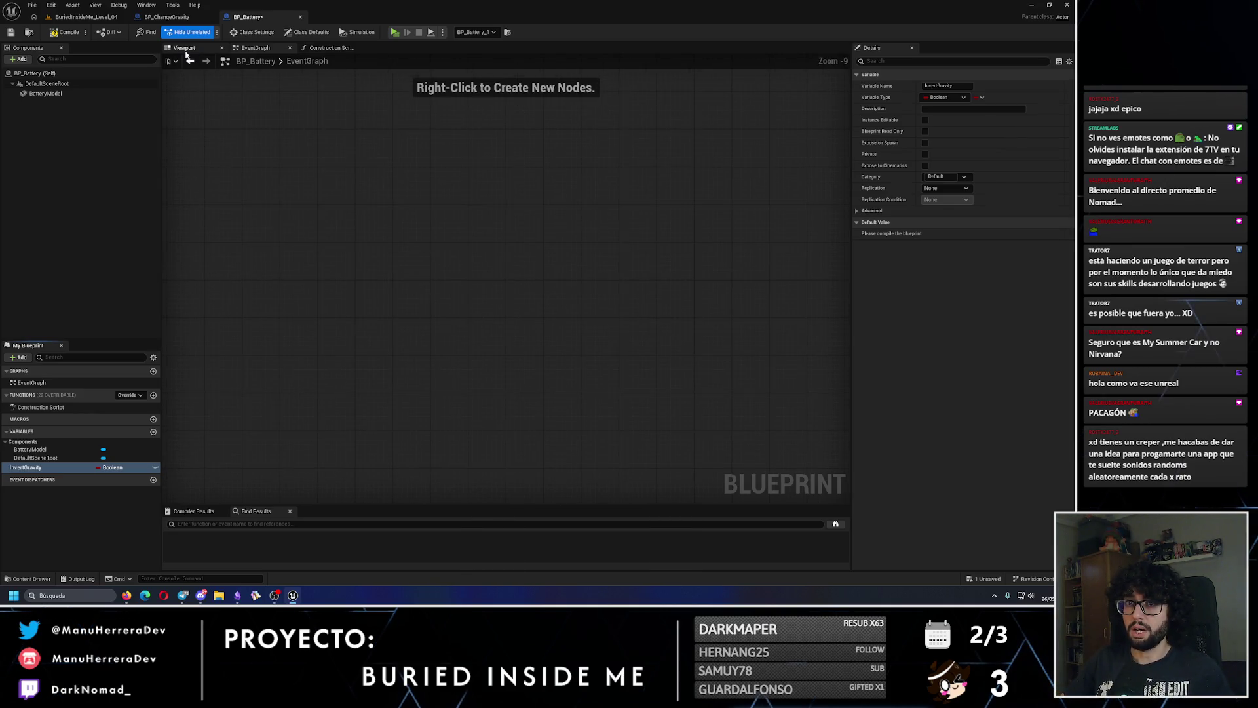
click(185, 47)
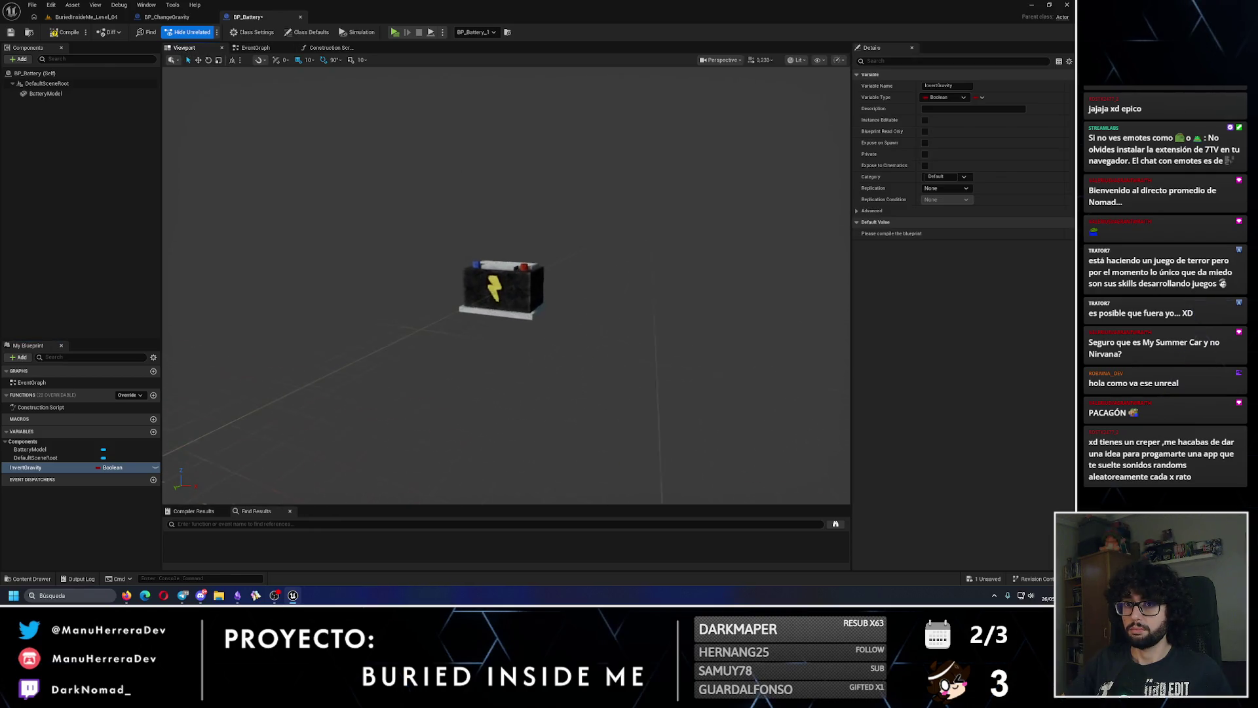
click(255, 48)
- Place Event BeginPlay and an InvertGravity getter feeding a new Branch node
right_click(385, 249)
text(begi)
key(Return)
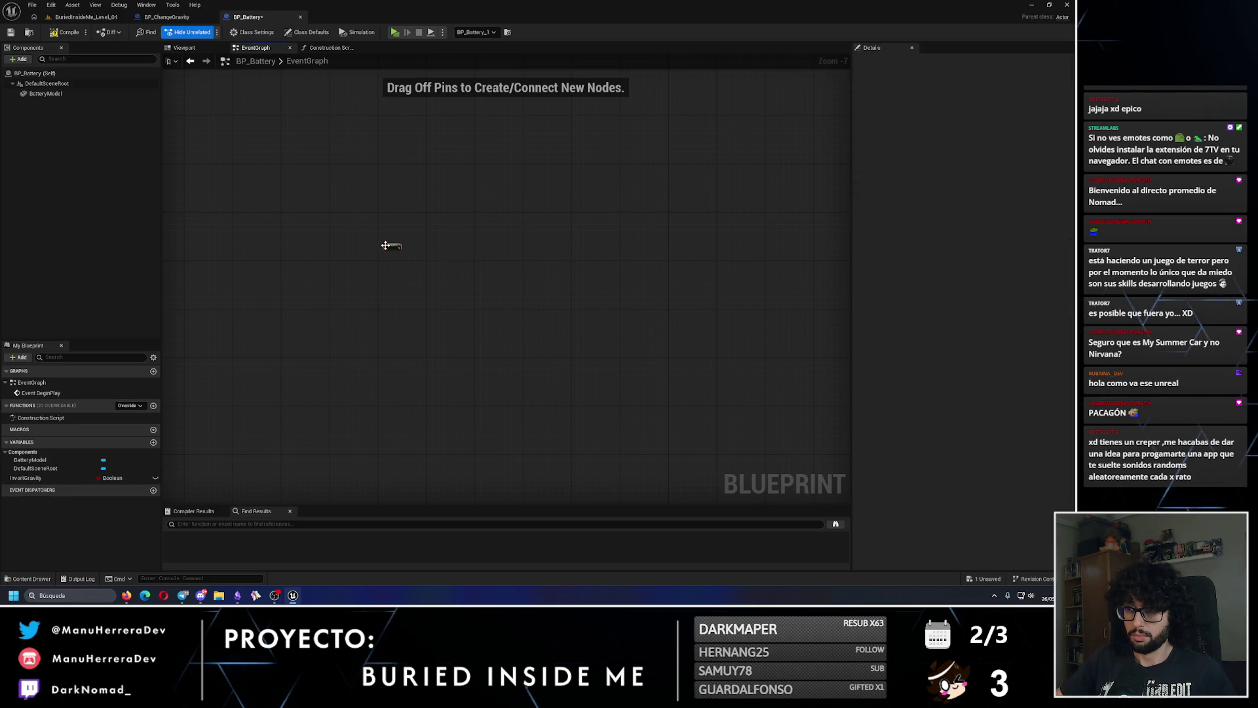
mouse_move(46, 481)
mouse_down()
mouse_move(360, 323)
mouse_move(535, 273)
mouse_up()
click(387, 335)
key(b)
click(528, 245)
- Arrange InvertGravity and the Branch near BeginPlay and wire BeginPlay's execution into the Branch
right_click(404, 321)
key(Escape)
drag(393, 322, 556, 296)
ctrl+click(552, 250)
drag(552, 250, 477, 265)
click(555, 229)
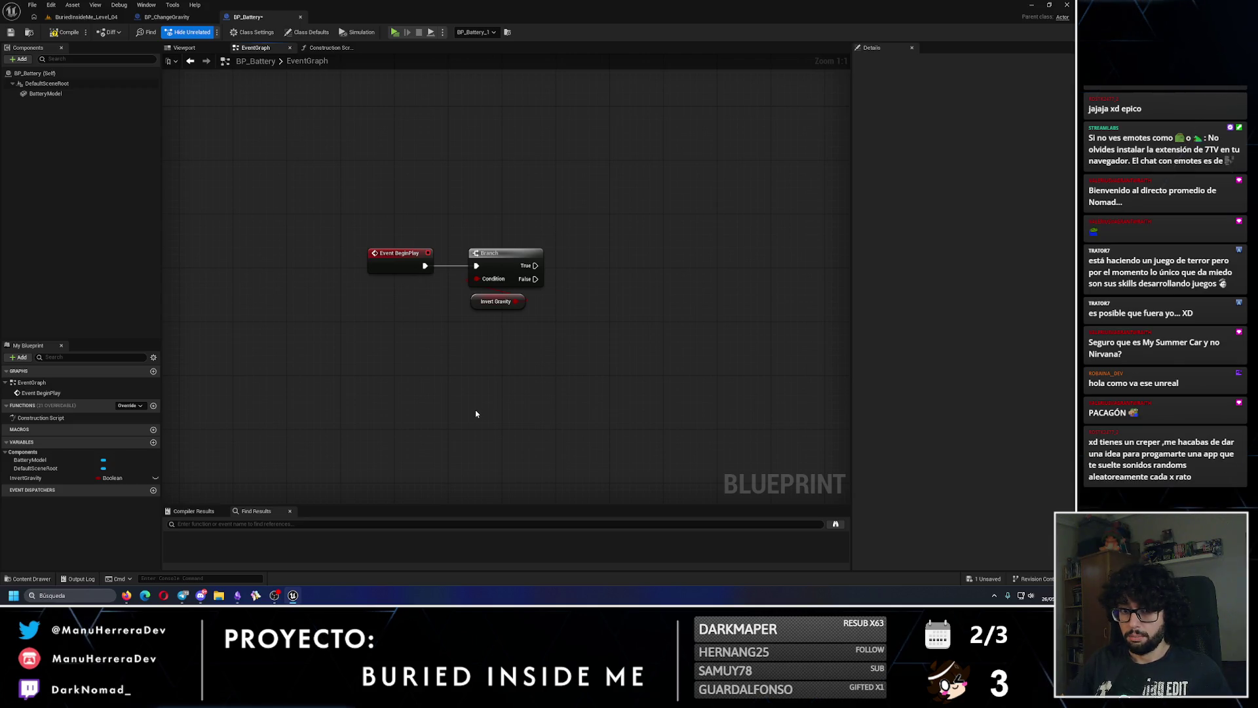
right_click(467, 432)
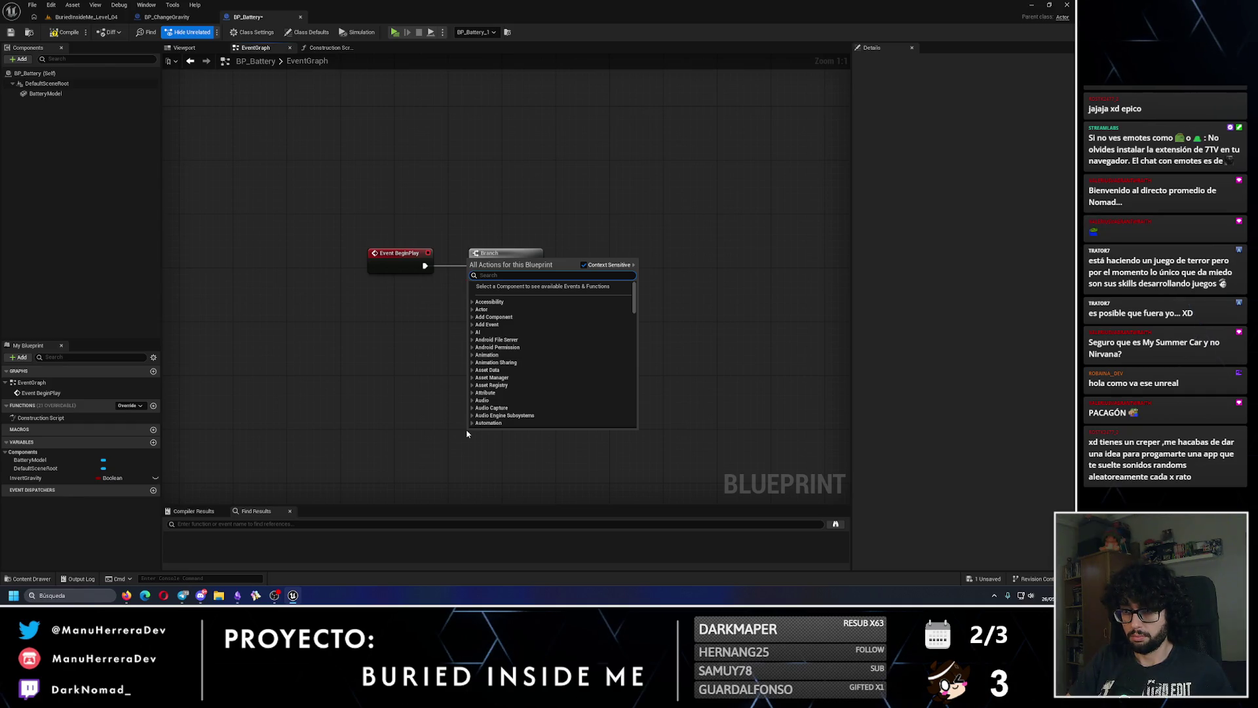
- Add a Set Timer by Event node and a custom event named InvertedGravity, then save
text(event by)
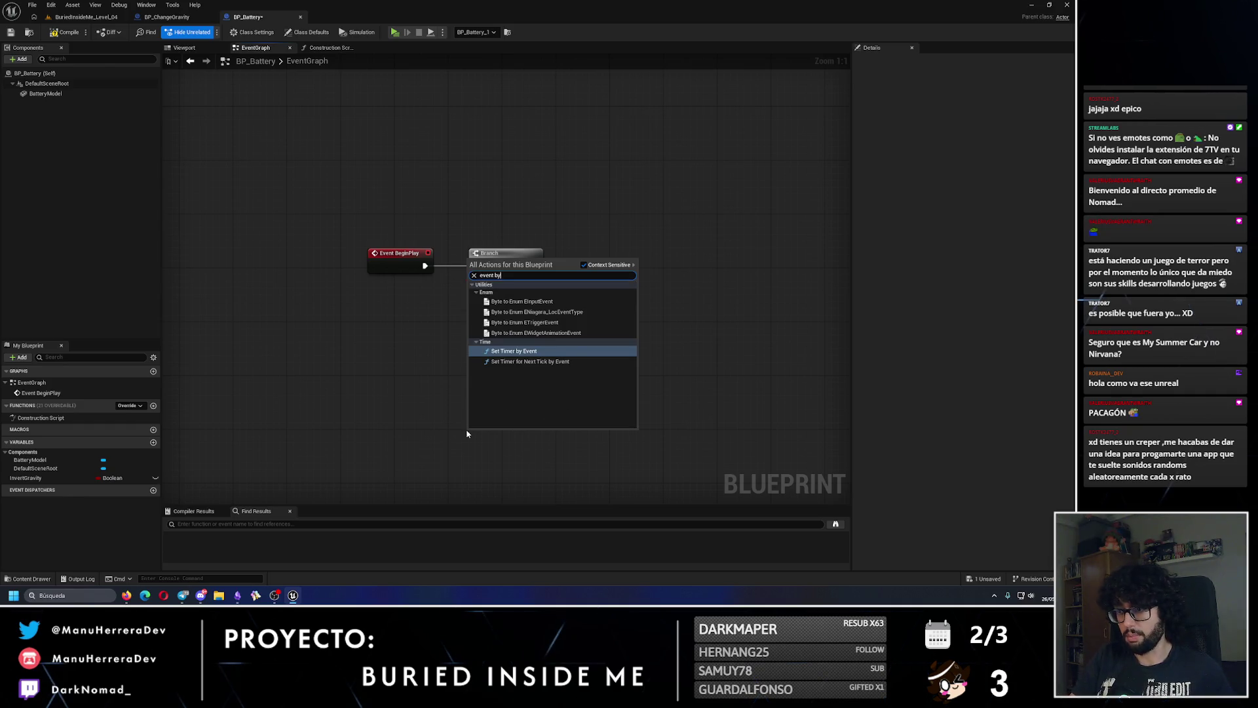
key(Return)
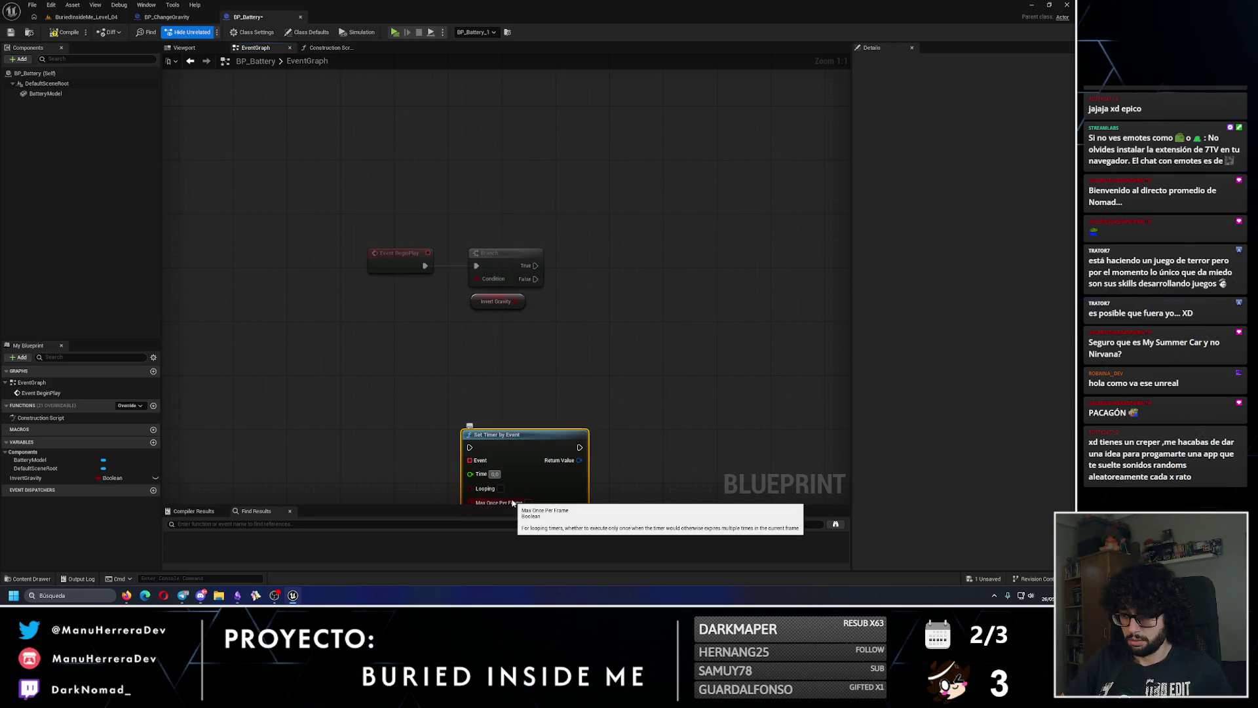
drag(517, 435, 518, 393)
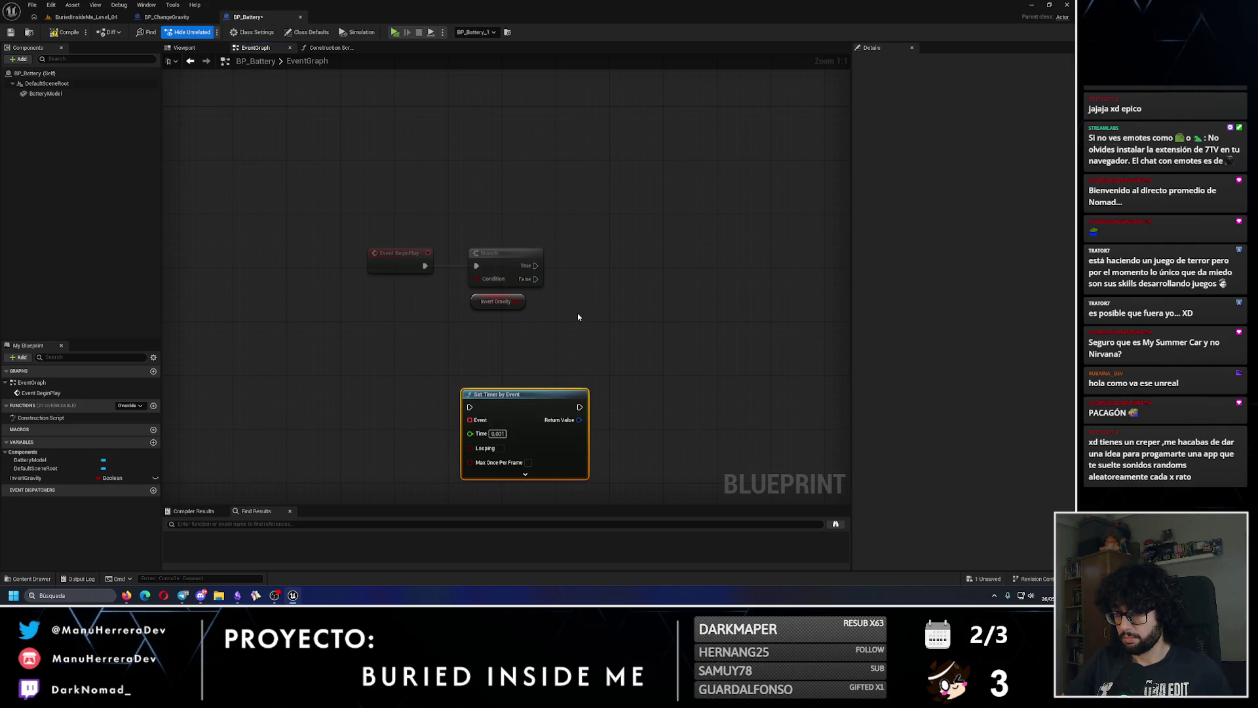
click(614, 281)
right_click(381, 374)
text(custom)
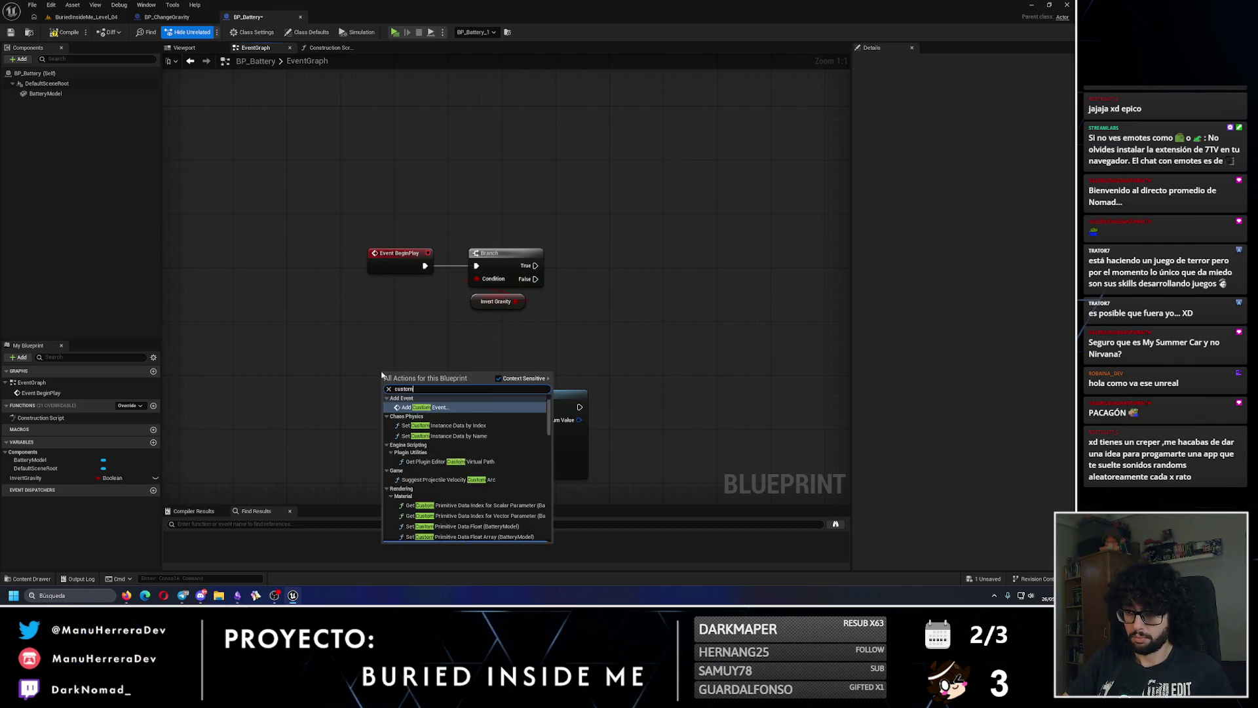
key(Return)
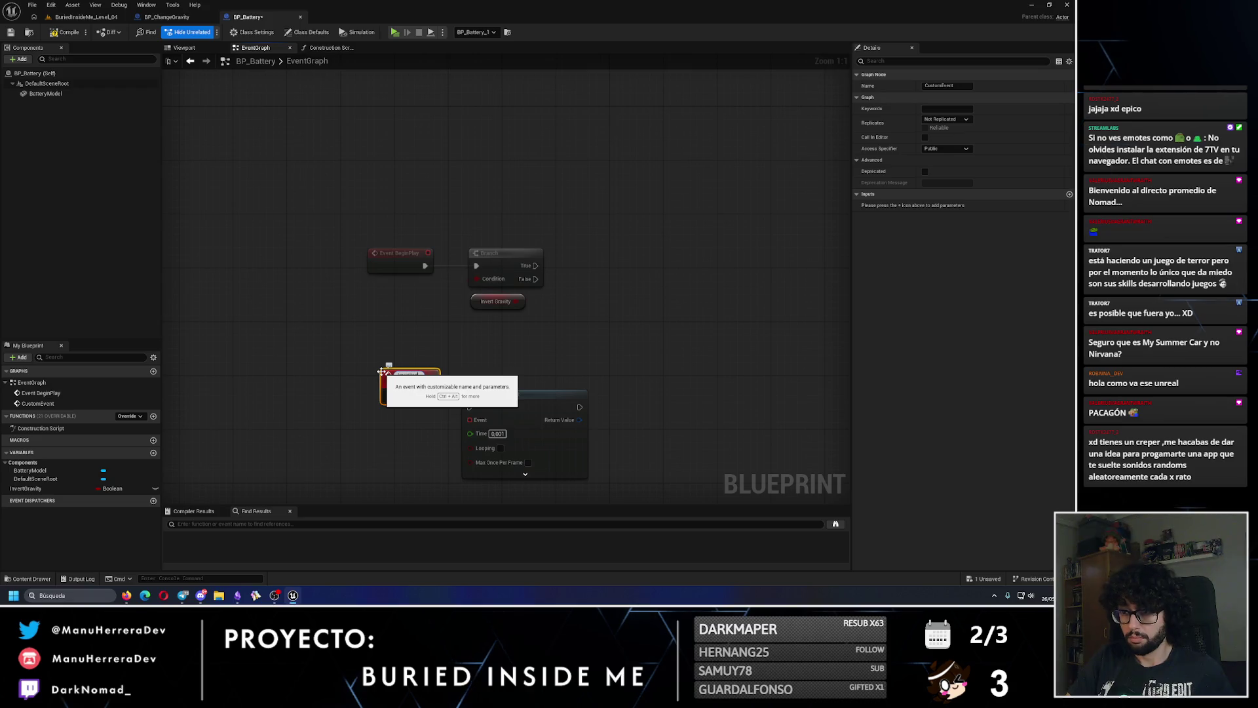
key(Return)
mouse_move(472, 399)
mouse_down()
mouse_move(486, 385)
mouse_move(438, 393)
mouse_up()
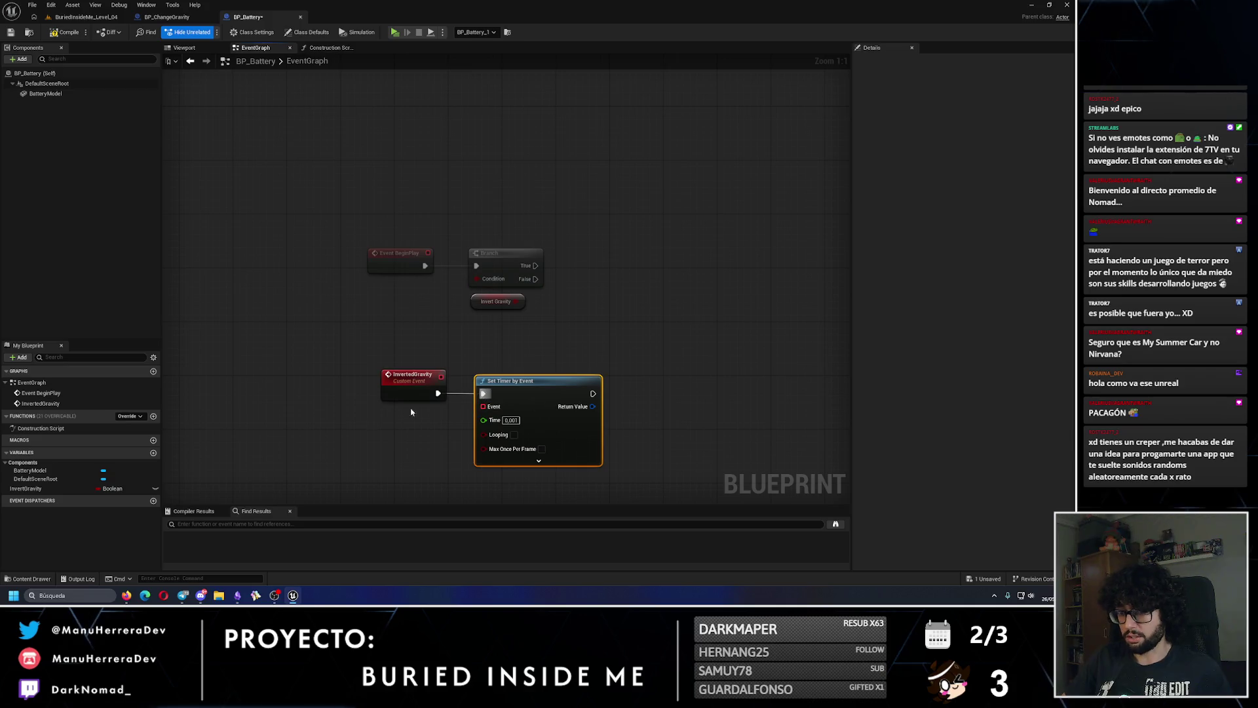
key(ctrl+s)
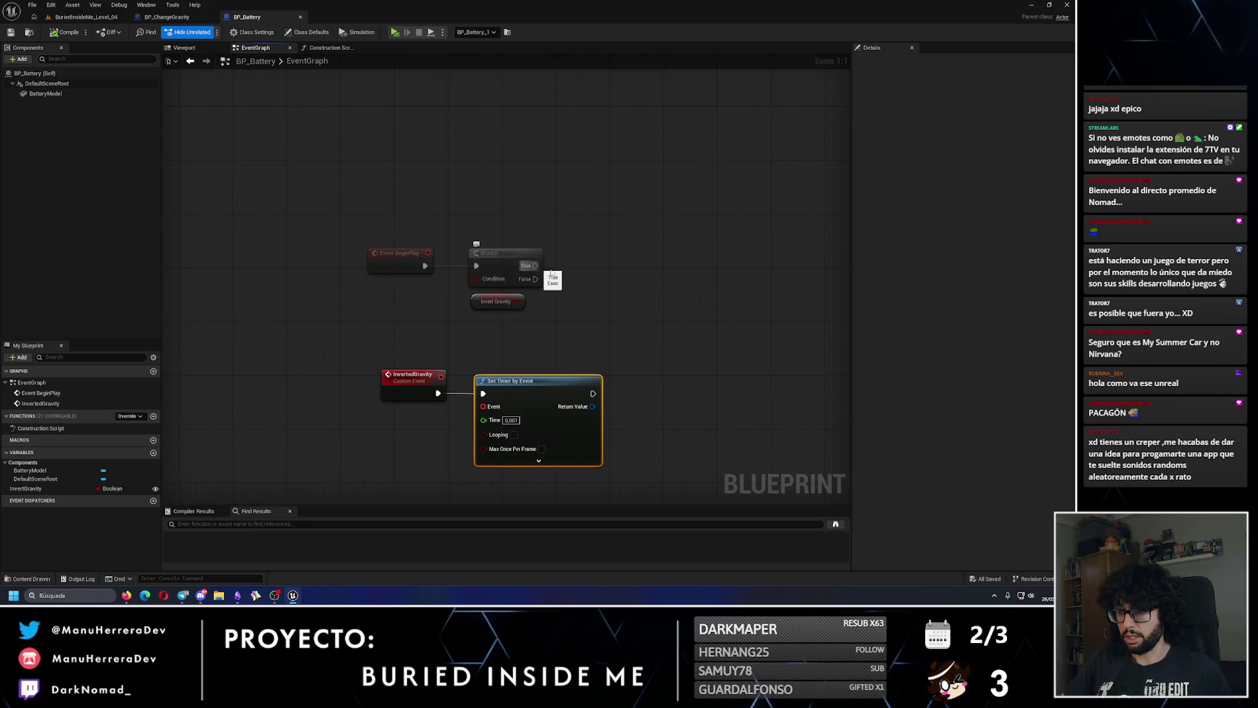
- Create an InvertedGravityLoop custom event and delete the unneeded InvertedGravity event
click(610, 281)
mouse_move(545, 380)
mouse_down()
mouse_move(592, 382)
mouse_move(611, 276)
mouse_up()
click(466, 387)
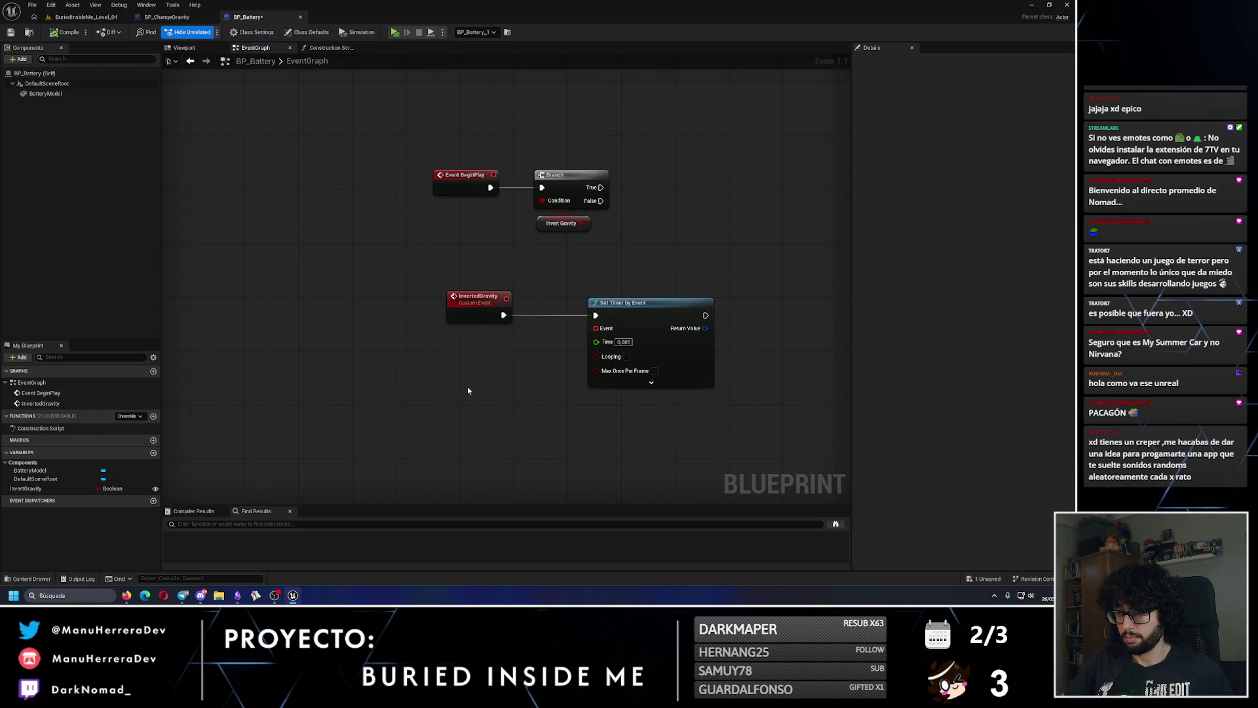
right_click(463, 402)
text(cus)
key(Return)
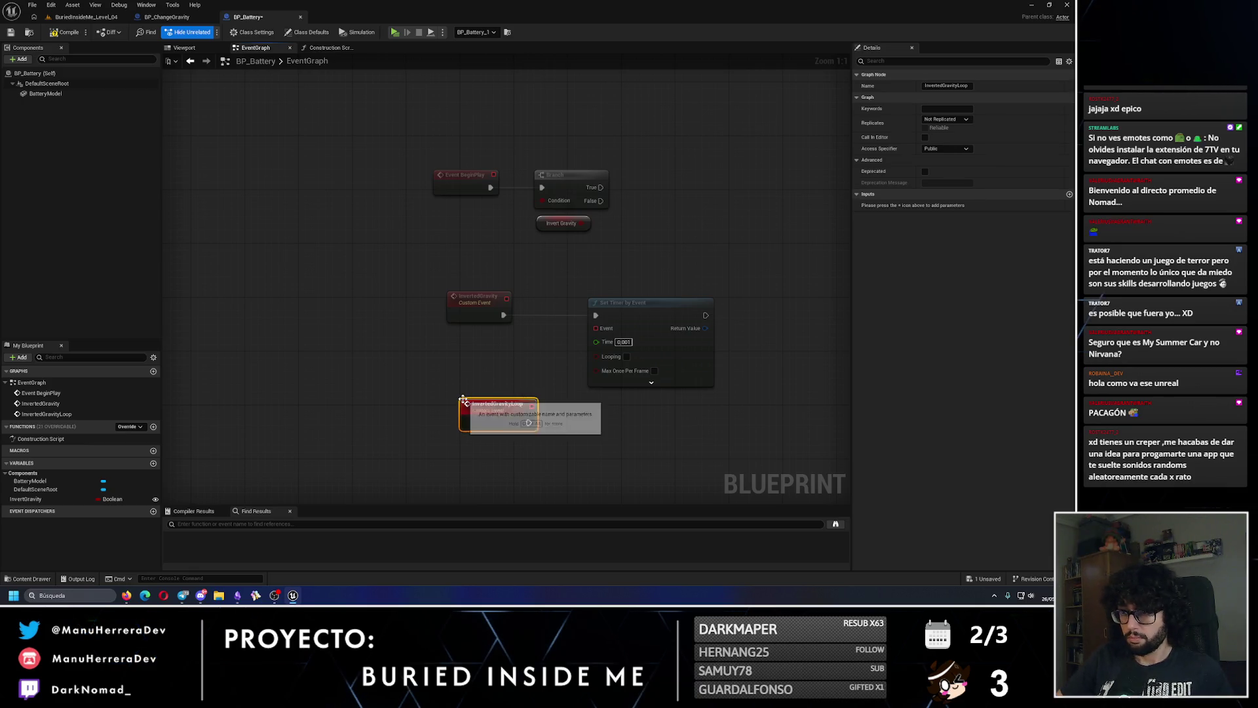
click(547, 316)
click(495, 304)
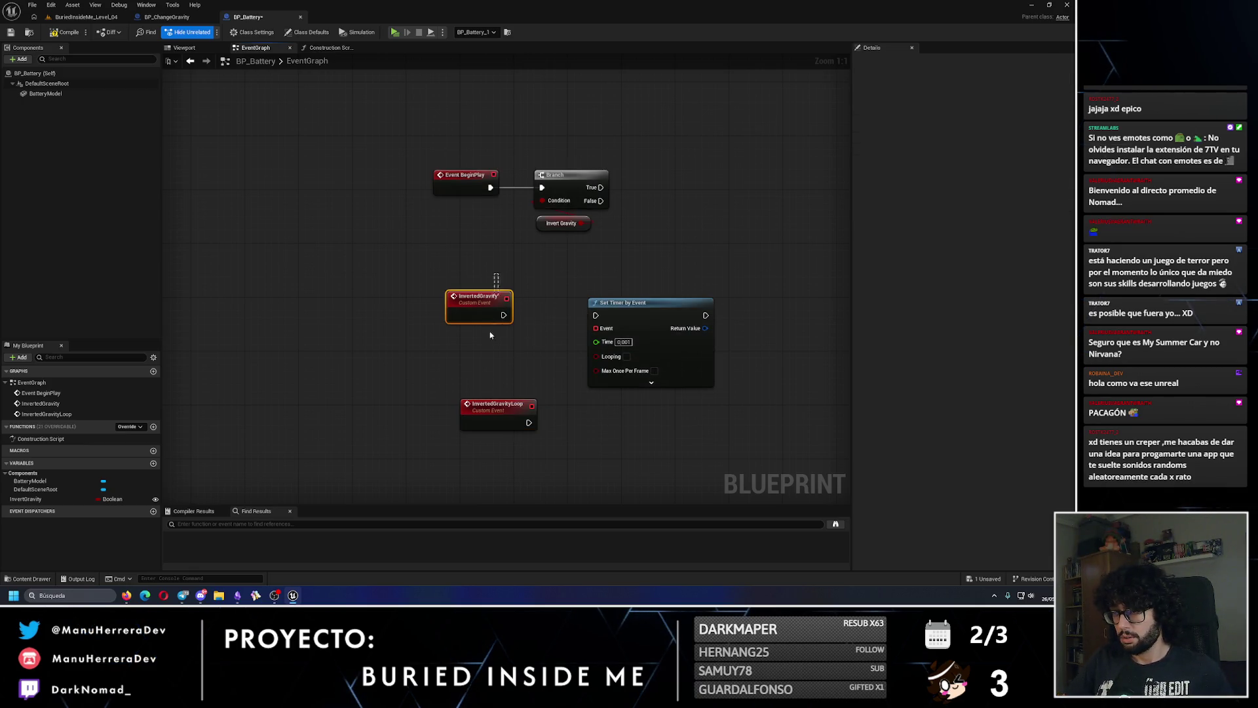
key(Delete)
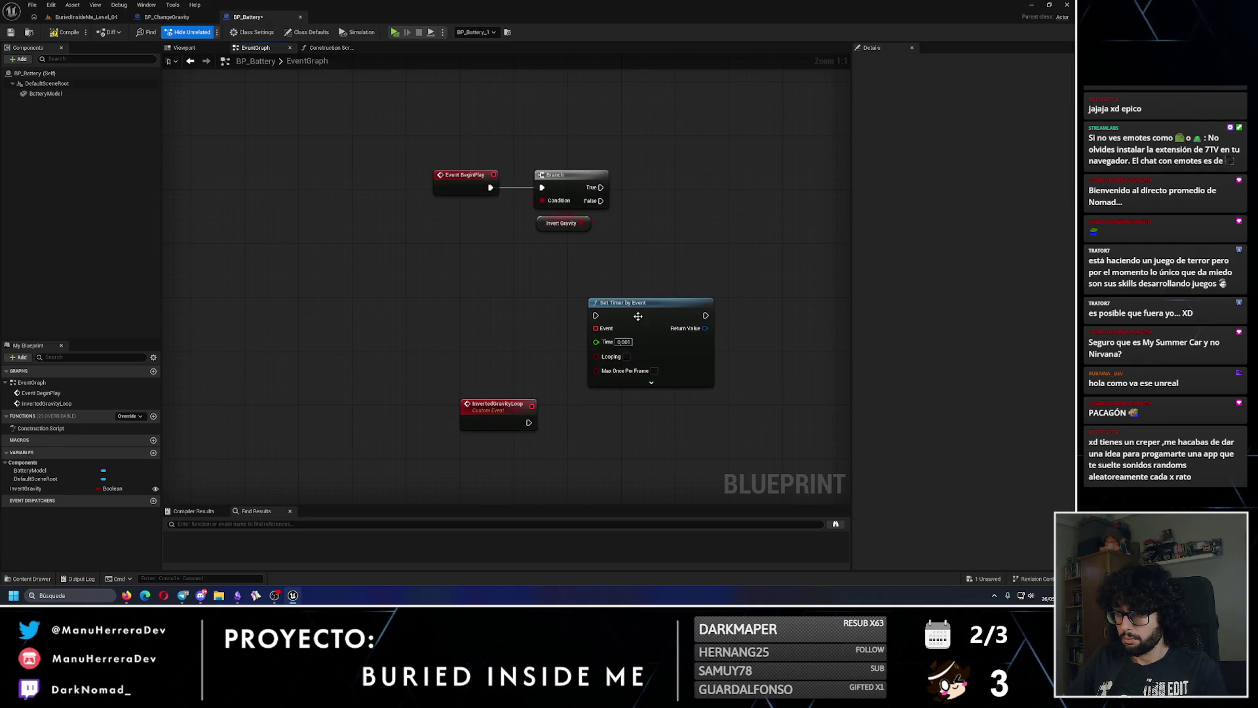
- Wire Branch True and InvertedGravityLoop into the timer, tick Looping, and add a BatteryModel getter
drag(629, 303, 690, 175)
drag(600, 188, 656, 188)
mouse_move(501, 407)
mouse_down()
mouse_move(467, 253)
mouse_move(474, 279)
mouse_up()
mouse_move(656, 200)
mouse_down()
mouse_move(507, 279)
mouse_move(582, 280)
mouse_move(574, 303)
mouse_up()
click(693, 315)
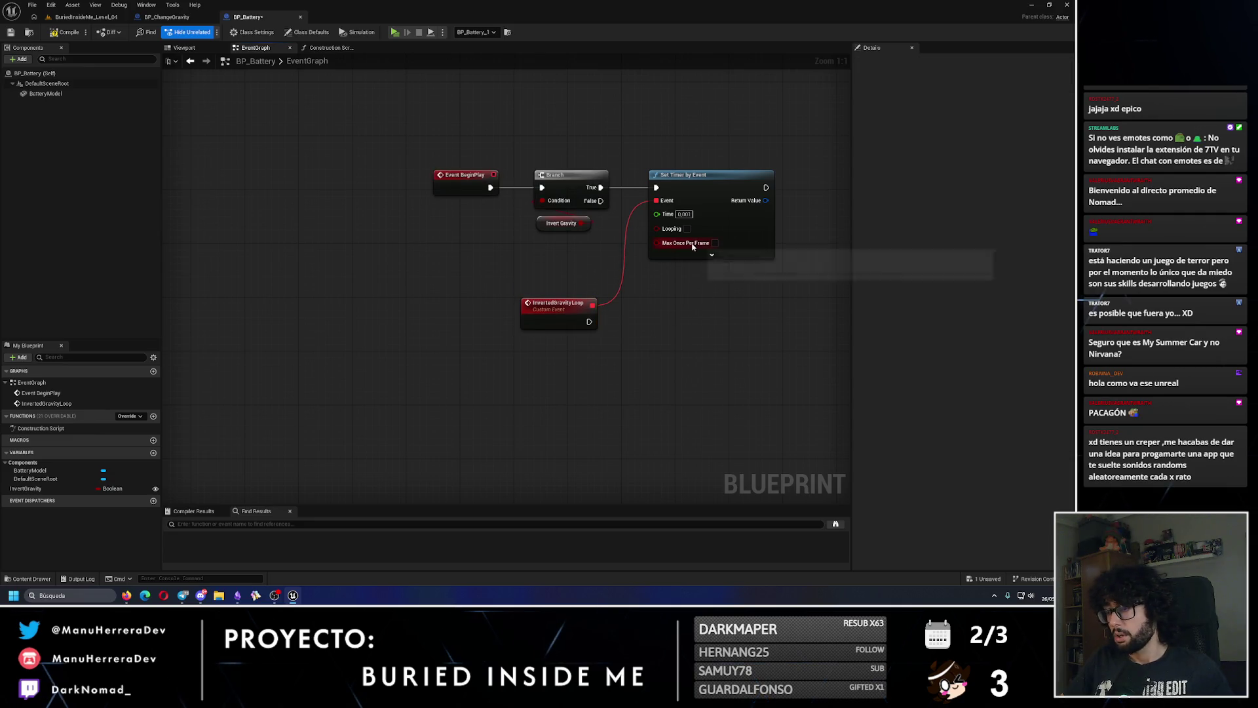
key(Home)
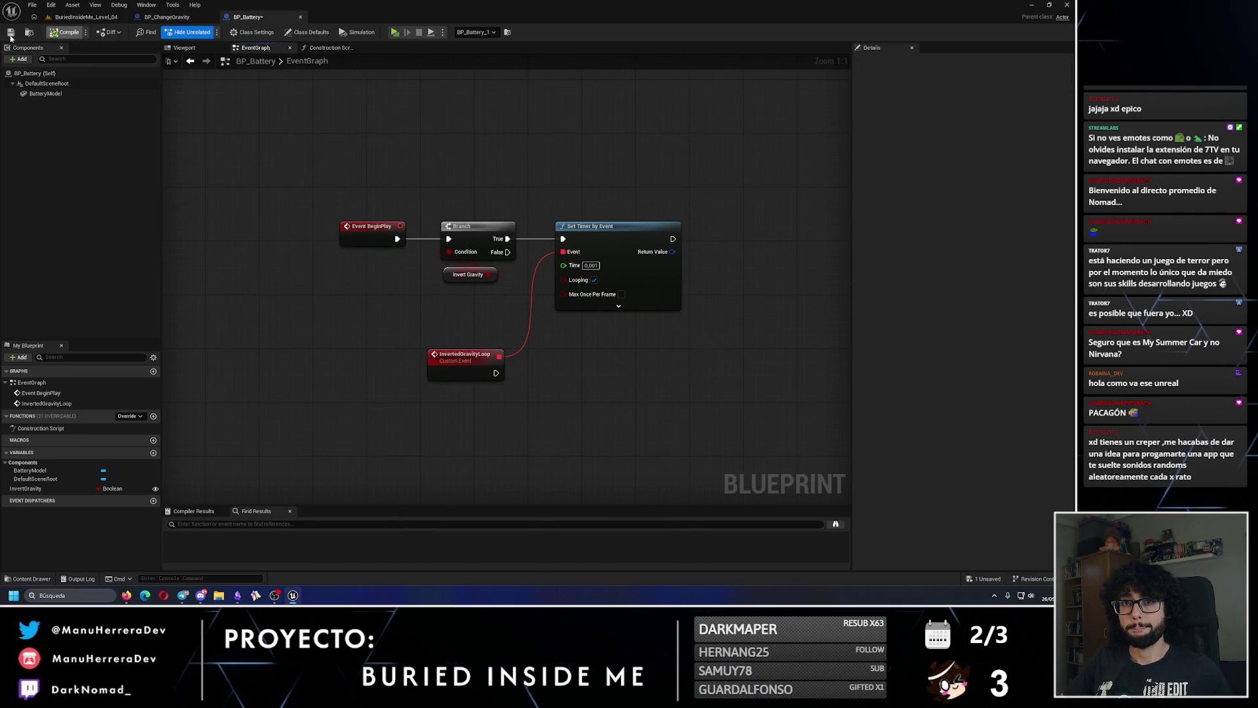
mouse_move(46, 94)
mouse_down()
mouse_move(440, 428)
mouse_move(500, 404)
mouse_up()
click(46, 93)
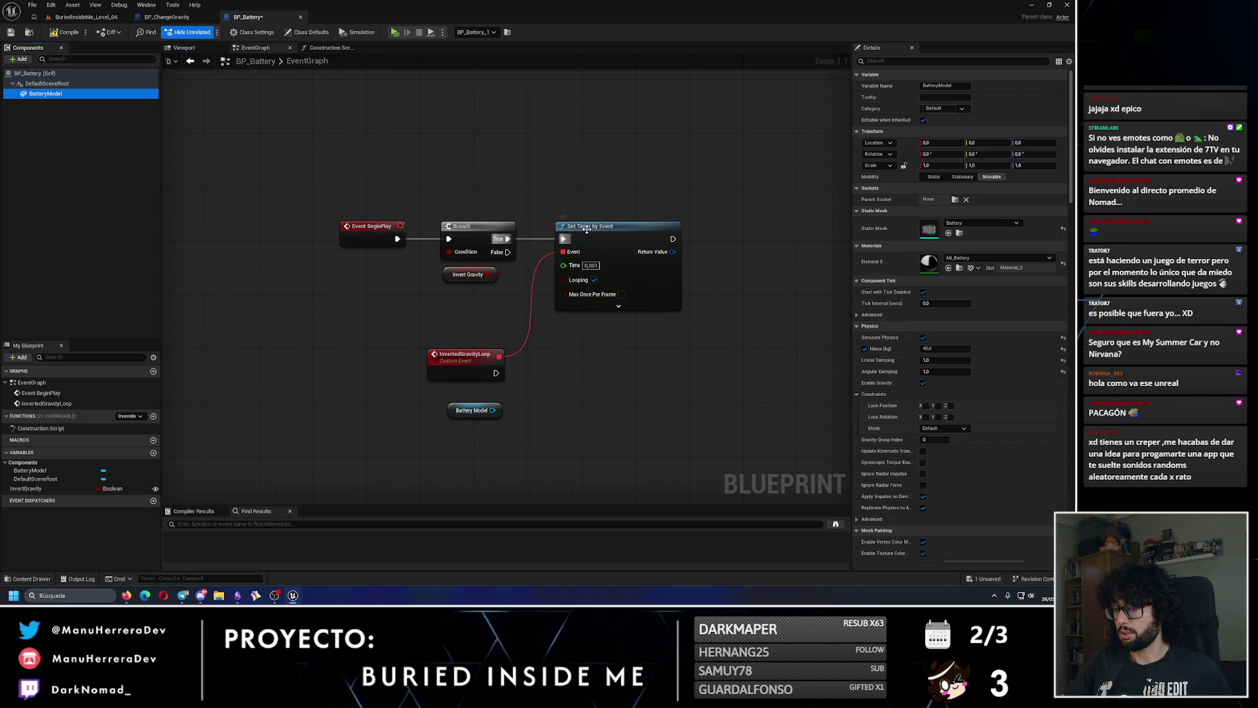
- Promote the timer's Return Value to a variable named InvertedGravityLoopTimerHandle
right_click(664, 256)
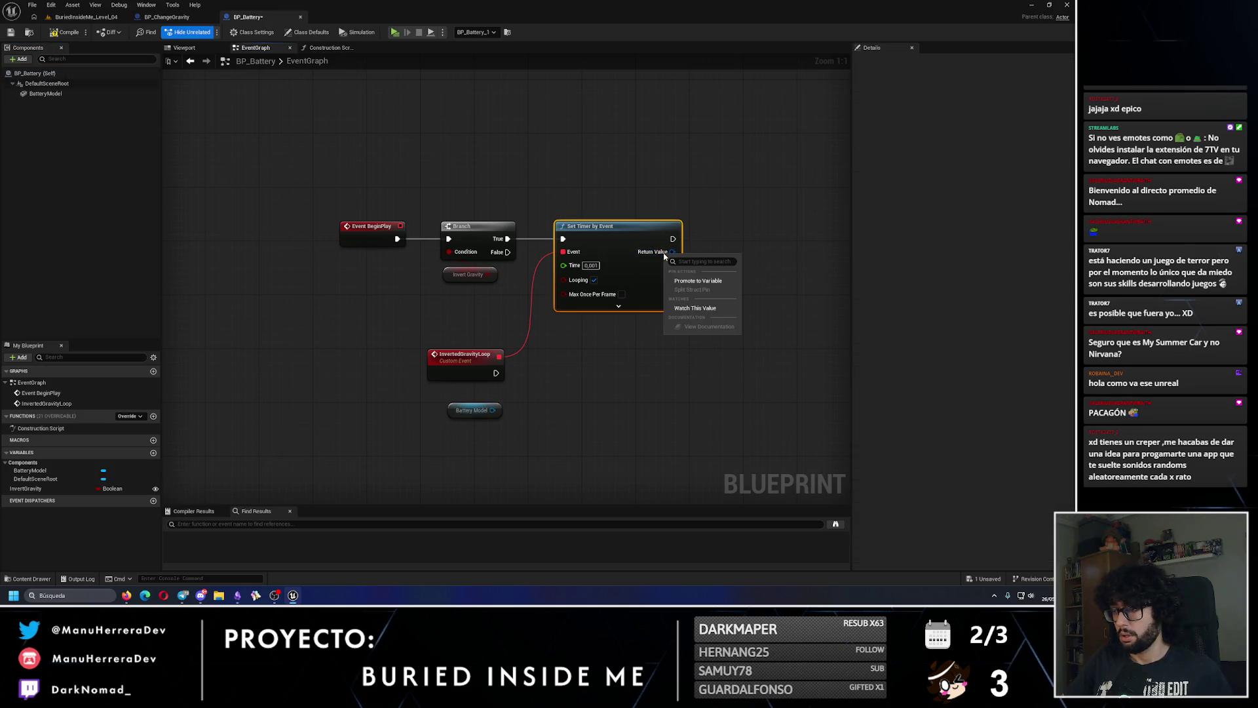
click(701, 282)
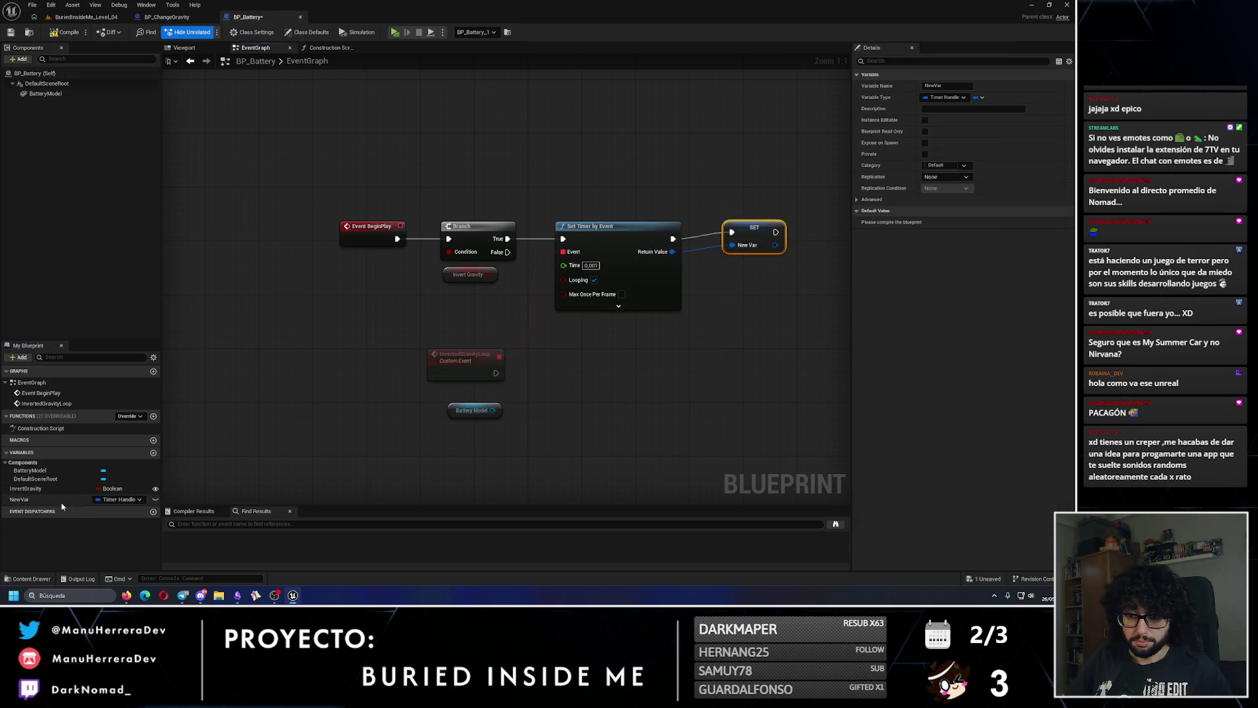
text(InvertedGravityLoopTime)
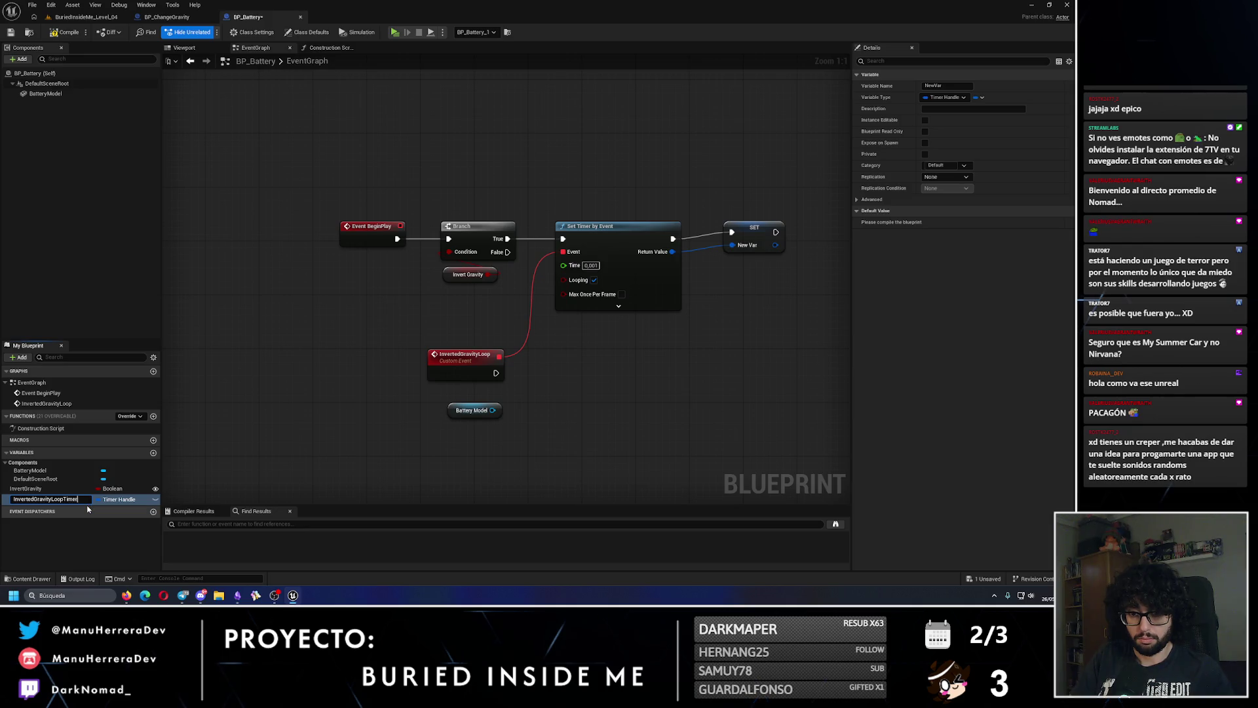
text(le)
key(Return)
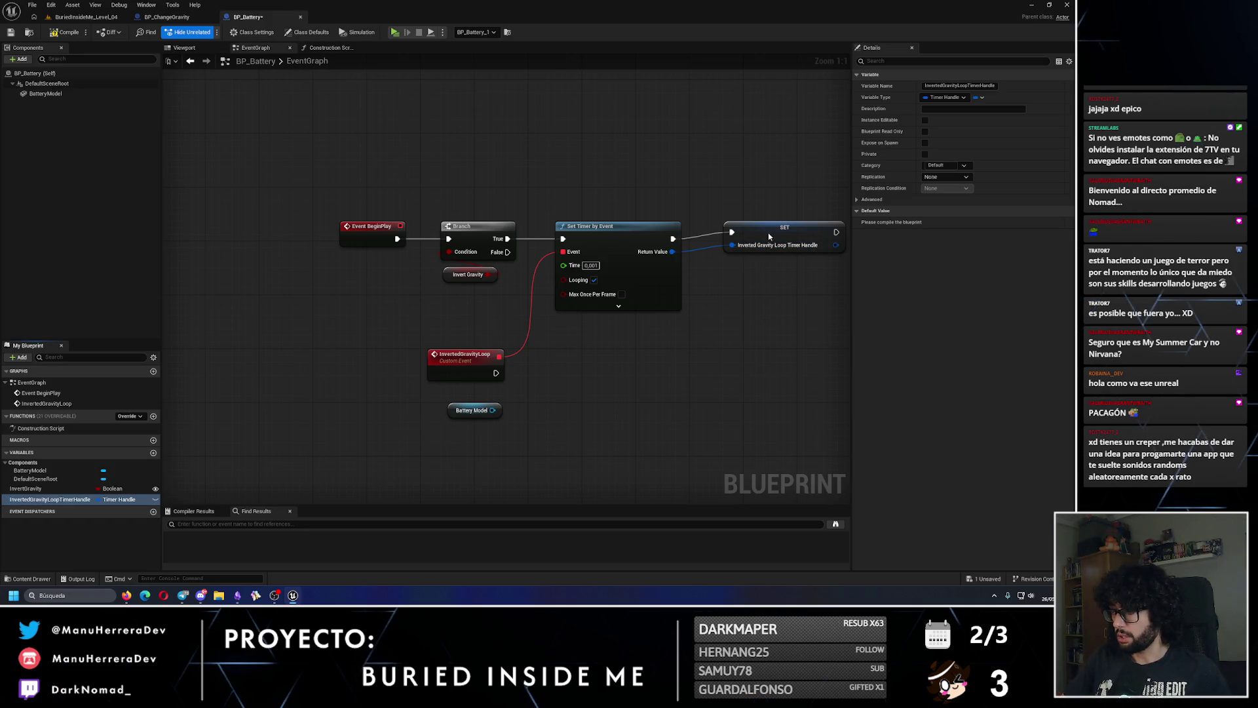
click(759, 233)
- Chain a Set Enable Gravity node for Battery Model between the timer and the SET node
mouse_move(465, 407)
mouse_down()
mouse_move(279, 404)
mouse_move(510, 365)
mouse_up()
text(gravity)
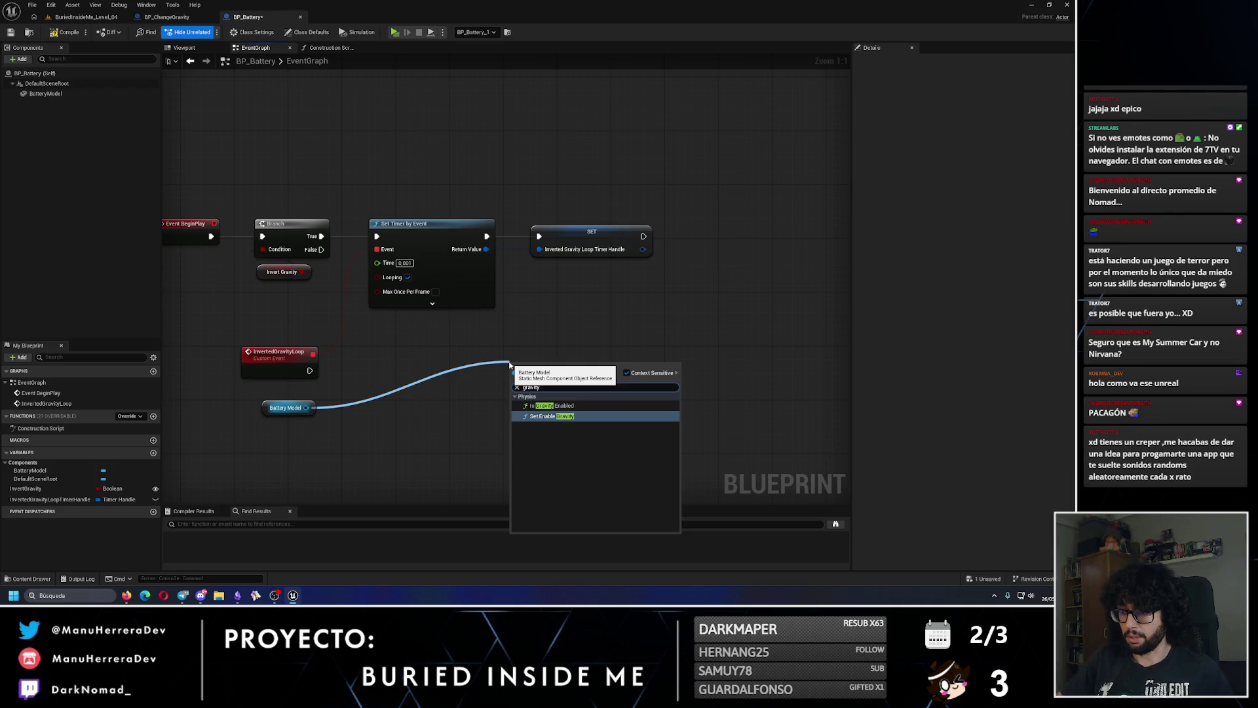
key(Return)
drag(600, 241, 694, 241)
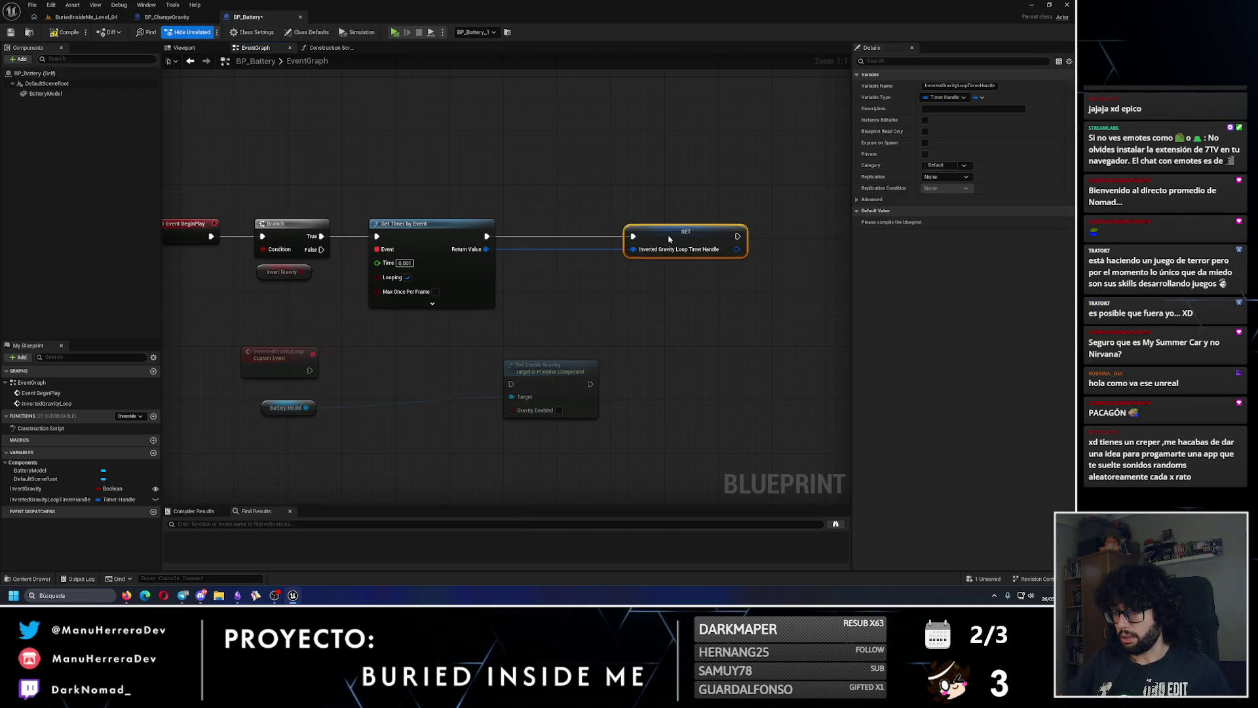
mouse_move(534, 383)
mouse_down()
mouse_move(543, 248)
mouse_move(541, 234)
mouse_move(518, 236)
mouse_up()
drag(596, 236, 633, 235)
click(384, 399)
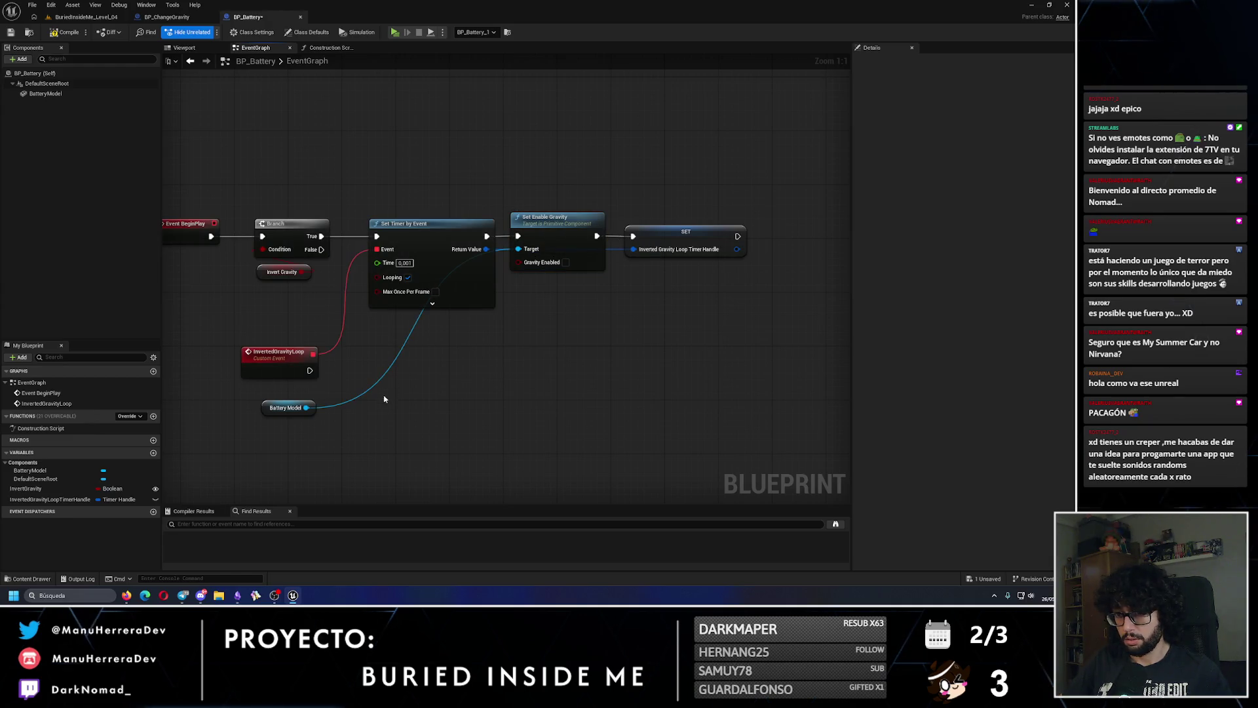
- Add an Add Force node on Battery Model with Z 980, driven by InvertedGravityLoop
double_click(350, 403)
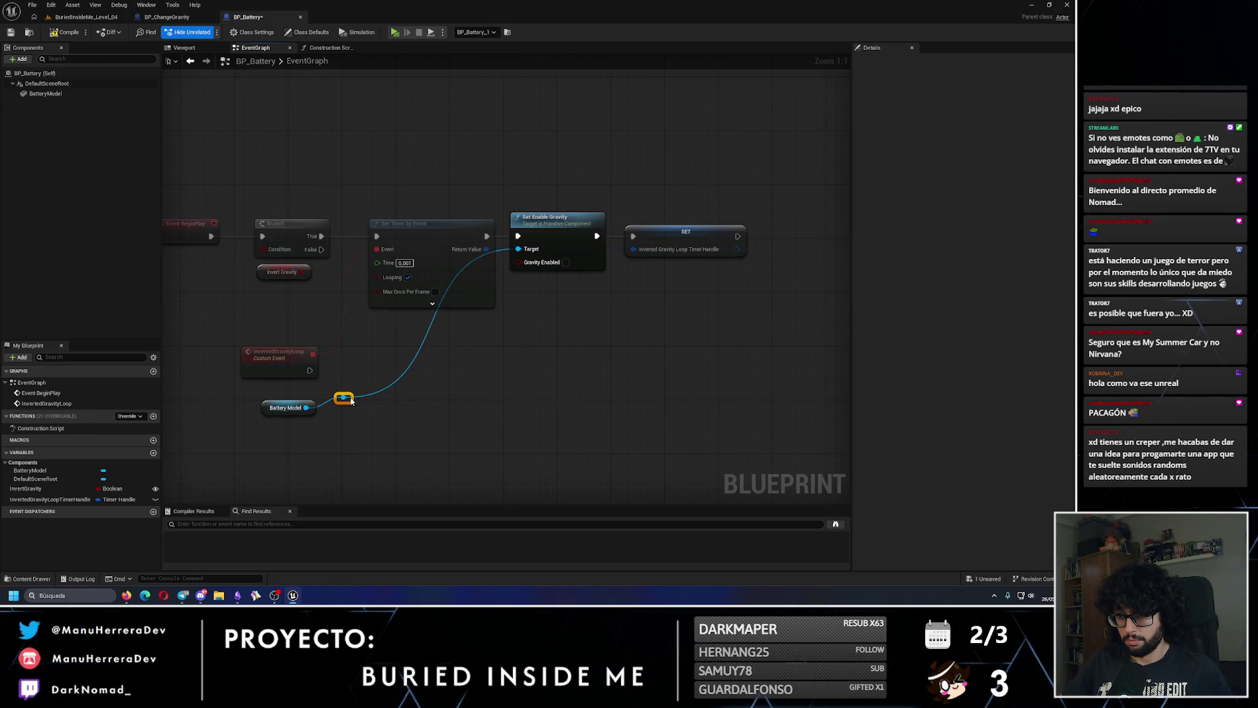
click(368, 388)
mouse_move(344, 397)
mouse_down()
mouse_move(464, 384)
mouse_move(439, 383)
mouse_up()
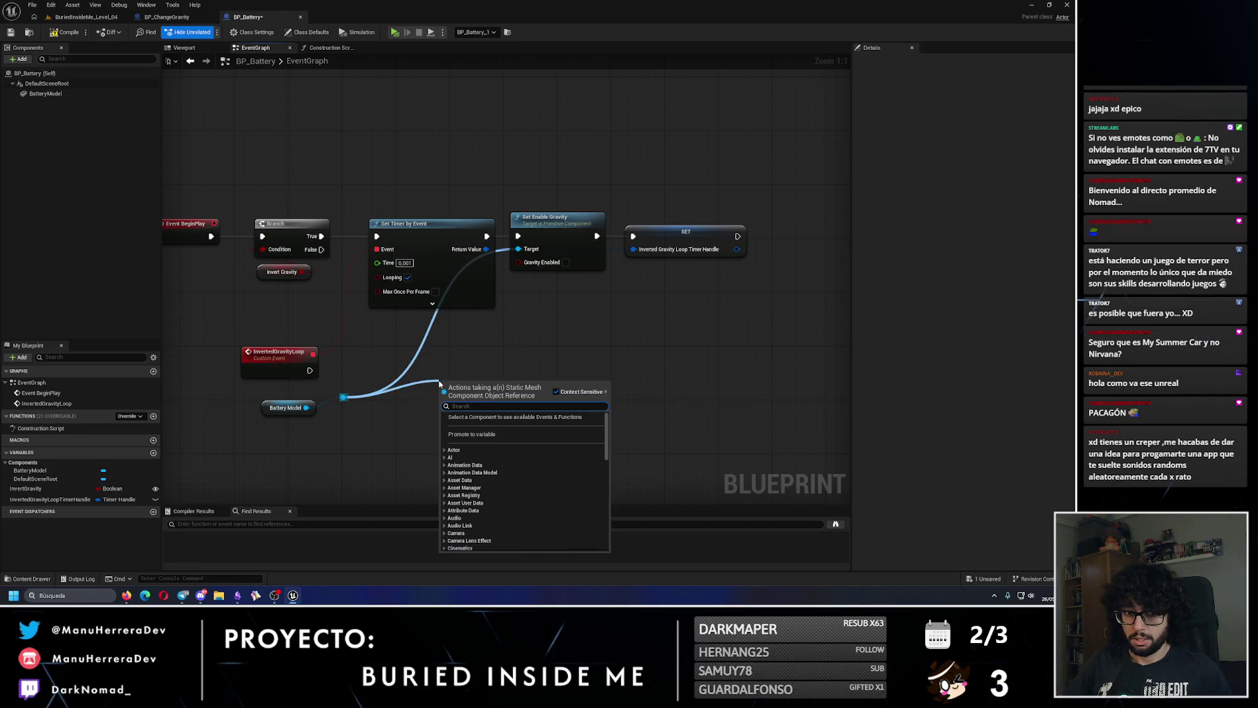
text(addfor)
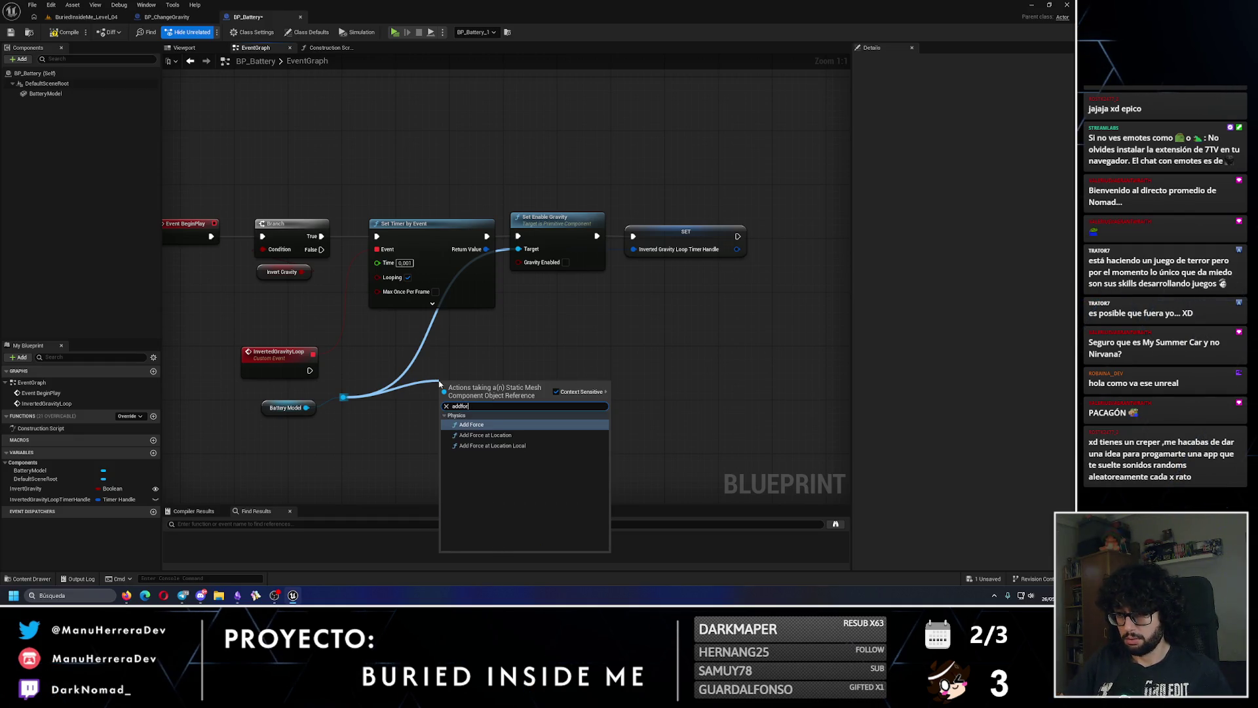
key(Return)
click(502, 437)
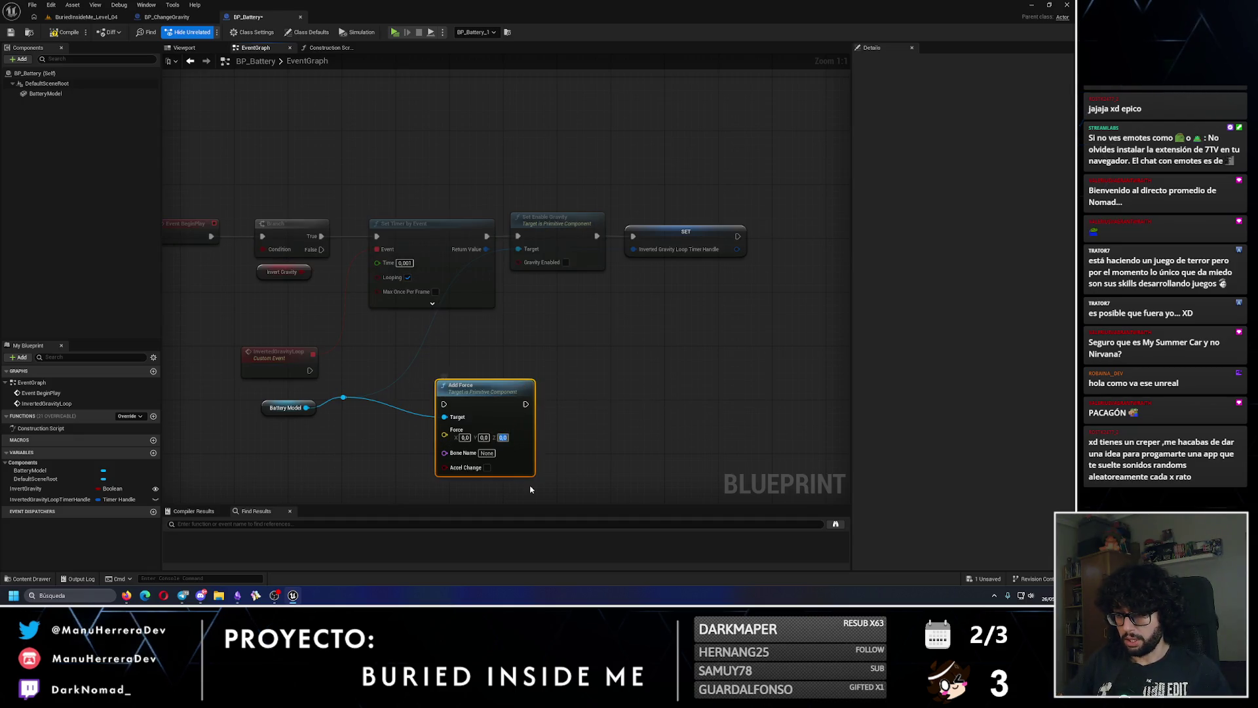
text(80)
key(Return)
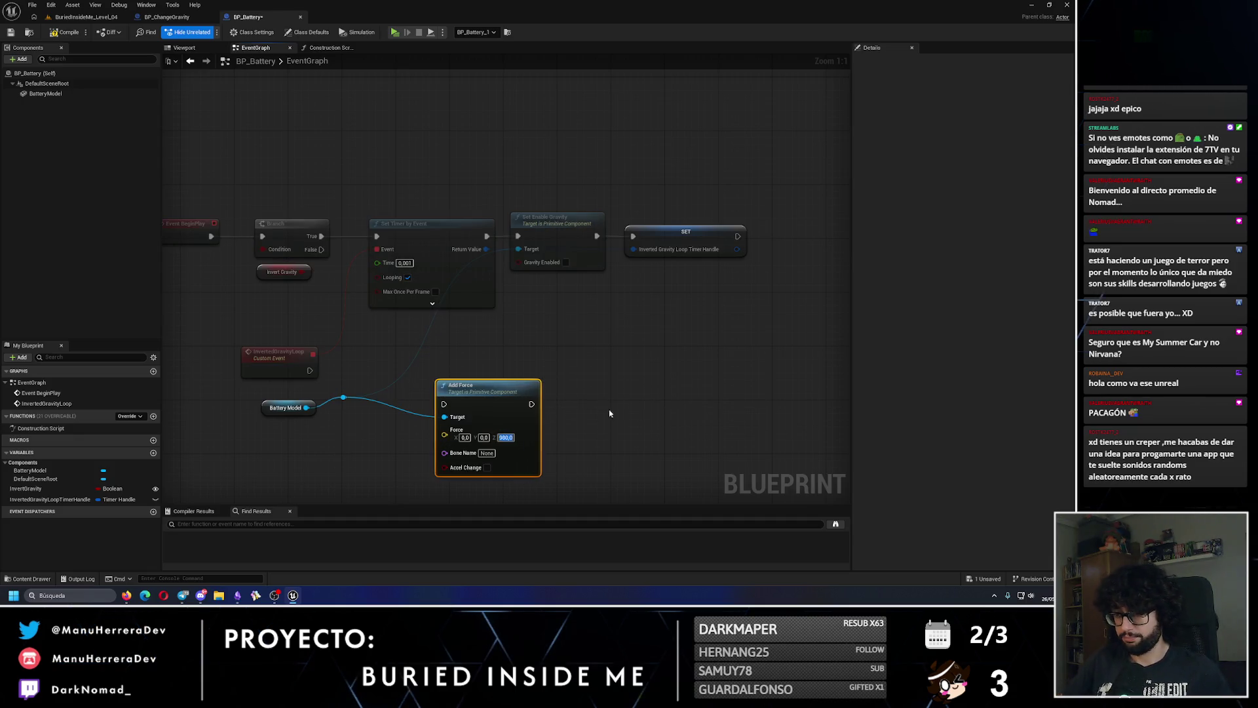
click(610, 413)
mouse_move(310, 370)
mouse_down()
mouse_move(351, 393)
mouse_move(444, 404)
mouse_move(475, 353)
mouse_up()
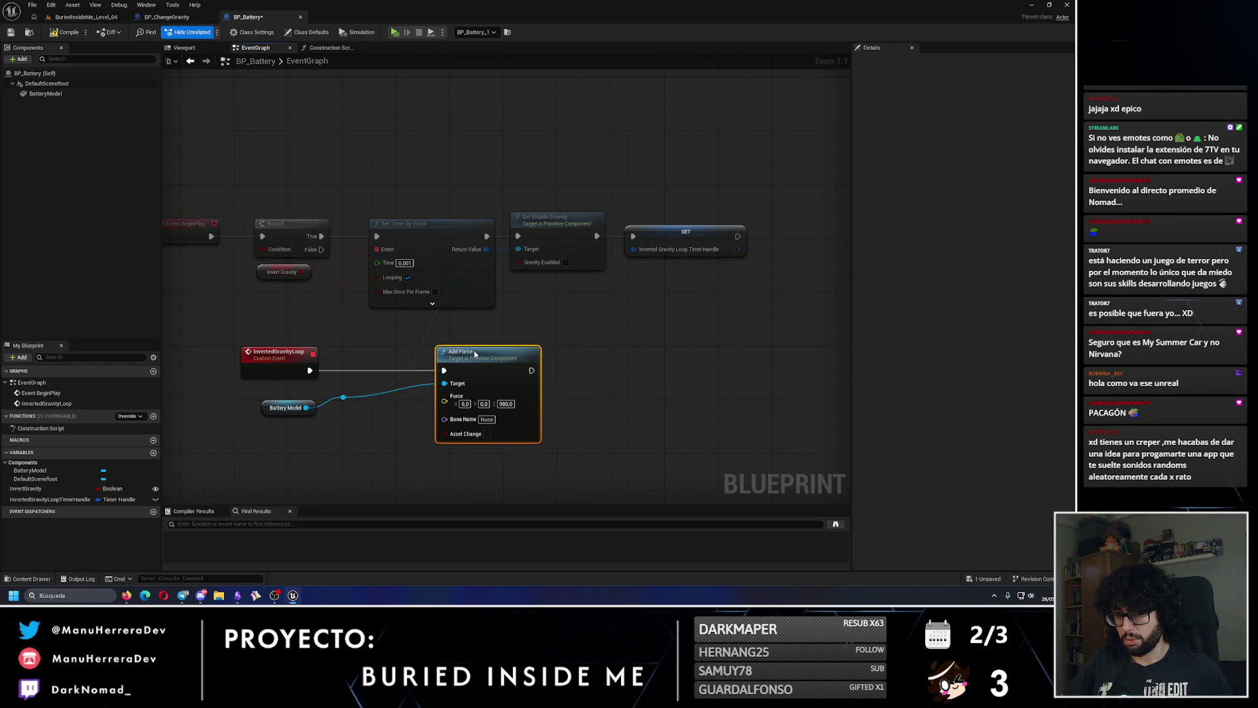
- Connect Battery Model to both Add Force and Set Enable Gravity targets, tidy up, and save
double_click(343, 398)
right_click(420, 403)
click(406, 459)
drag(450, 388, 450, 386)
drag(343, 397, 518, 249)
key(Delete)
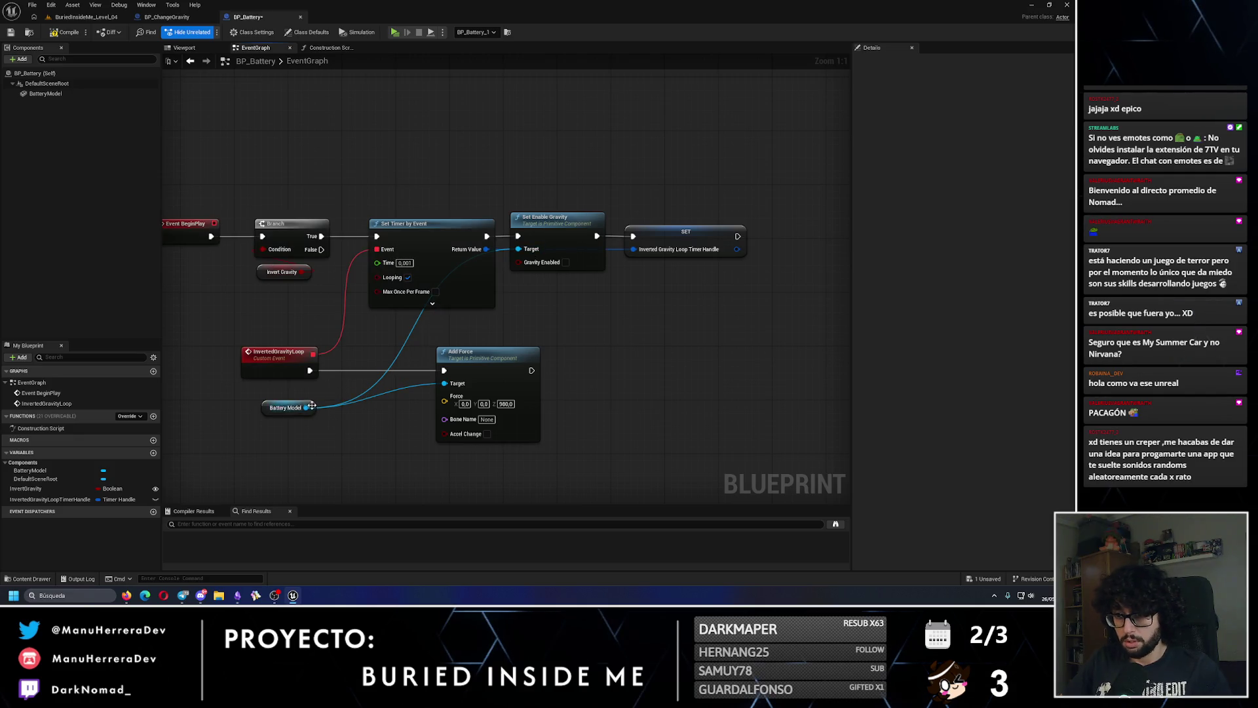
drag(313, 404, 316, 394)
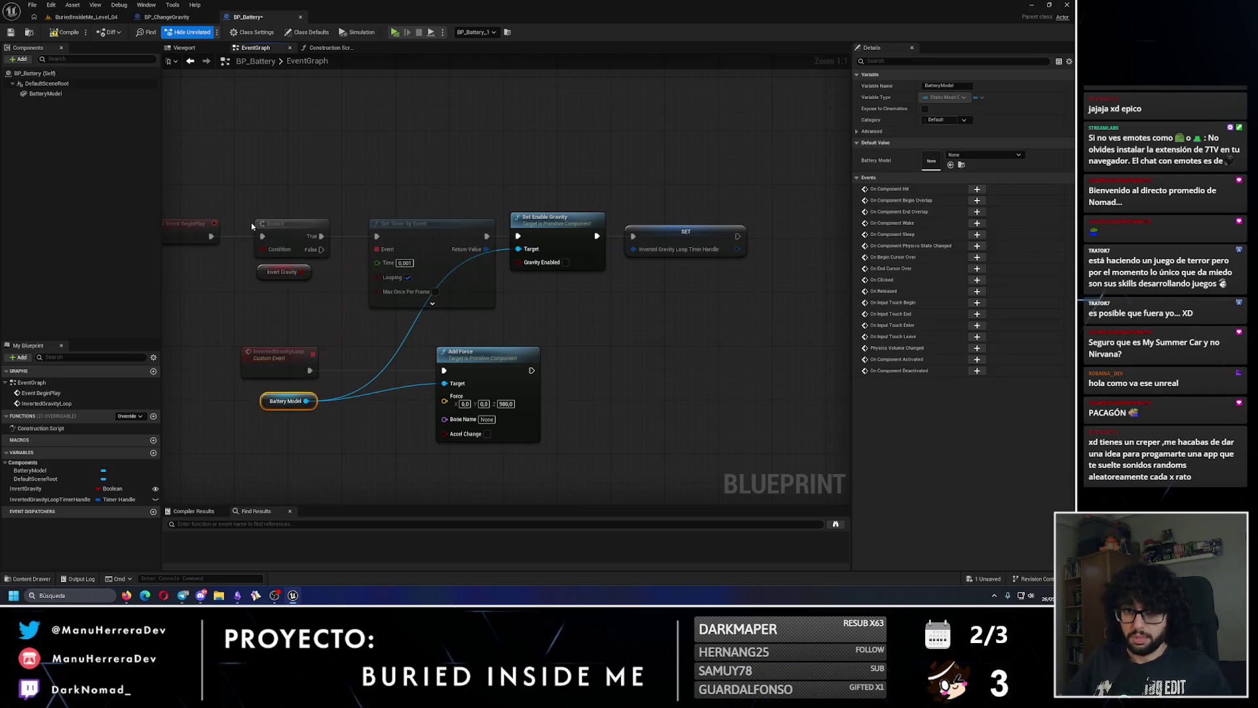
key(ctrl+s)
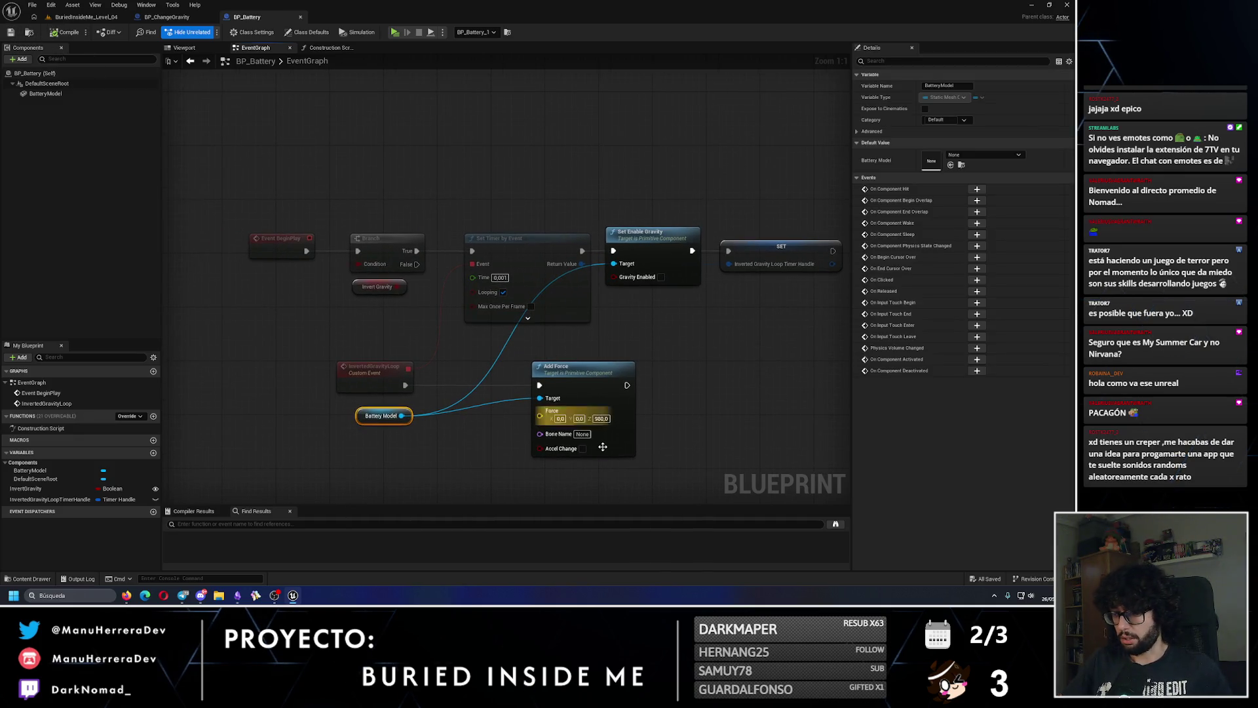
- Inspect BP_ChangeGravity's WorldSettings variable, then close that blueprint
click(87, 17)
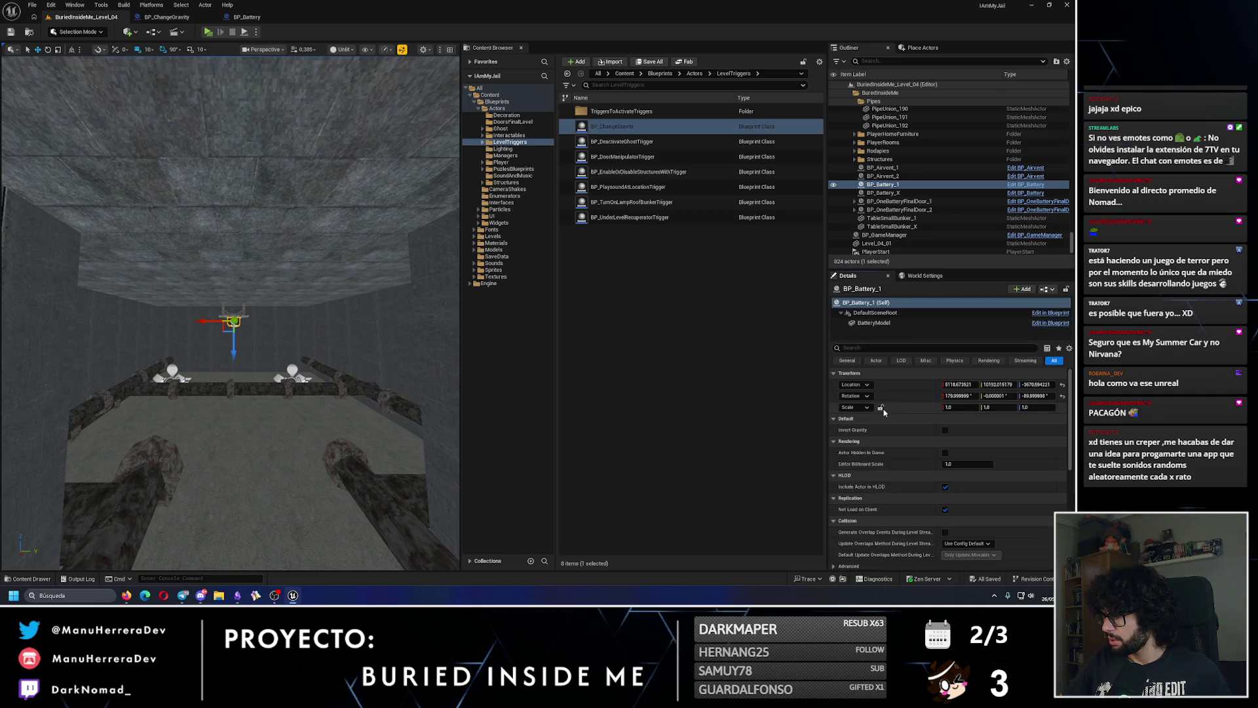
click(175, 18)
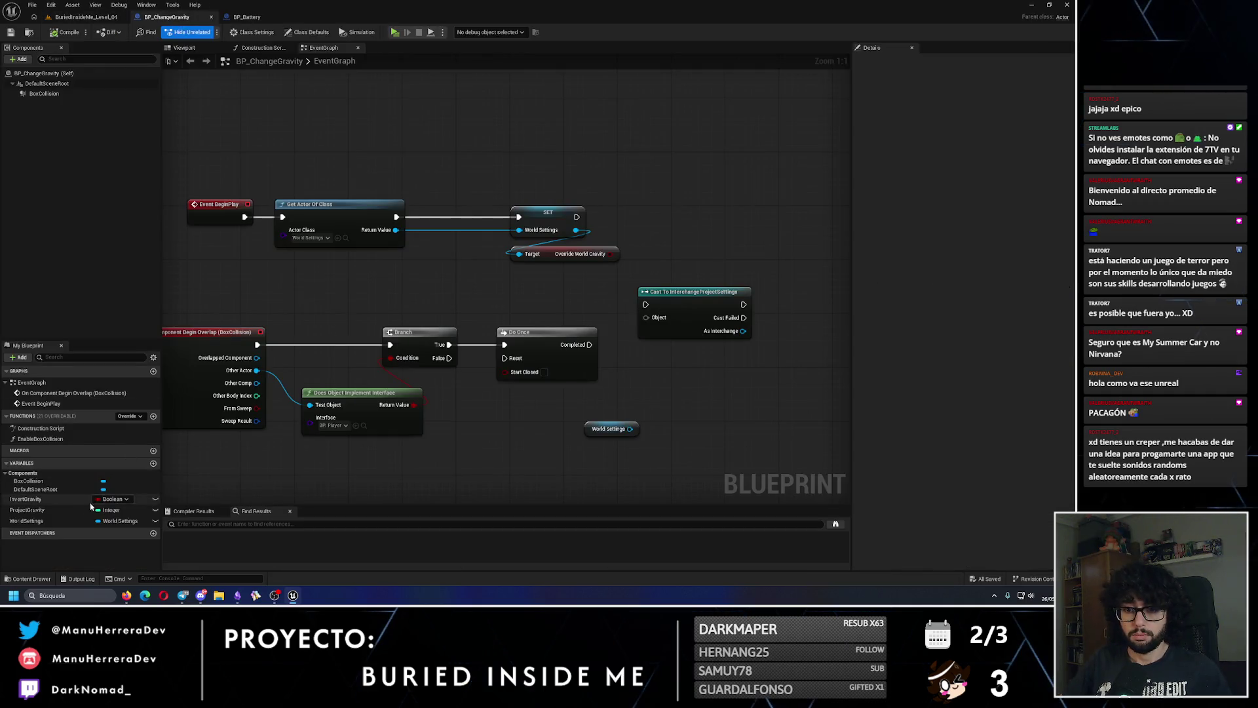
click(63, 521)
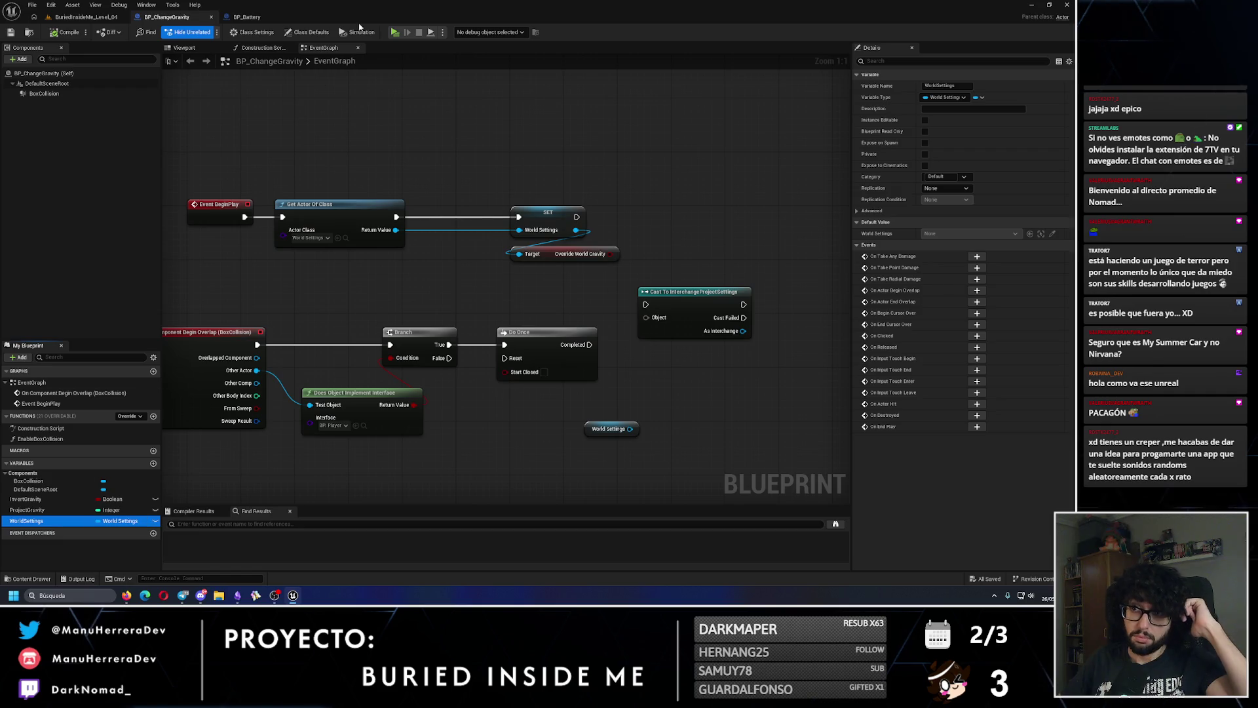
click(211, 17)
- Delete the BP_ChangeGravity asset from LevelTriggers and reopen BP_Battery for editing
click(109, 18)
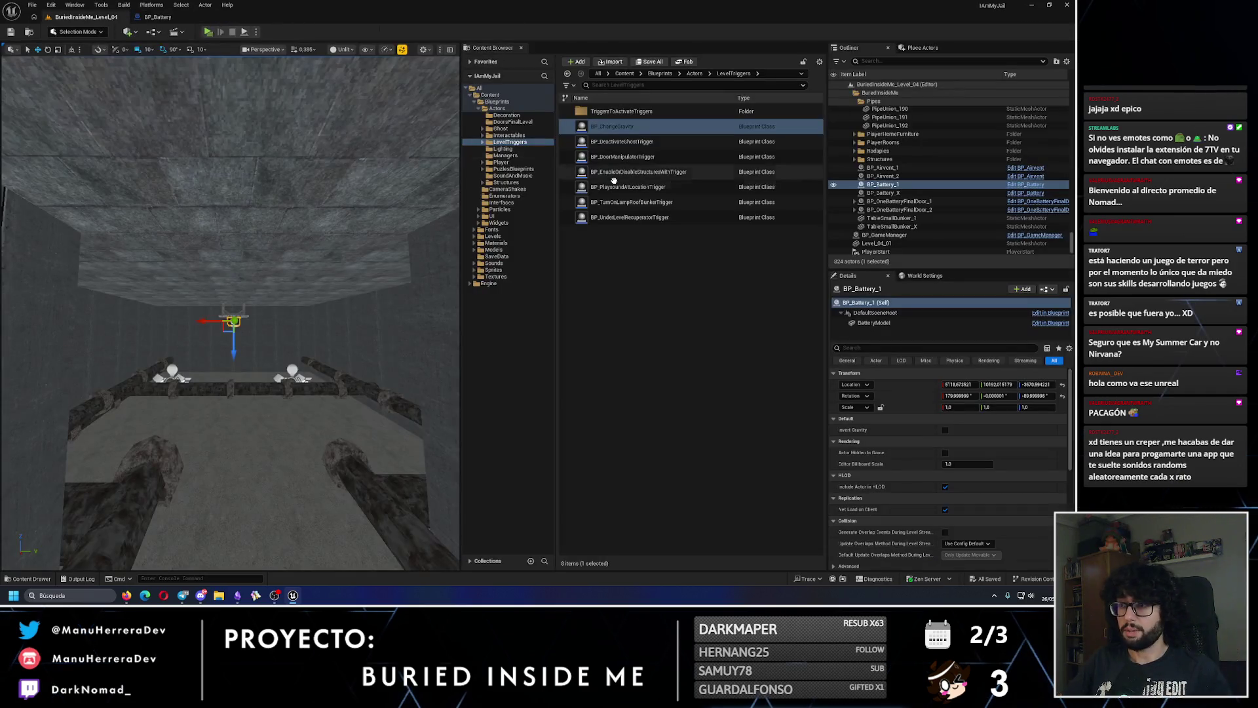
key(Delete)
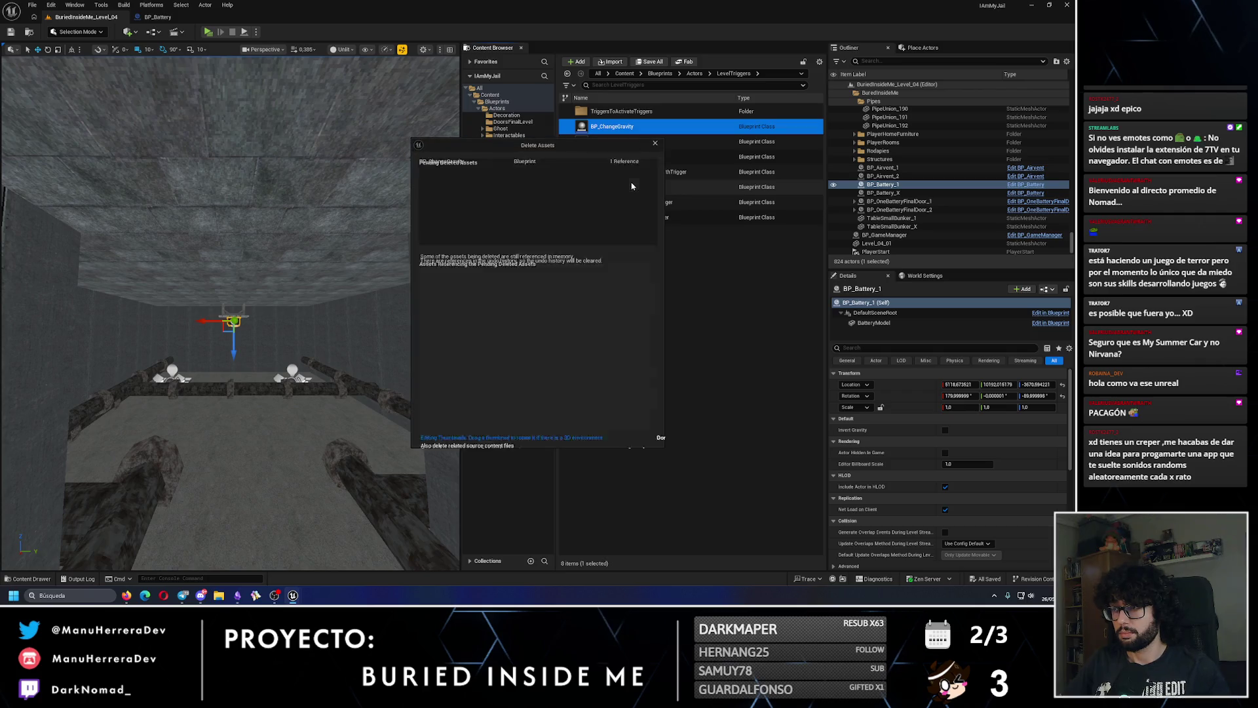
click(493, 431)
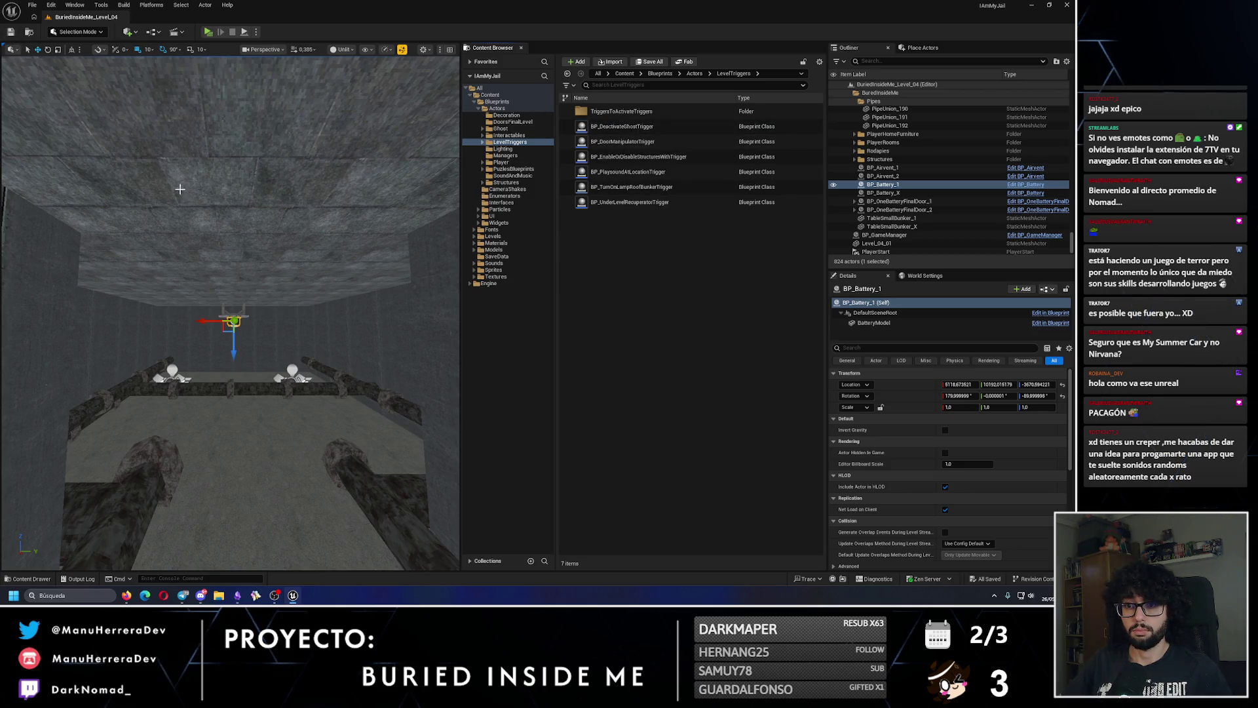
click(1017, 193)
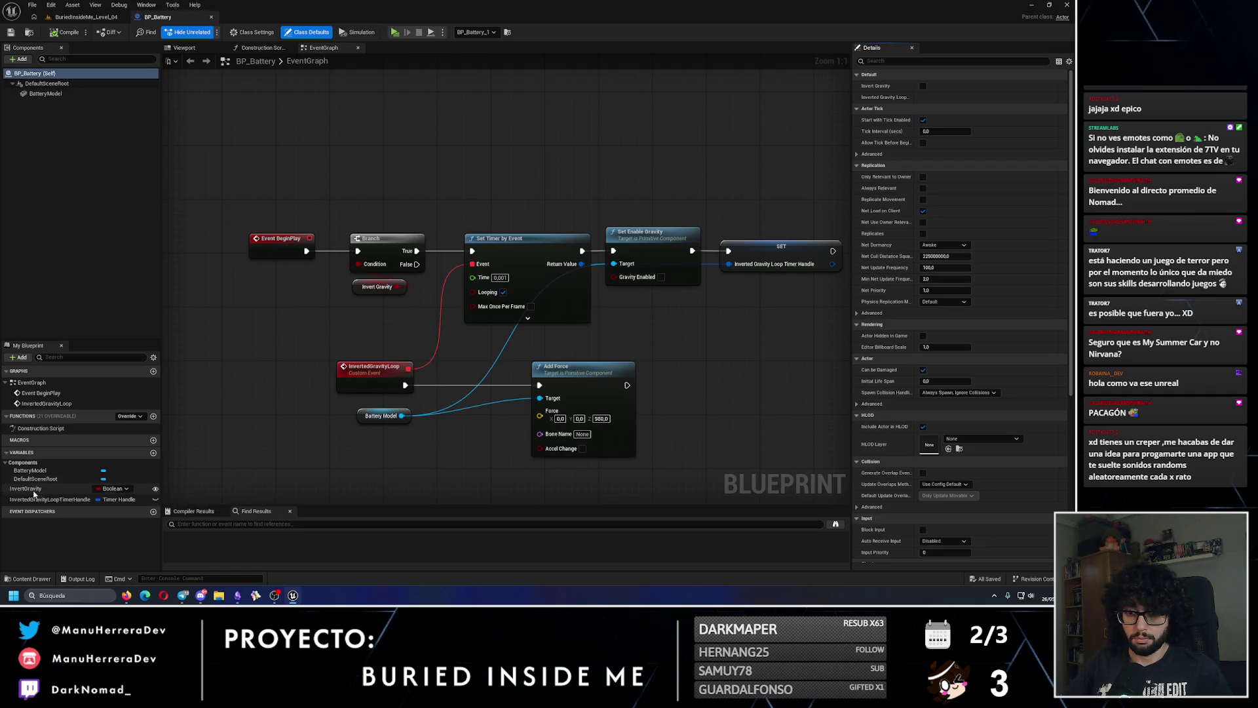
- Put InvertGravity and InvertedGravityLoopTimerHandle under a new 'Custom Gravity' category and save BP_Battery
click(56, 488)
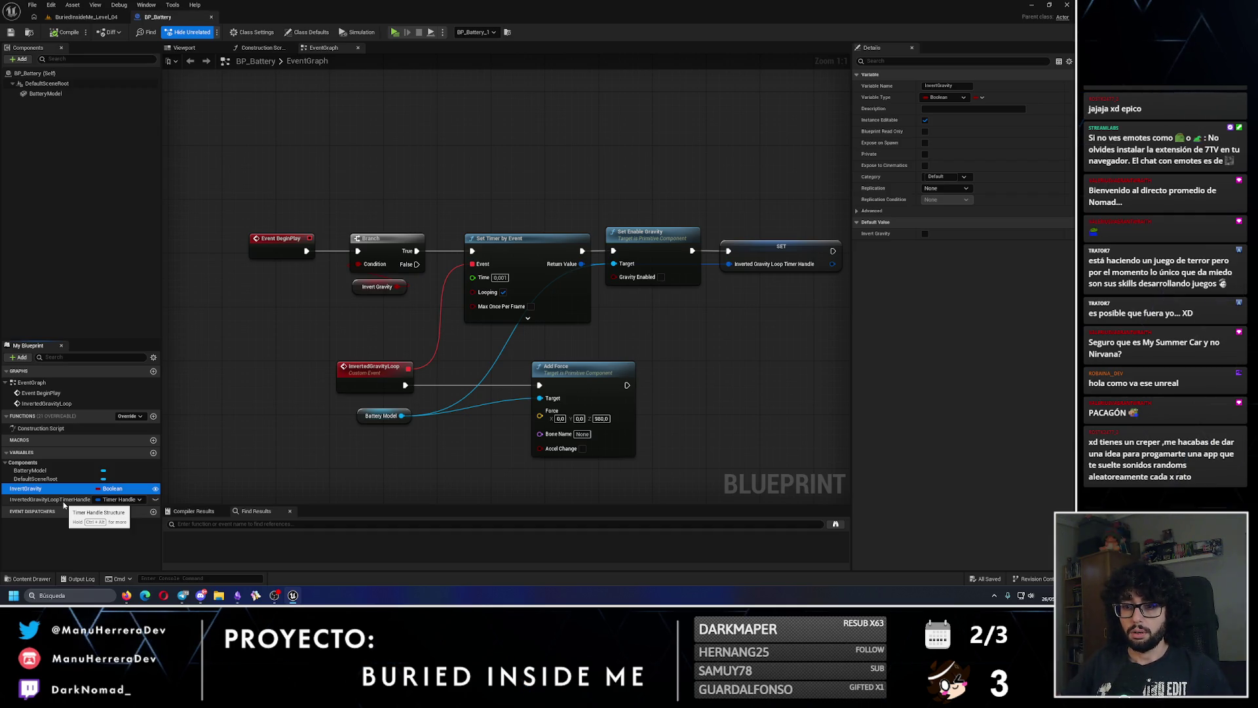
click(943, 177)
text(Gravity)
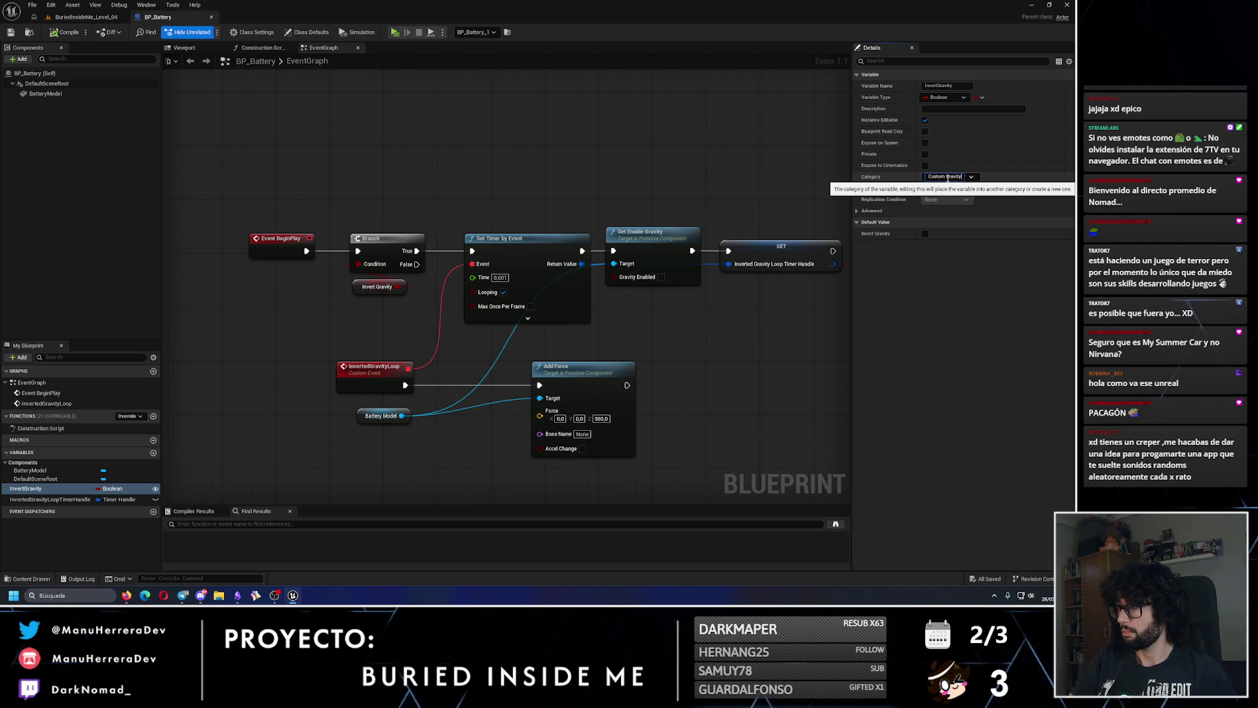
key(Return)
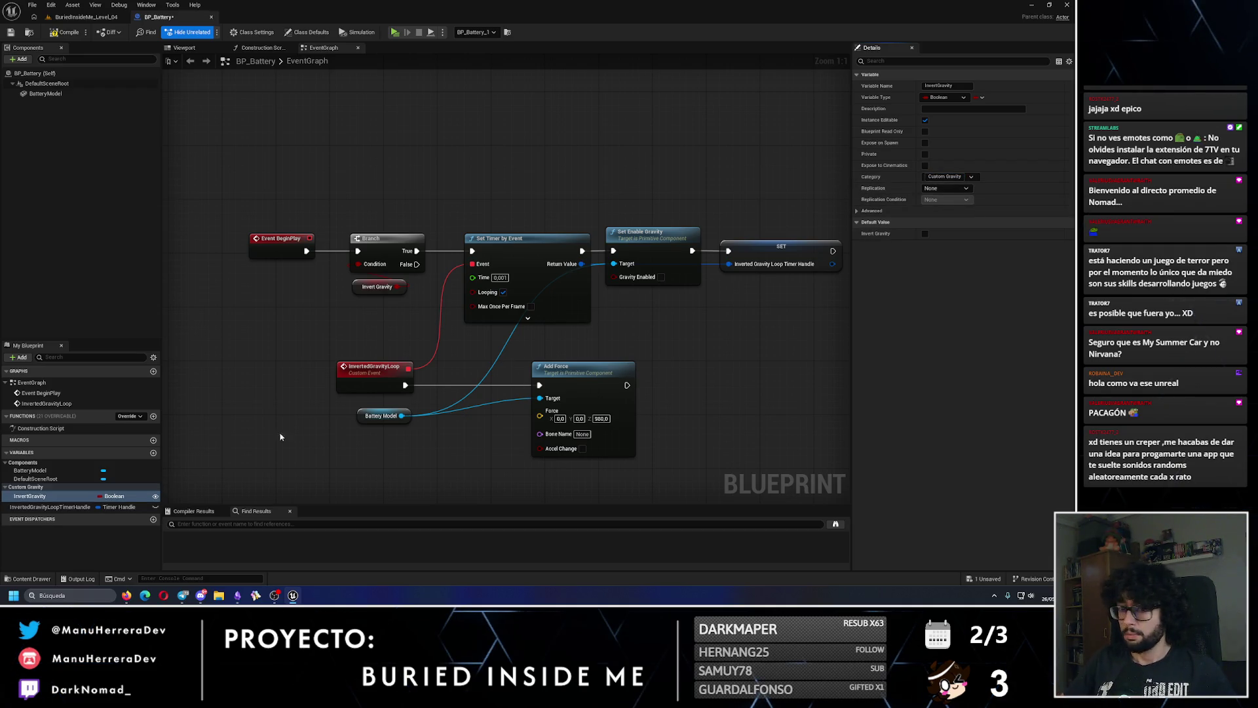
click(29, 511)
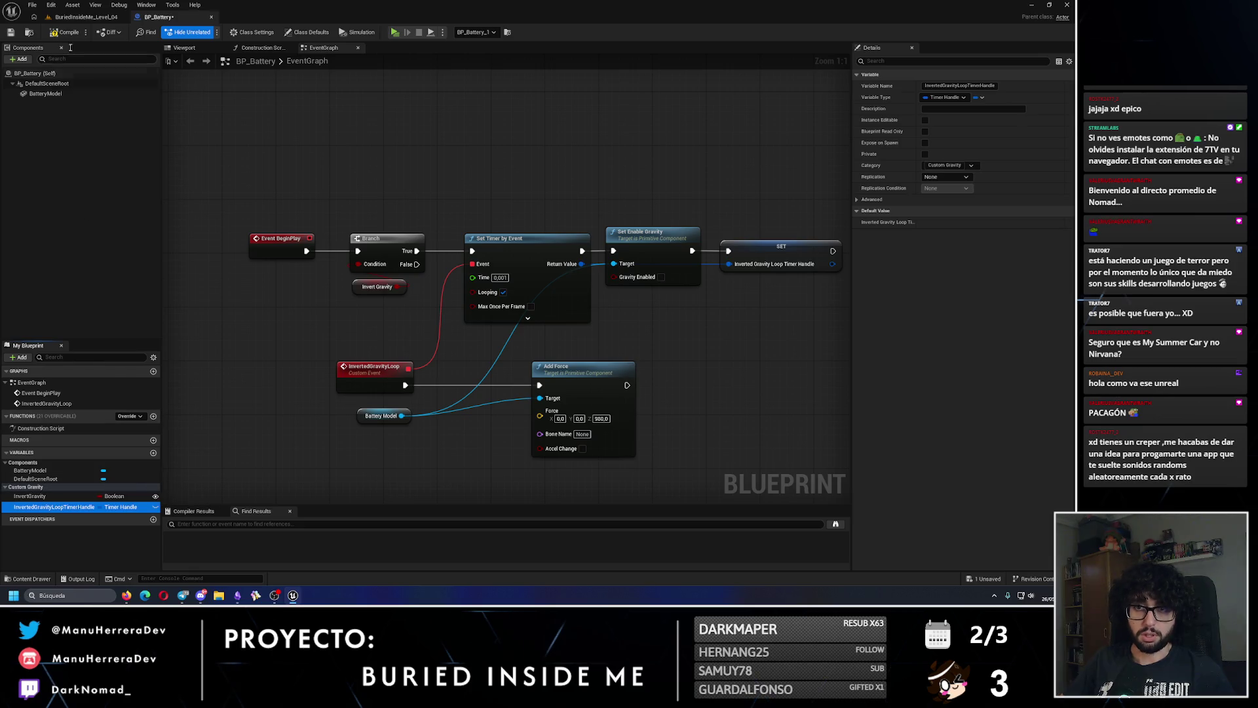
click(11, 32)
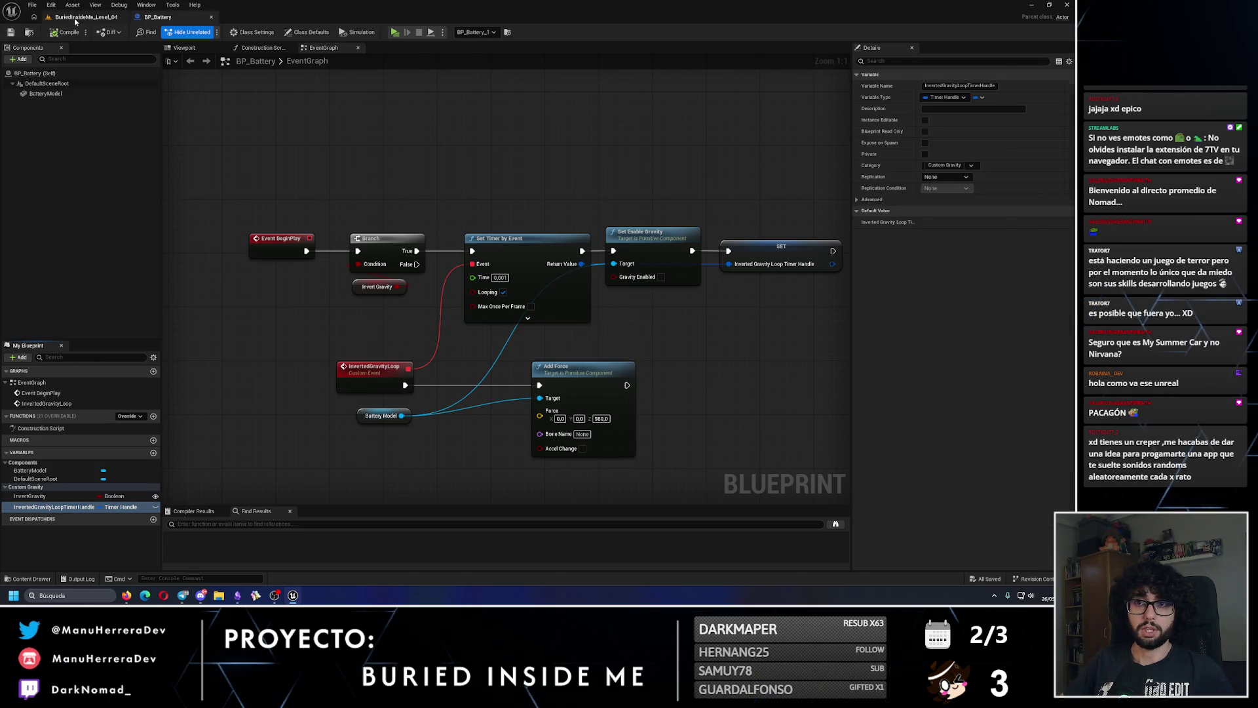
click(85, 17)
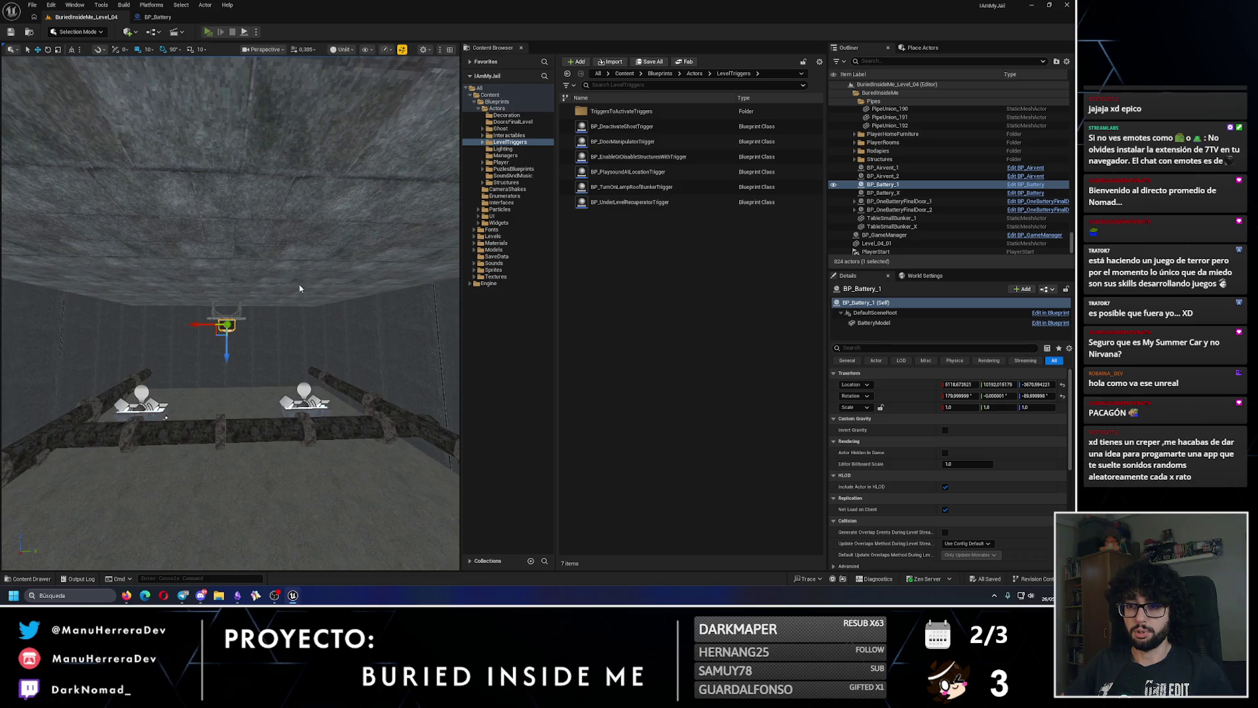
- Play-test the level with Alt+P, looking toward the flashlight and battery
key(alt+p)
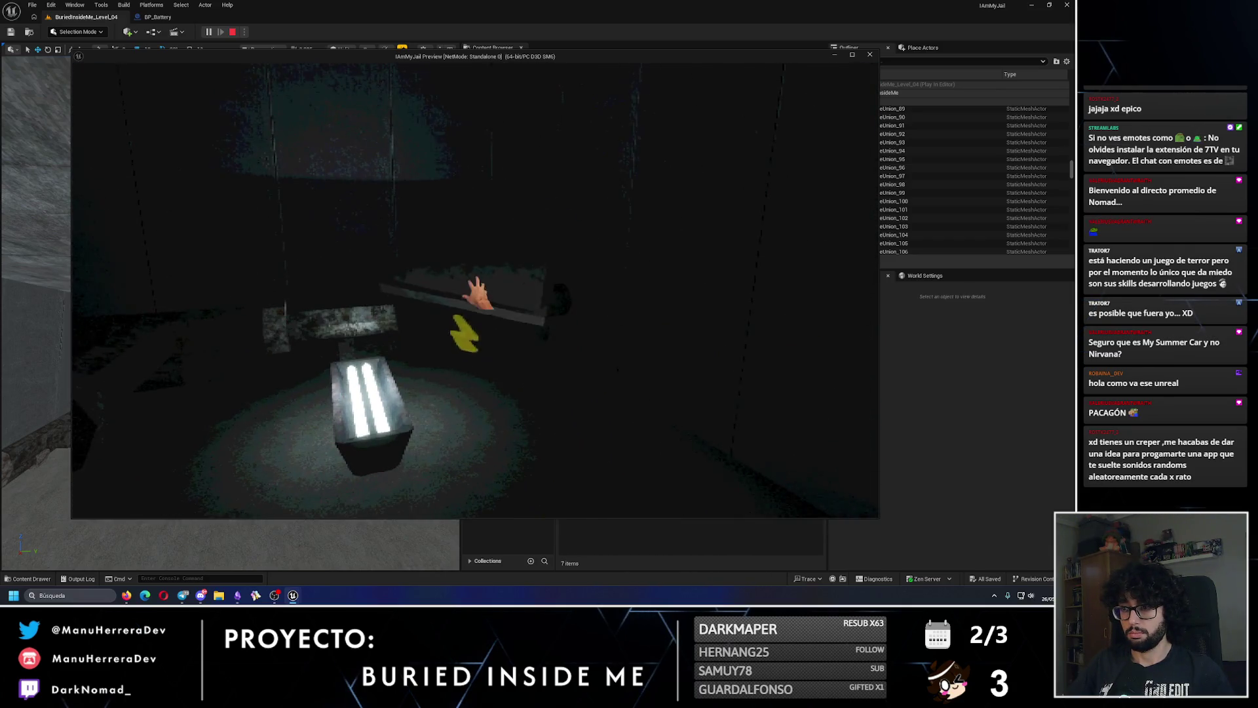
click(54, 175)
key(Escape)
- Review the timer node's extra delay options, then replay the level and pick up the battery
click(157, 16)
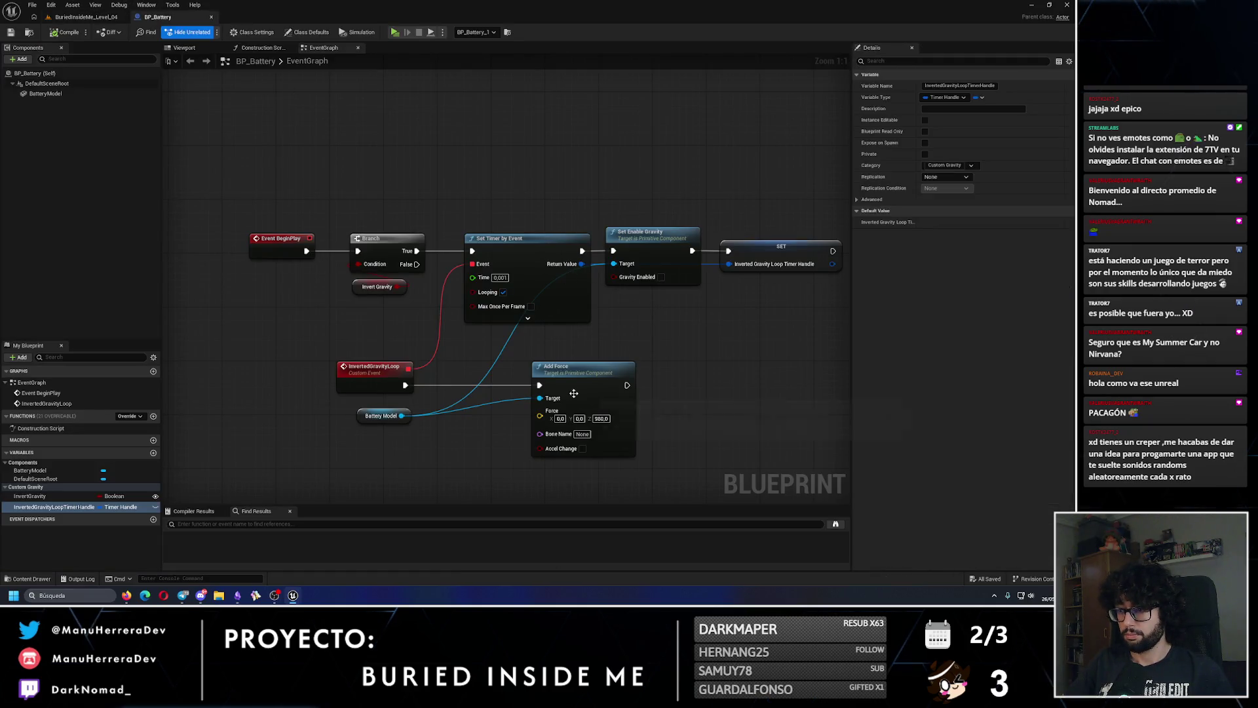
click(85, 16)
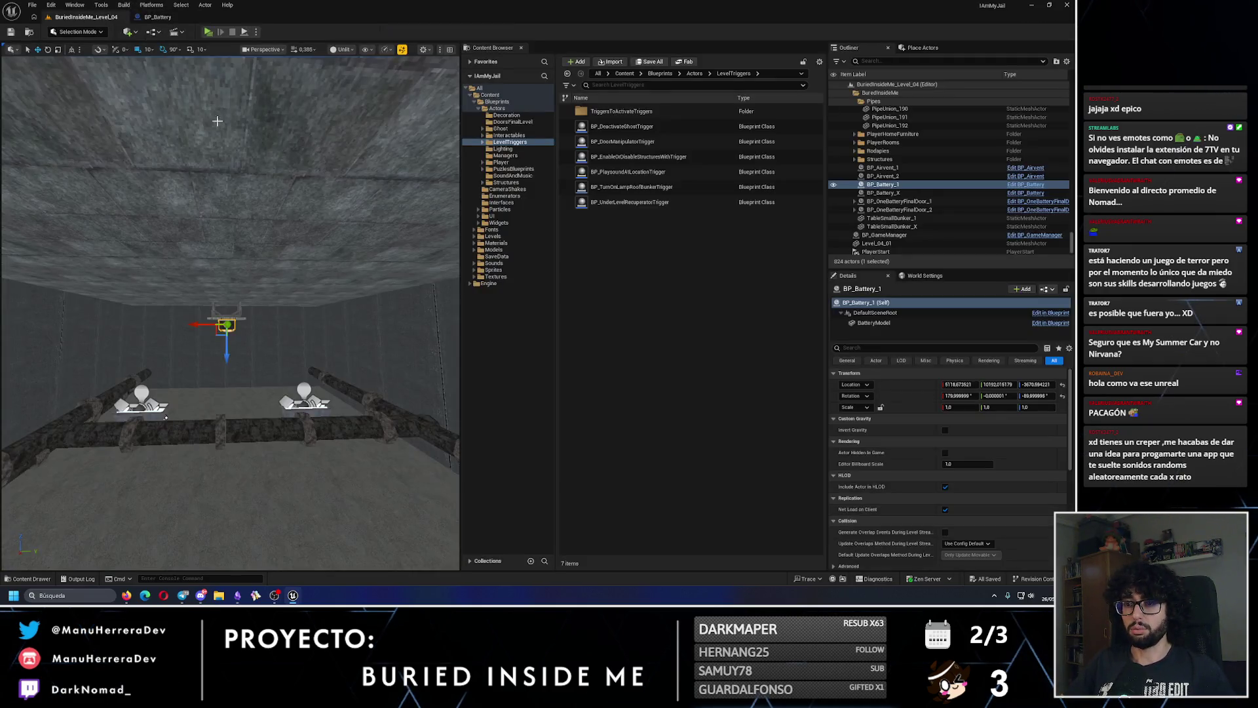
scroll(288, 302, up, 3)
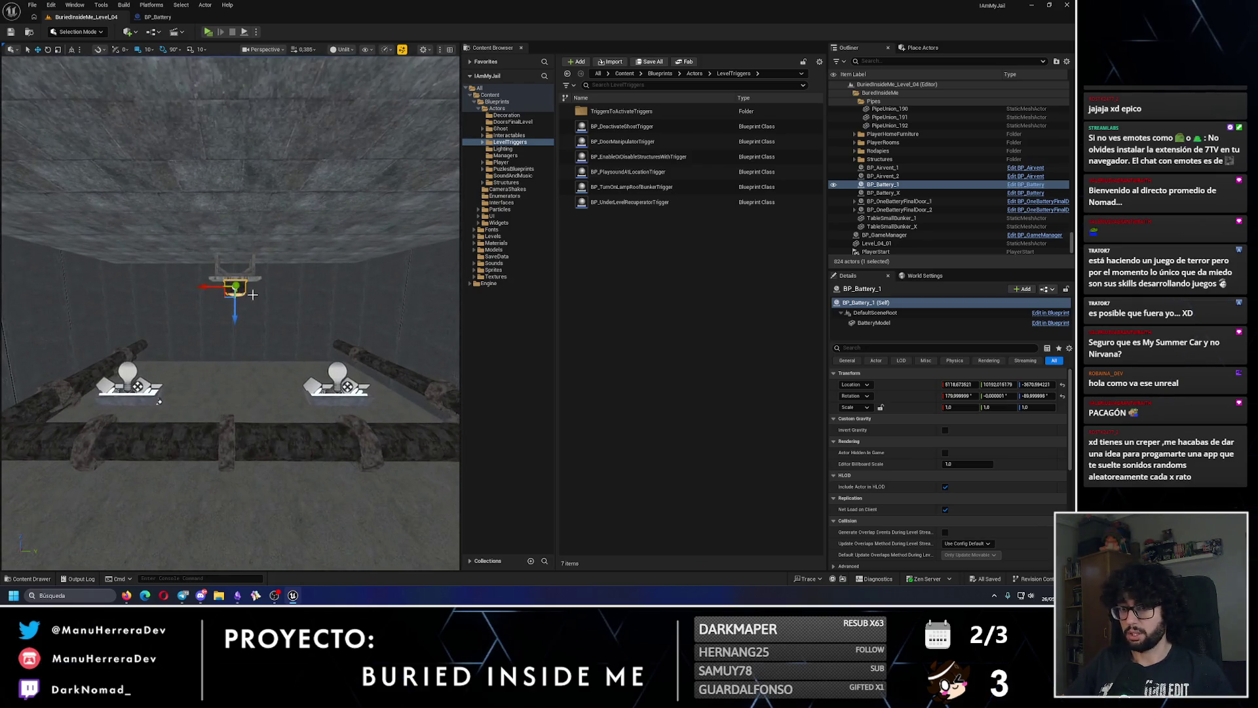
click(186, 18)
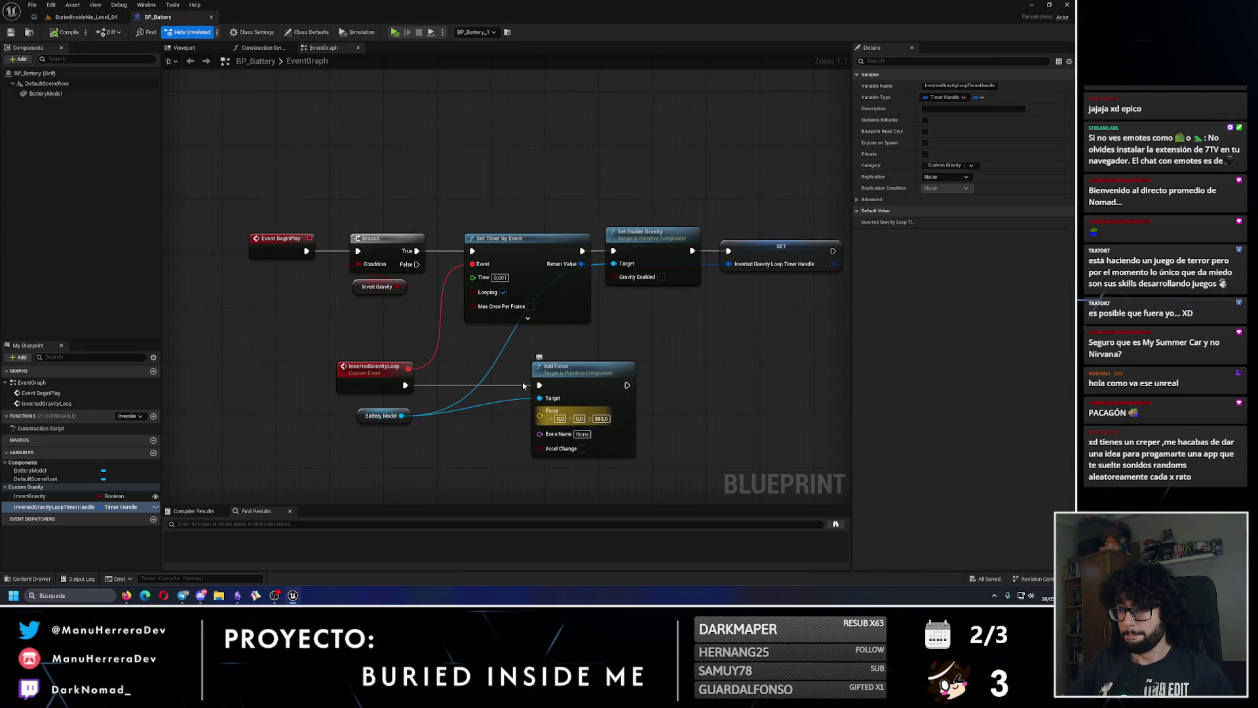
click(527, 318)
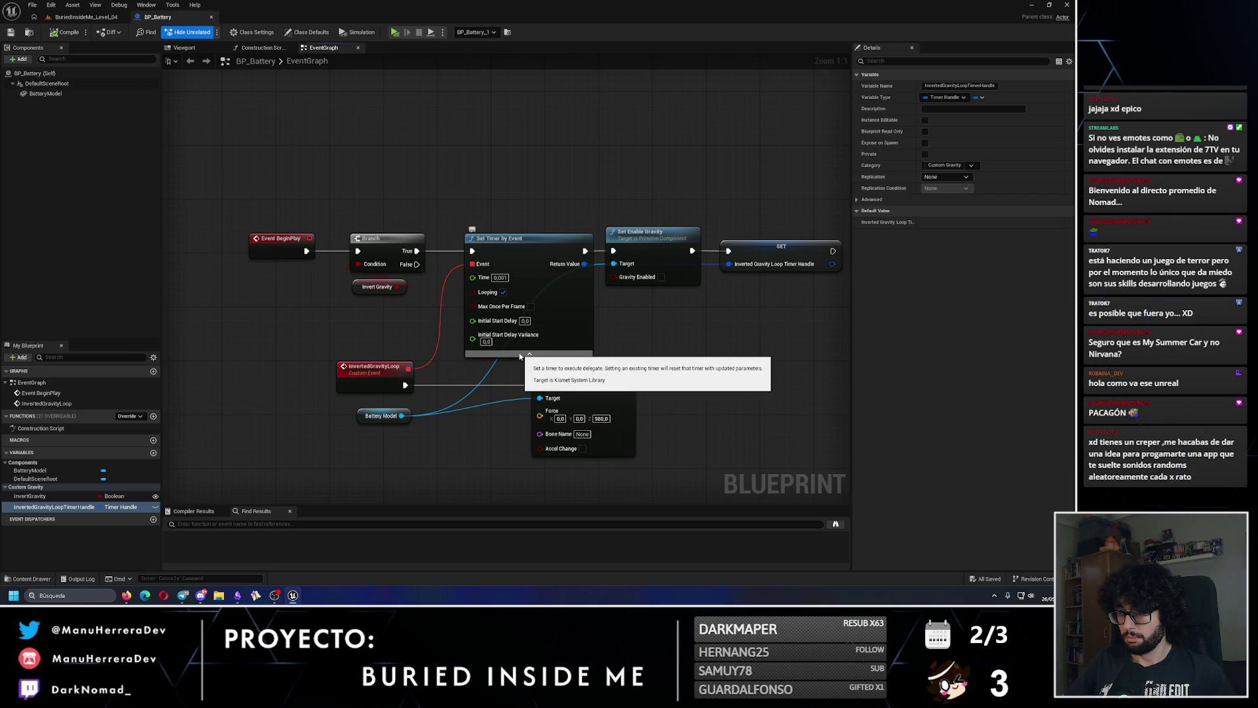
click(519, 356)
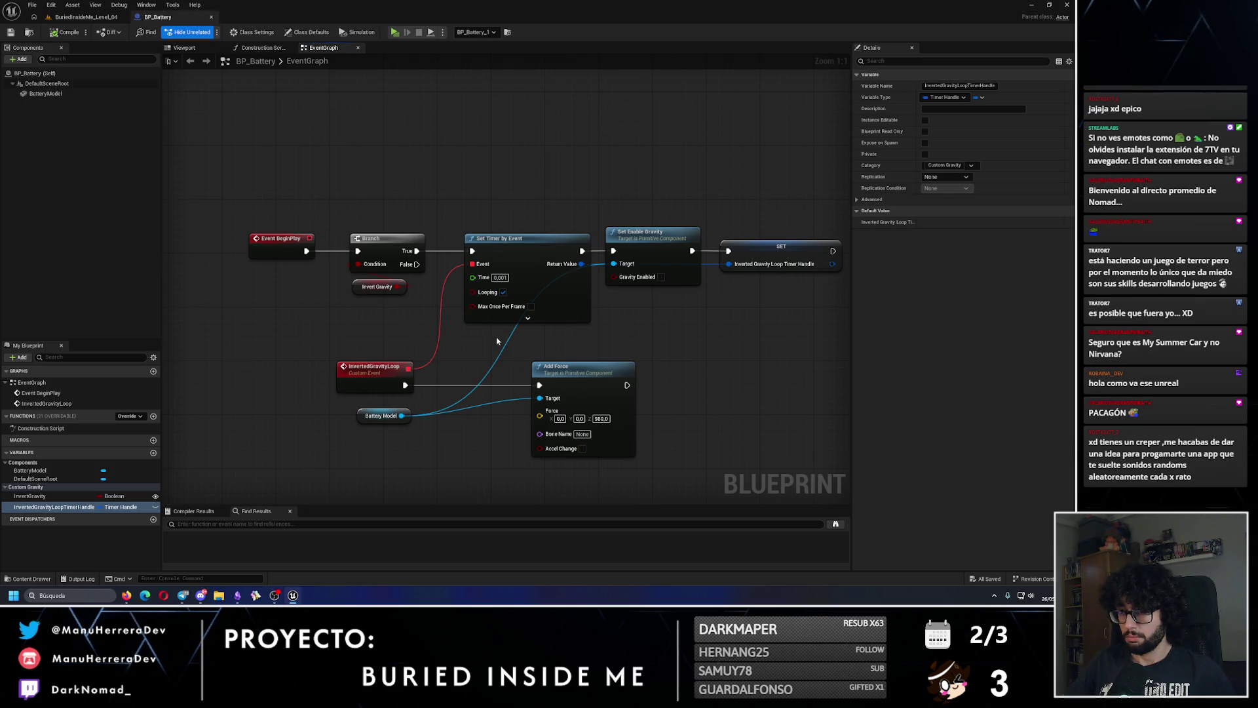
click(86, 16)
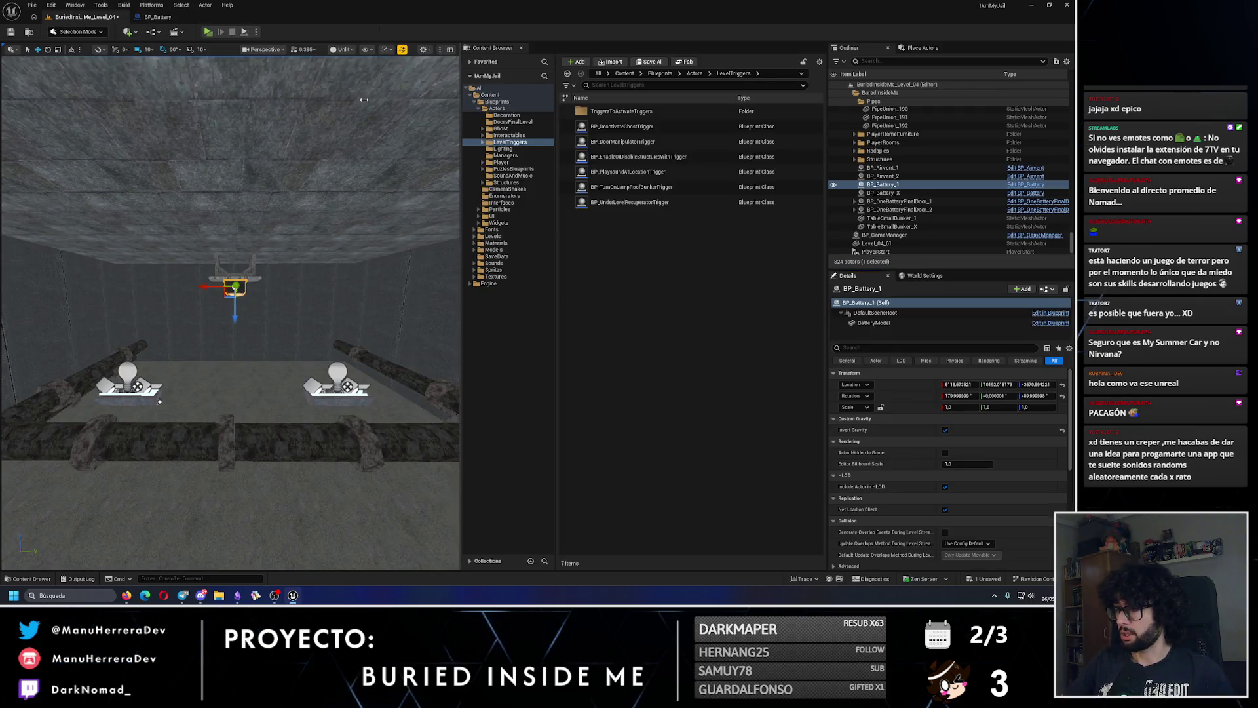
key(alt+p)
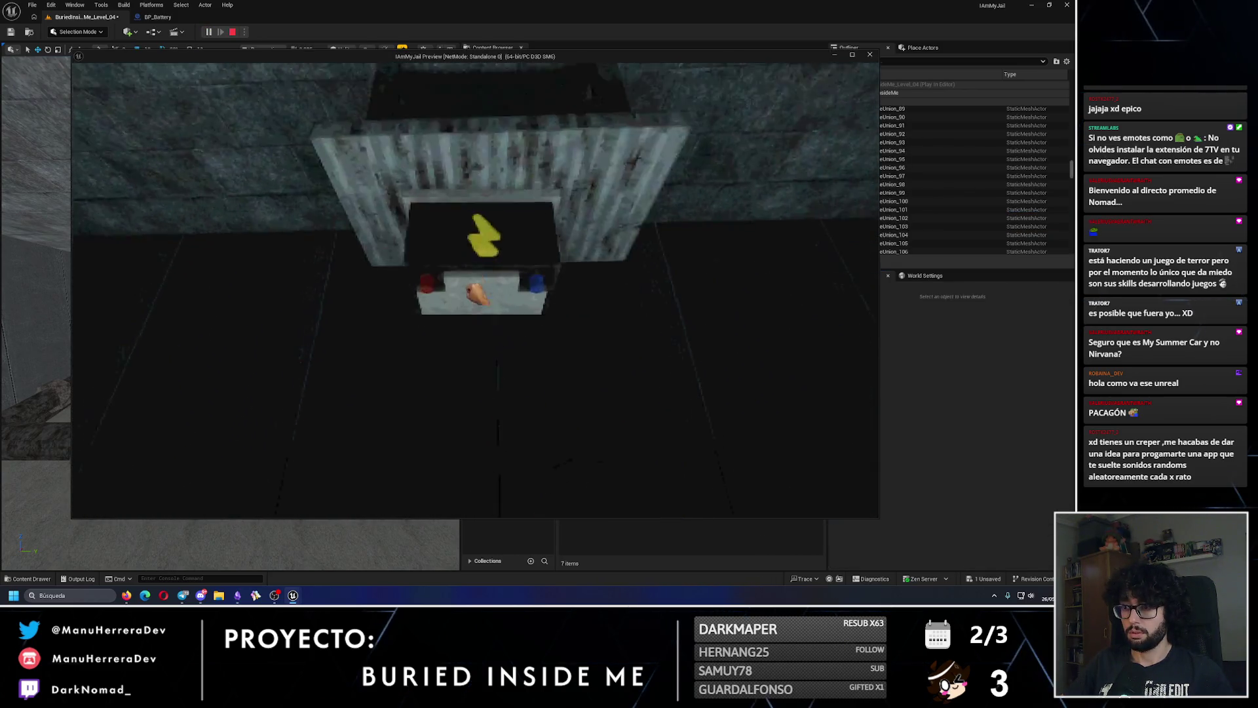
key(e)
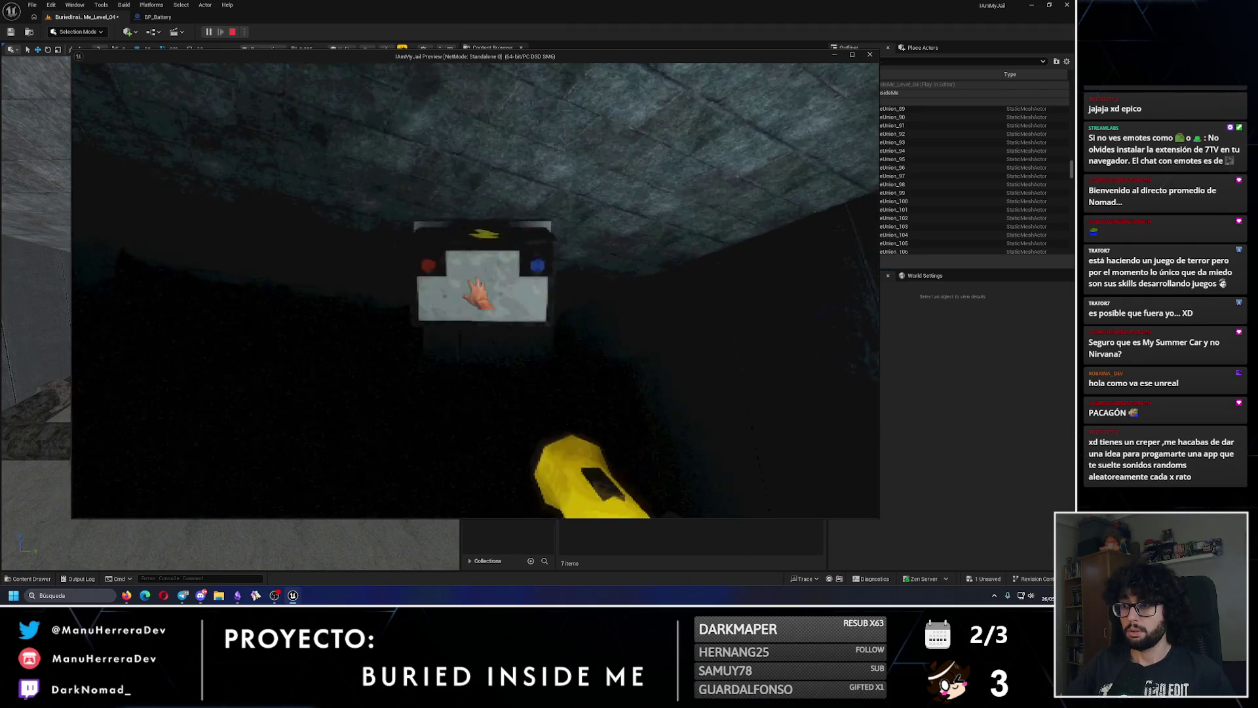
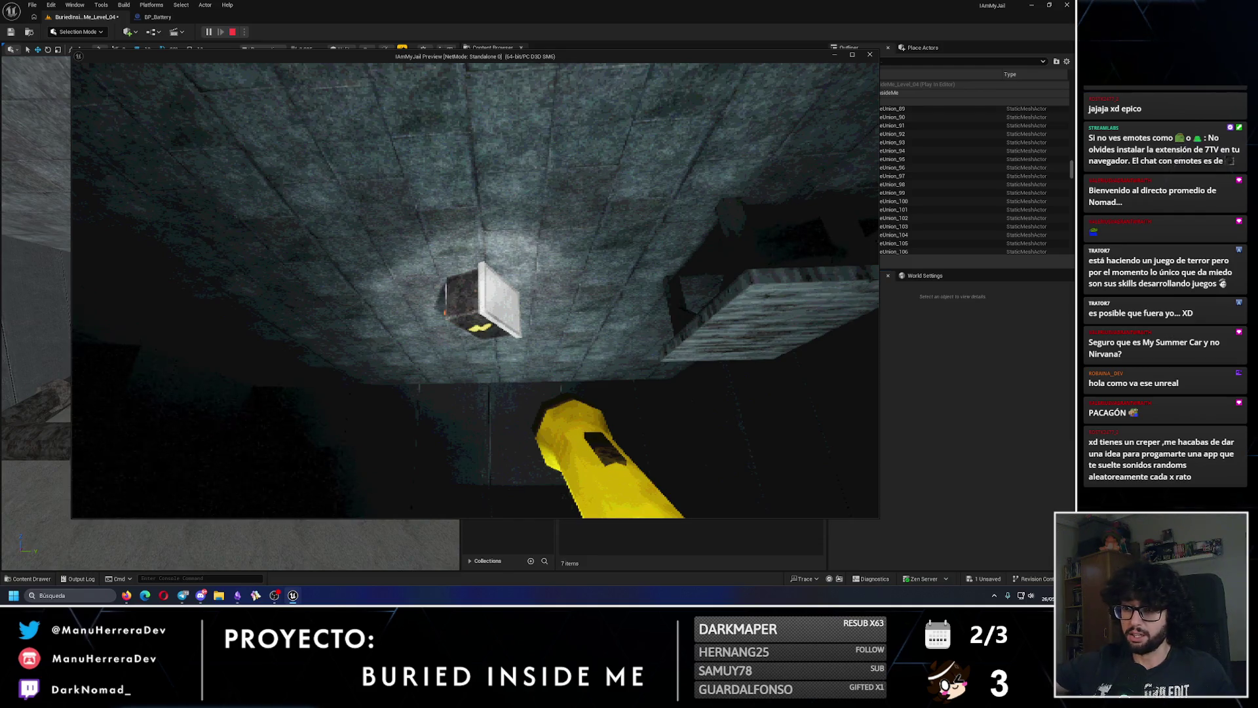
- In play-test, walk and sprint to the battery box, toggling the flashlight, and pick it up
key(f)
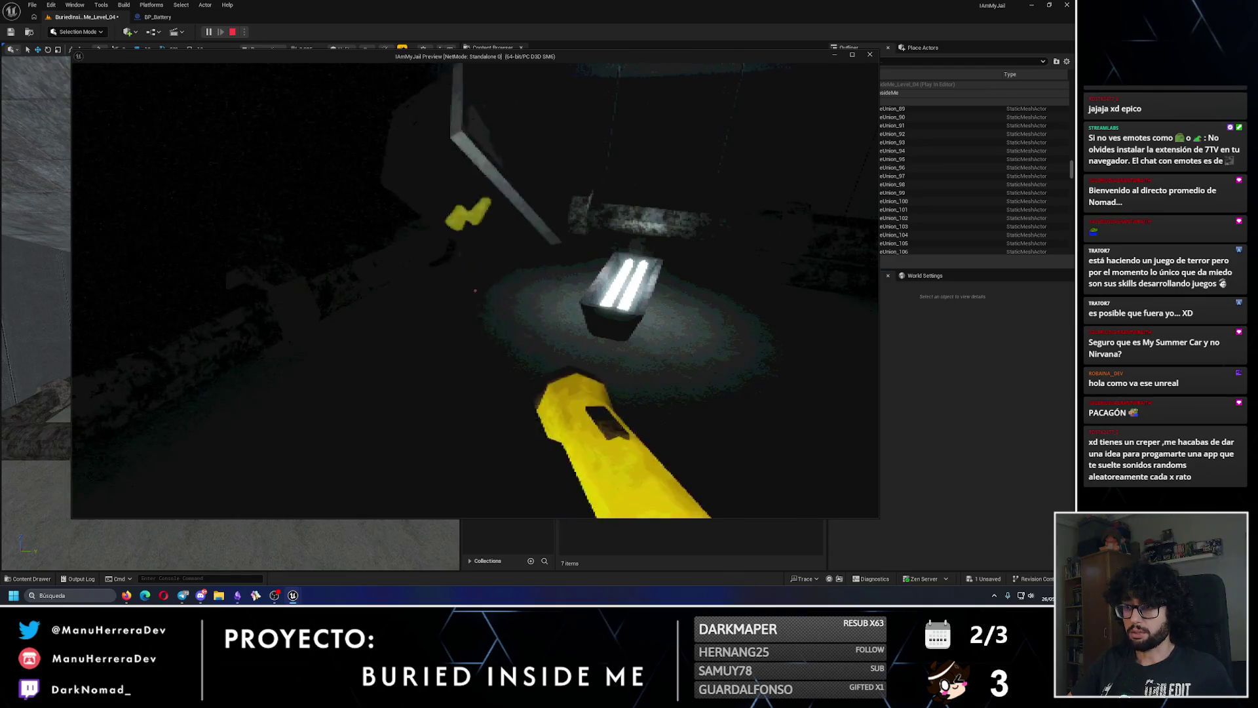
key(e)
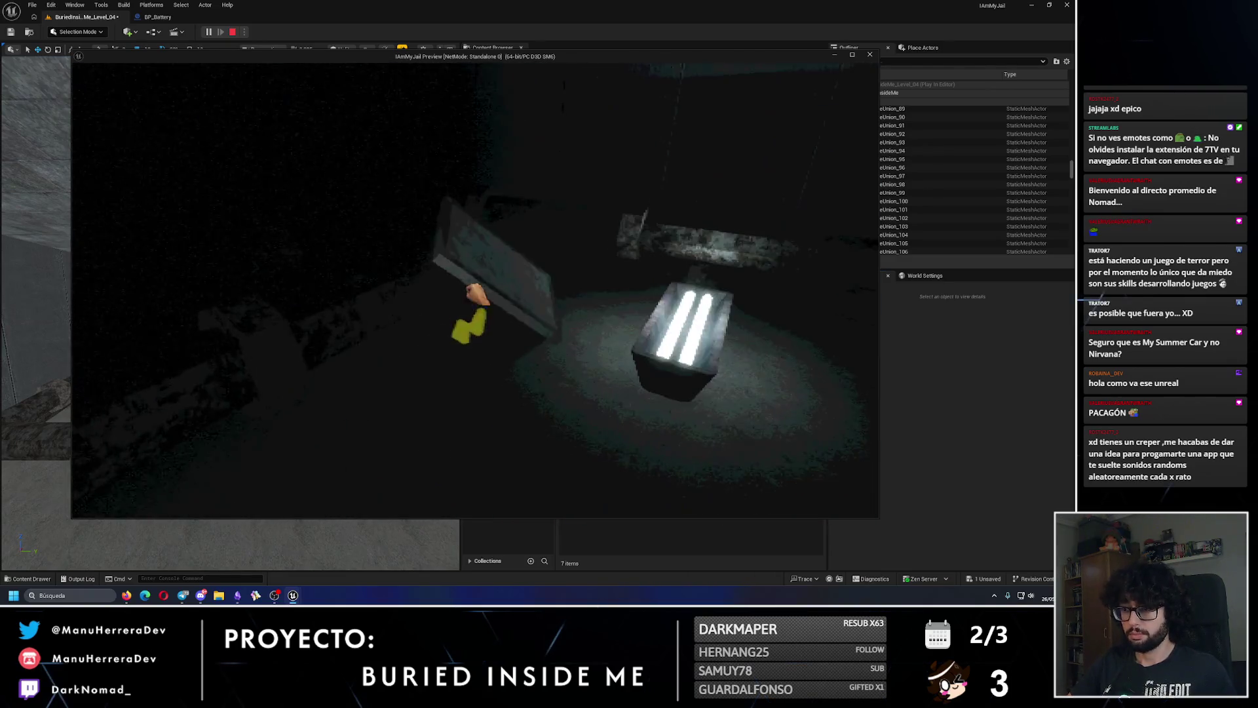
key(f)
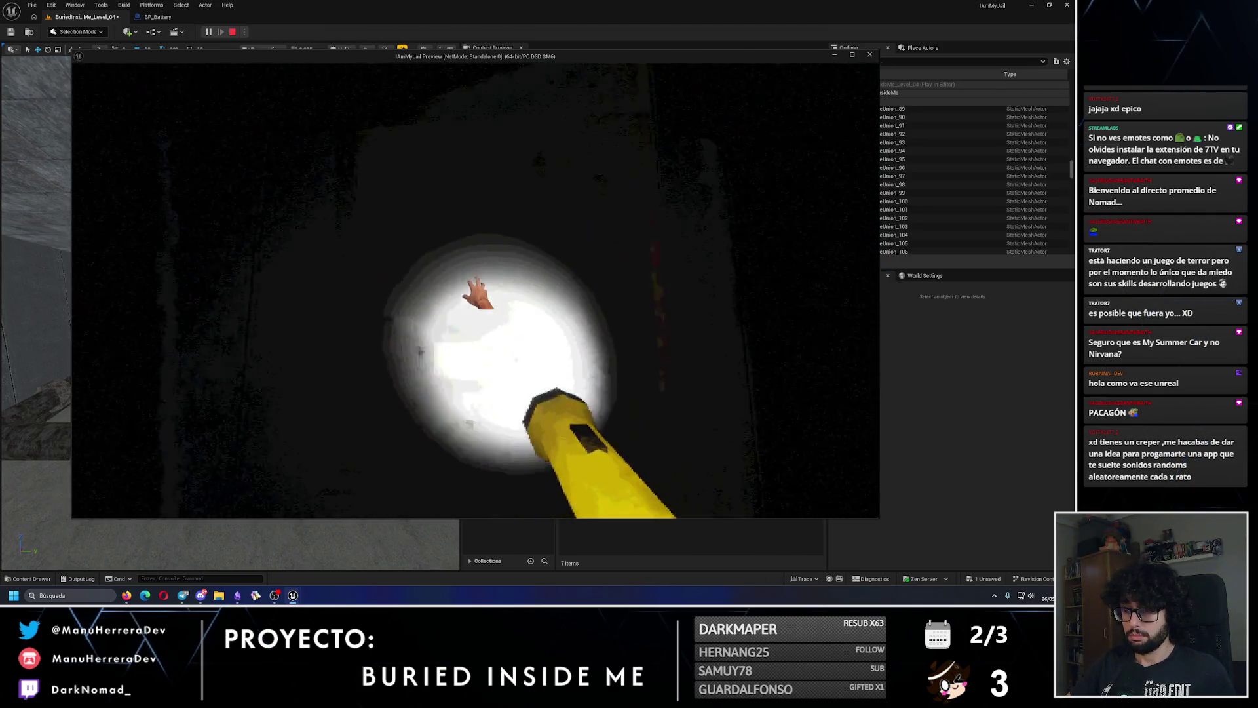
key(f)
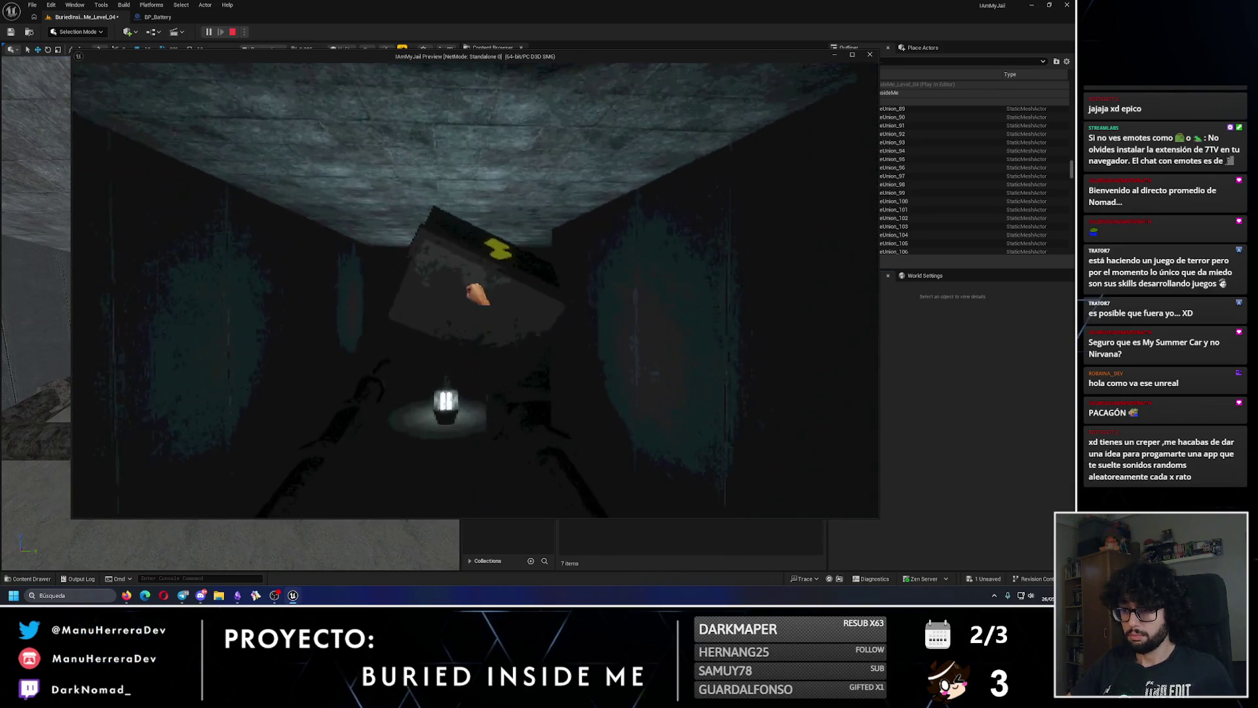
key(shift)
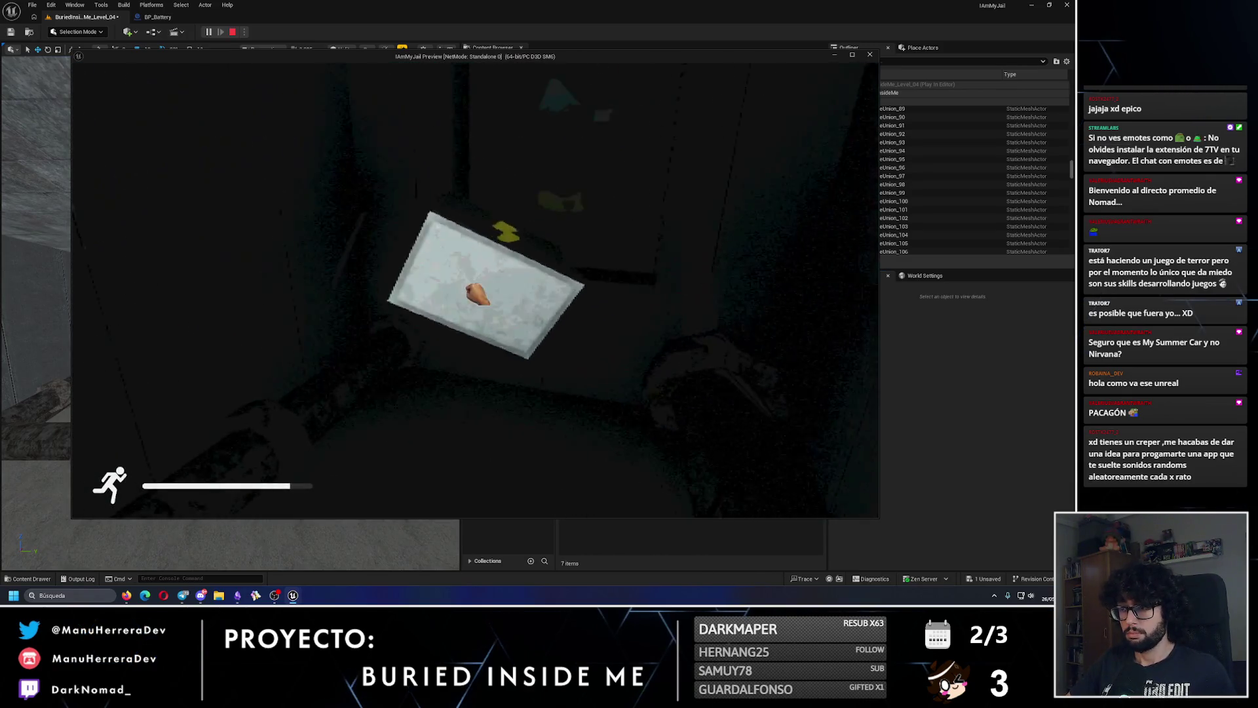
key(f)
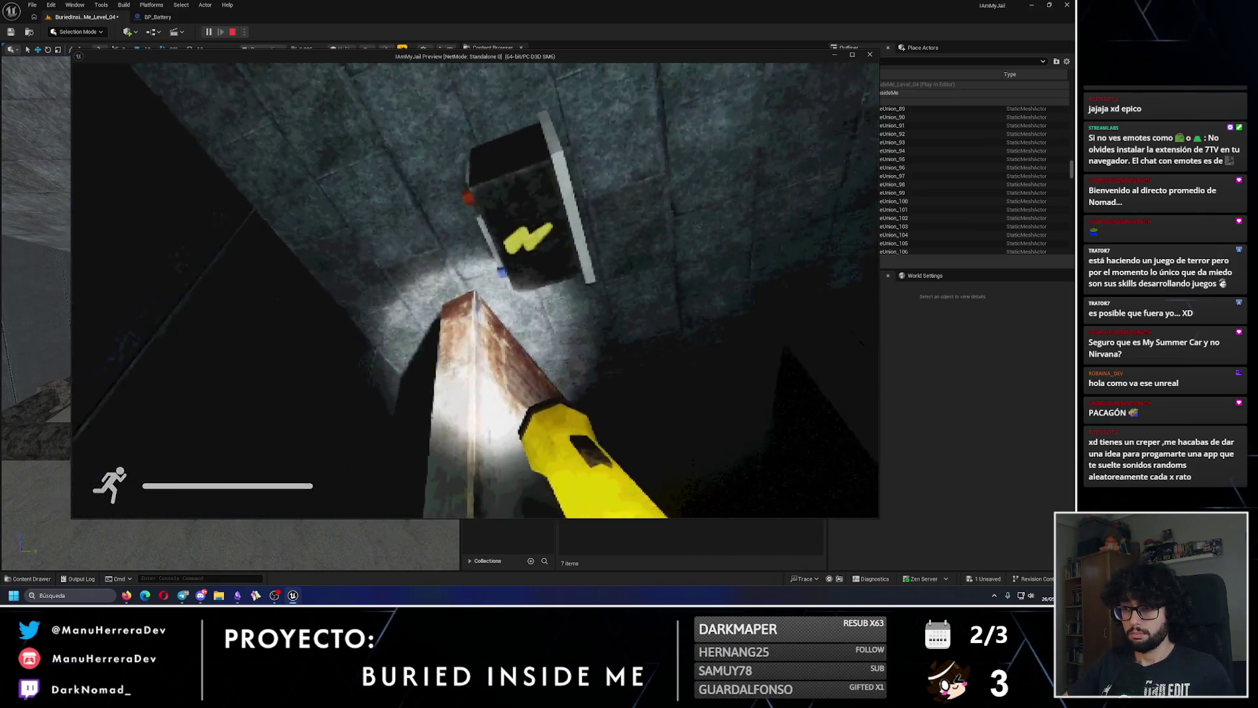
key(f)
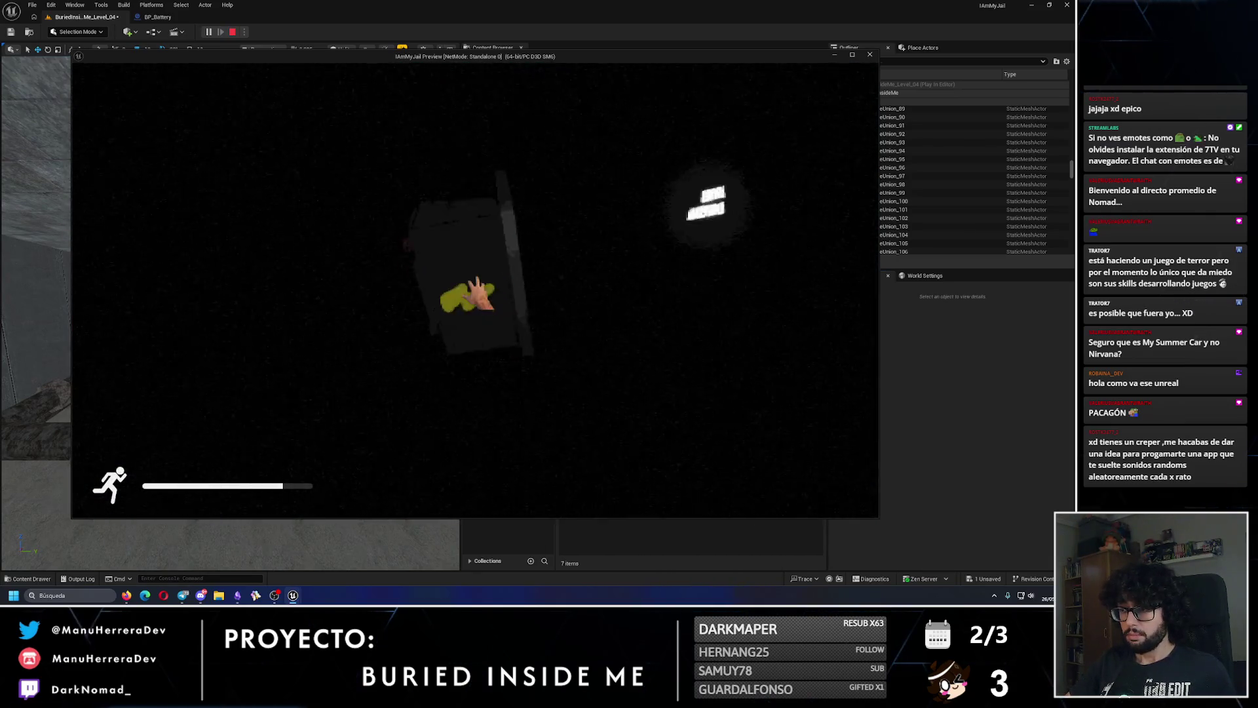
key(f)
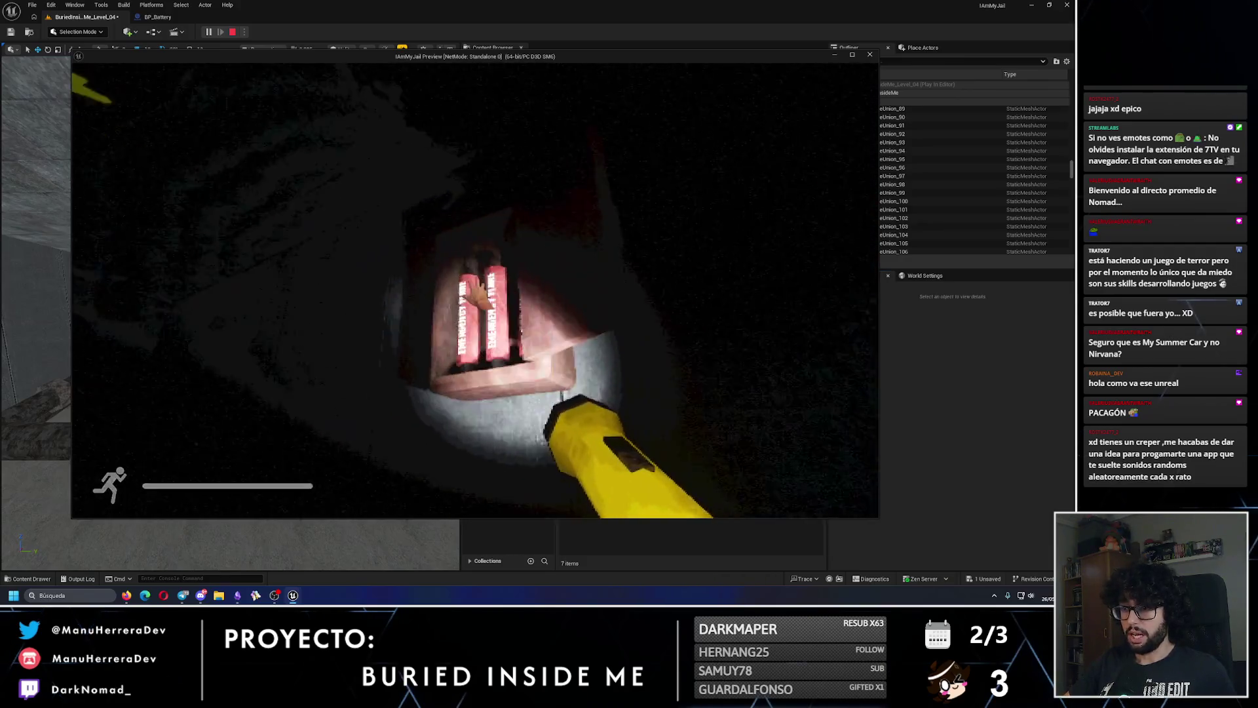
key(f)
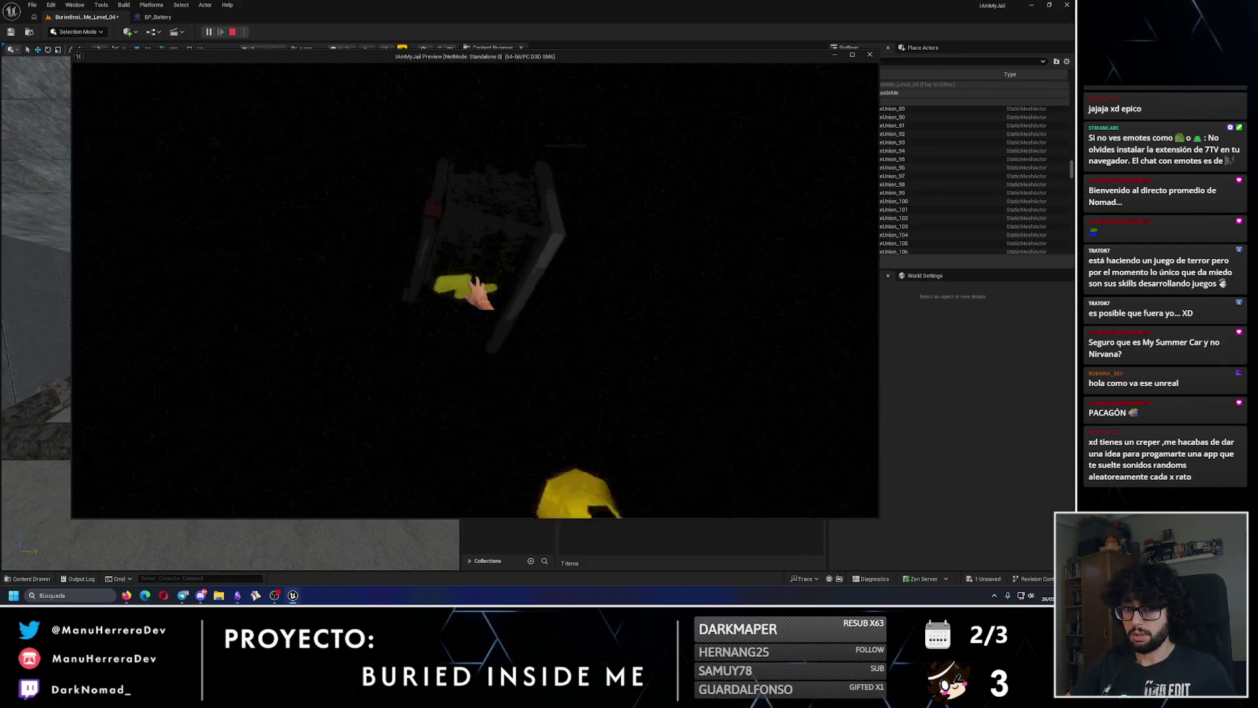
key(f)
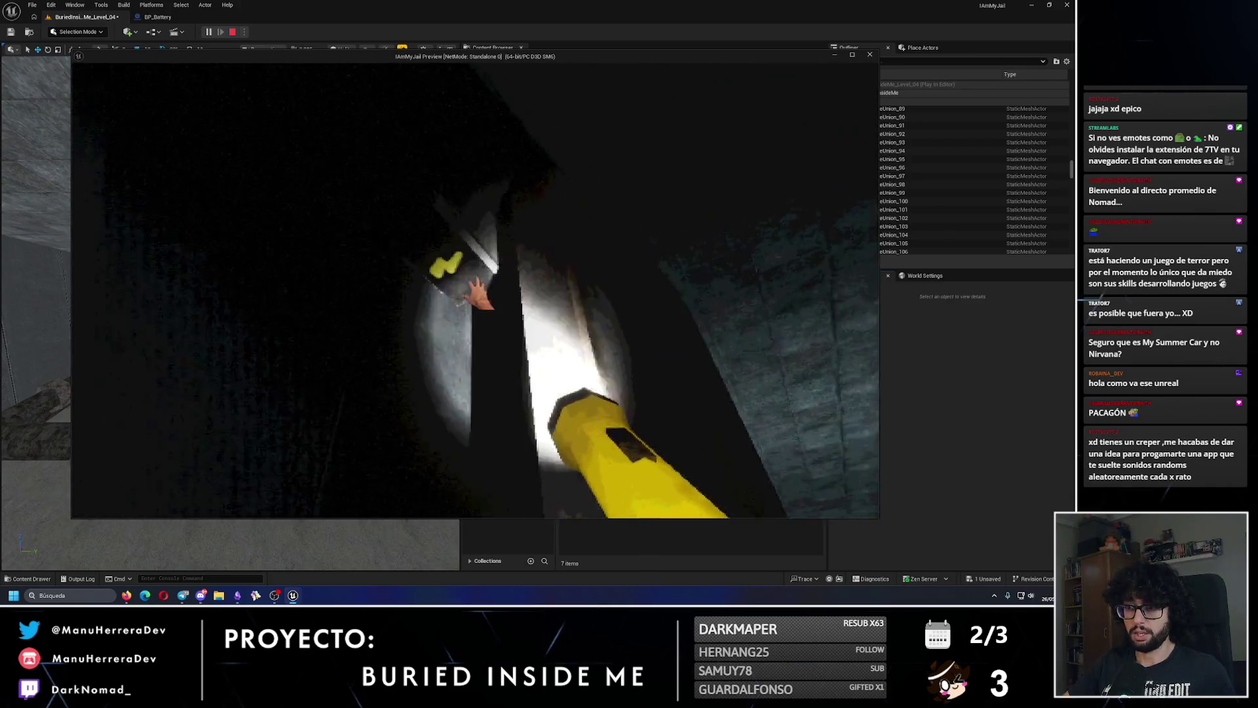
key(f)
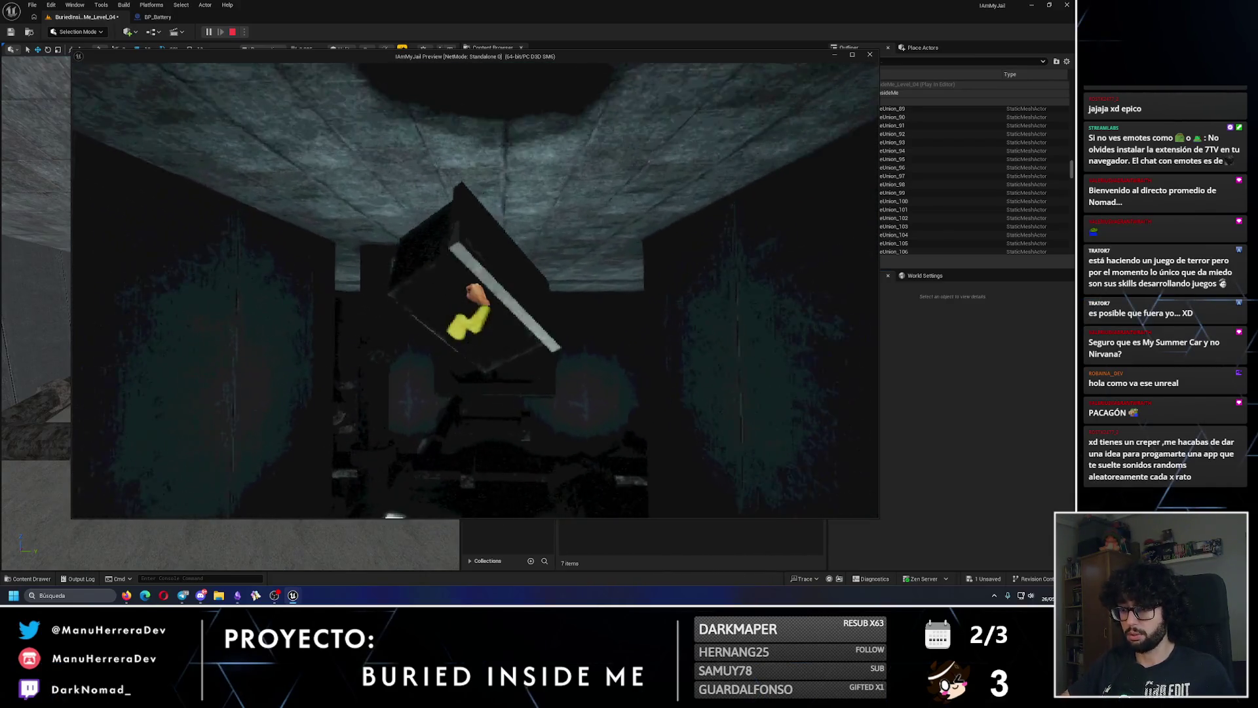
- Slot the battery box into the wall socket, stop play, and select the first flare box
key(shift)
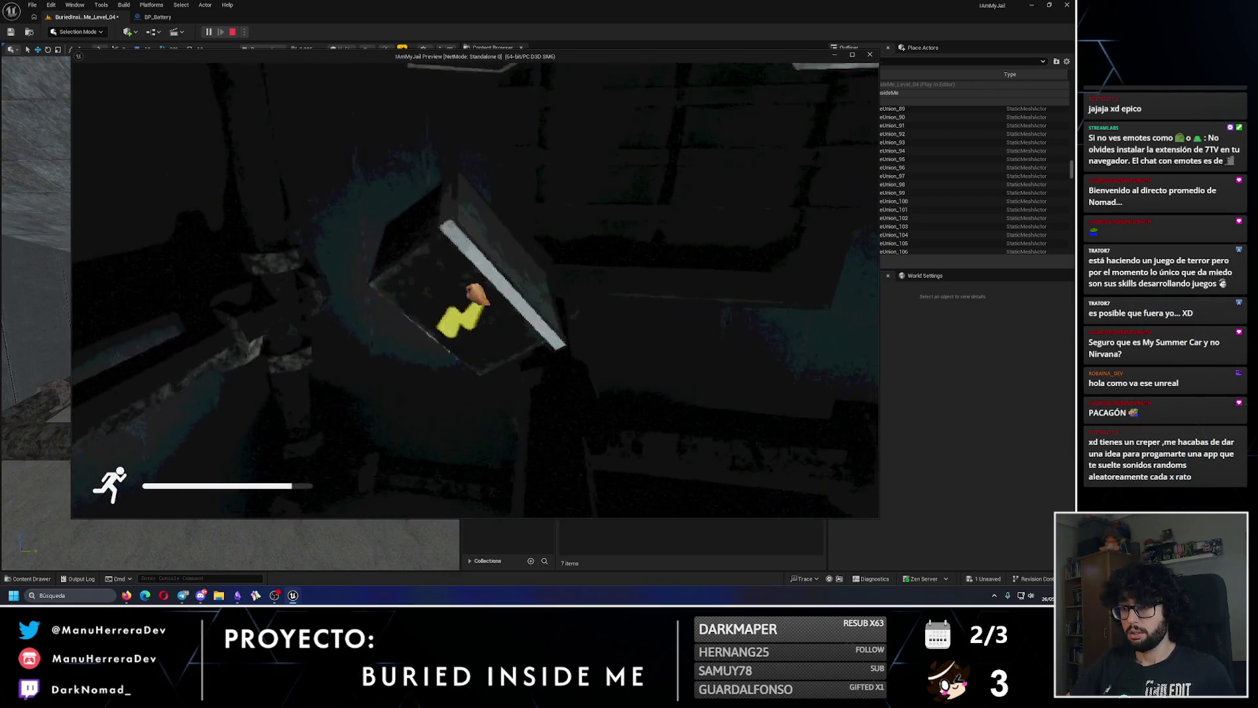
key(e)
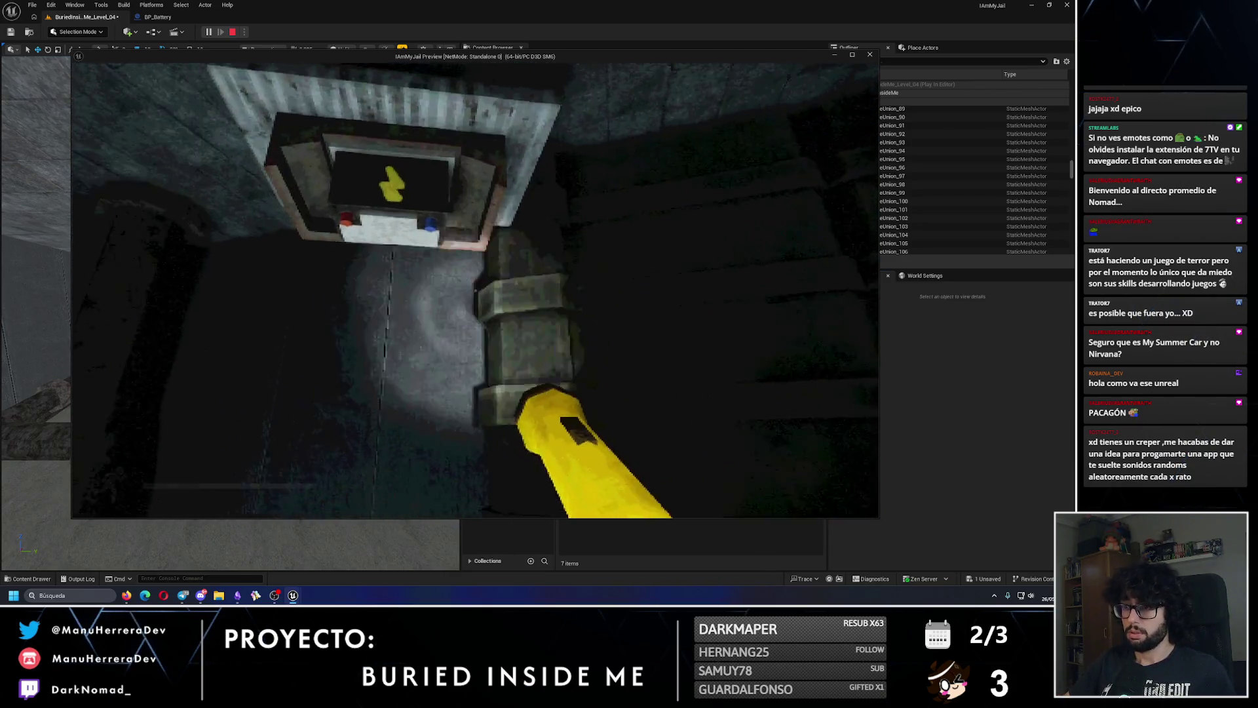
key(Escape)
mouse_move(114, 401)
mouse_down()
mouse_move(334, 340)
mouse_move(205, 283)
mouse_up()
click(181, 289)
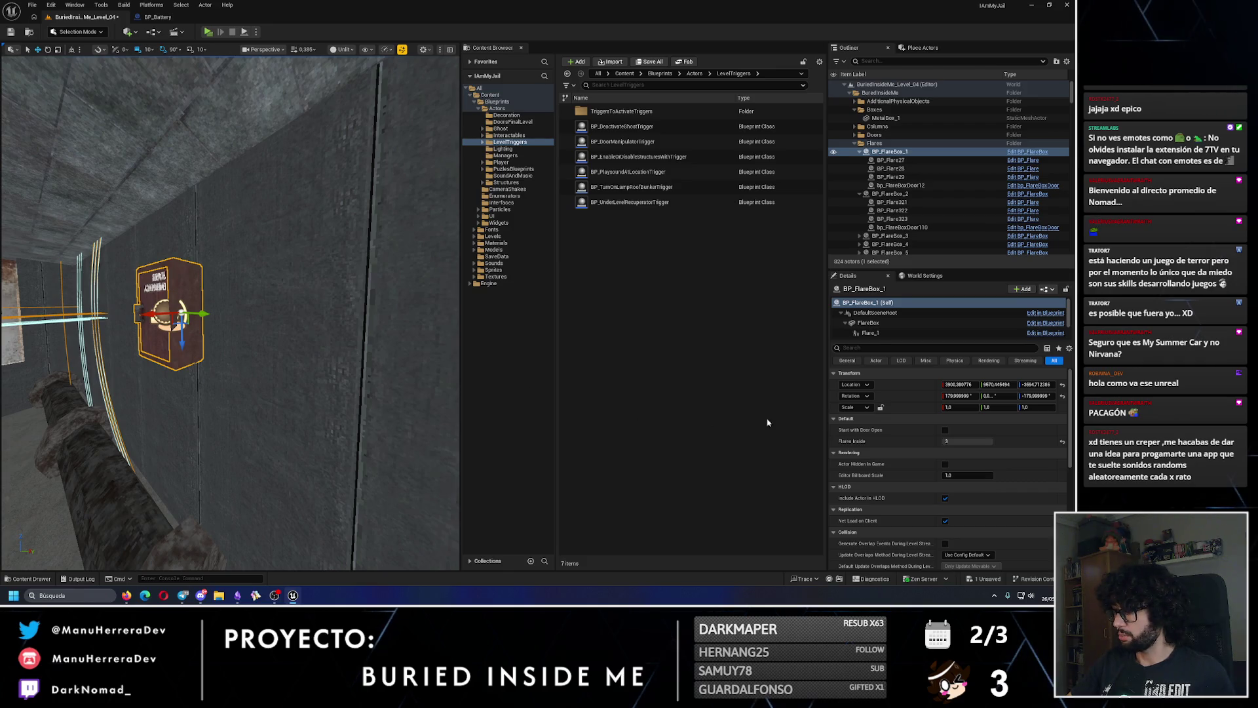
- Set Flares Inside to 0 on both flare boxes and save all changes
drag(967, 442, 599, 439)
drag(965, 442, 904, 442)
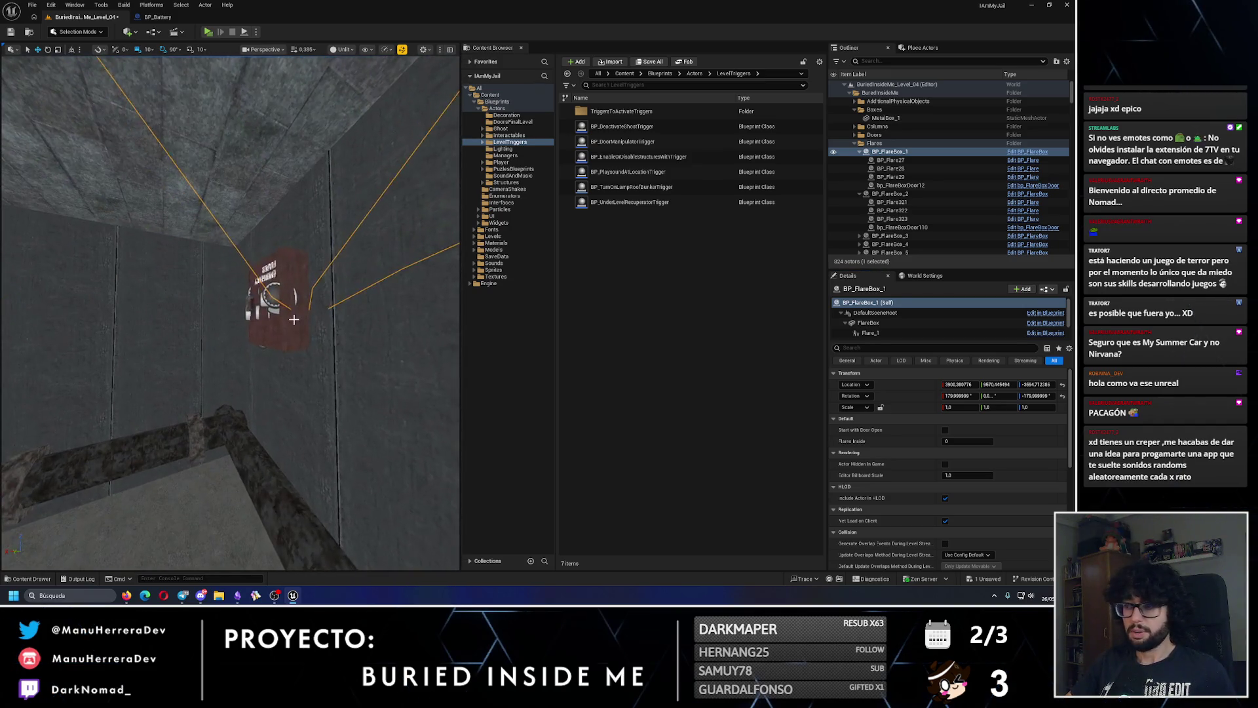
click(293, 319)
drag(968, 440, 917, 441)
click(11, 31)
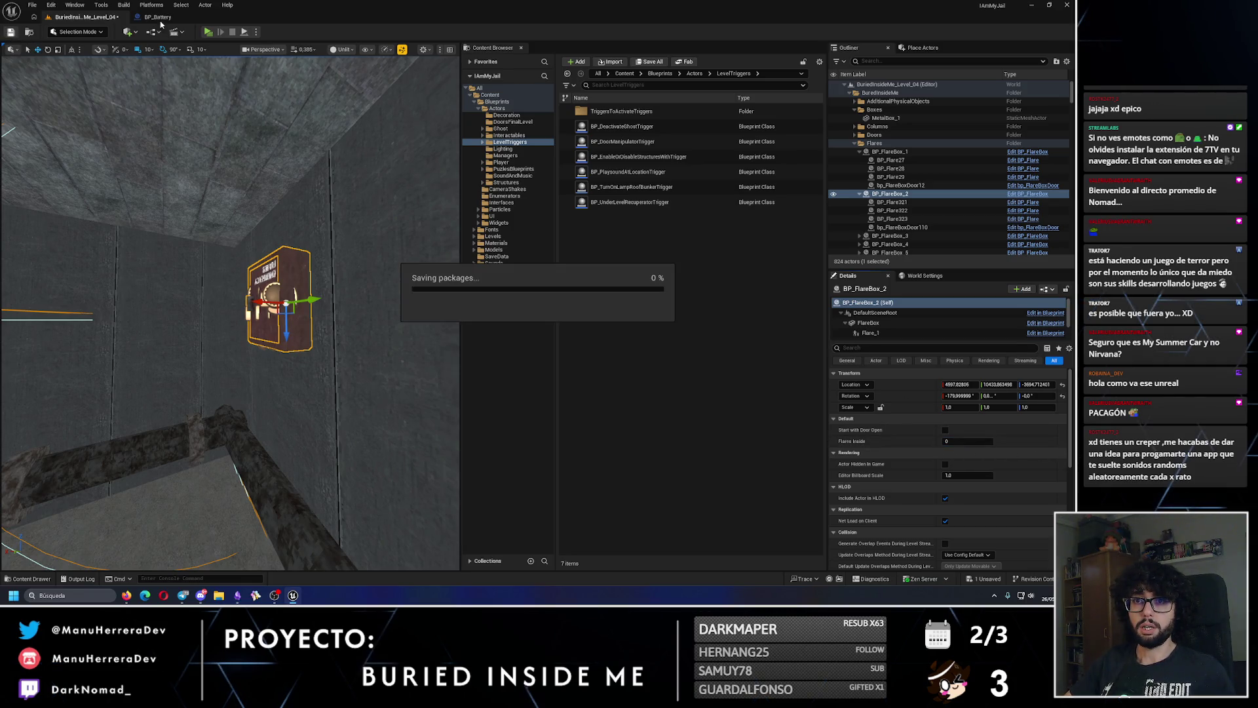
- Select all of BP_Battery's event graph nodes and wrap them in a comment
click(157, 17)
scroll(401, 238, down, 2)
drag(303, 196, 769, 442)
key(c)
text(For level with gravity inver)
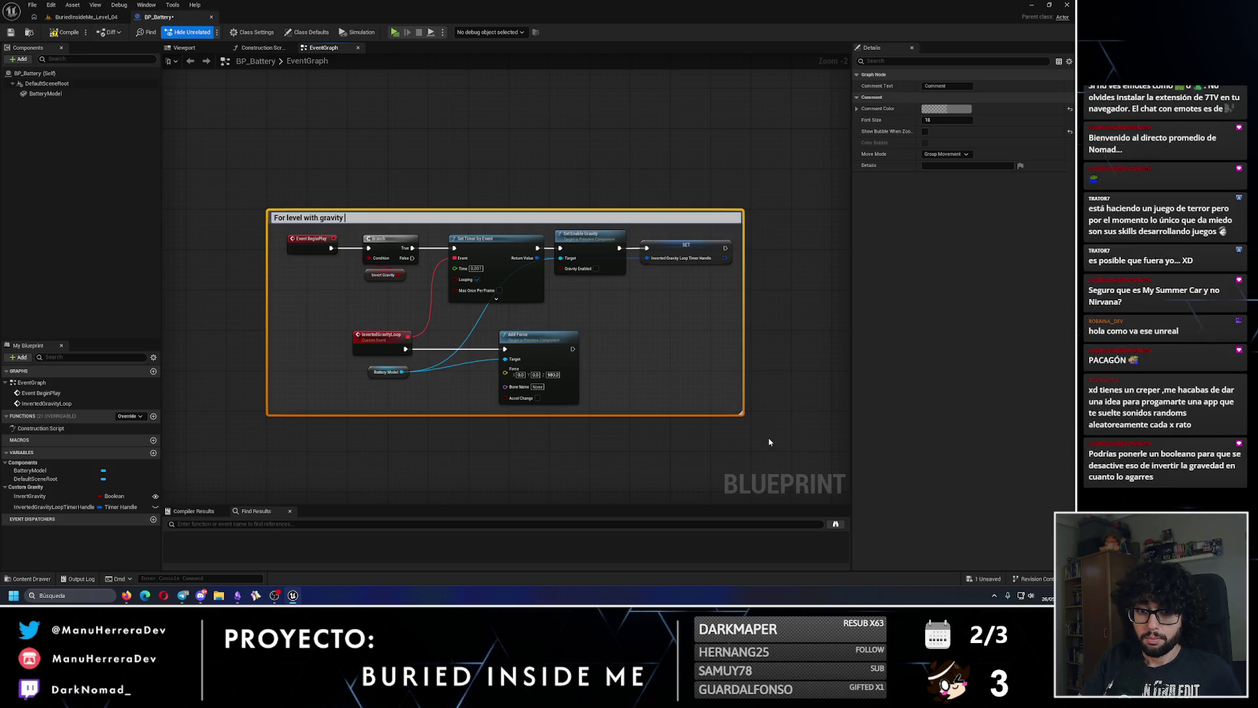
- Title the comment 'For level with gravity inverted', save BP_Battery, and go back to Level_04
text(ted)
key(Return)
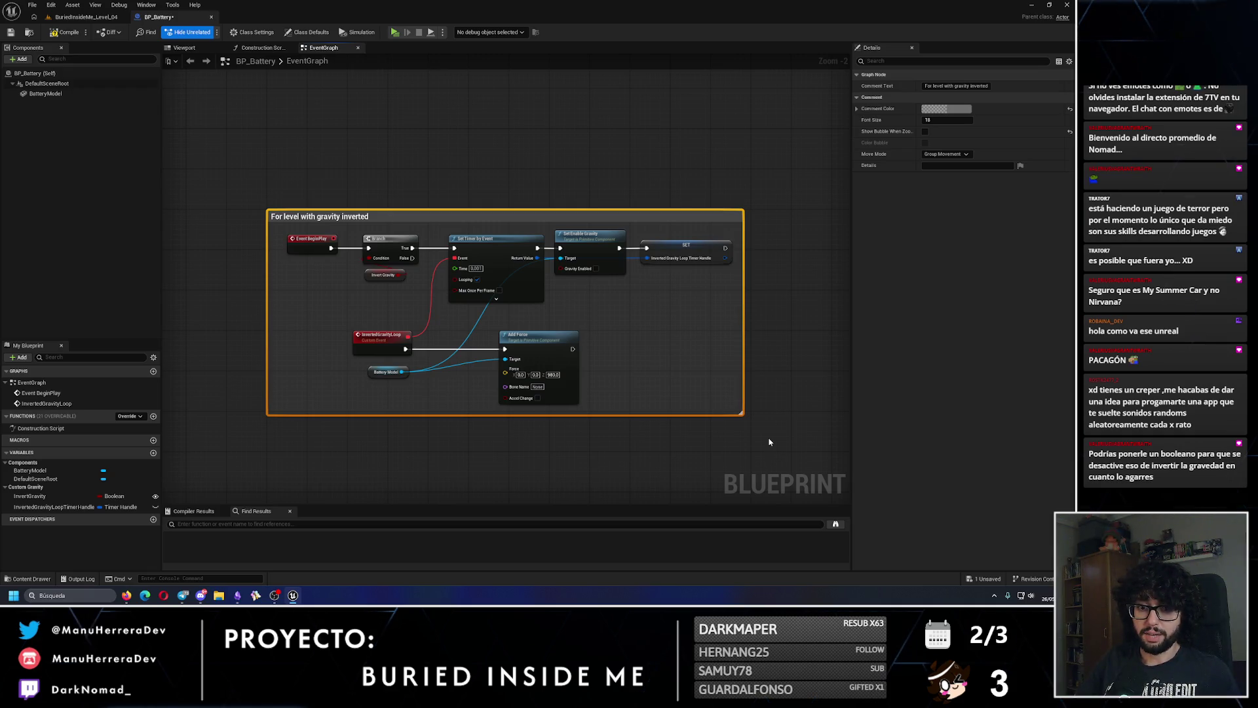
key(ctrl+s)
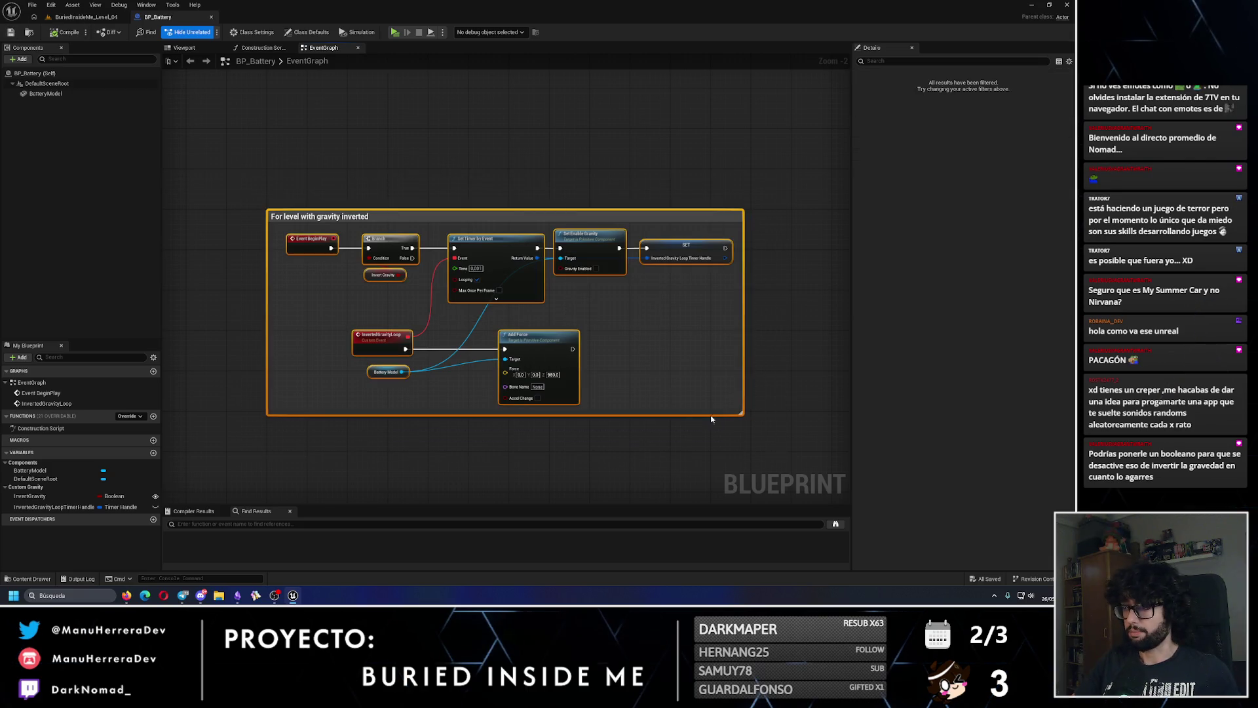
click(85, 17)
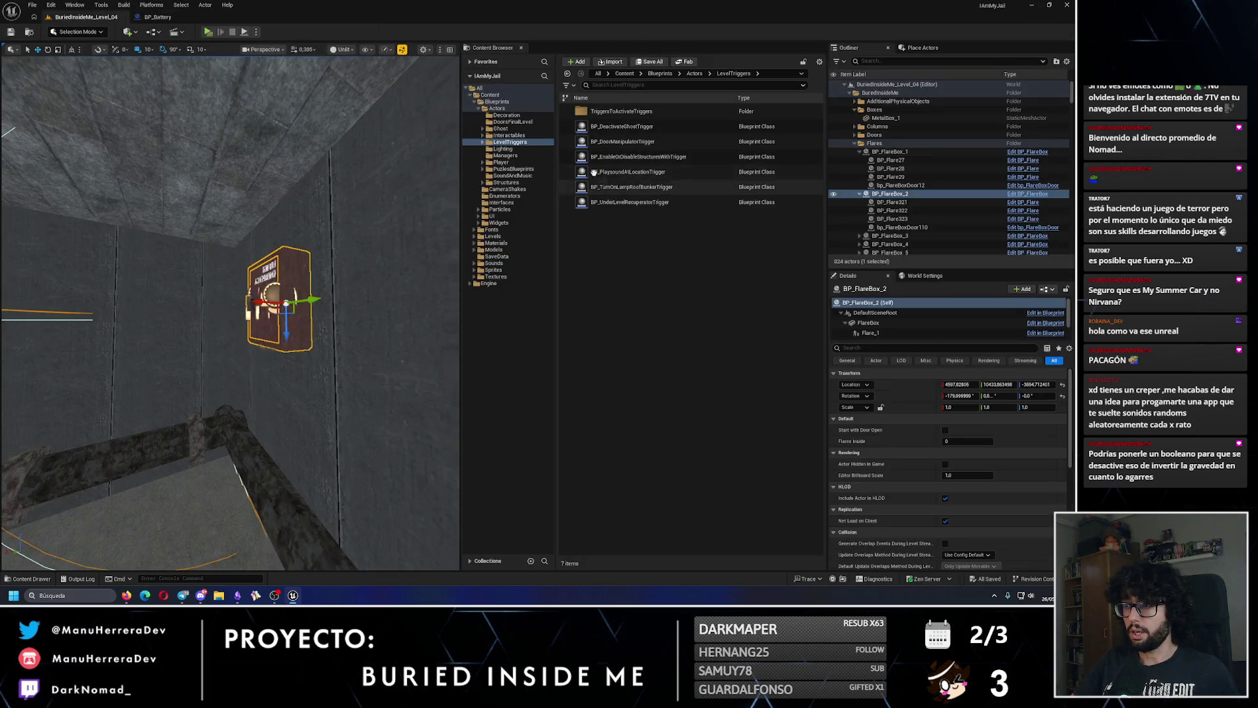
- Open the BP_Flare blueprint from the Interactables folder
click(505, 136)
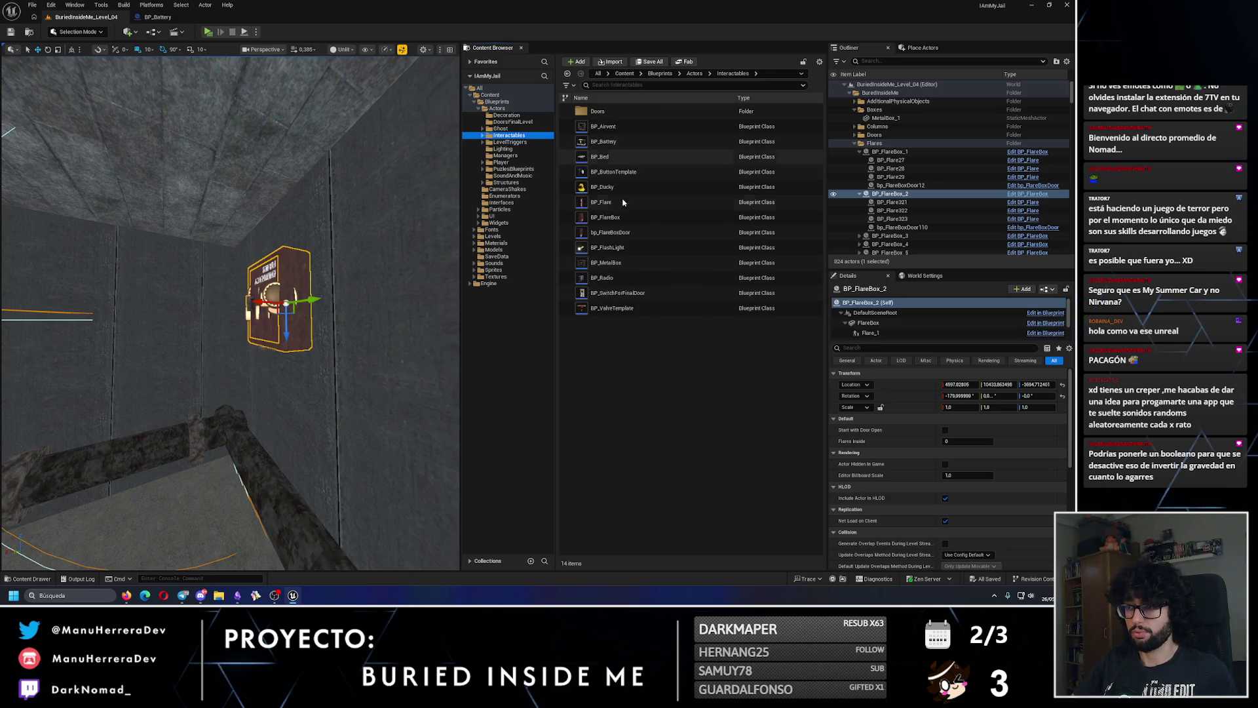
click(720, 203)
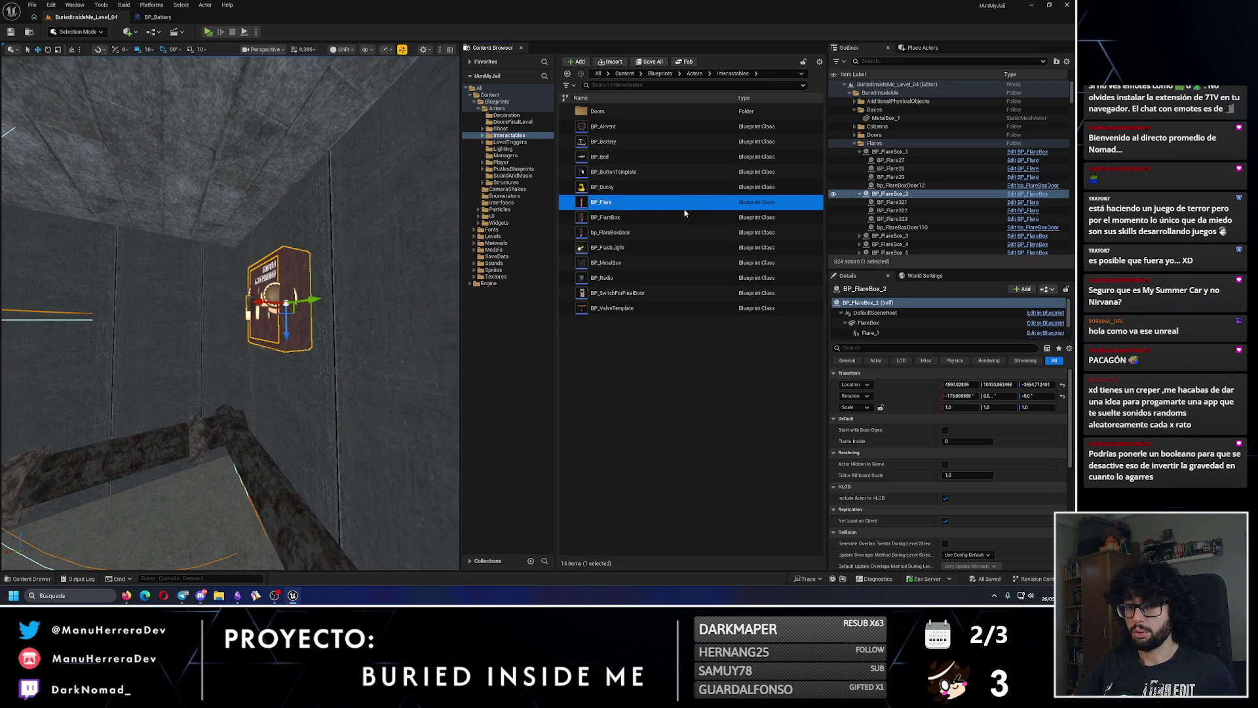
double_click(684, 208)
- Paste the 'For level with gravity inverted' node group into BP_Flare's event graph
scroll(406, 277, down, 4)
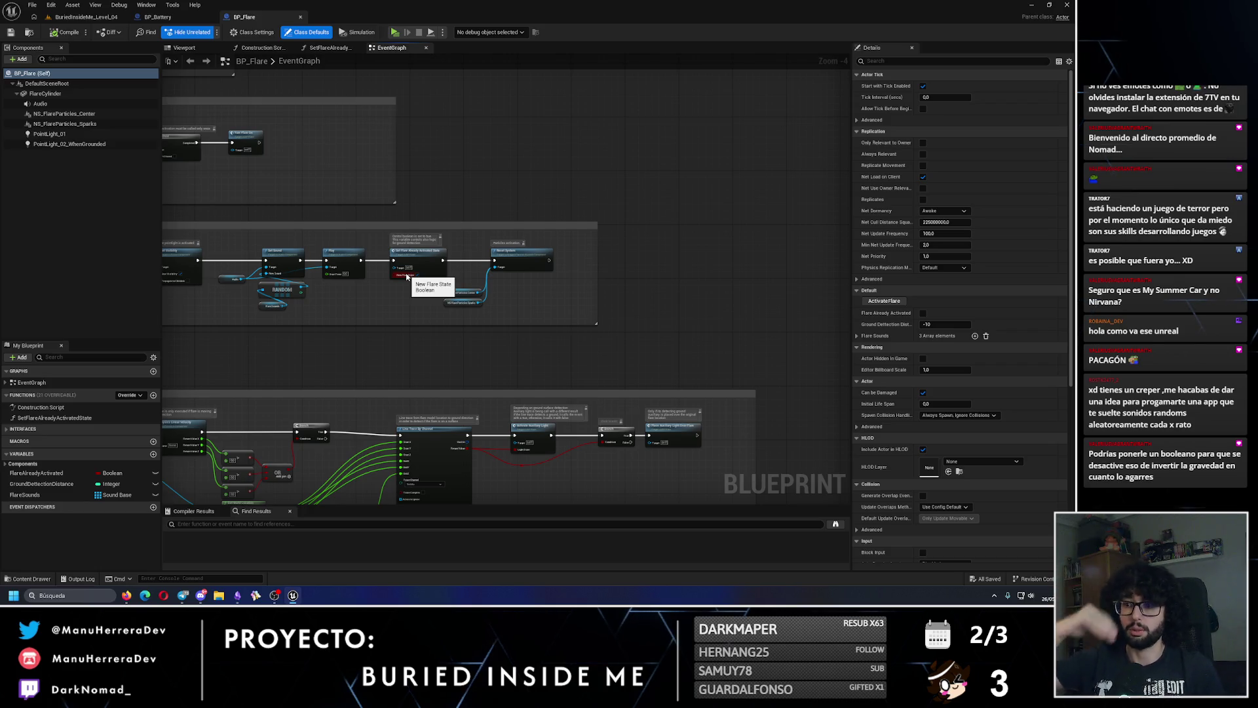
drag(406, 277, 406, 428)
scroll(390, 191, up, 2)
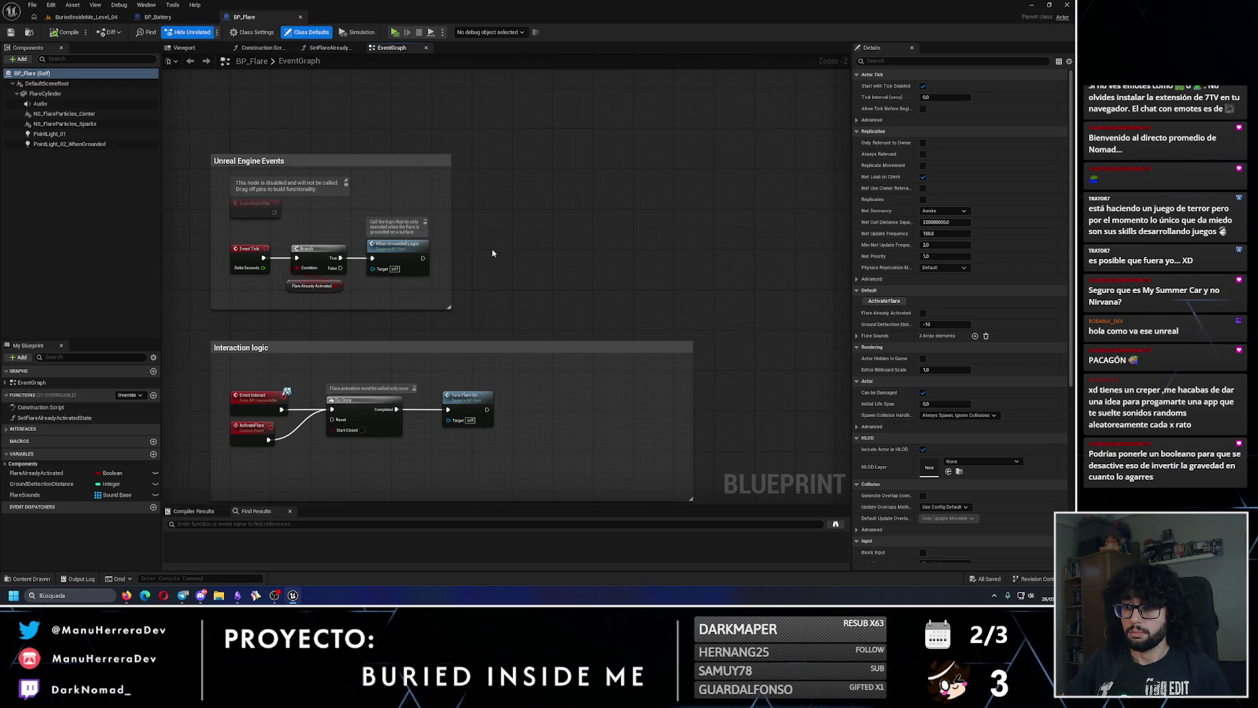
scroll(598, 147, down, 3)
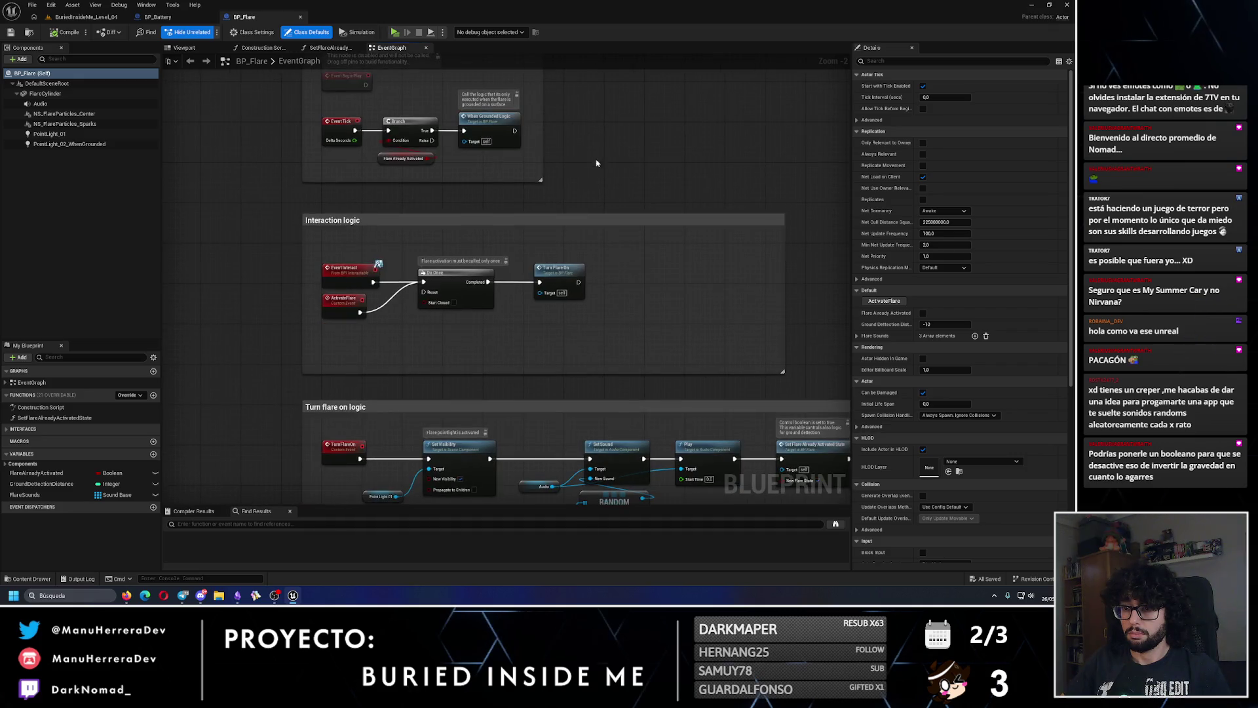
scroll(576, 253, up, 2)
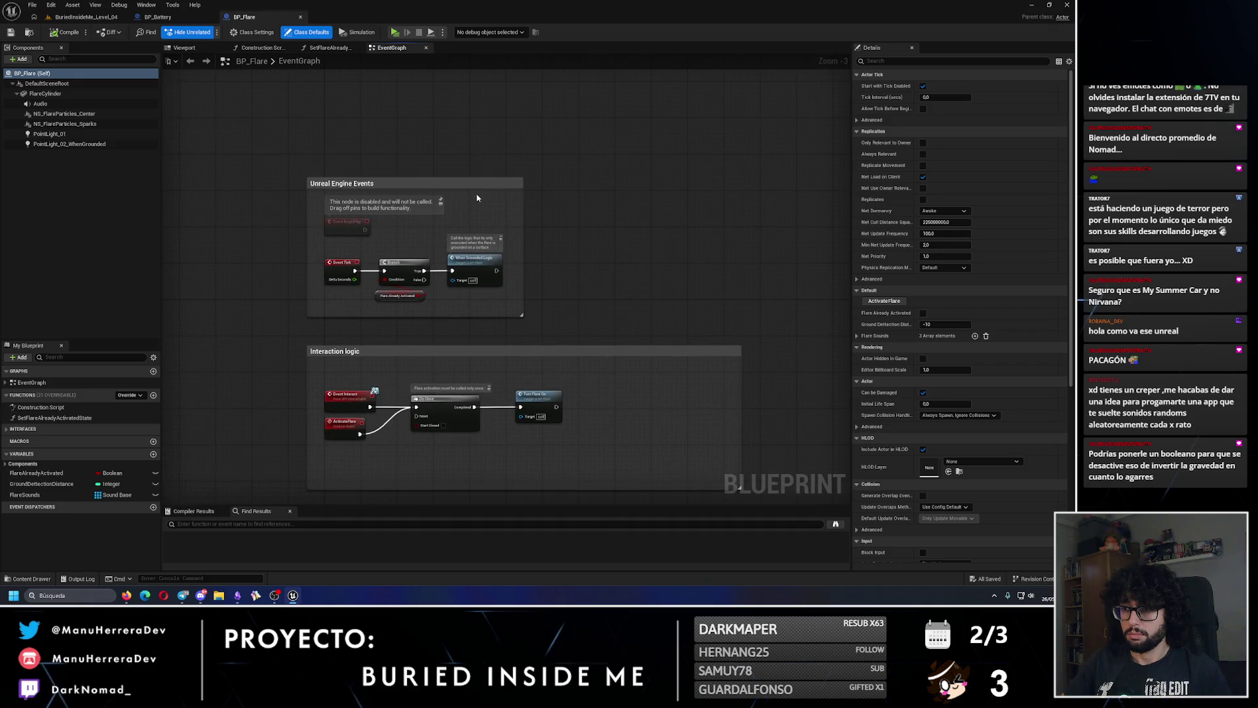
key(ctrl+v)
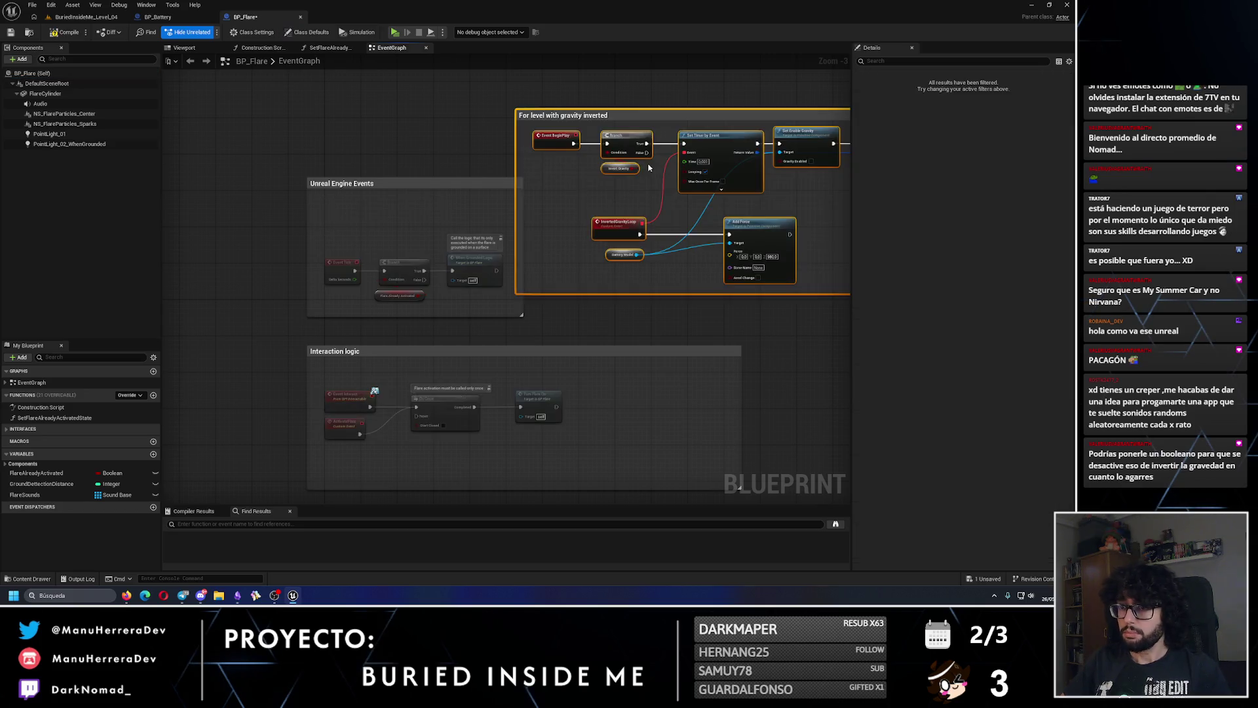
- Position the pasted gravity-inverted group next to the Unreal Engine Events comment
drag(547, 138, 629, 165)
click(549, 188)
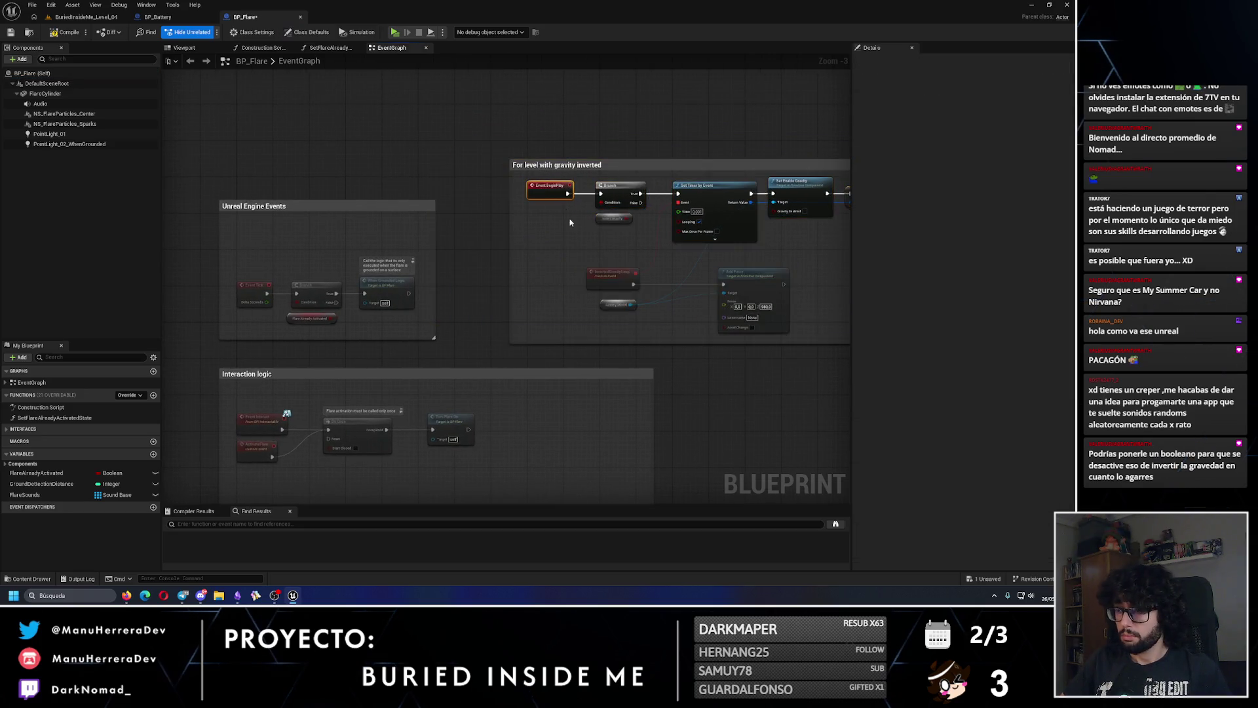
scroll(587, 227, up, 2)
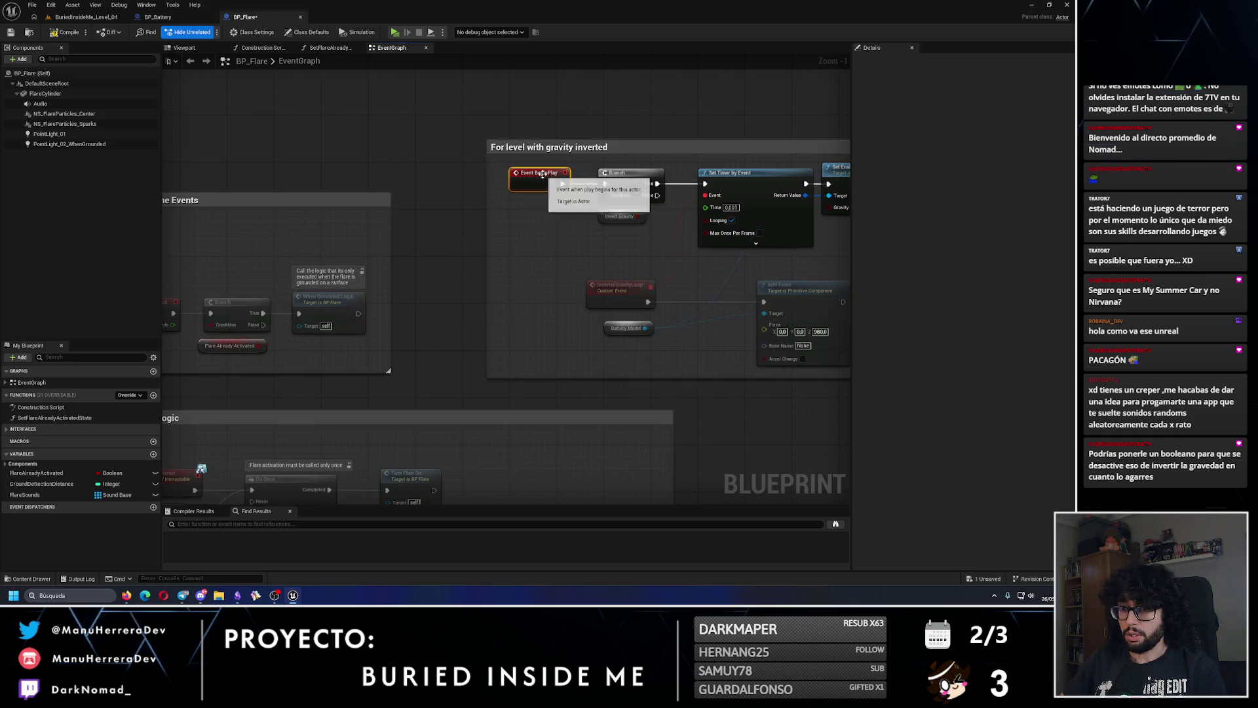
drag(529, 287, 606, 297)
scroll(606, 296, down, 2)
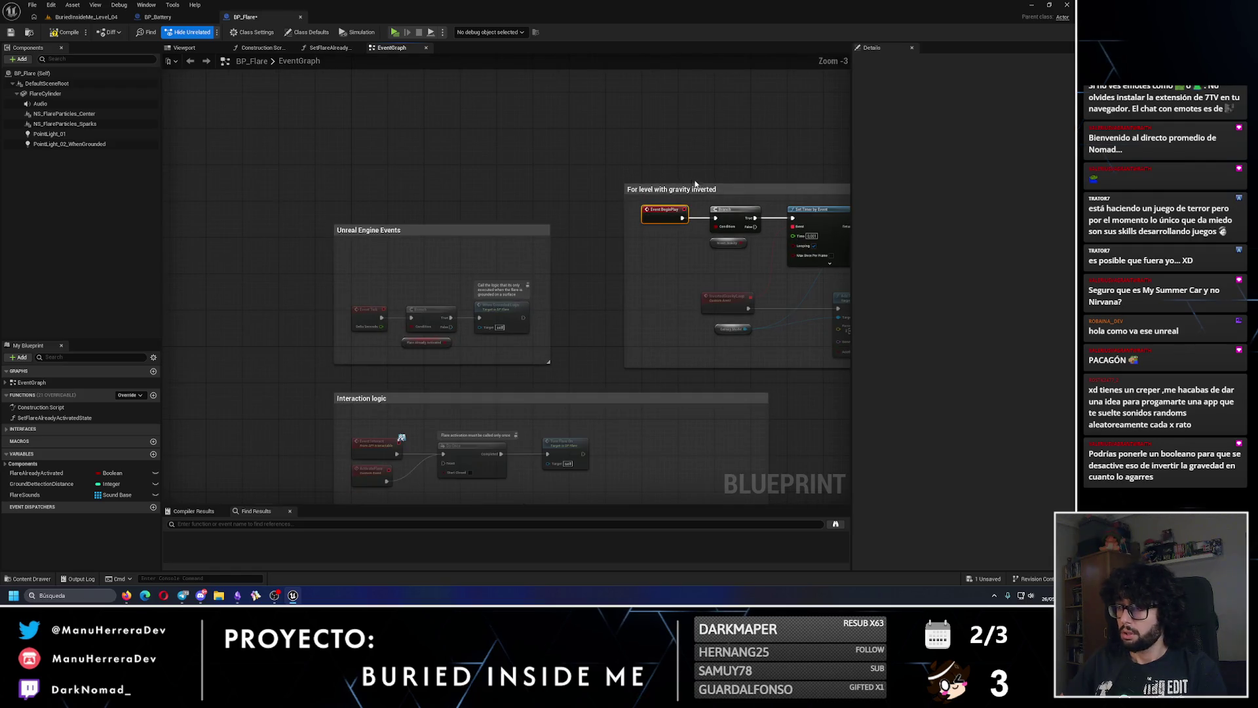
mouse_move(719, 192)
mouse_down()
mouse_move(388, 75)
mouse_move(393, 66)
mouse_move(476, 161)
mouse_up()
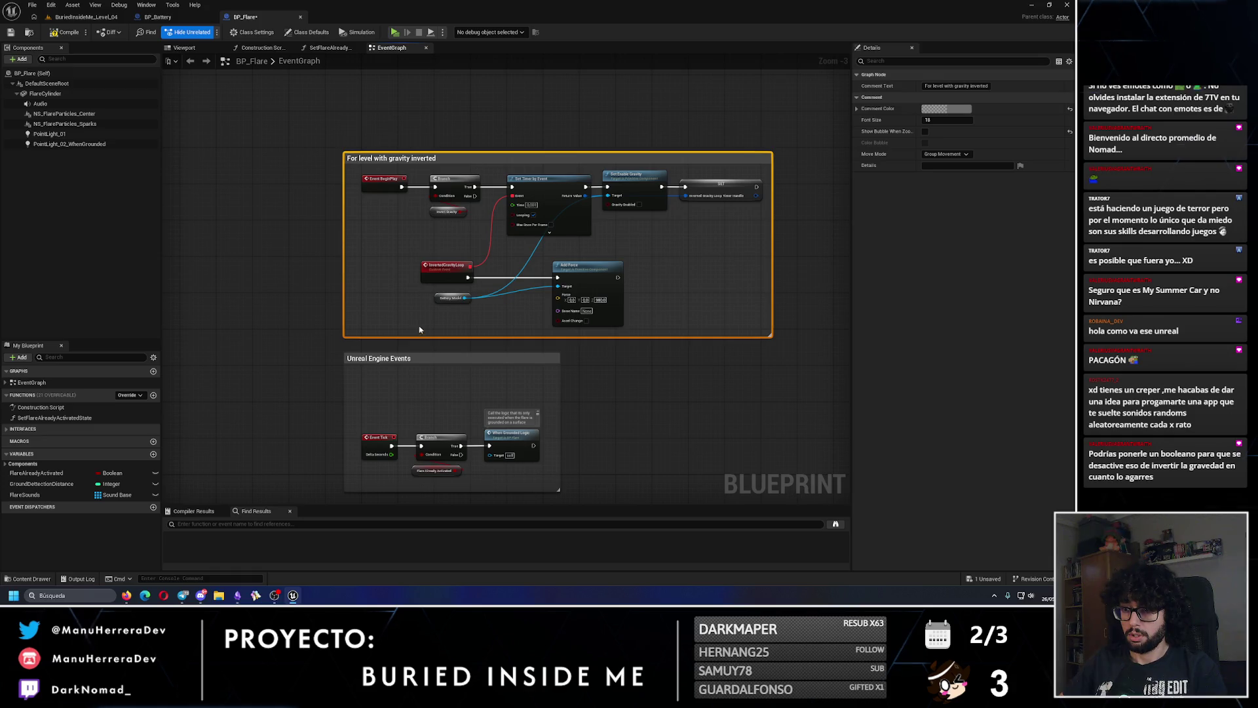
- Enlarge the Unreal Engine Events comment around the gravity group and nudge the Event Tick nodes
drag(426, 353, 427, 106)
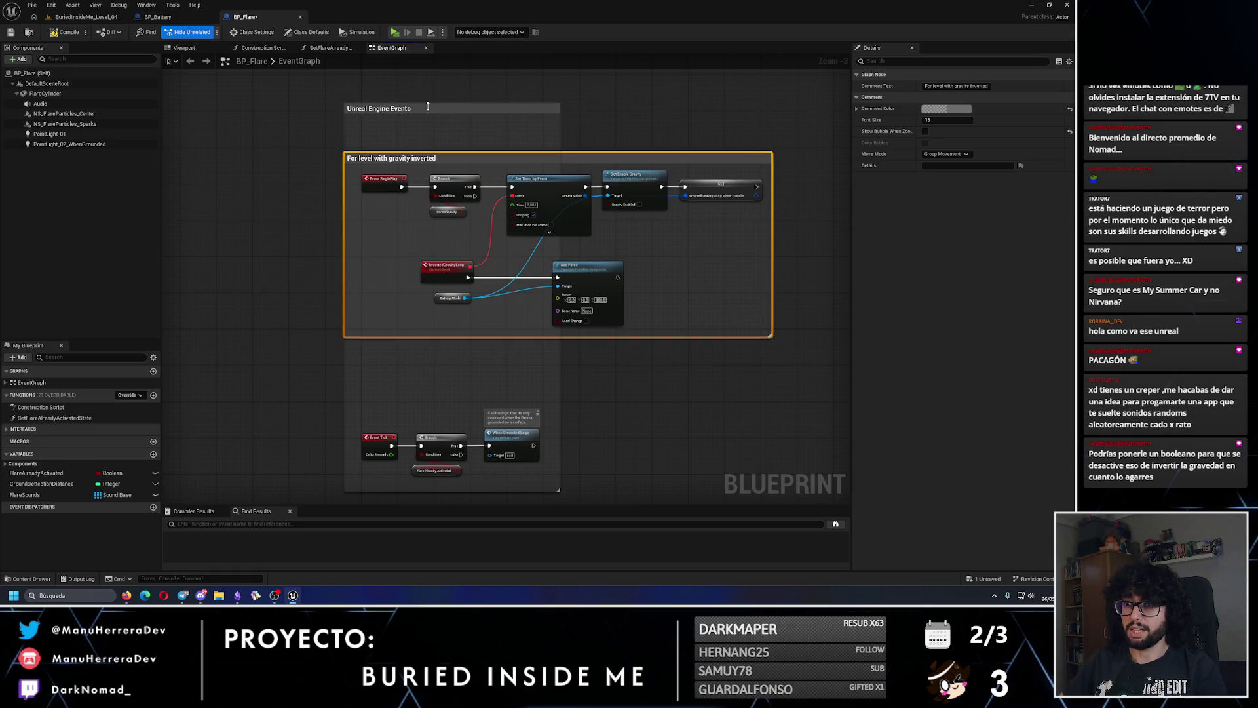
click(556, 132)
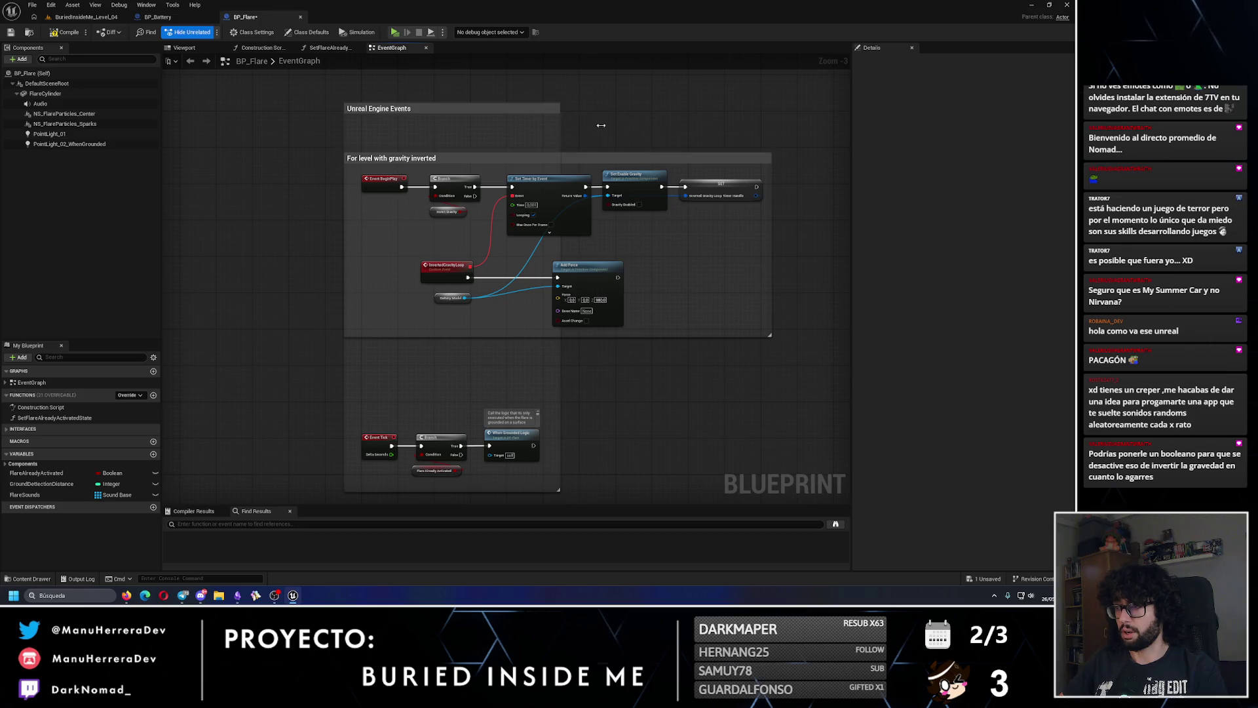
drag(601, 125, 788, 138)
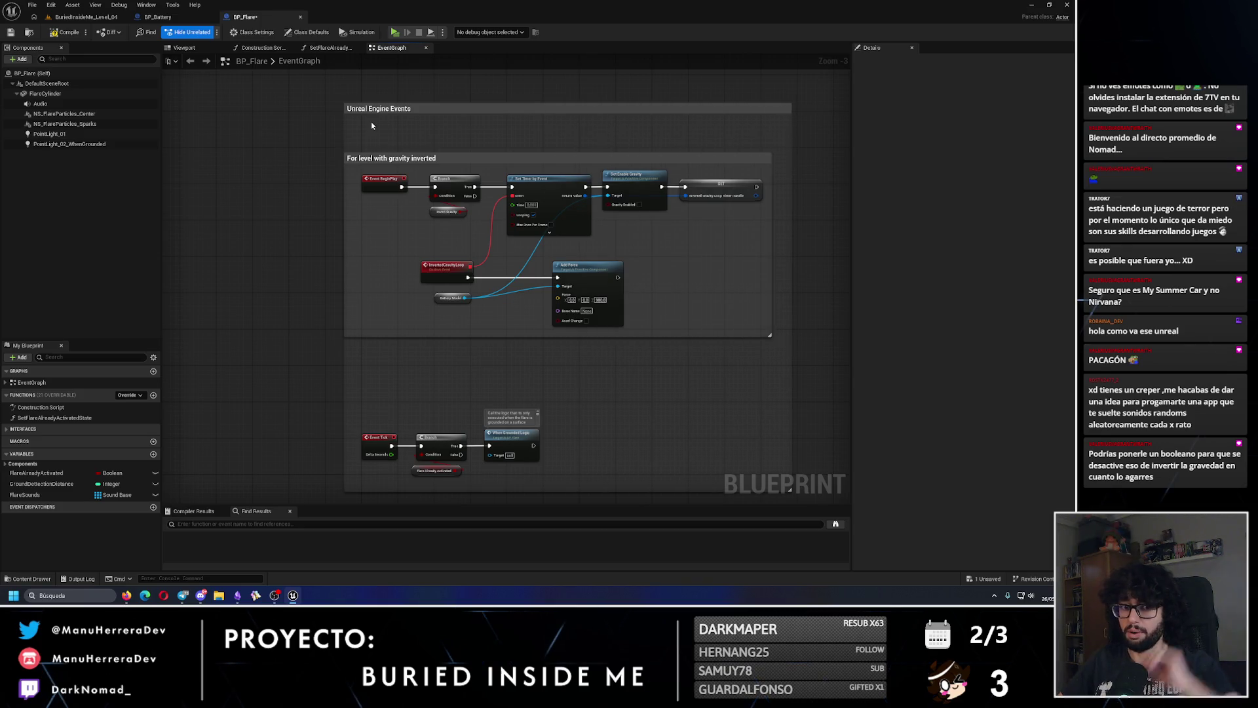
mouse_move(372, 125)
mouse_down()
mouse_move(425, 120)
mouse_move(358, 152)
mouse_move(329, 201)
mouse_up()
drag(682, 166, 710, 171)
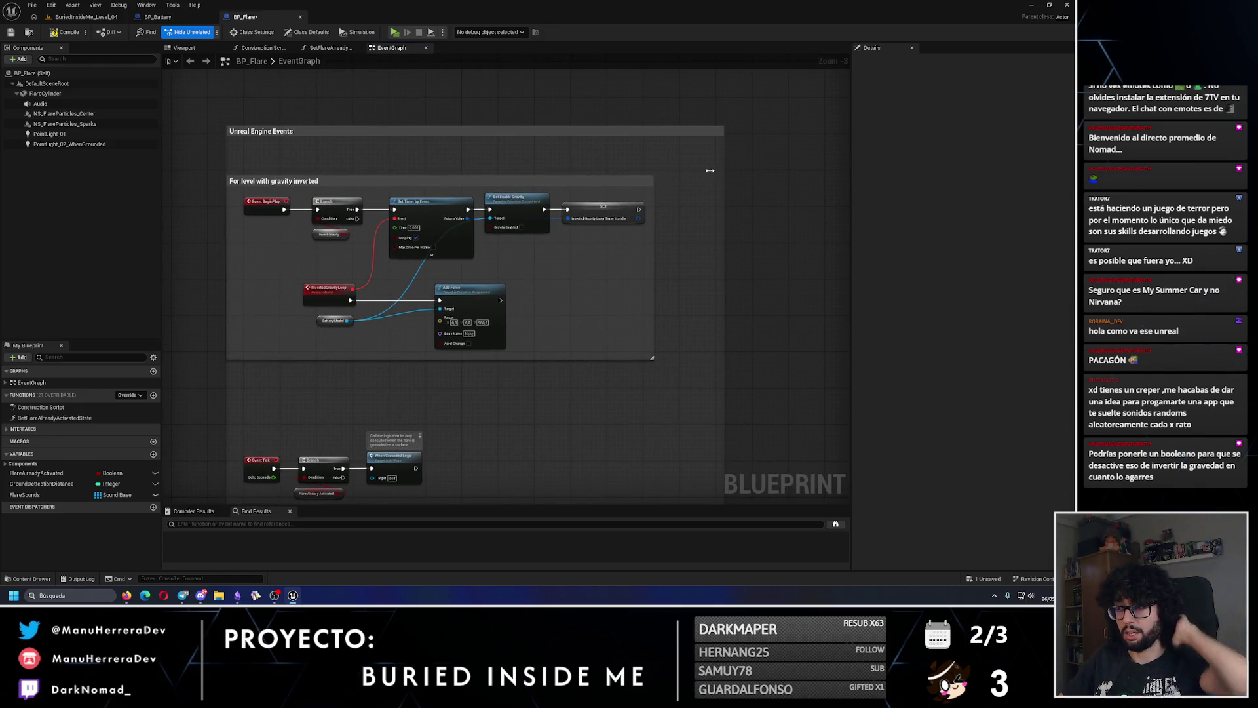
drag(610, 181, 628, 187)
drag(498, 469, 500, 414)
drag(452, 452, 284, 397)
key(Right)
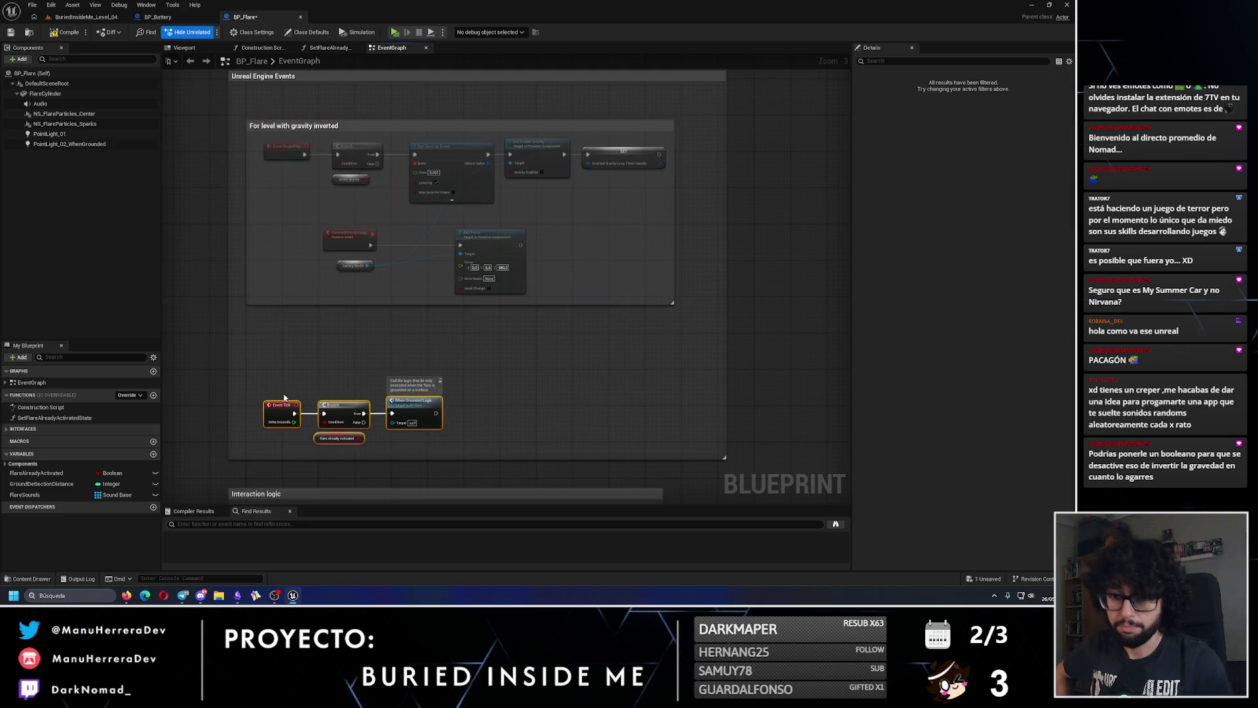
- Replace Battery Model with a Flare Cylinder reference feeding Add Force and Set Enable Gravity
click(559, 239)
scroll(525, 244, up, 2)
drag(340, 212, 422, 232)
click(400, 288)
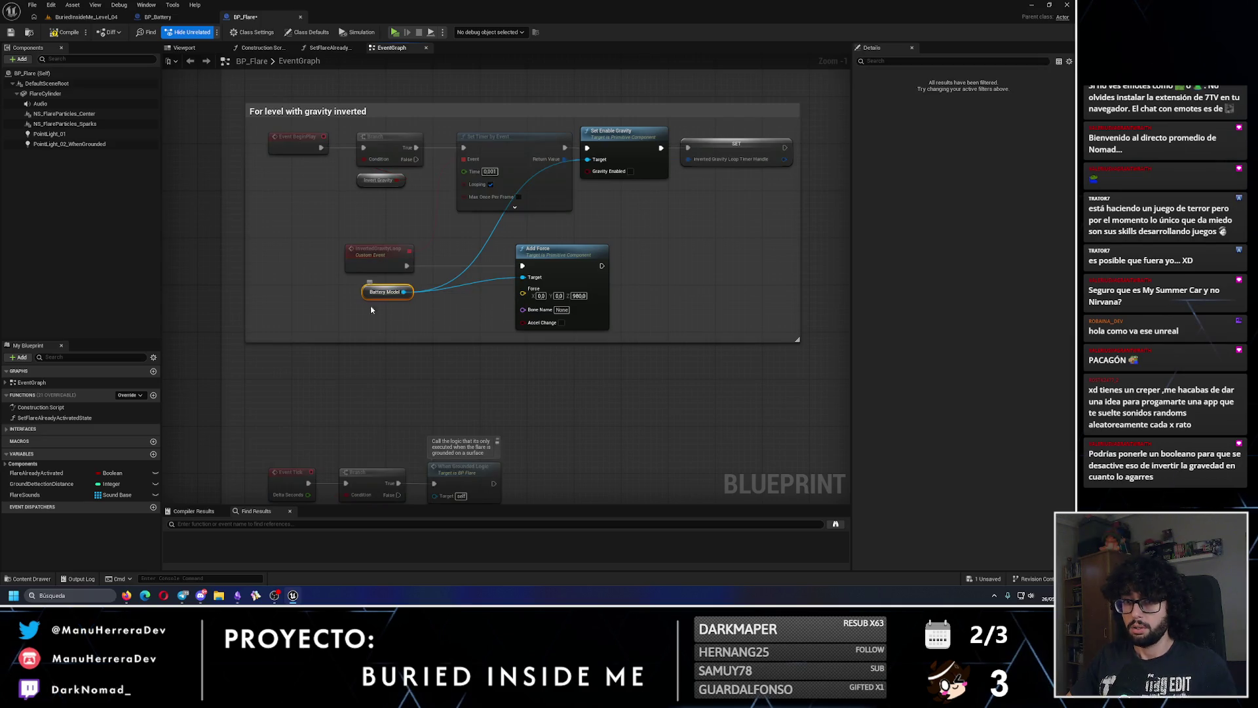
click(52, 95)
mouse_move(51, 96)
mouse_down()
mouse_move(295, 275)
mouse_move(393, 309)
mouse_move(522, 277)
mouse_up()
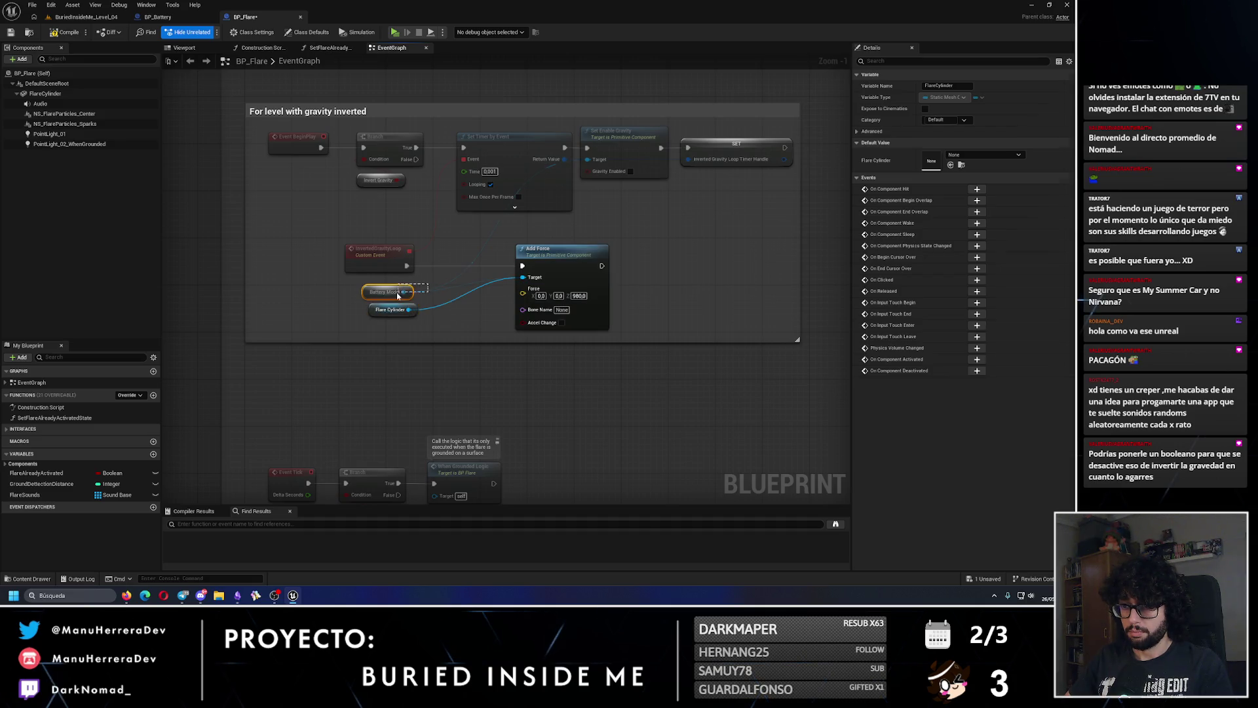
key(Delete)
mouse_move(414, 303)
mouse_down()
mouse_move(534, 236)
mouse_move(587, 159)
mouse_up()
click(642, 126)
- Promote Set Timer by Event's Return Value to a new timer handle variable and rearrange nodes
click(733, 148)
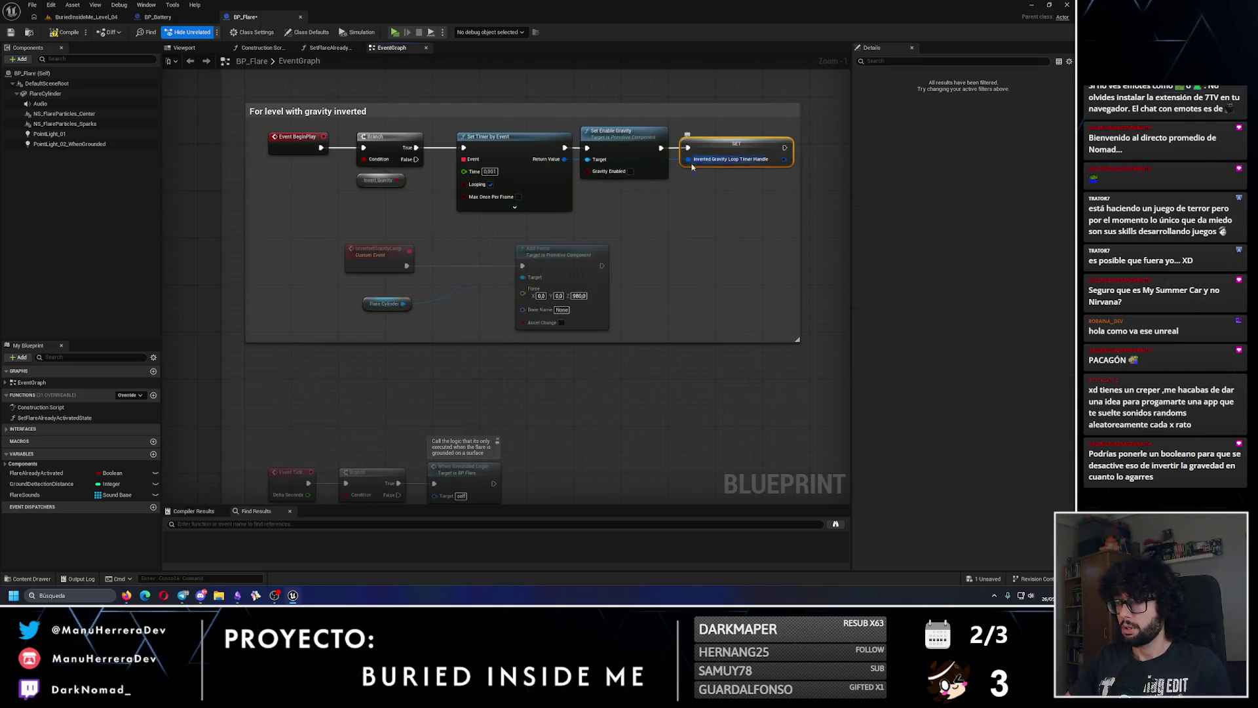
click(527, 156)
right_click(527, 155)
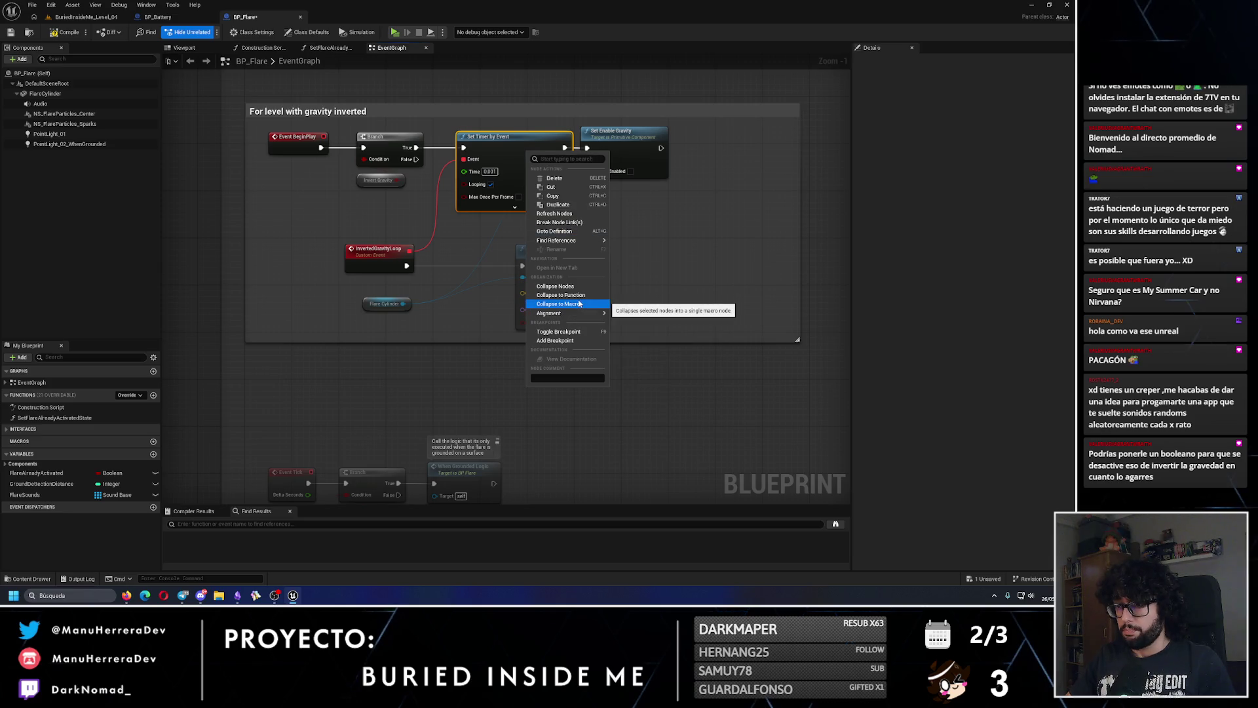
right_click(553, 159)
right_click(552, 160)
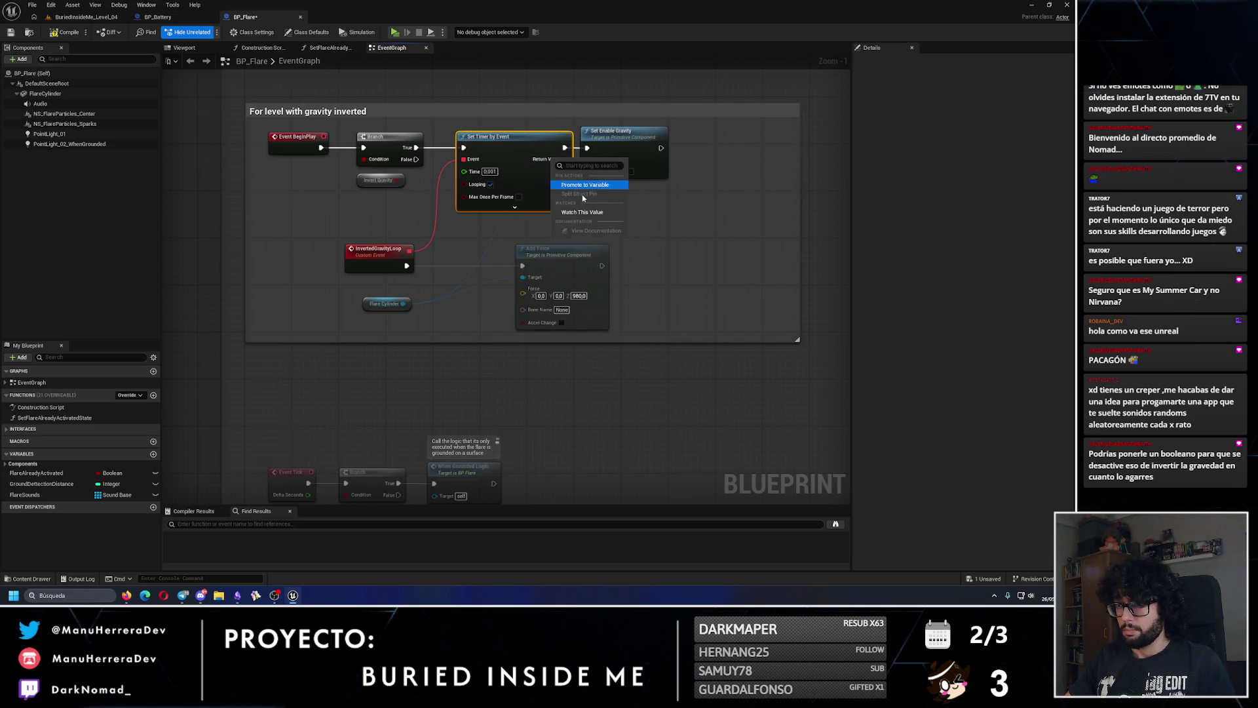
click(585, 185)
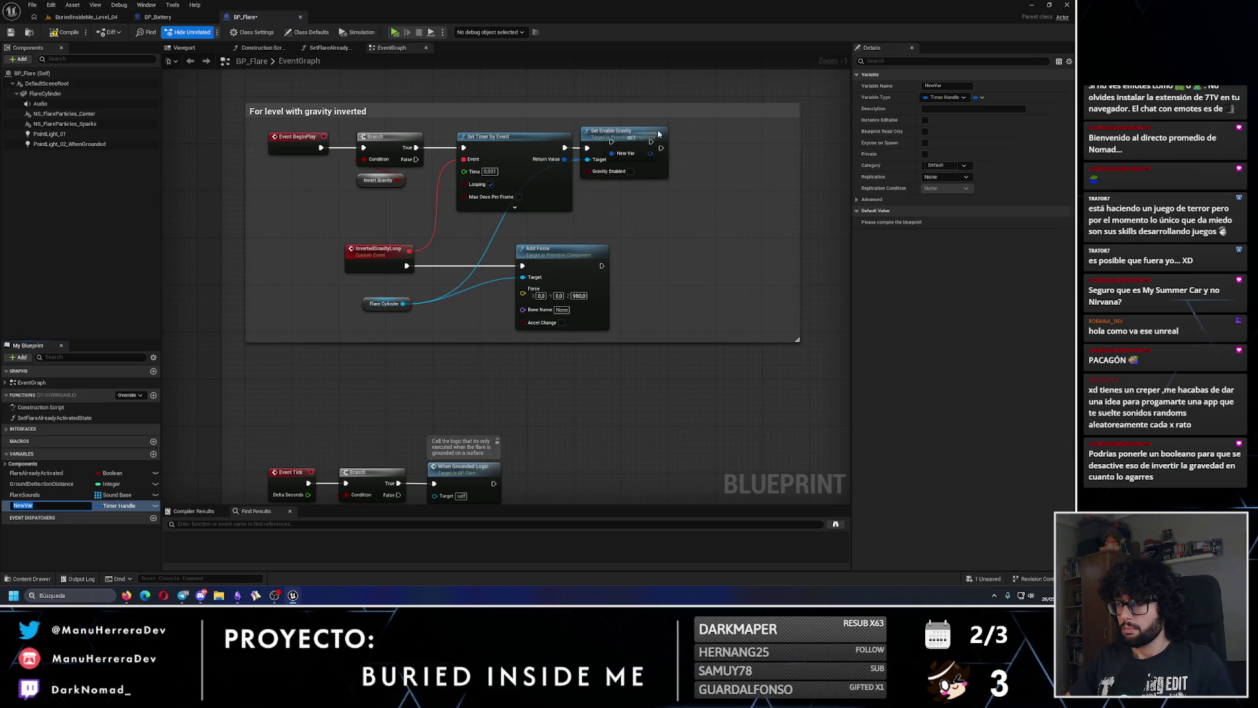
drag(659, 133, 663, 197)
mouse_move(644, 139)
mouse_down()
mouse_move(708, 142)
mouse_move(613, 151)
mouse_up()
drag(626, 207, 727, 148)
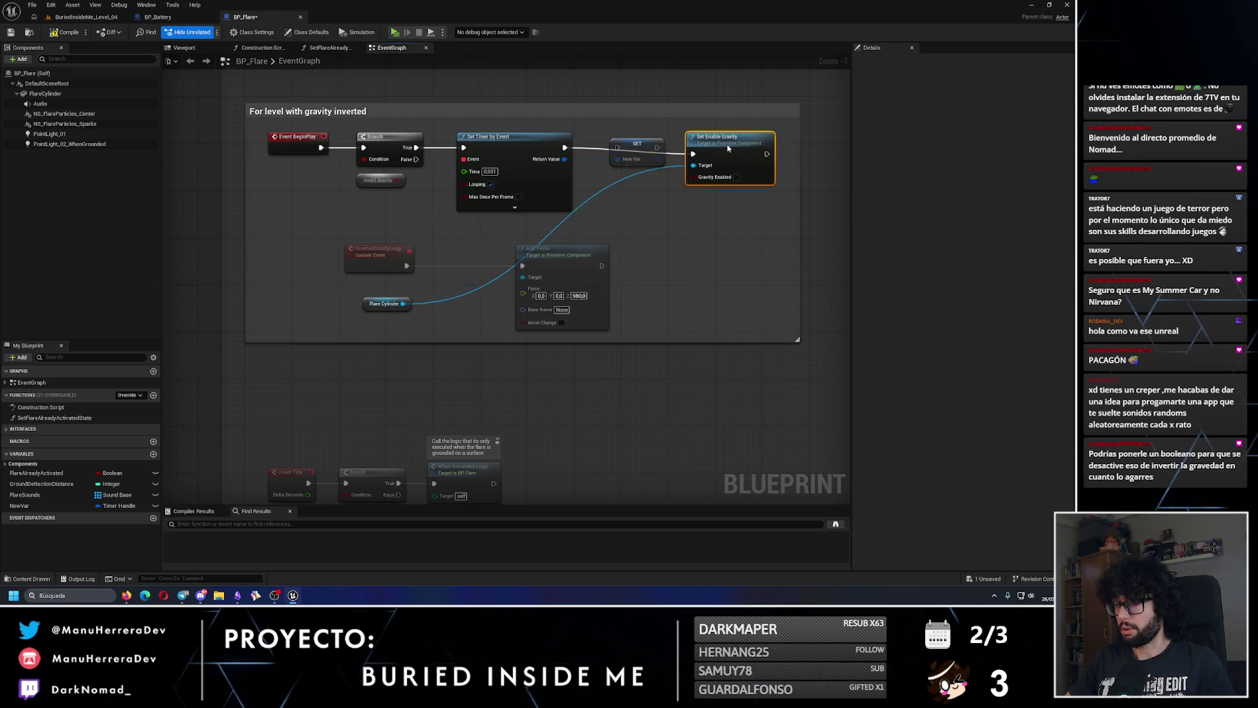
- Rename the new variable to InvertedGravityLoopTimerHandle, copying the name from BP_Battery
click(146, 18)
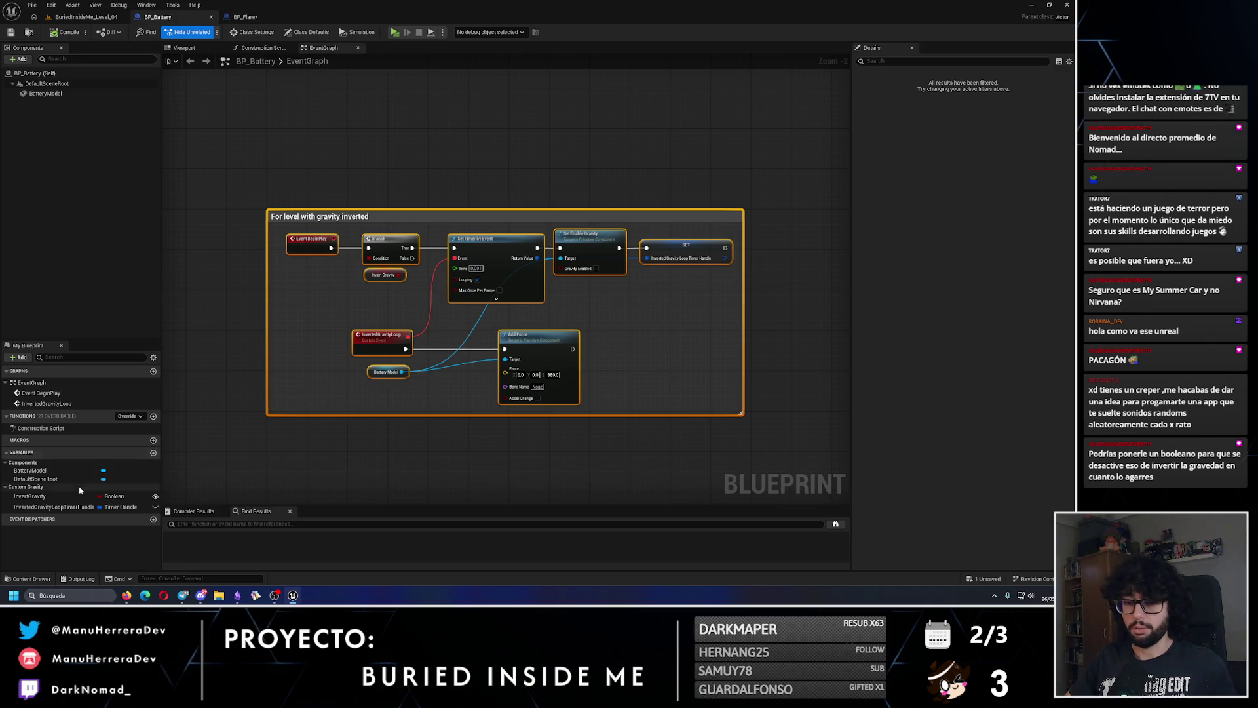
double_click(52, 507)
key(ctrl+c)
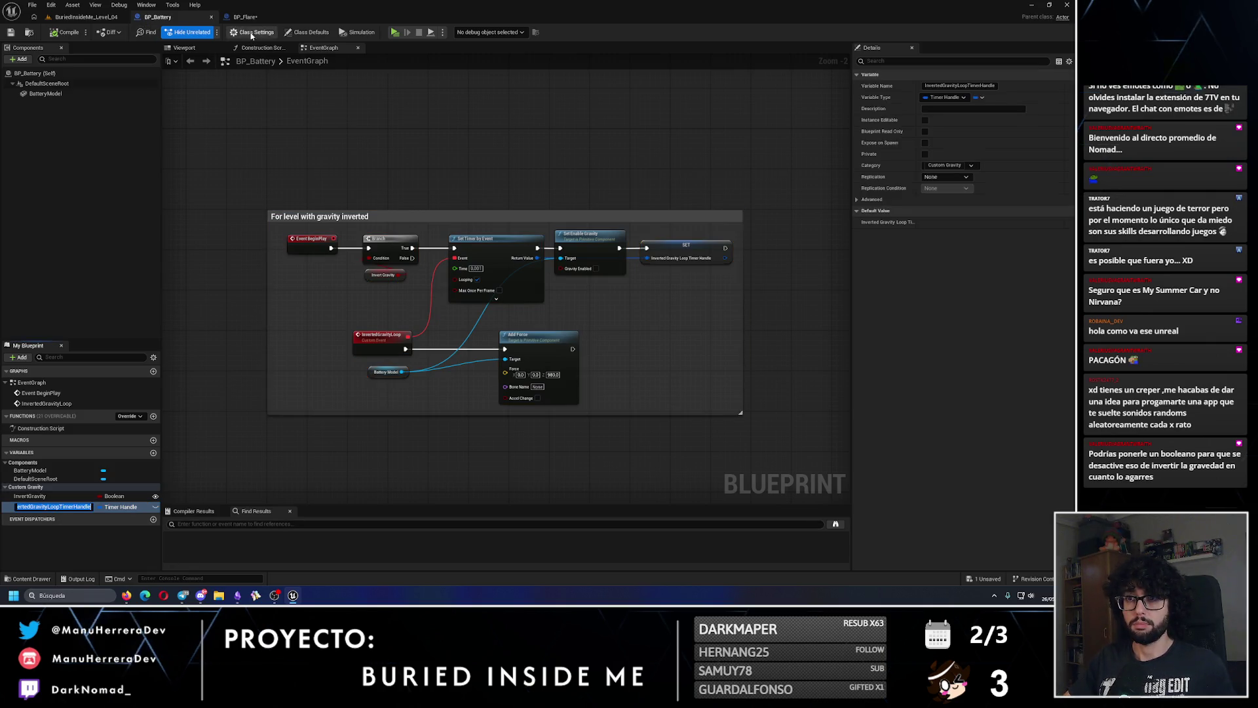
click(245, 17)
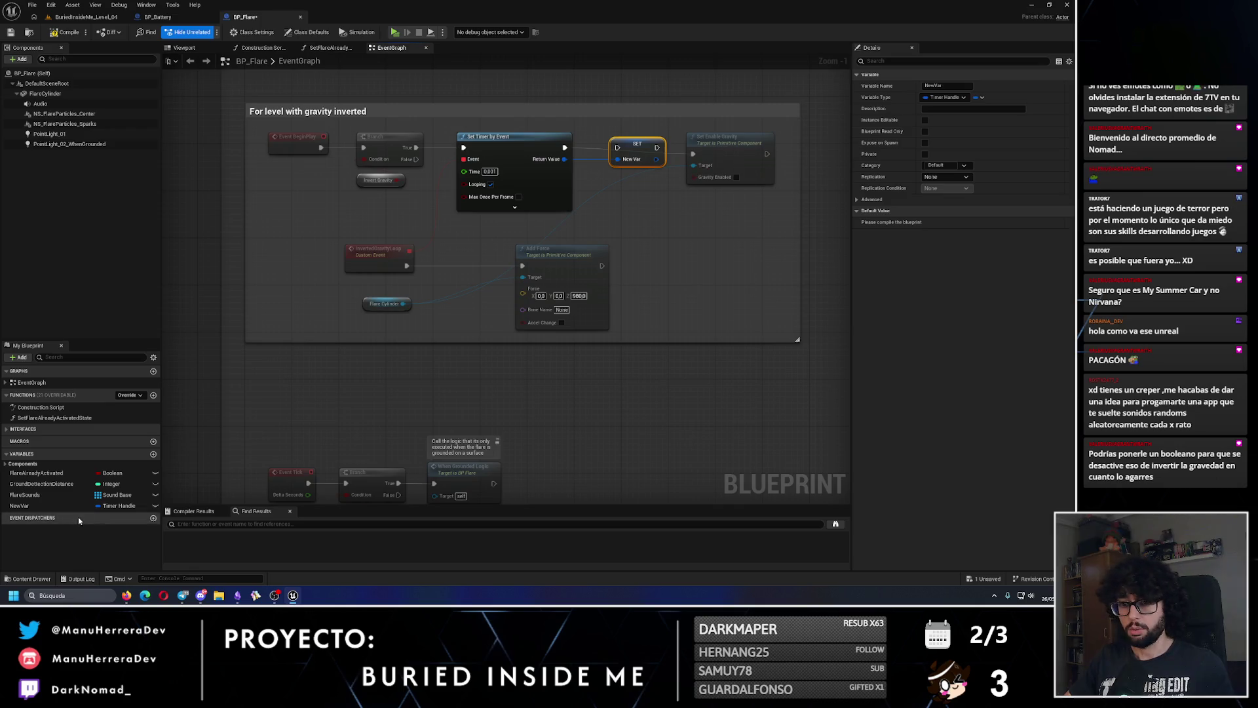
double_click(39, 505)
key(ctrl+v)
key(Return)
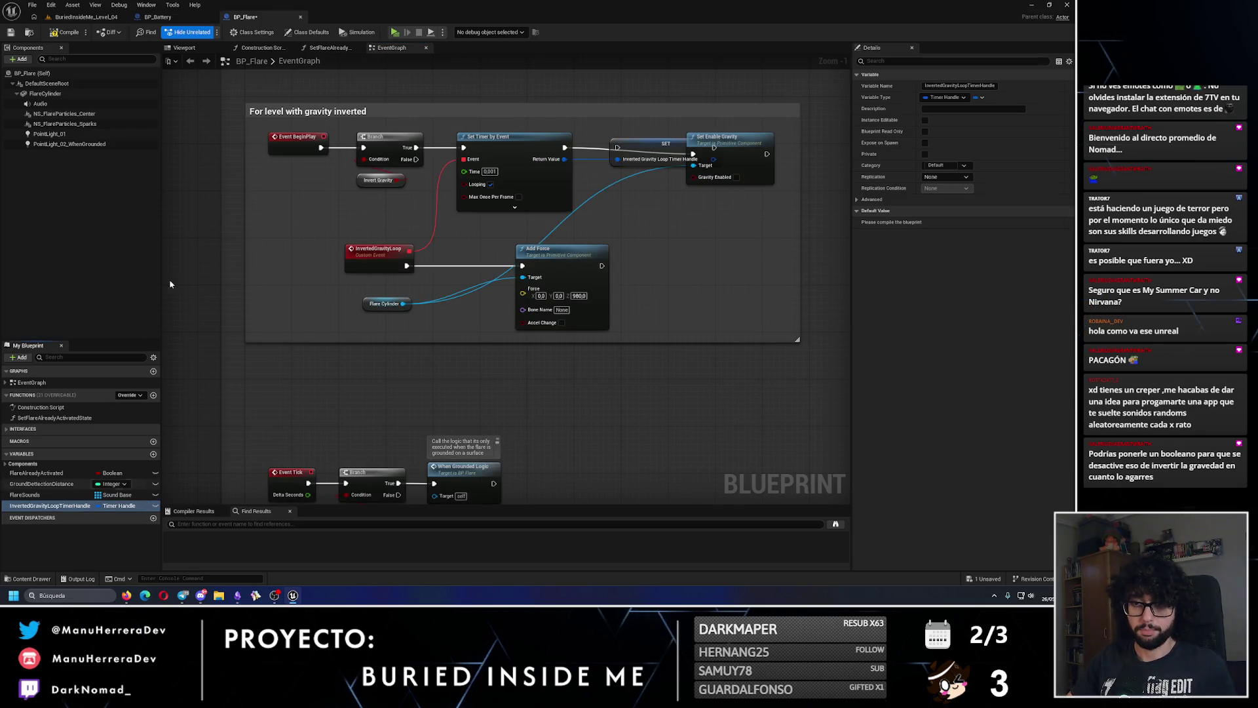
click(179, 18)
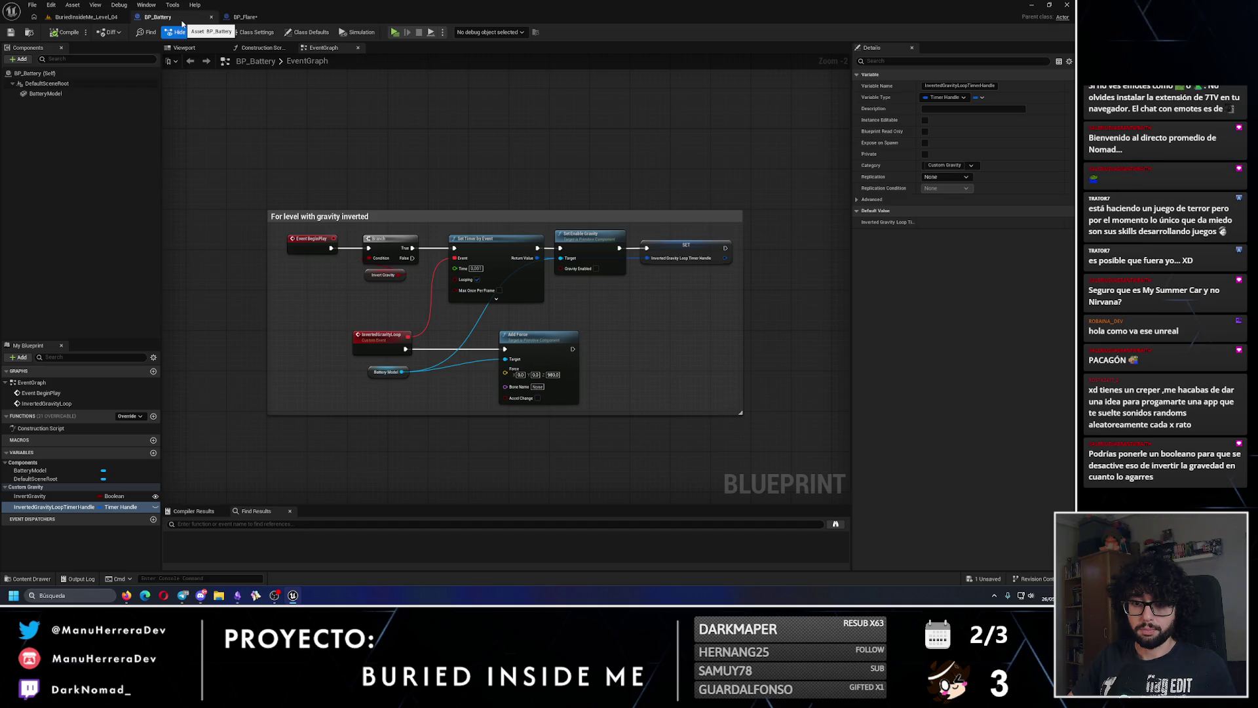
click(245, 17)
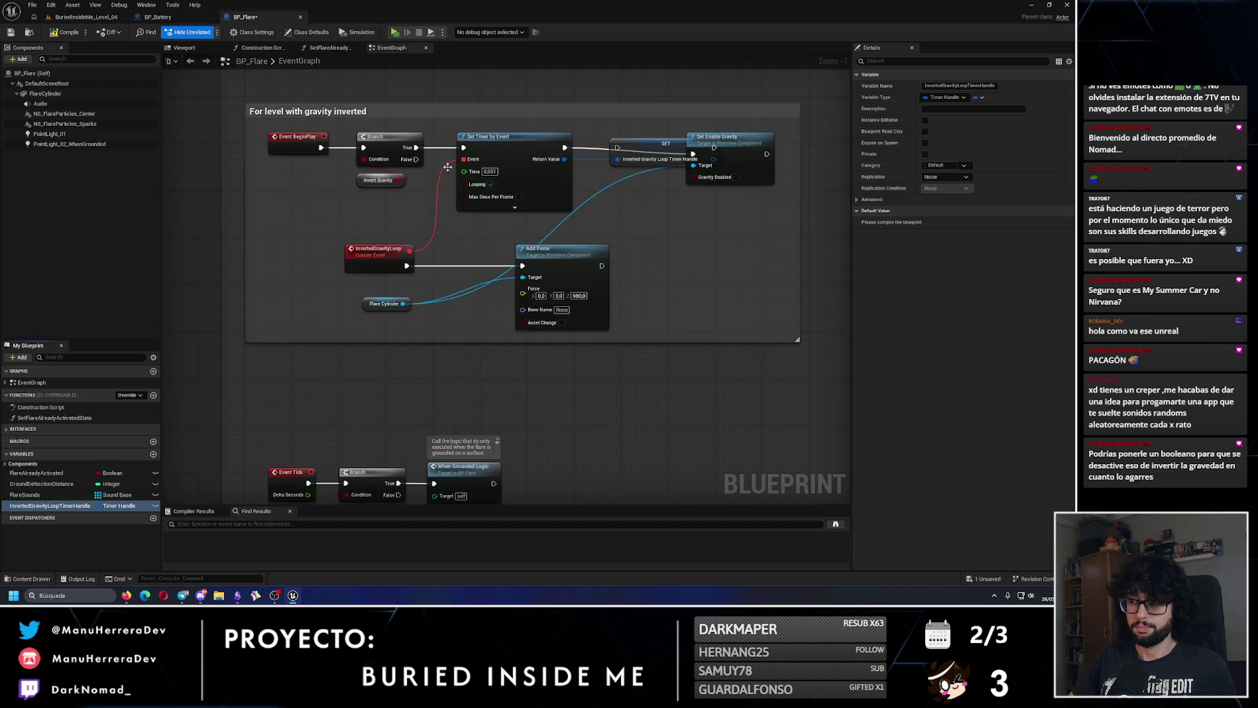
- Promote Invert Gravity to an InvertGravity Boolean variable in the Custom Gravity category
click(386, 182)
right_click(391, 184)
click(433, 211)
click(145, 516)
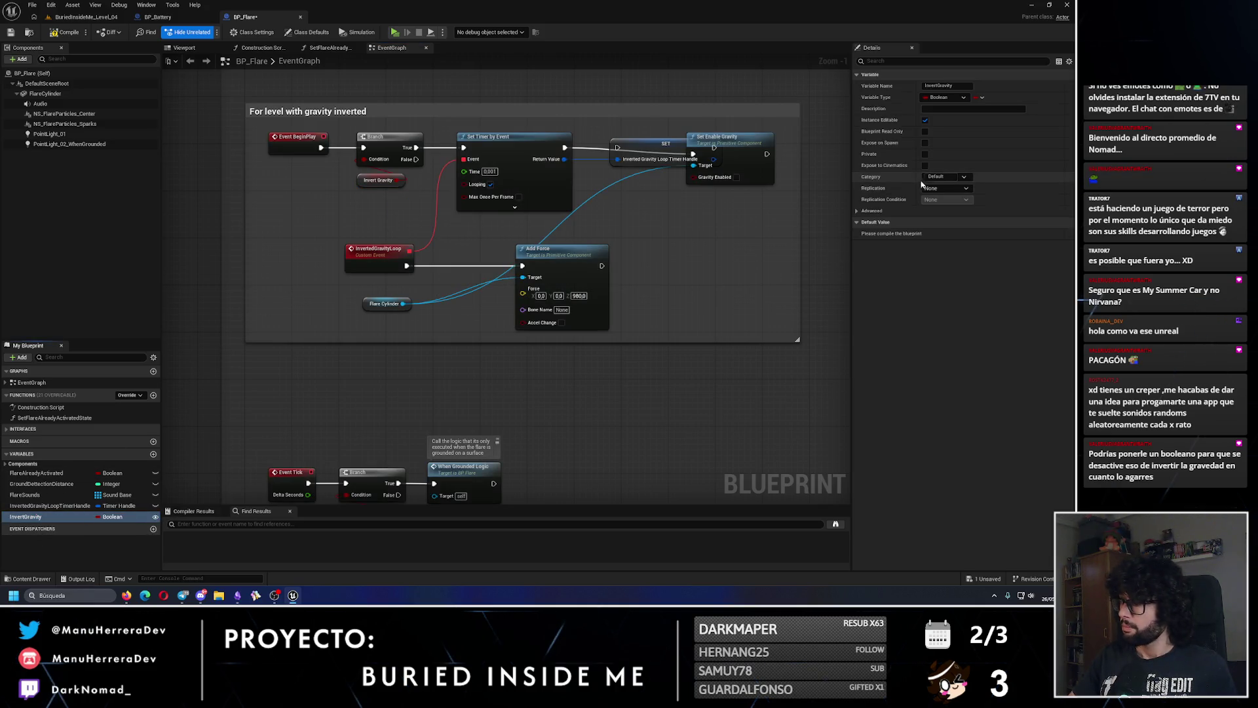
text(Custom Gravity)
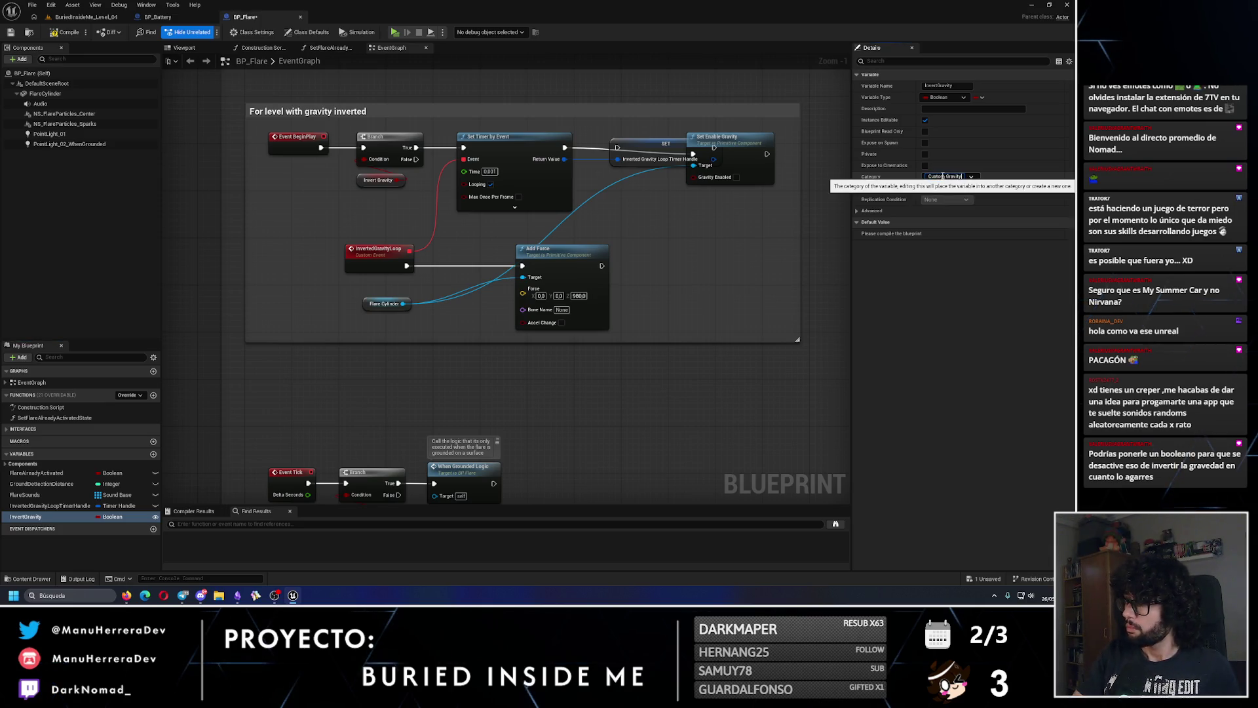
key(Return)
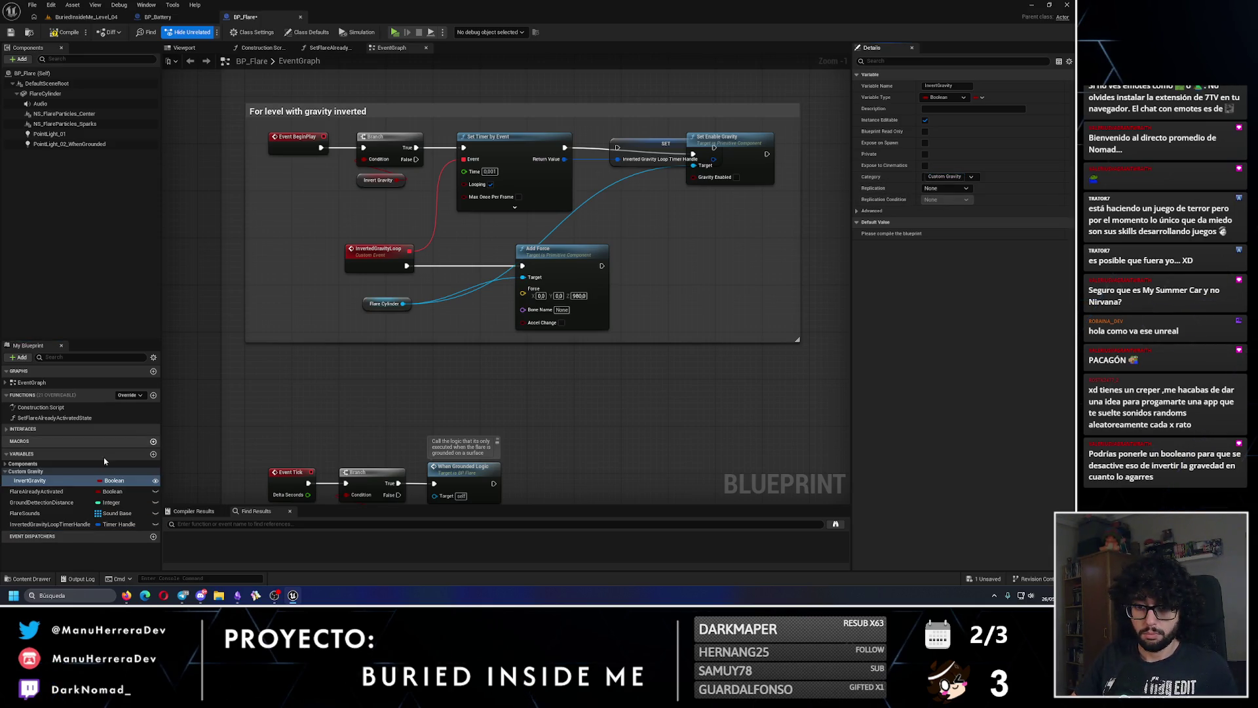
- Move InvertedGravityLoopTimerHandle into the Custom Gravity category
click(43, 493)
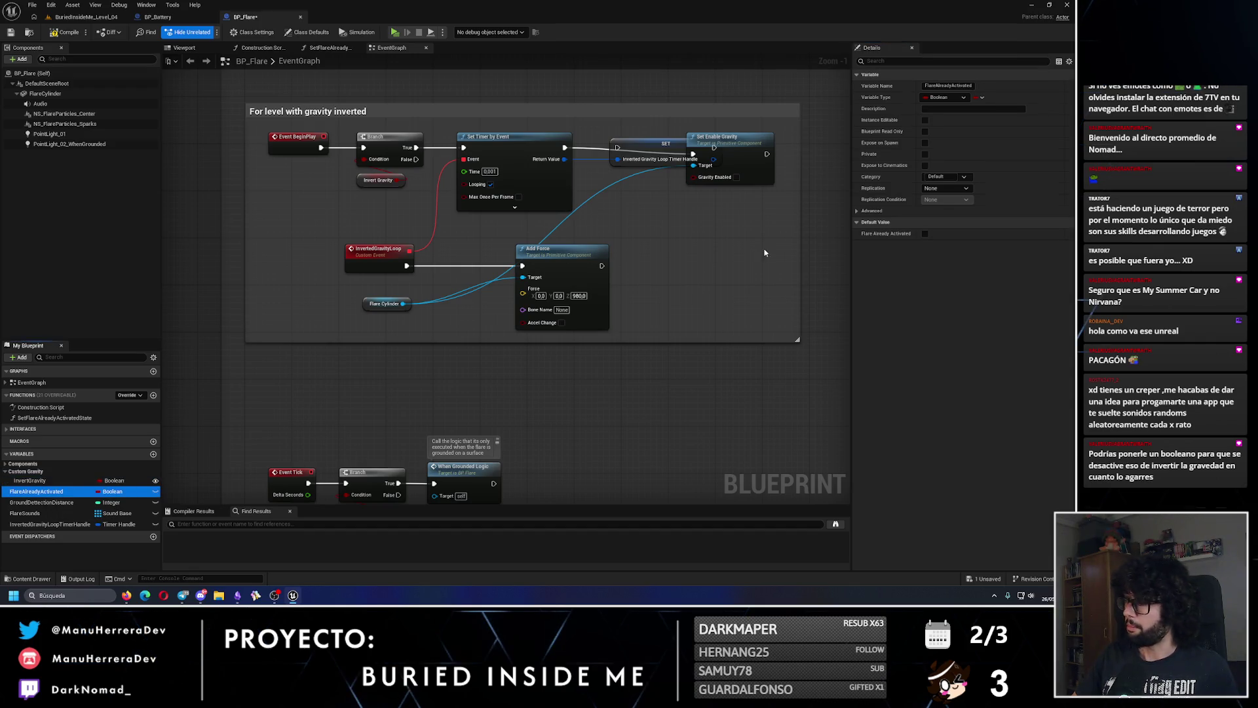
click(49, 524)
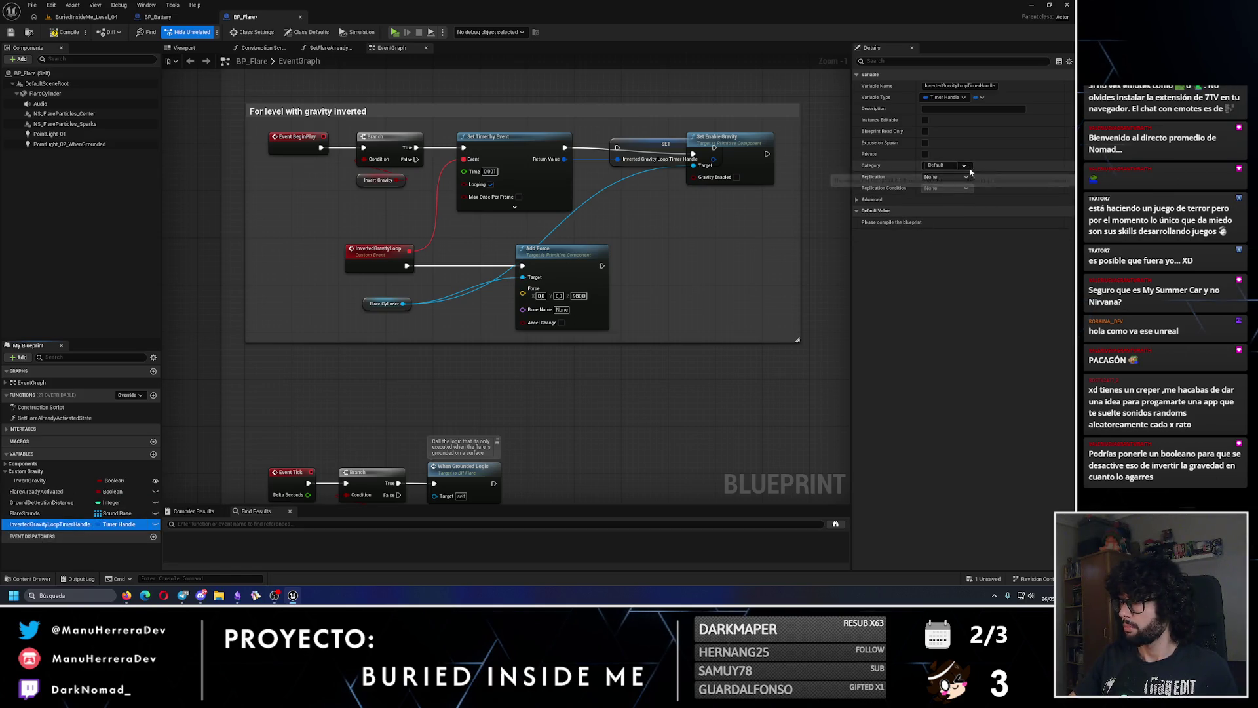
click(964, 166)
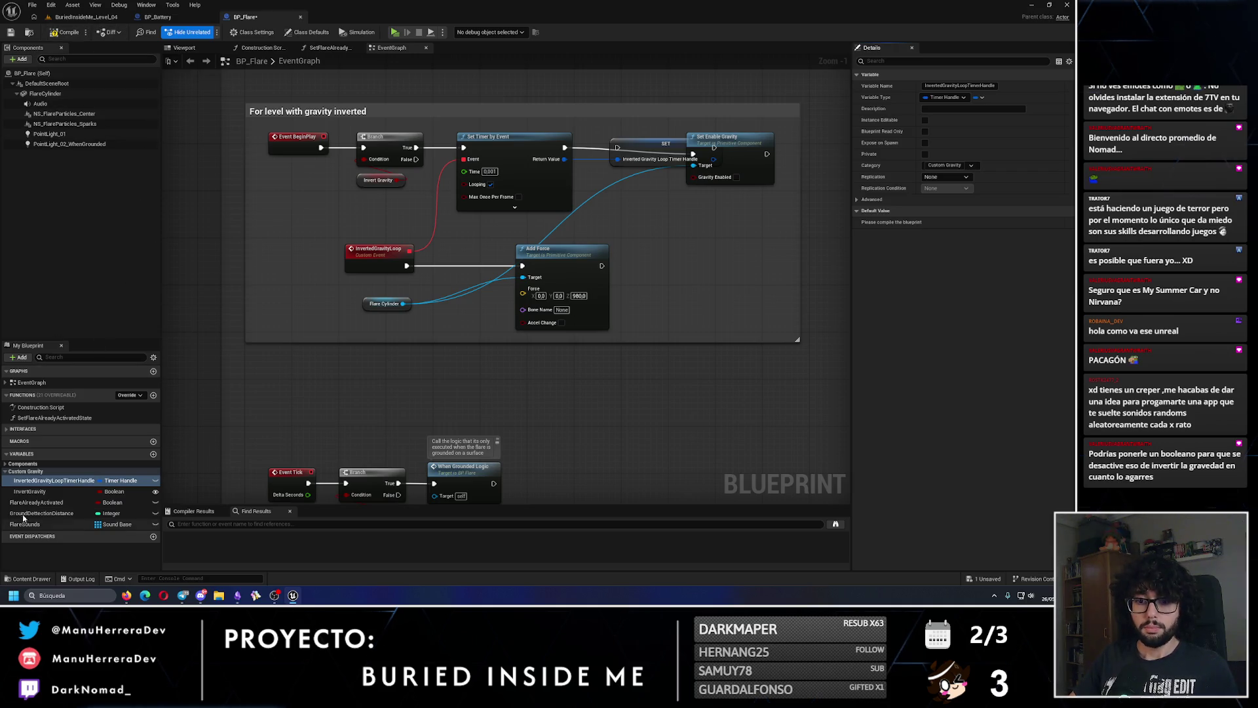
click(30, 491)
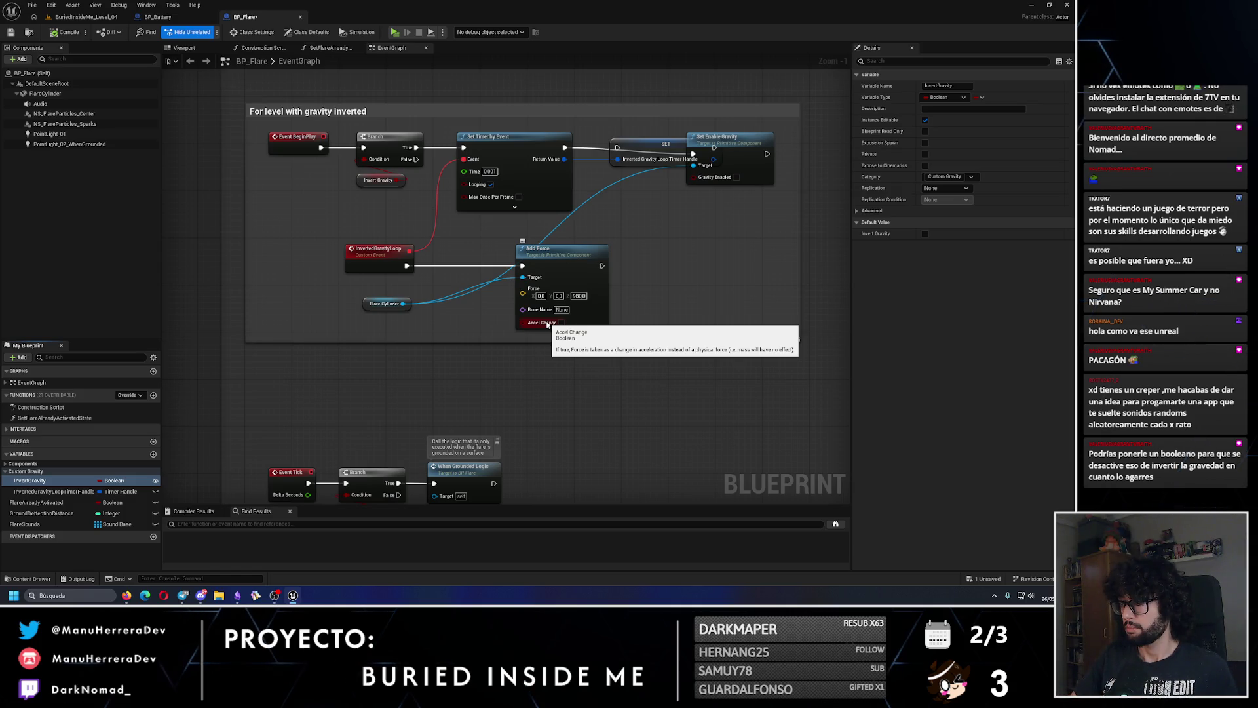
- Connect the timer-handle SET node's exec output to Set Enable Gravity, then compile and save BP_Flare
mouse_move(625, 209)
mouse_down()
mouse_move(581, 214)
mouse_move(685, 211)
mouse_up()
drag(563, 213, 592, 207)
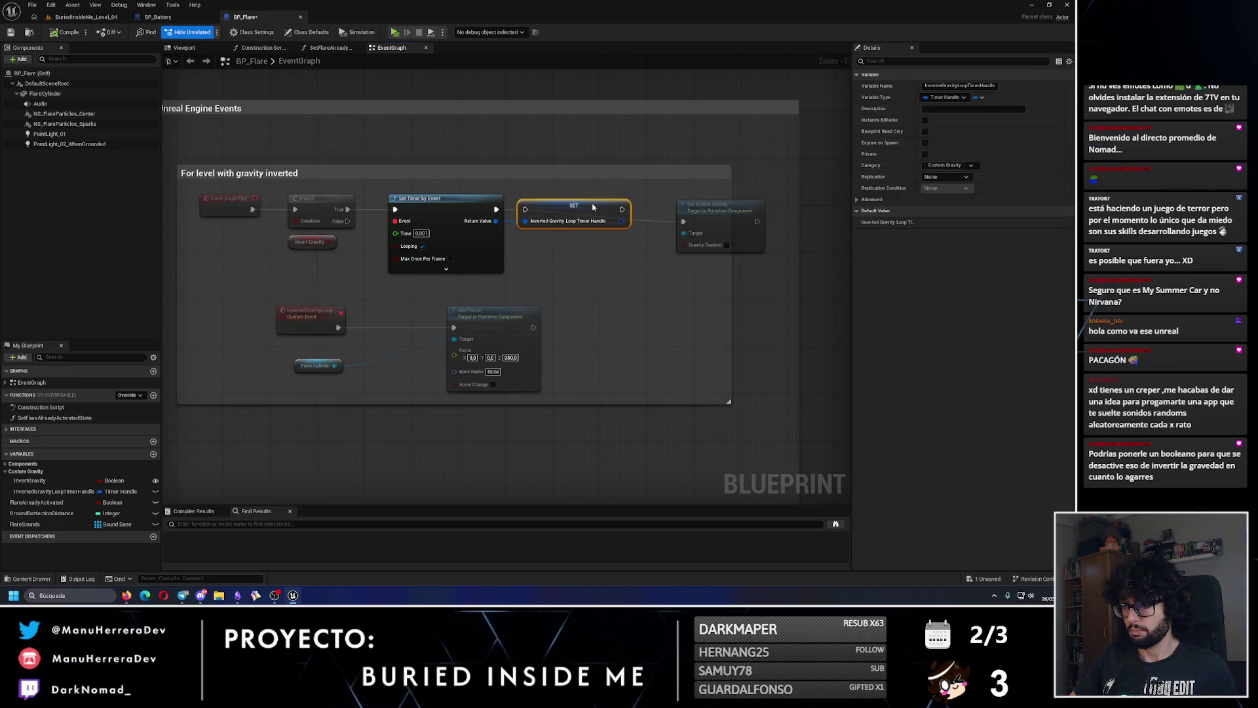
mouse_move(699, 207)
mouse_down()
mouse_move(668, 193)
mouse_move(757, 180)
mouse_up()
mouse_move(621, 210)
mouse_down()
mouse_move(653, 210)
mouse_move(642, 162)
mouse_up()
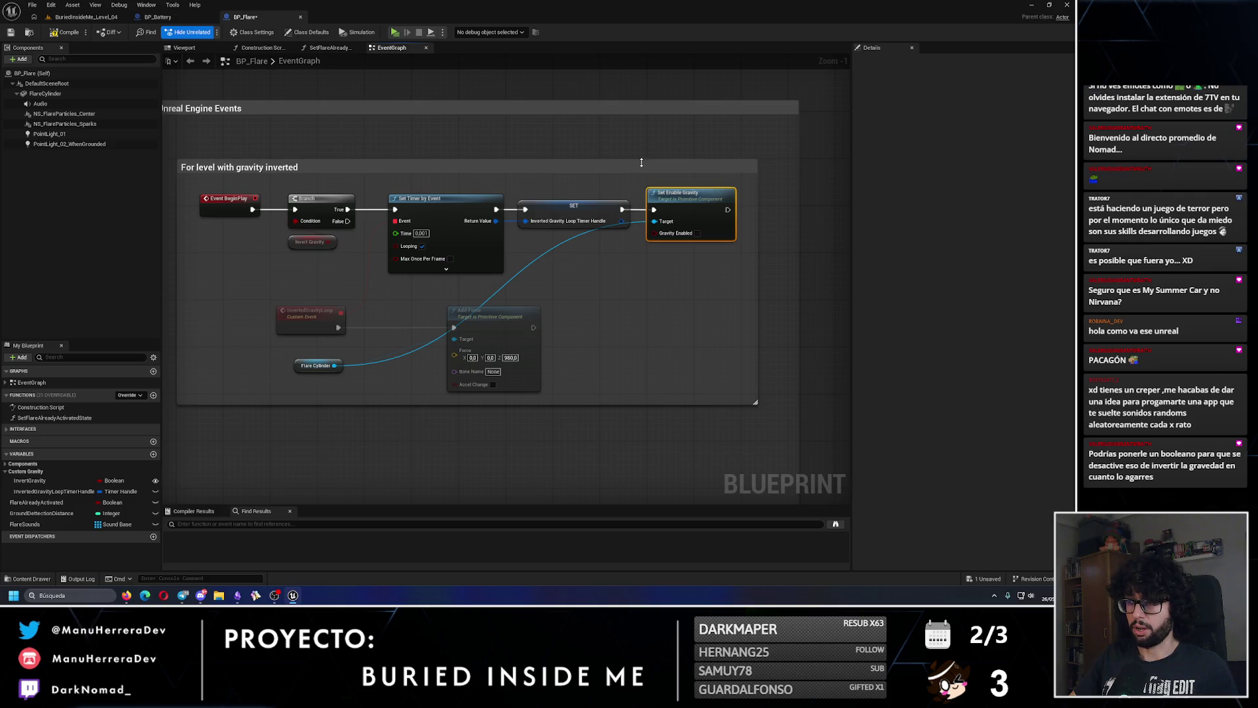
click(64, 32)
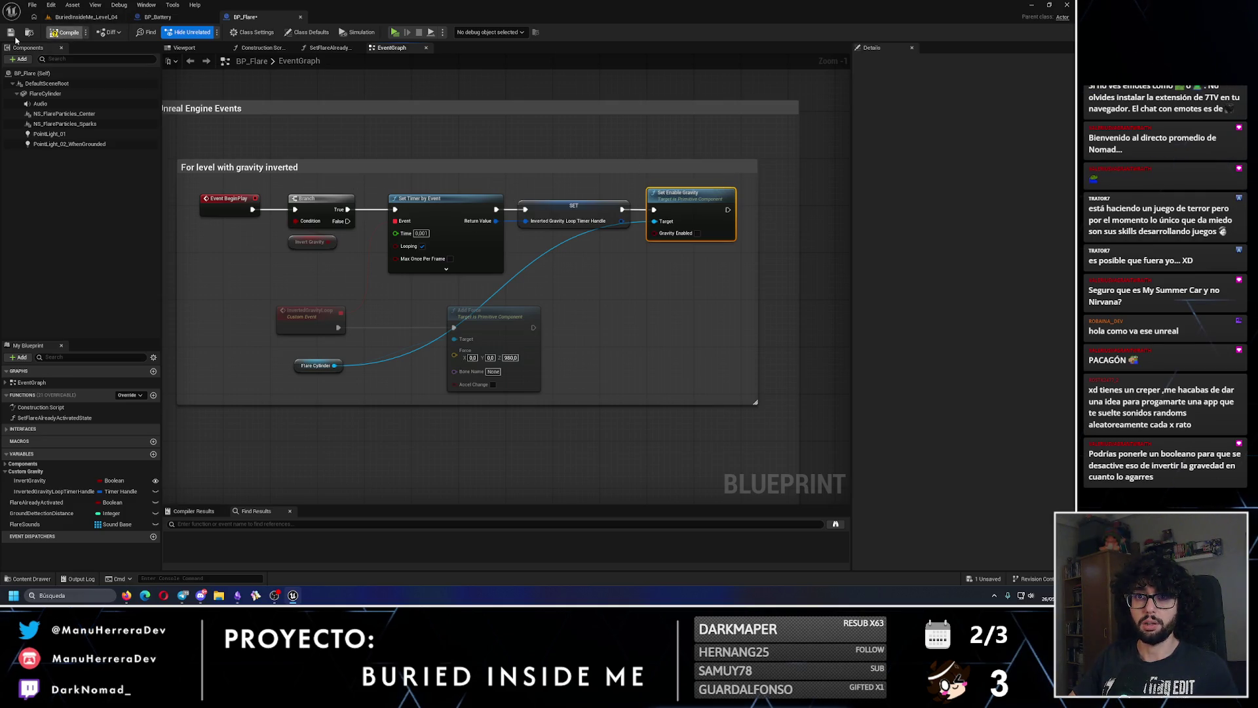
click(10, 32)
click(28, 32)
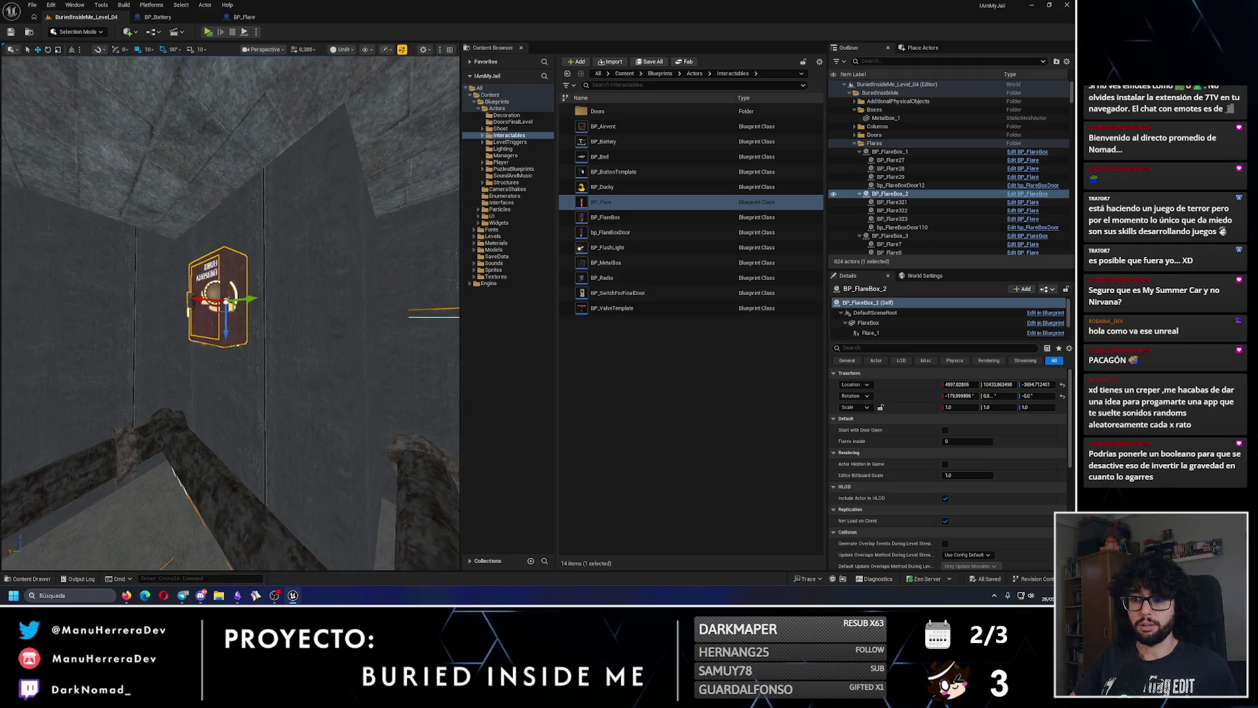
- Place a new BP_Flare beside BP_FlareBox_2 and rotate it upright
key(w)
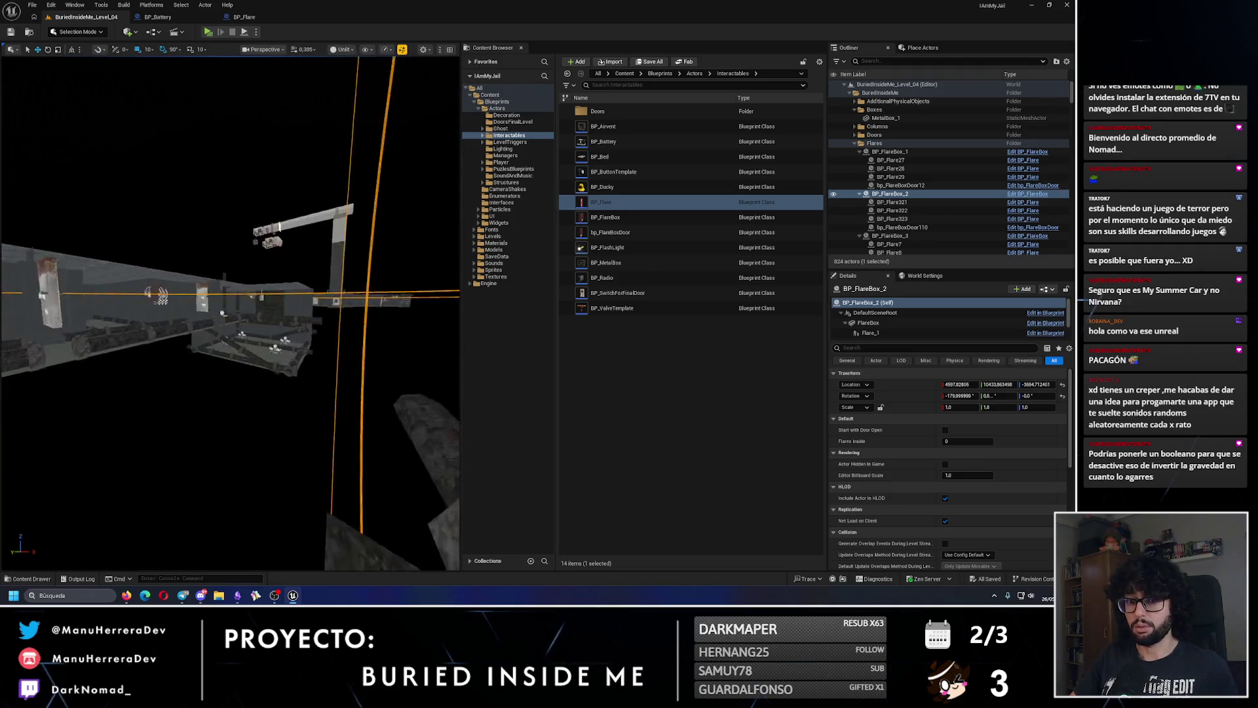
scroll(230, 313, up, 1)
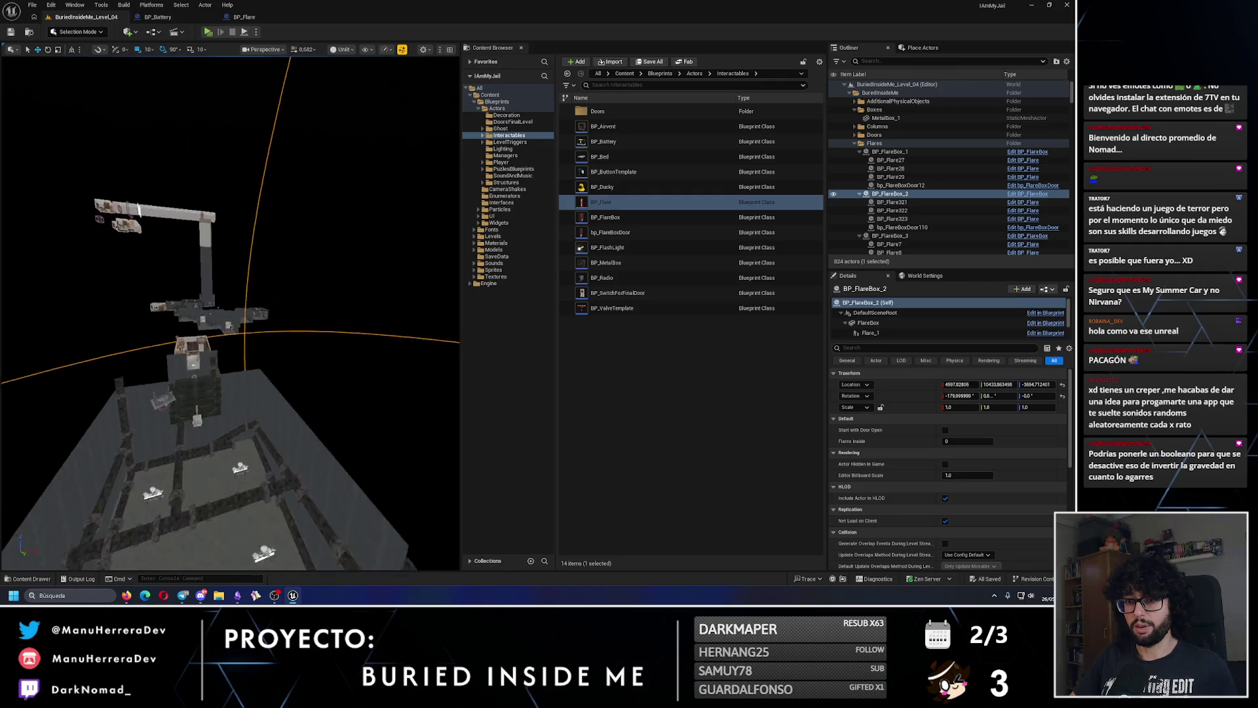
key(f)
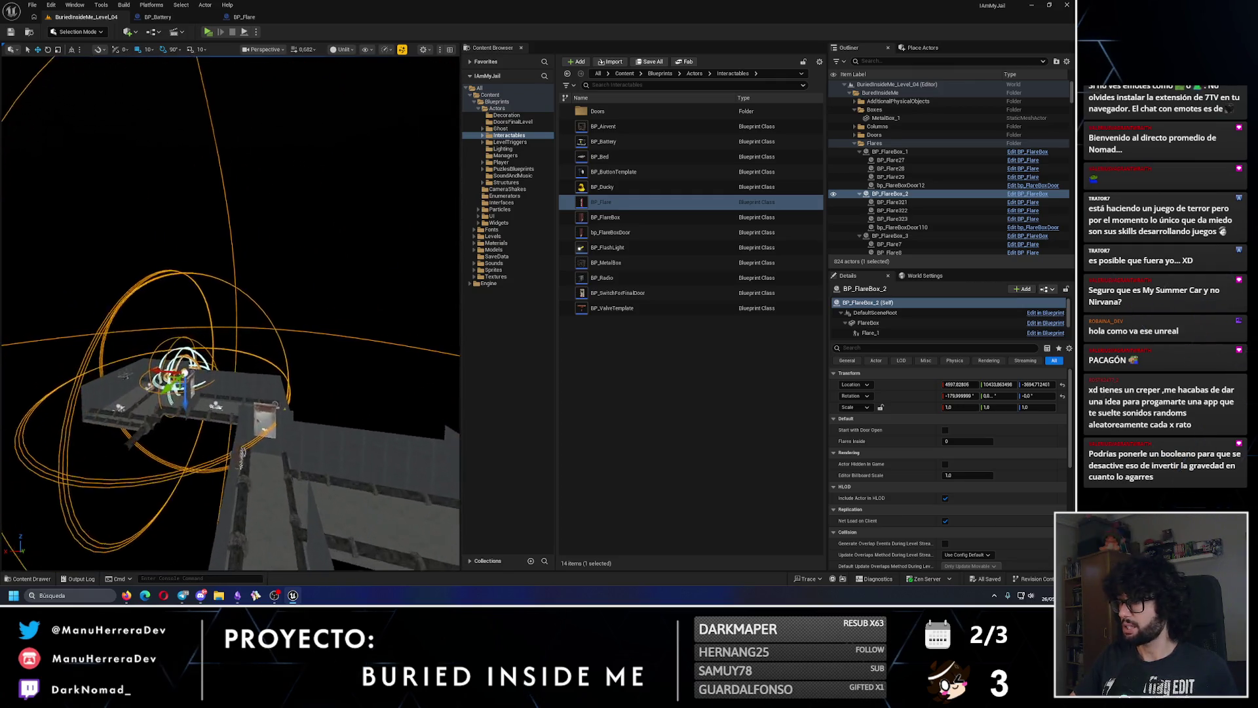
scroll(201, 266, up, 5)
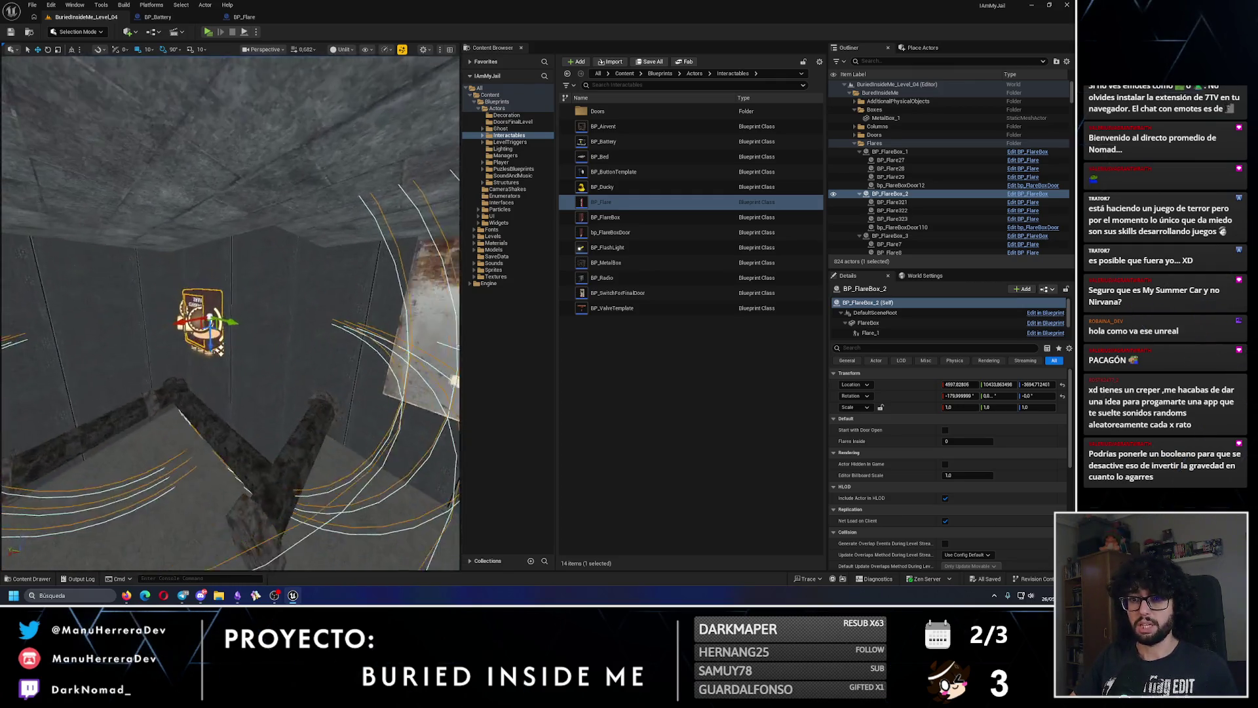
mouse_move(600, 202)
mouse_down()
mouse_move(229, 249)
mouse_move(223, 216)
mouse_move(275, 175)
mouse_up()
scroll(221, 213, up, 3)
key(e)
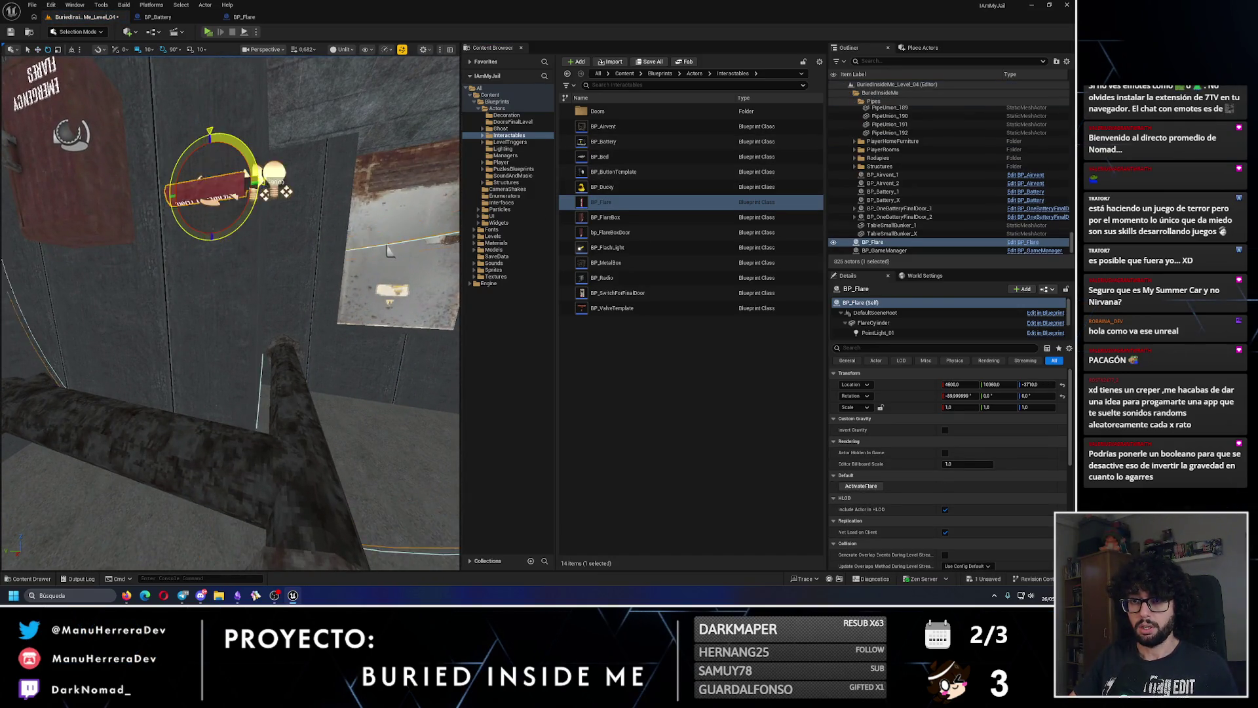
drag(241, 223, 203, 167)
key(w)
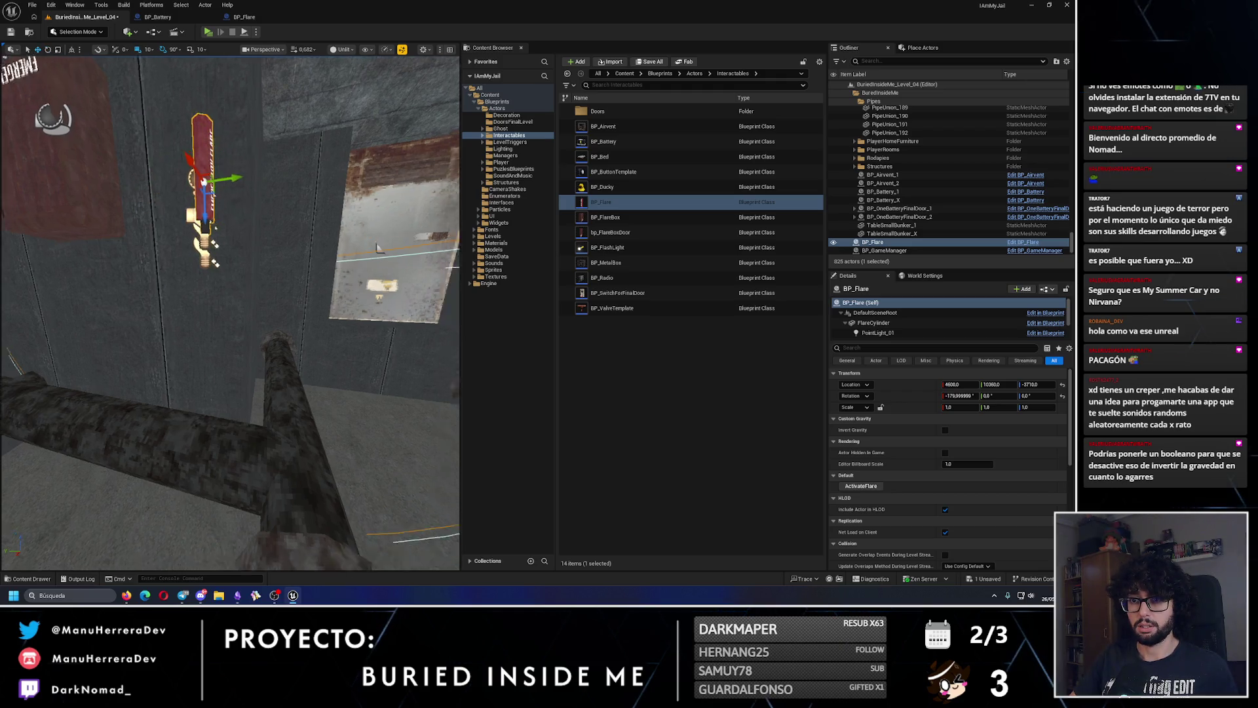
- Duplicate the flare, lay the copy on its side at about -77 degrees, and raise it onto the box
drag(322, 311, 229, 341)
key(f)
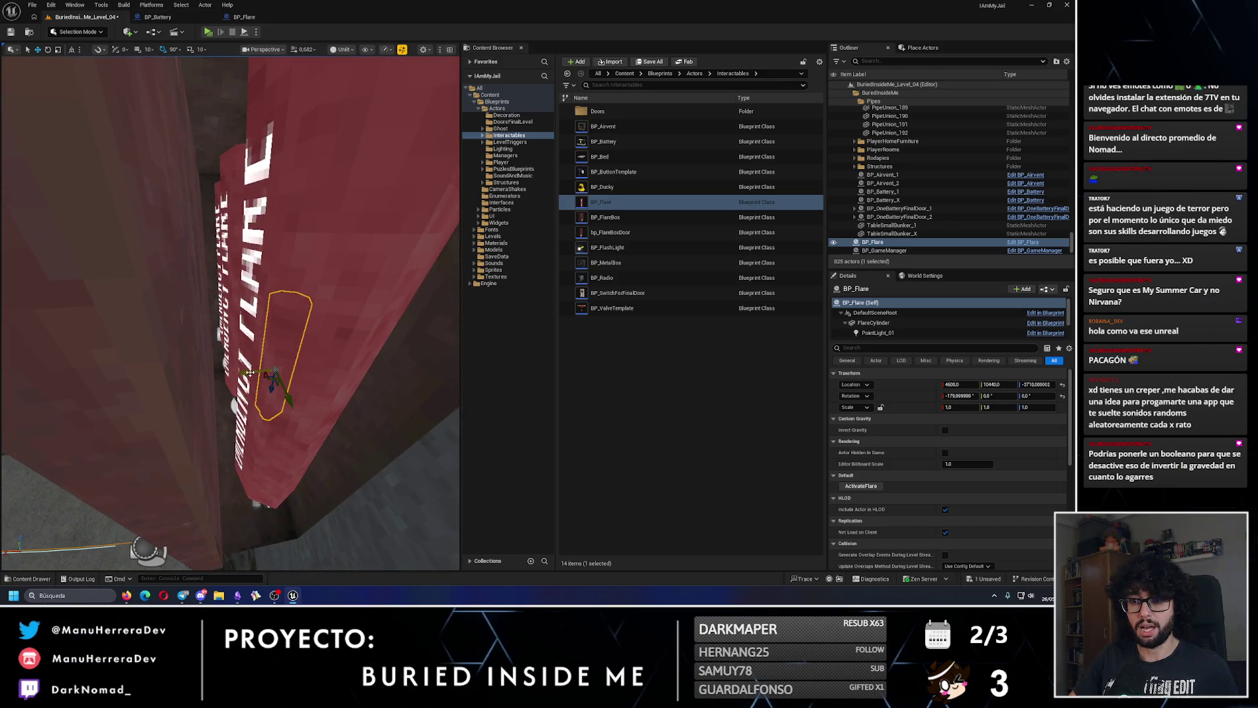
drag(208, 374, 222, 319)
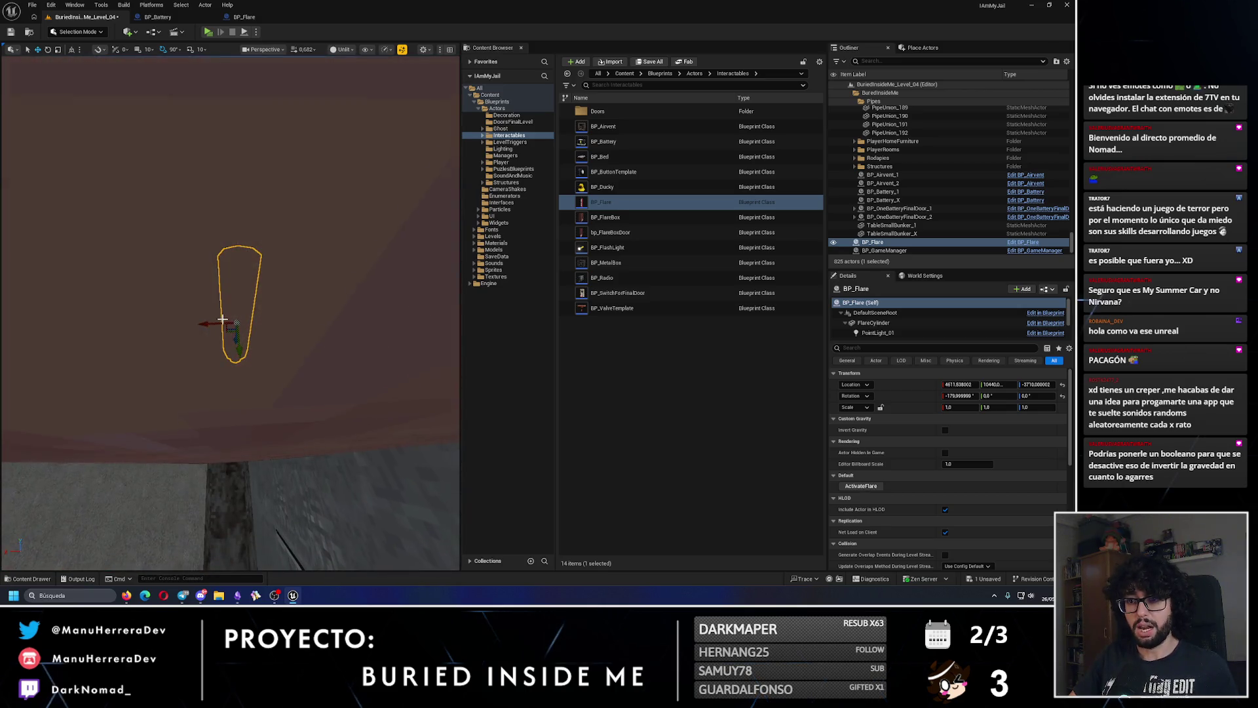
mouse_move(235, 363)
mouse_down()
mouse_move(259, 380)
mouse_move(252, 392)
mouse_move(263, 281)
mouse_move(249, 275)
mouse_move(265, 282)
mouse_up()
mouse_move(407, 157)
mouse_down()
mouse_move(381, 197)
mouse_move(196, 140)
mouse_move(237, 224)
mouse_up()
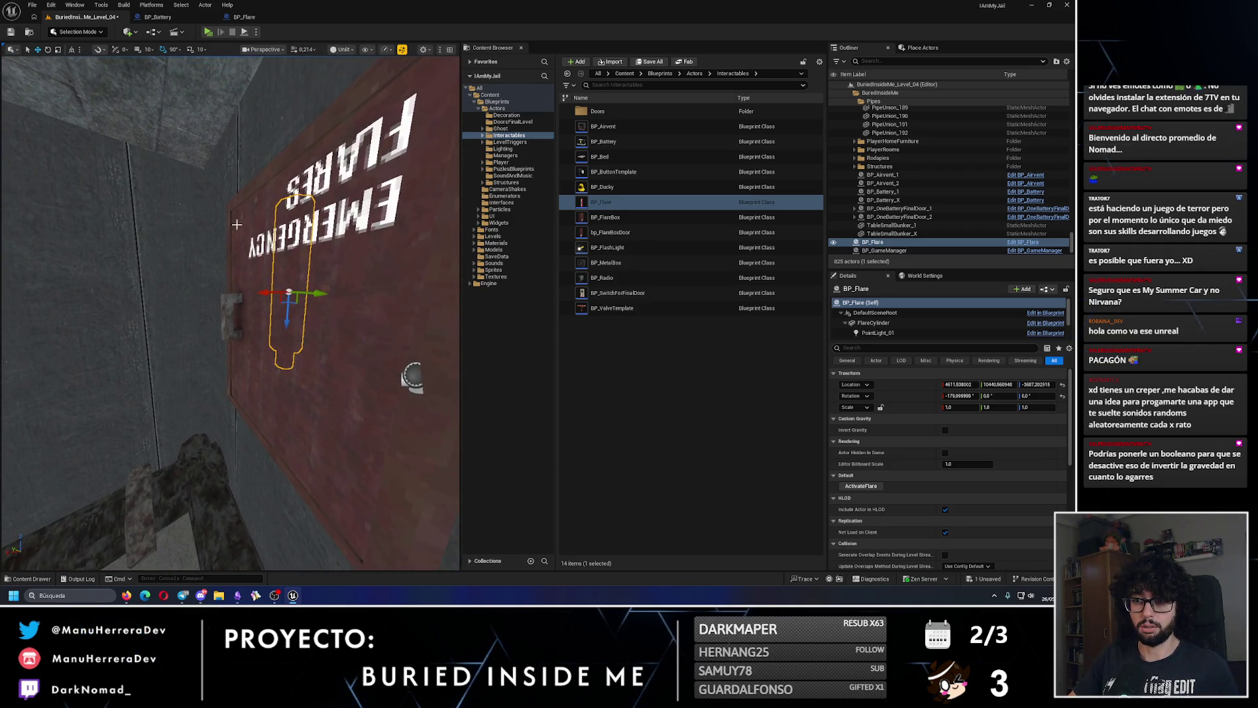
mouse_move(288, 315)
mouse_down()
mouse_move(281, 366)
mouse_move(219, 426)
mouse_move(229, 405)
mouse_move(197, 354)
mouse_up()
key(e)
key(w)
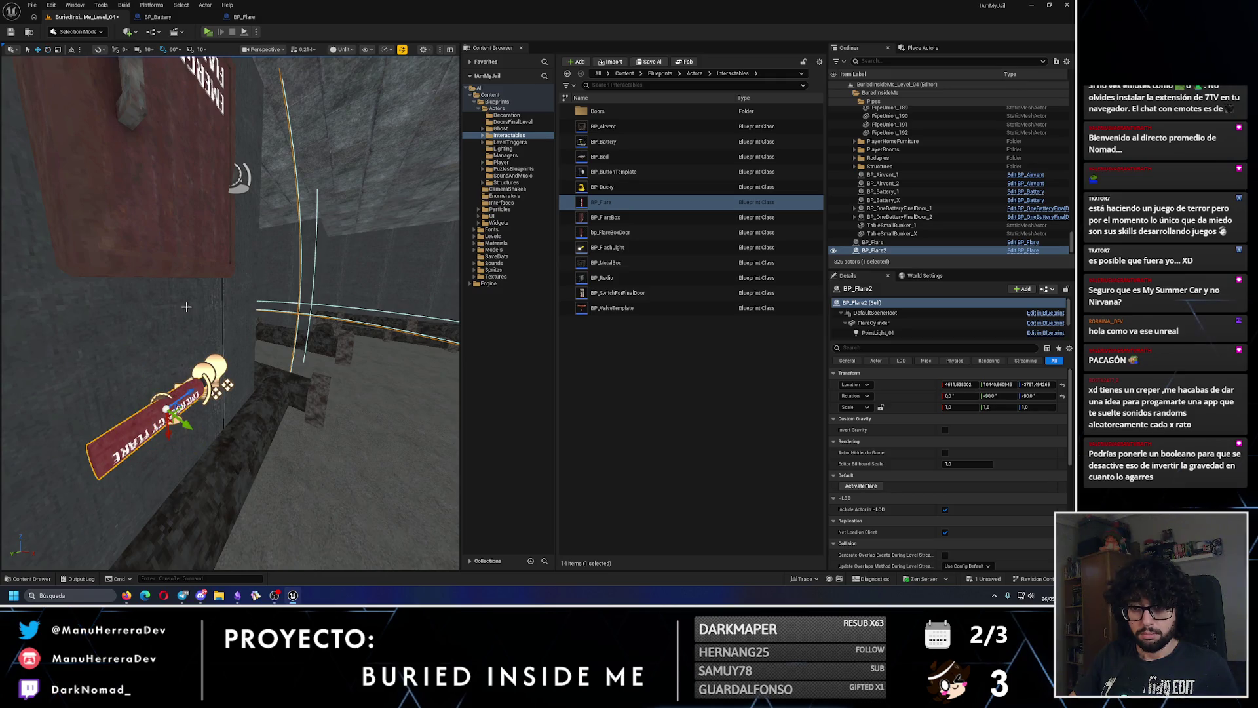
key(e)
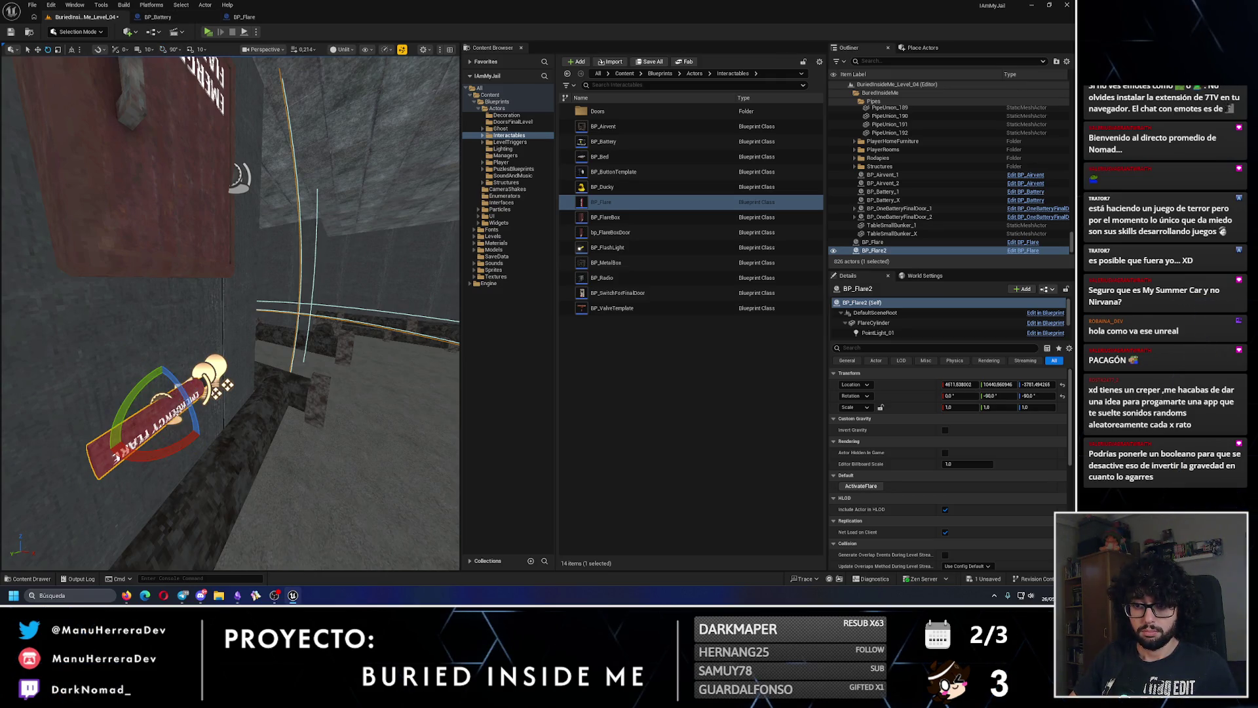
drag(164, 430, 183, 412)
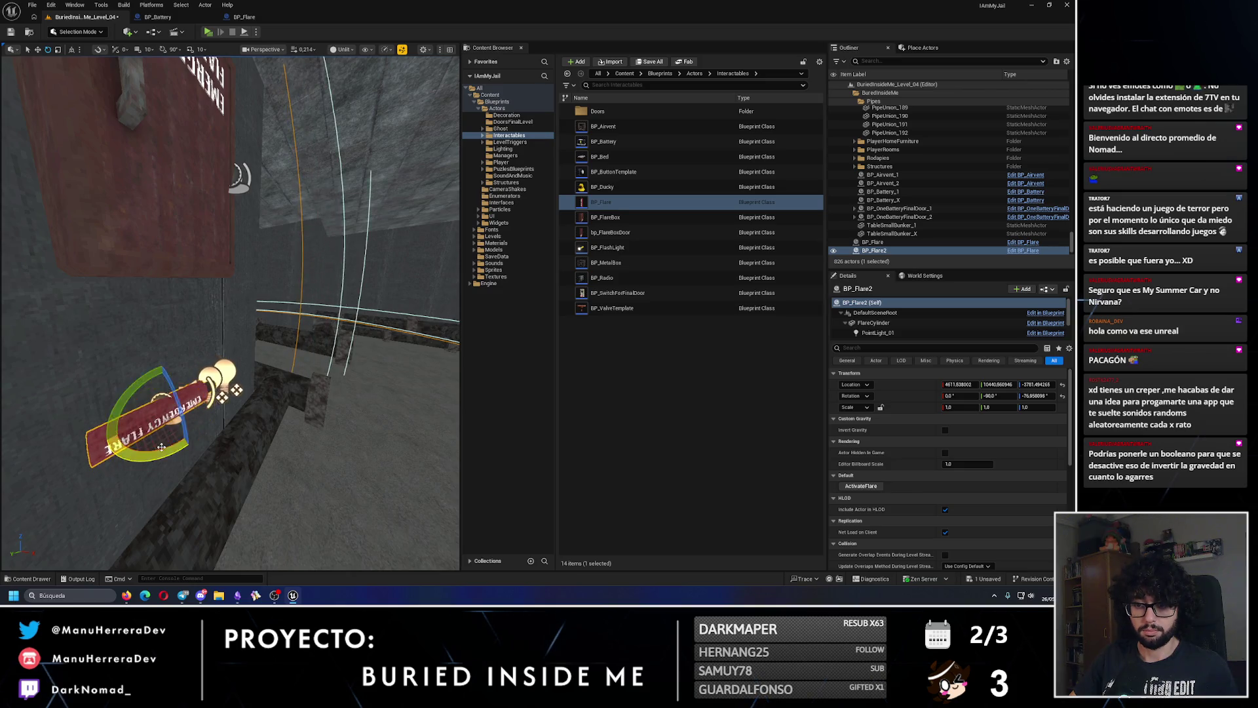
key(w)
mouse_move(285, 420)
mouse_down()
mouse_move(286, 344)
mouse_move(341, 302)
mouse_up()
key(f)
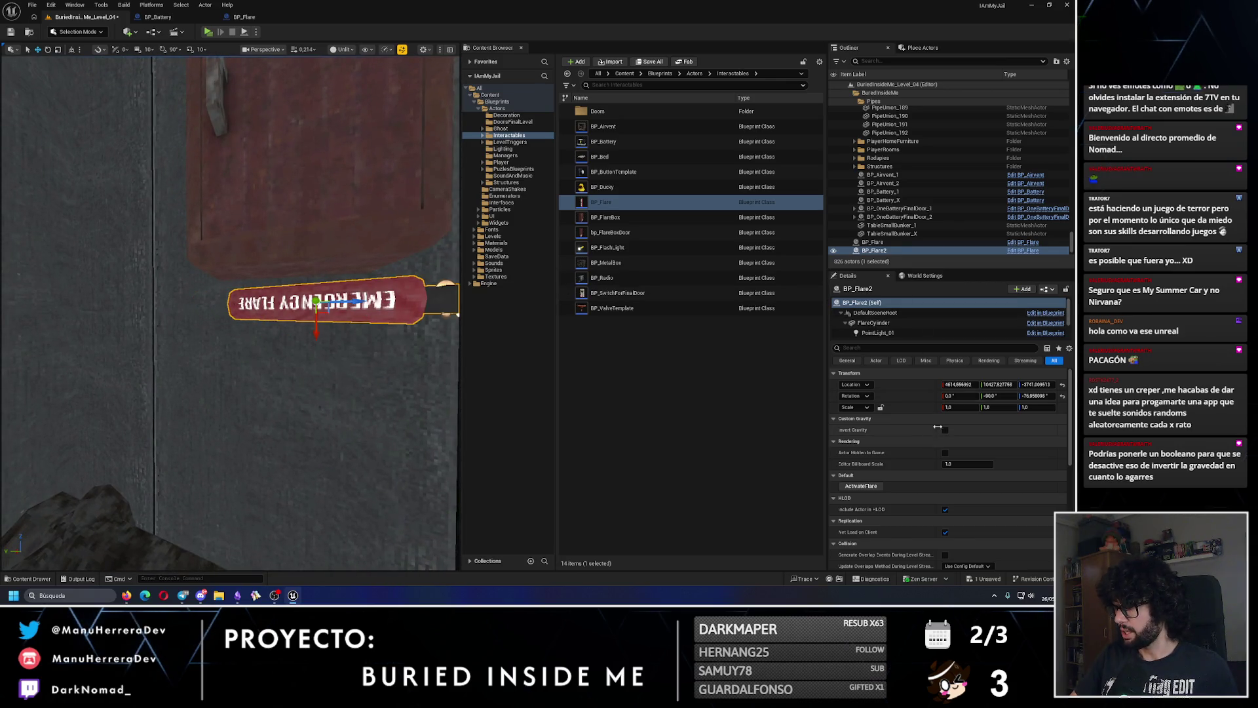
click(885, 243)
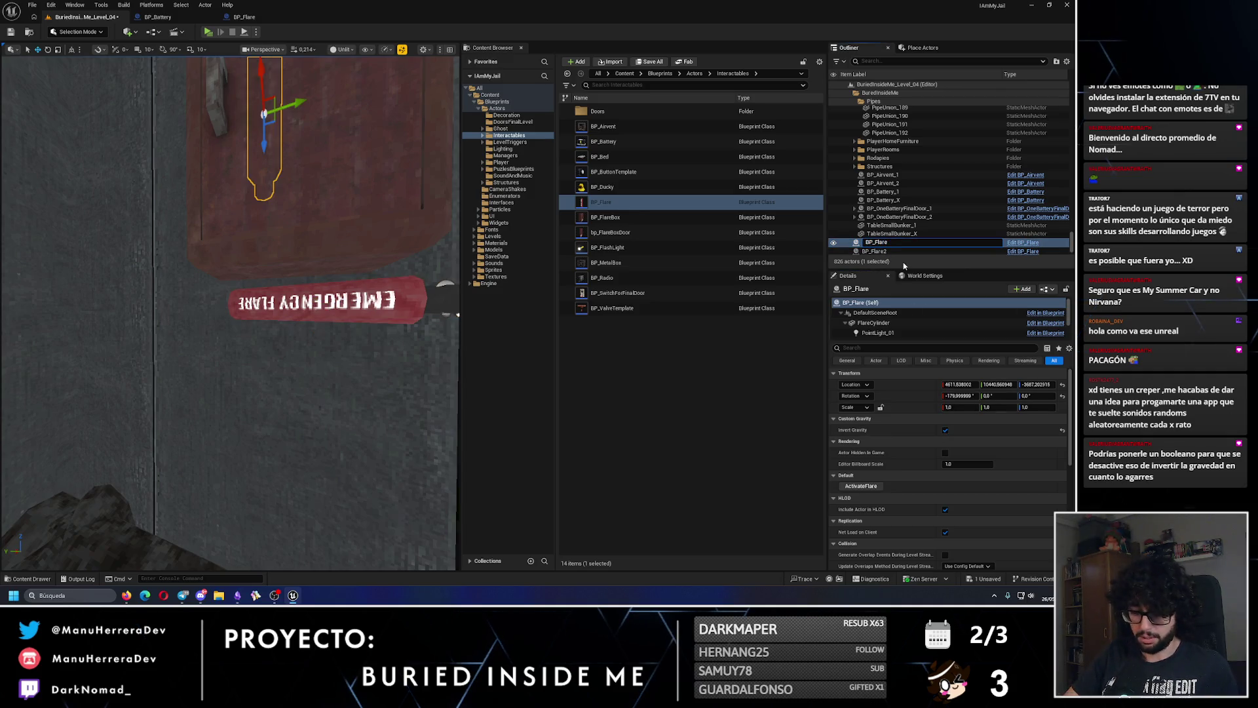
- Rename the two flares to BP_Flare_1 and BP_Flare_2
key(Return)
key(Down)
key(F2)
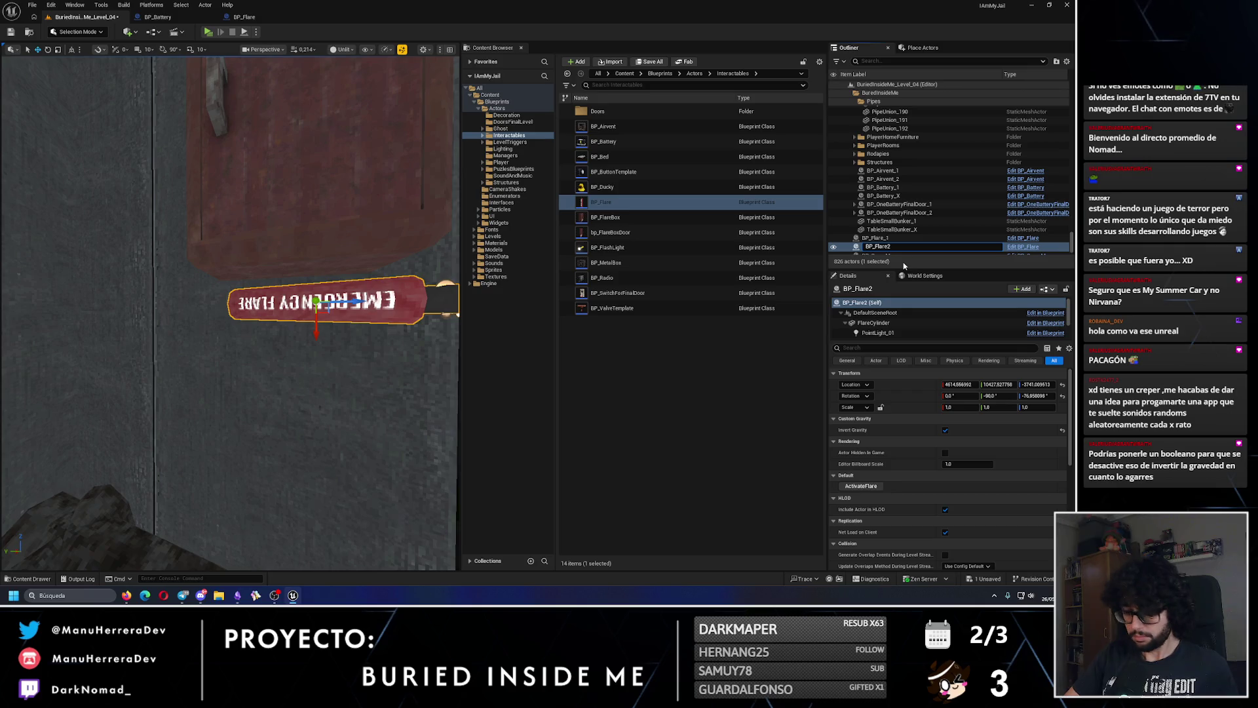
key(Return)
- Duplicate BP_Flare_1 as BP_Flare_3 and position it on the other Emergency Flares box
mouse_move(295, 327)
mouse_down()
mouse_move(384, 368)
mouse_move(354, 350)
mouse_move(308, 367)
mouse_move(276, 291)
mouse_move(510, 216)
mouse_up()
click(898, 237)
mouse_move(150, 354)
mouse_down()
mouse_move(348, 331)
mouse_move(186, 422)
mouse_move(237, 424)
mouse_up()
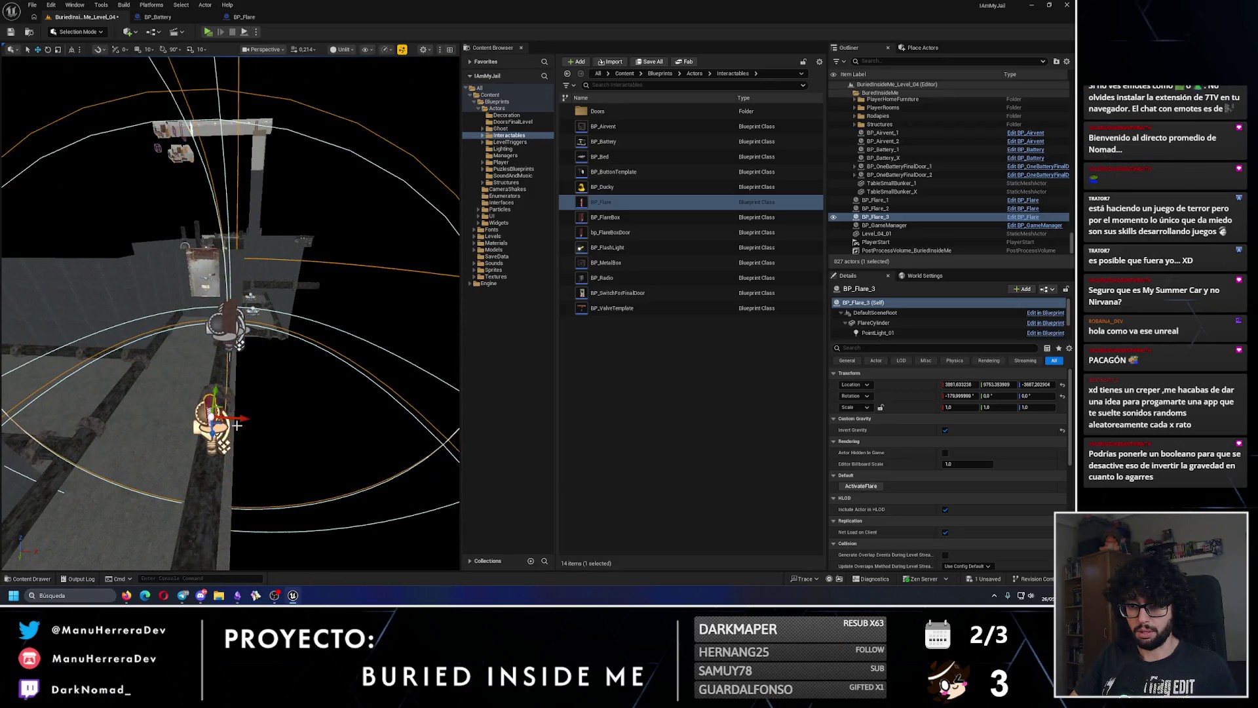
key(f)
drag(347, 292, 128, 293)
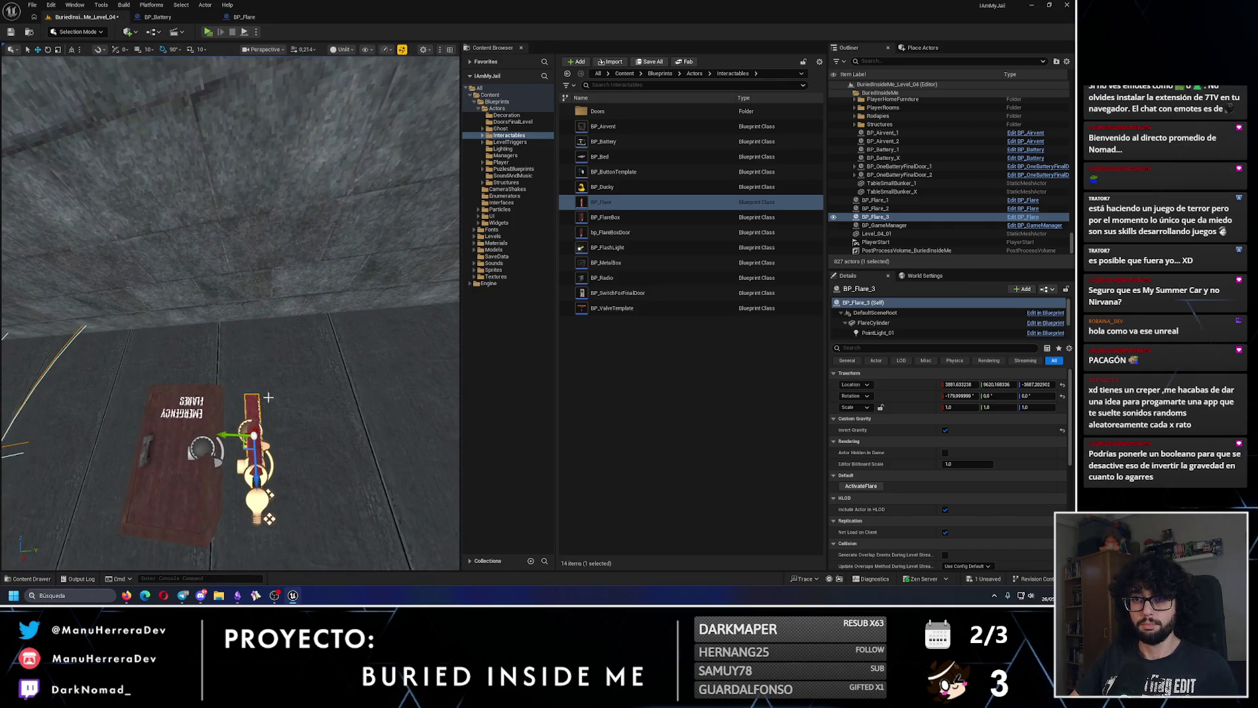
key(e)
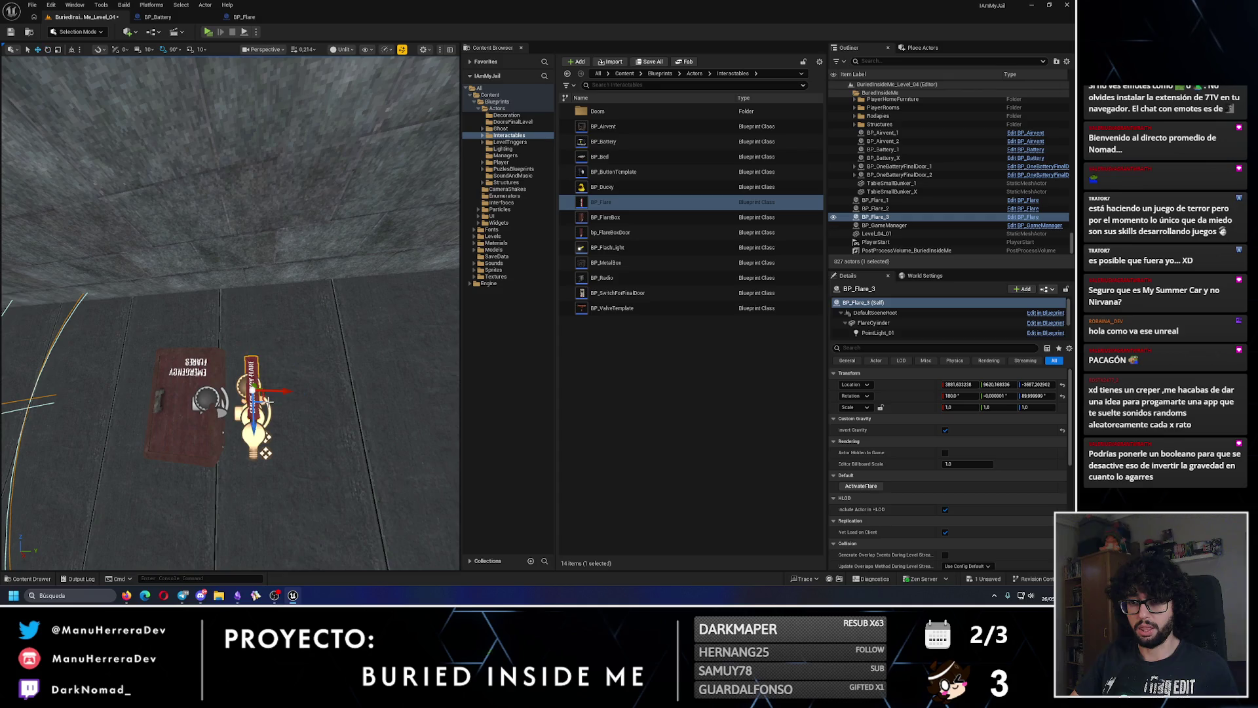
mouse_move(288, 404)
mouse_down()
mouse_move(203, 399)
mouse_move(243, 401)
mouse_move(174, 365)
mouse_move(241, 442)
mouse_move(228, 391)
mouse_move(281, 374)
mouse_move(206, 380)
mouse_move(273, 365)
mouse_move(185, 277)
mouse_up()
drag(200, 154, 235, 171)
- Review BP_Flare_4 on the box and save the level
mouse_move(231, 429)
mouse_down()
mouse_move(283, 301)
mouse_move(223, 304)
mouse_up()
key(f)
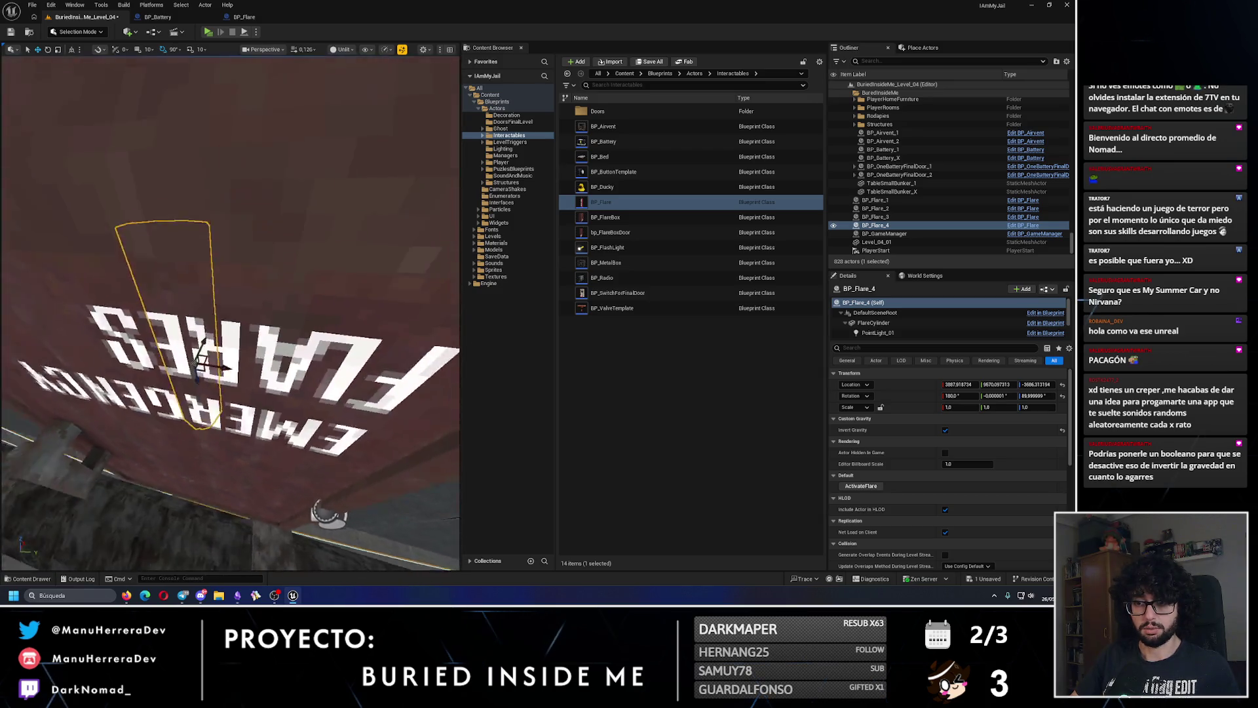
mouse_move(229, 410)
mouse_down()
mouse_move(229, 321)
mouse_move(49, 73)
mouse_up()
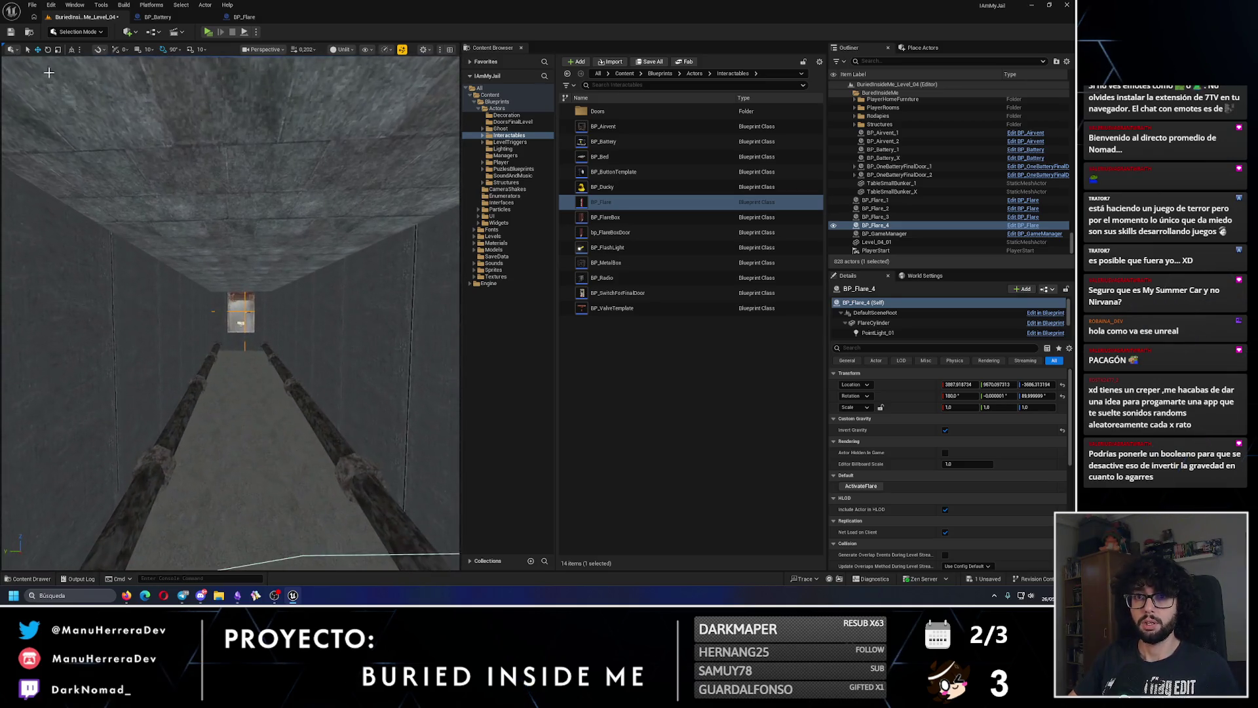
click(11, 35)
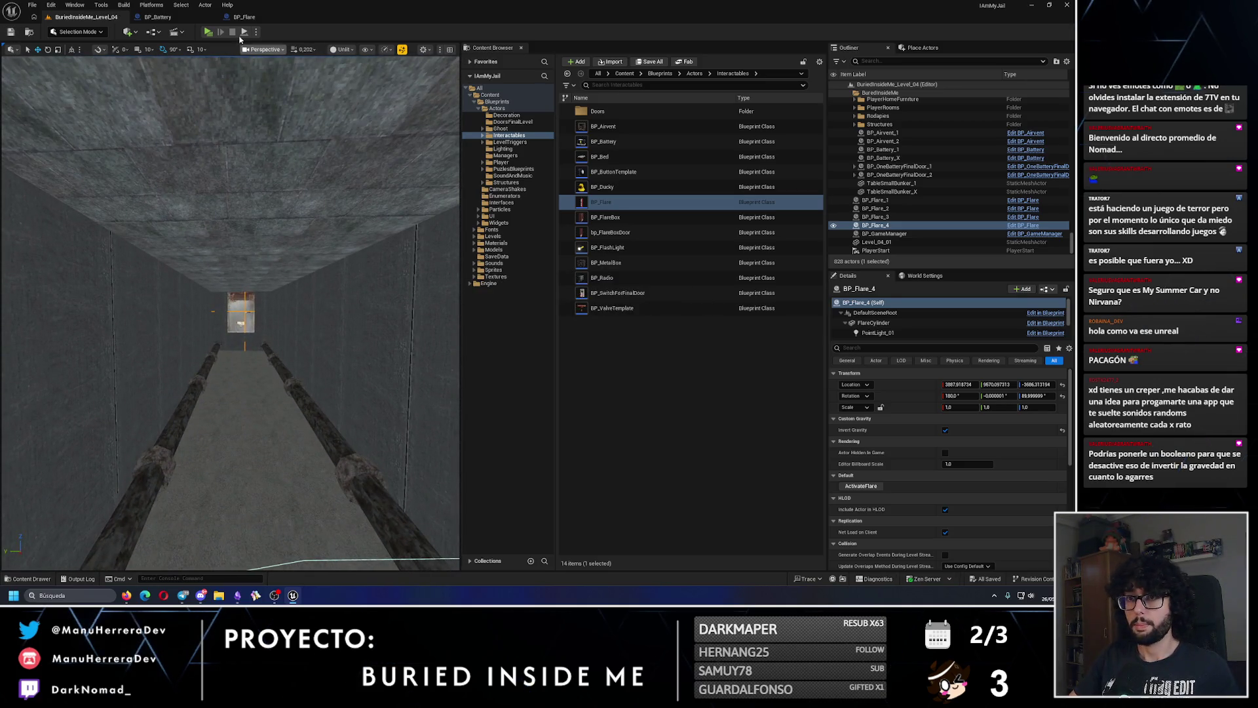
- Play-test walking up to the red flare box, frame BP_Flare_4, then restart play
key(alt+p)
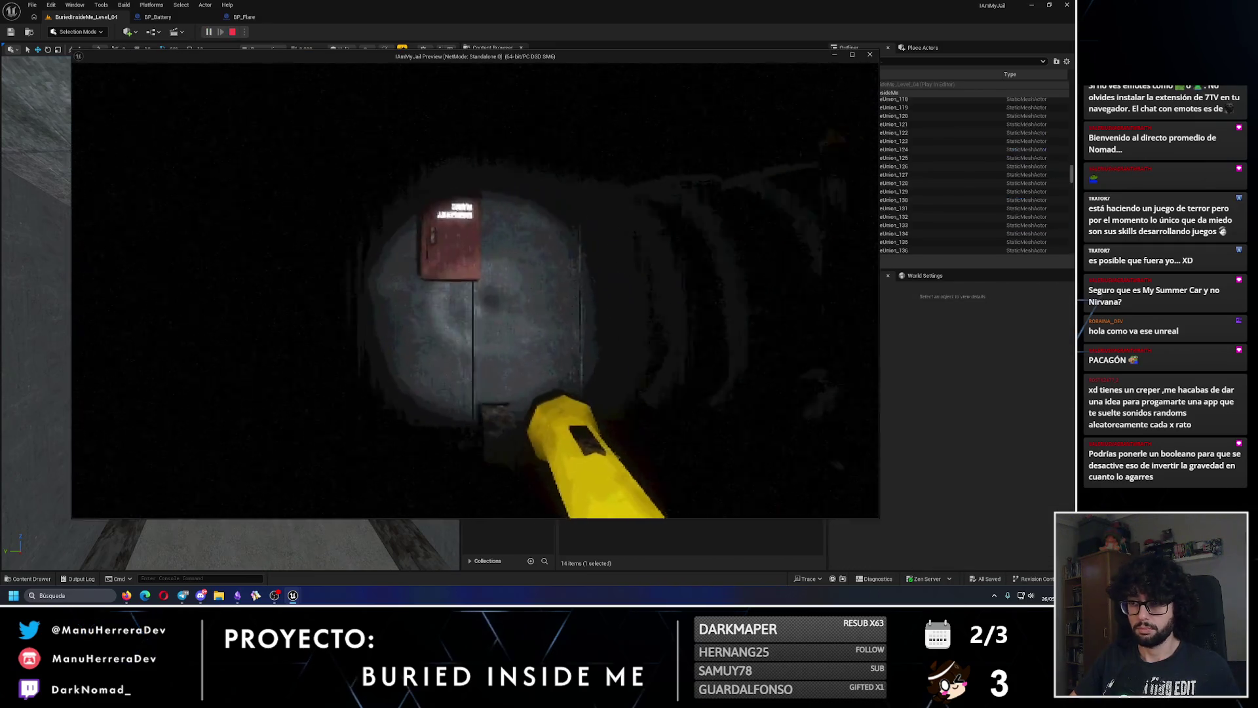
key(w)
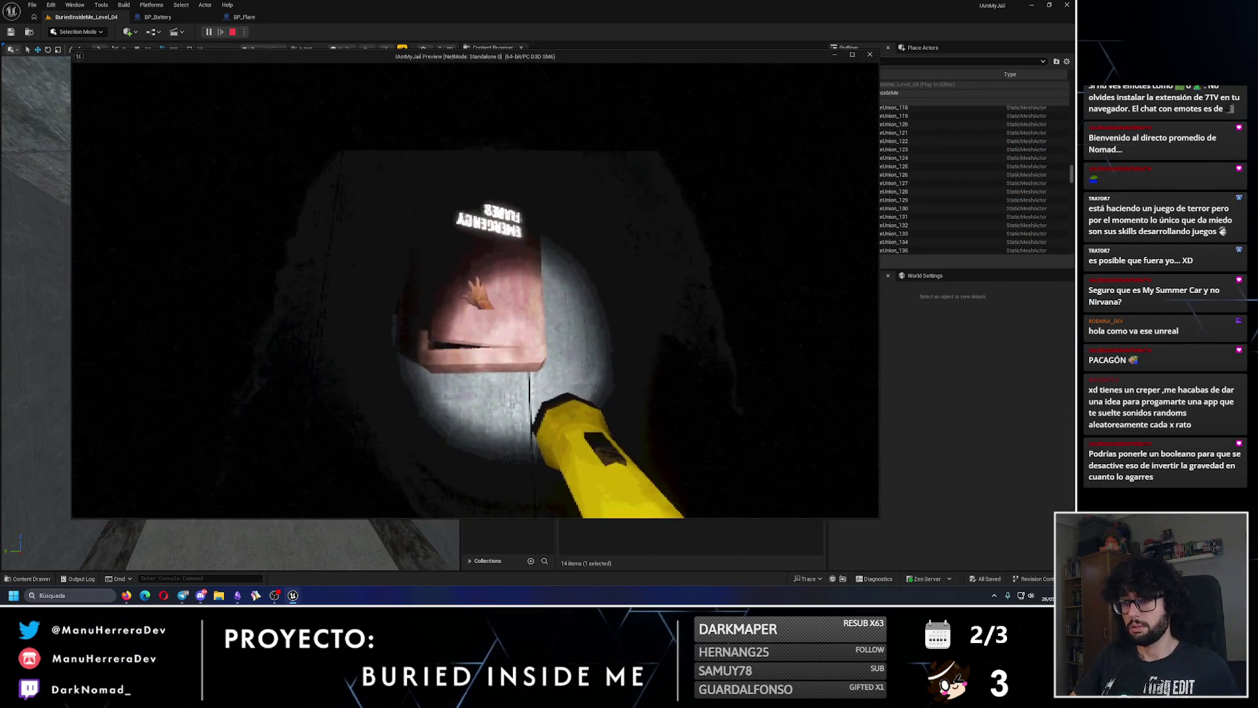
key(s)
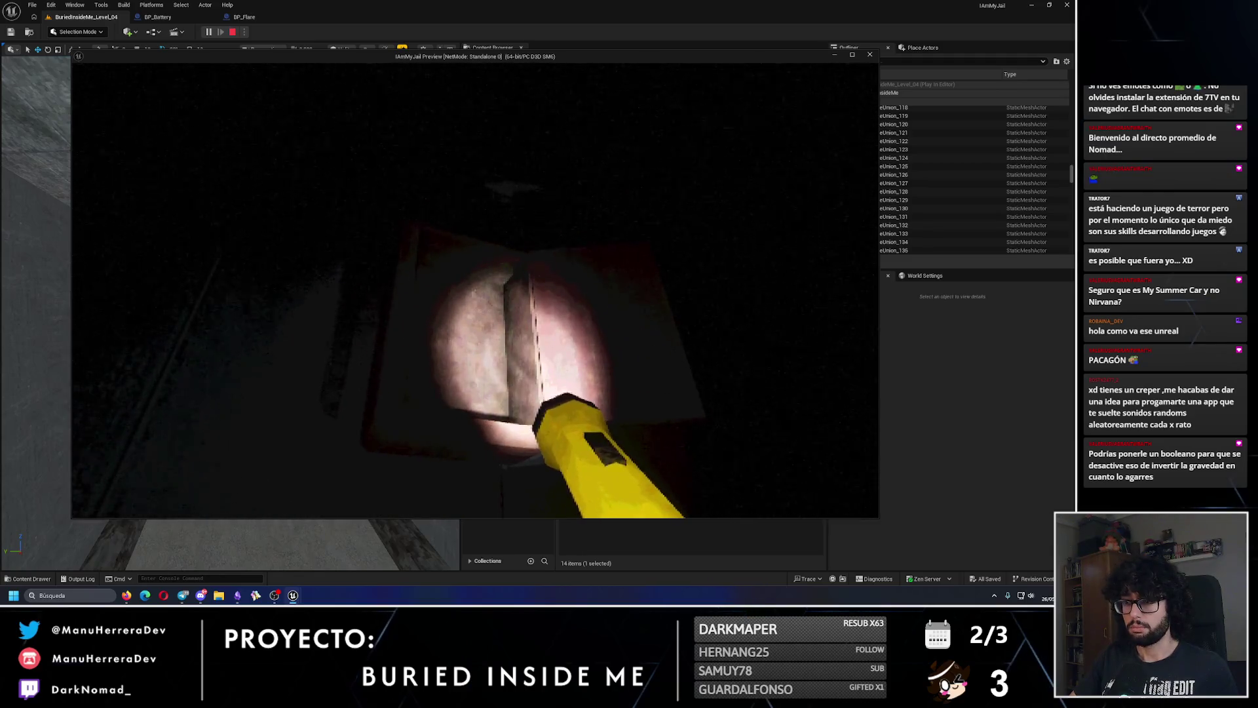
key(Escape)
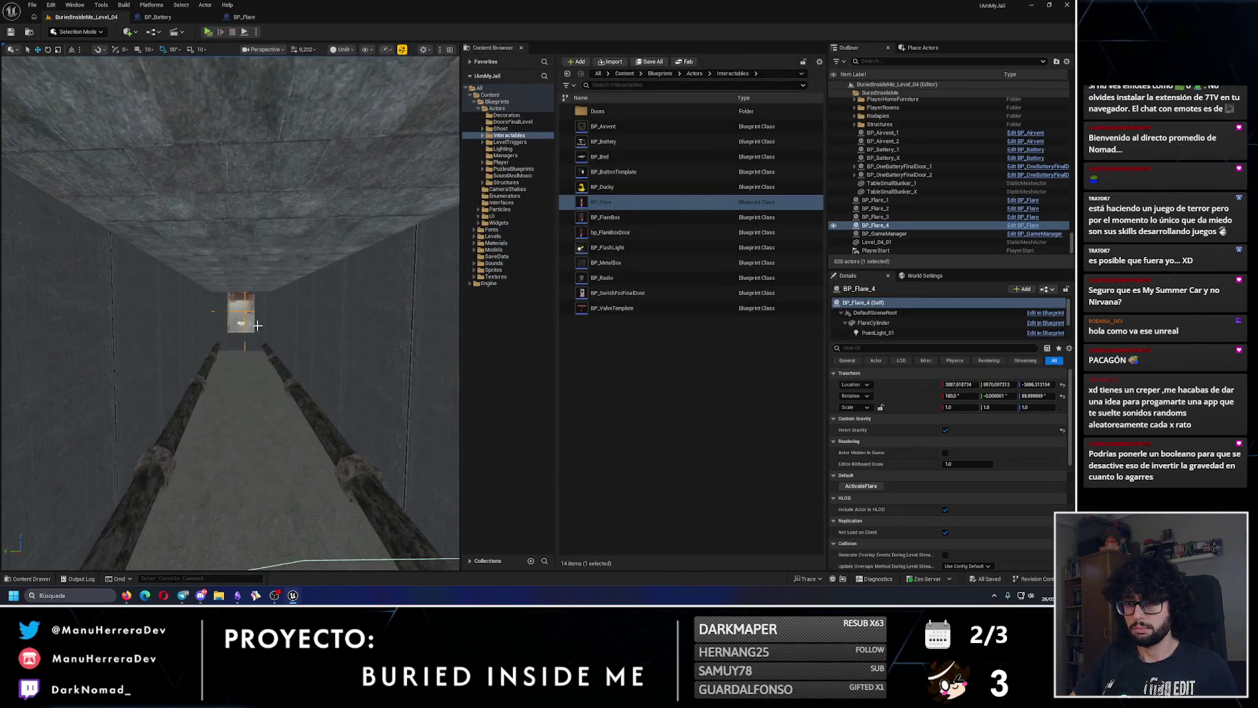
key(f)
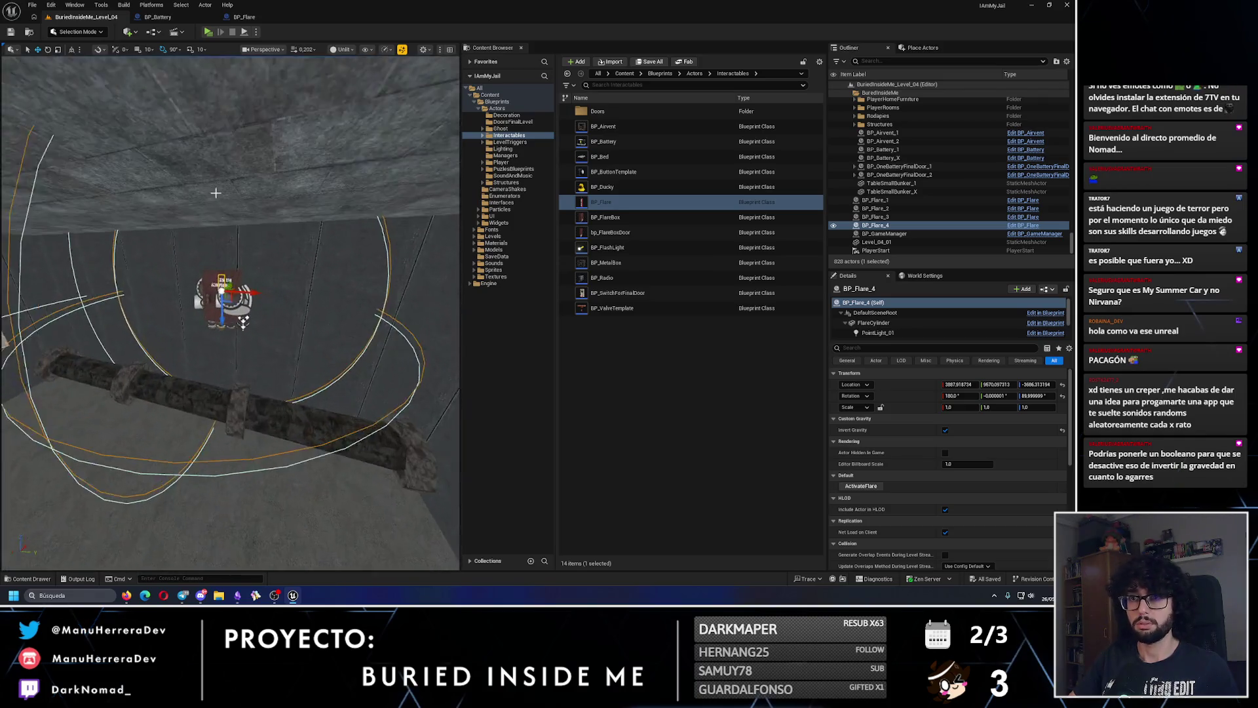
click(243, 31)
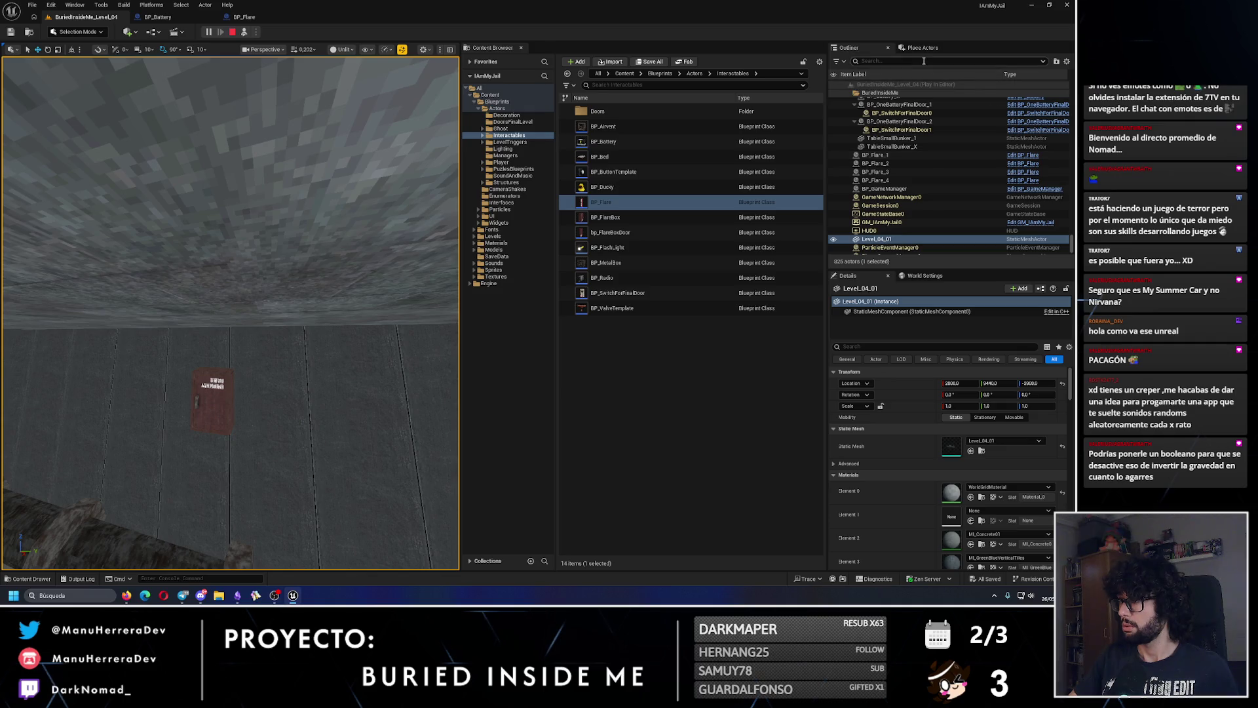
- Search the Outliner for 'F', focus on BP_Flare_2 by the door, and stop the play-test
click(924, 61)
text(FLARE)
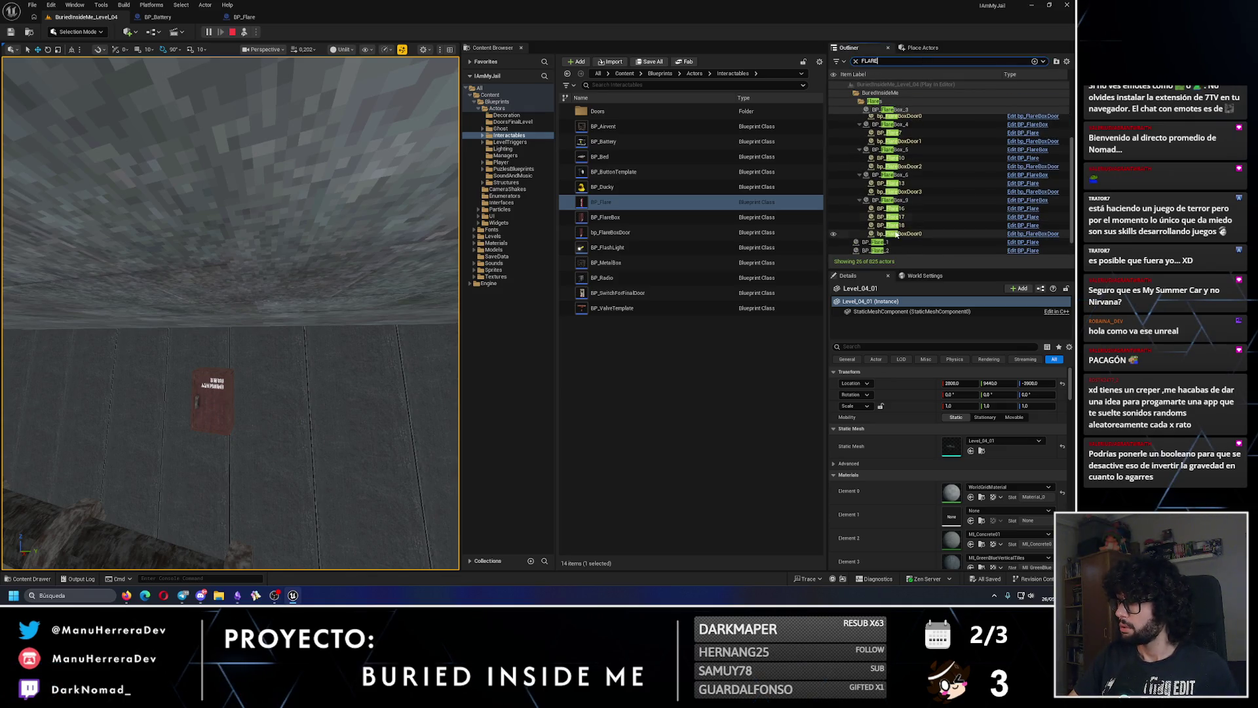
double_click(878, 243)
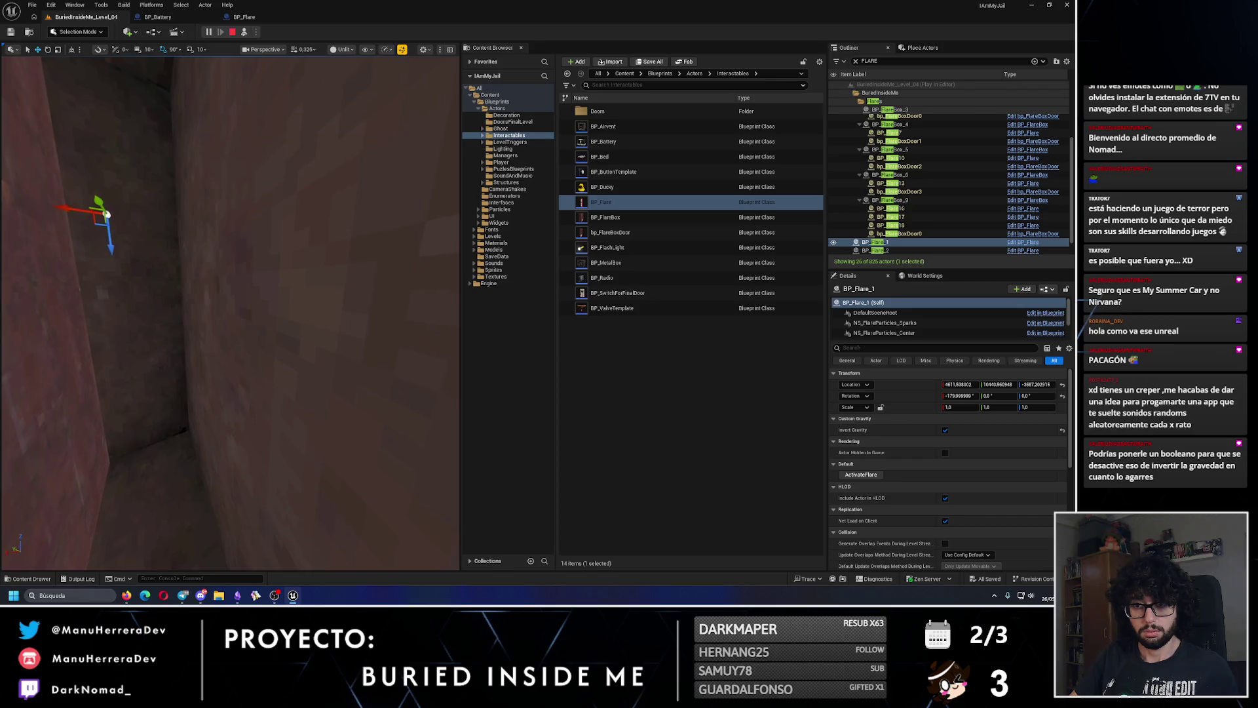
click(881, 250)
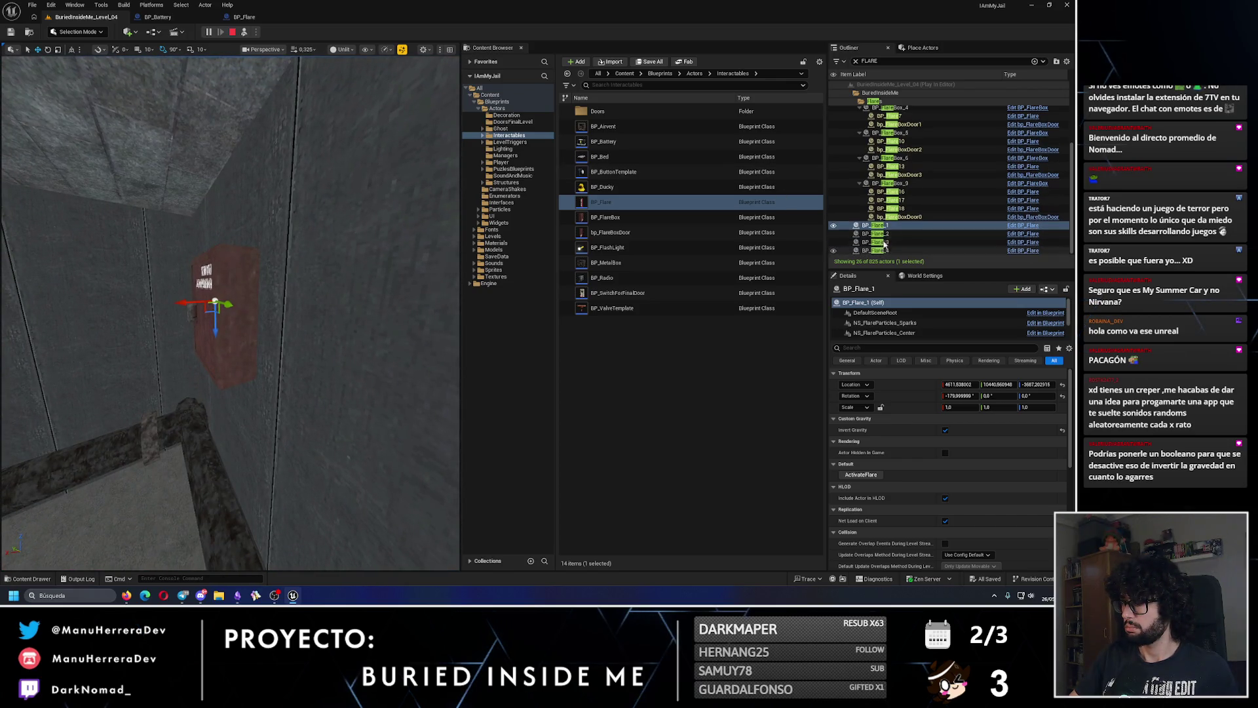
key(f)
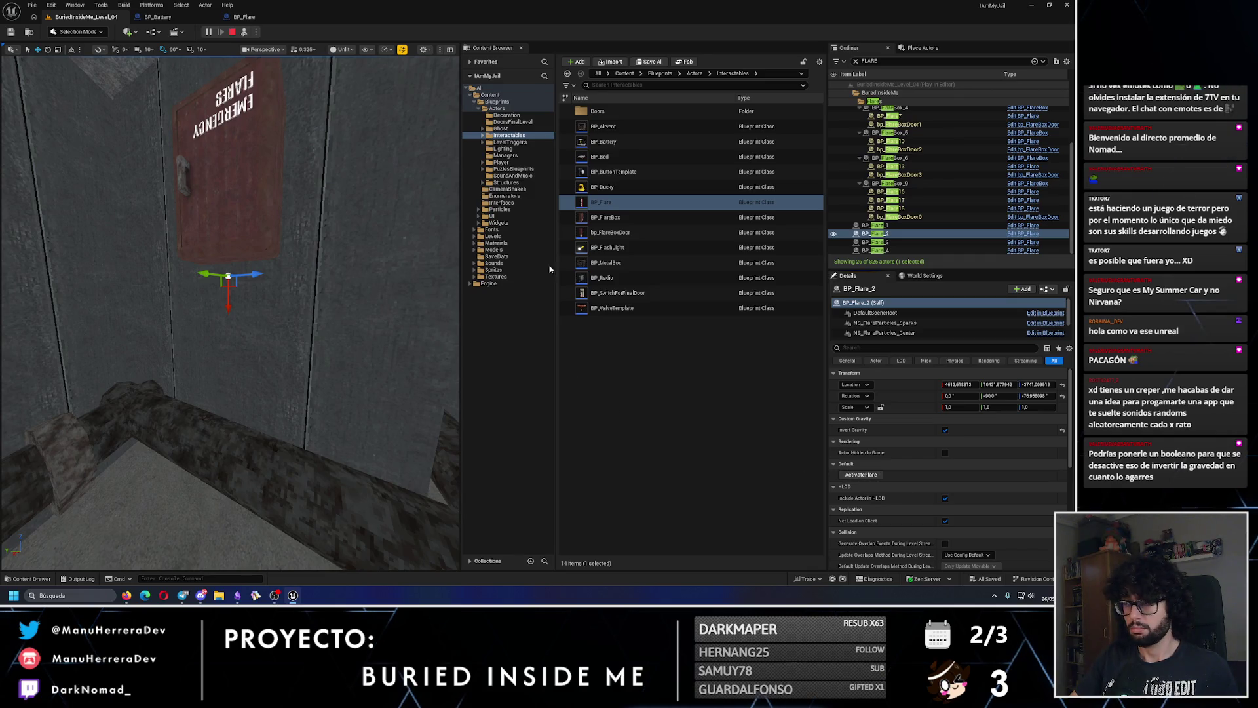
key(f)
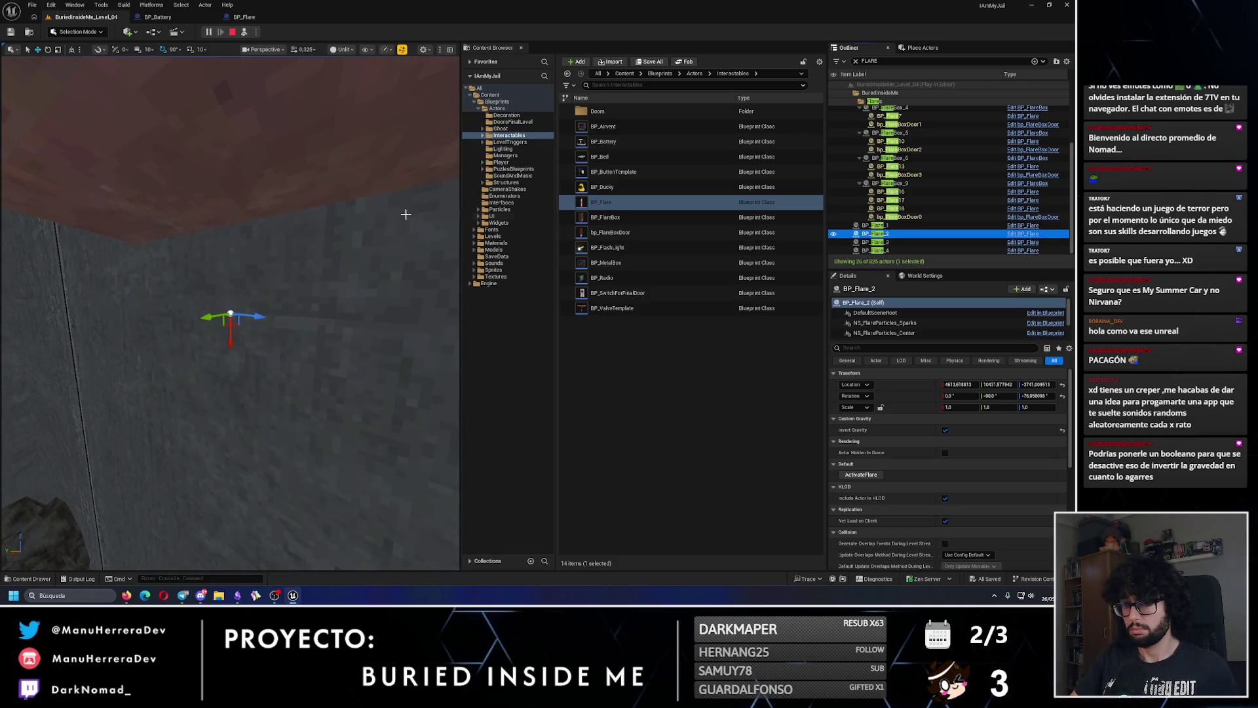
scroll(119, 86, down, 5)
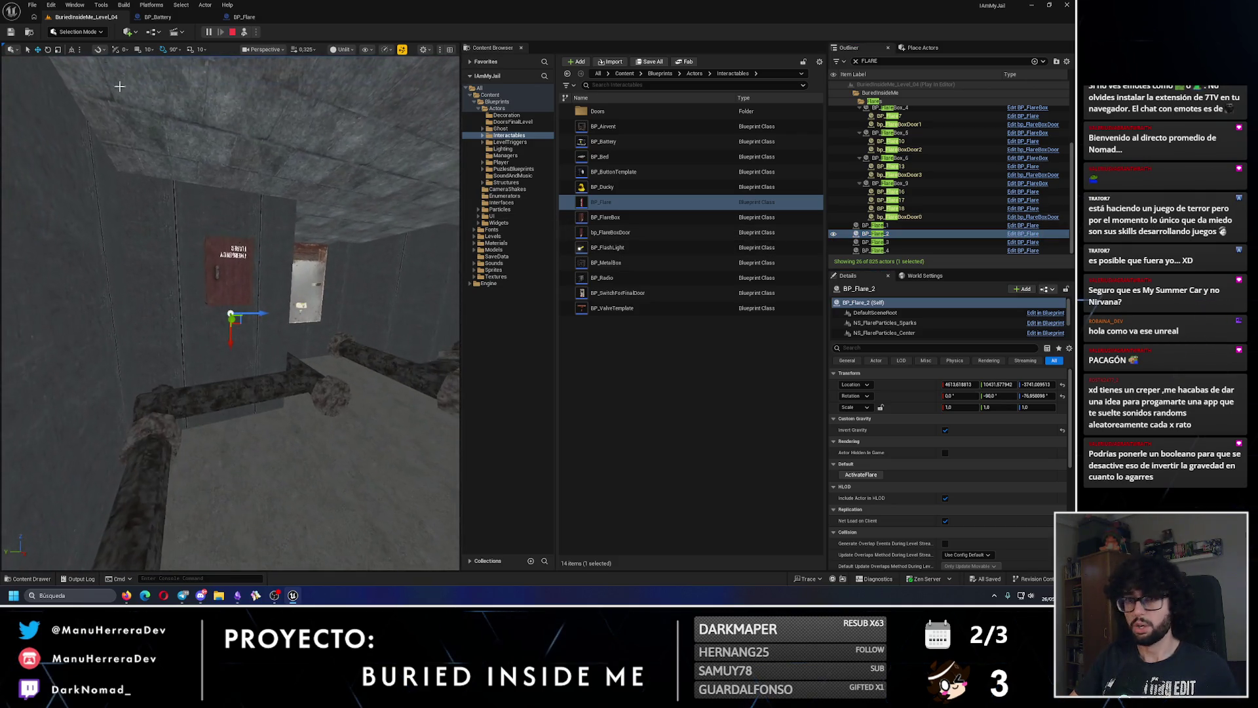
click(232, 32)
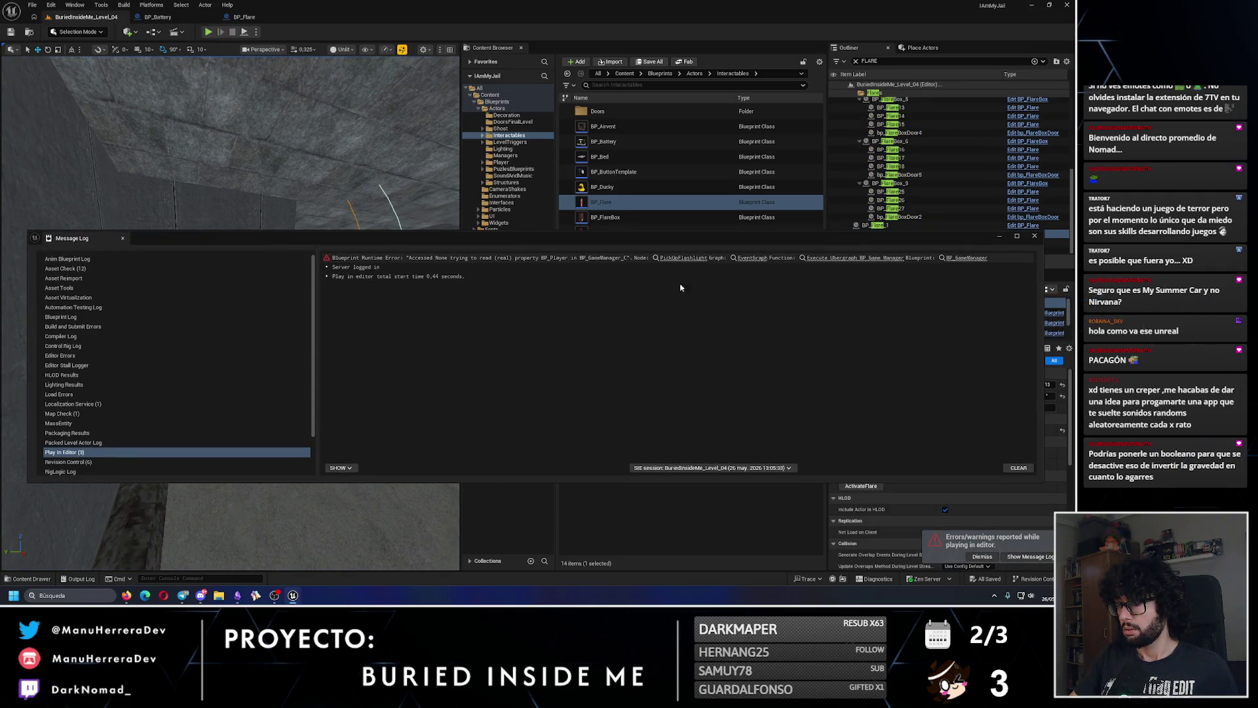
- Close the Message Log, face the Emergency Flares door, and play-test in-editor then Standalone
click(1035, 236)
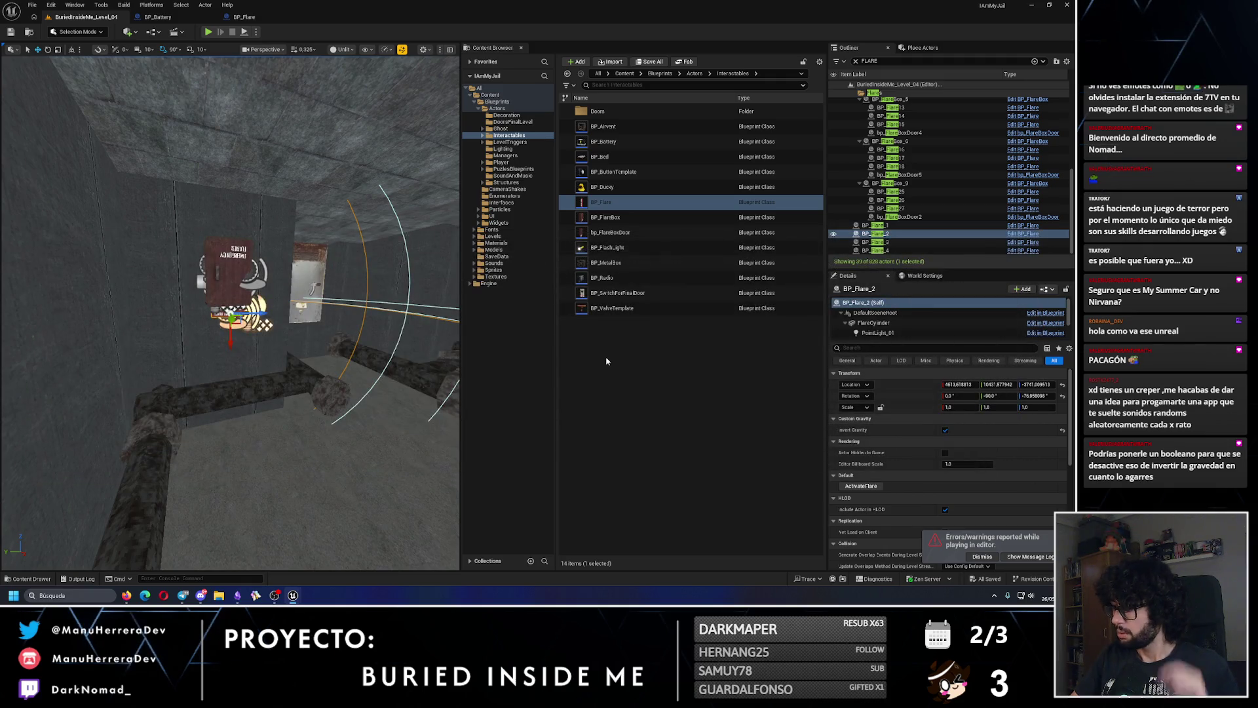
drag(262, 196, 217, 48)
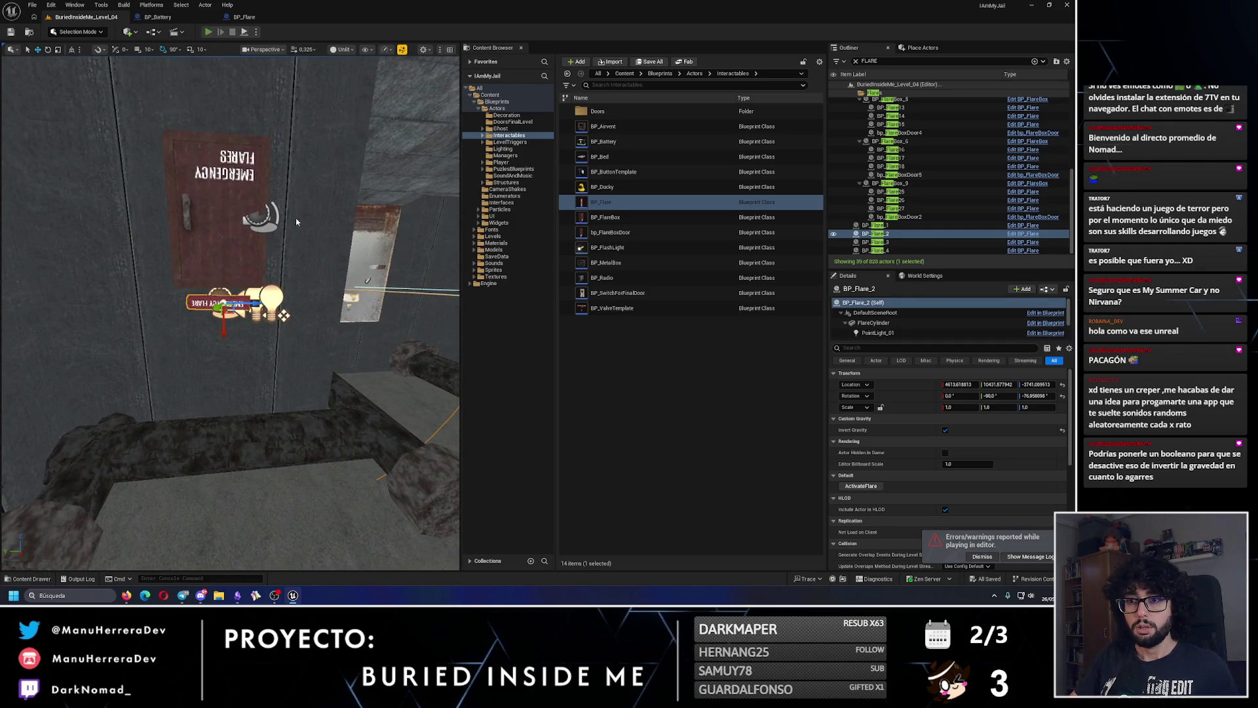
key(alt+p)
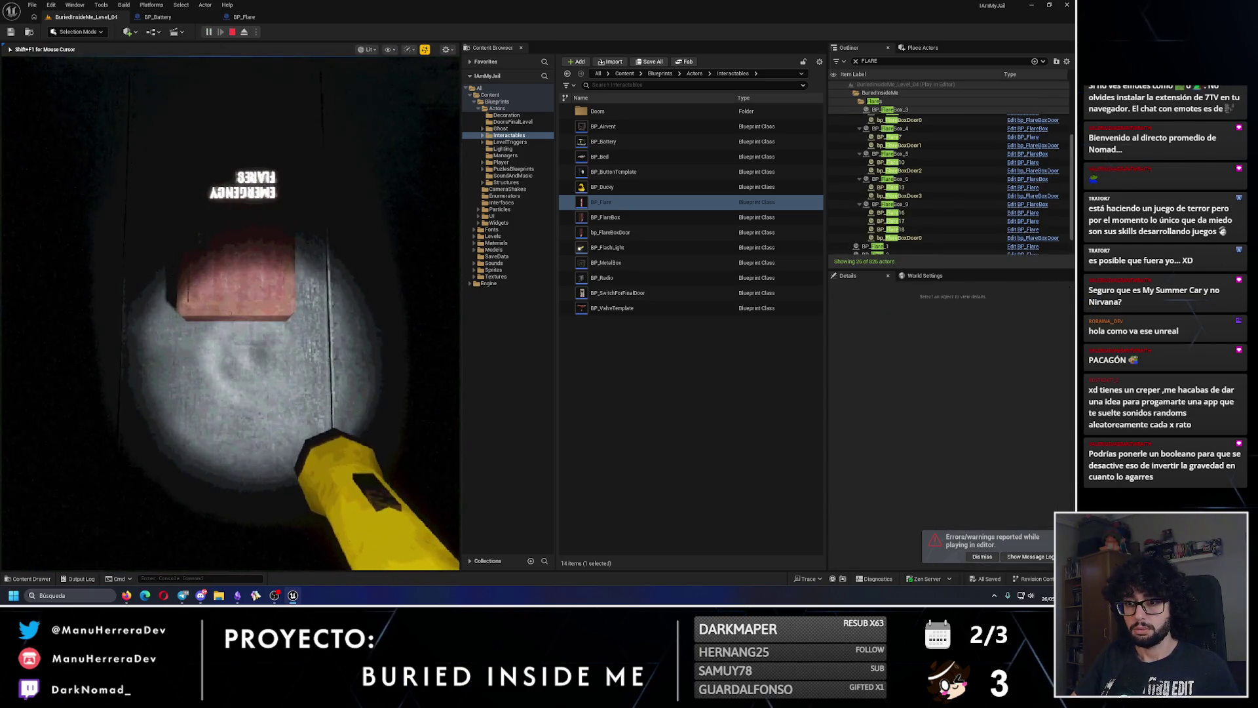
key(Escape)
click(256, 32)
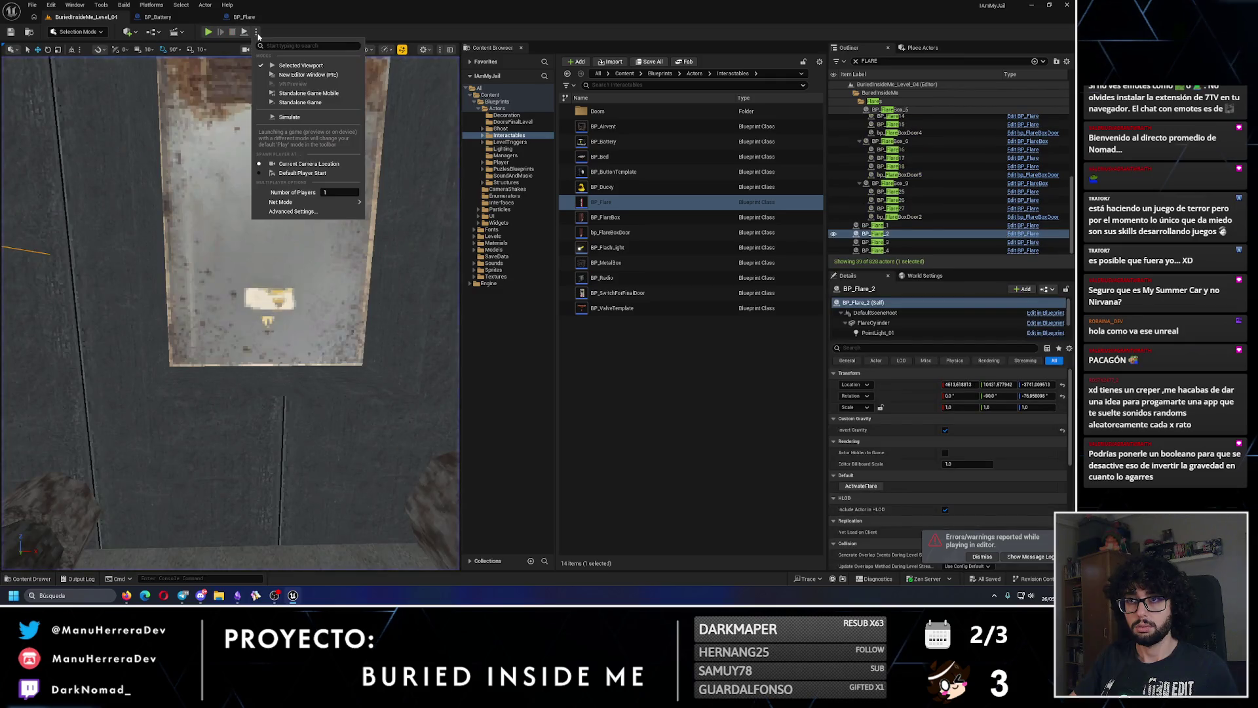
click(304, 75)
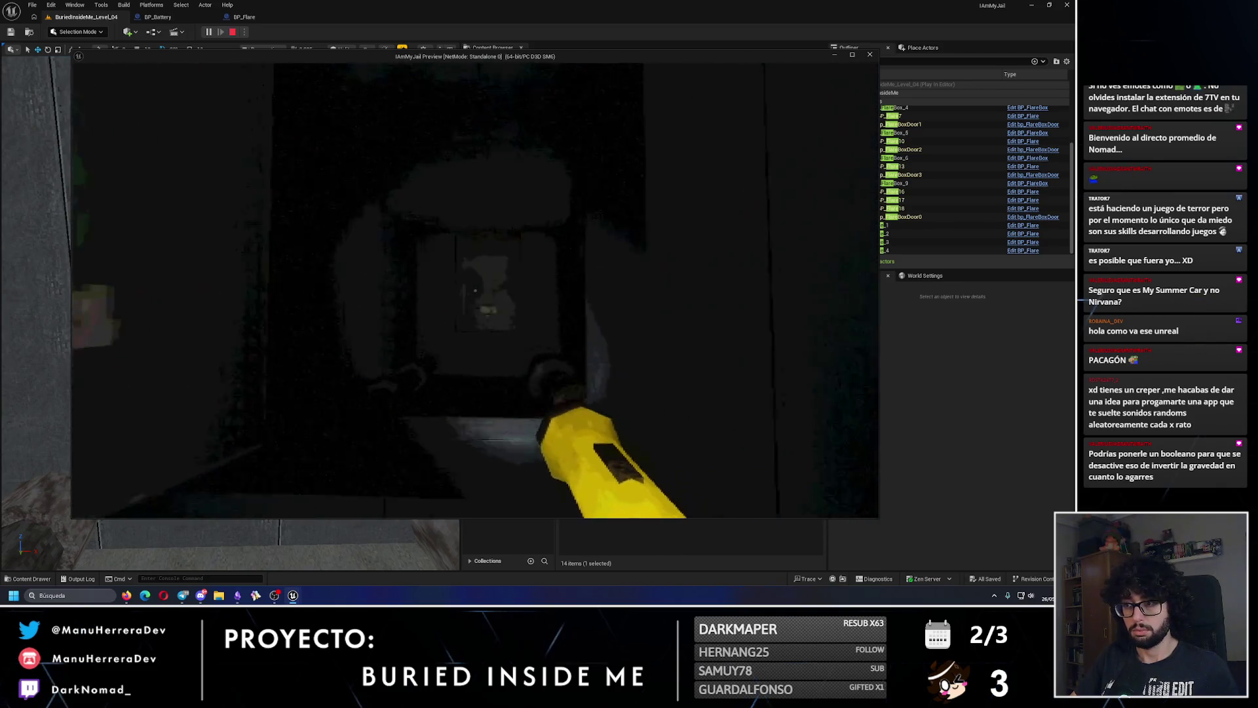
key(Escape)
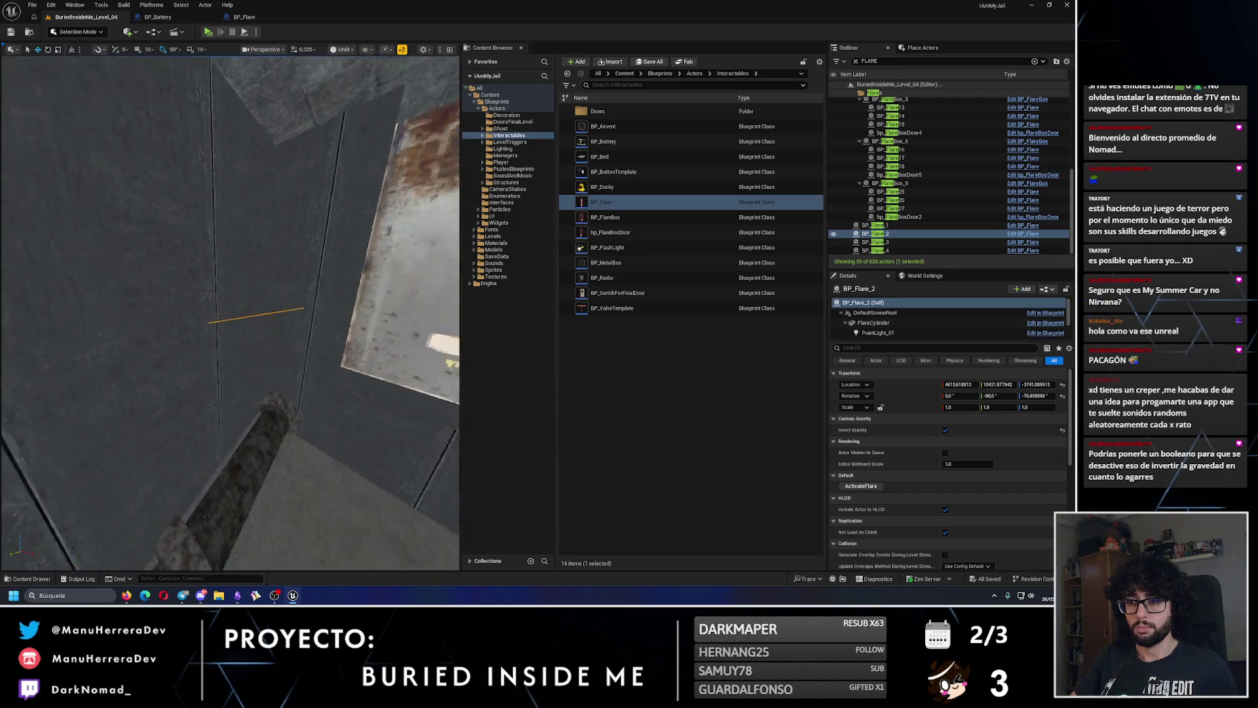
- Place a new BP_Flare on the floor beside the lit vent, play-test it twice, and open its EventGraph
key(f)
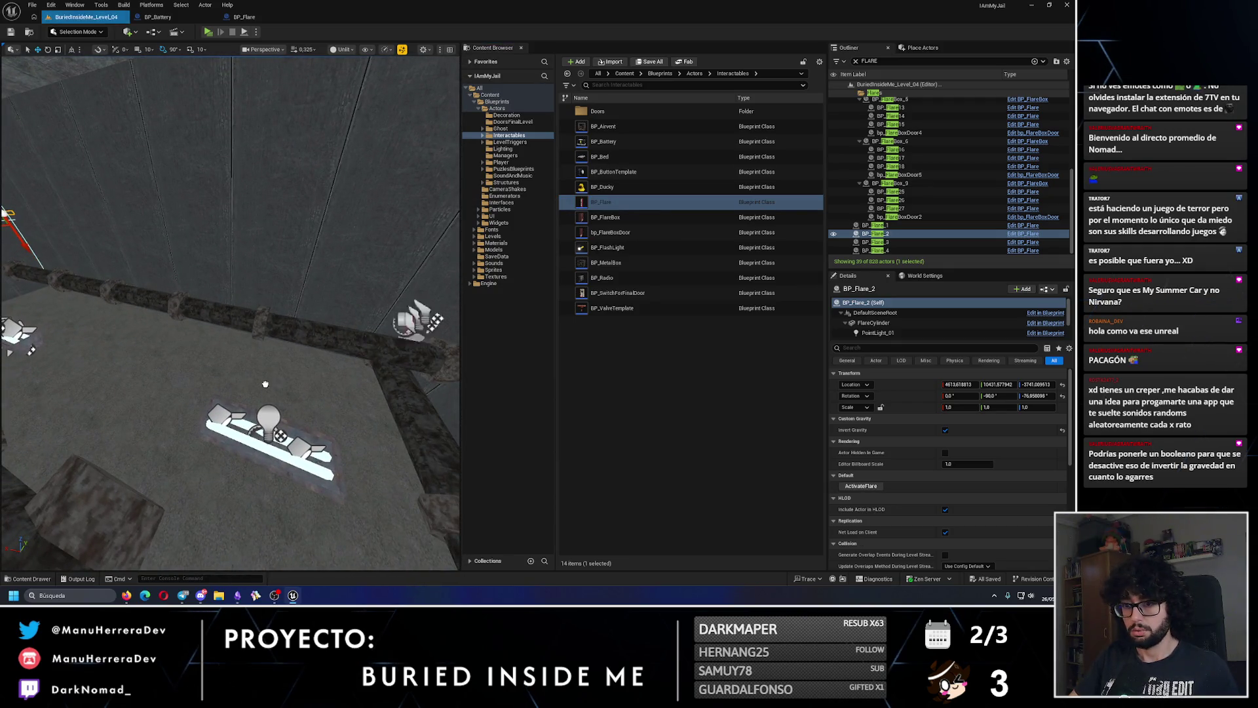
mouse_move(601, 202)
mouse_down()
mouse_move(211, 379)
mouse_move(197, 379)
mouse_move(196, 324)
mouse_up()
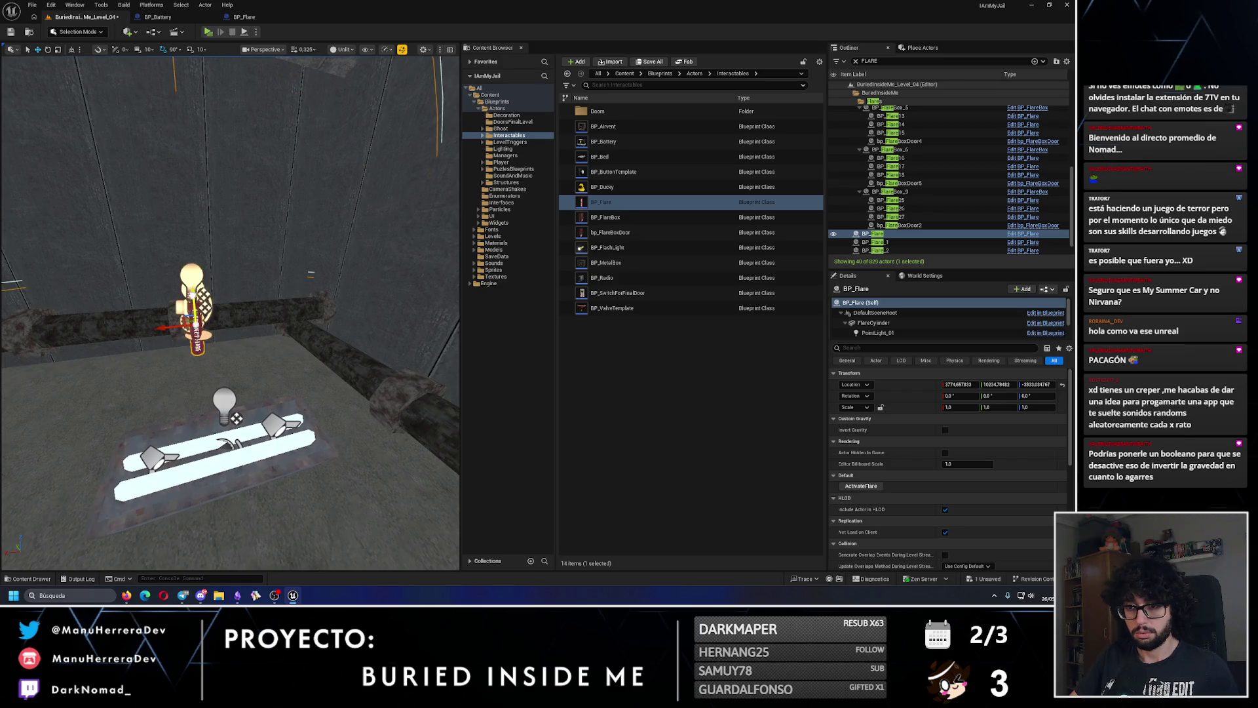
key(alt+p)
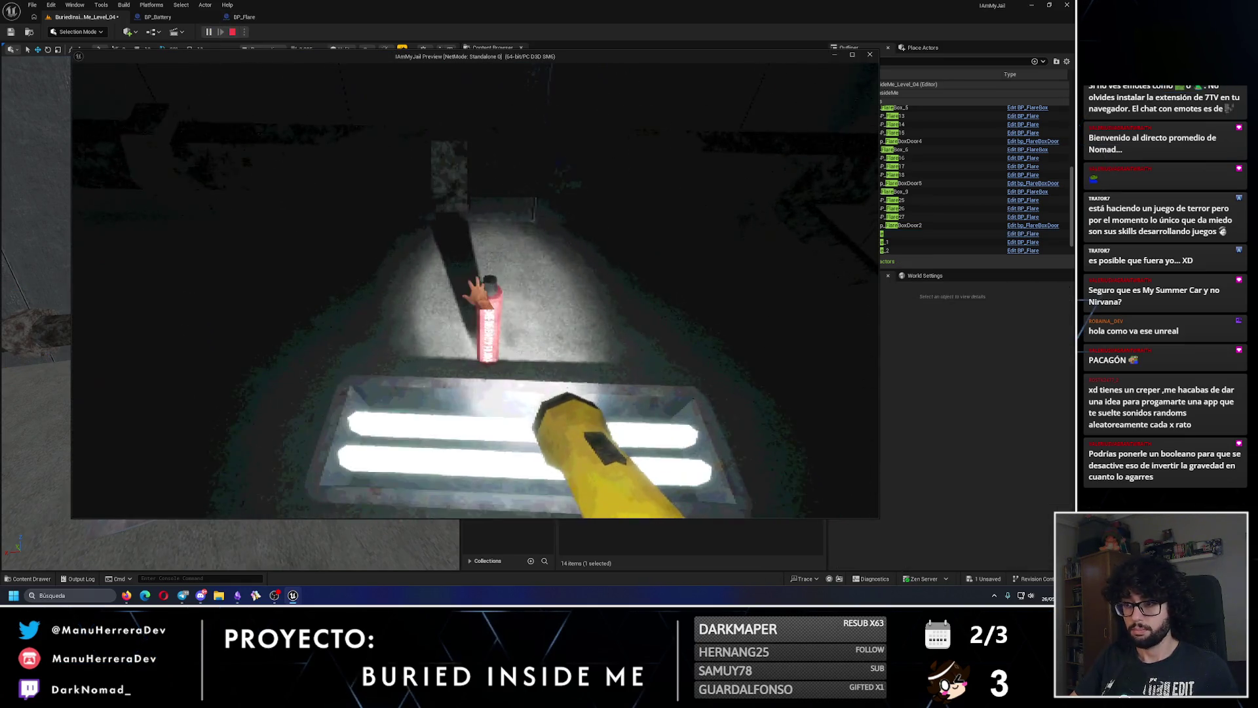
key(Escape)
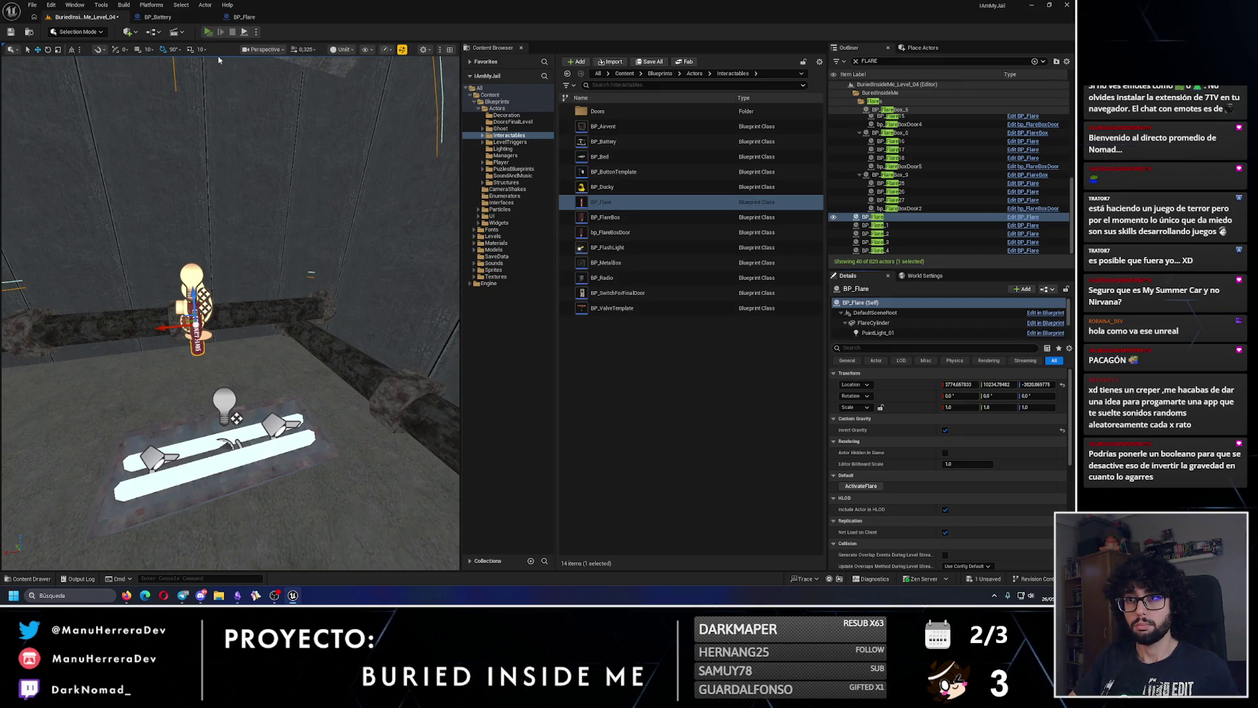
key(alt+p)
key(Escape)
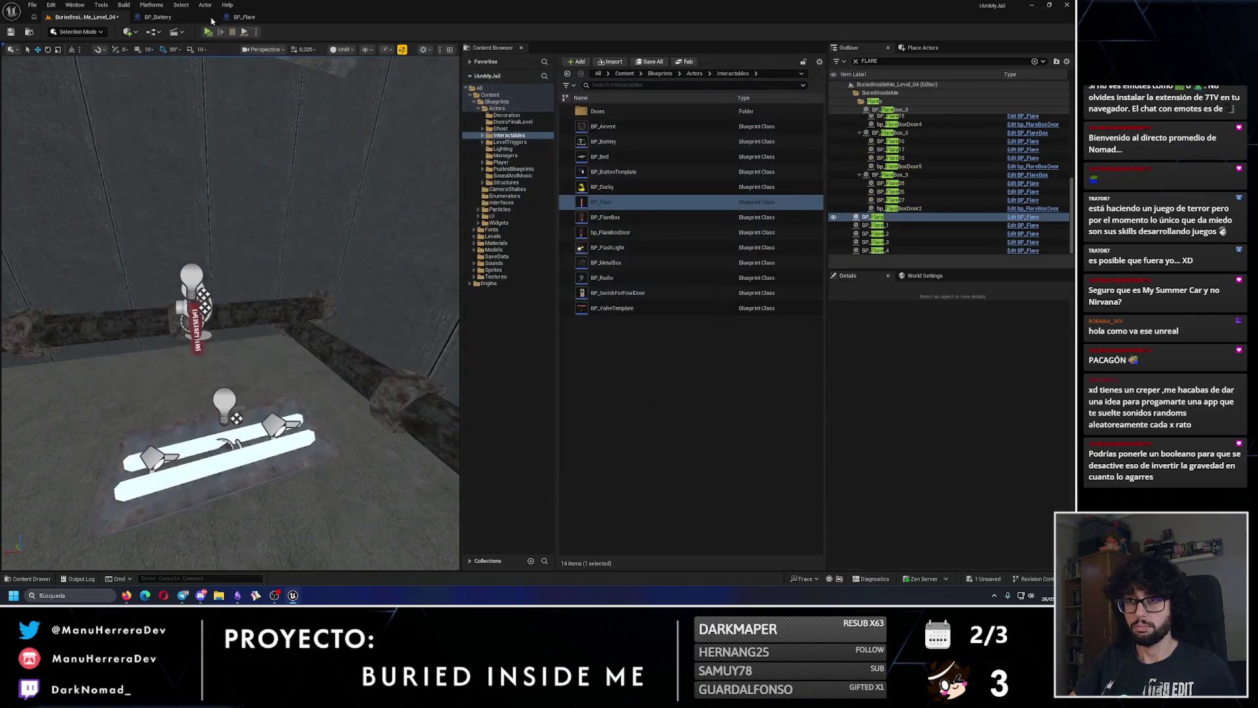
click(244, 17)
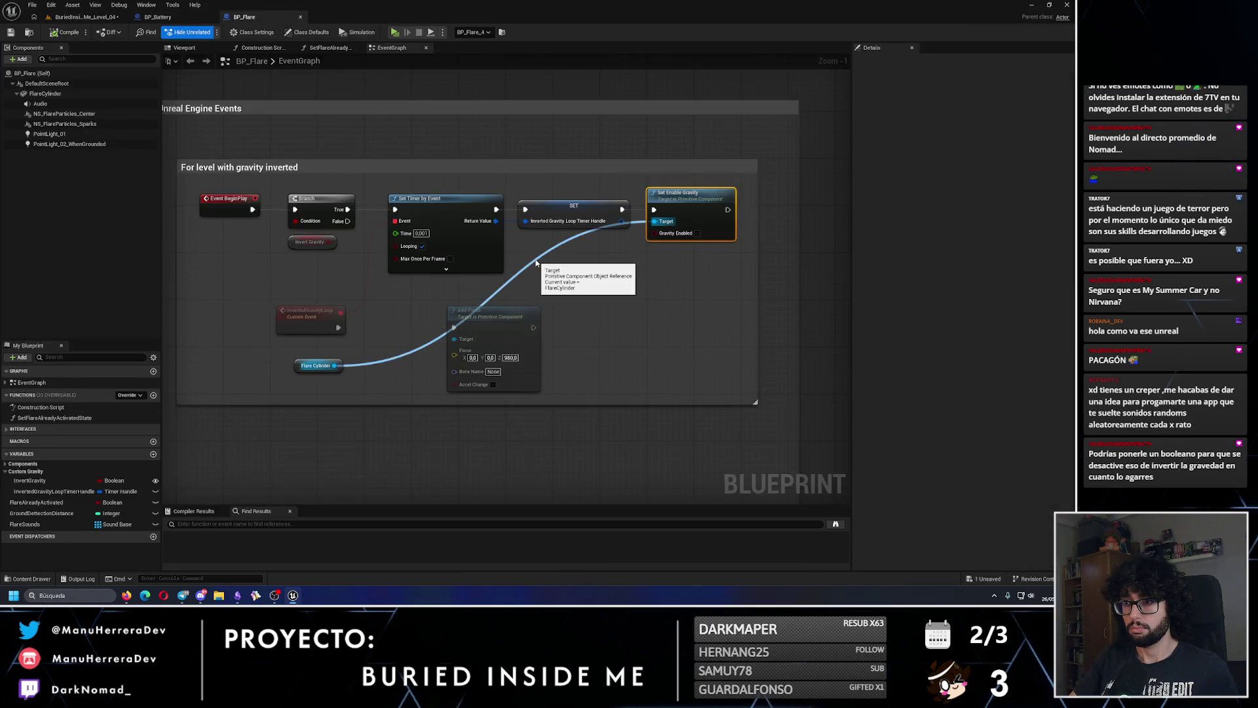
- Pan to BP_Flare's inverted-gravity comment group, compare it with BP_Battery, then return to Level_04
click(609, 316)
drag(586, 322, 745, 346)
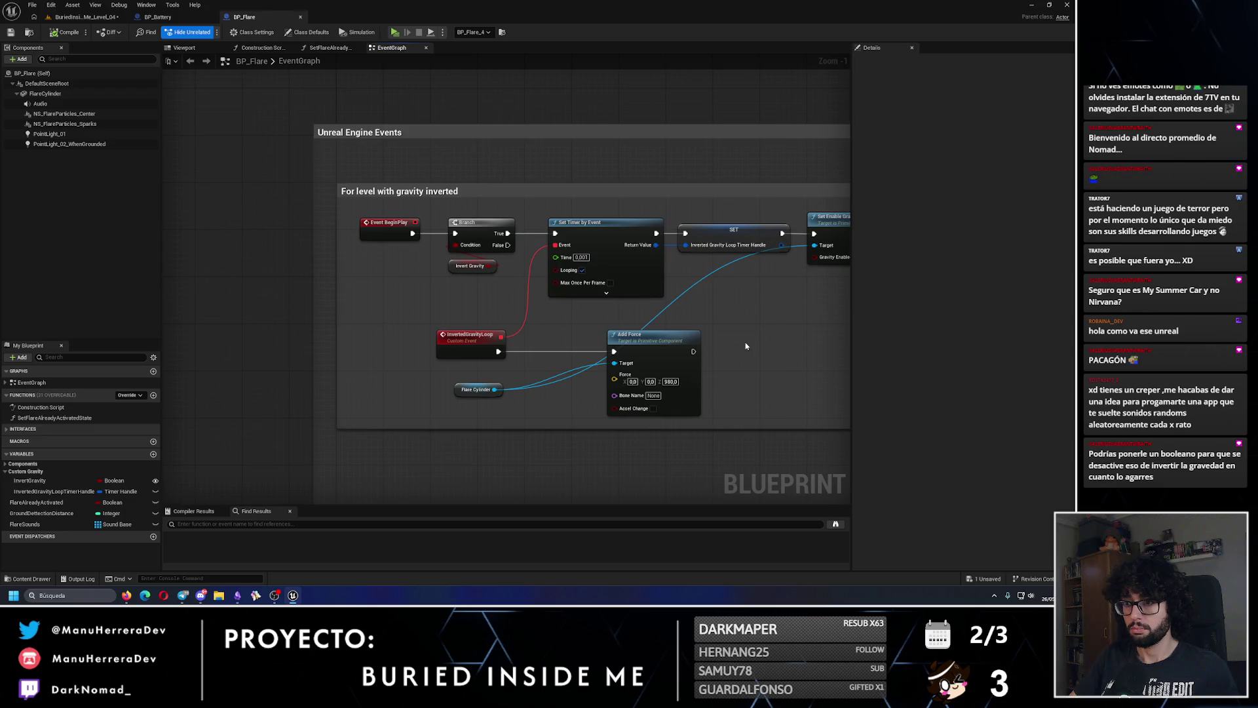
drag(557, 295, 492, 253)
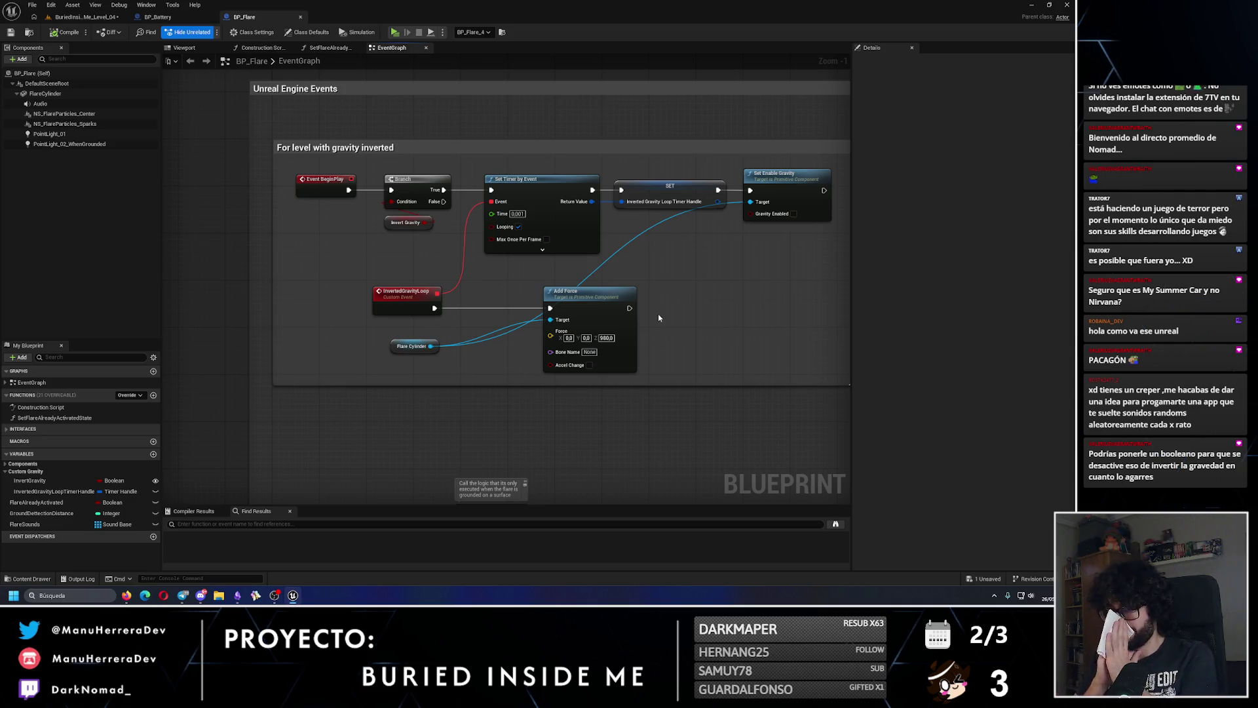
click(299, 61)
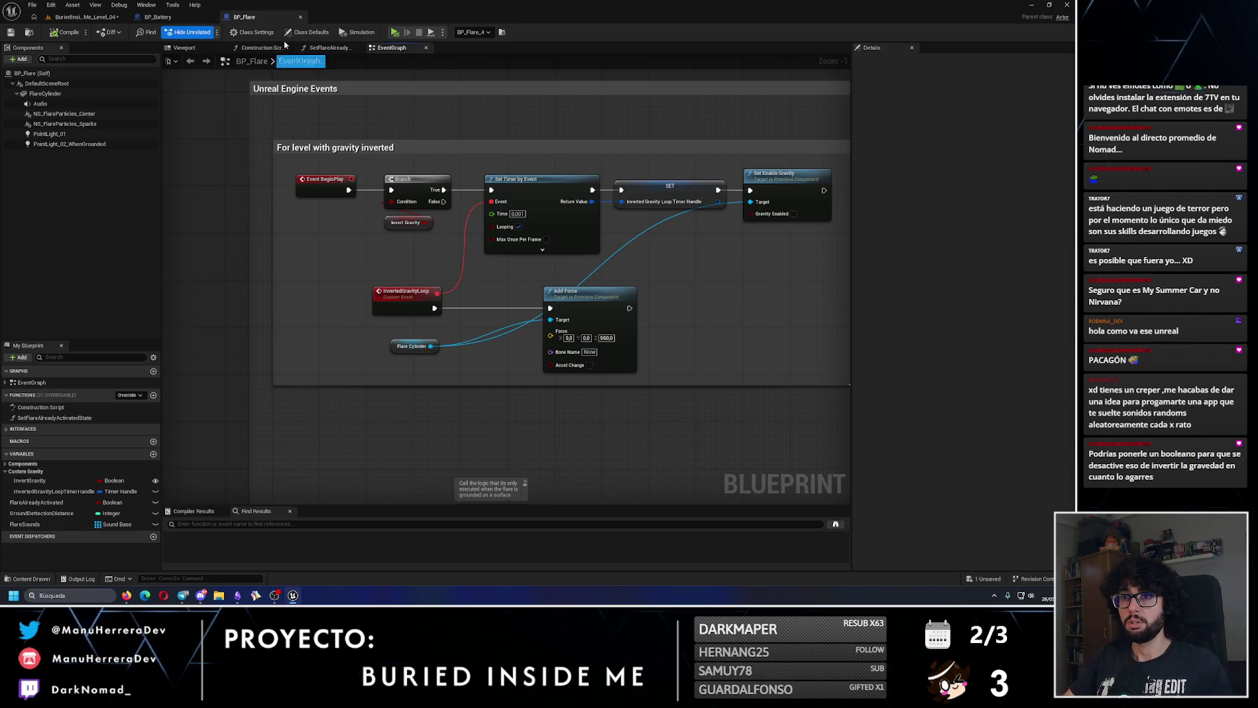
click(190, 19)
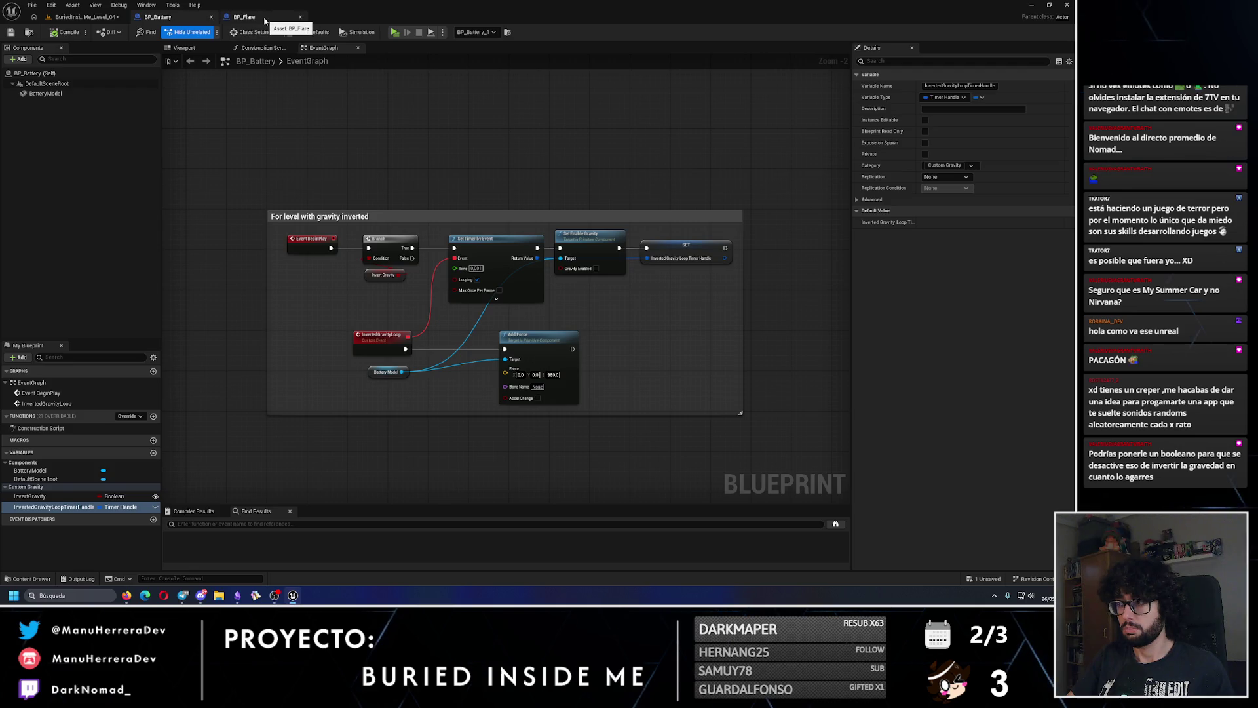
click(265, 19)
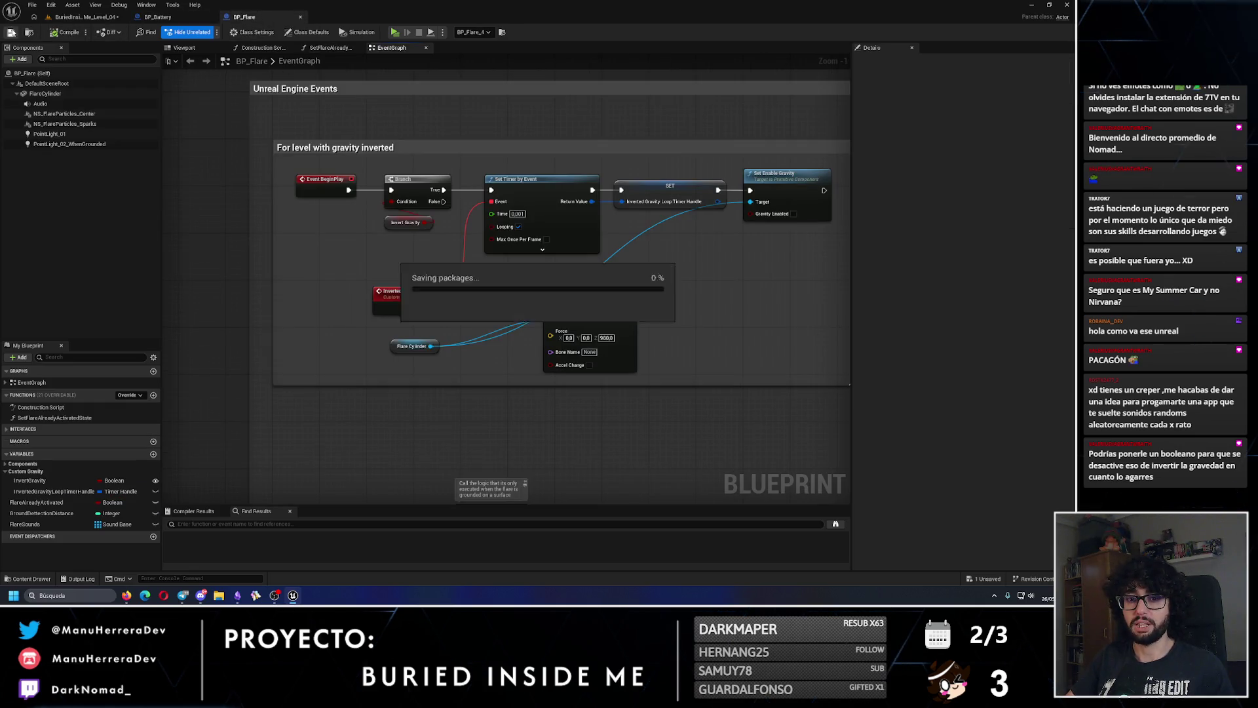
click(99, 21)
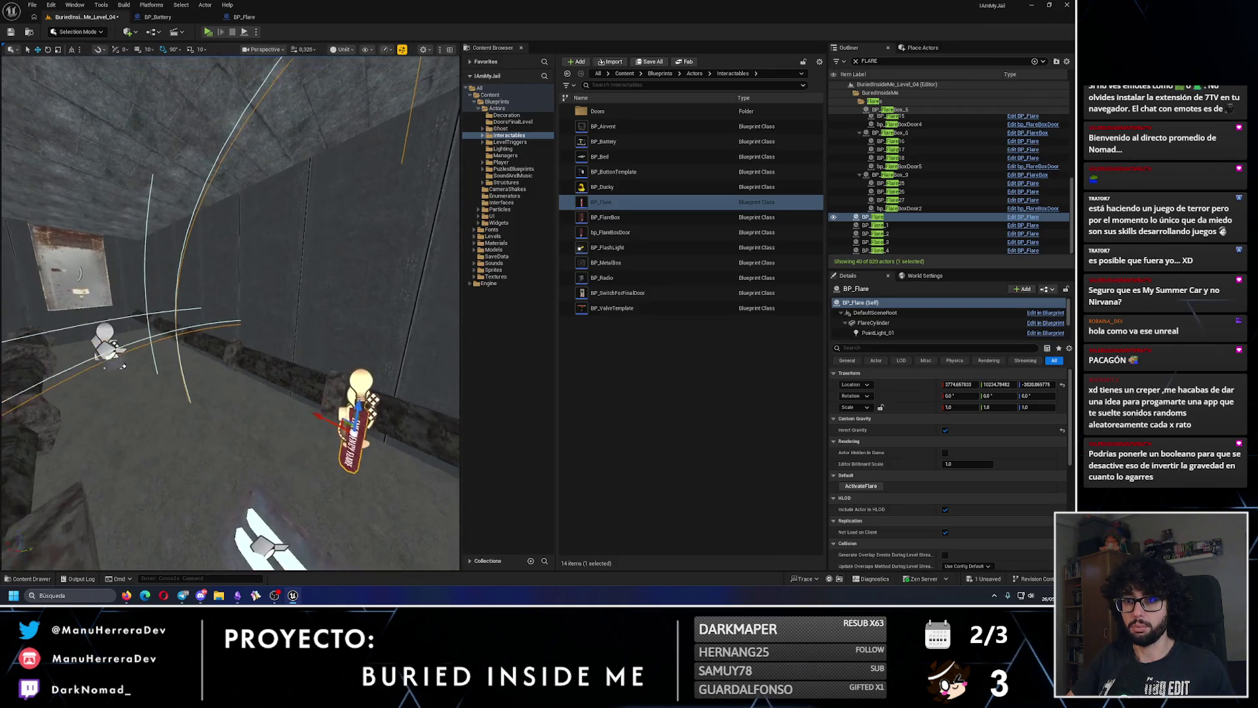
- Frame BP_Flare_2, start a play session, and inspect its sparks and FlareCylinder physics settings
mouse_move(339, 245)
mouse_down()
mouse_move(243, 247)
mouse_move(339, 245)
mouse_up()
click(162, 341)
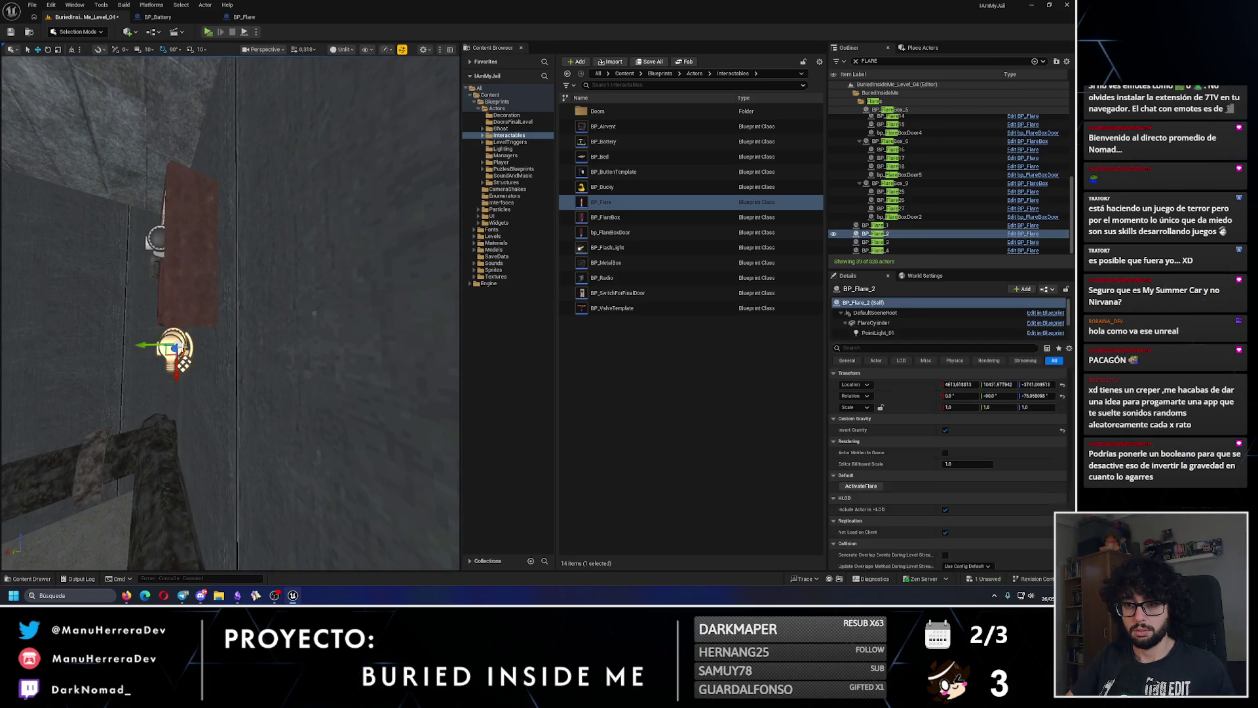
key(f)
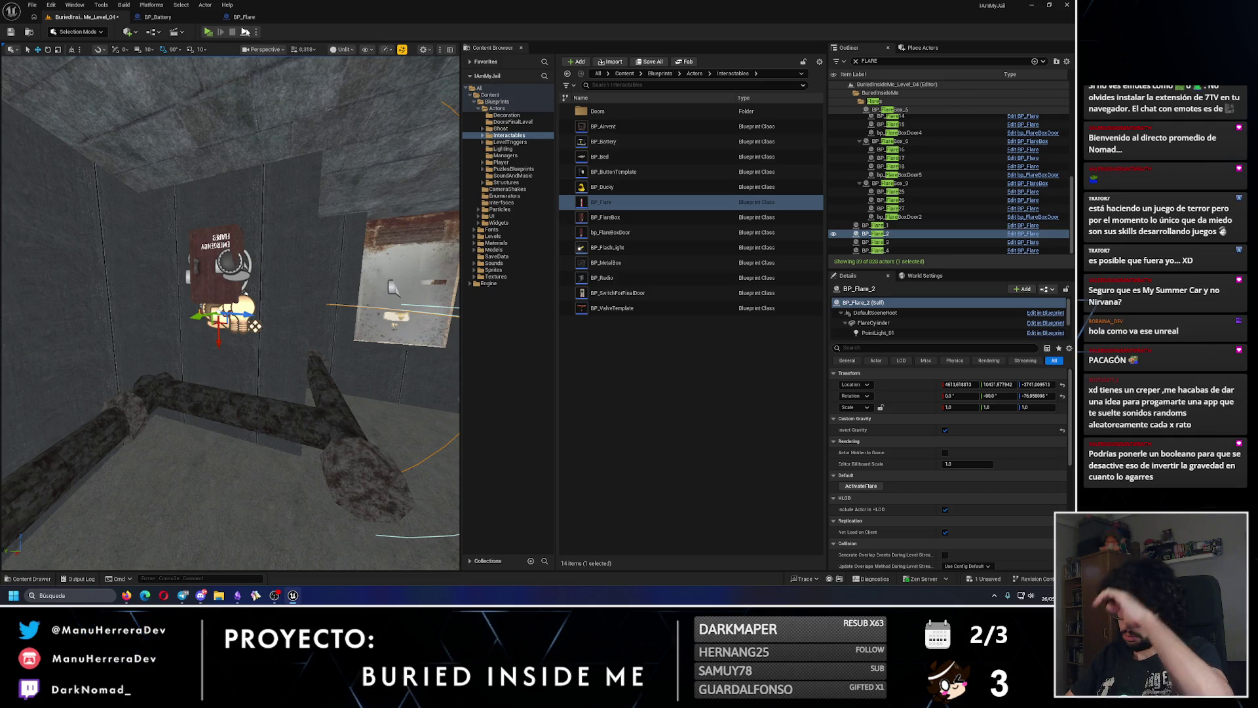
click(245, 33)
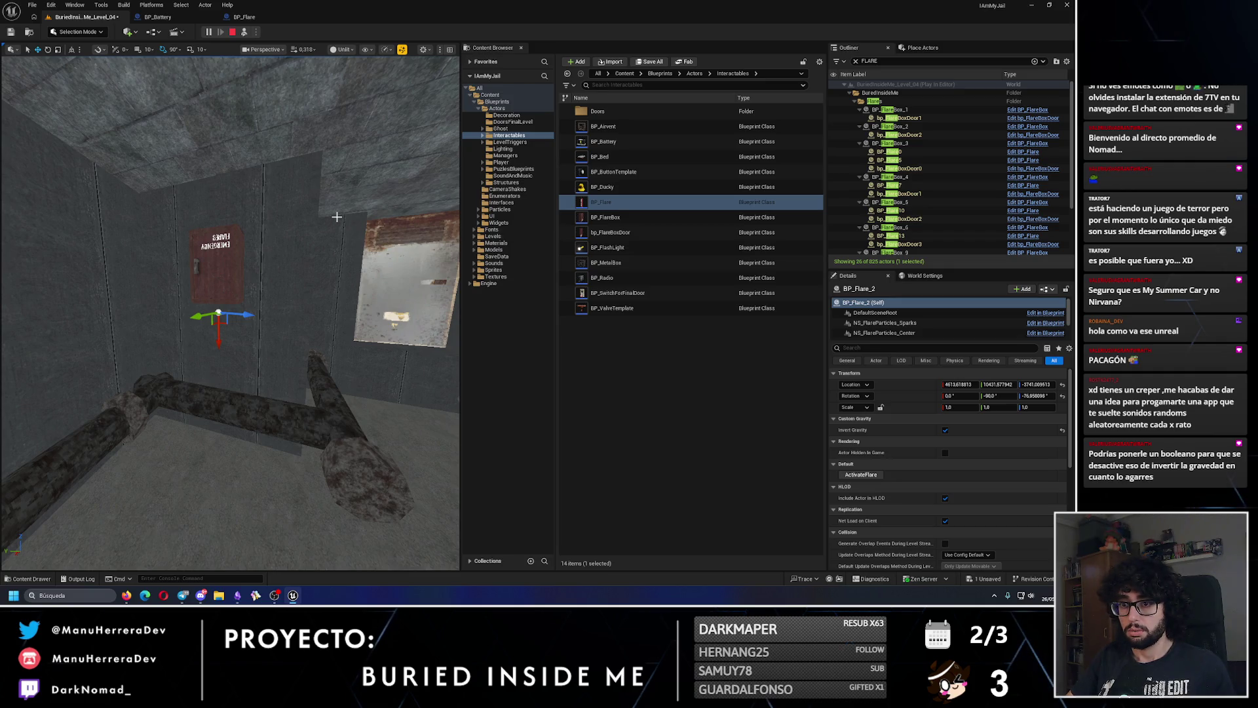
scroll(256, 237, down, 6)
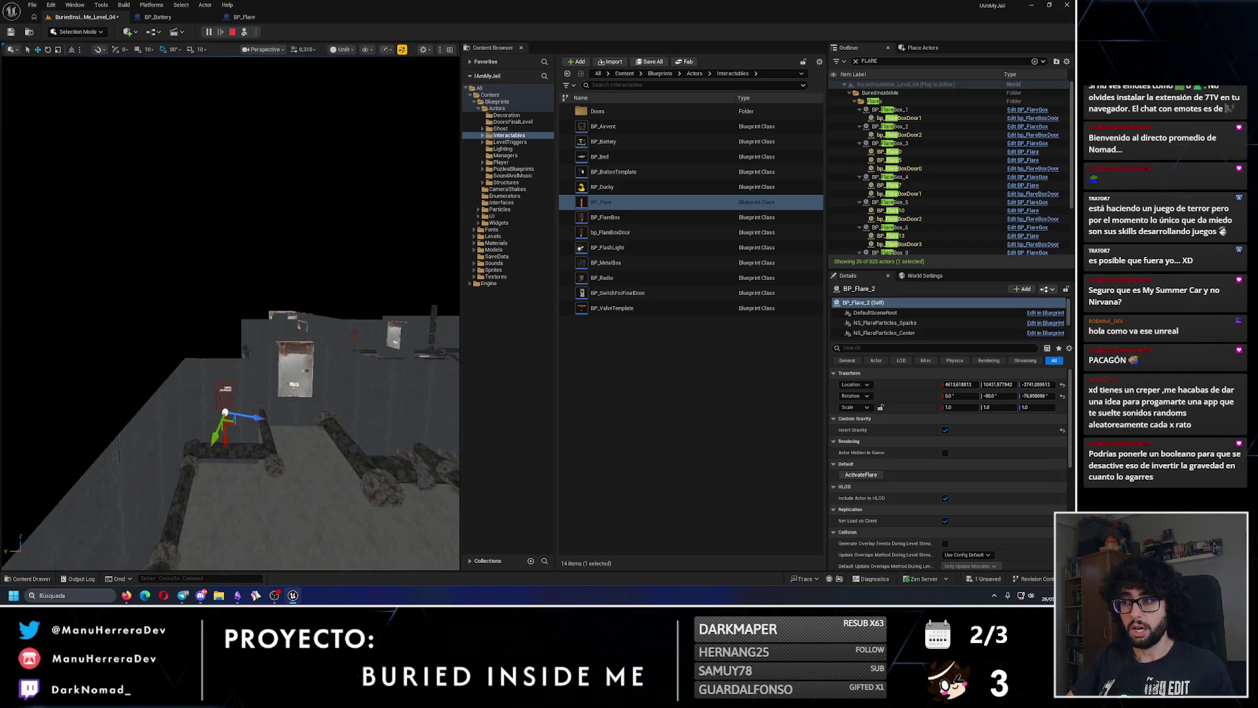
click(905, 327)
scroll(897, 332, down, 3)
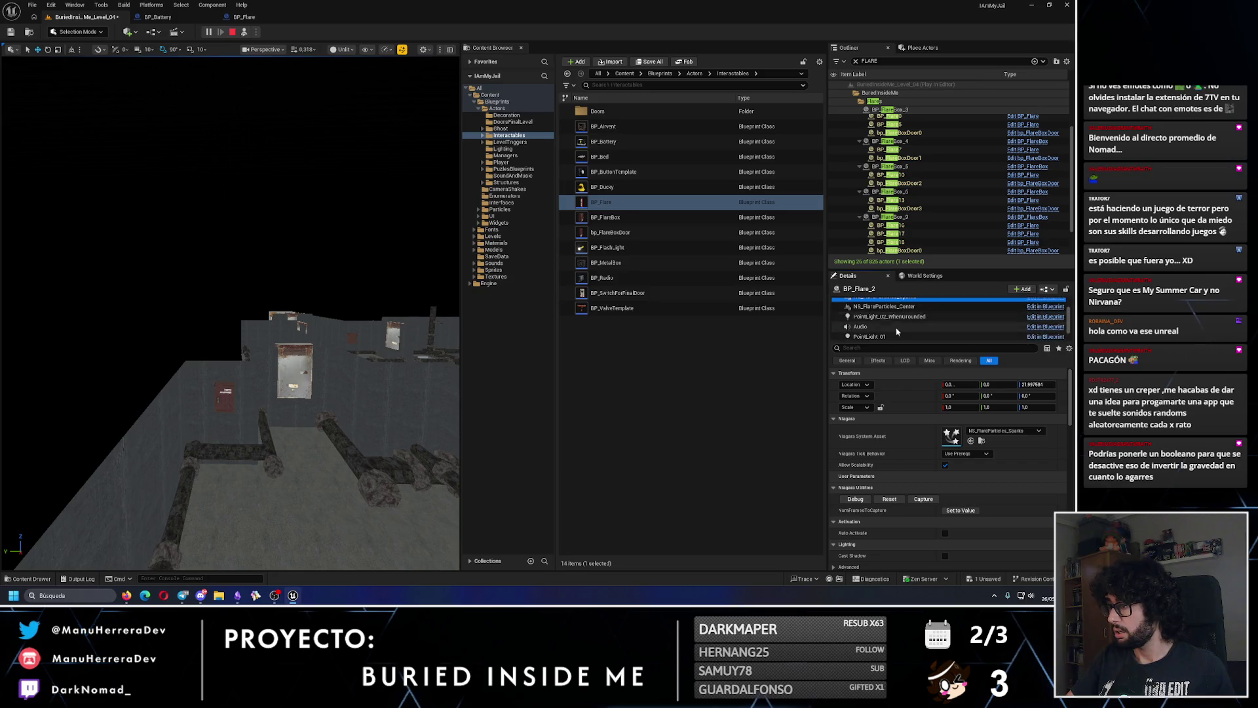
click(894, 333)
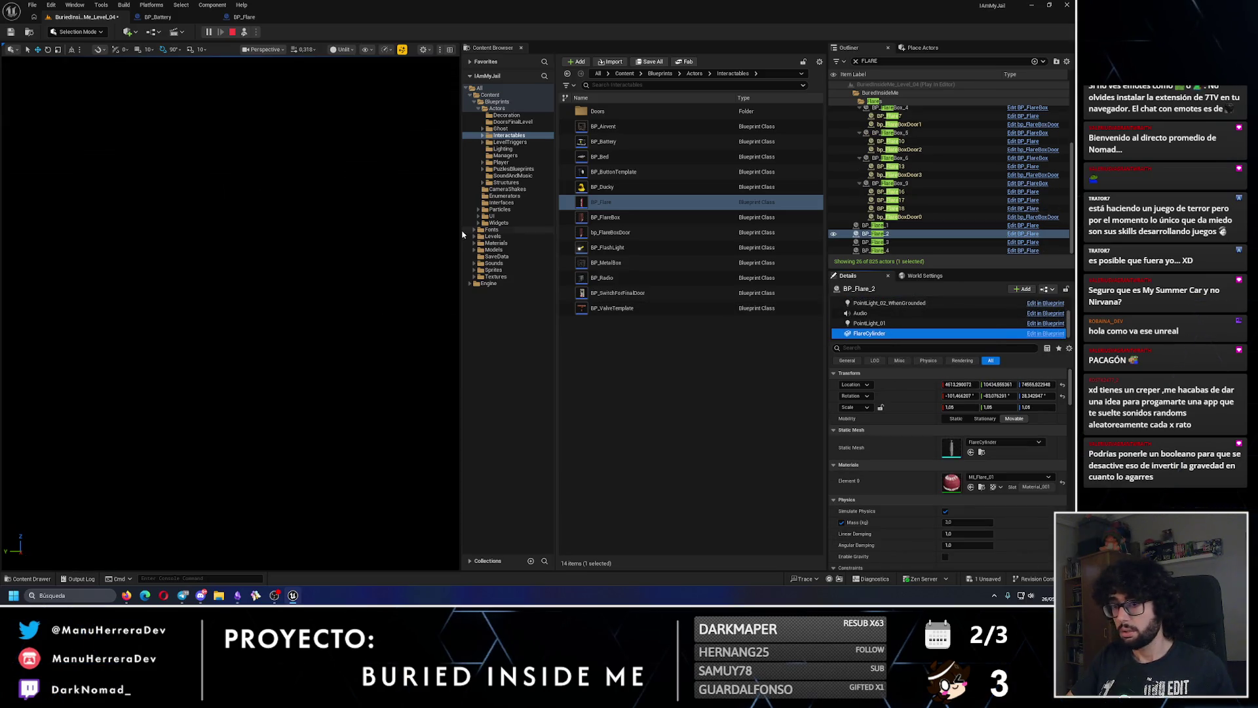
- Stop the session, close the error log, orbit around the flare, and open the BP_Flare event graph
click(232, 31)
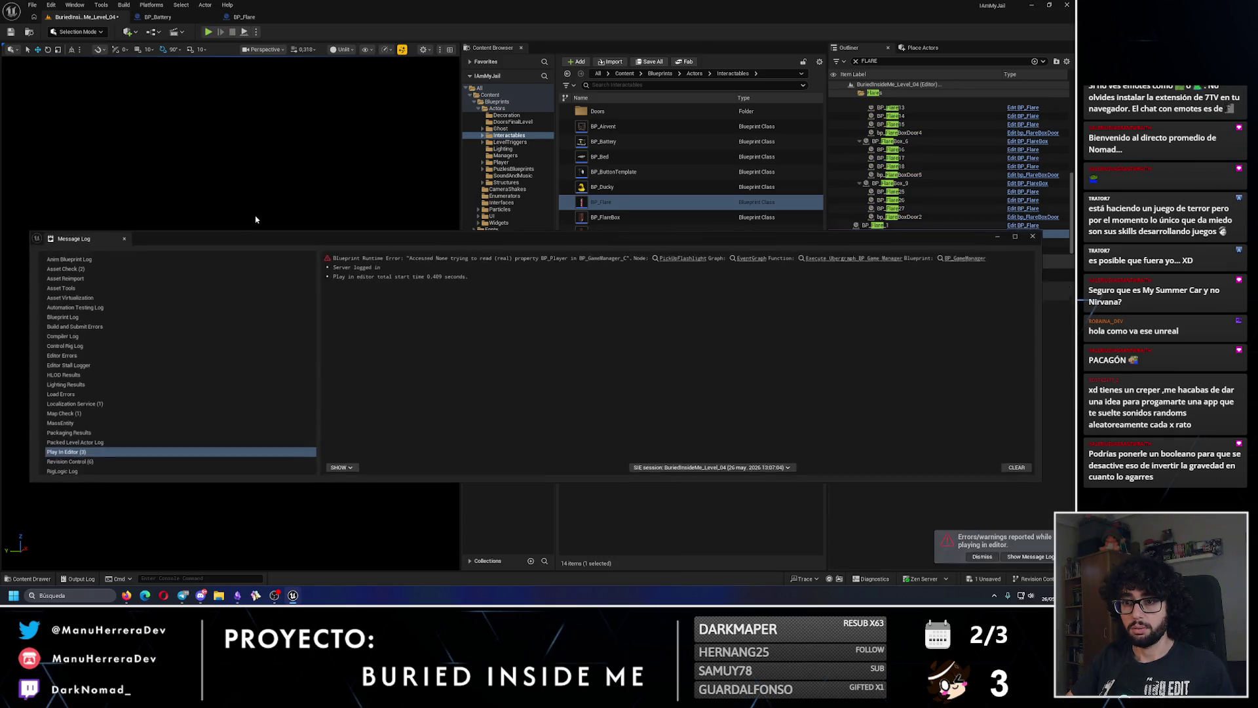
click(1034, 237)
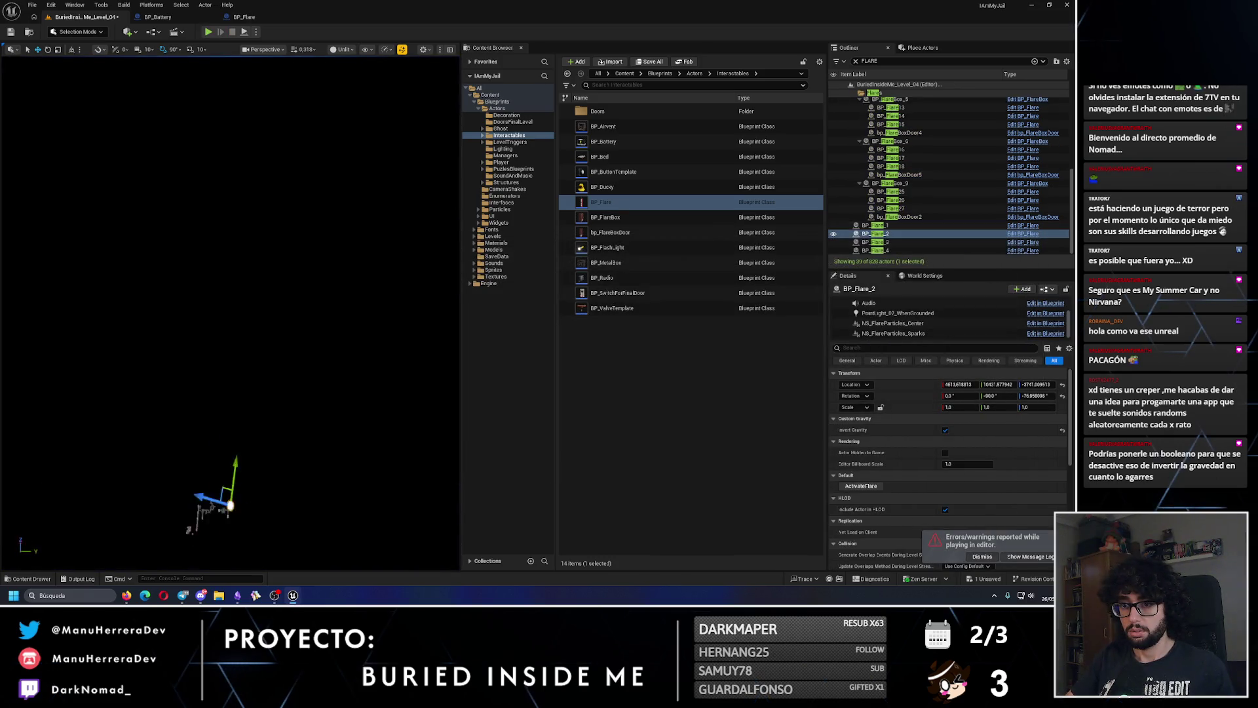
mouse_move(234, 346)
mouse_down()
mouse_move(203, 348)
mouse_move(236, 341)
mouse_move(197, 275)
mouse_move(81, 170)
mouse_up()
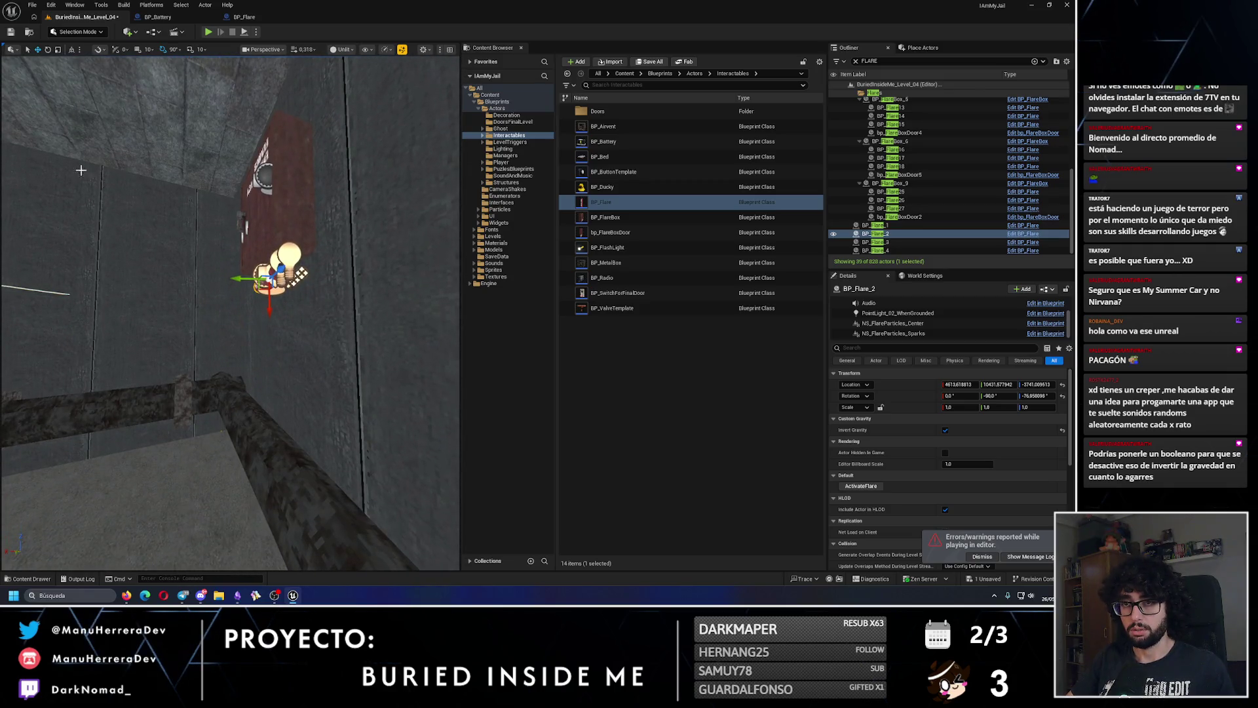
click(252, 17)
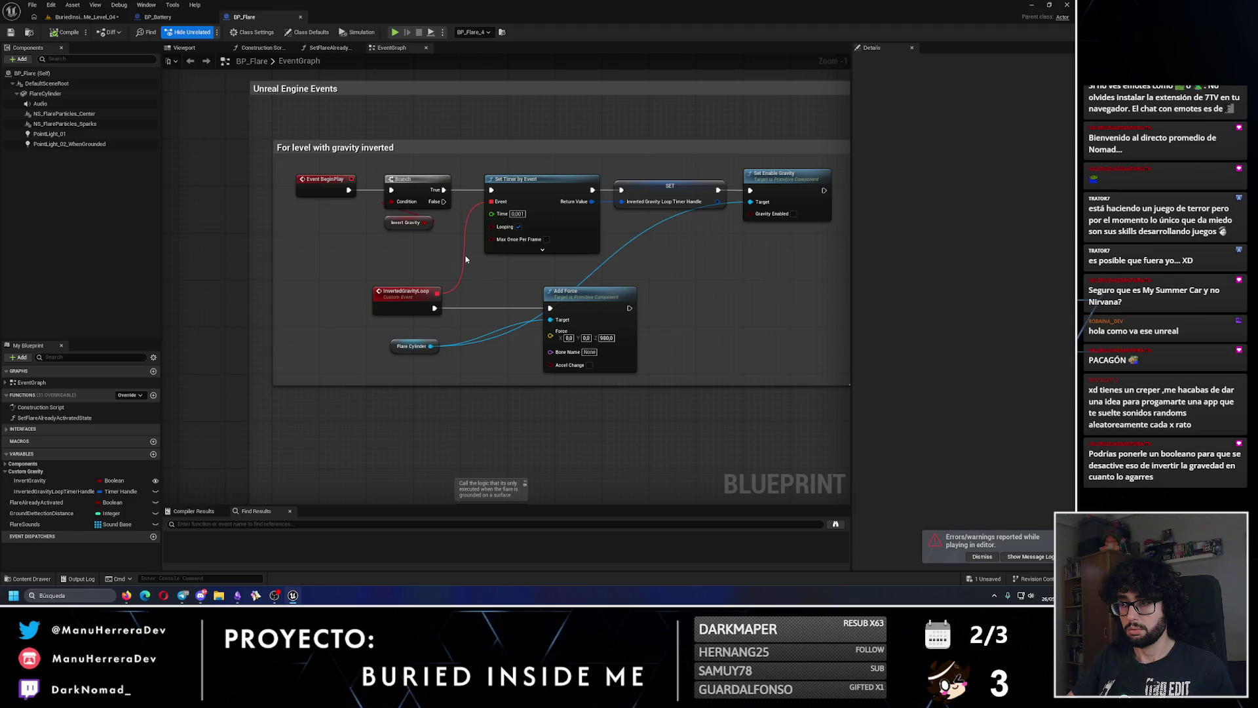
- Set BP_Flare's Set Timer by Event time to 0,01 and return to the Level_04 editor
drag(598, 269, 394, 295)
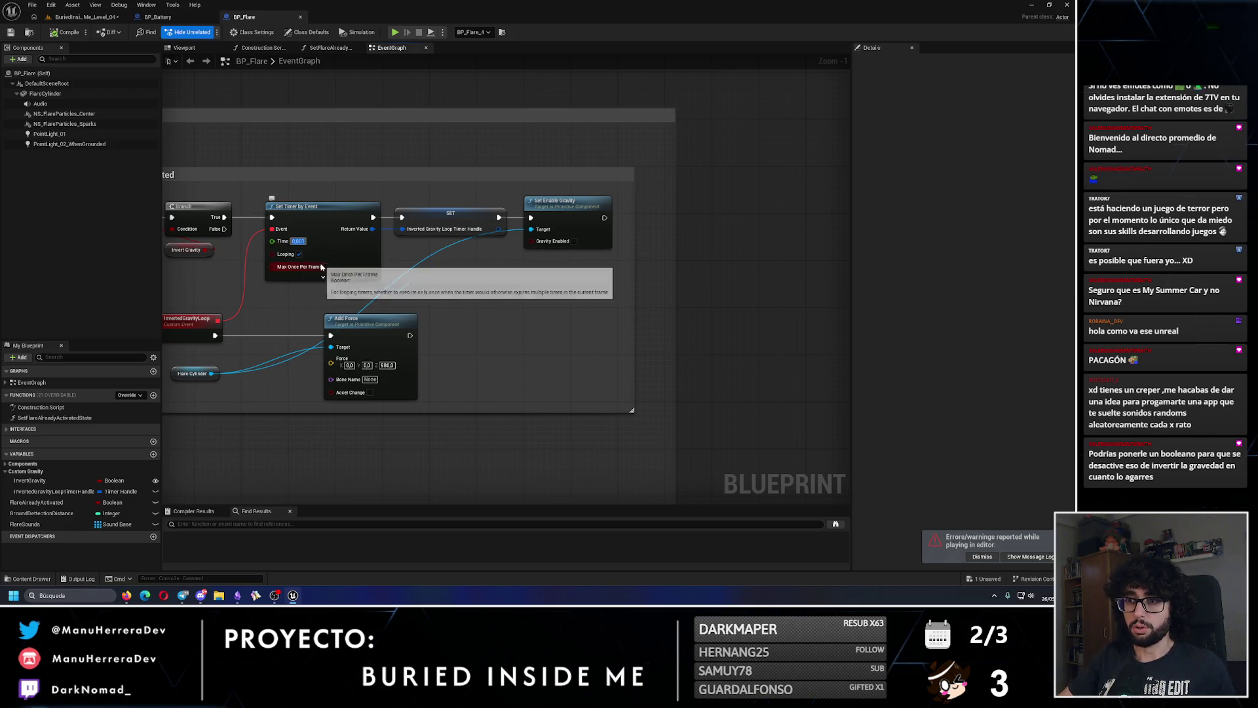
key(Return)
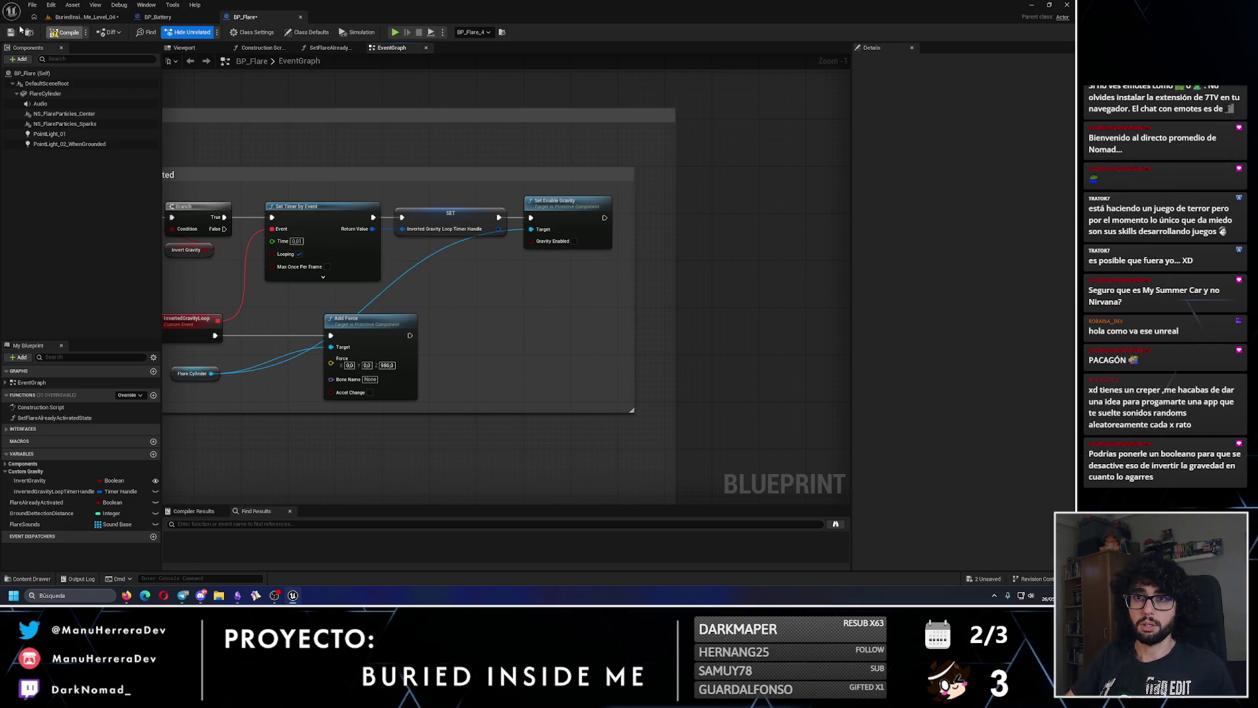
click(80, 16)
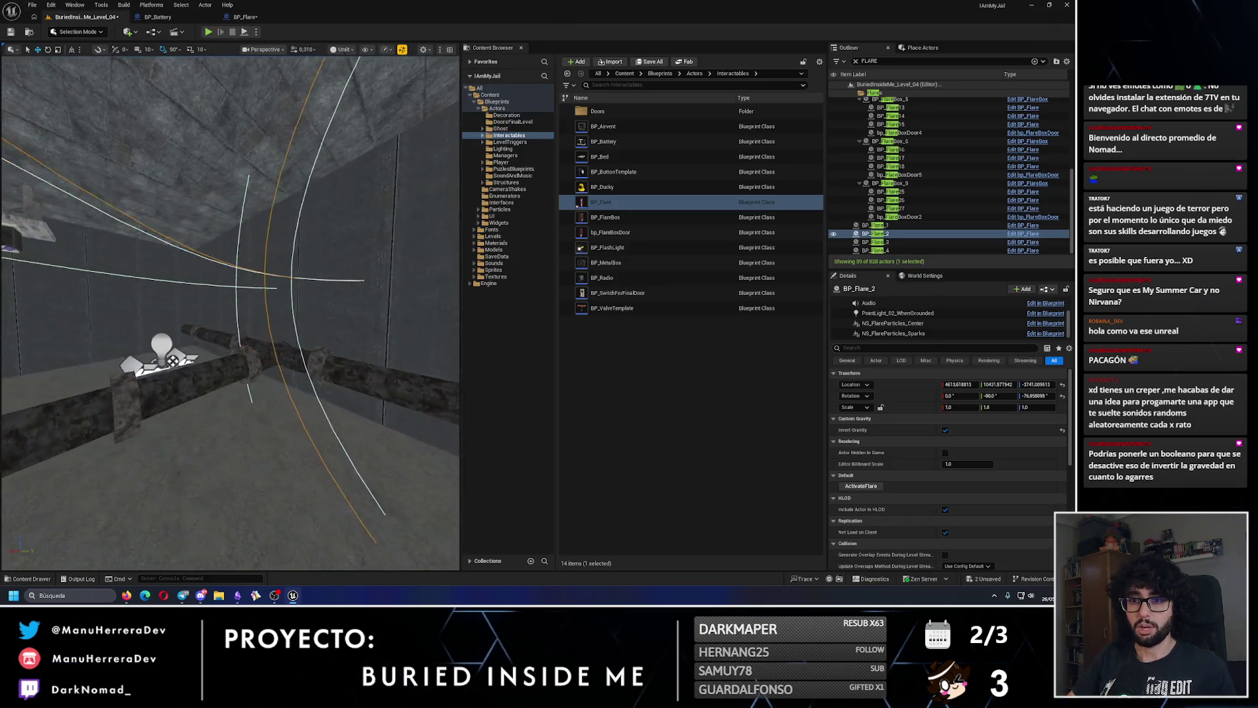
drag(238, 181, 238, 182)
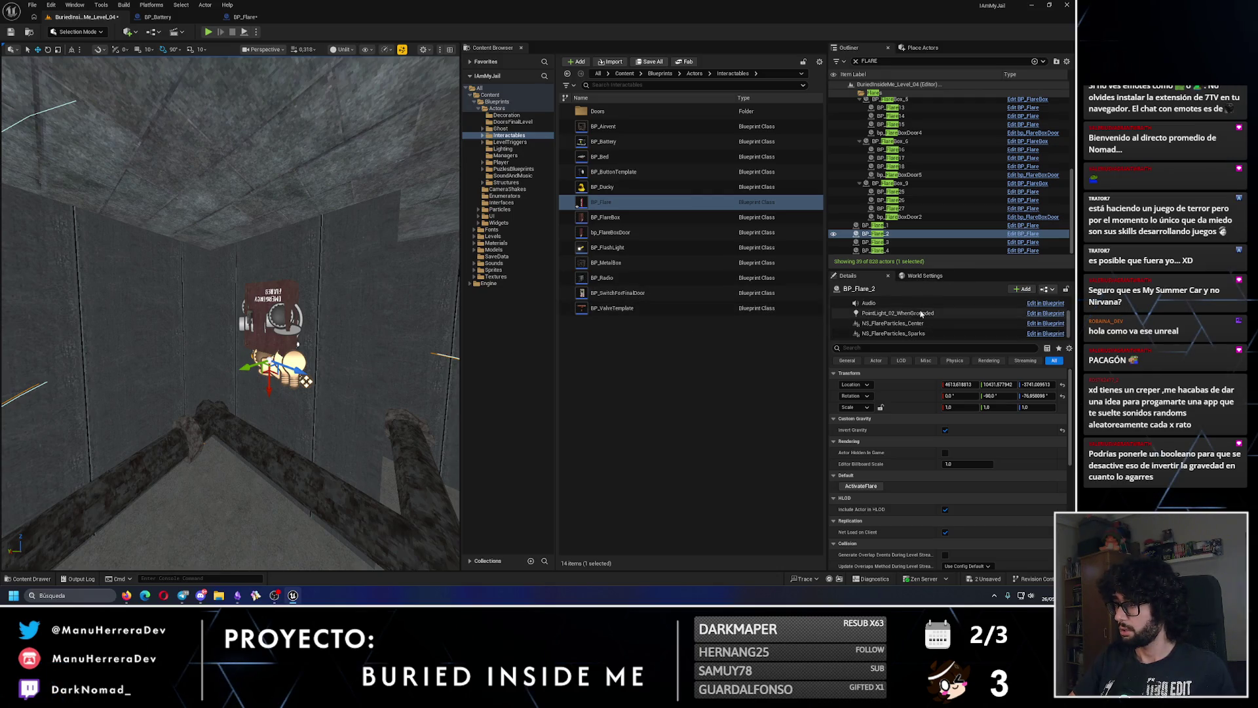
scroll(891, 321, up, 2)
click(873, 309)
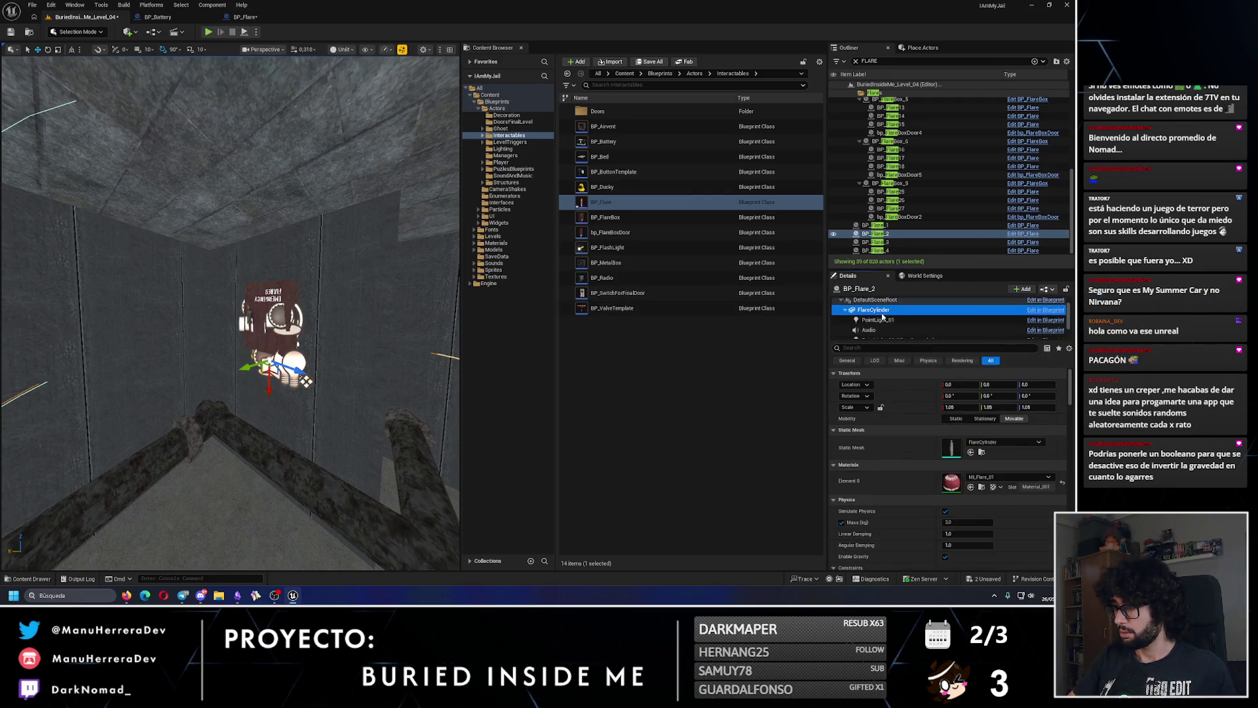
key(alt+p)
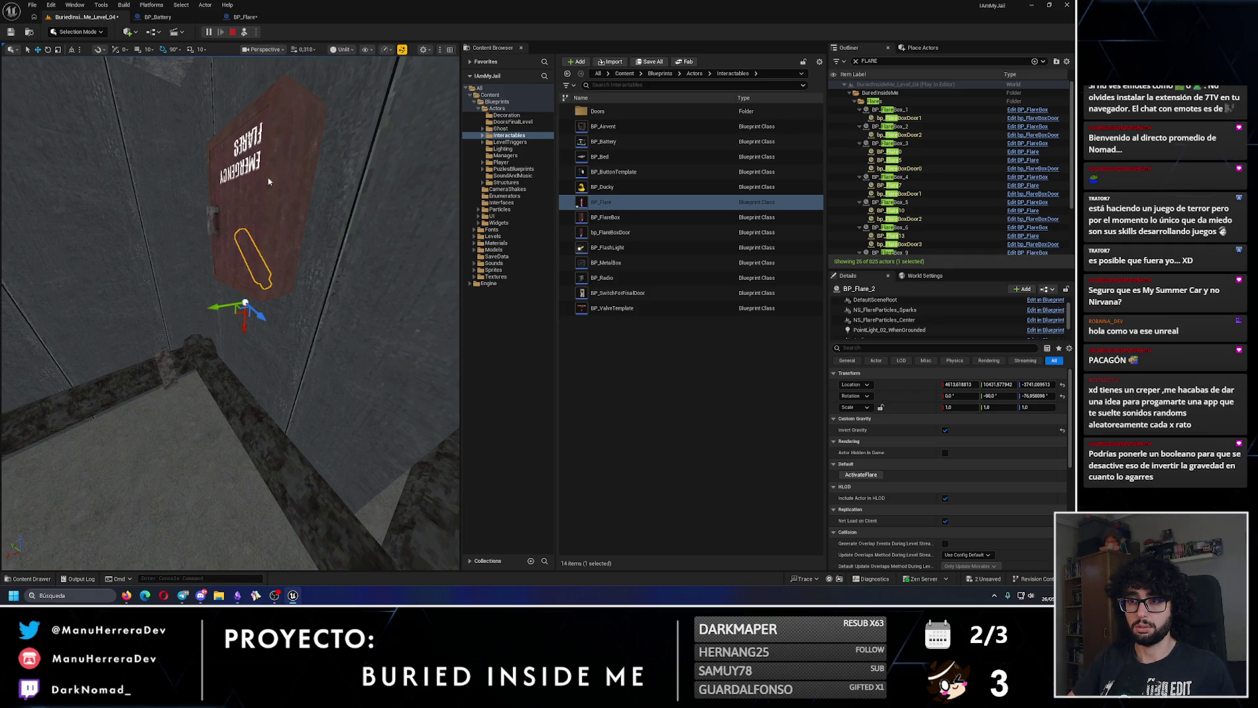
key(Escape)
click(996, 236)
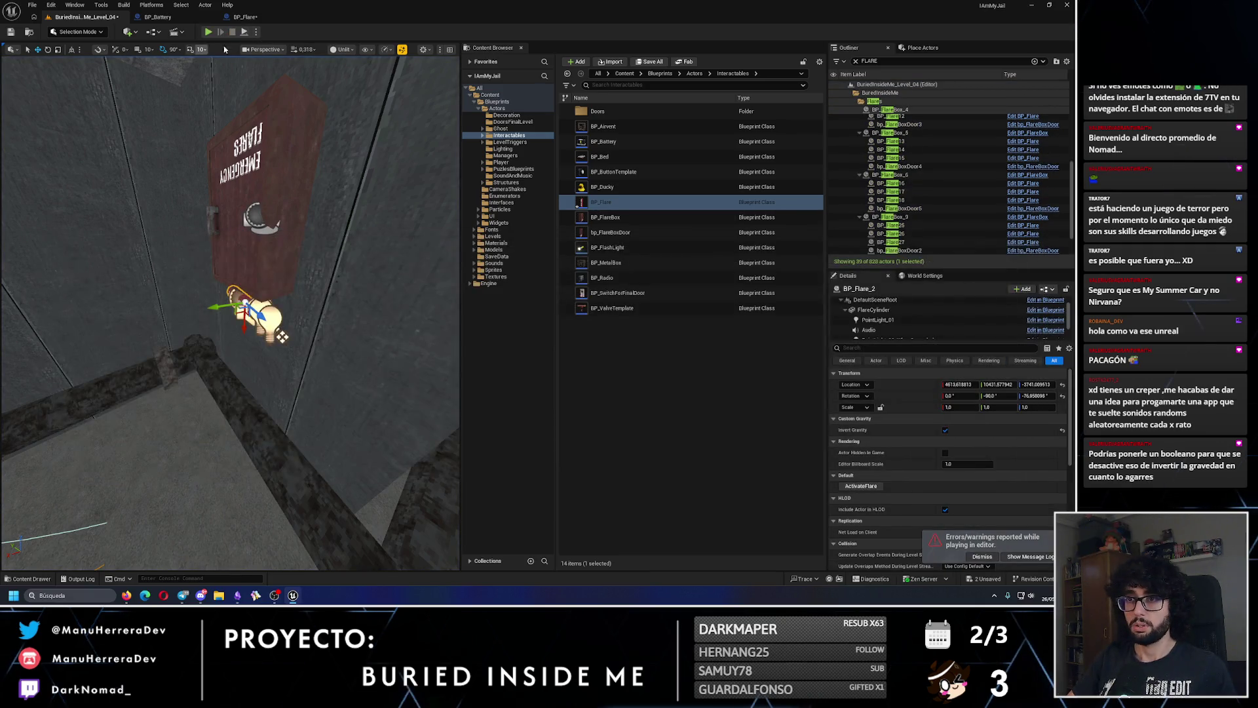
click(256, 31)
click(299, 76)
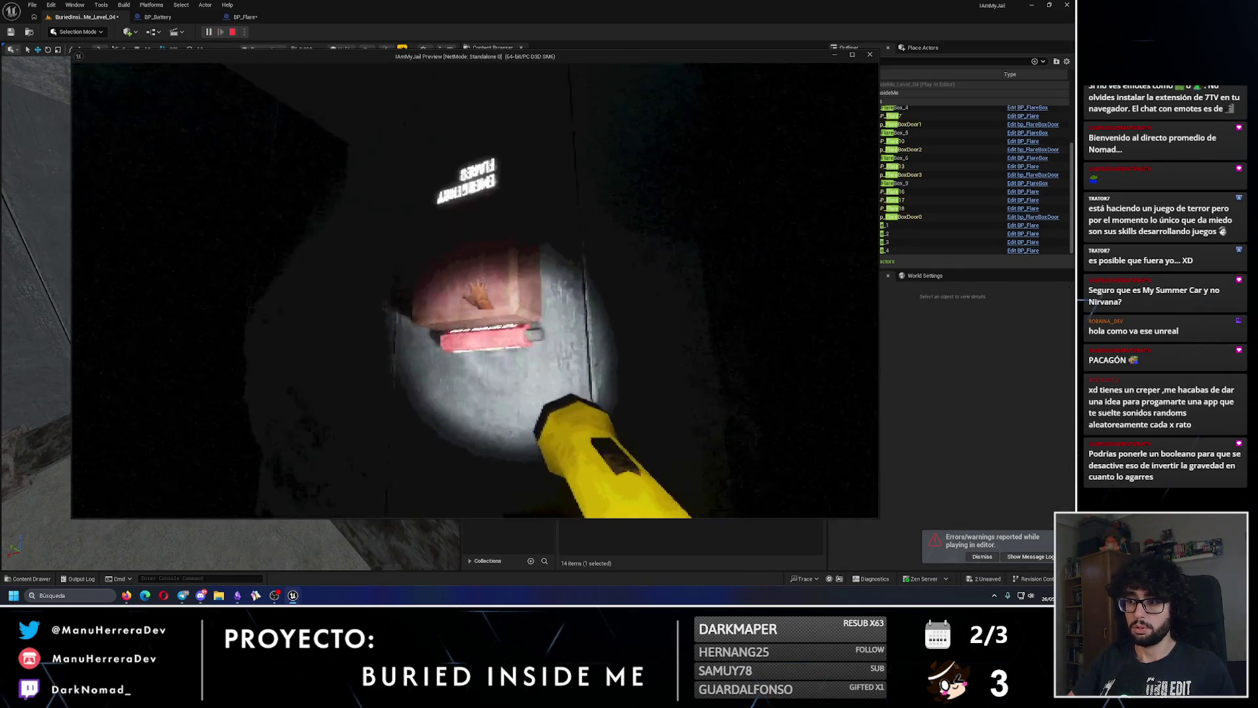
key(e)
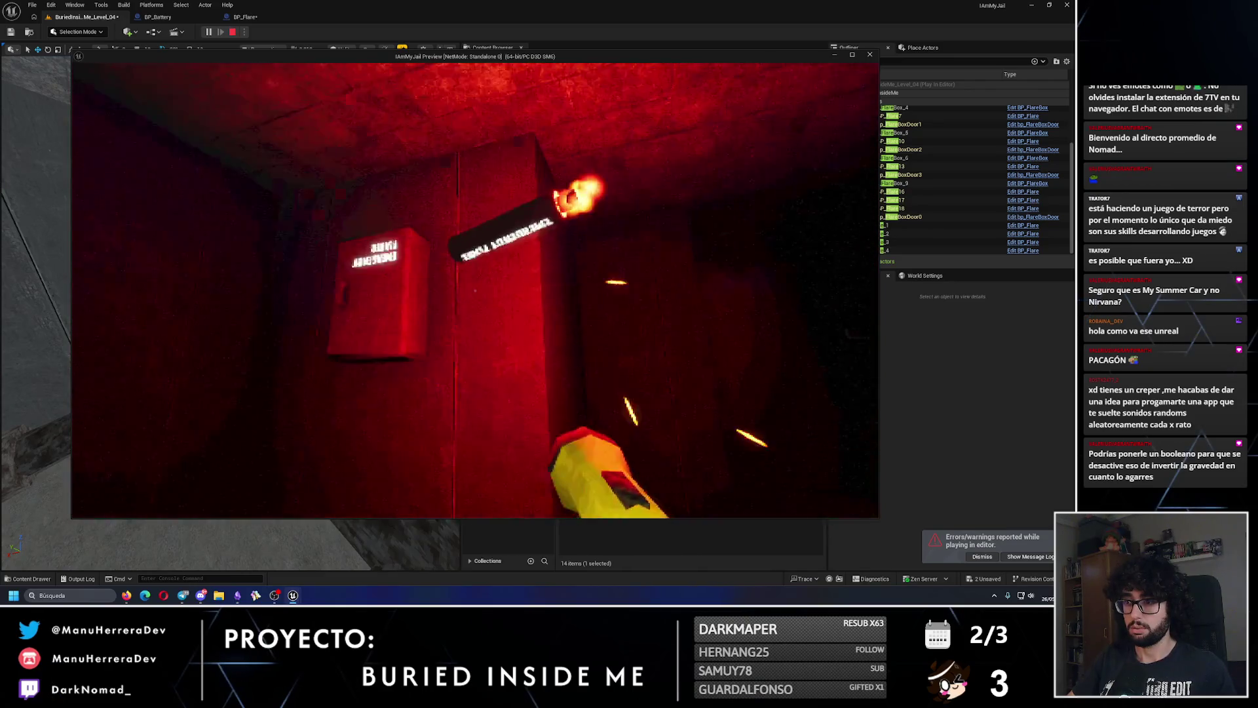
key(e)
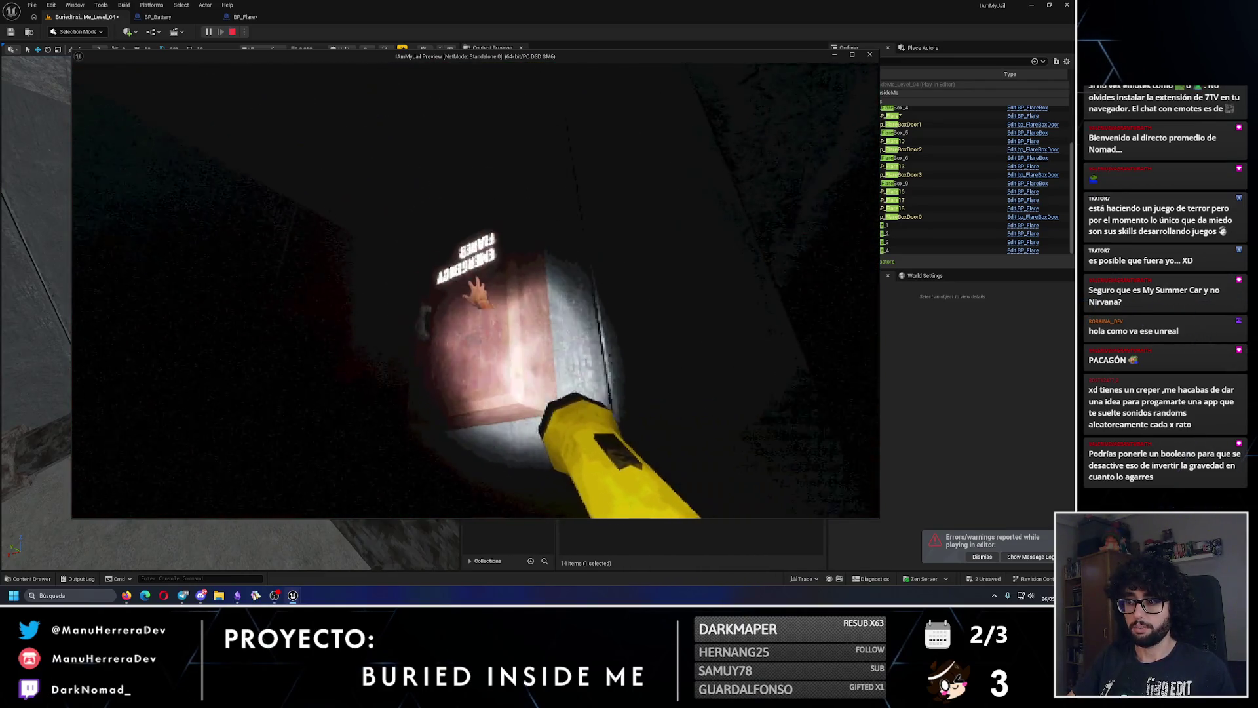
key(e)
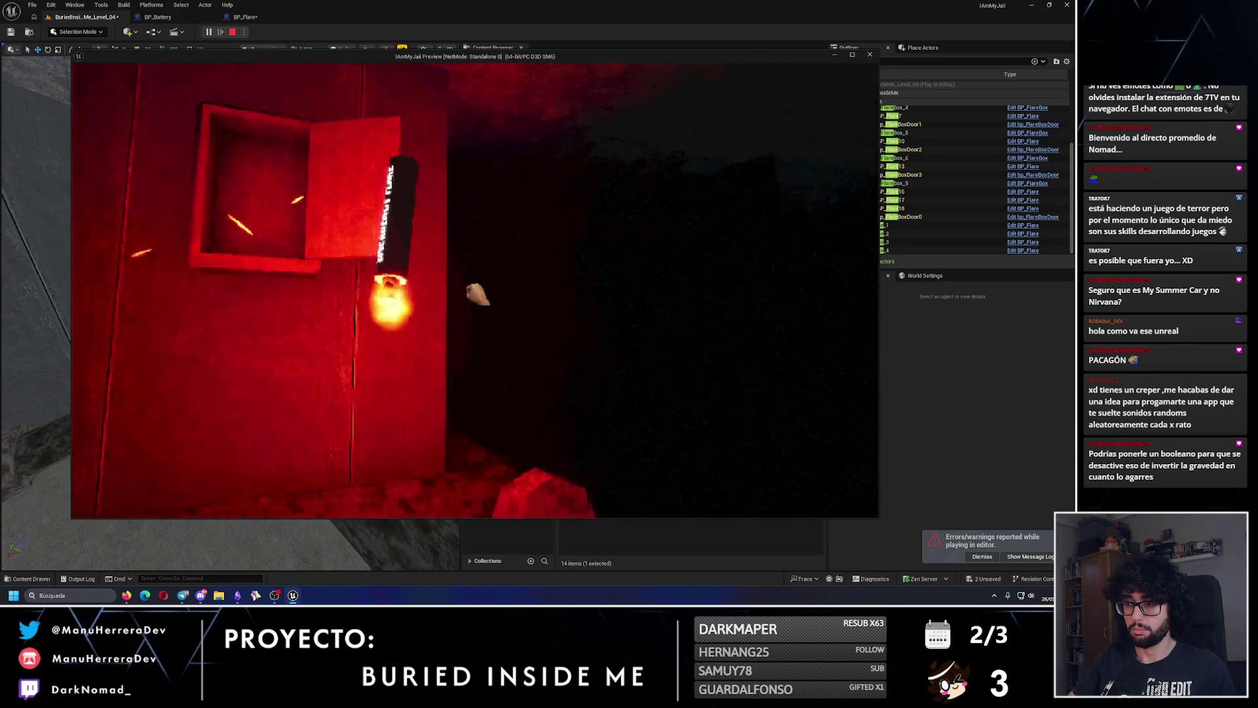
key(e)
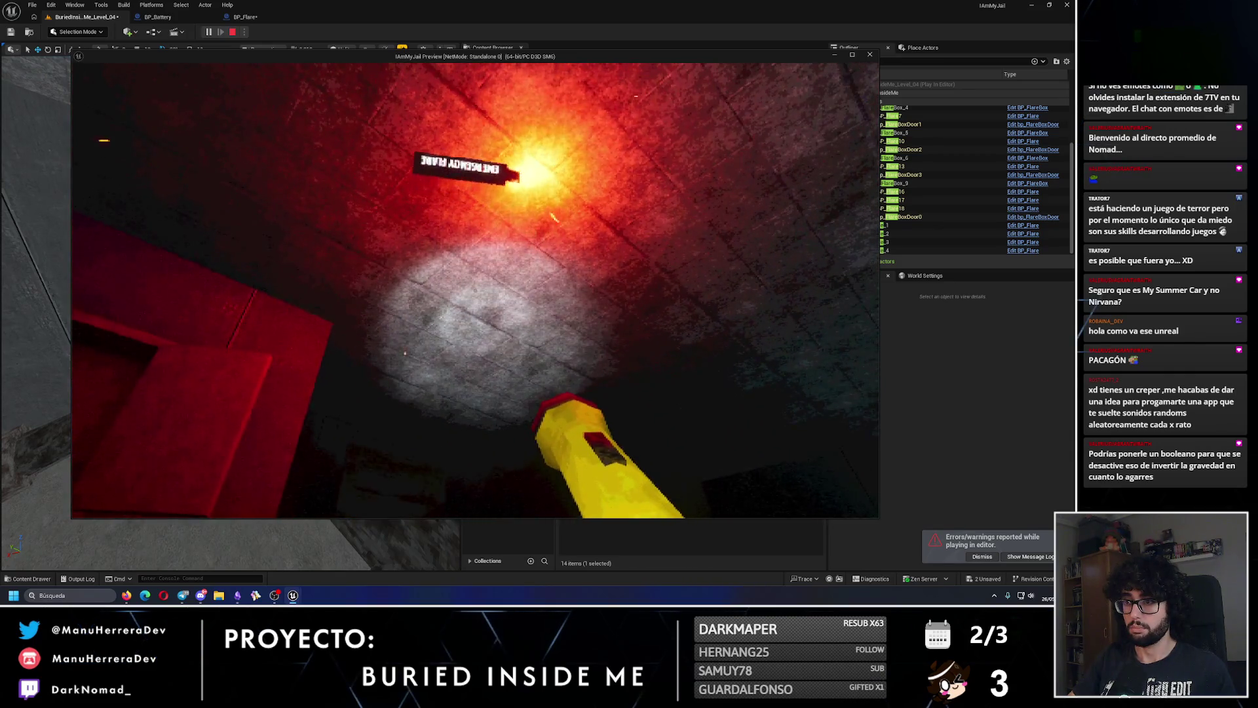
key(Escape)
click(237, 18)
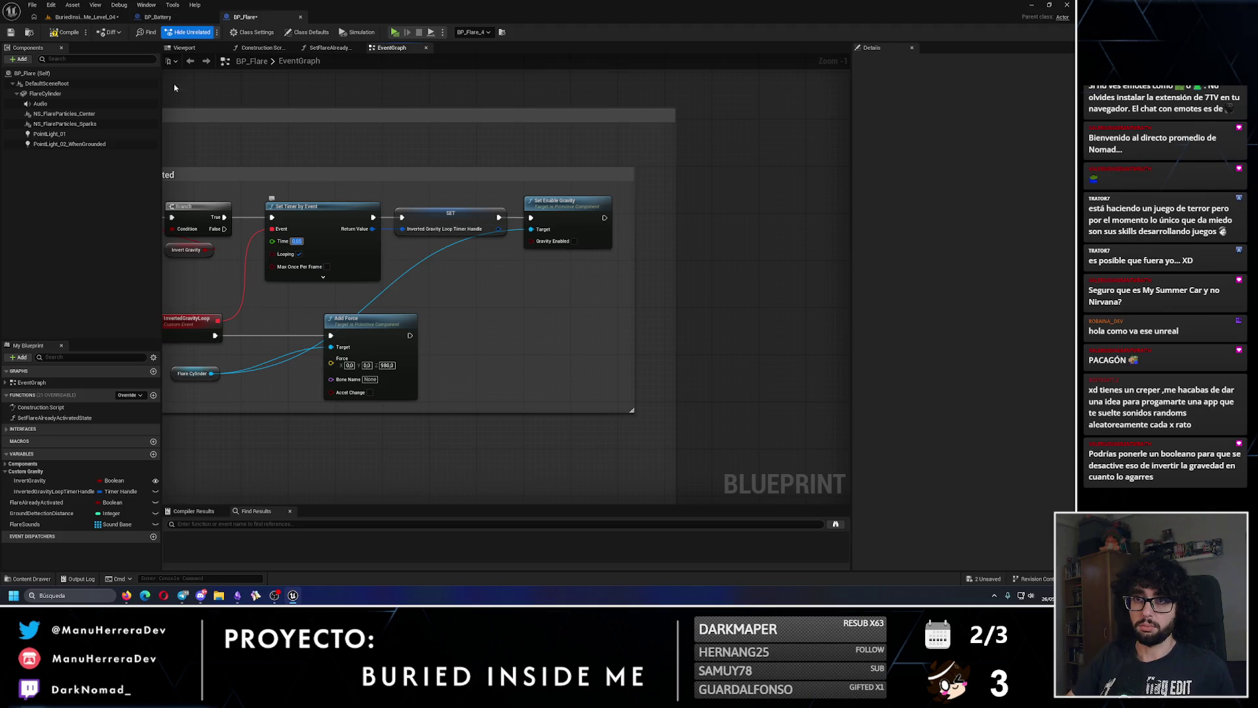
click(87, 20)
key(alt+p)
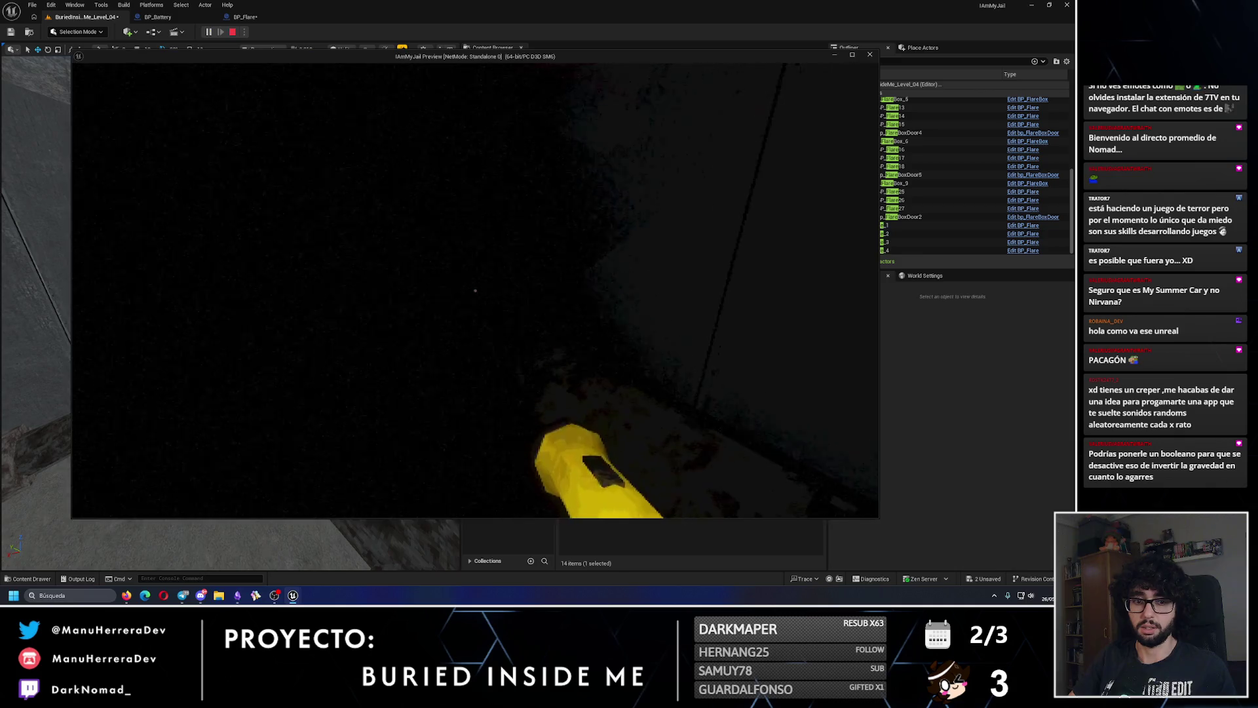
key(e)
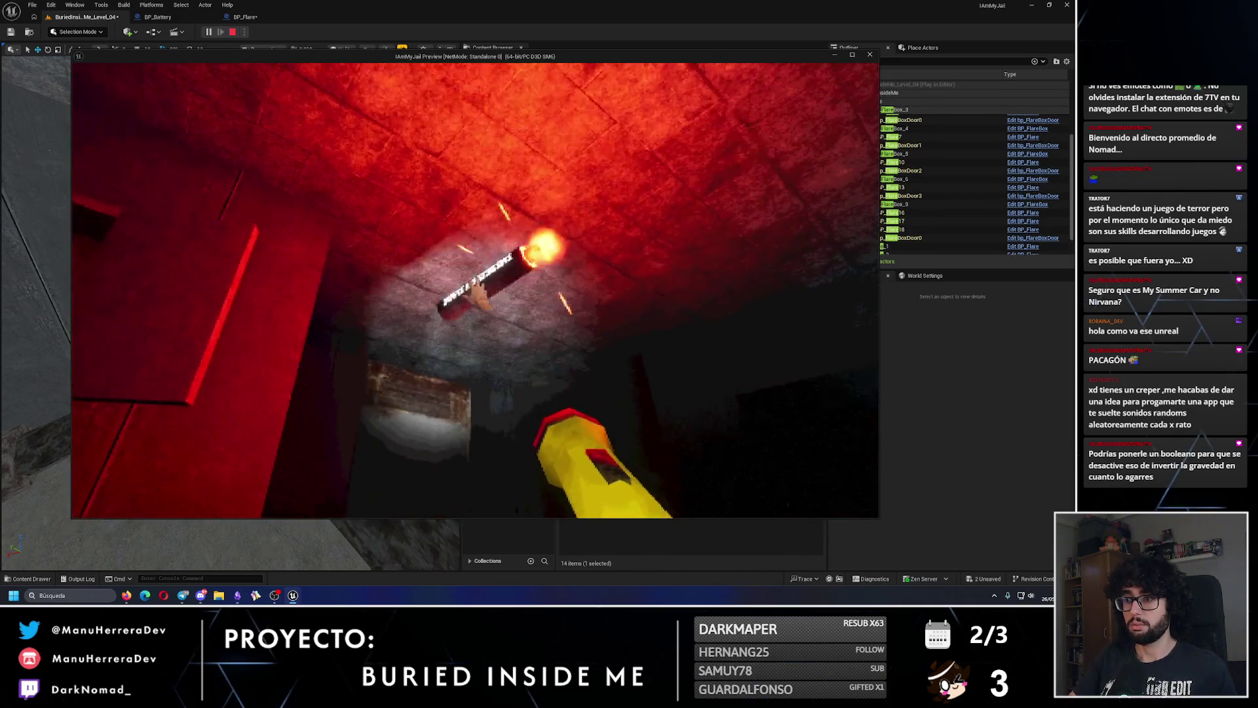
key(Escape)
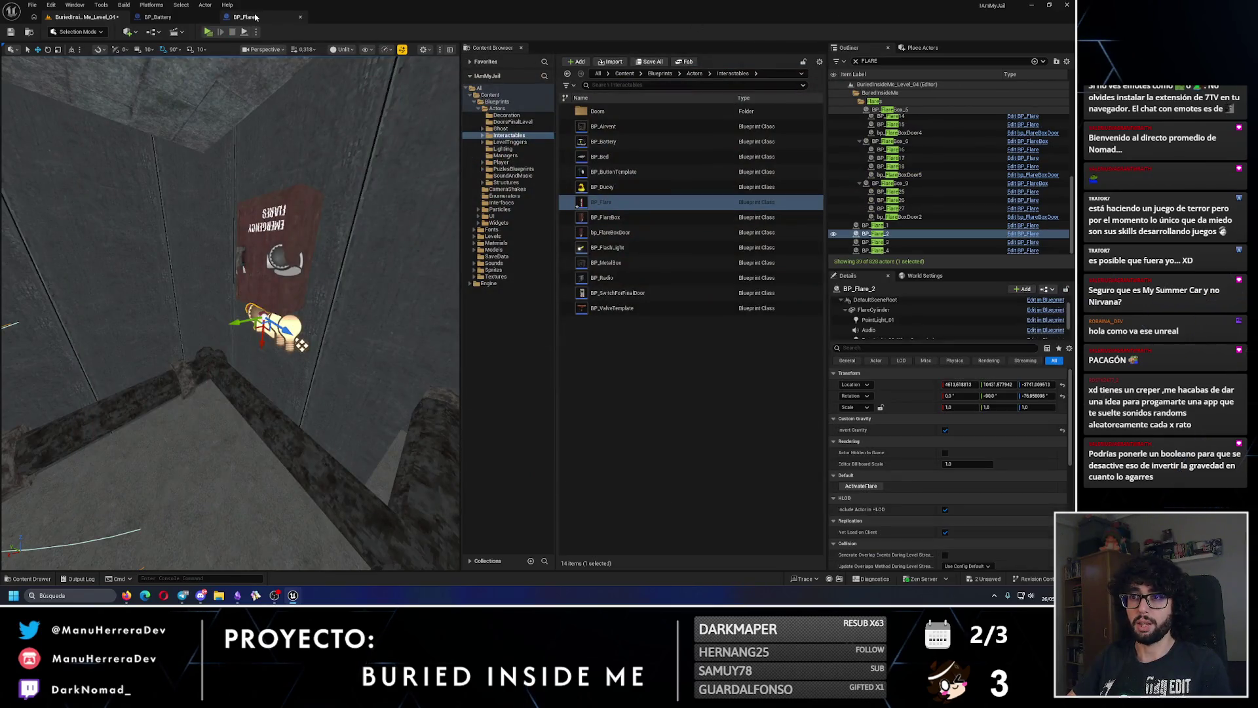
click(245, 16)
drag(415, 319, 496, 319)
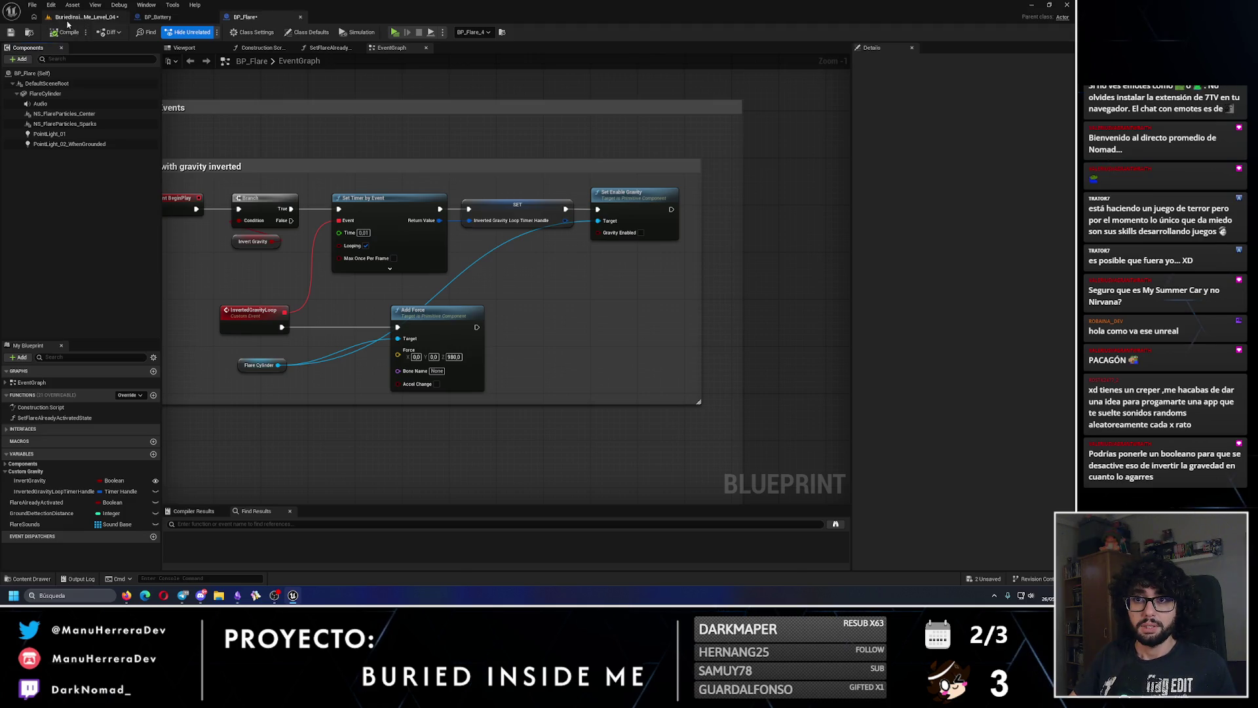
click(70, 18)
key(alt+p)
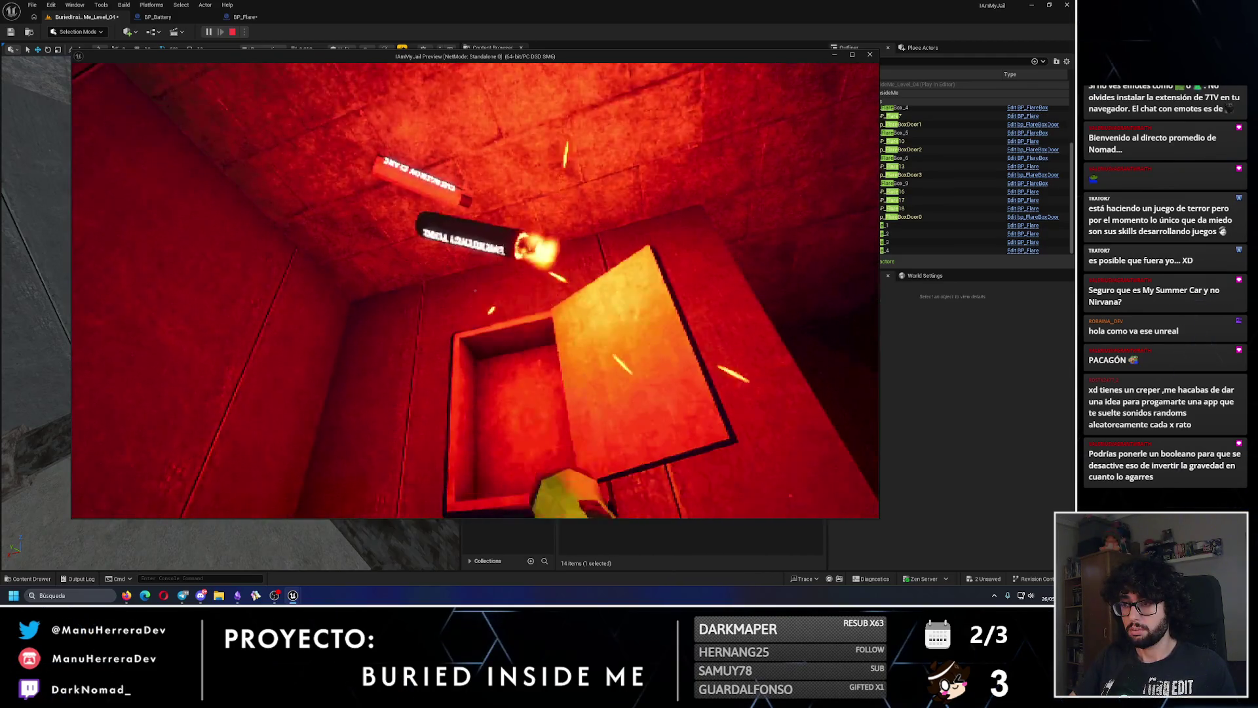
key(alt+Tab)
click(281, 322)
key(Escape)
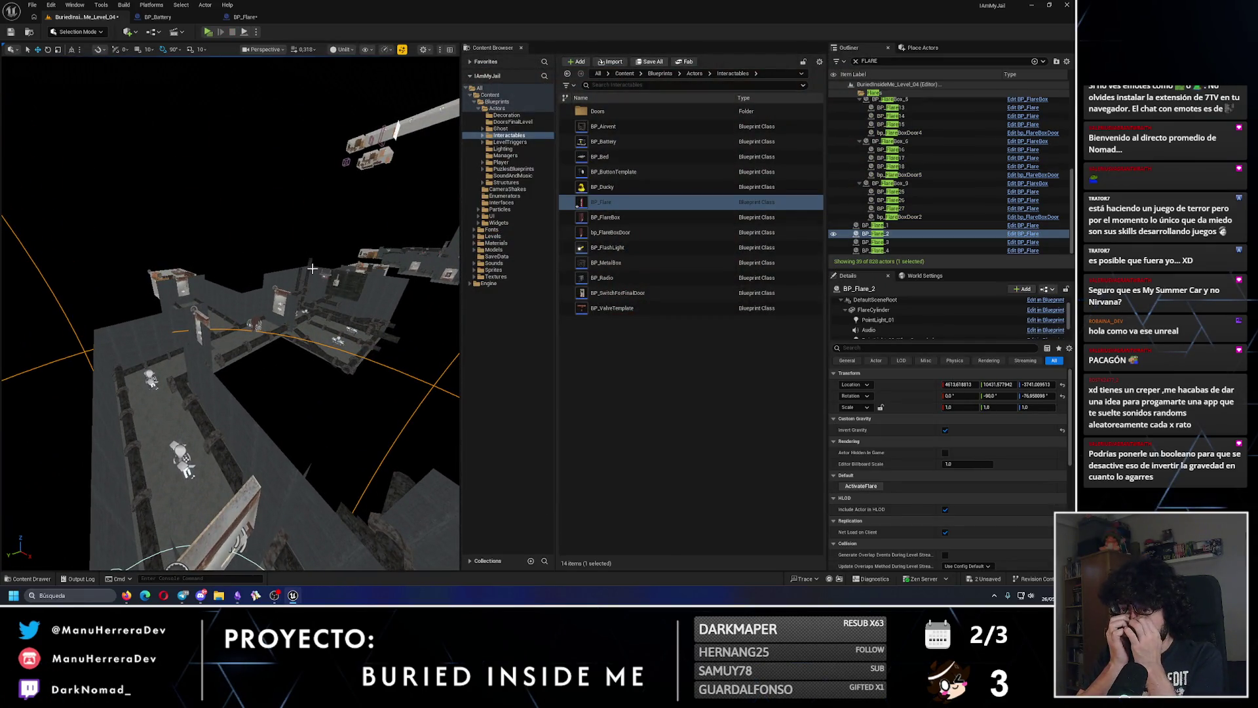
key(f)
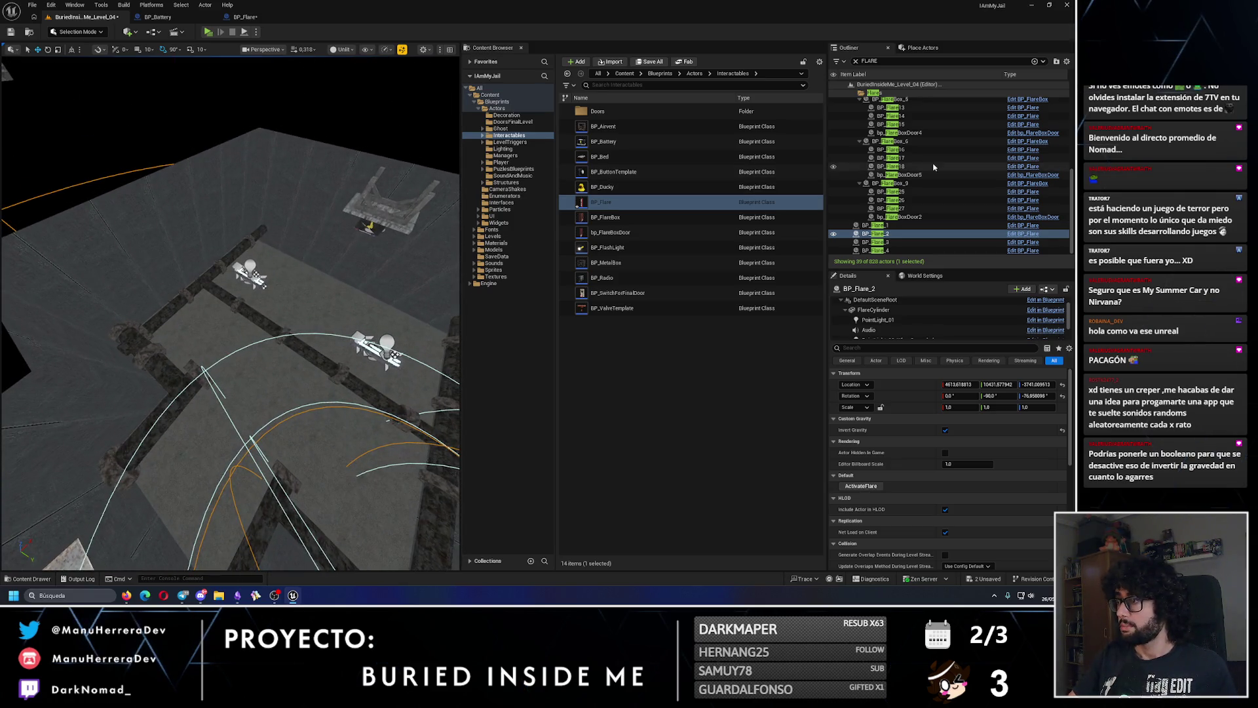
- Move BP_Flare_1 through BP_Flare_4 into the Flares folder, clear the FLARE filter, and save the level
scroll(868, 145, up, 5)
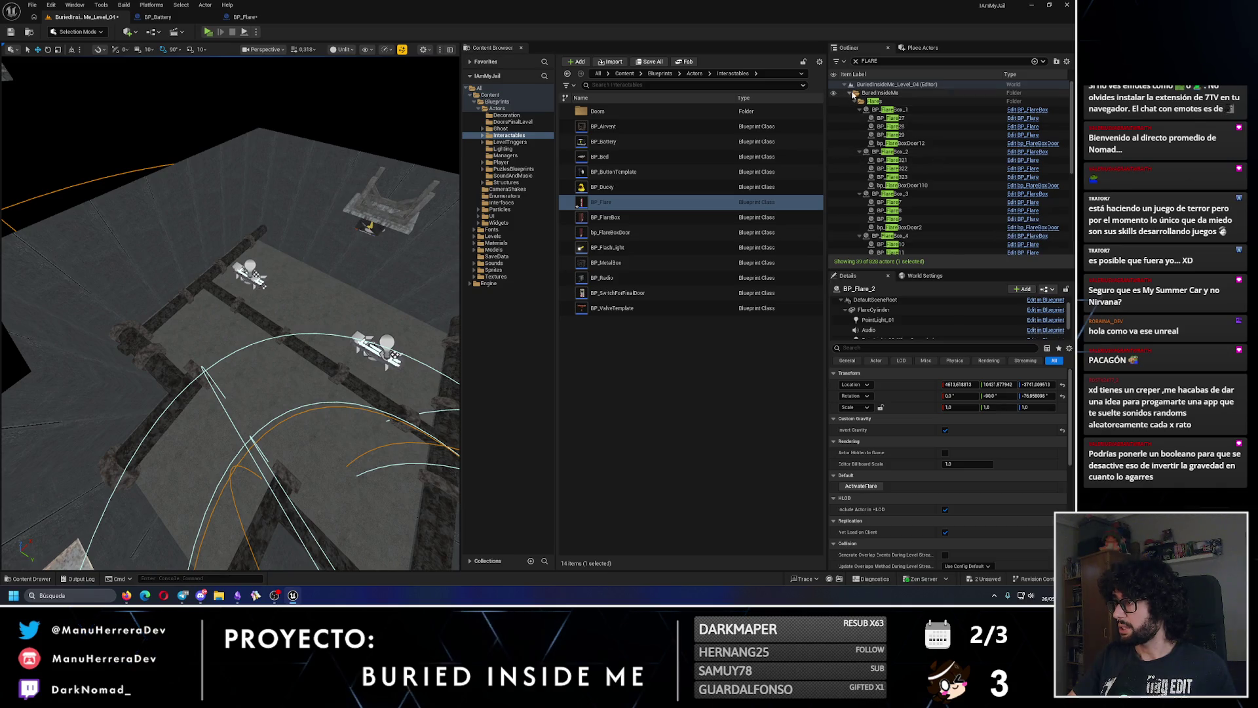
click(853, 96)
click(855, 102)
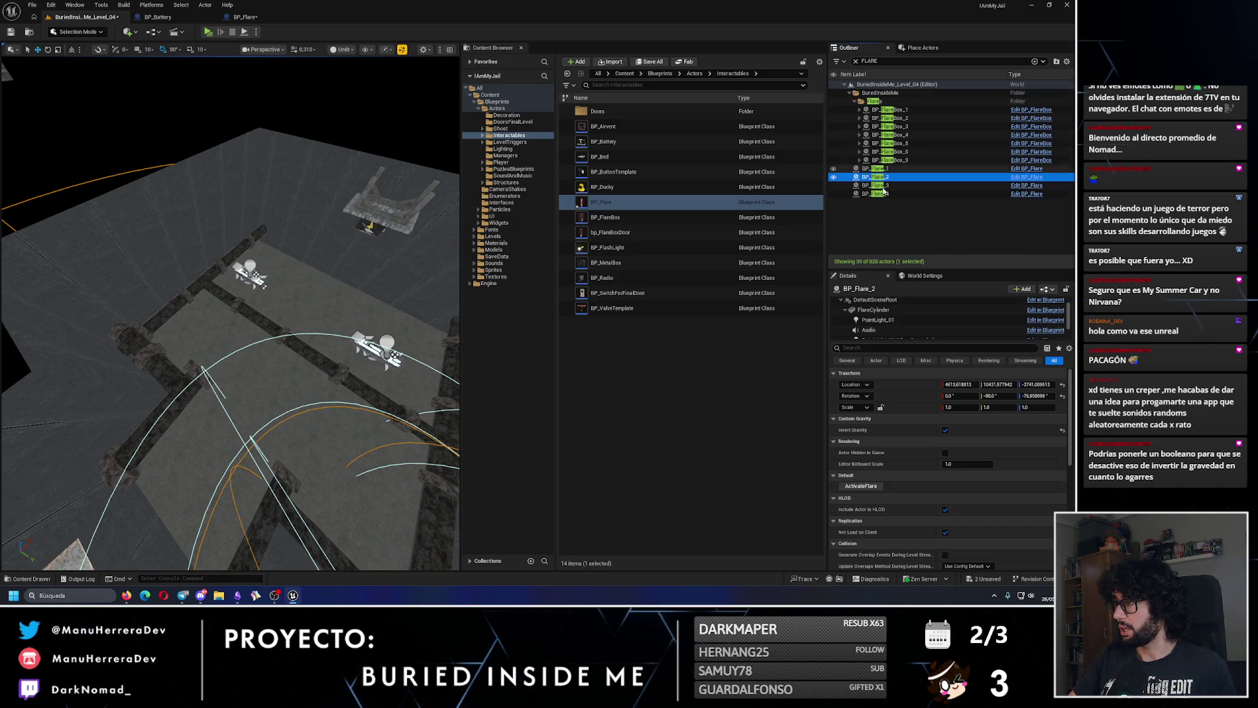
click(890, 205)
click(855, 101)
click(854, 102)
click(877, 168)
shift+click(878, 193)
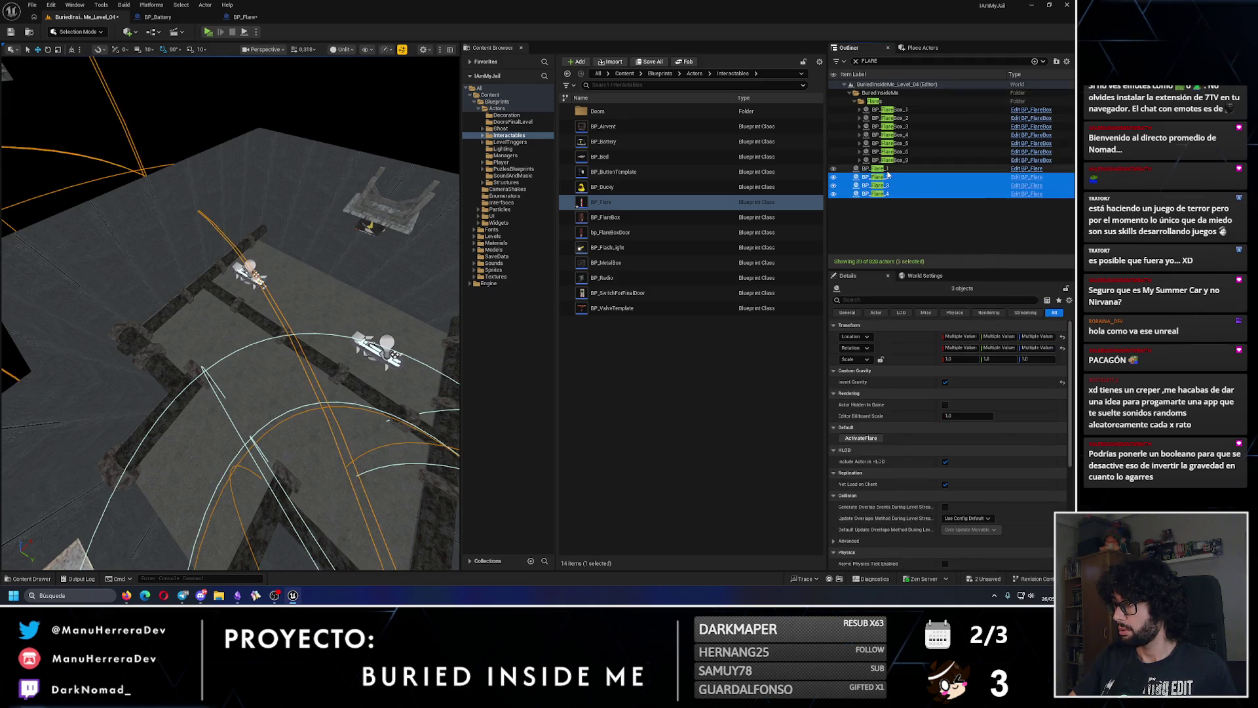
drag(874, 104, 874, 103)
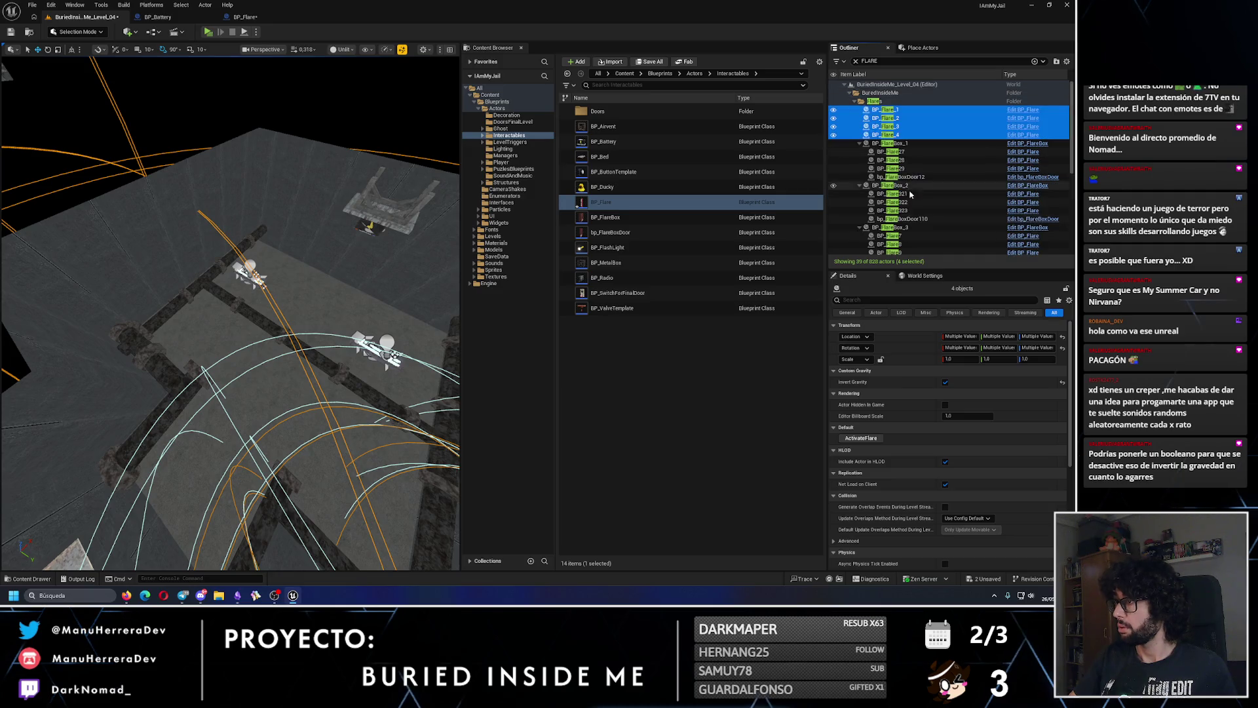
click(855, 102)
click(856, 61)
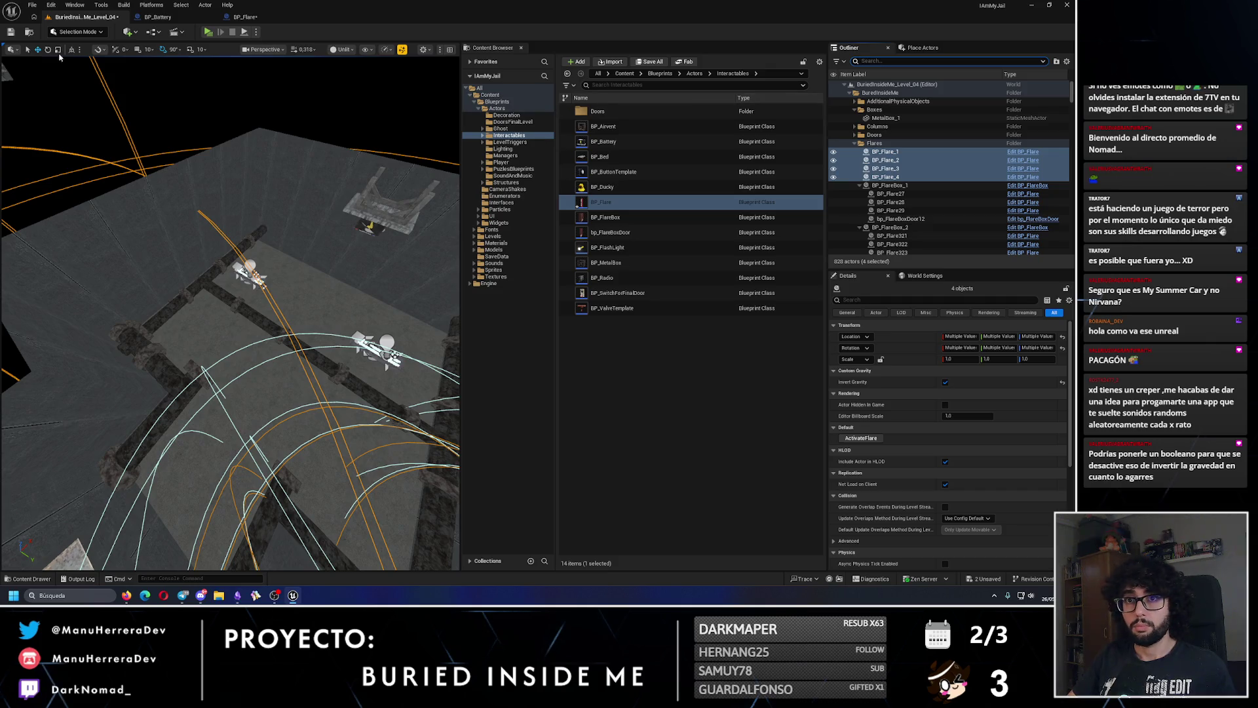
click(9, 33)
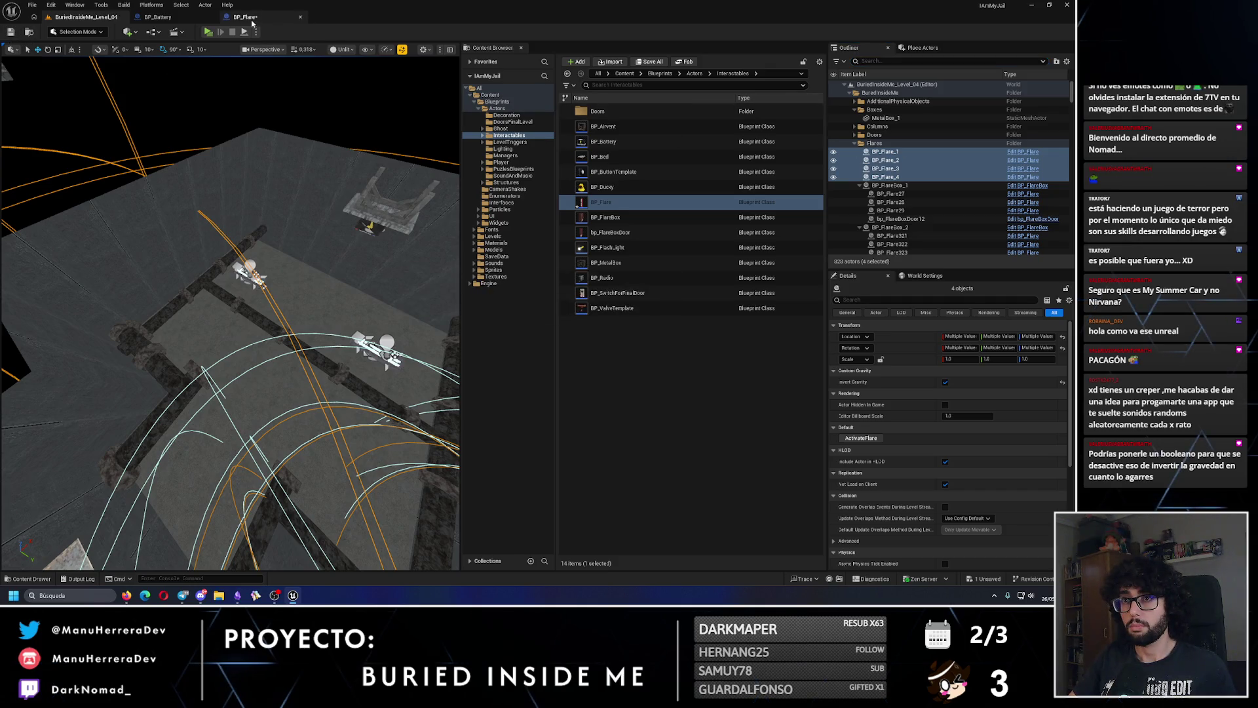
- Collapse the AdditionalPhysicalObjects and Flares folders, then select and frame ExtraCollider_0 under Structures
click(251, 20)
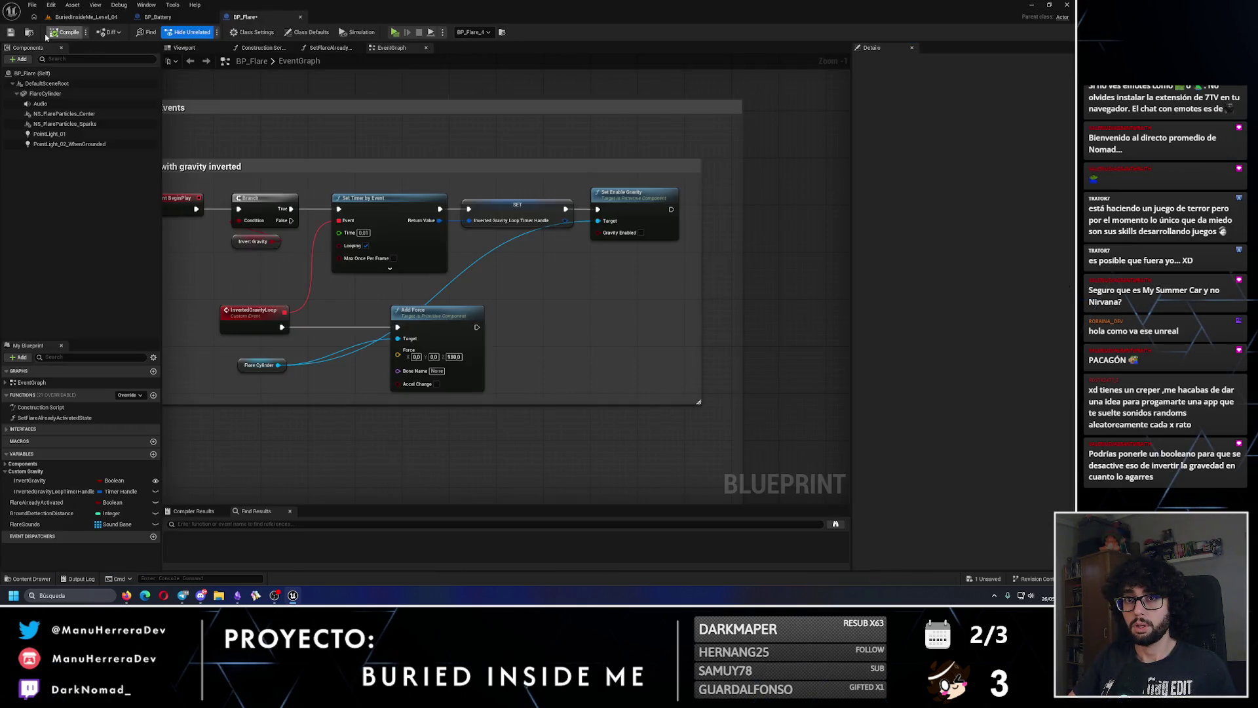
click(104, 18)
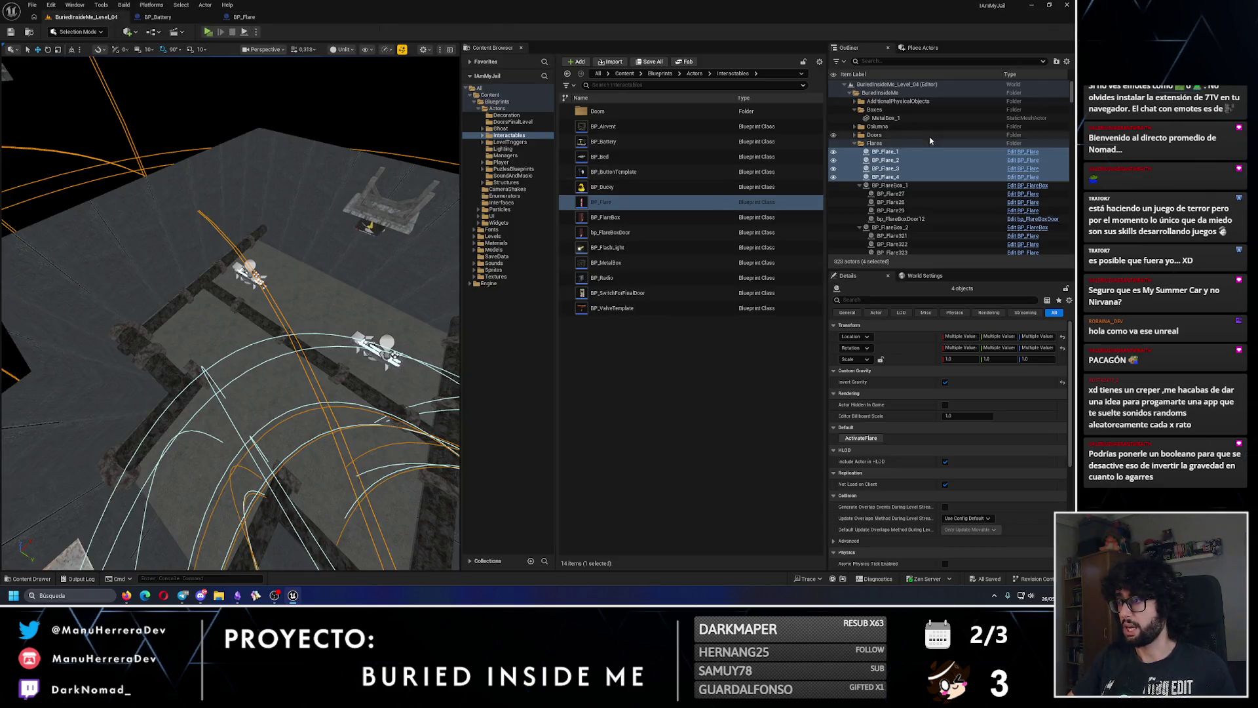
click(854, 102)
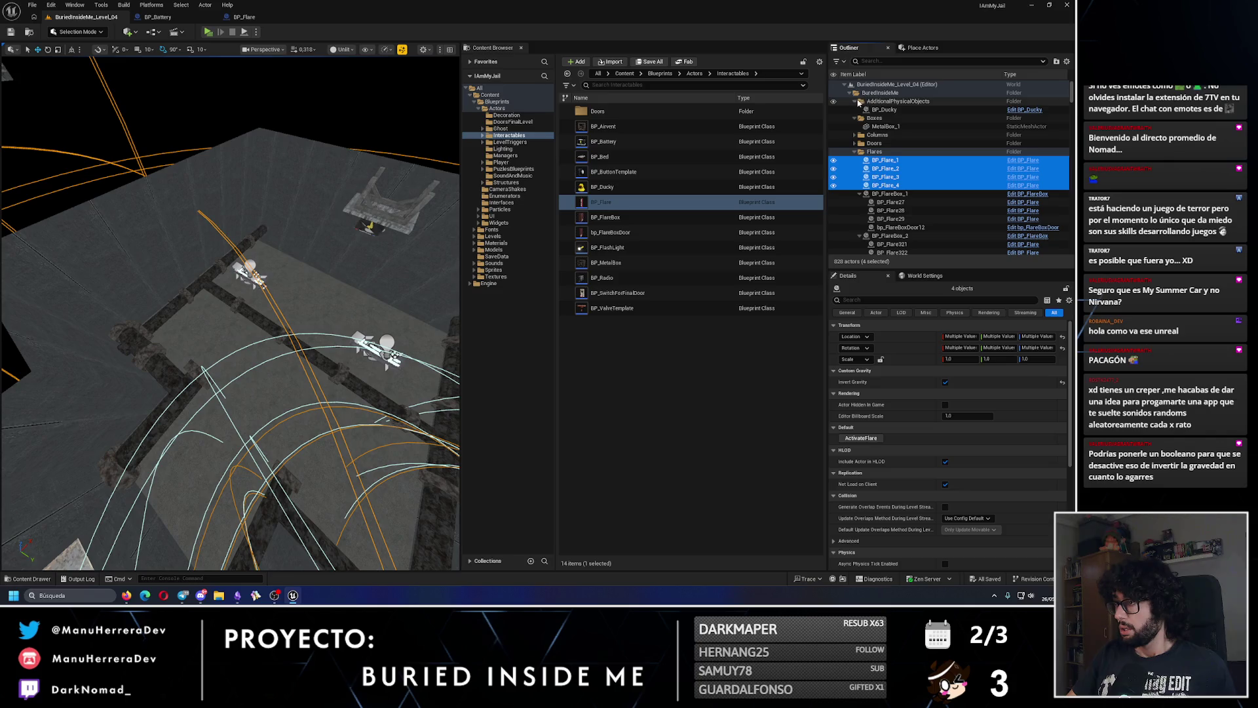
click(898, 102)
shift+click(874, 135)
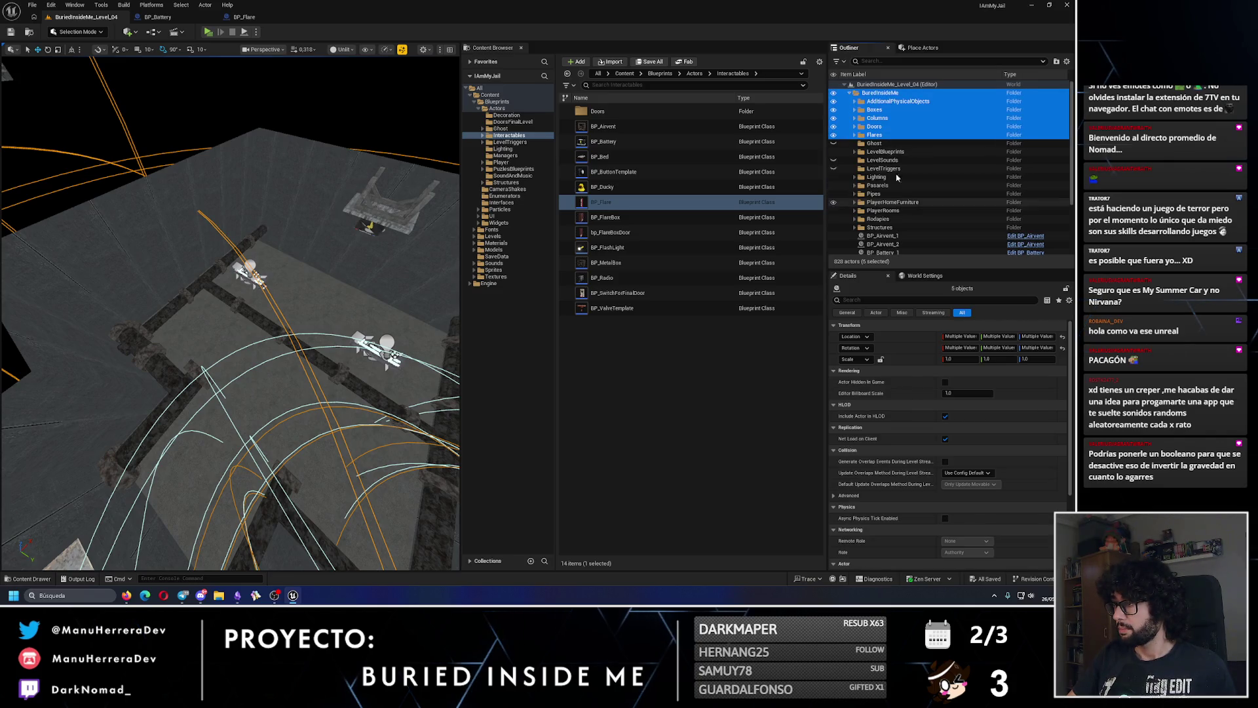
click(902, 160)
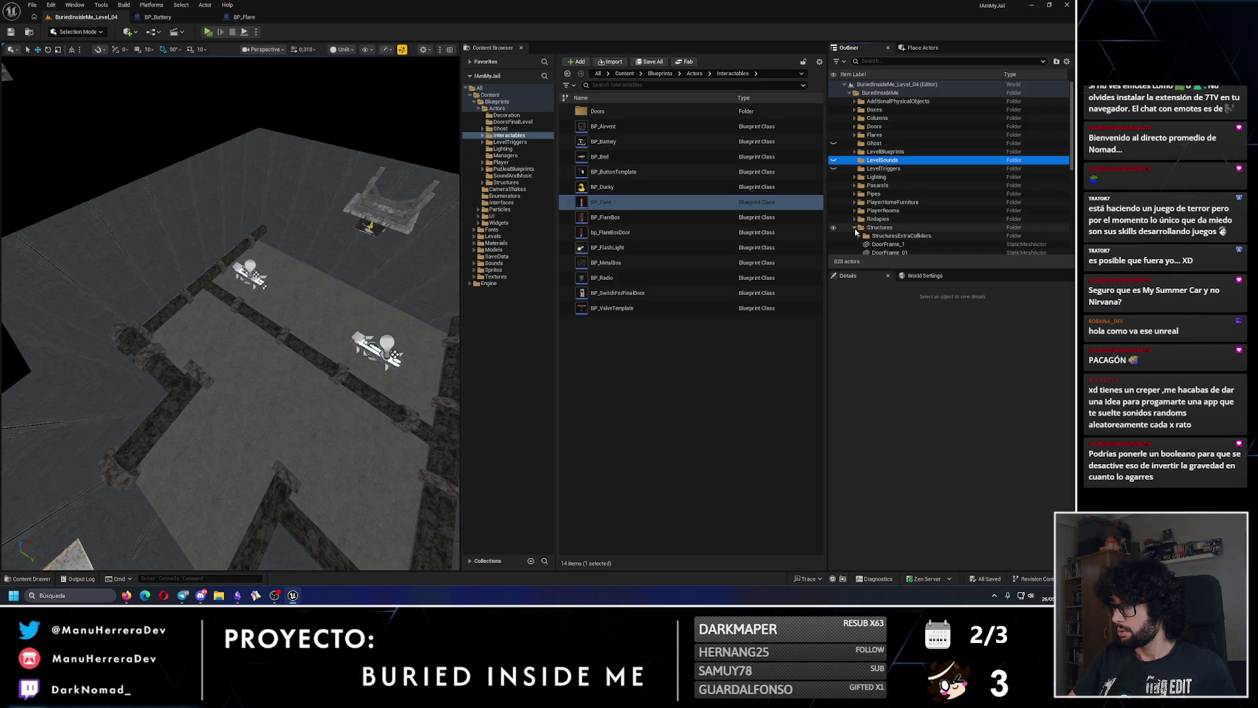
double_click(892, 244)
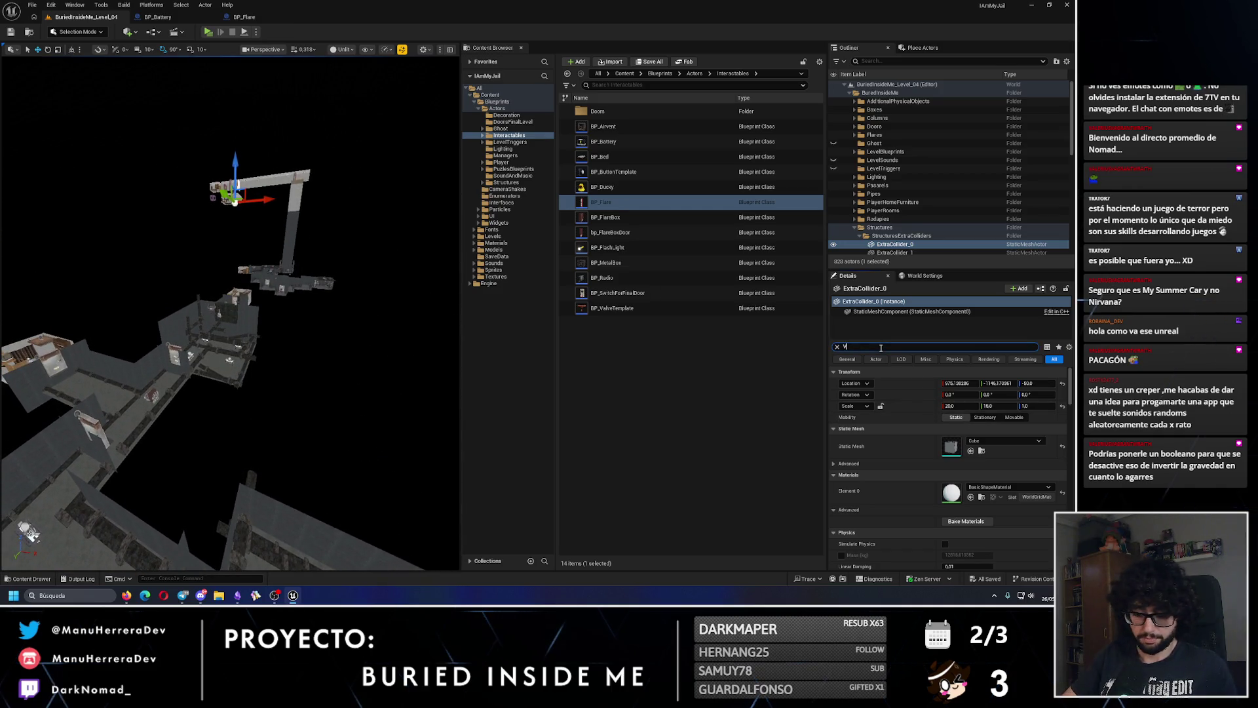
- Make ExtraCollider_0 visible using a Details search for 'visi', then clear the filter
text(ISI)
click(948, 417)
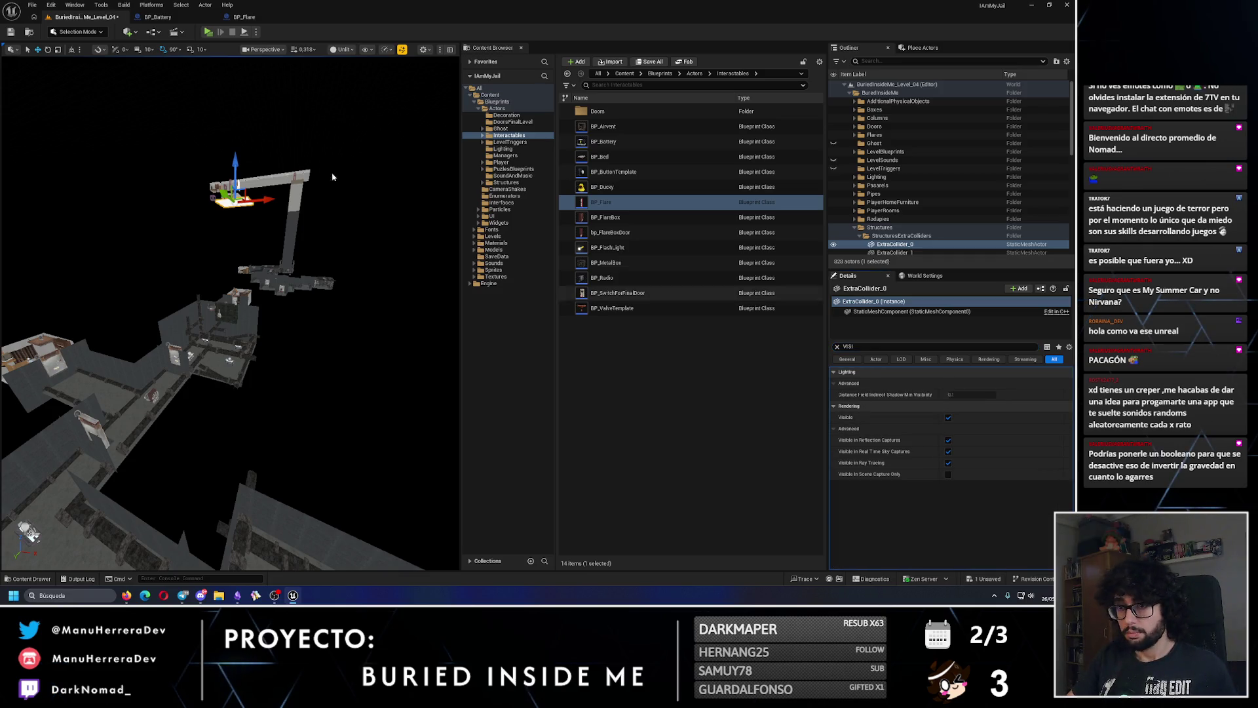
mouse_move(56, 331)
mouse_down()
mouse_move(118, 328)
mouse_move(55, 331)
mouse_move(60, 288)
mouse_move(238, 293)
mouse_move(241, 256)
mouse_move(336, 331)
mouse_move(302, 243)
mouse_move(22, 306)
mouse_up()
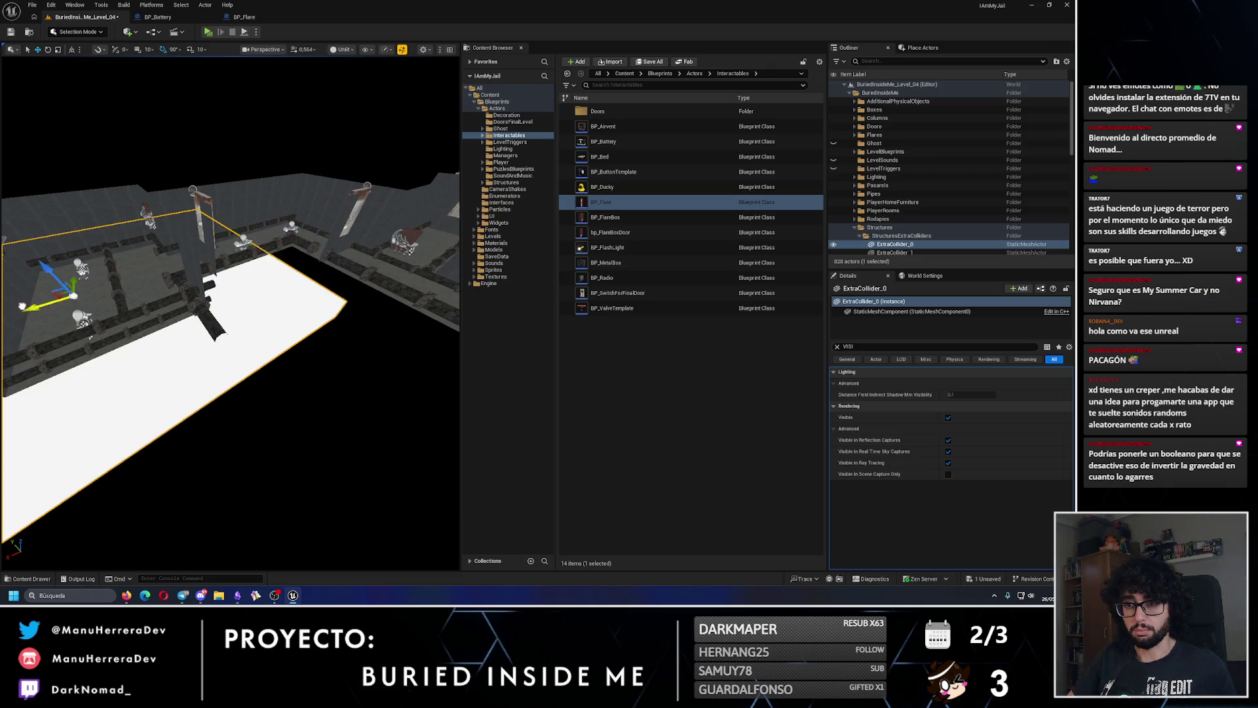
drag(282, 326, 252, 320)
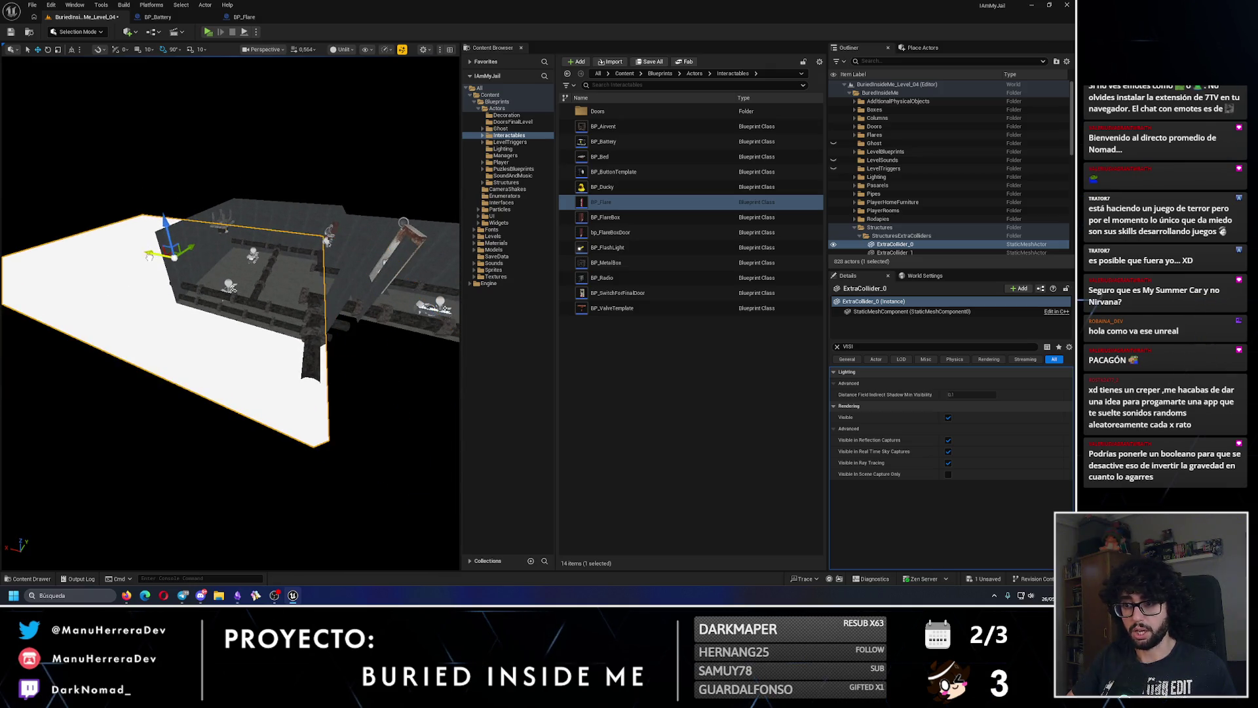
click(837, 347)
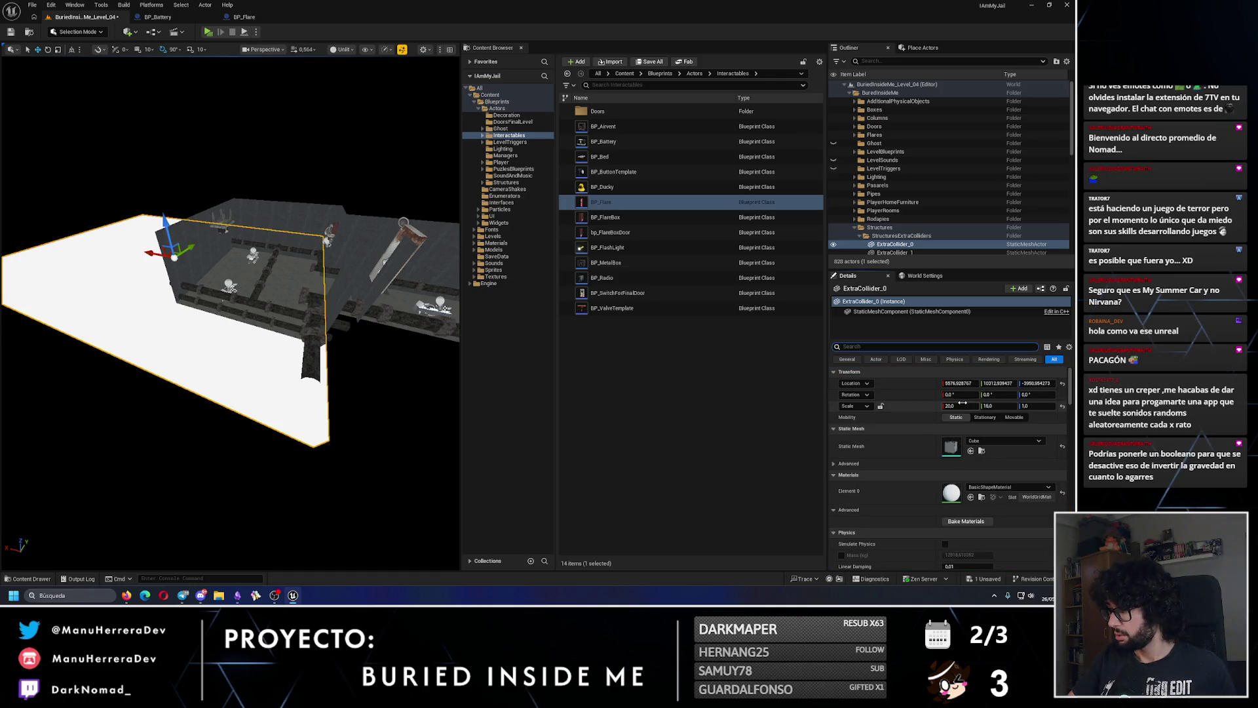
drag(254, 269, 140, 292)
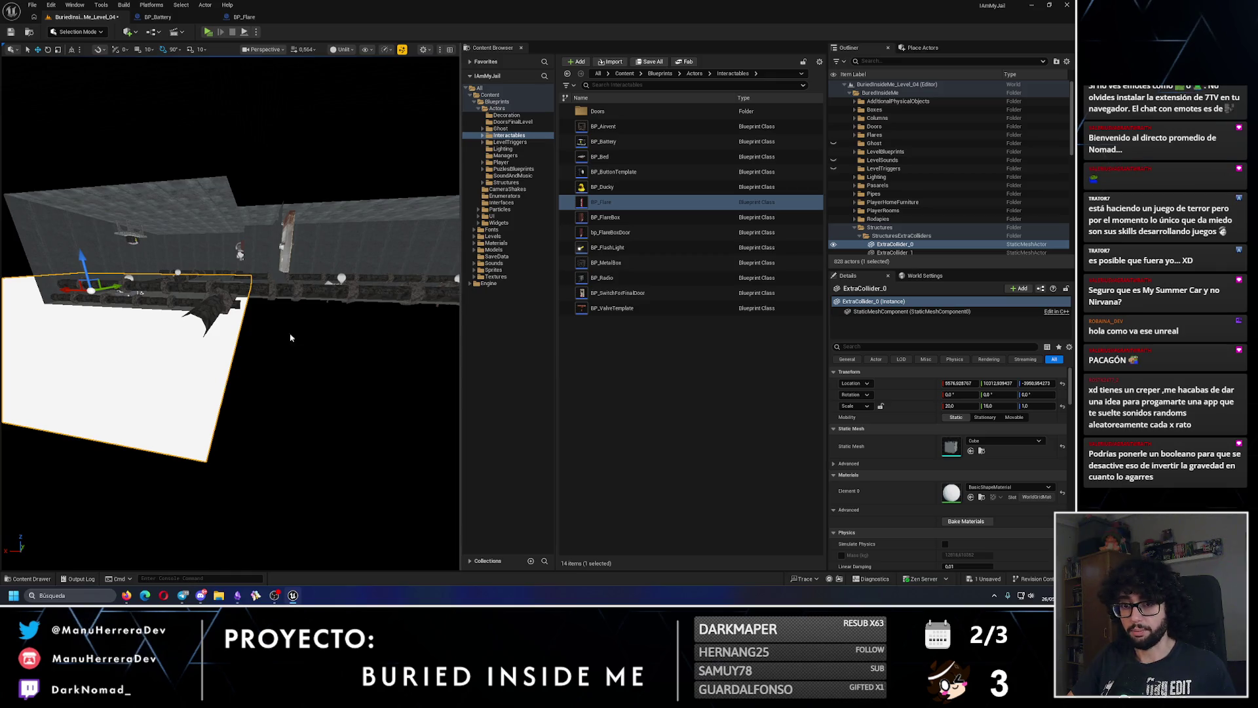
- Set ExtraCollider_0's Z scale to 2 and lower it to about Z -4000 beneath the rooms
key(Return)
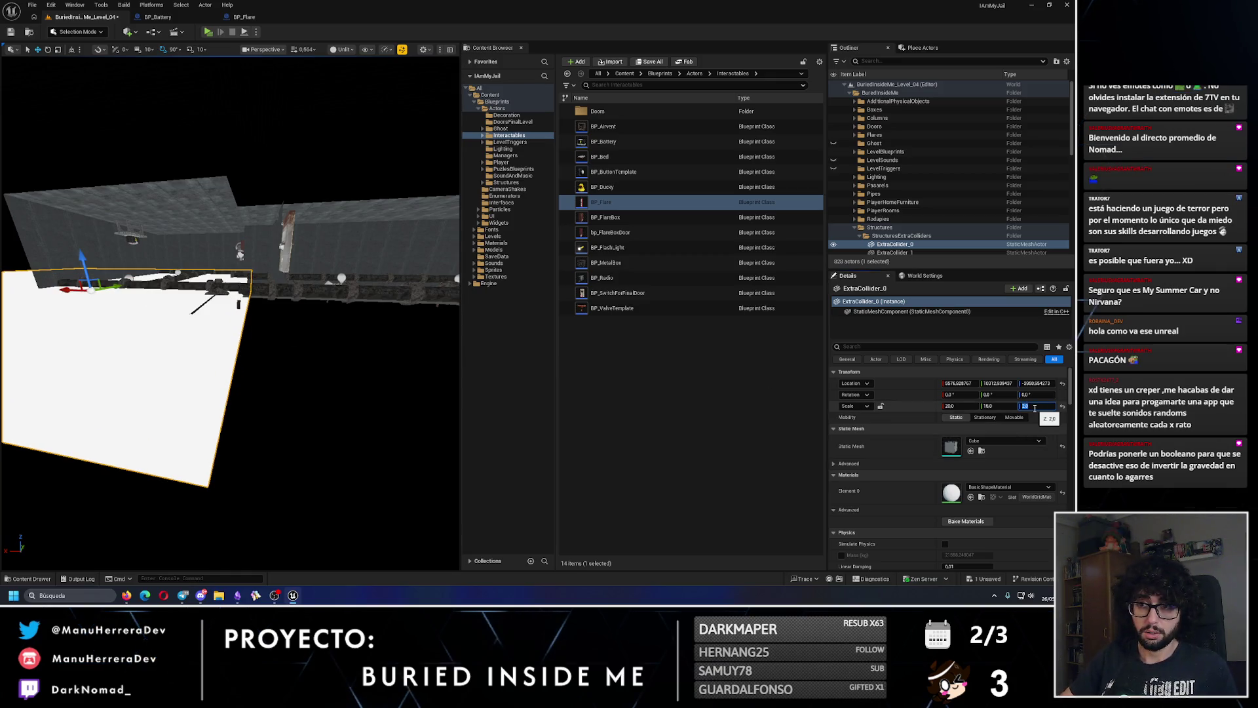
mouse_move(230, 321)
mouse_down()
mouse_move(177, 294)
mouse_move(353, 352)
mouse_up()
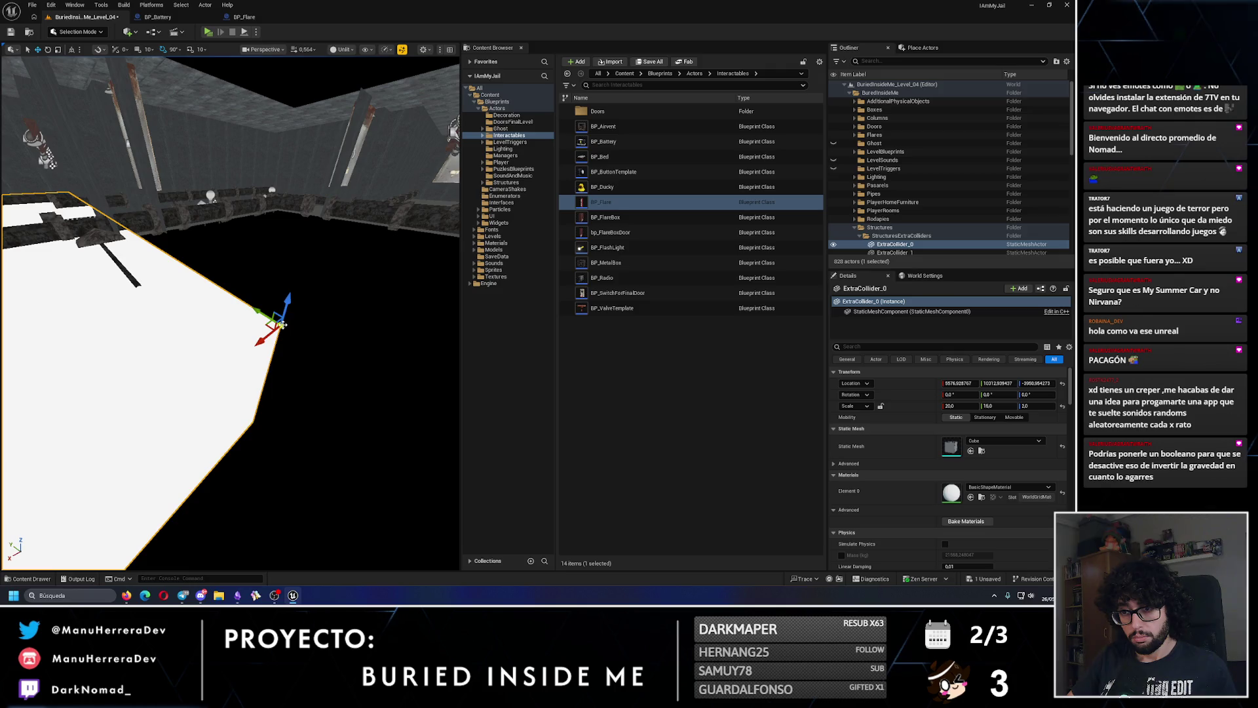
drag(230, 313, 216, 303)
mouse_move(312, 281)
mouse_down()
mouse_move(295, 305)
mouse_move(183, 267)
mouse_move(320, 239)
mouse_move(336, 354)
mouse_move(257, 301)
mouse_move(267, 279)
mouse_up()
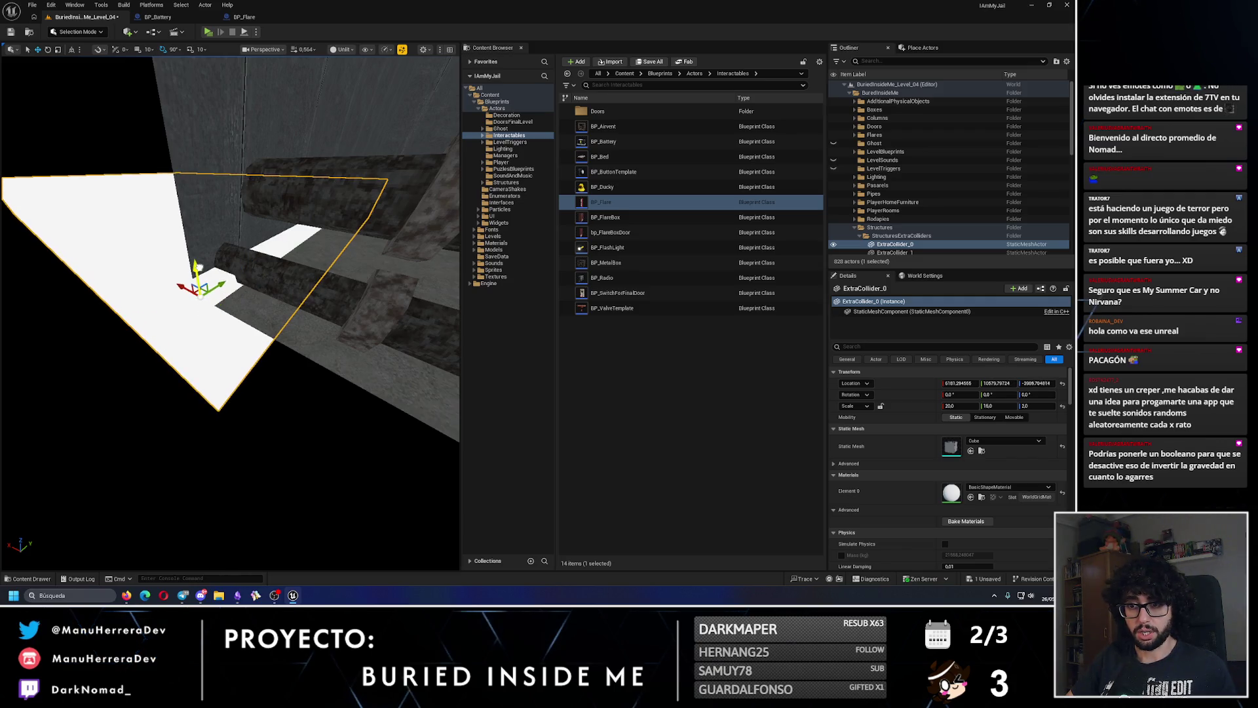
mouse_move(199, 295)
mouse_down()
mouse_move(191, 282)
mouse_move(179, 354)
mouse_move(253, 224)
mouse_move(197, 281)
mouse_move(183, 225)
mouse_move(210, 242)
mouse_move(195, 269)
mouse_move(353, 197)
mouse_move(311, 245)
mouse_up()
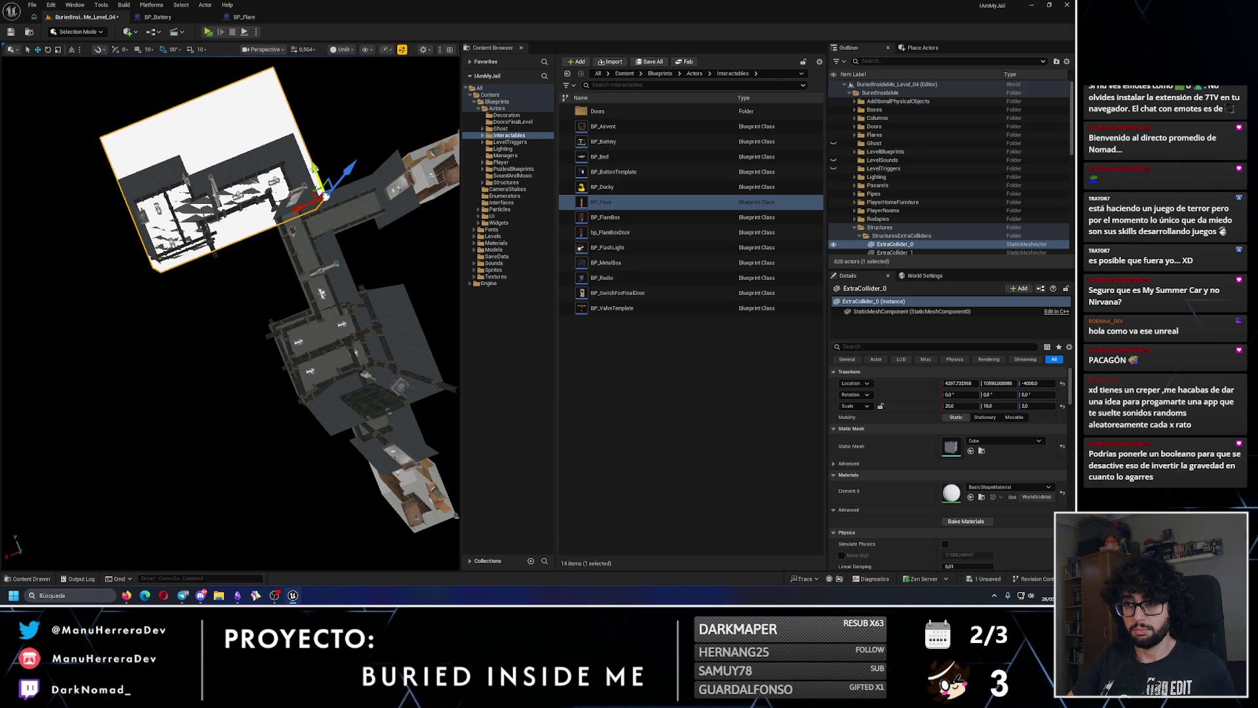
- Scale ExtraCollider_0 to X 25 and Y 20 and slide it along Y under the rooms
drag(994, 383, 992, 392)
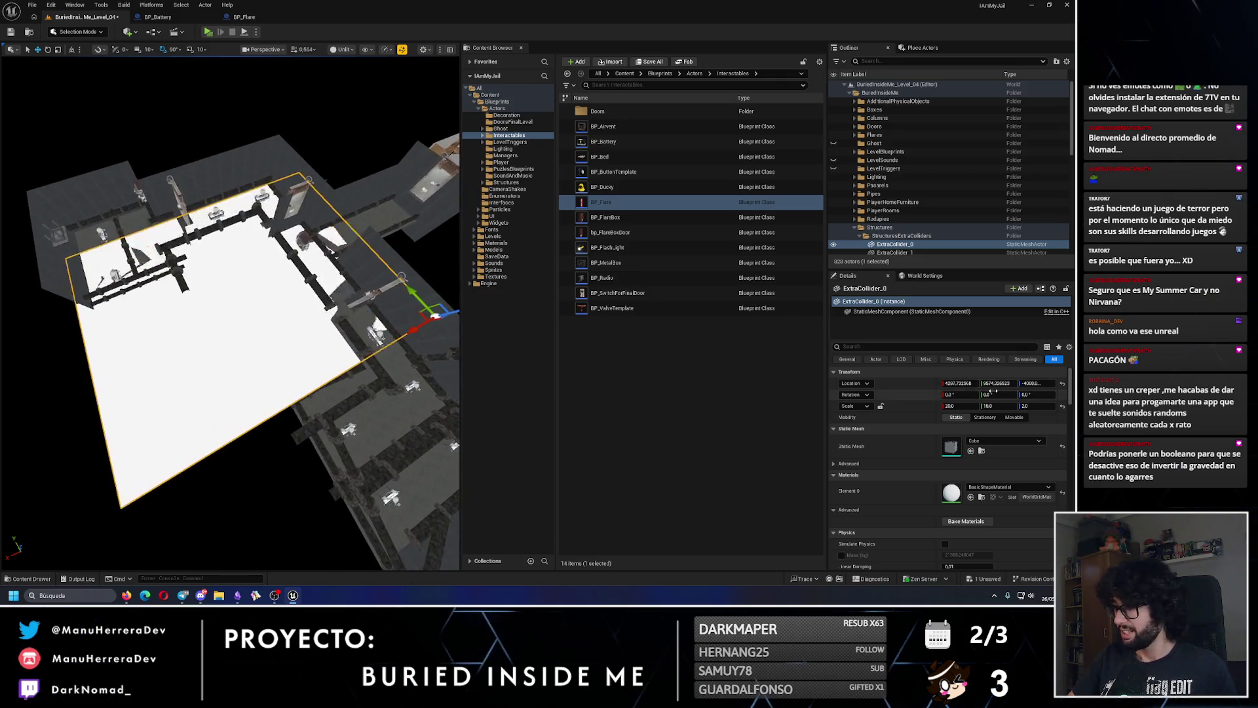
text(5)
key(Return)
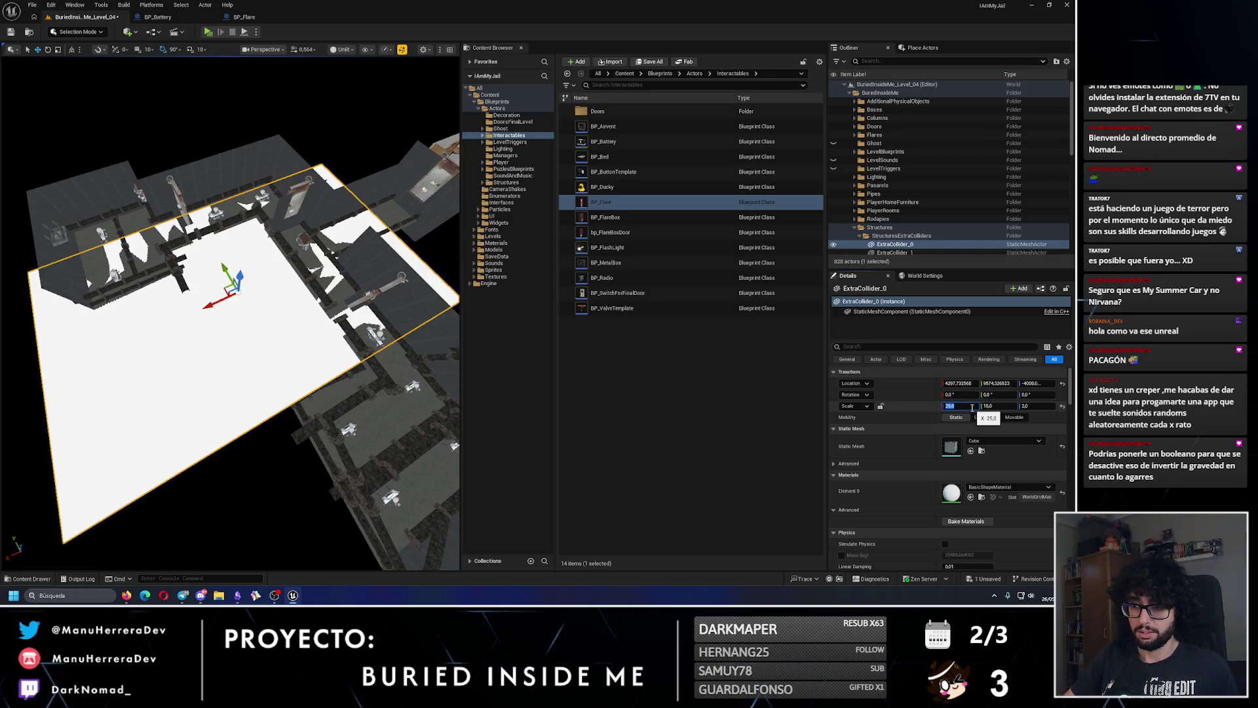
drag(418, 292, 399, 373)
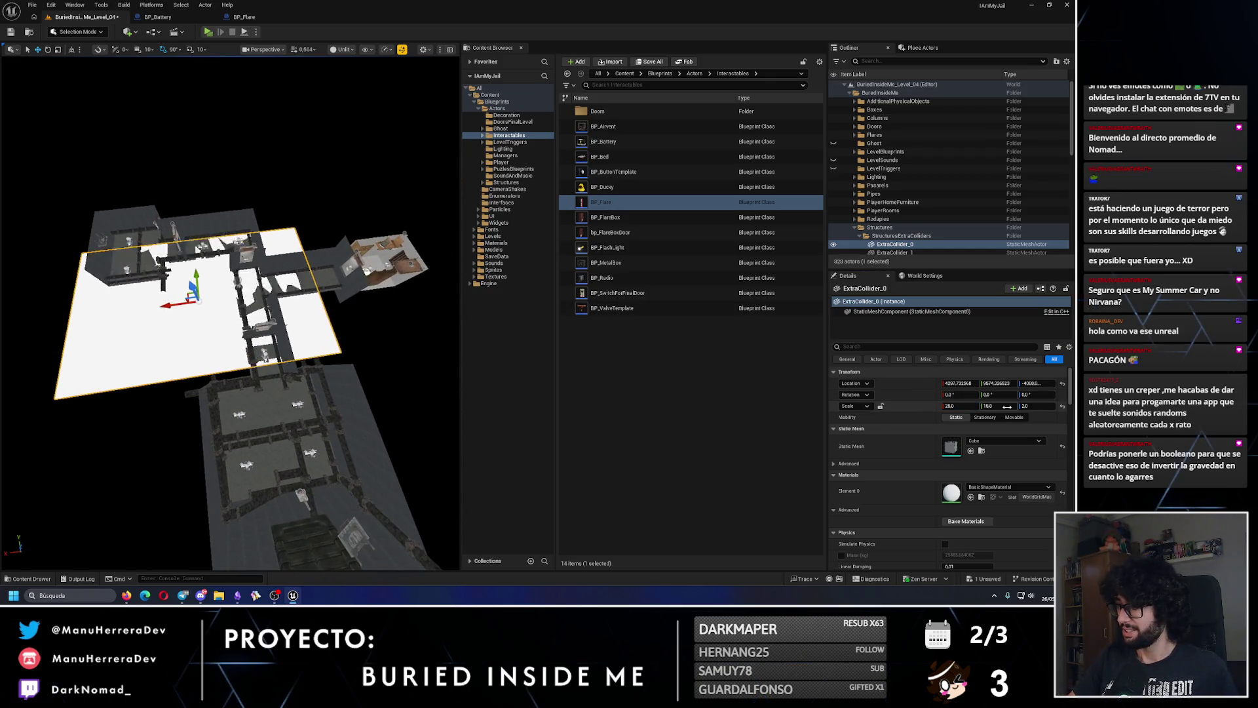
text(0)
key(Return)
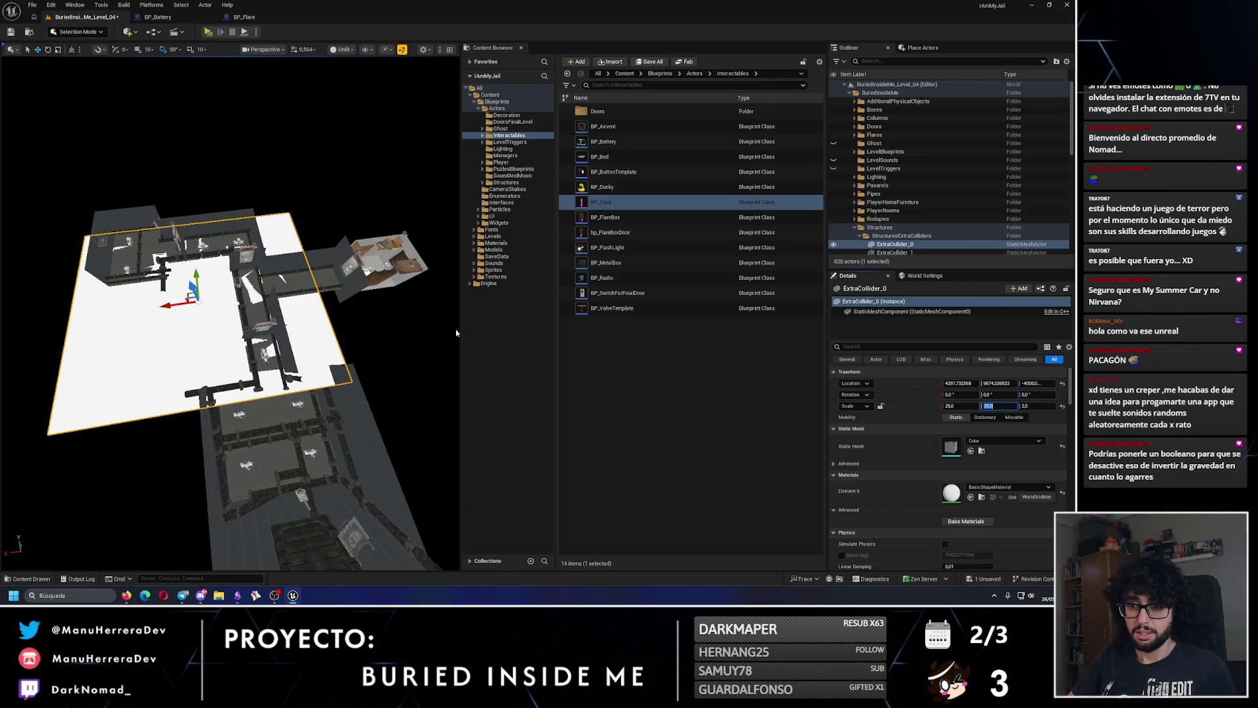
drag(131, 342, 36, 353)
mouse_move(150, 404)
mouse_down()
mouse_move(194, 427)
mouse_move(197, 414)
mouse_move(195, 435)
mouse_move(264, 452)
mouse_move(262, 557)
mouse_up()
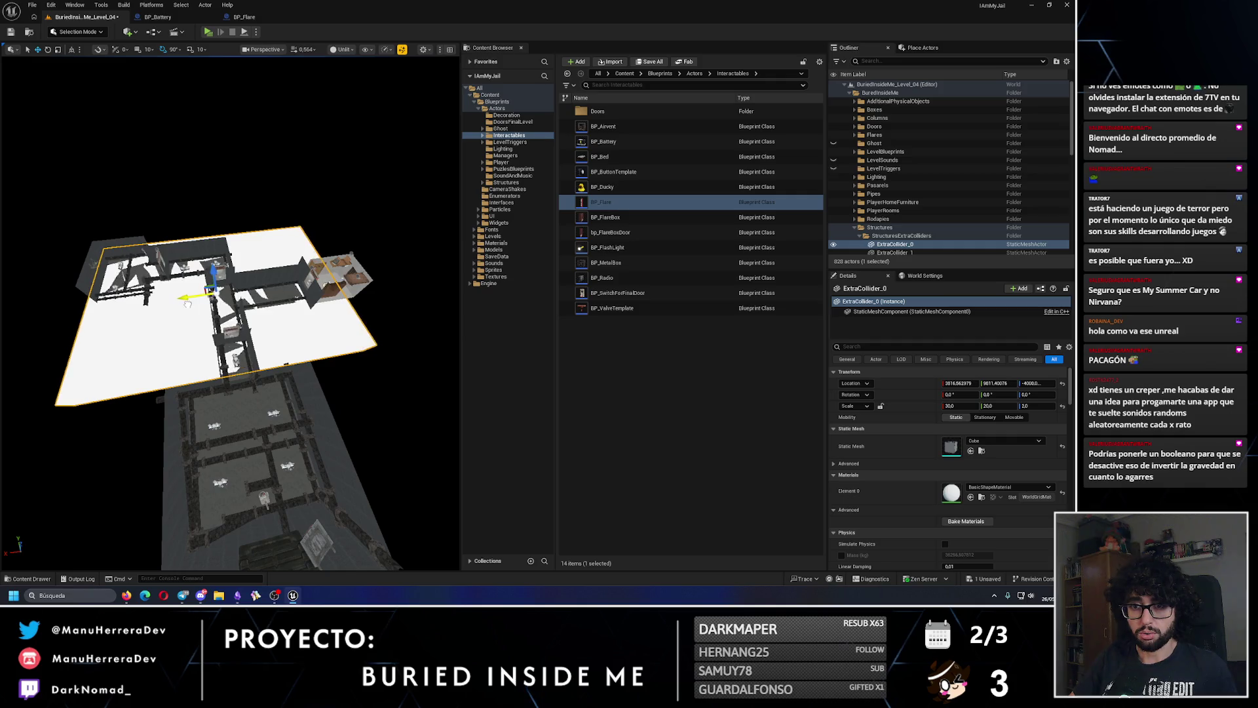
- Zoom and orbit around the collider plane to check how far it covers the rooms
scroll(198, 308, up, 10)
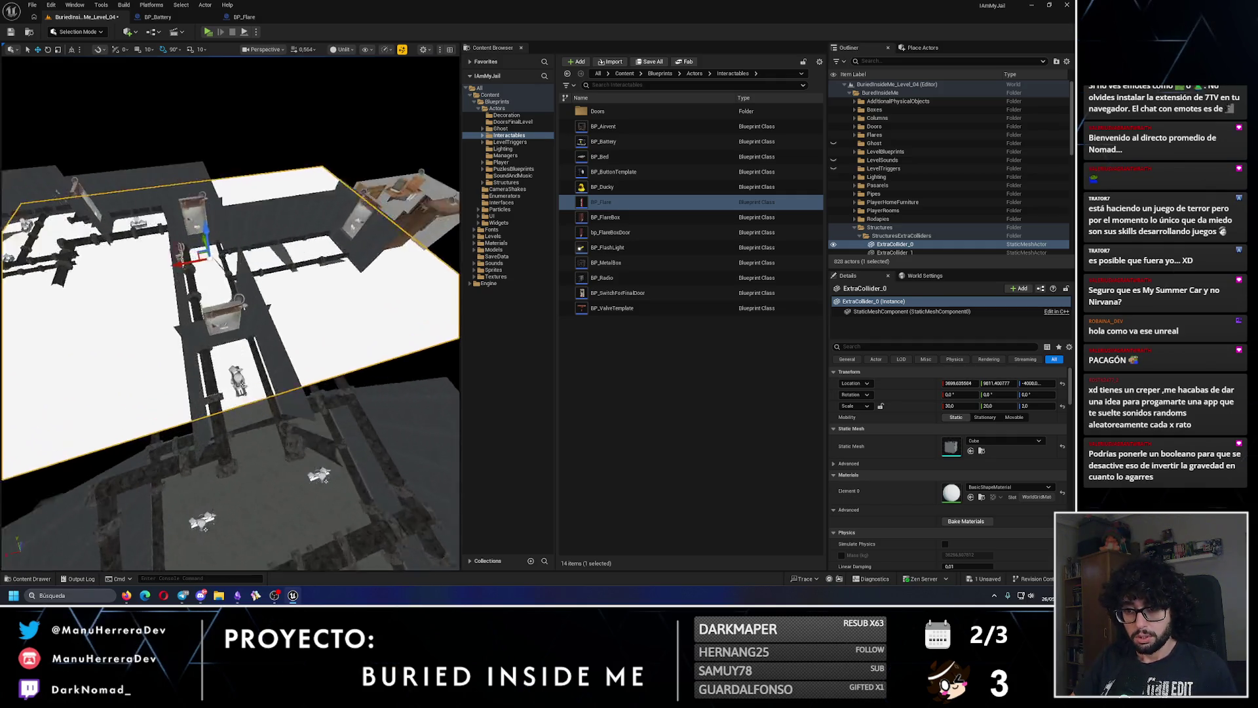
scroll(394, 336, up, 10)
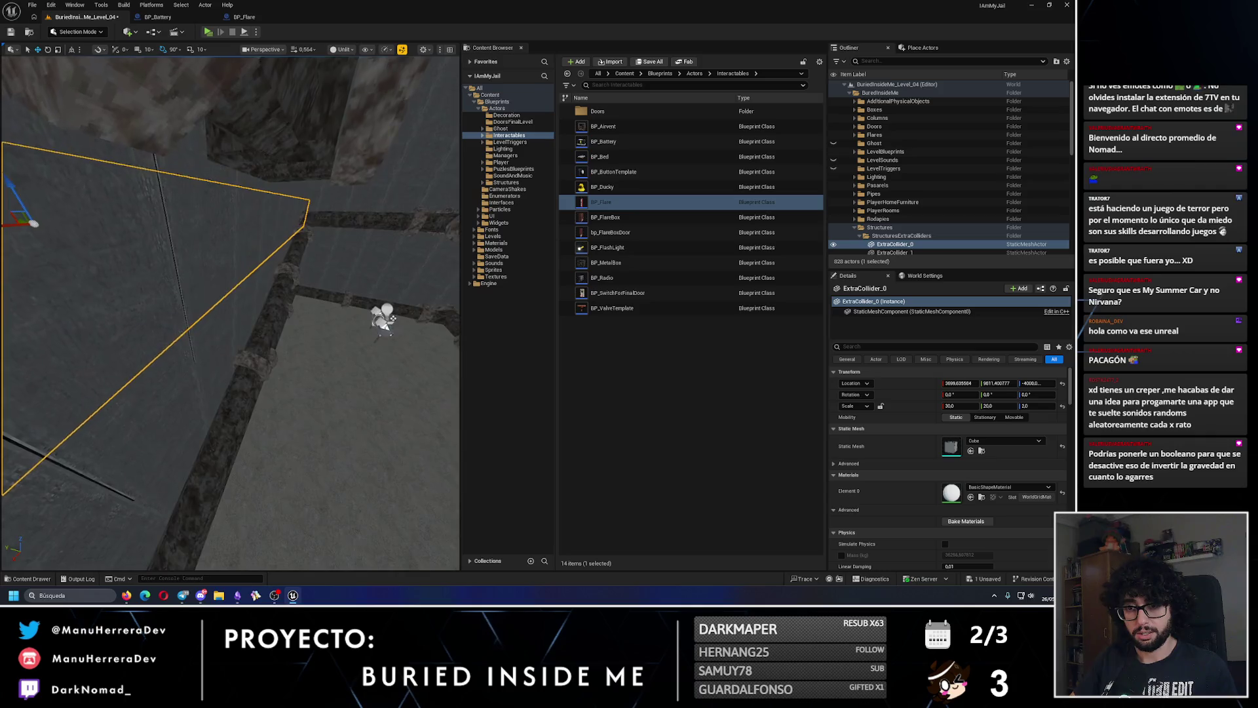
scroll(394, 336, down, 5)
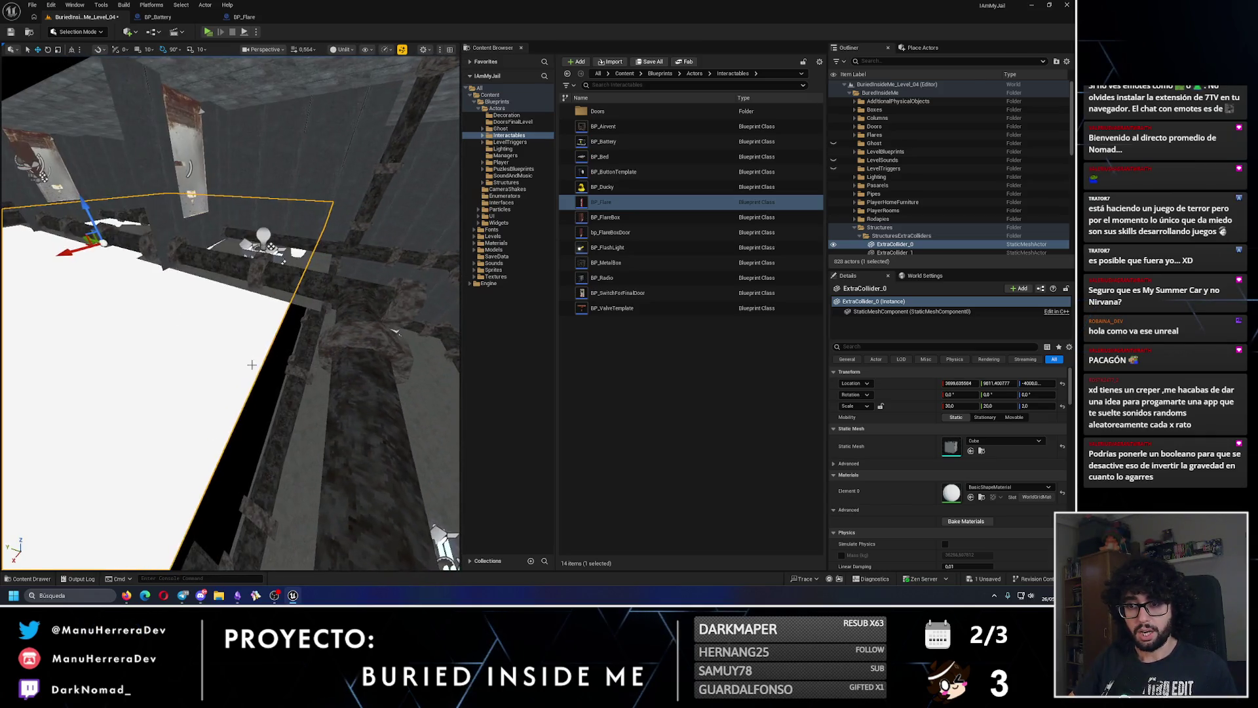
drag(394, 331, 360, 320)
mouse_move(136, 330)
mouse_down()
mouse_move(146, 314)
mouse_move(265, 368)
mouse_move(273, 401)
mouse_move(147, 372)
mouse_move(250, 343)
mouse_move(182, 343)
mouse_move(216, 334)
mouse_move(205, 340)
mouse_move(236, 357)
mouse_up()
- Reselect ExtraCollider_0 and frame it with the editor helpers hidden
click(237, 351)
click(238, 433)
key(f)
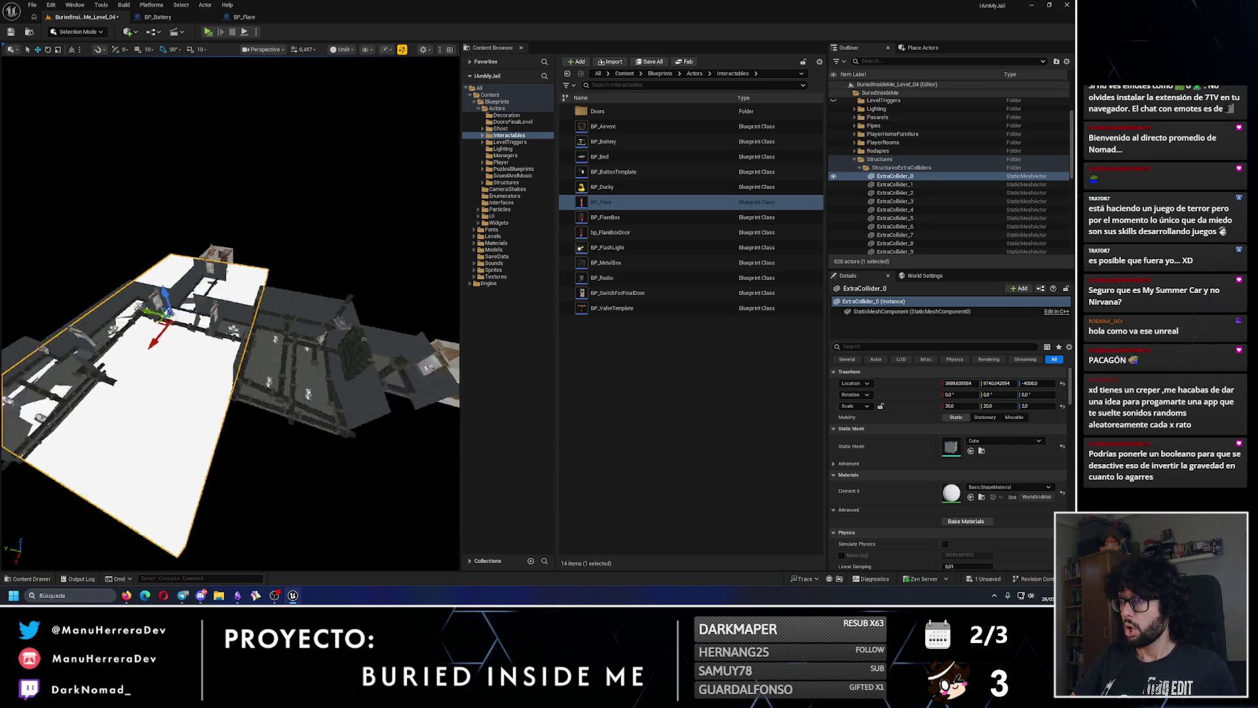
key(g)
scroll(230, 360, up, 5)
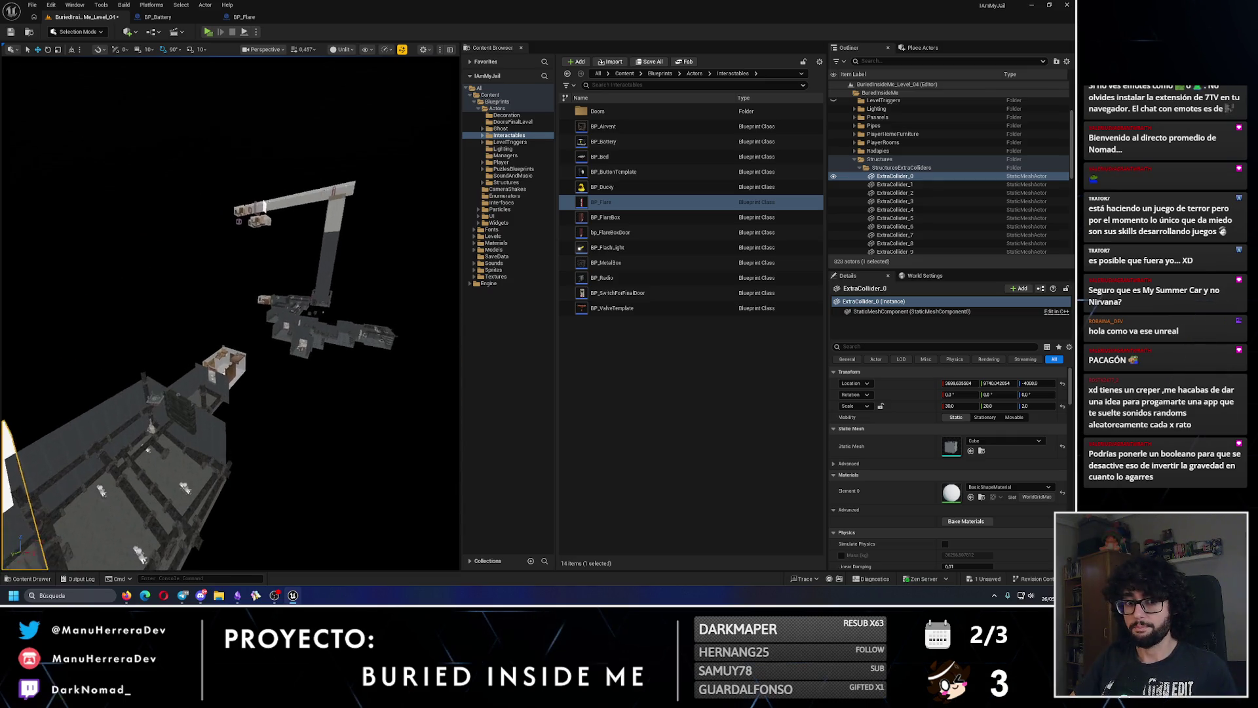
key(f)
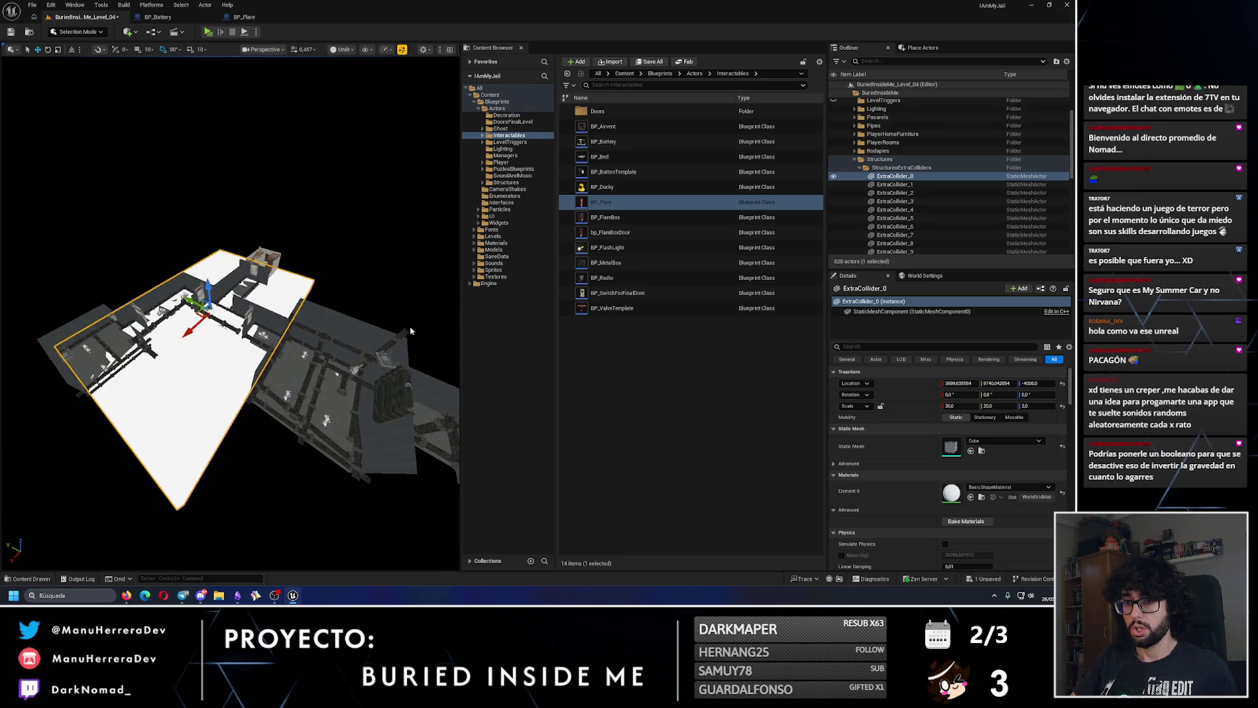
scroll(356, 332, up, 5)
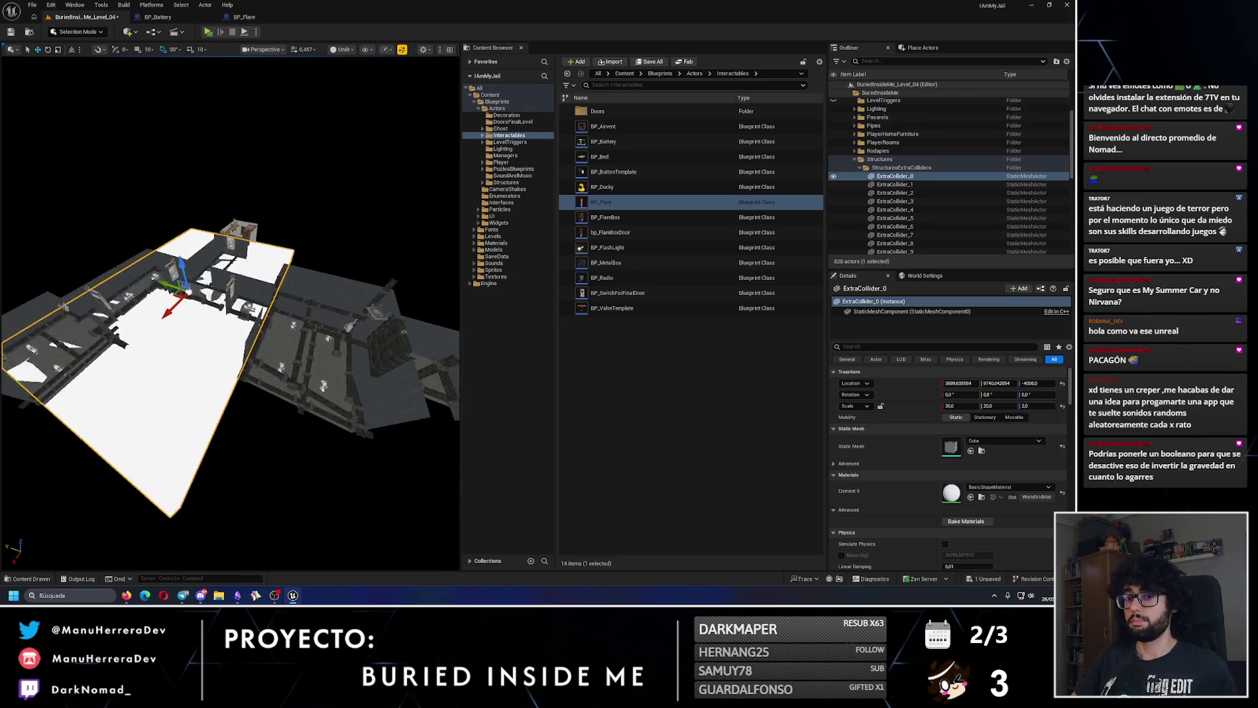
scroll(356, 333, up, 1)
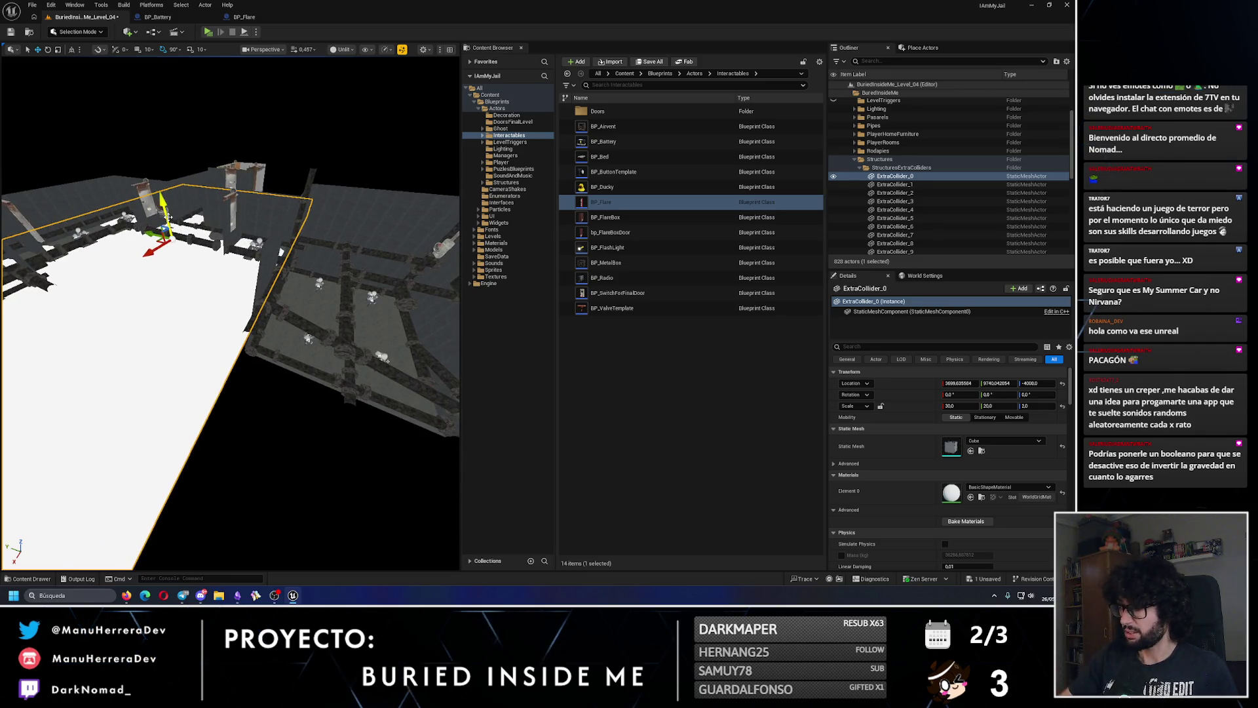
- Duplicate the collider as ExtraCollider_11 with X scale 20 and slide it along X
mouse_move(162, 205)
mouse_down()
mouse_move(186, 301)
mouse_move(215, 324)
mouse_move(124, 347)
mouse_move(282, 347)
mouse_move(203, 357)
mouse_up()
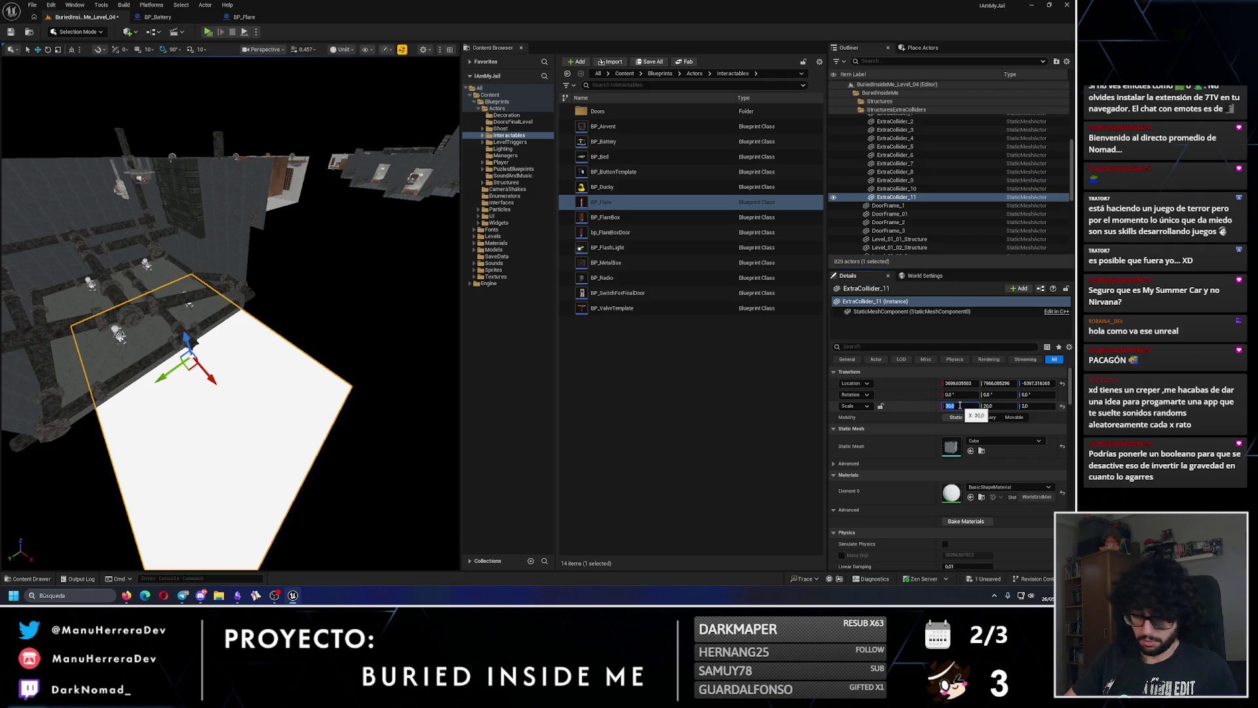
key(Return)
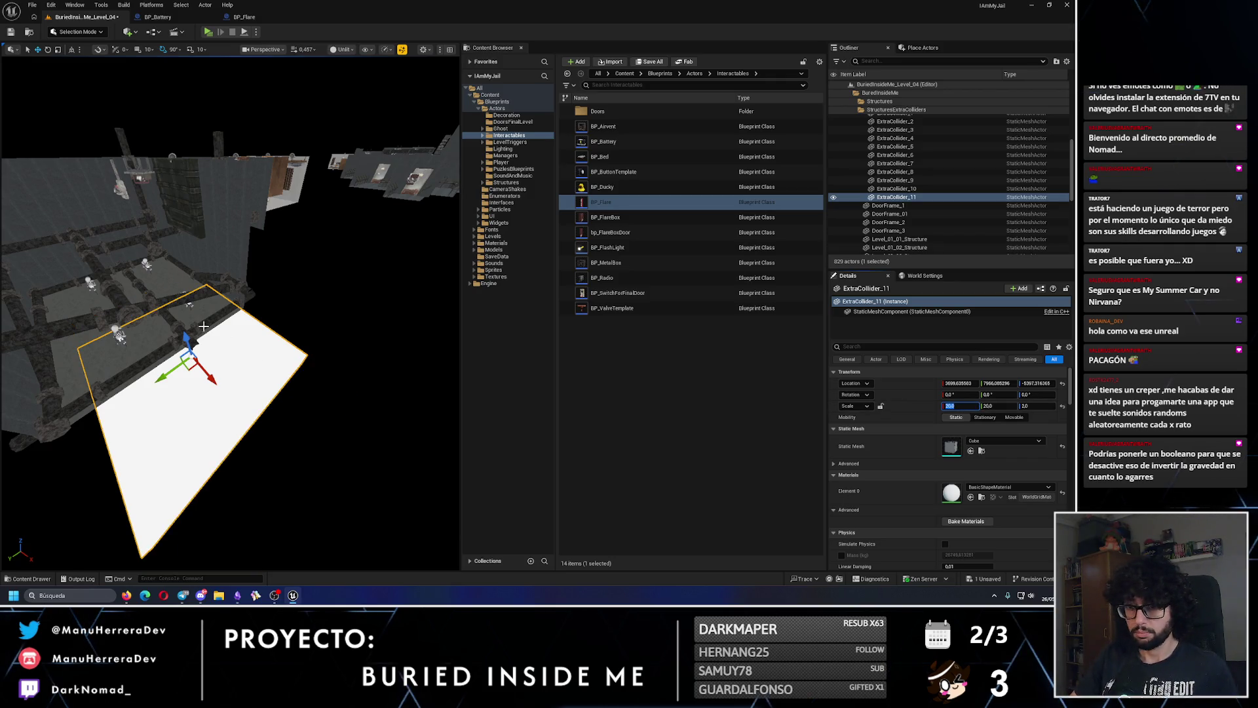
mouse_move(186, 339)
mouse_down()
mouse_move(193, 298)
mouse_move(160, 254)
mouse_move(167, 291)
mouse_move(233, 337)
mouse_move(266, 326)
mouse_move(290, 467)
mouse_move(260, 483)
mouse_move(236, 301)
mouse_move(104, 292)
mouse_move(128, 406)
mouse_move(189, 331)
mouse_move(168, 331)
mouse_move(268, 370)
mouse_move(268, 321)
mouse_move(259, 368)
mouse_move(207, 329)
mouse_move(193, 340)
mouse_move(205, 317)
mouse_up()
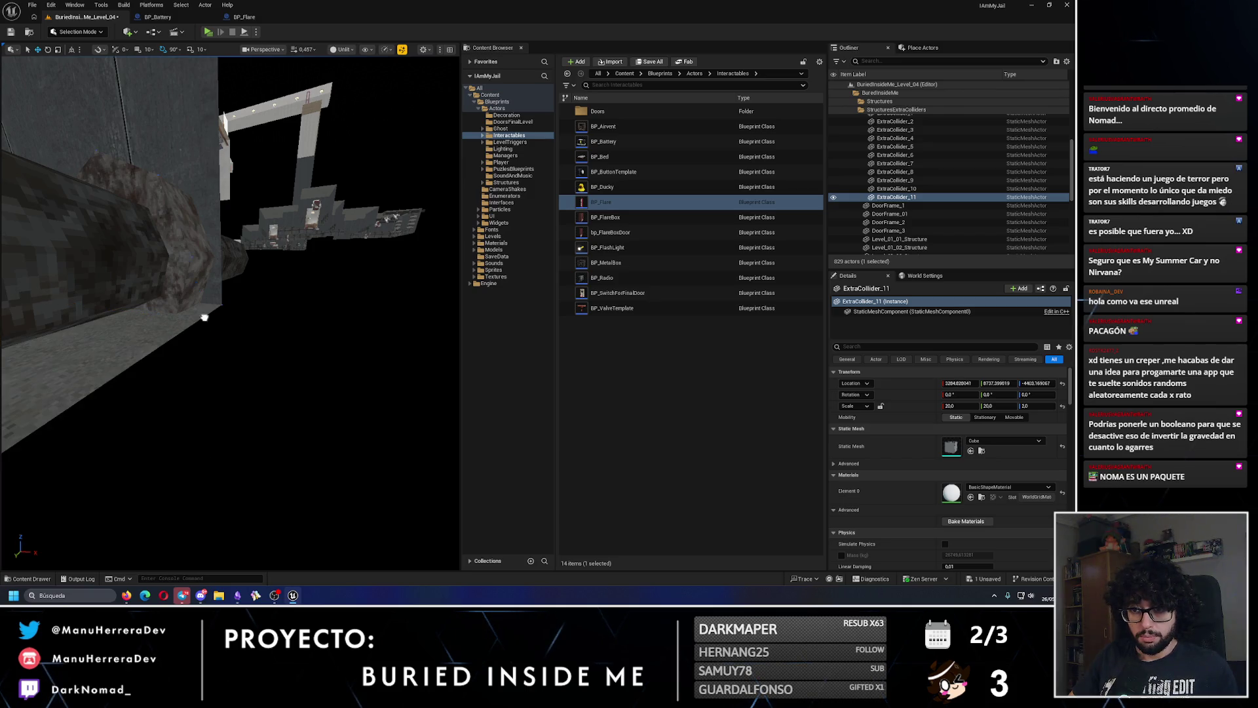
key(ctrl+z)
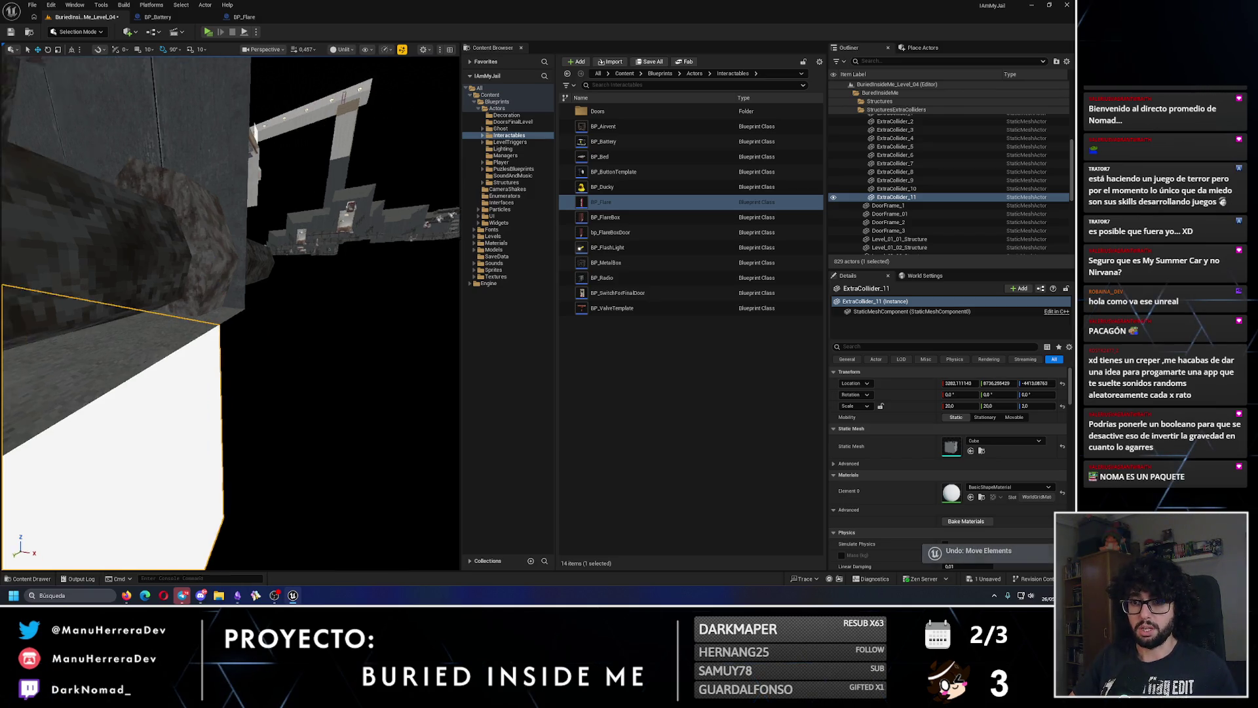
mouse_move(254, 355)
mouse_down()
mouse_move(238, 344)
mouse_move(284, 362)
mouse_up()
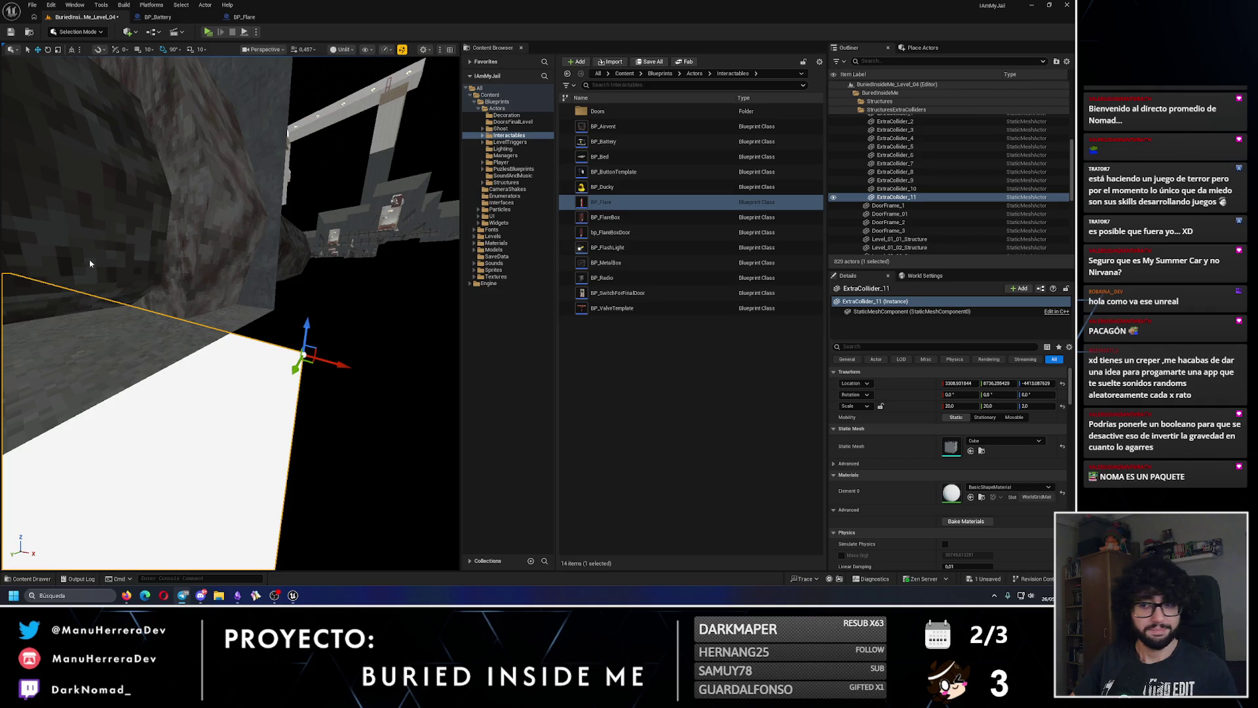
- Pin the pivot to the plate's corner, raise ExtraCollider_11 slightly, and trim its Y scale to about 11.8
right_click(370, 381)
key(Escape)
middle_click(289, 383)
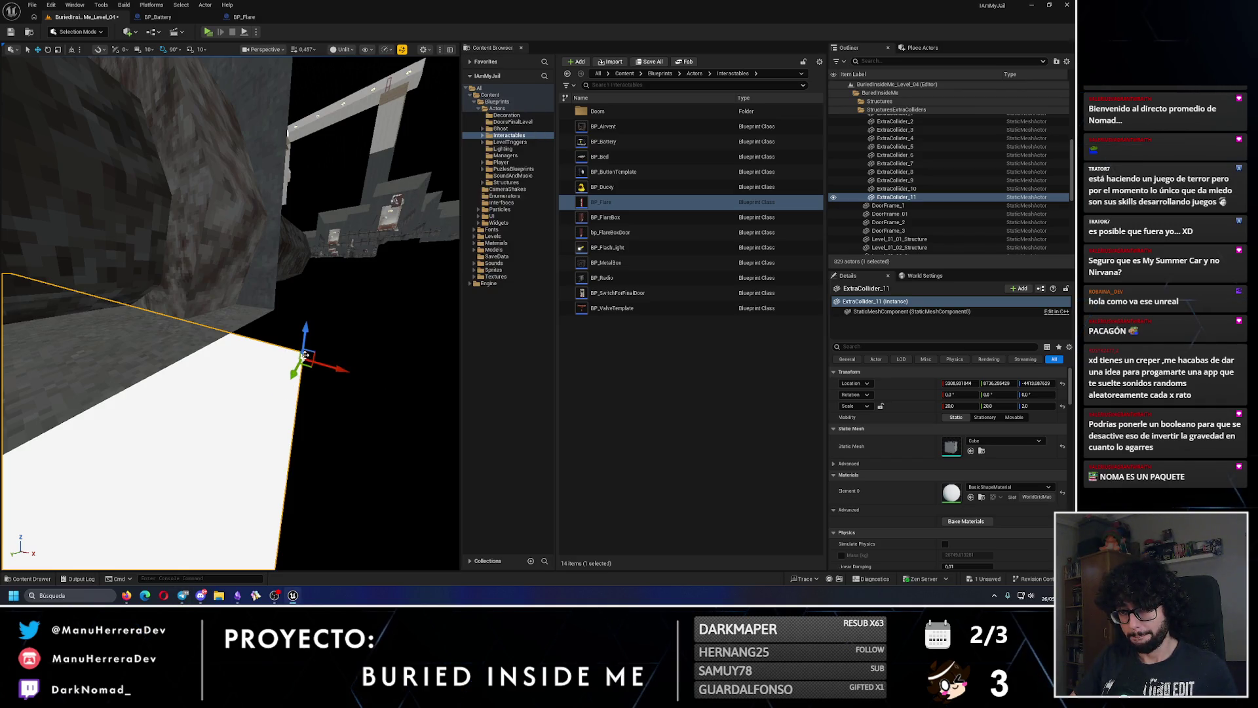
middle_click(304, 354)
middle_click(303, 361)
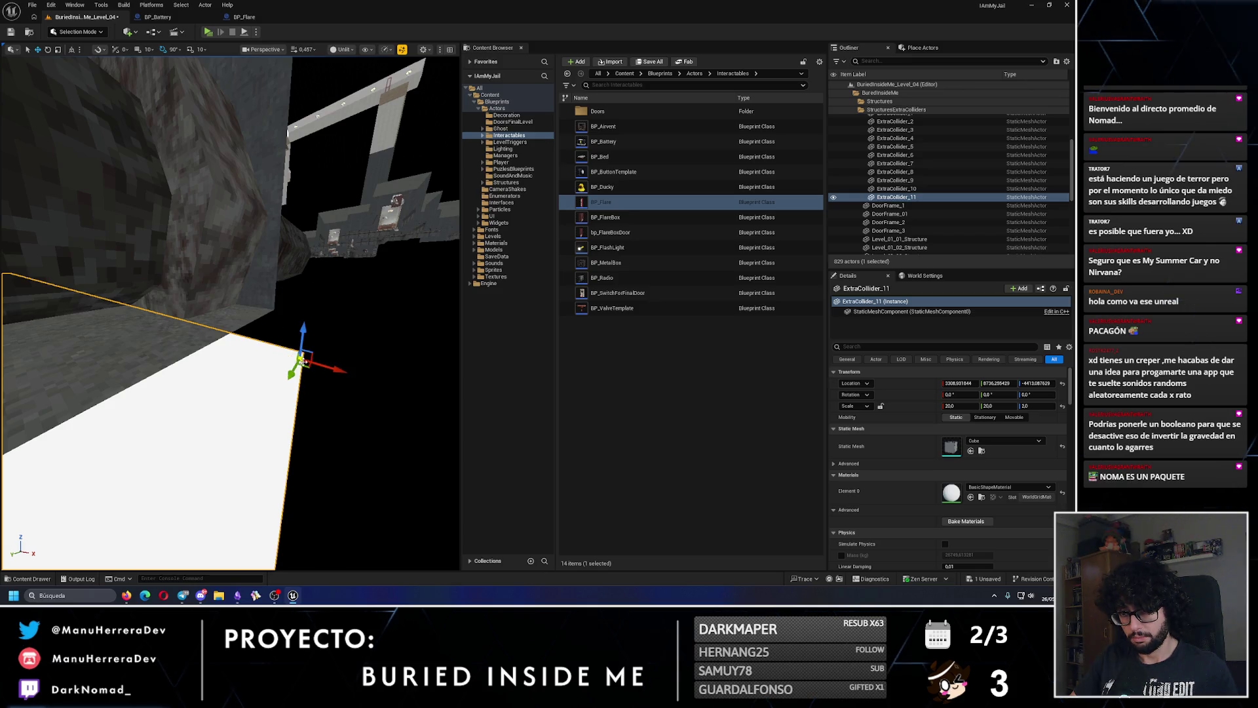
middle_click(310, 345)
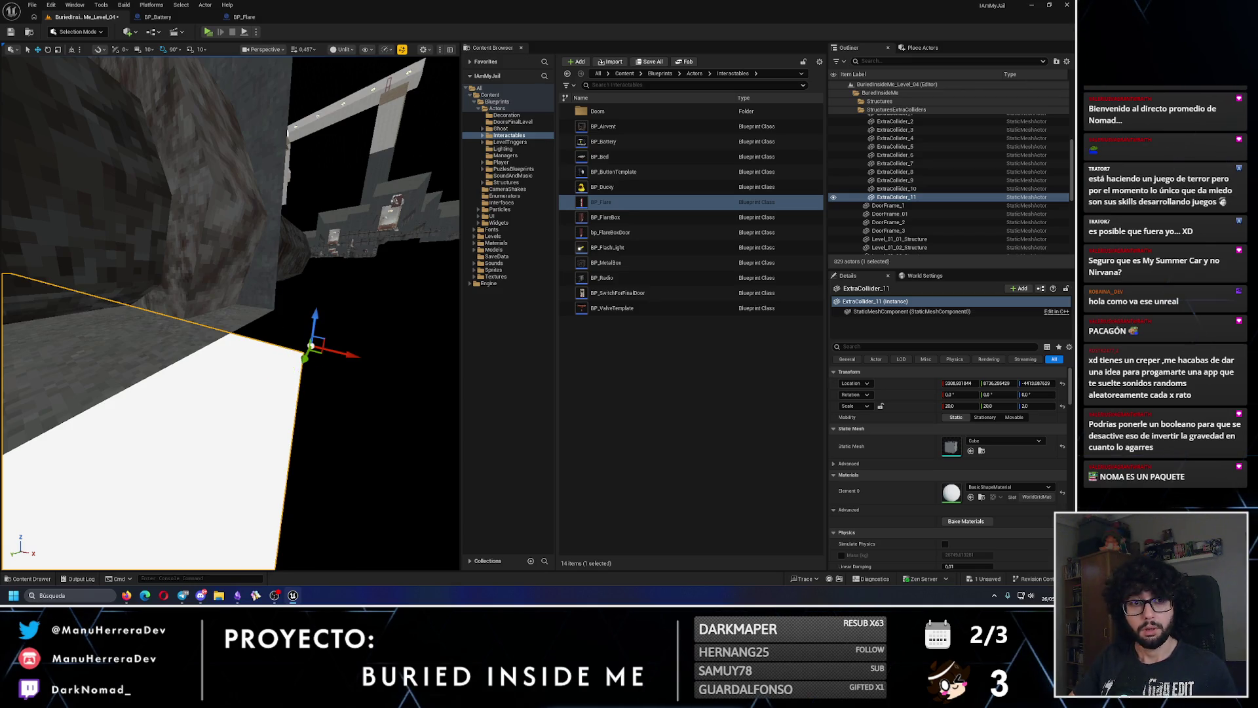
middle_click(243, 391)
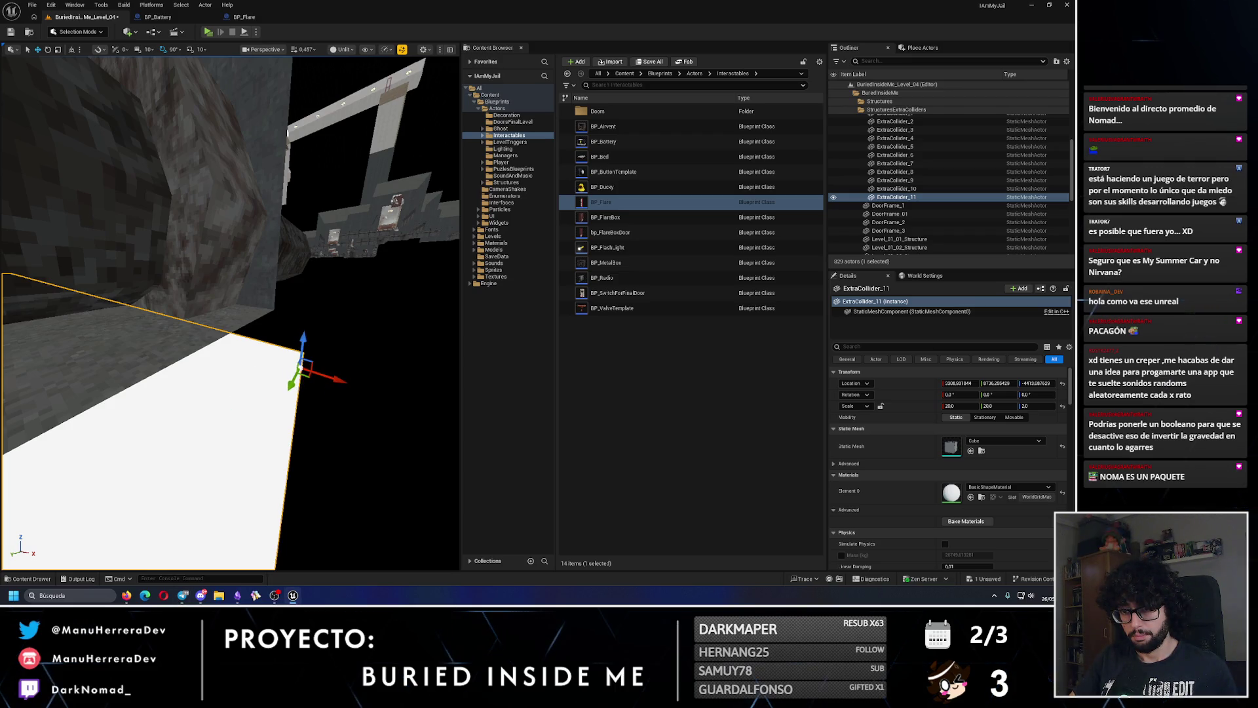
drag(301, 361, 216, 350)
middle_click(235, 342)
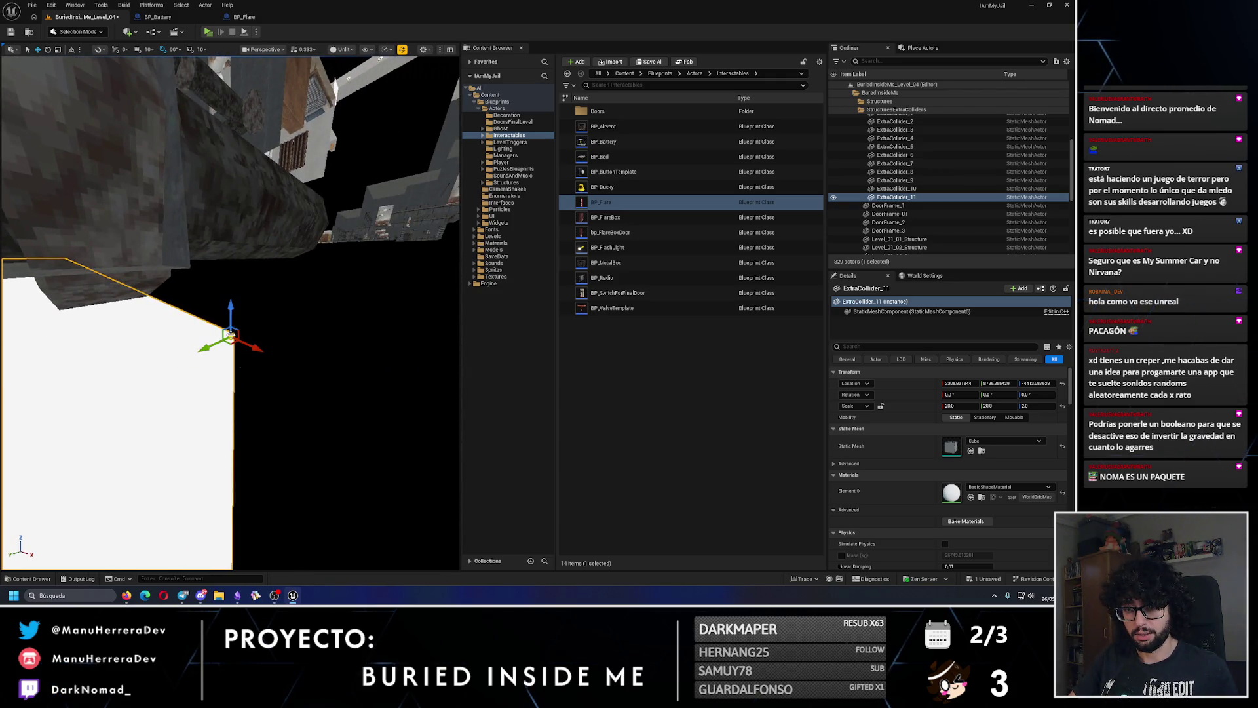
mouse_move(234, 308)
mouse_down()
mouse_move(235, 252)
mouse_move(183, 253)
mouse_move(275, 289)
mouse_move(275, 309)
mouse_move(334, 376)
mouse_move(243, 282)
mouse_move(262, 229)
mouse_move(222, 327)
mouse_move(56, 52)
mouse_up()
click(56, 50)
mouse_move(413, 348)
mouse_down()
mouse_move(438, 291)
mouse_move(400, 262)
mouse_move(373, 301)
mouse_move(349, 309)
mouse_up()
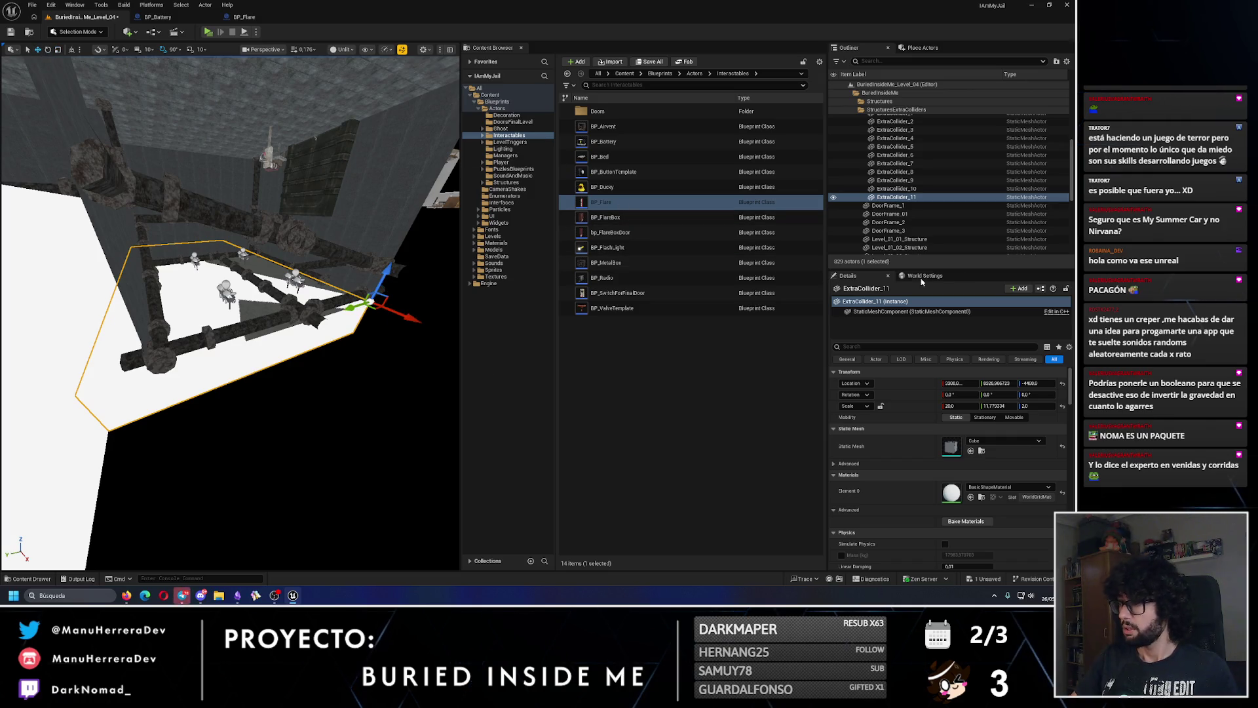
- Filter Details to Visible and toggle ExtraCollider_0 hidden, then shown again
text(visi)
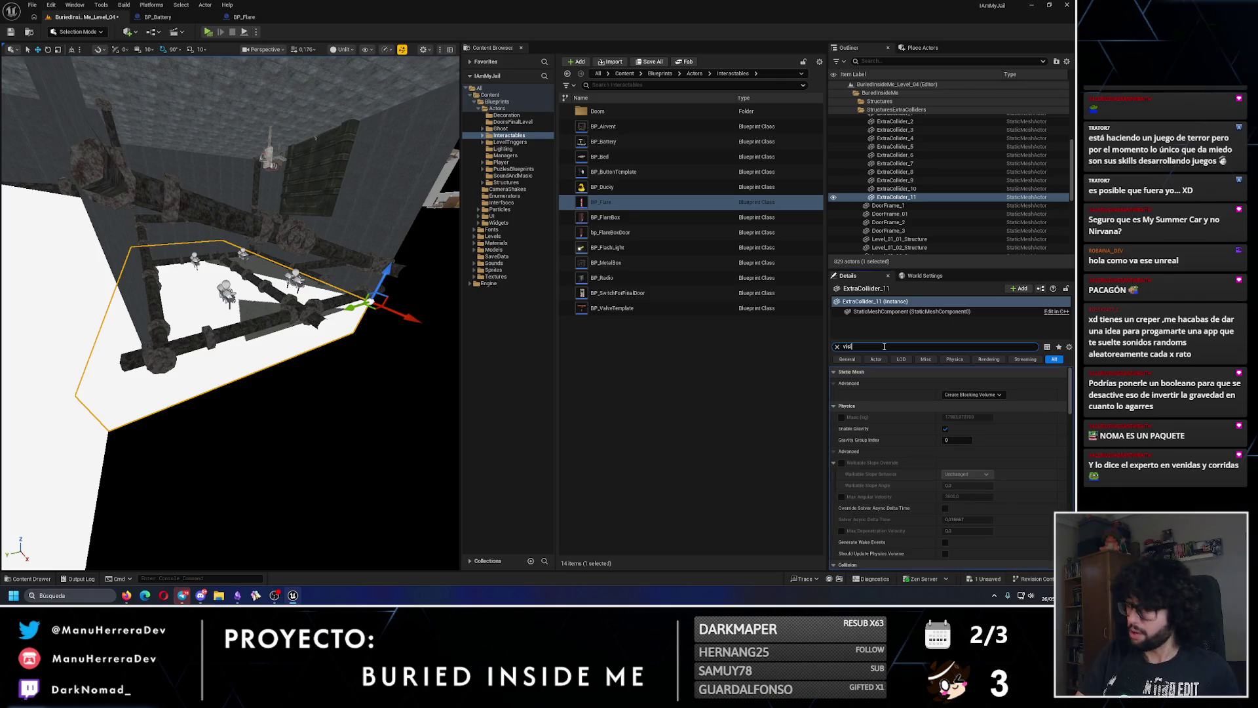
click(947, 419)
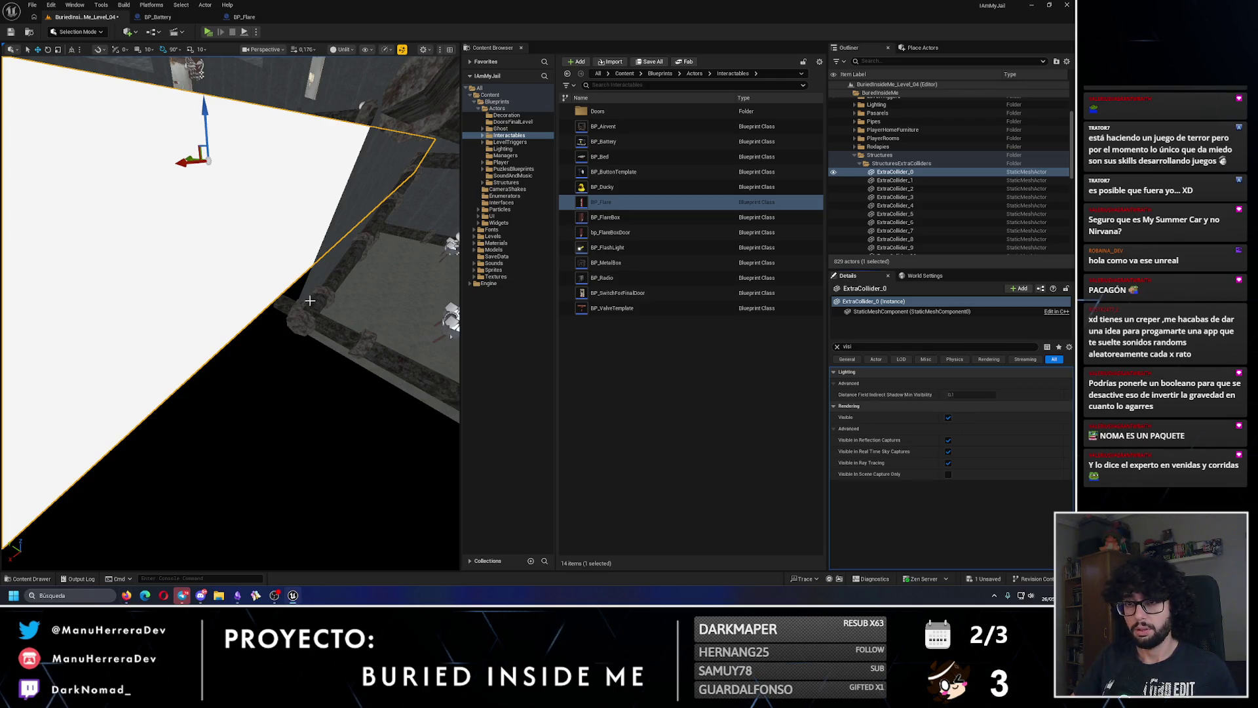
click(948, 417)
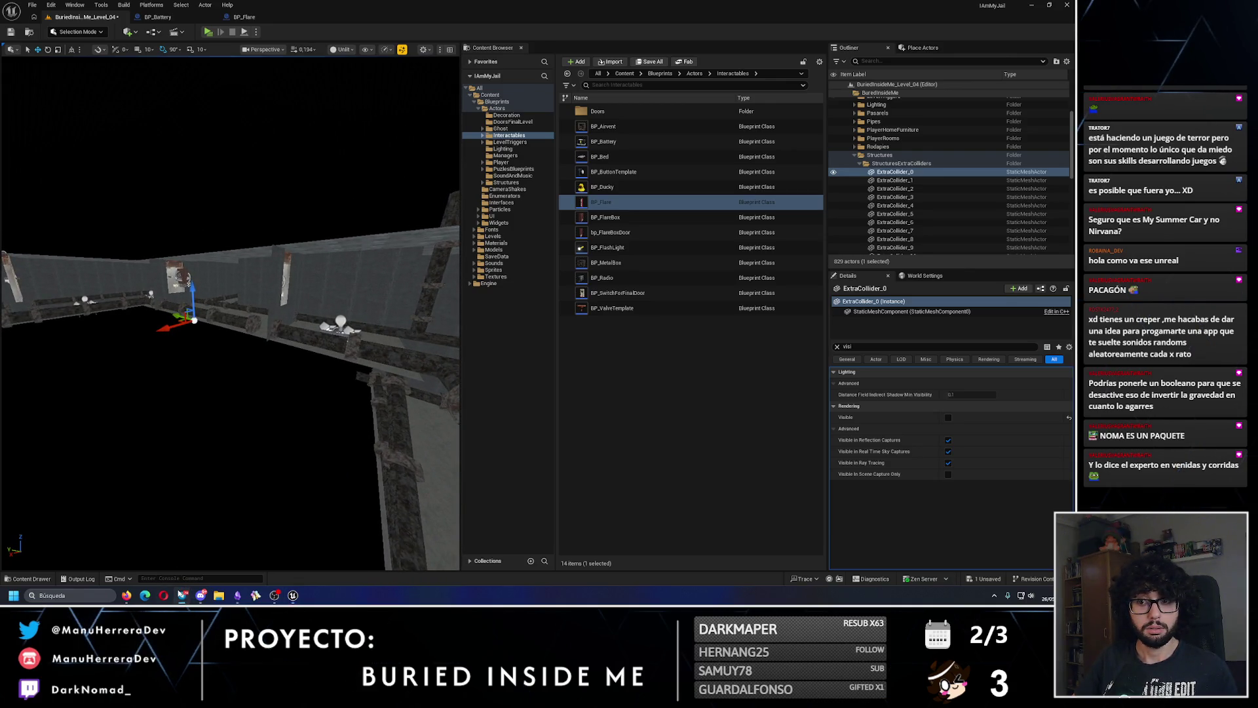
mouse_move(195, 414)
mouse_down()
mouse_move(192, 374)
mouse_move(198, 412)
mouse_up()
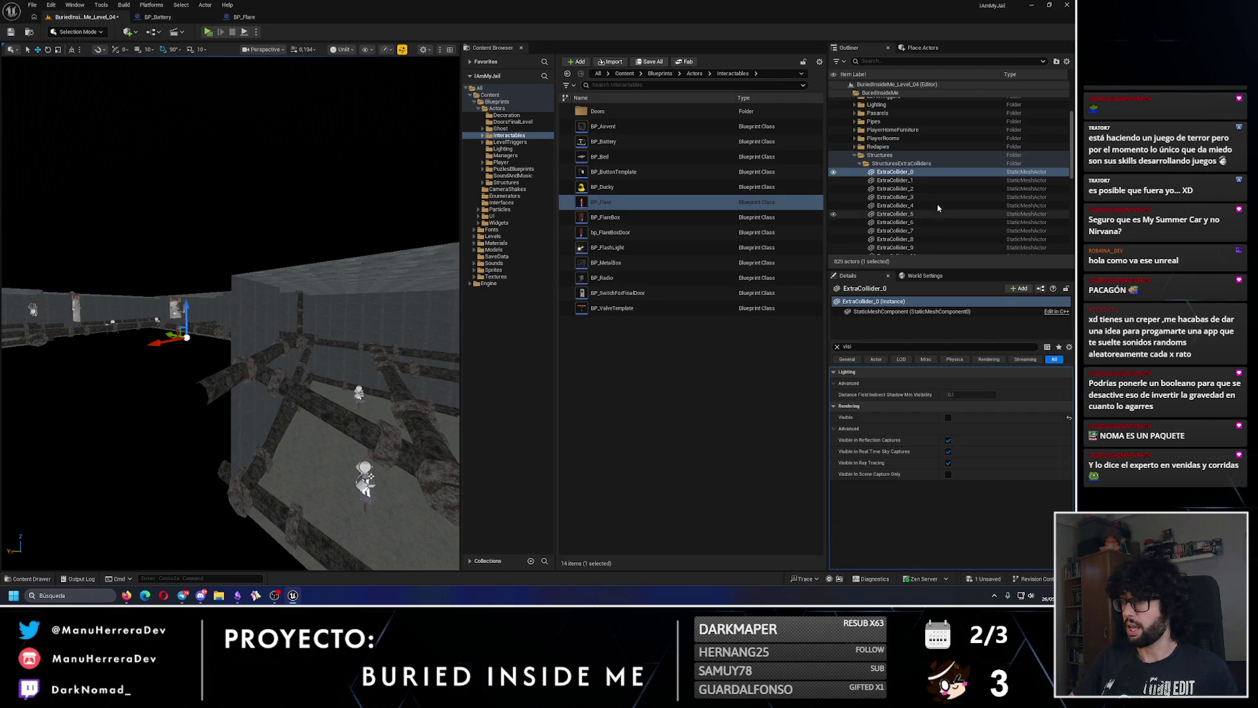
click(948, 417)
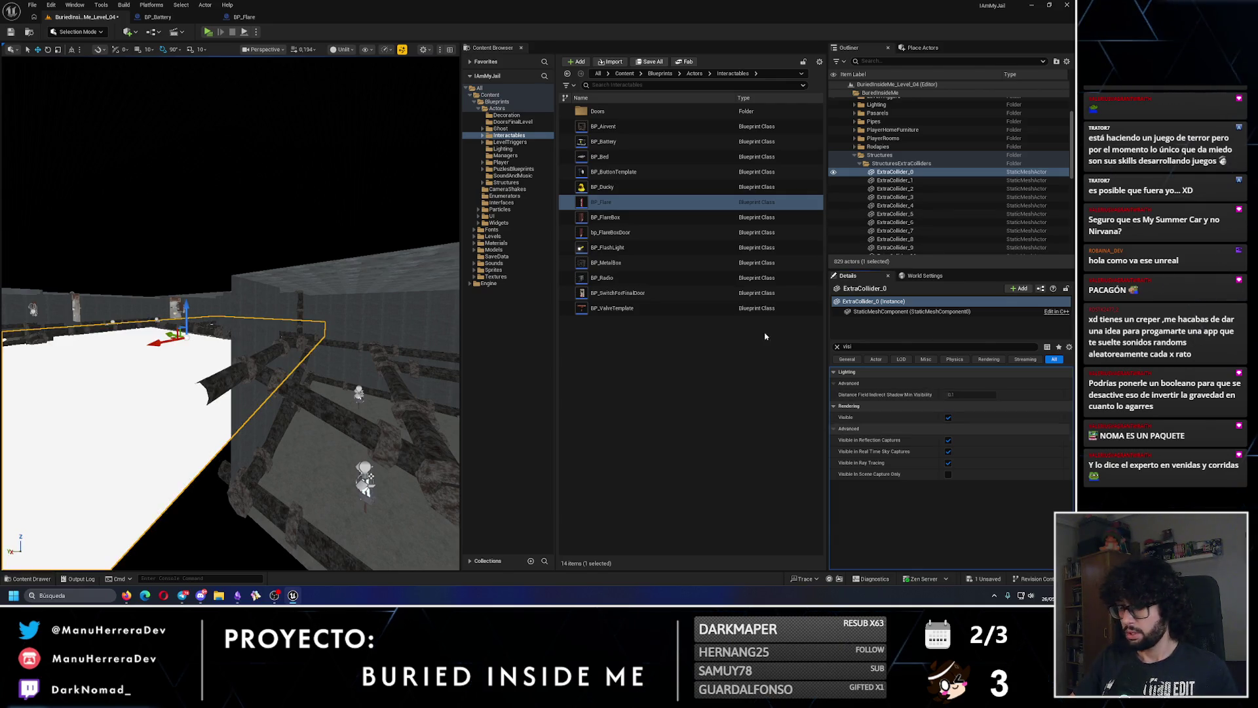
- Clear the Outliner search and select and frame ExtraCollider_11
text(visi)
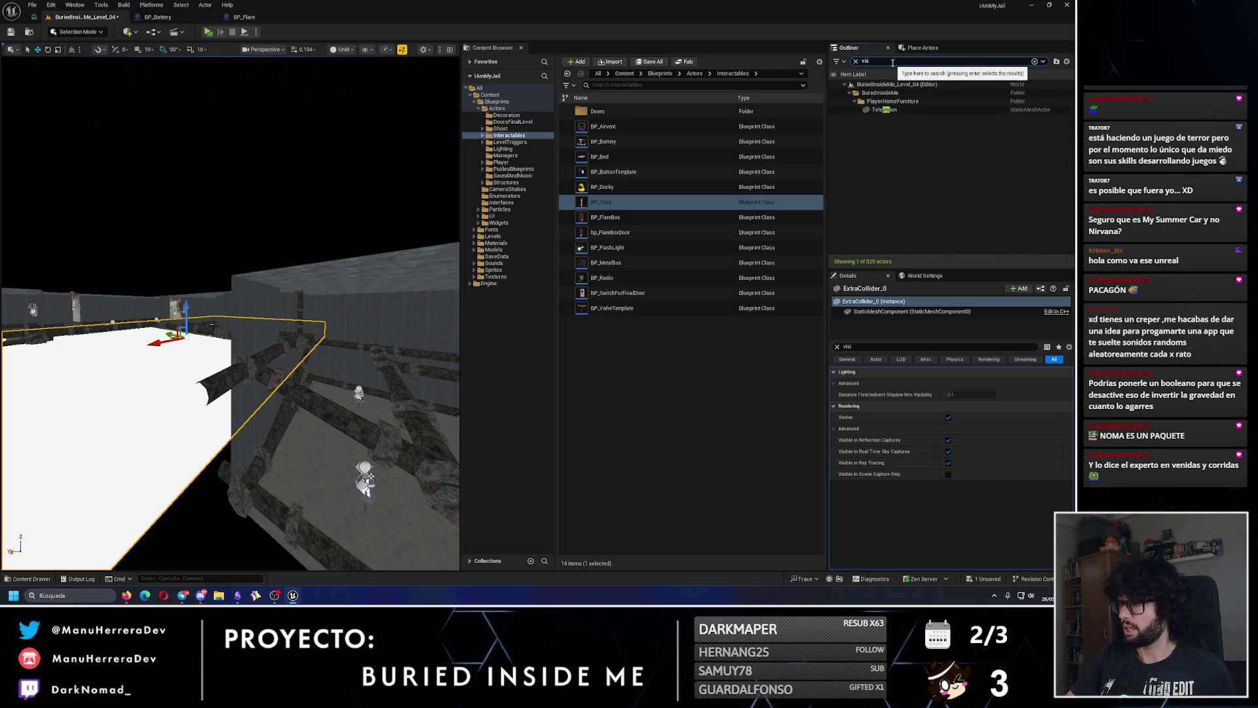
key(Escape)
scroll(926, 172, down, 5)
scroll(927, 172, up, 2)
double_click(917, 169)
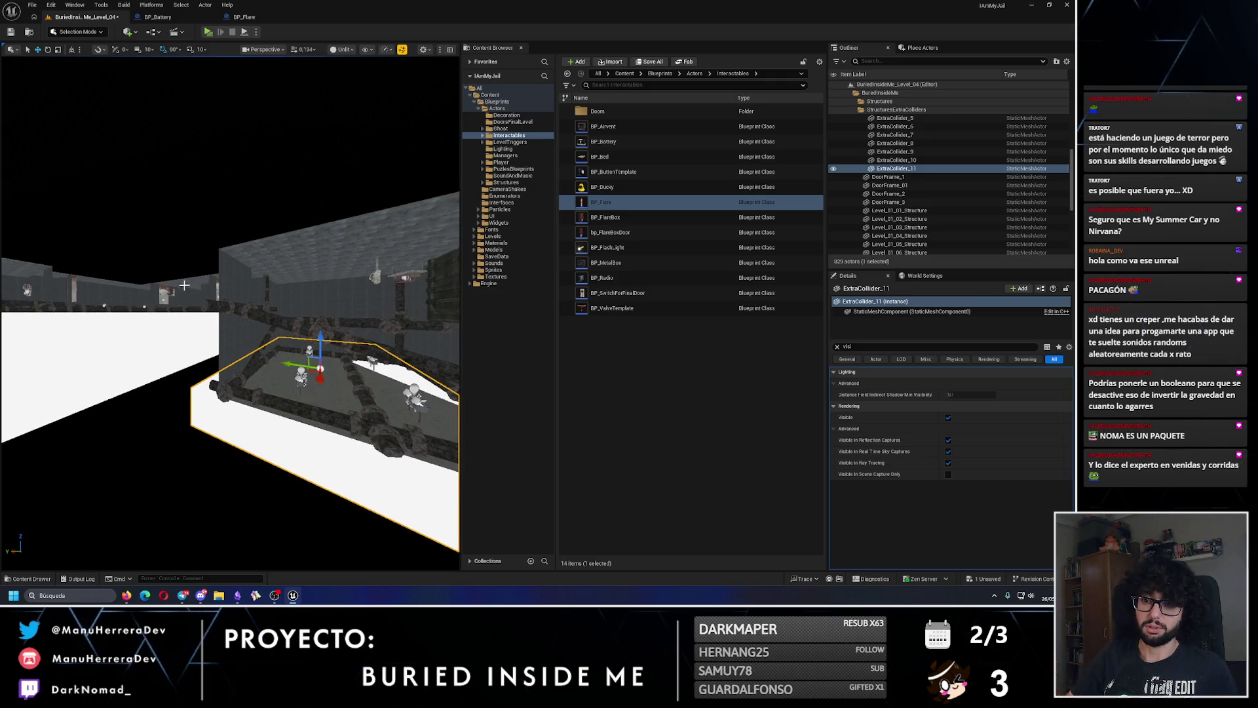
- Undo the stray plate move and delete the two extra duplicate collider plates
ctrl+click(180, 341)
drag(171, 299, 174, 200)
key(ctrl+z)
mouse_move(186, 564)
mouse_down()
mouse_move(196, 557)
mouse_move(186, 567)
mouse_up()
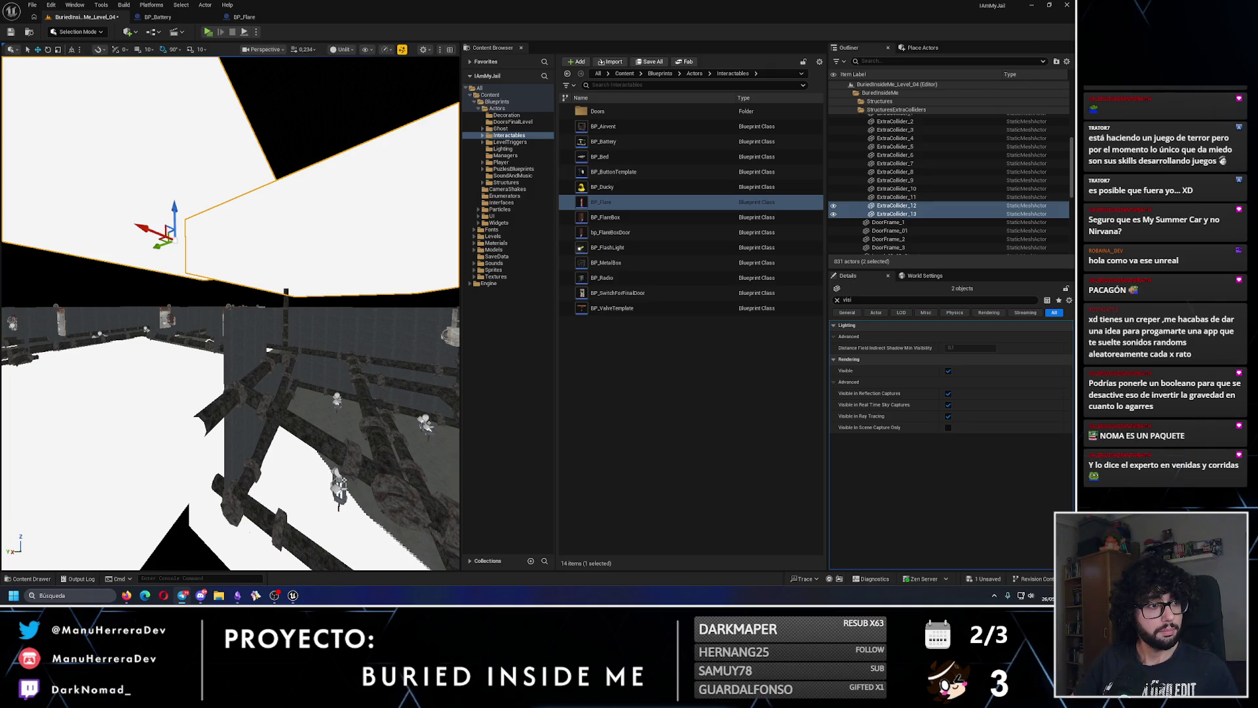
mouse_move(187, 567)
mouse_down()
mouse_move(200, 558)
mouse_move(188, 177)
mouse_up()
click(188, 177)
drag(52, 122, 247, 202)
key(Delete)
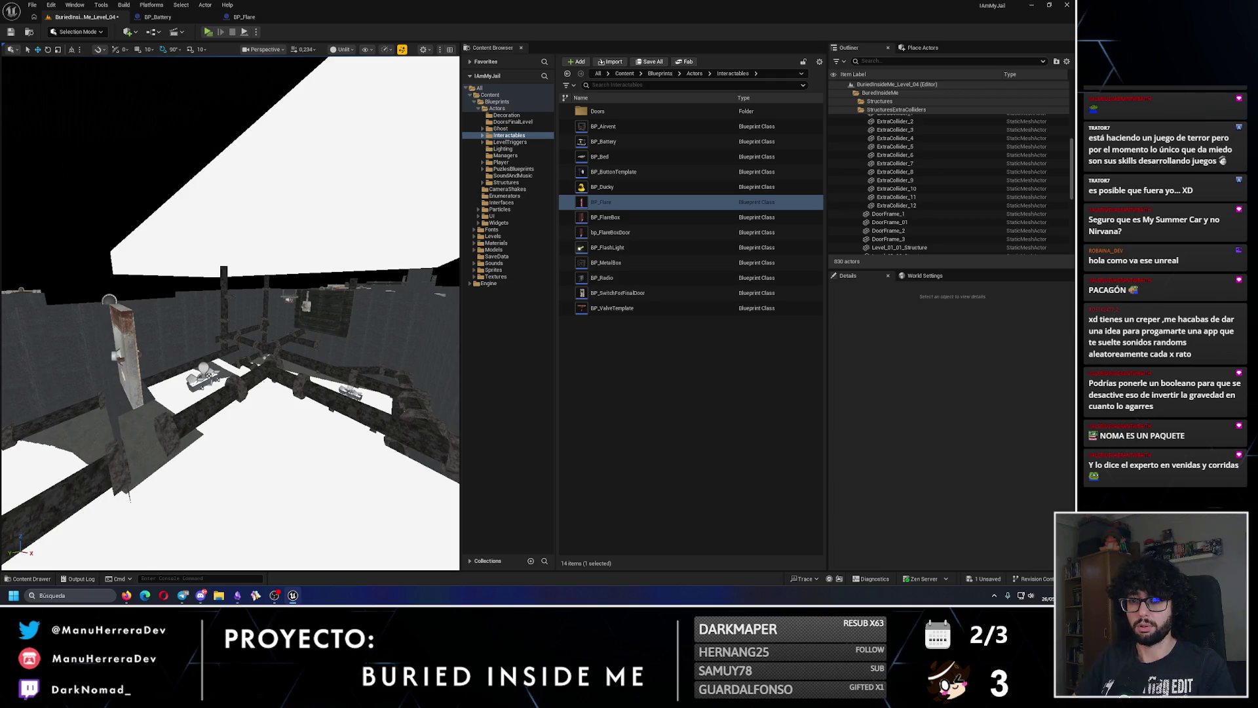
click(196, 459)
key(Delete)
- Alt-drag the collider plates upward to create raised copies ExtraCollider_12 and ExtraCollider_13
drag(229, 315, 230, 302)
drag(274, 423, 140, 52)
ctrl+click(274, 423)
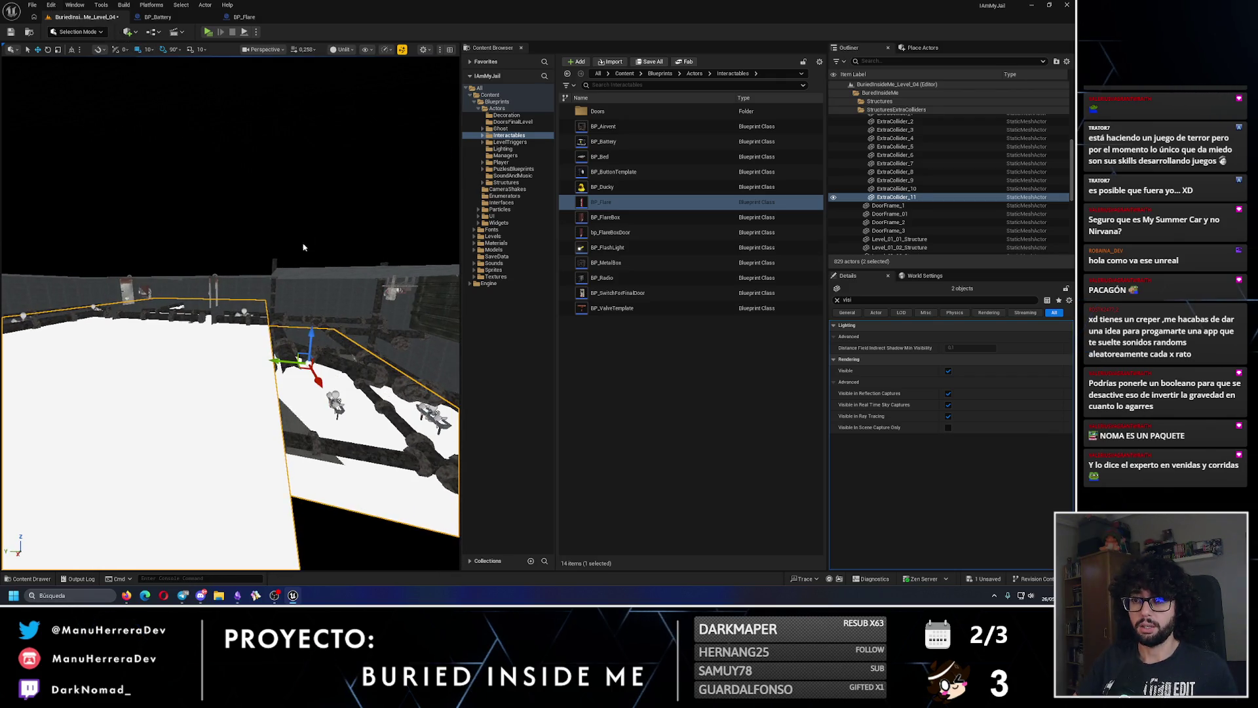
mouse_move(310, 338)
mouse_down()
mouse_move(337, 216)
mouse_move(296, 226)
mouse_move(255, 282)
mouse_move(216, 164)
mouse_move(137, 275)
mouse_move(151, 331)
mouse_up()
click(272, 238)
click(211, 155)
- Hide ExtraCollider_0, 11, 12 and 13 by unticking Visible
drag(292, 277, 292, 277)
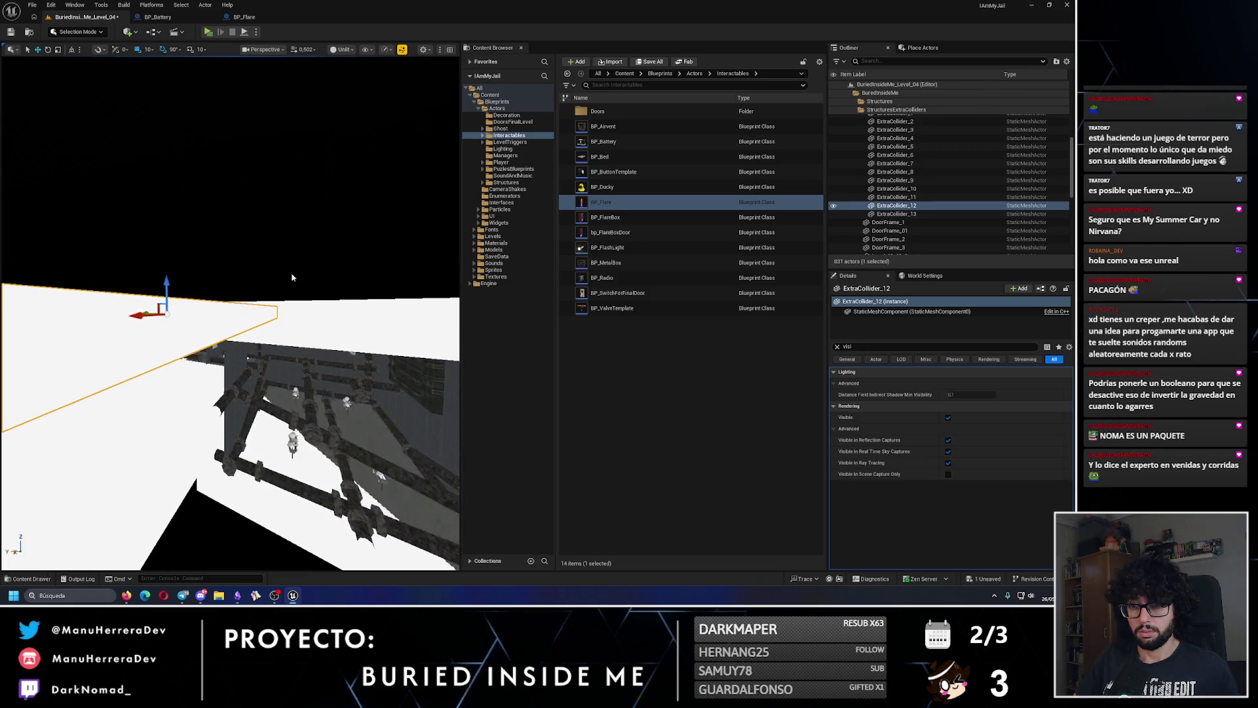
ctrl+click(235, 400)
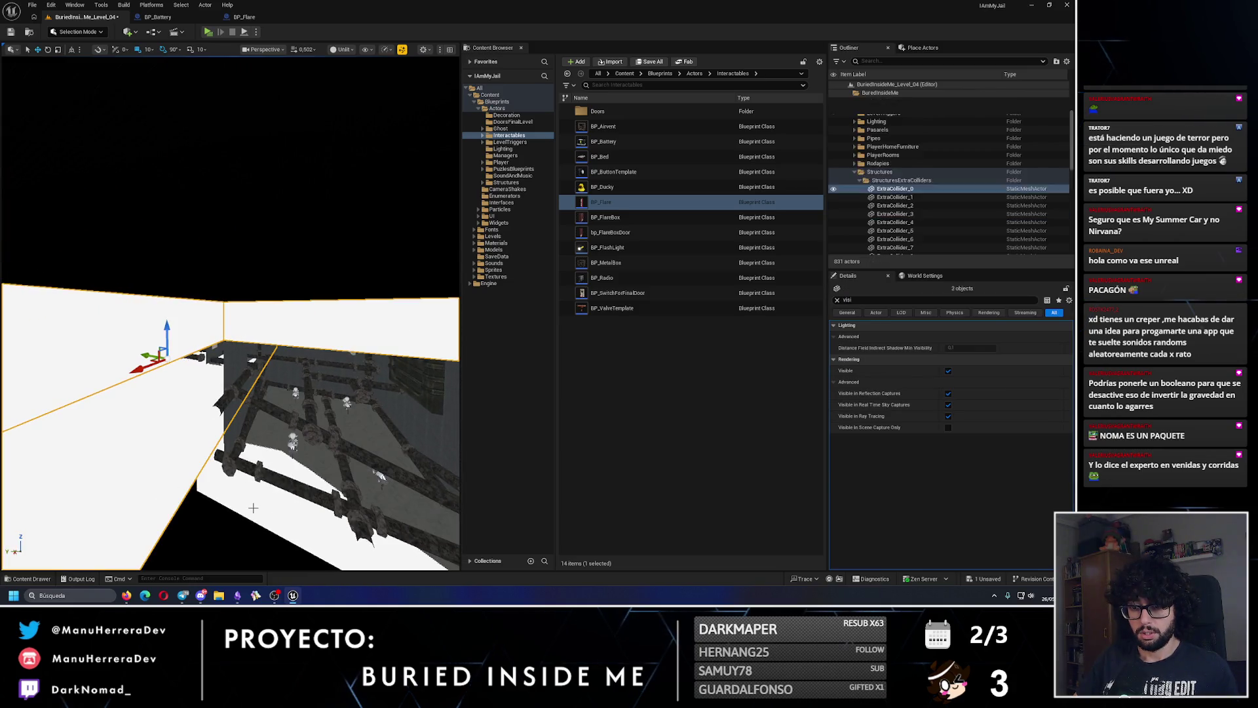
click(948, 372)
- Fly the view into a room and start a play-test with Alt+P
key(w)
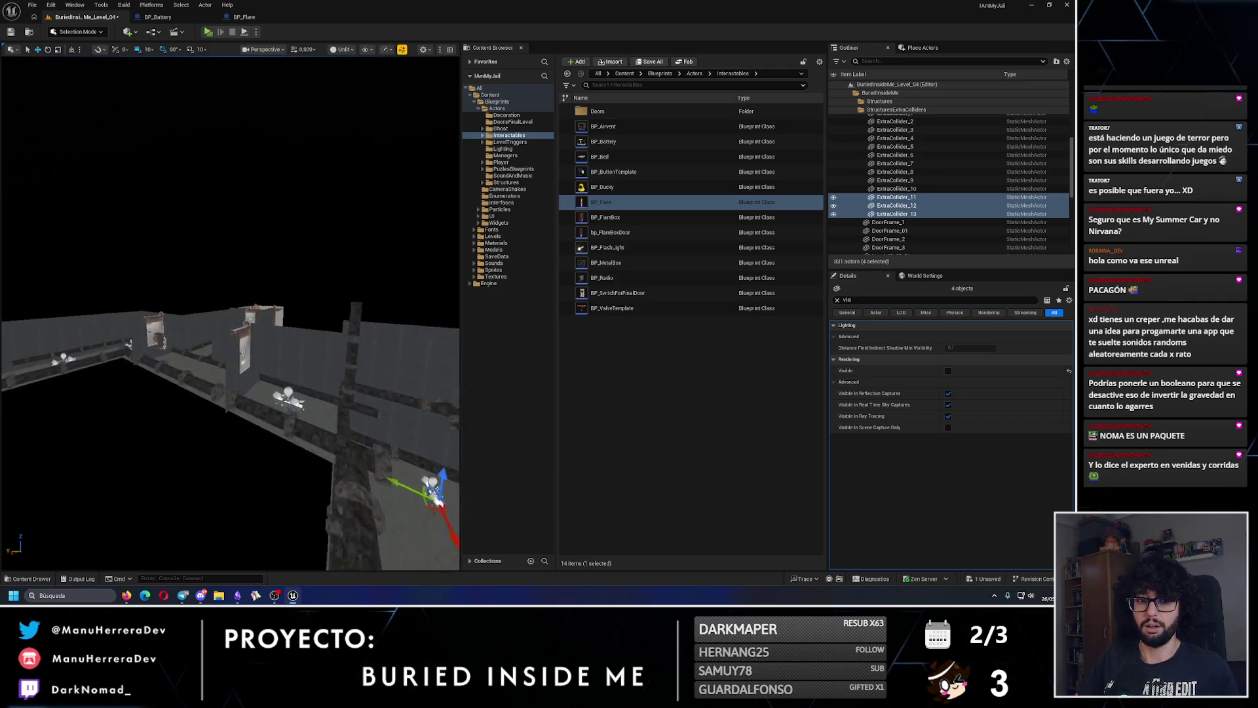
key(a)
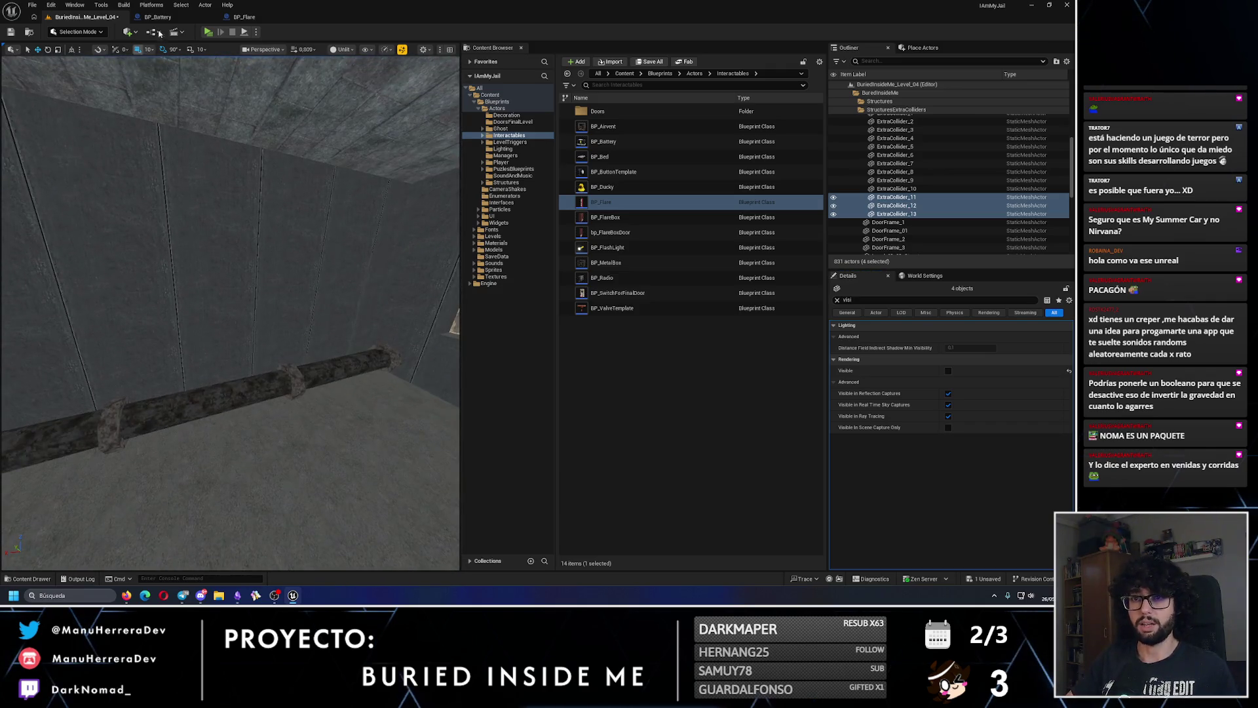
key(alt+p)
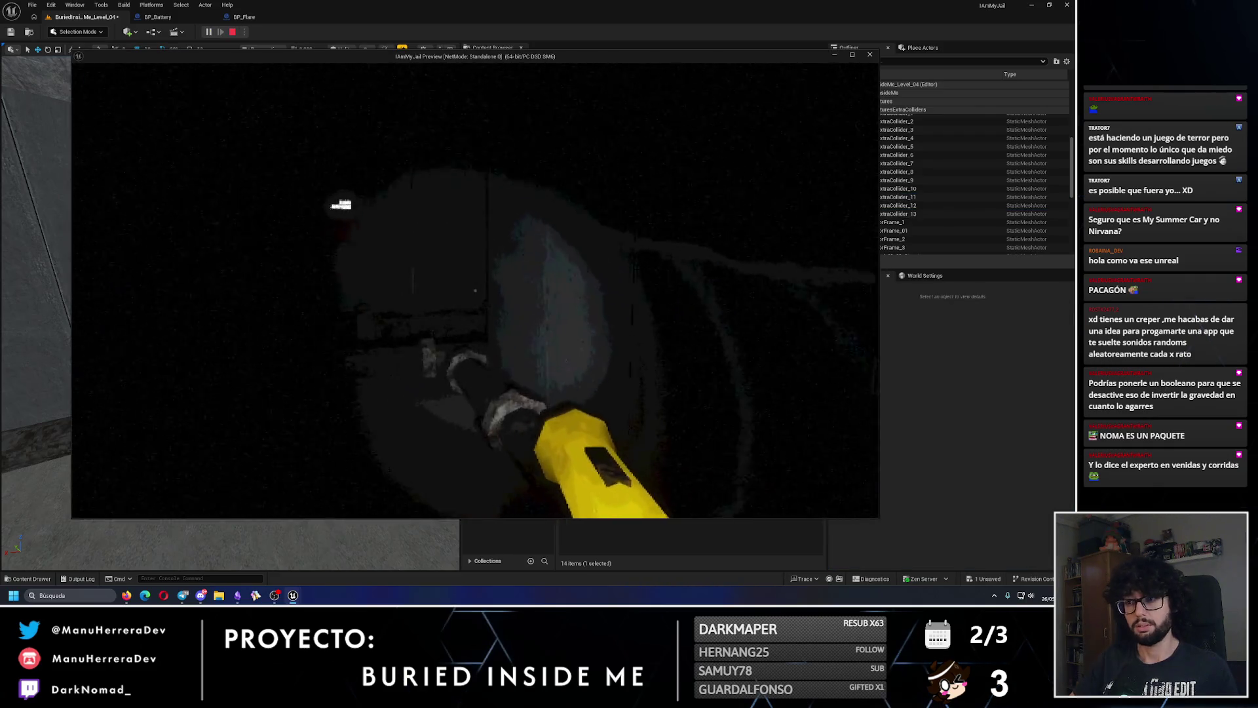
- Walk up to the emergency flare box, open it, and look at the released flares
key(w)
key(e)
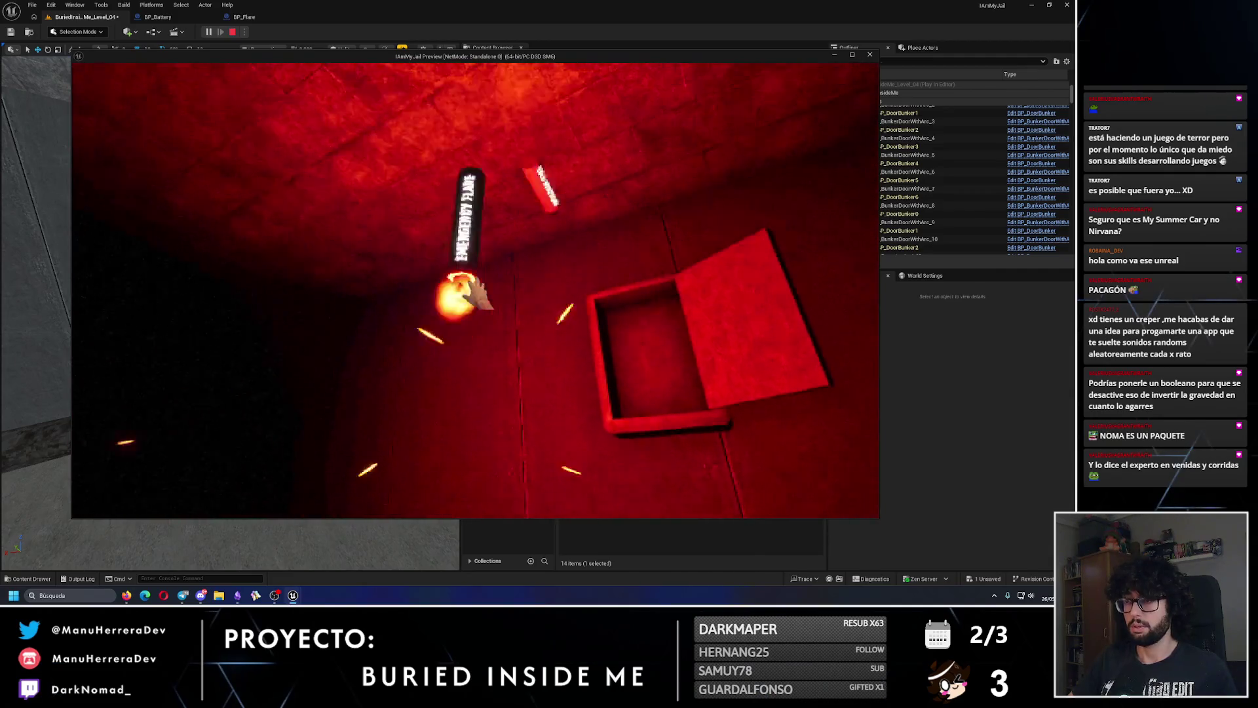
key(f)
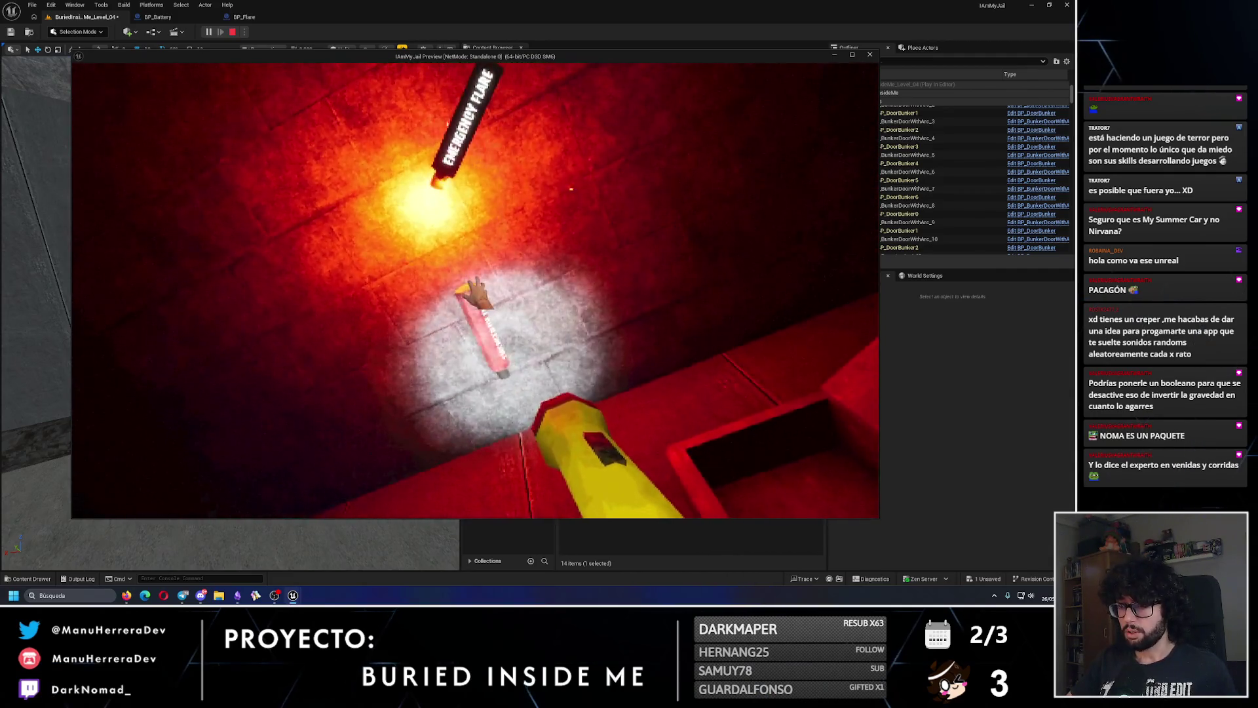
- Go through the red corridor and doorway, pick up the lit flare, then stop playing
key(w)
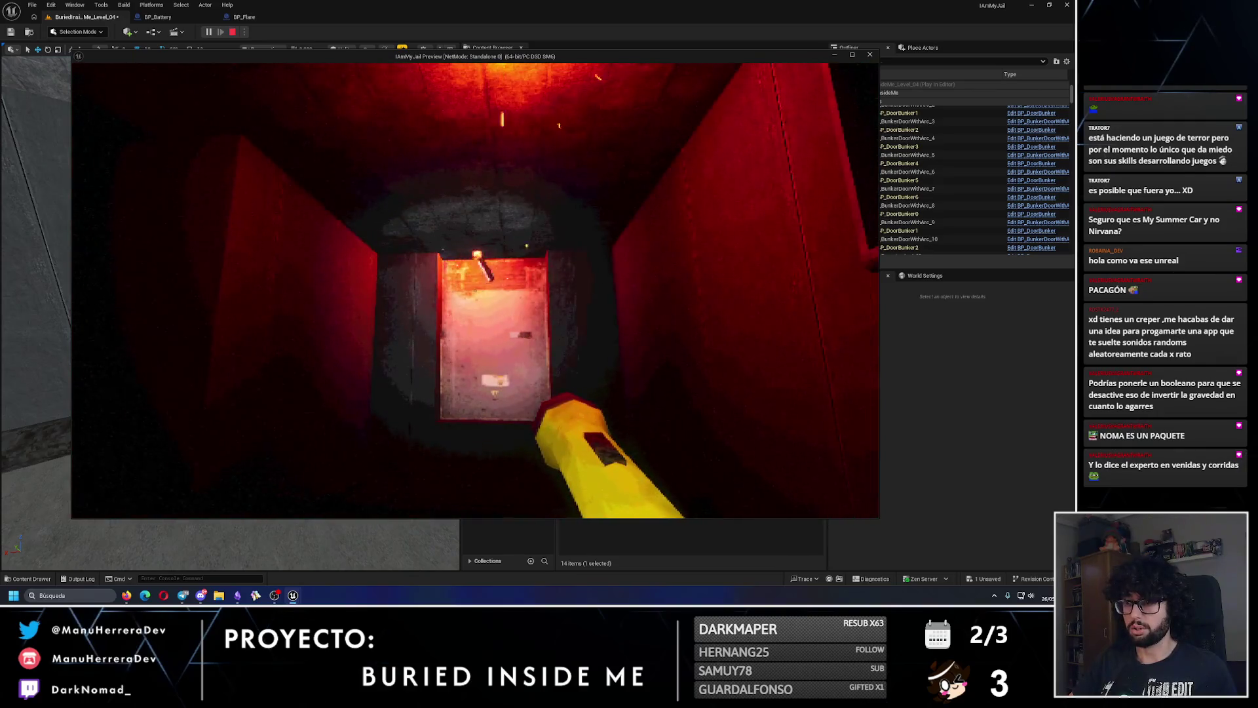
key(shift)
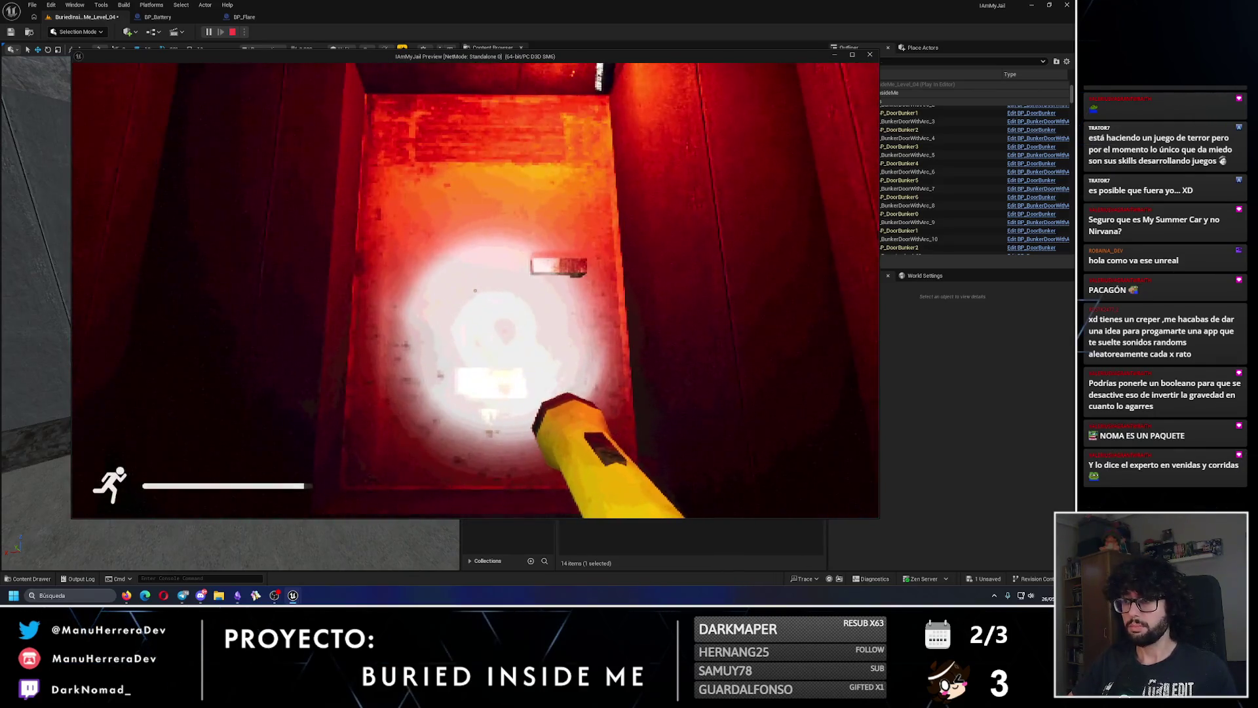
key(w)
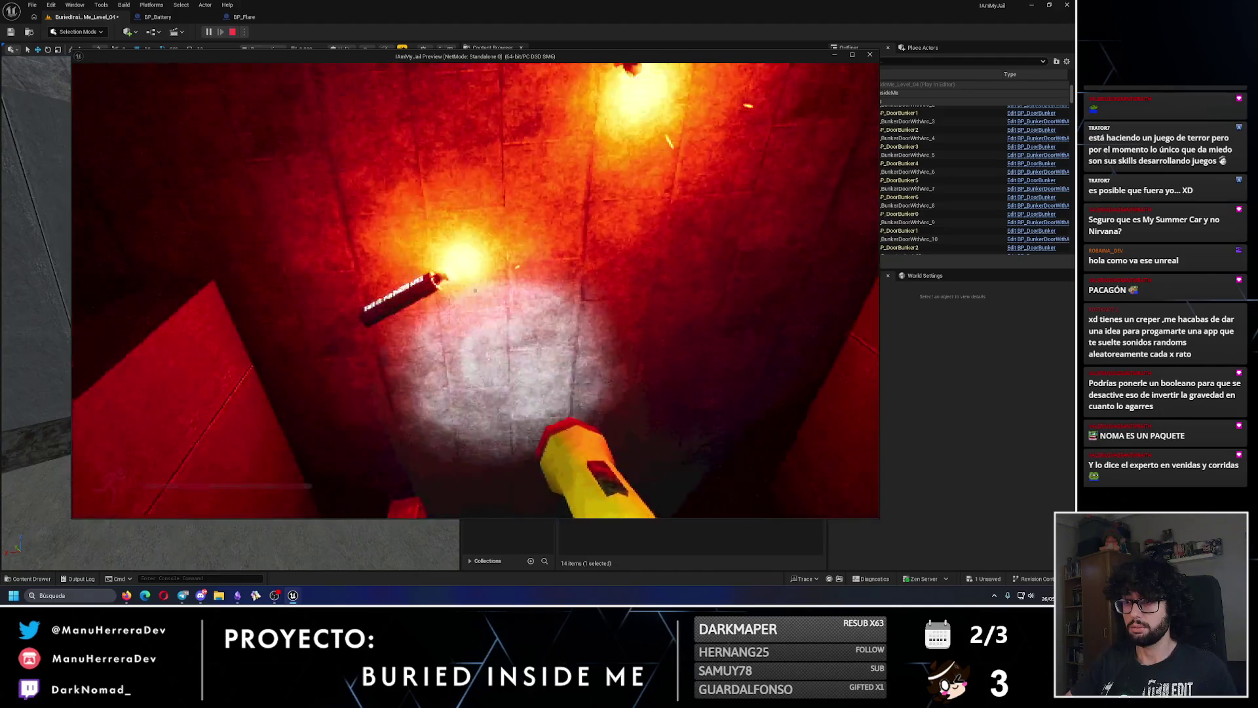
key(e)
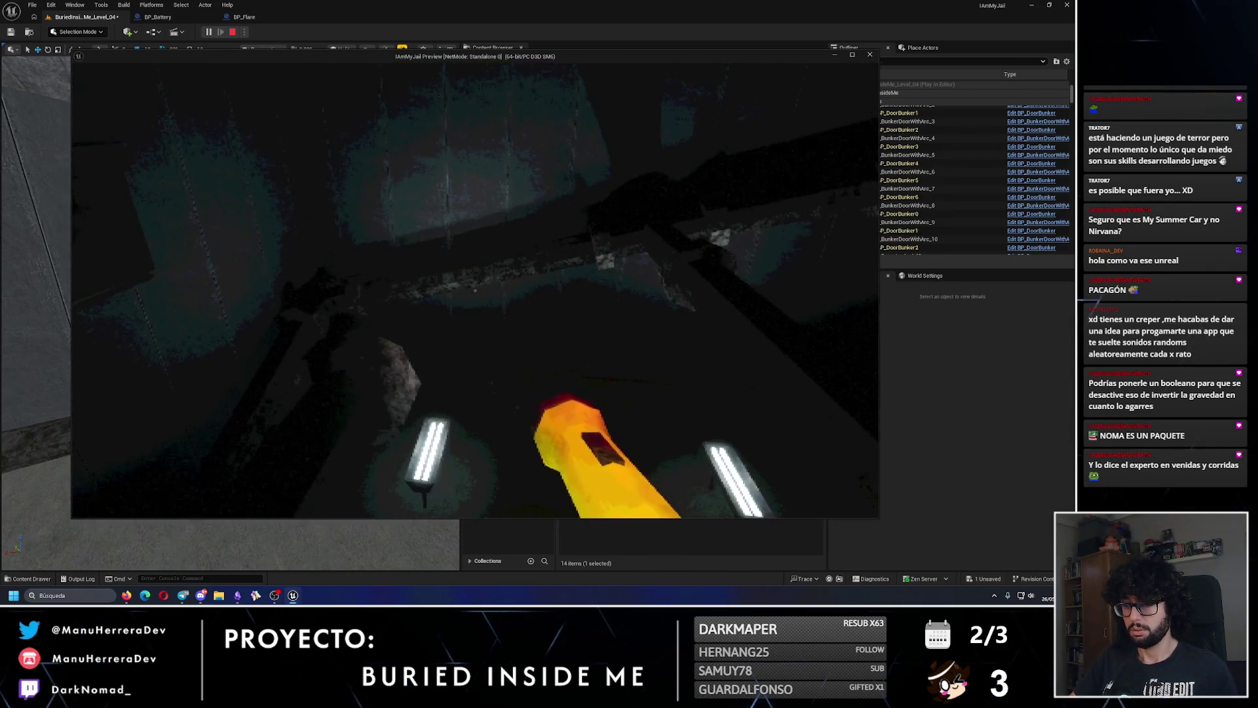
key(Escape)
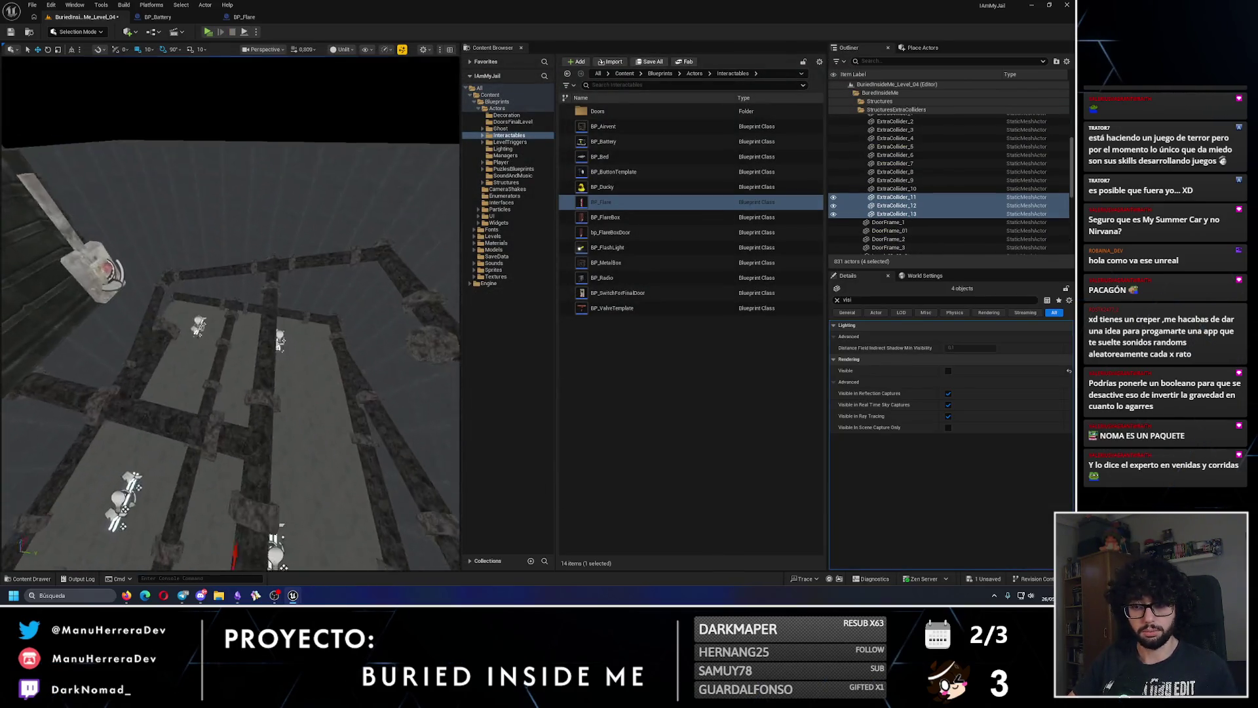
- Select Pipe_196 and a pipe union, then run a quick play-test pulling the lever
click(141, 292)
ctrl+click(137, 293)
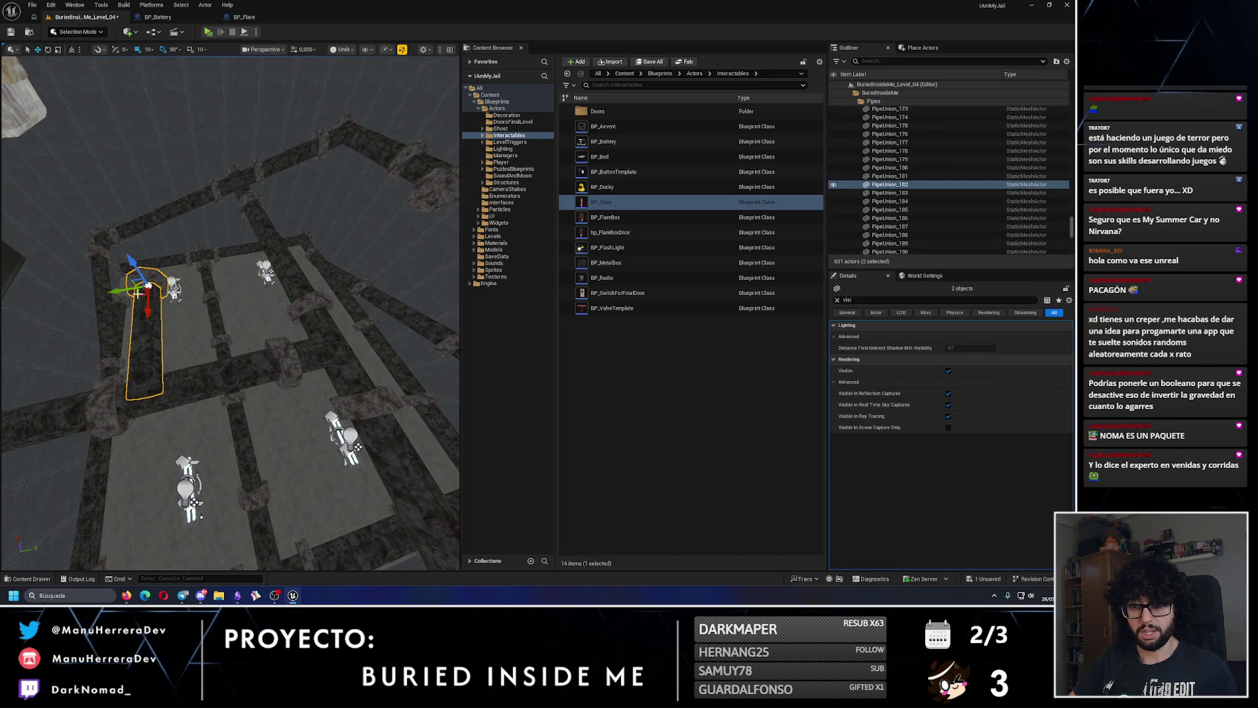
drag(230, 315, 163, 315)
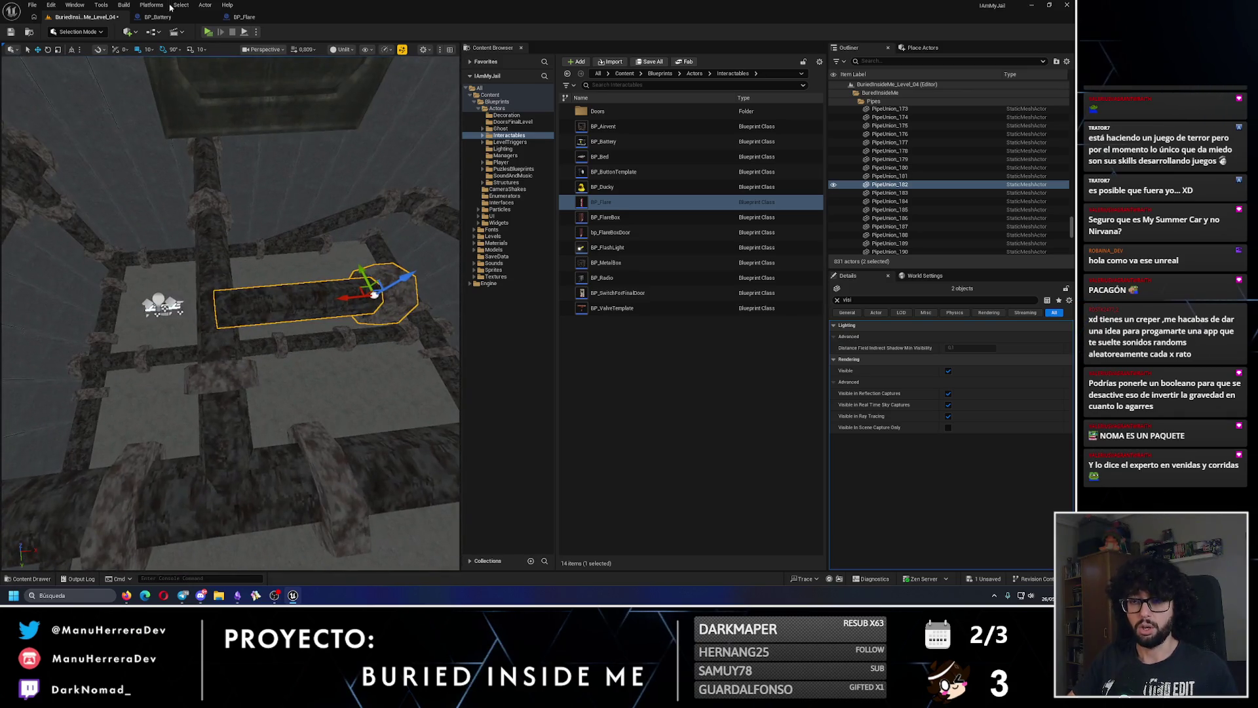
key(alt+p)
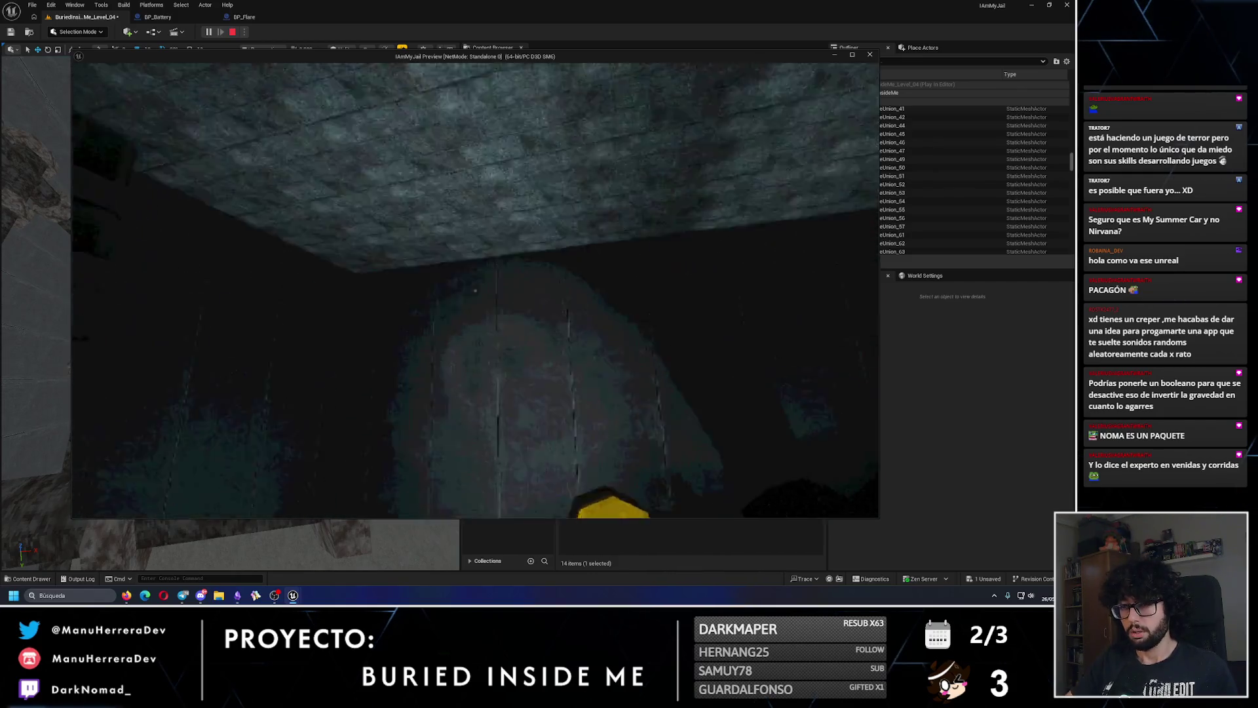
click(481, 294)
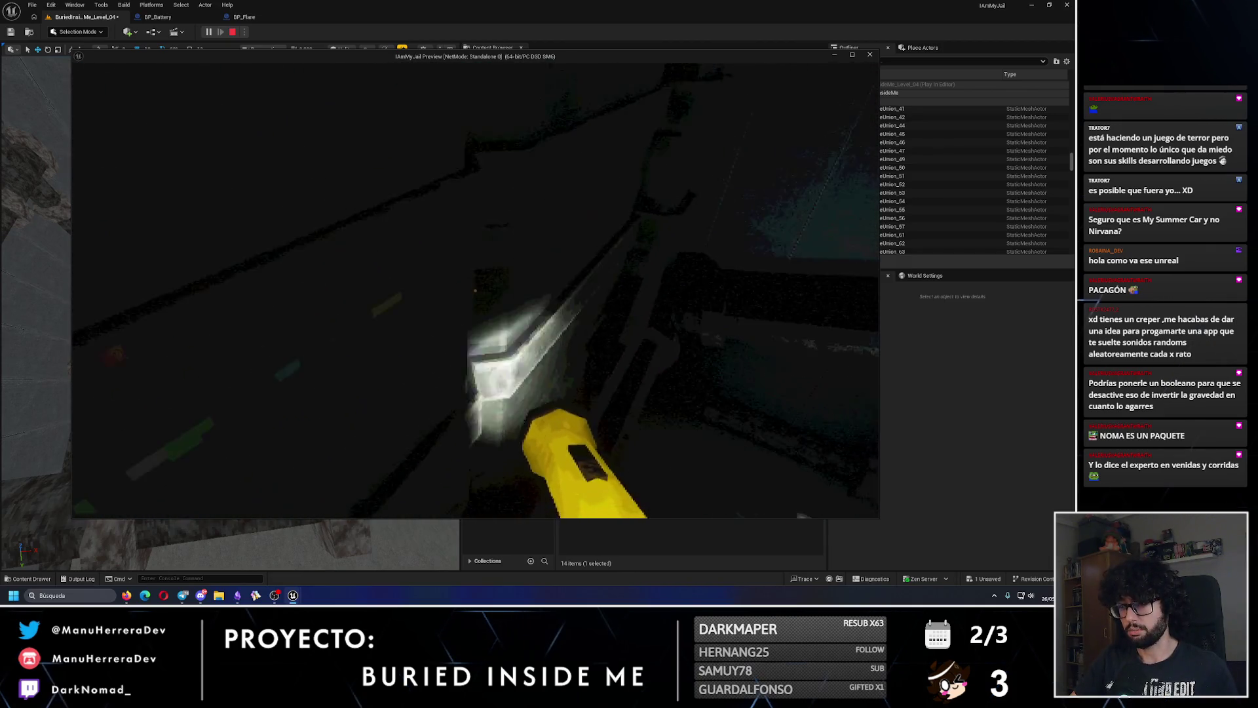
key(Escape)
- Select Pipe_149, Pipe_137, PipeUnion_157 and other unions, then tilt the pipe assembly over
click(315, 367)
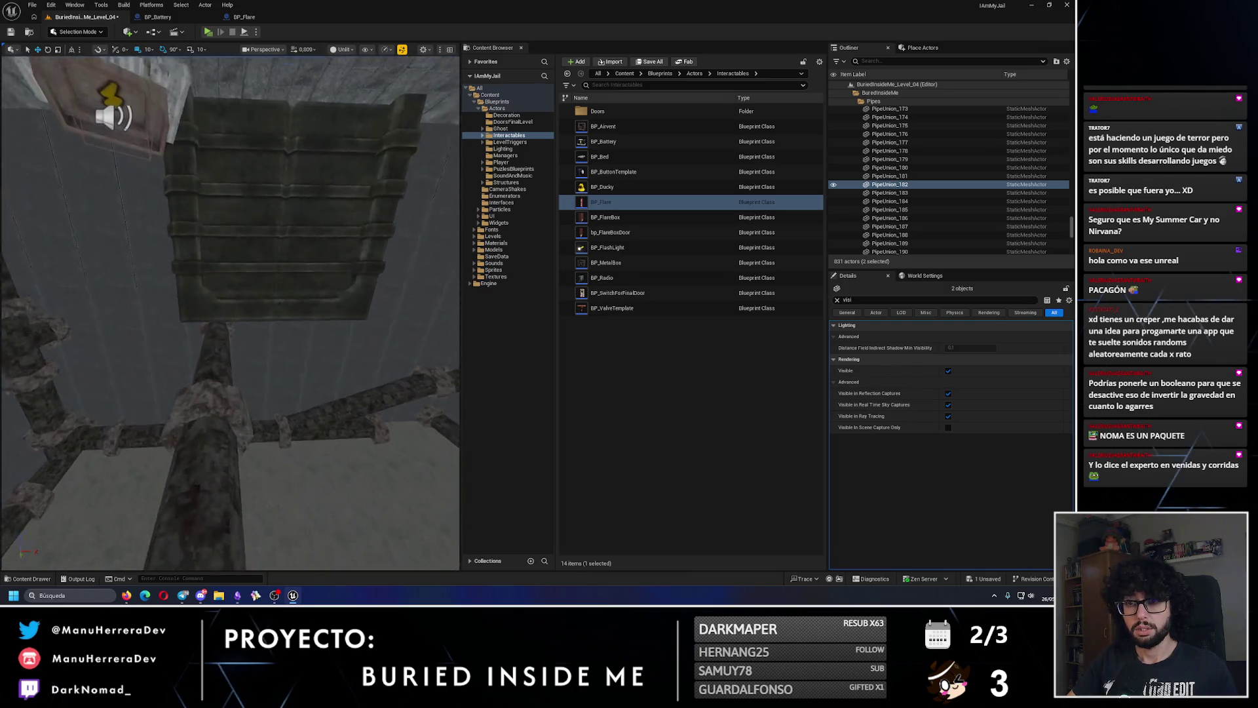
click(234, 428)
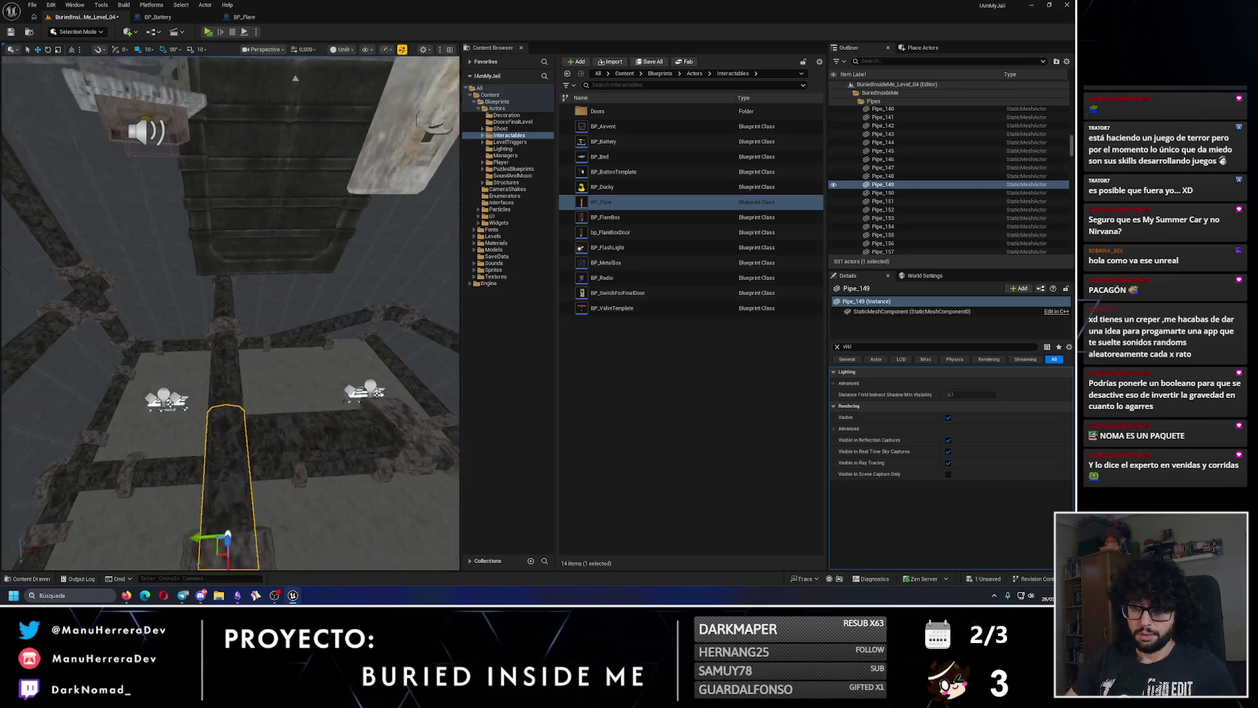
ctrl+click(226, 308)
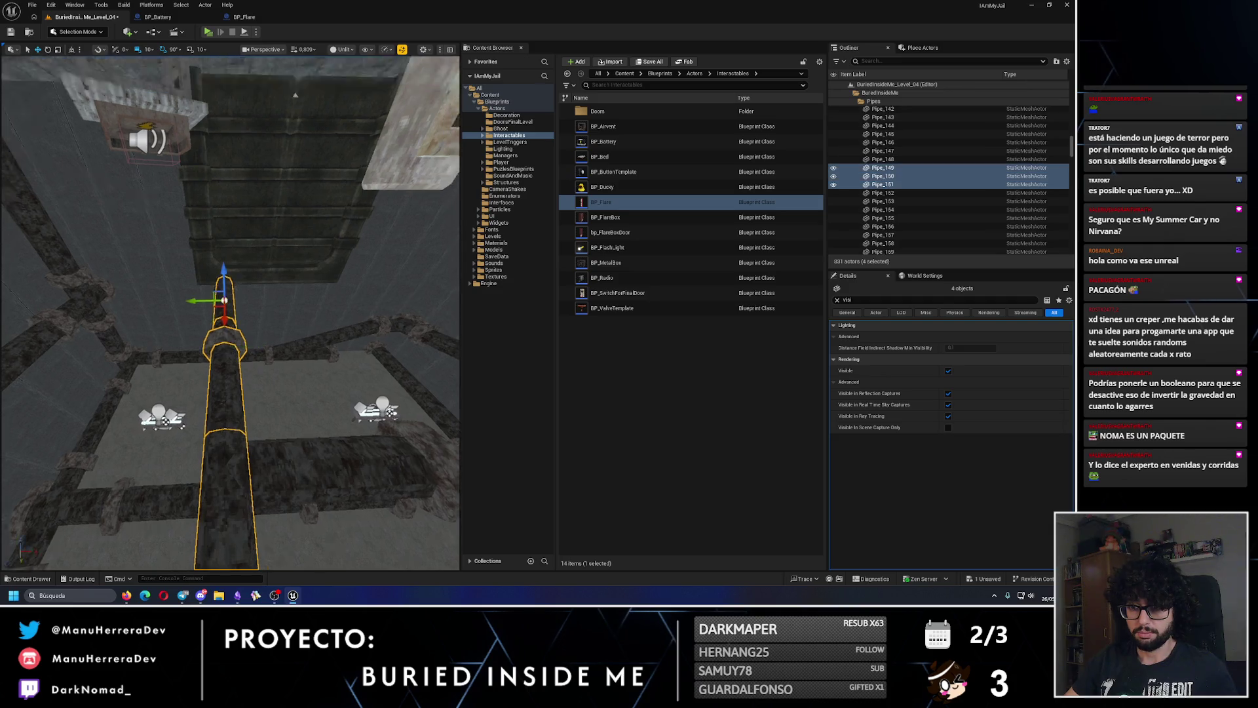
ctrl+click(200, 357)
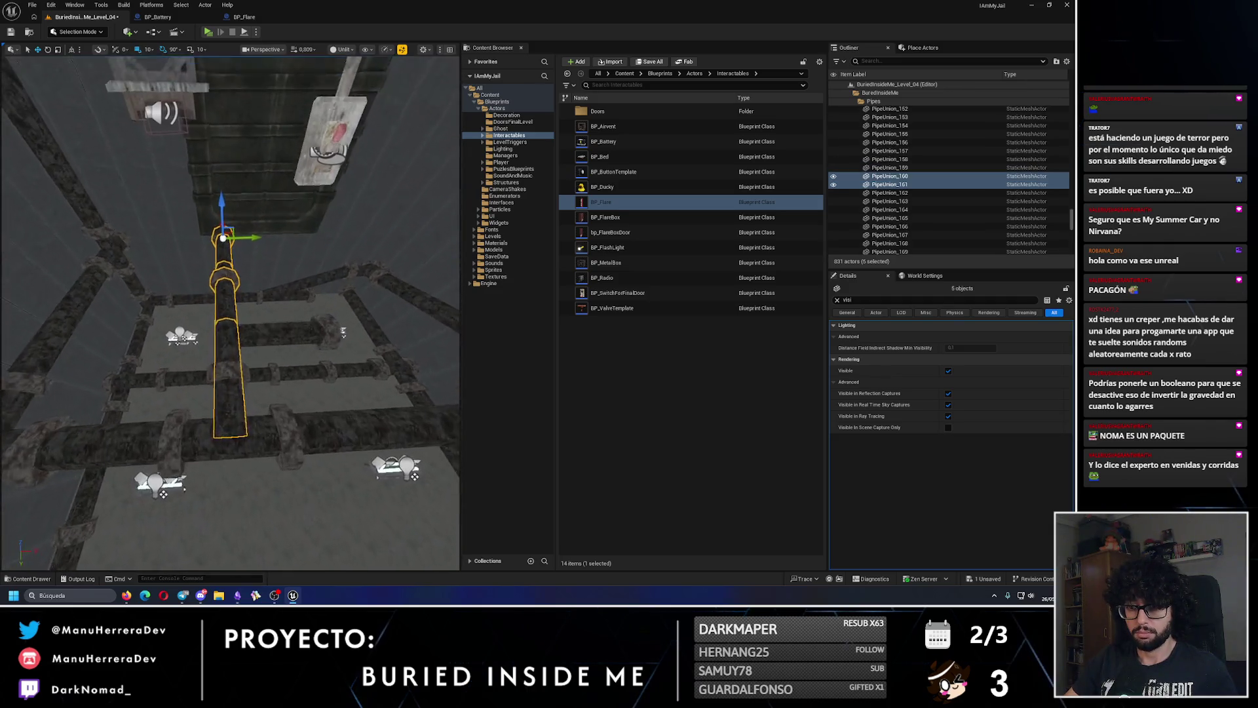
ctrl+click(253, 445)
key(ctrl+z)
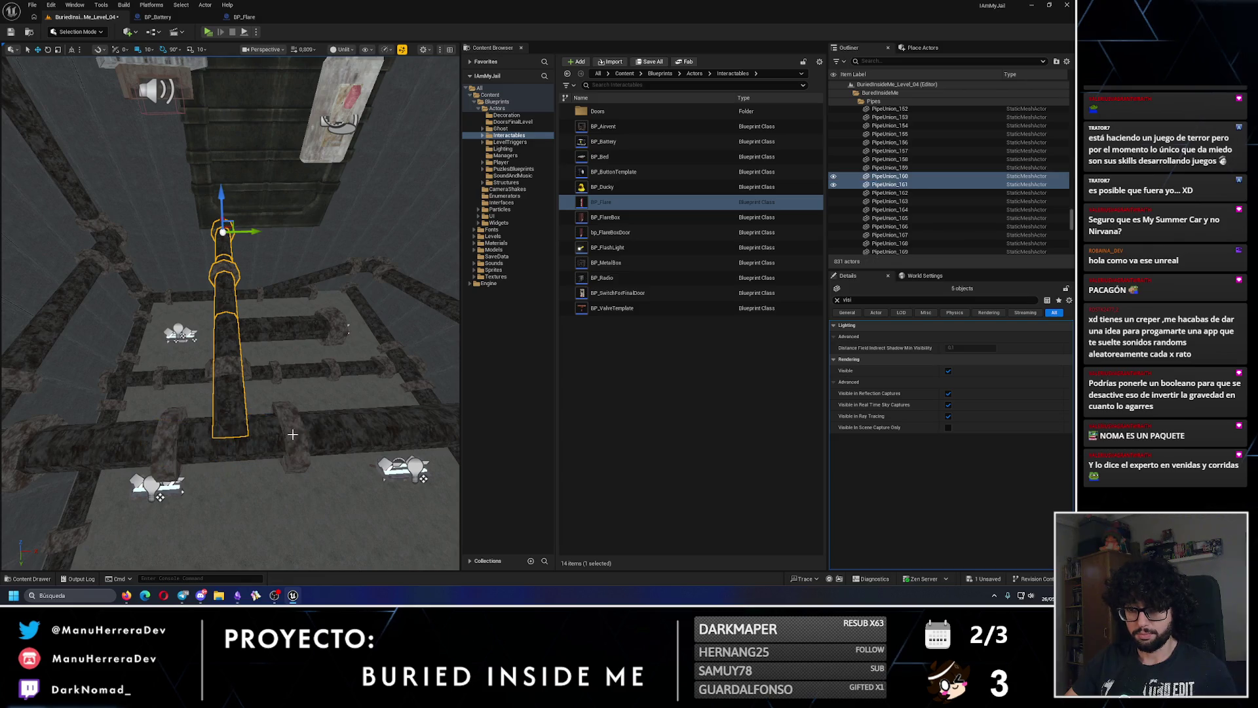
ctrl+click(171, 443)
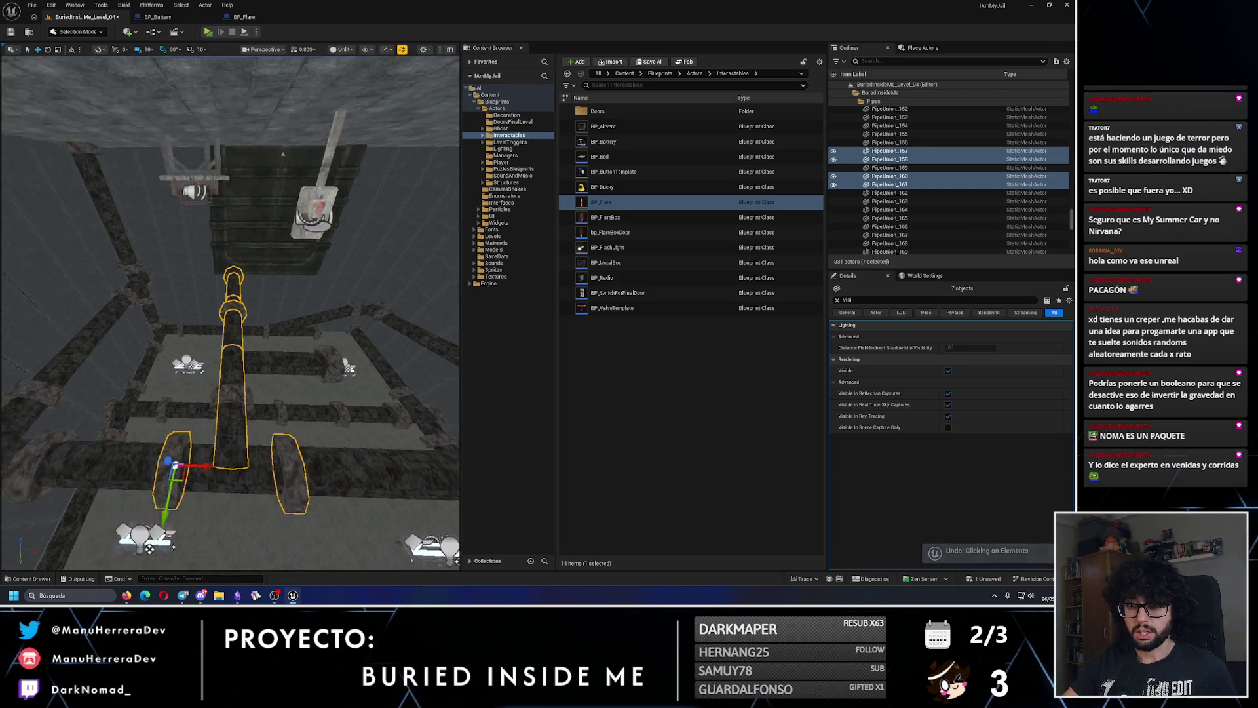
drag(218, 367, 315, 331)
- Undo the pipe tilt, frame the pipes to check them, save the level and replay it
key(s)
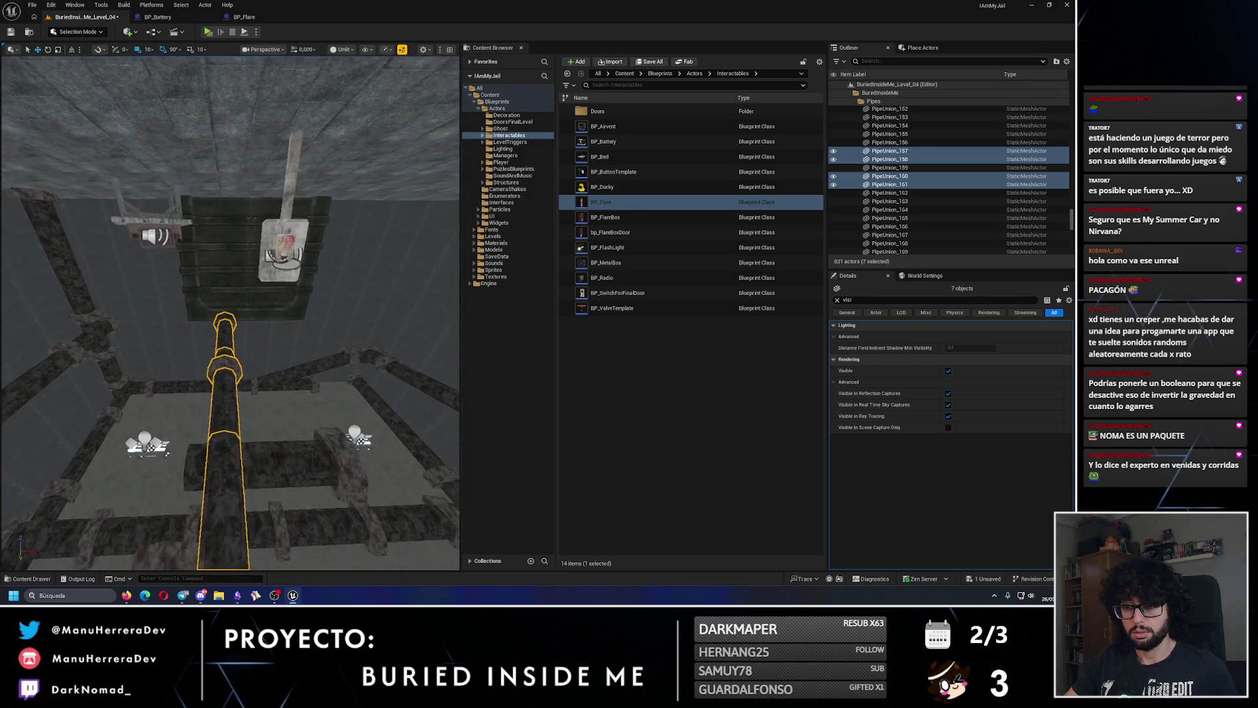
click(312, 413)
ctrl+click(312, 413)
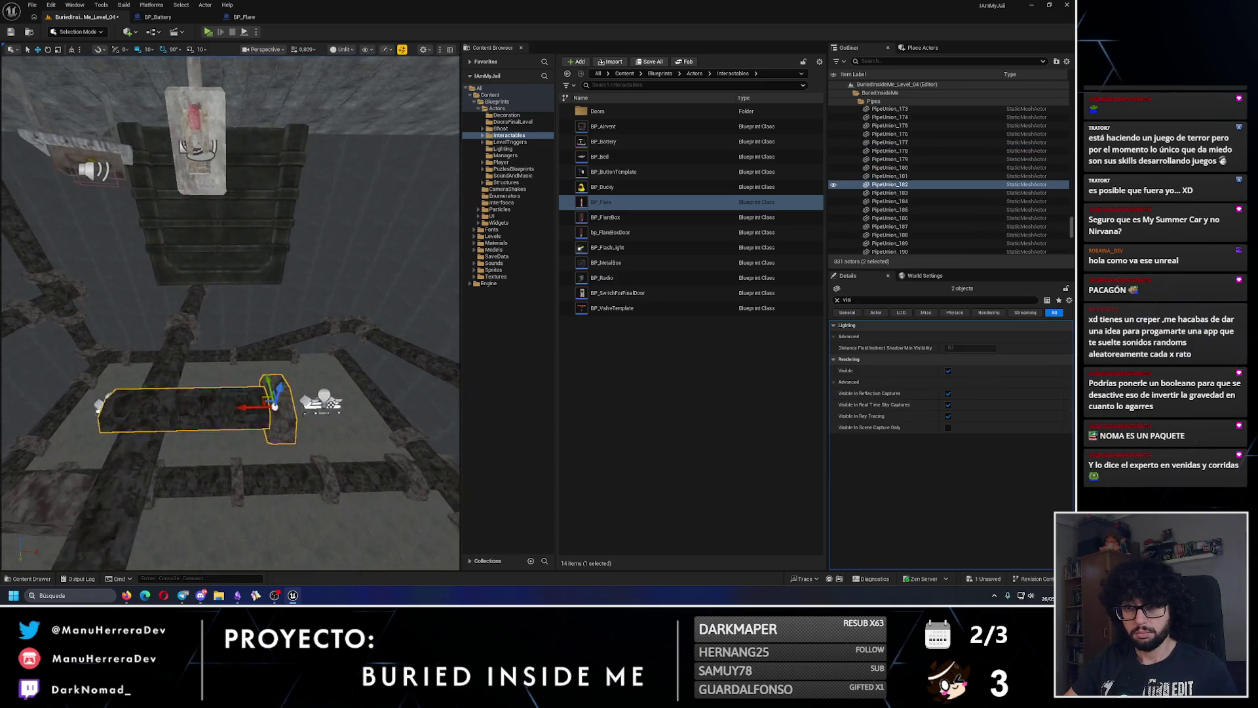
key(ctrl+z)
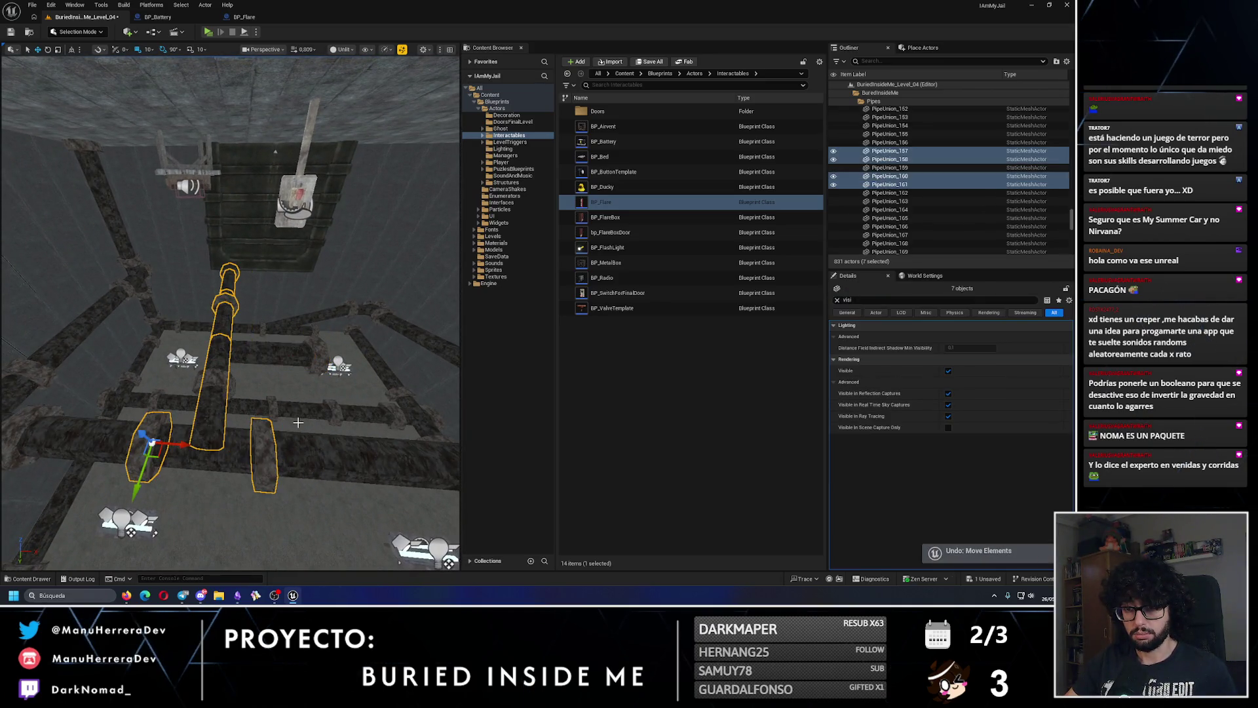
ctrl+click(227, 379)
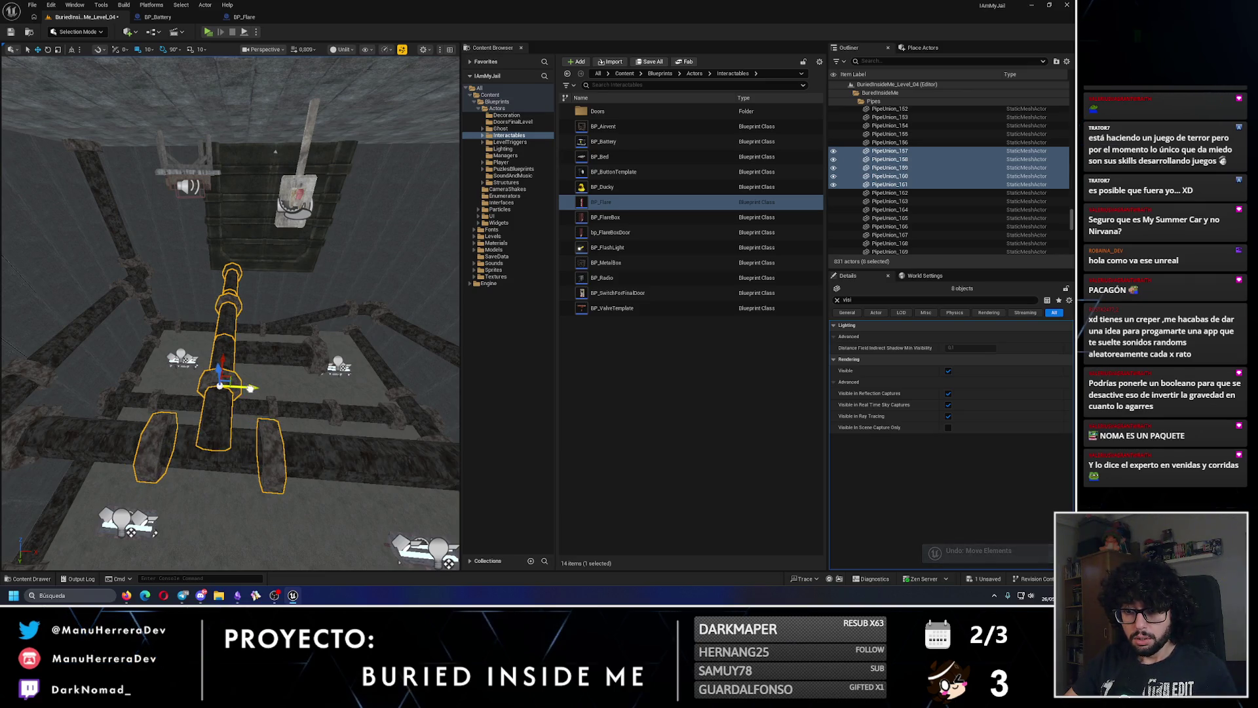
key(f)
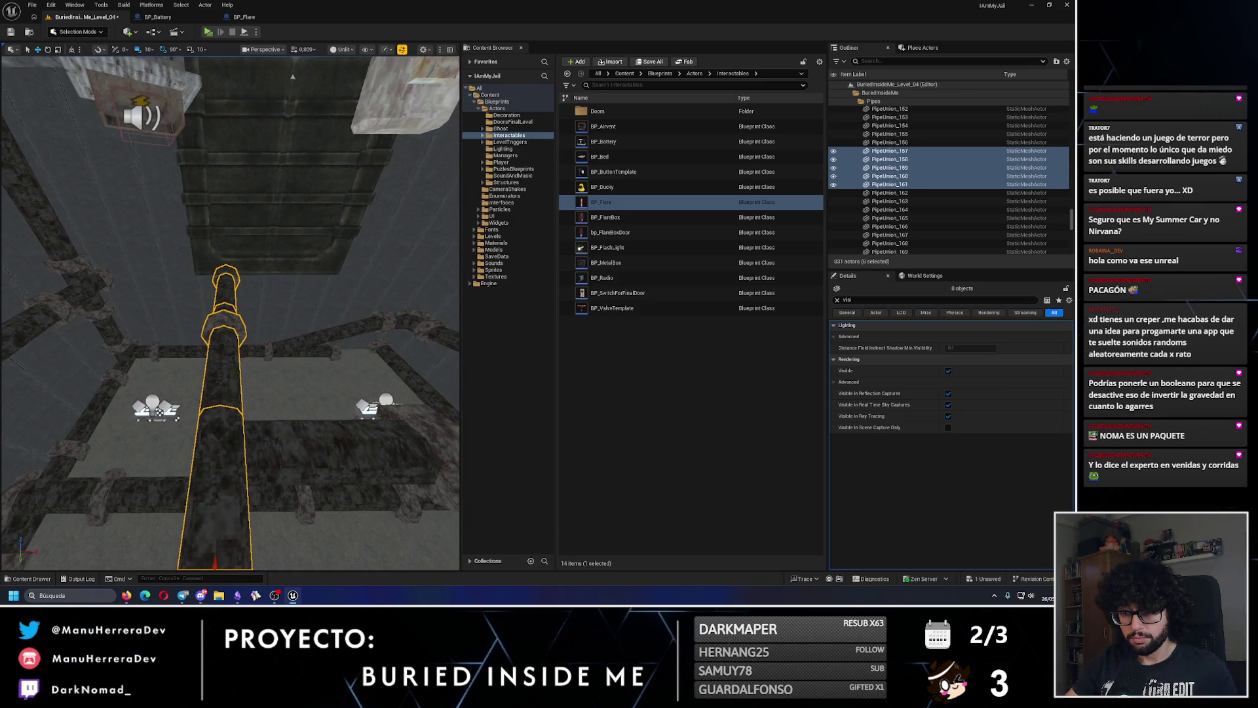
click(158, 412)
key(f)
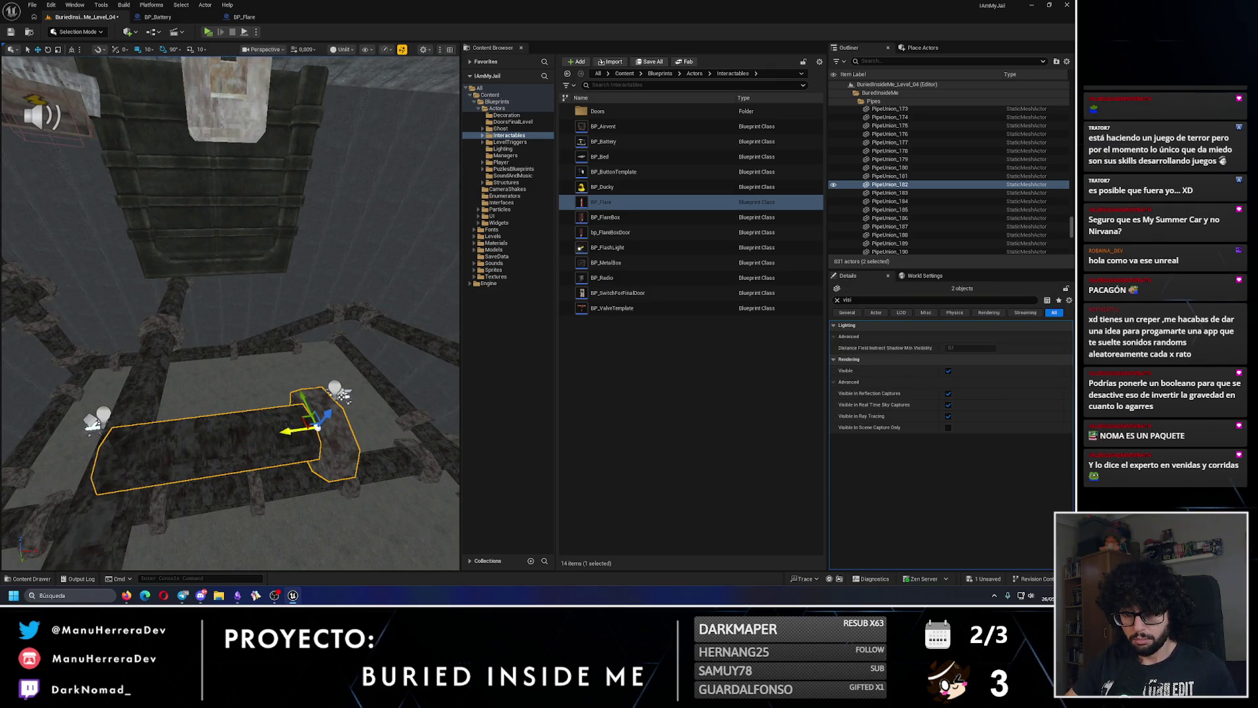
mouse_move(111, 459)
mouse_down()
mouse_move(188, 483)
mouse_move(133, 541)
mouse_up()
key(ctrl+s)
key(alt+p)
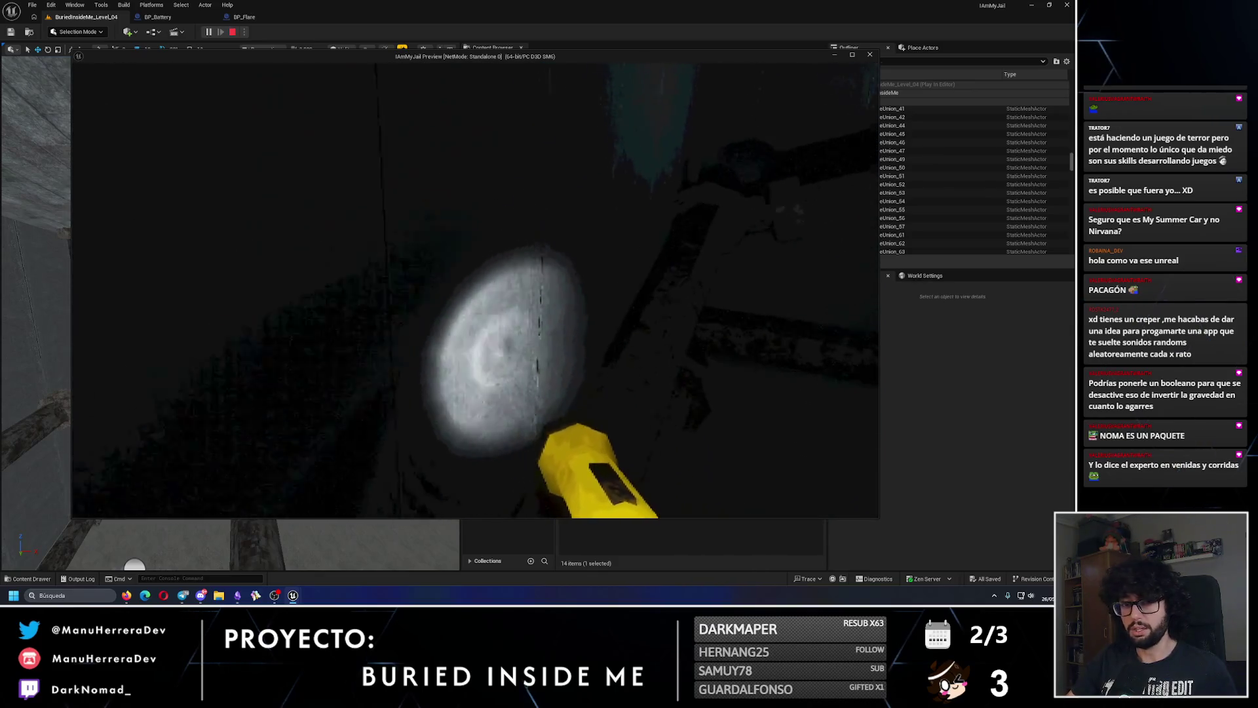
- Sprint through the room past the lit door panel to the corridor's battery panel, then stop play
key(shift)
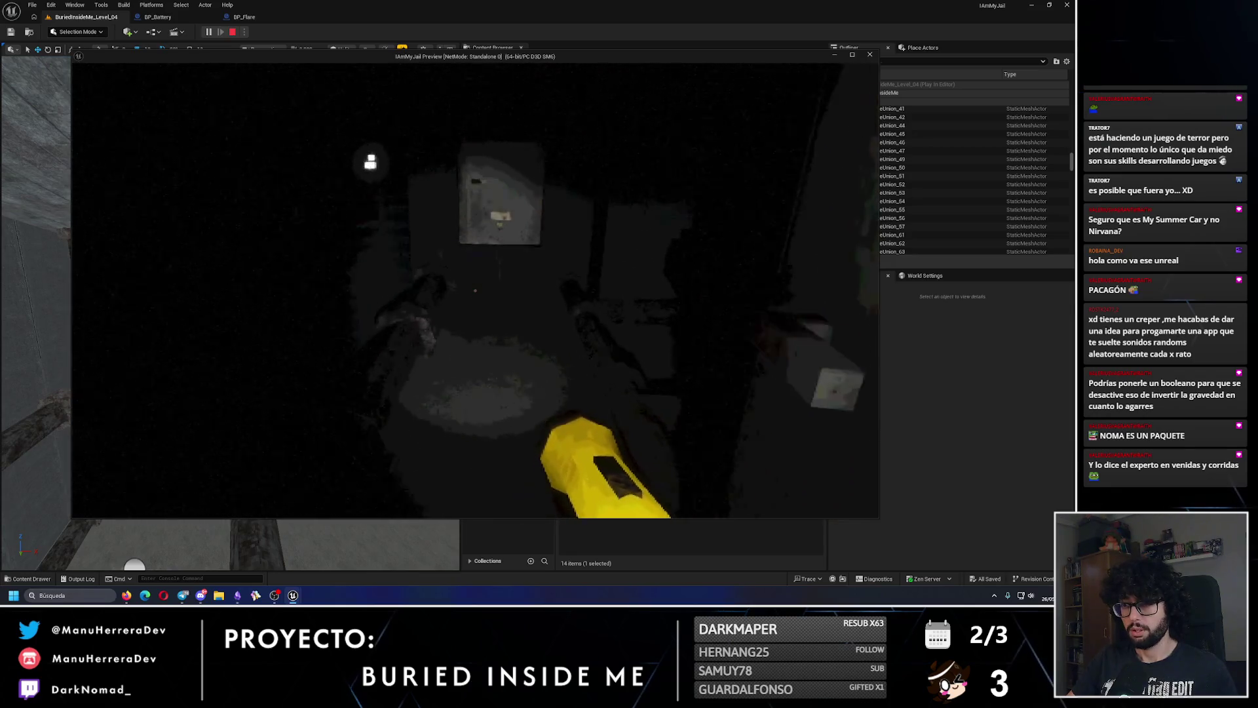
key(shift+w)
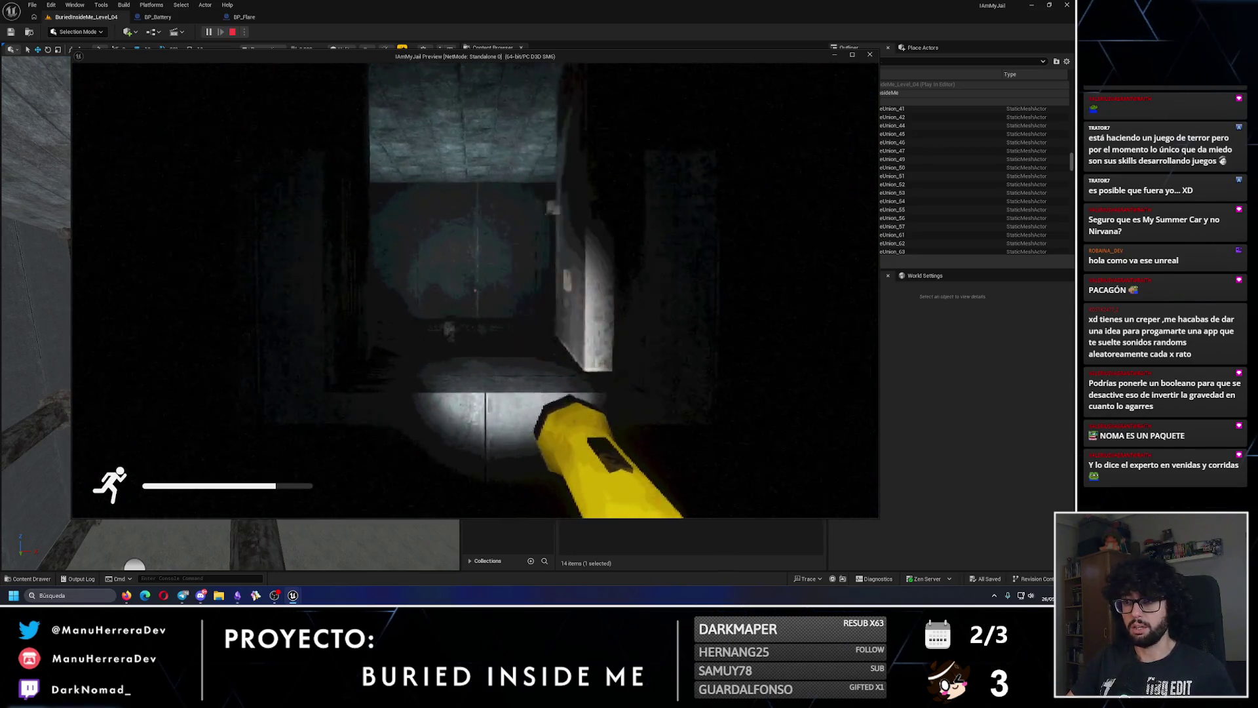
key(shift+w)
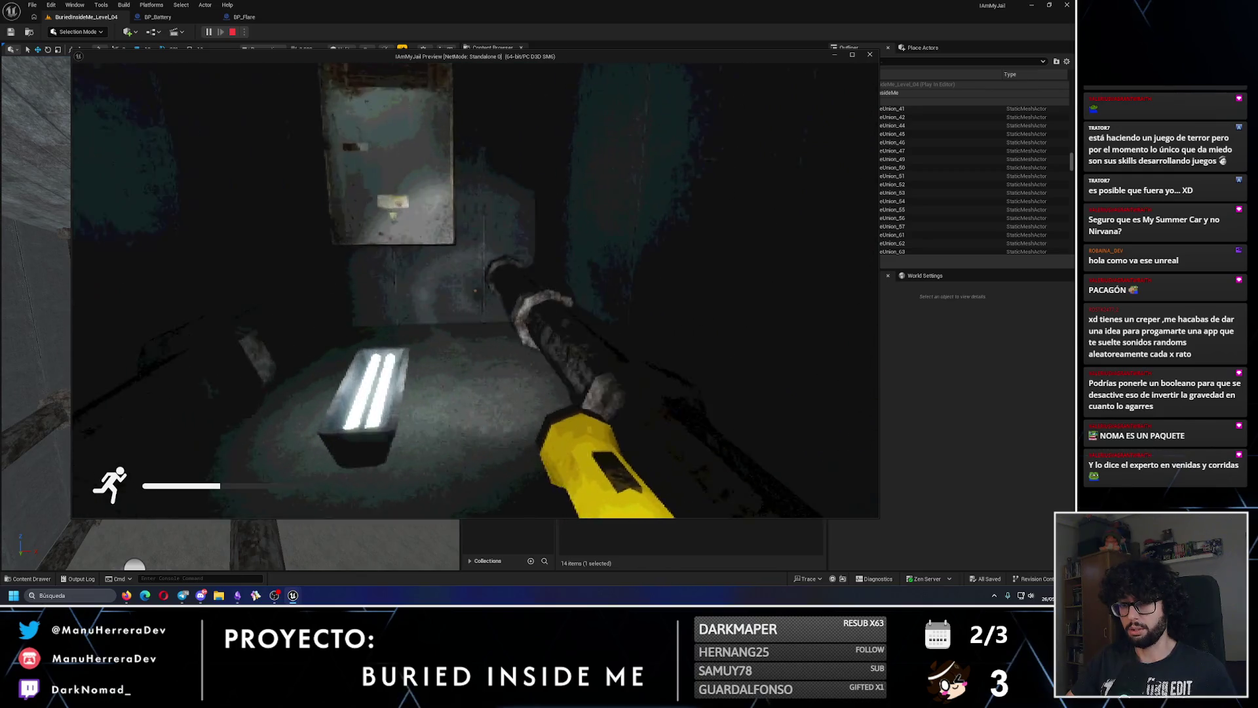
key(shift+w)
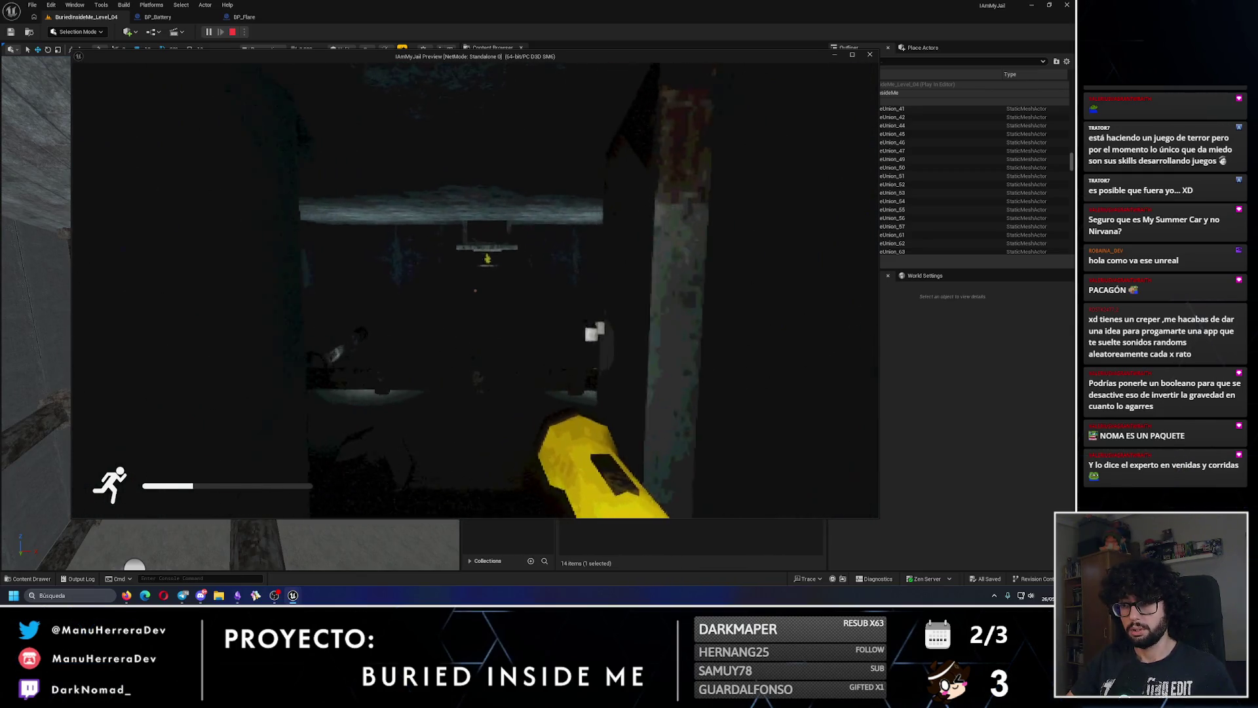
key(shift+w)
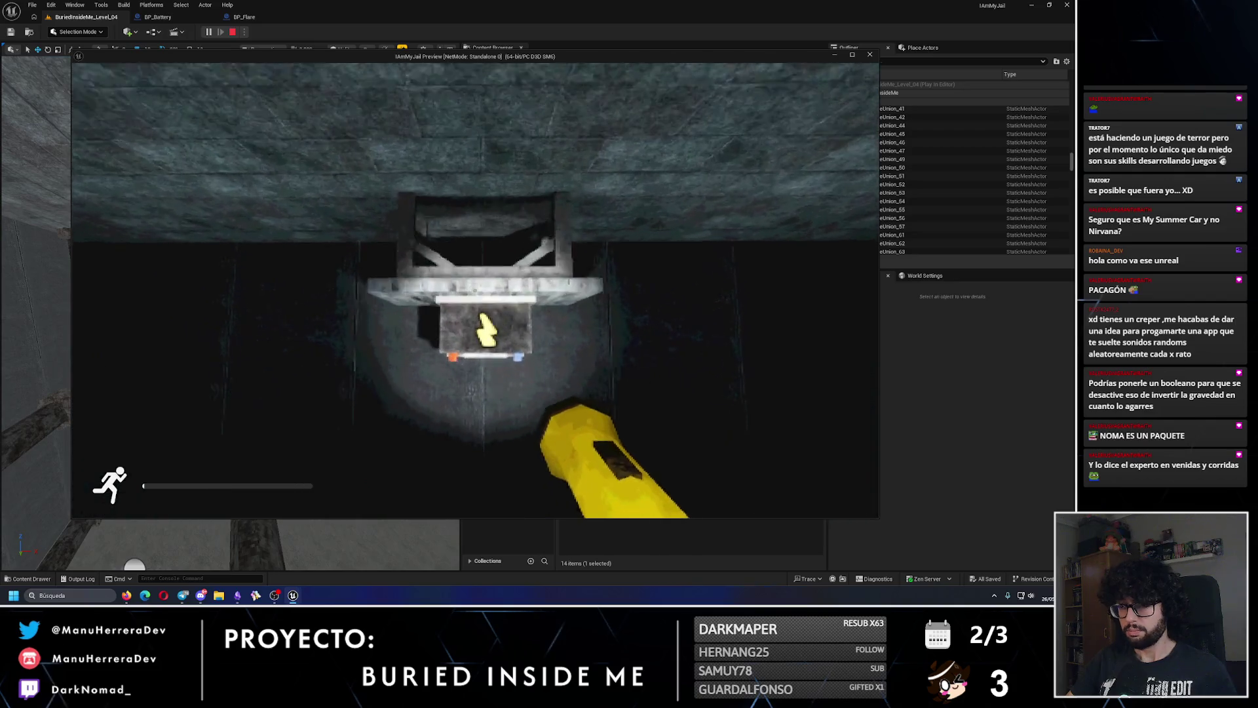
key(w)
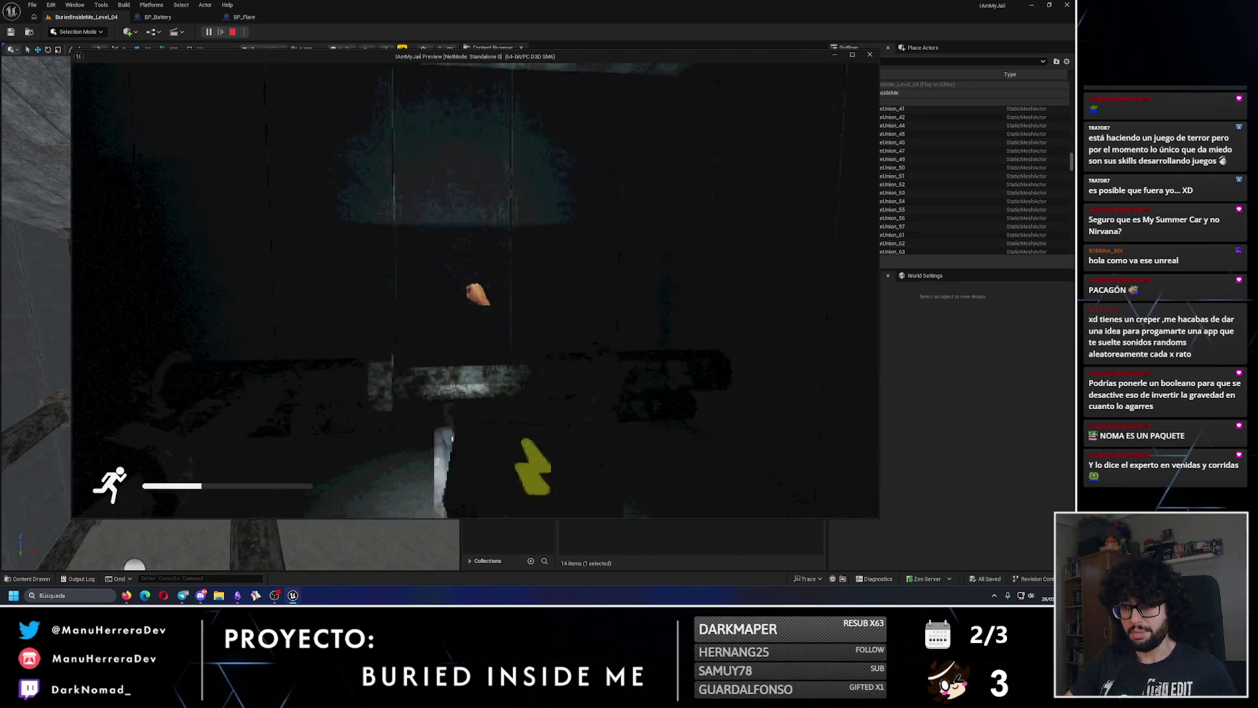
key(Escape)
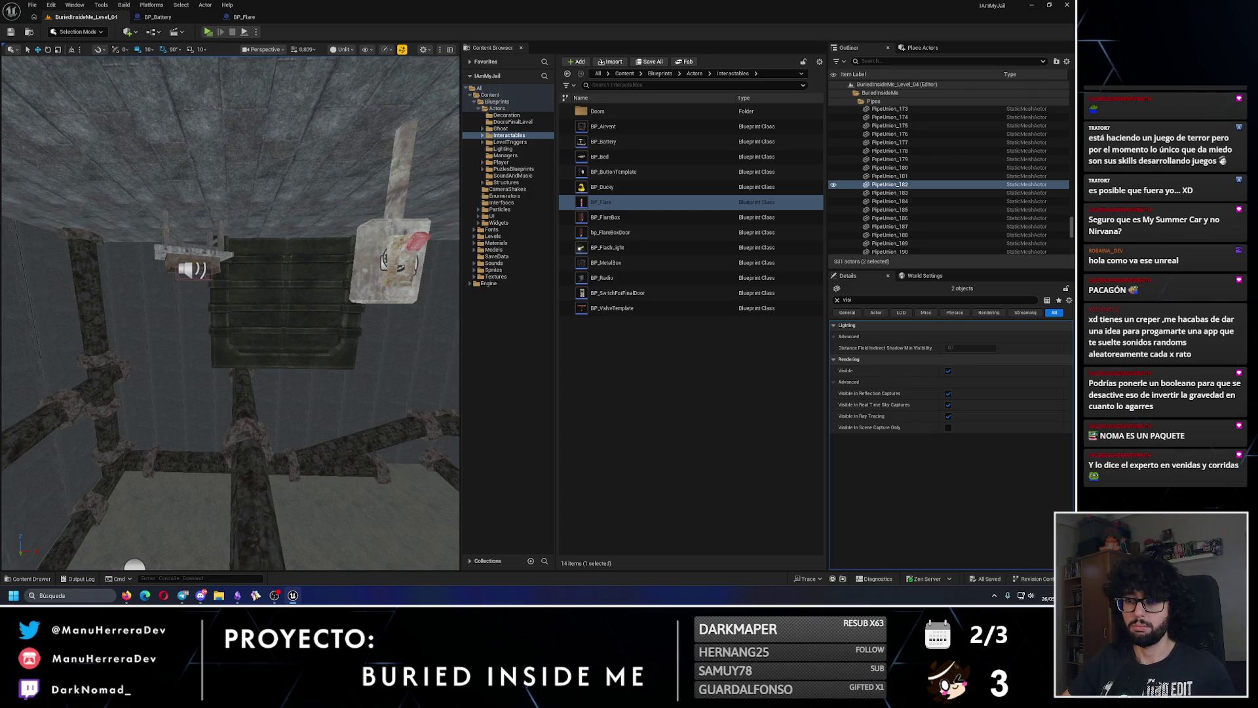
scroll(230, 313, down, 10)
mouse_move(344, 301)
mouse_down()
mouse_move(321, 301)
mouse_move(344, 301)
mouse_up()
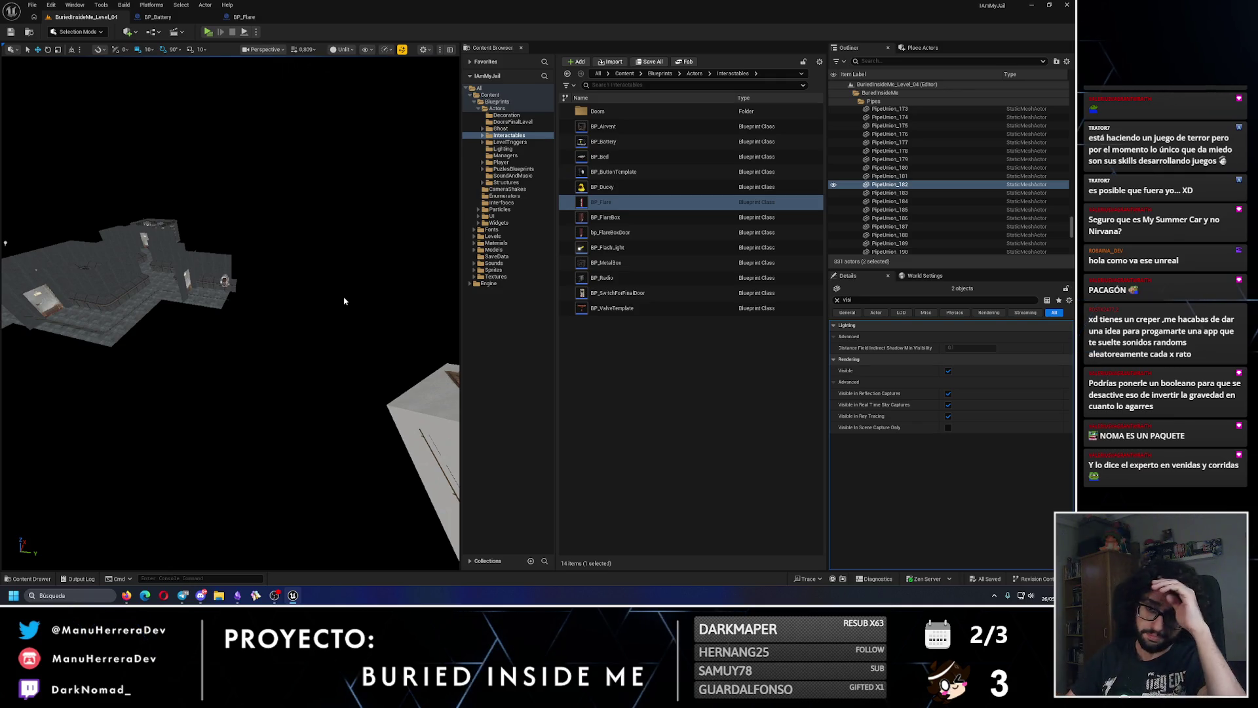
mouse_move(344, 301)
mouse_down()
mouse_move(249, 393)
mouse_move(25, 31)
mouse_up()
drag(340, 402, 341, 402)
drag(243, 299, 241, 411)
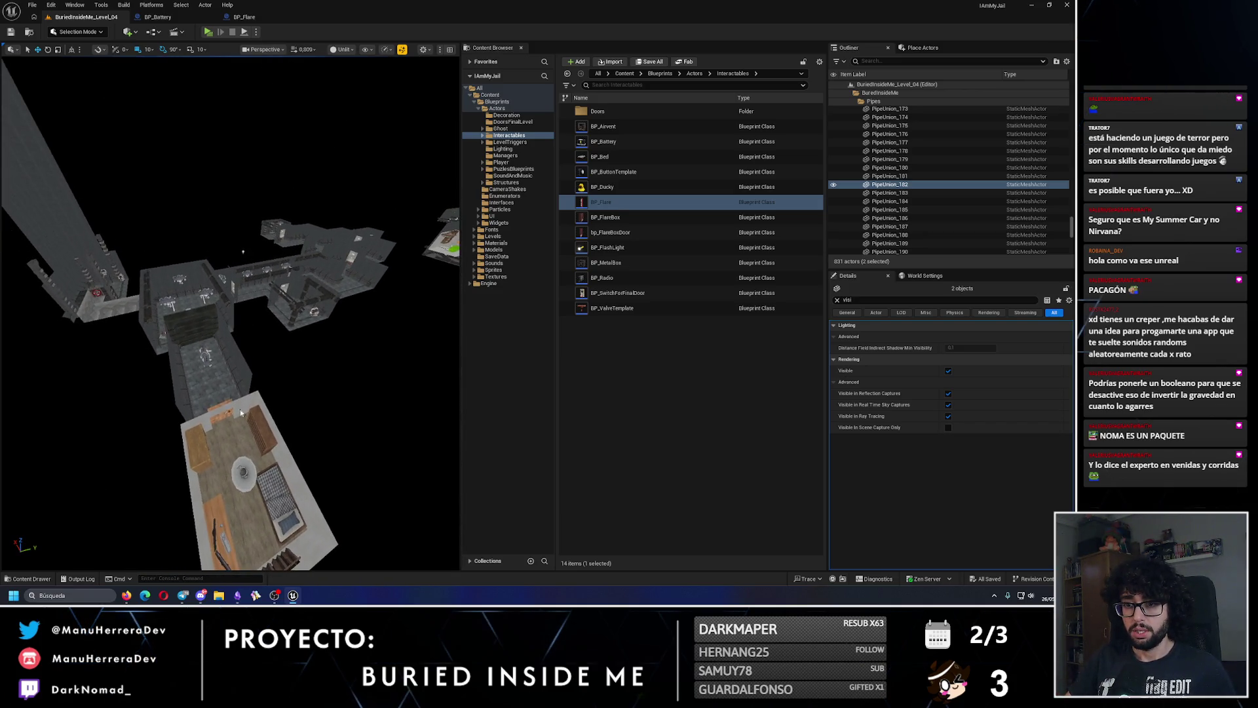
drag(201, 339, 223, 374)
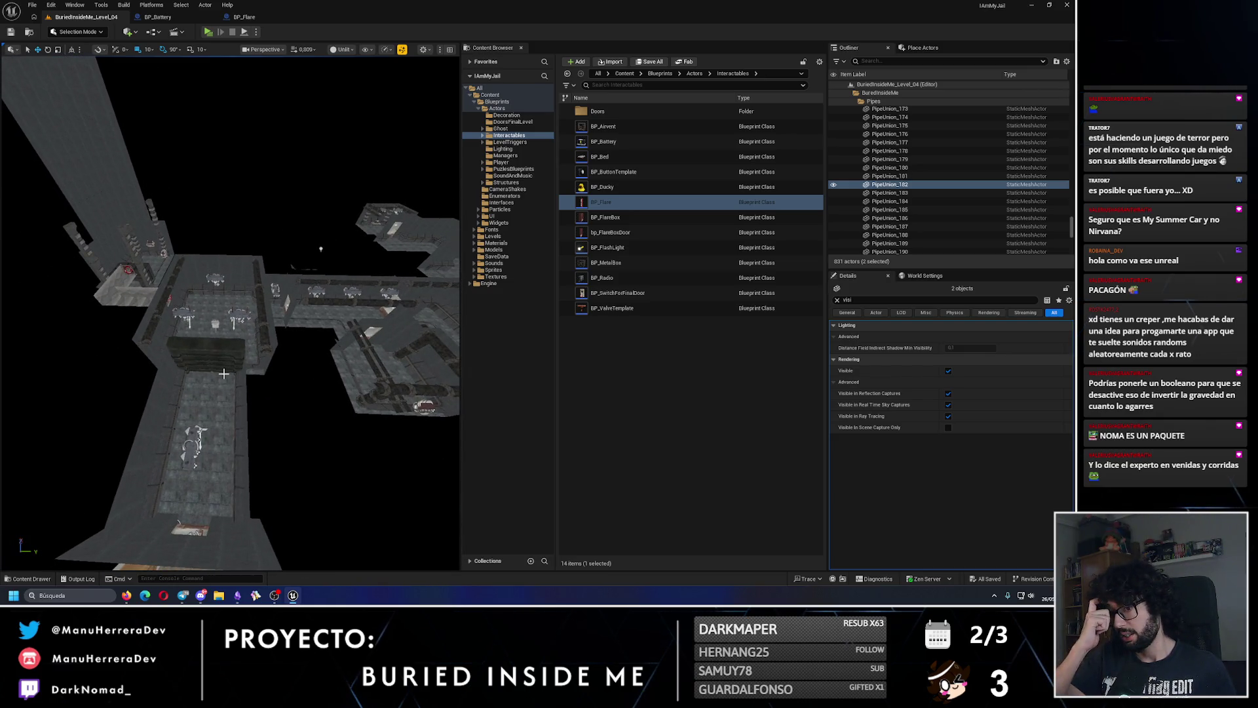
drag(344, 428, 282, 383)
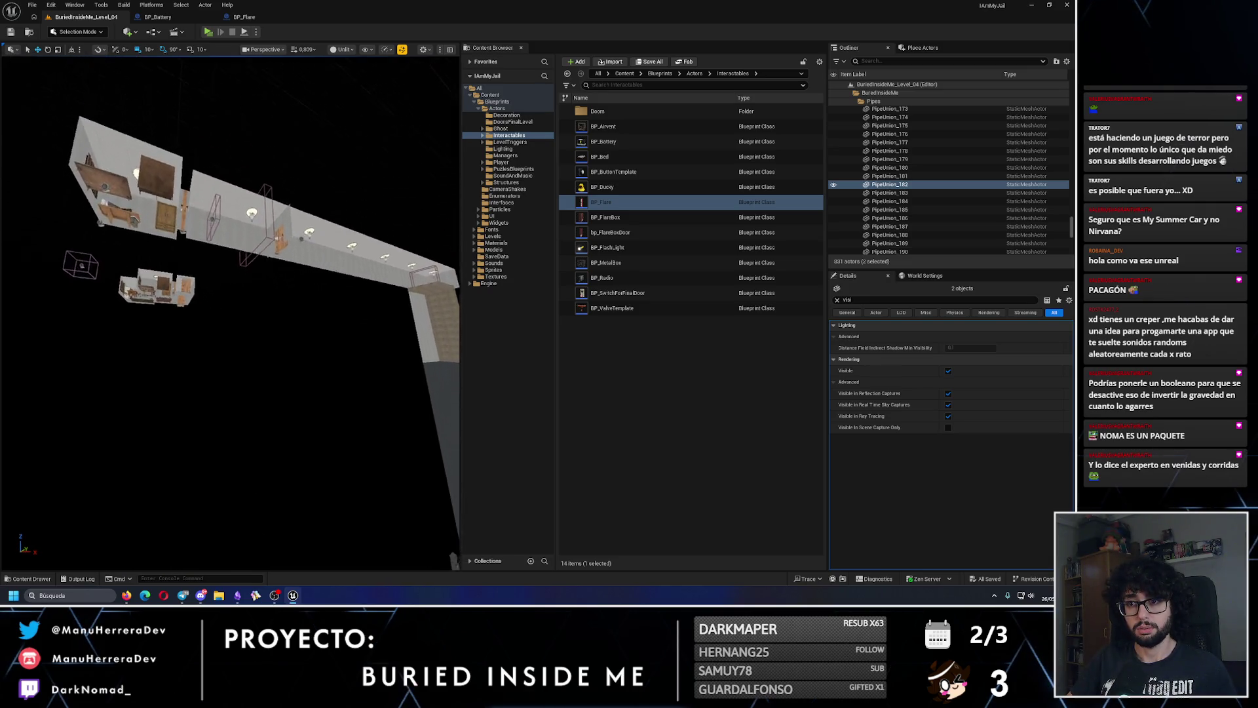
click(252, 266)
drag(253, 267, 253, 267)
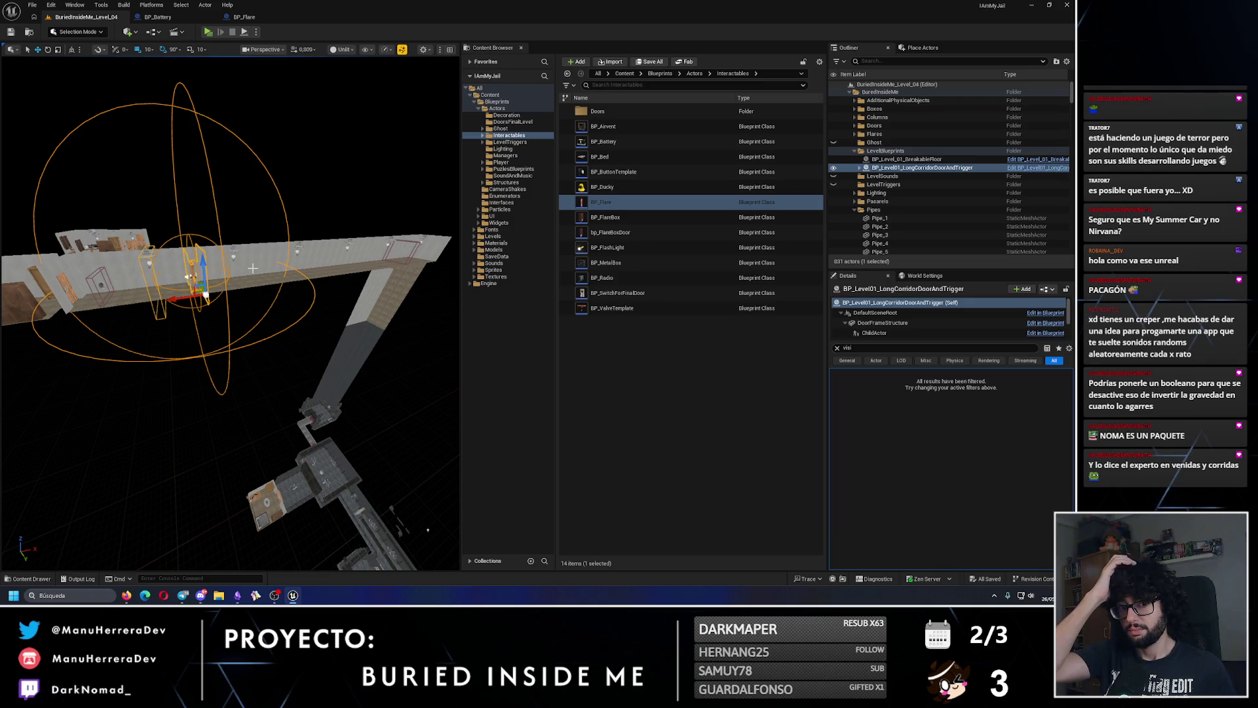
- Select Level_01_03_Structure, then frame Level_01_05_Structure and fly inside its room
drag(331, 323, 275, 355)
click(237, 262)
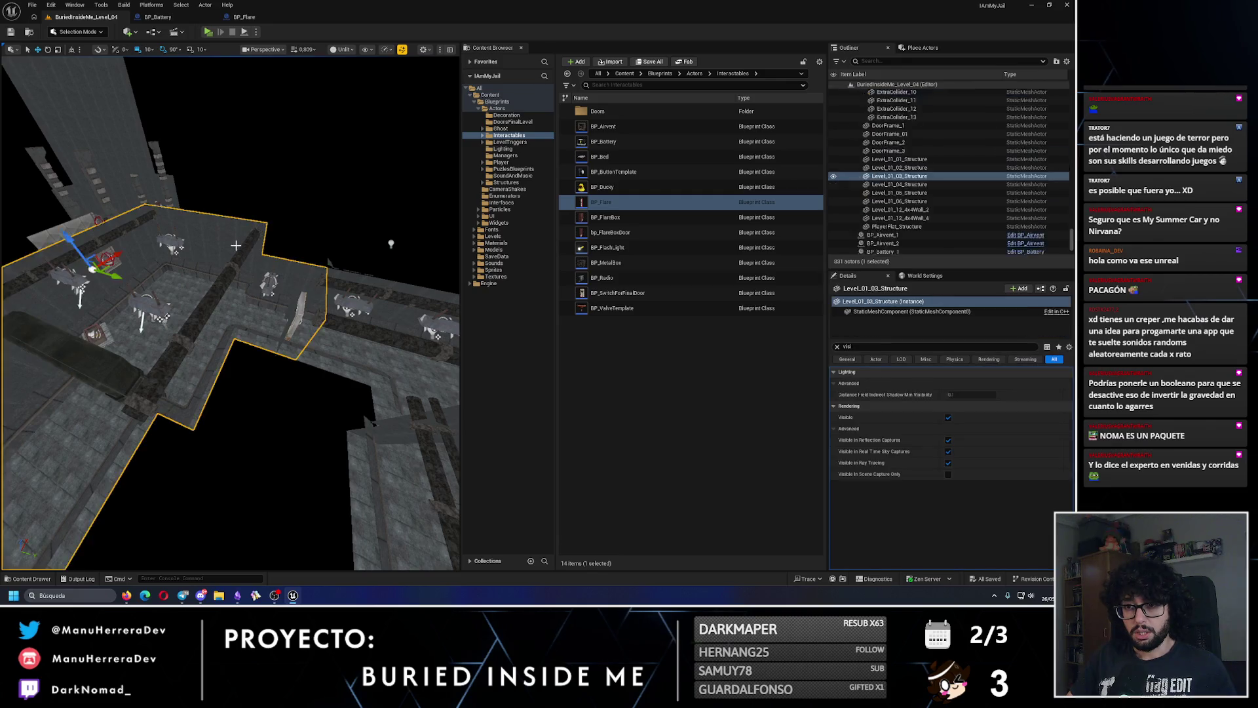
key(f)
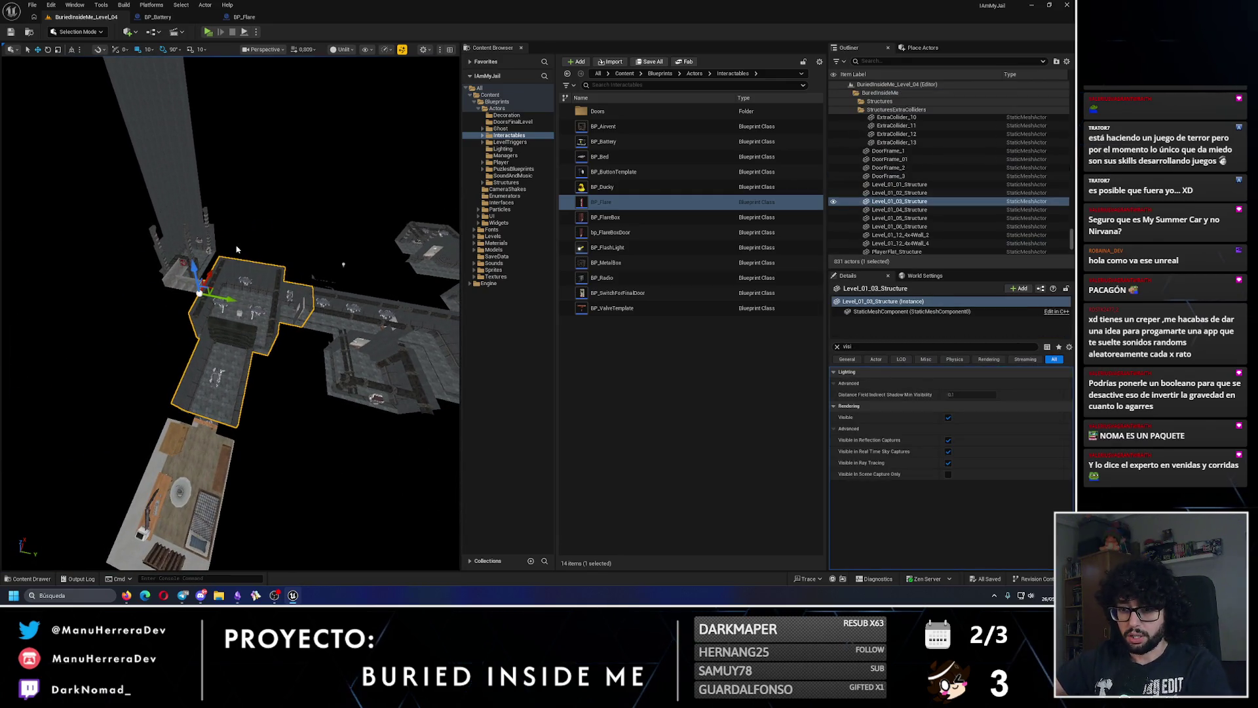
mouse_move(237, 249)
mouse_down()
mouse_move(211, 260)
mouse_move(220, 369)
mouse_move(242, 378)
mouse_up()
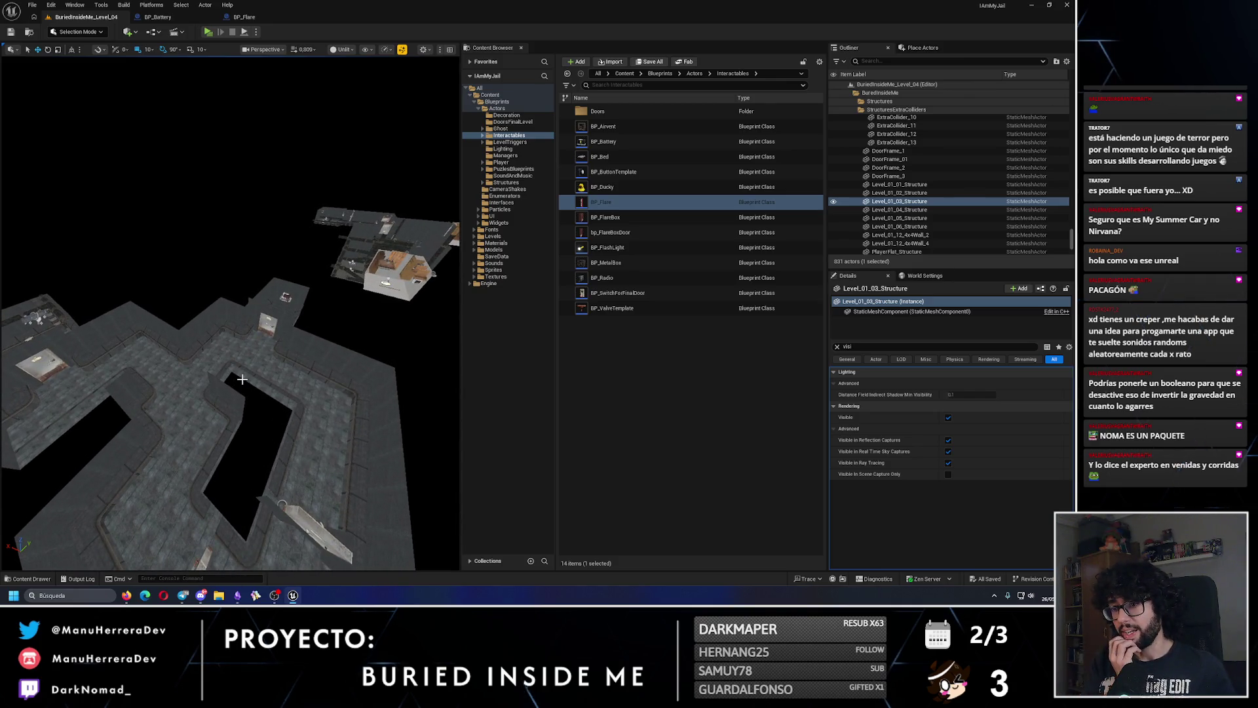
drag(242, 378, 227, 350)
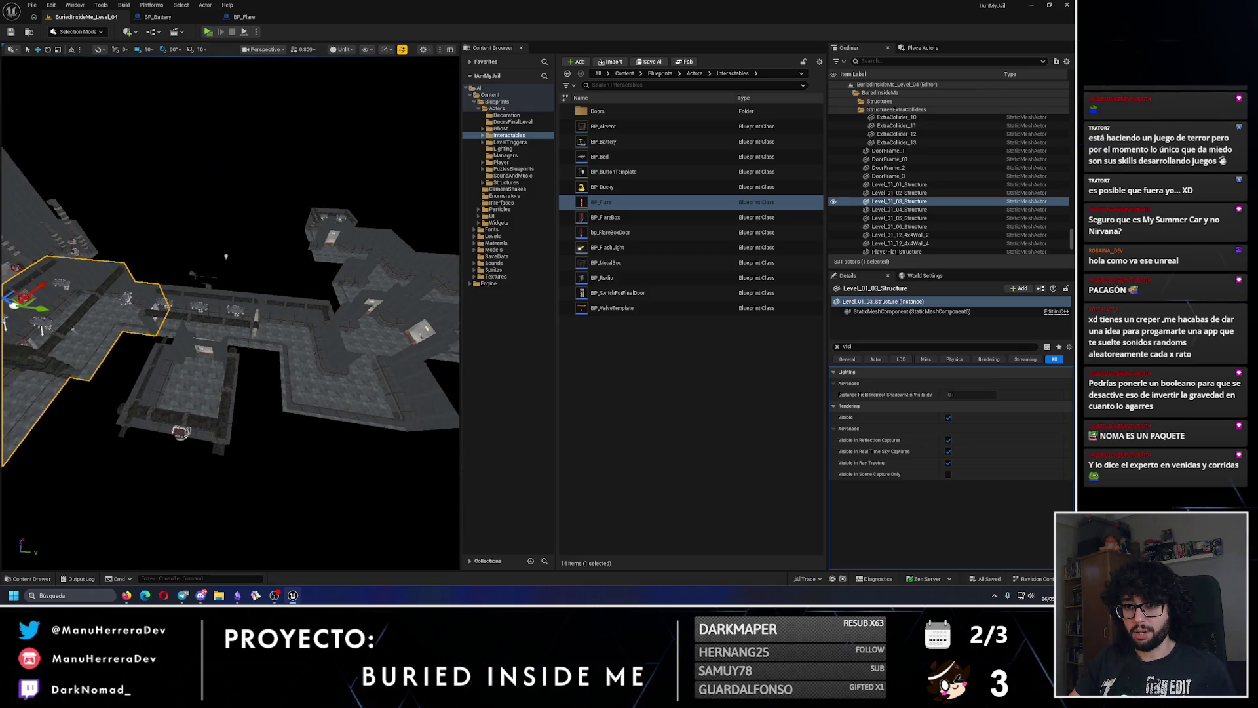
key(Down)
key(Down)
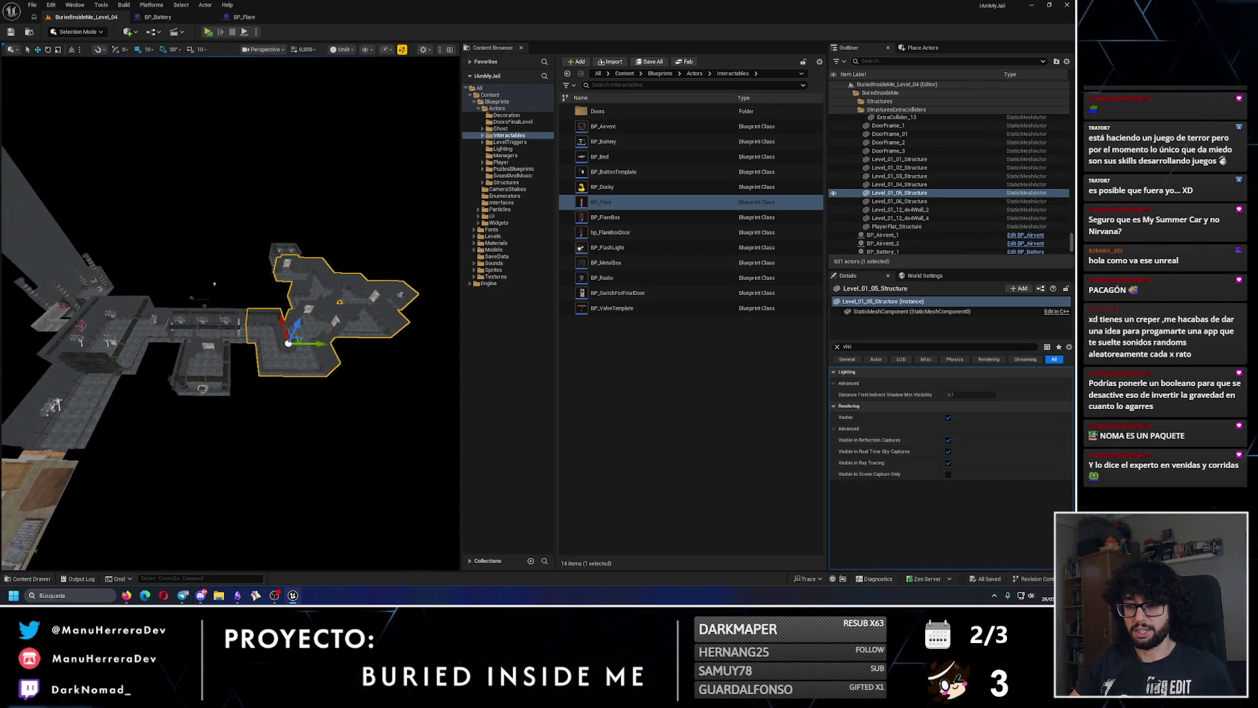
drag(249, 97, 250, 97)
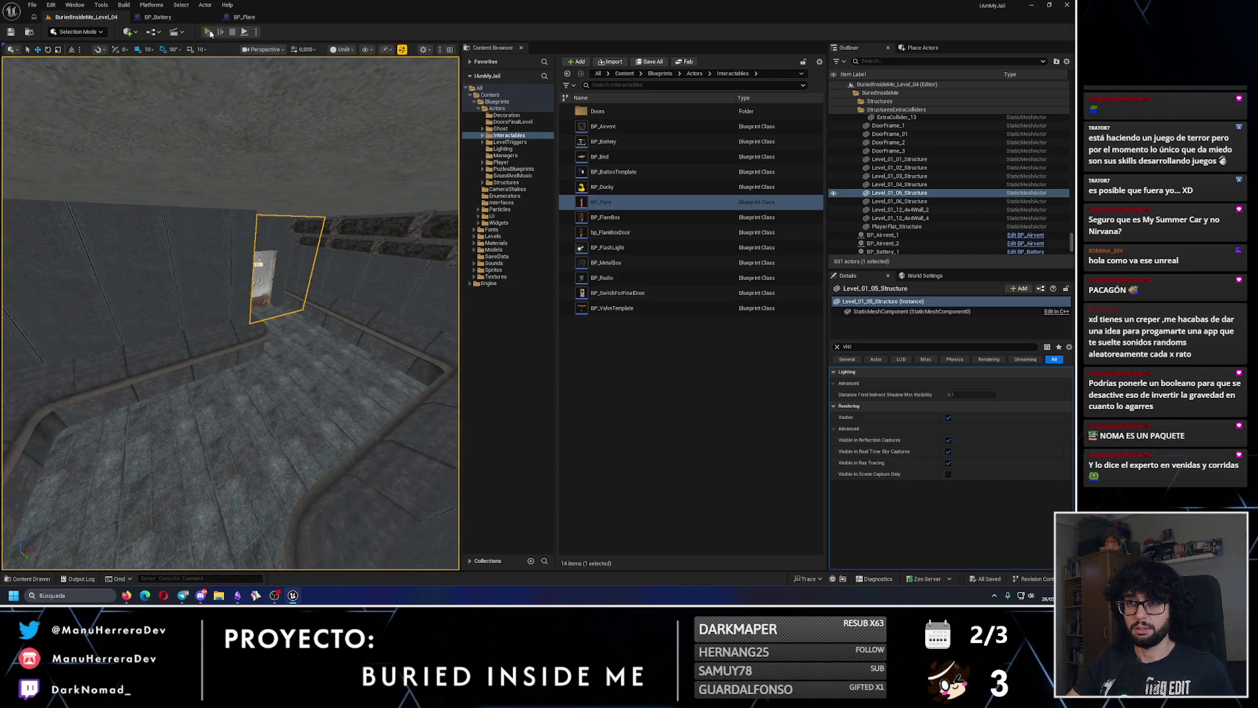
- Start Play, close the runtime error Message Log, and play again facing the door
key(alt+p)
key(Escape)
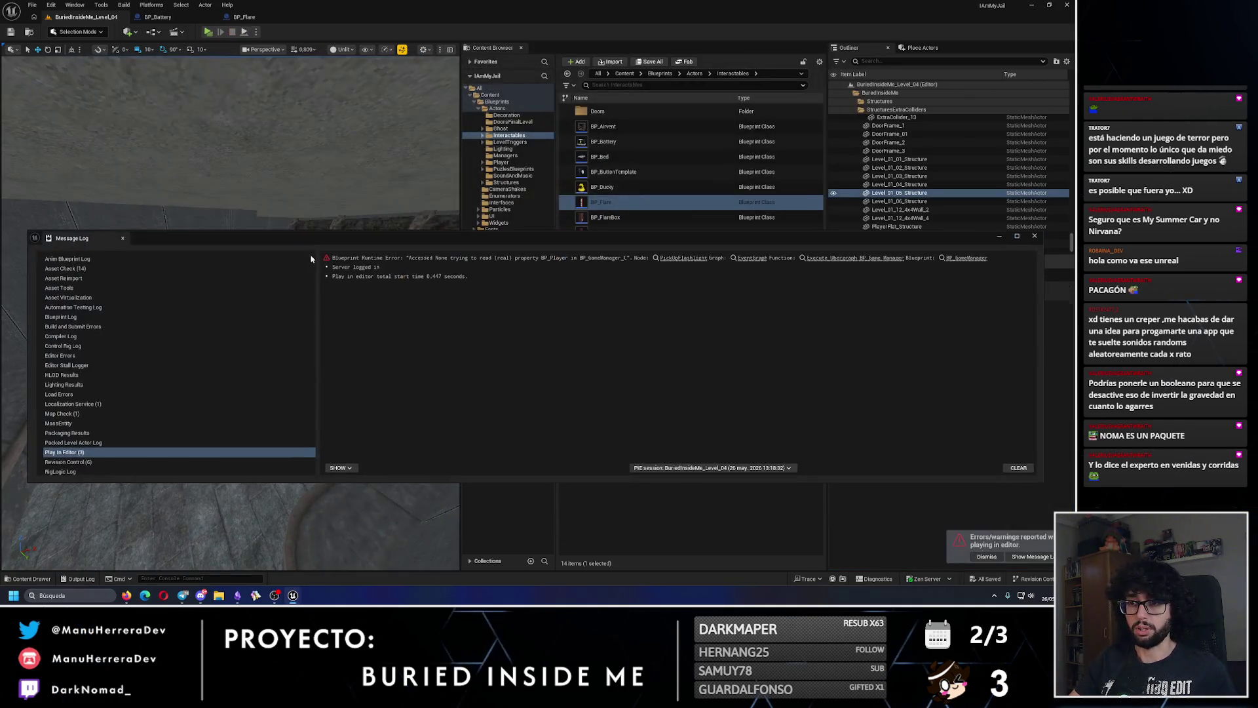
click(1034, 237)
drag(232, 98, 232, 78)
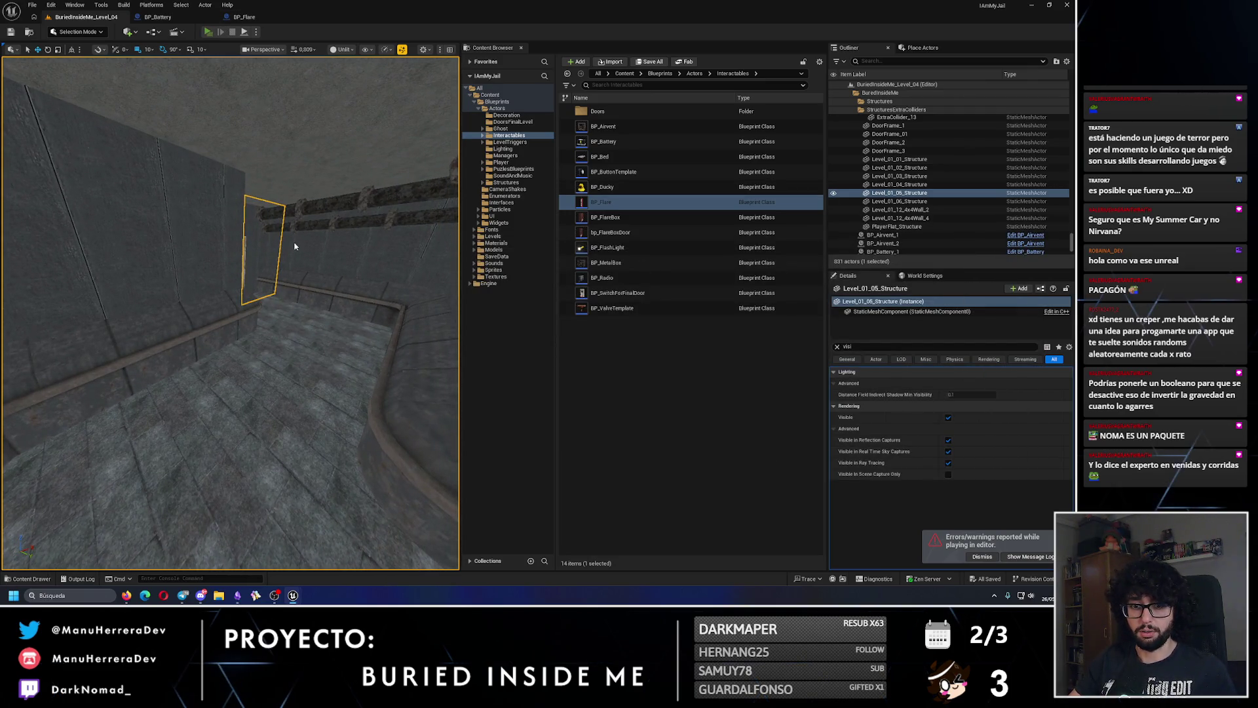
key(alt+p)
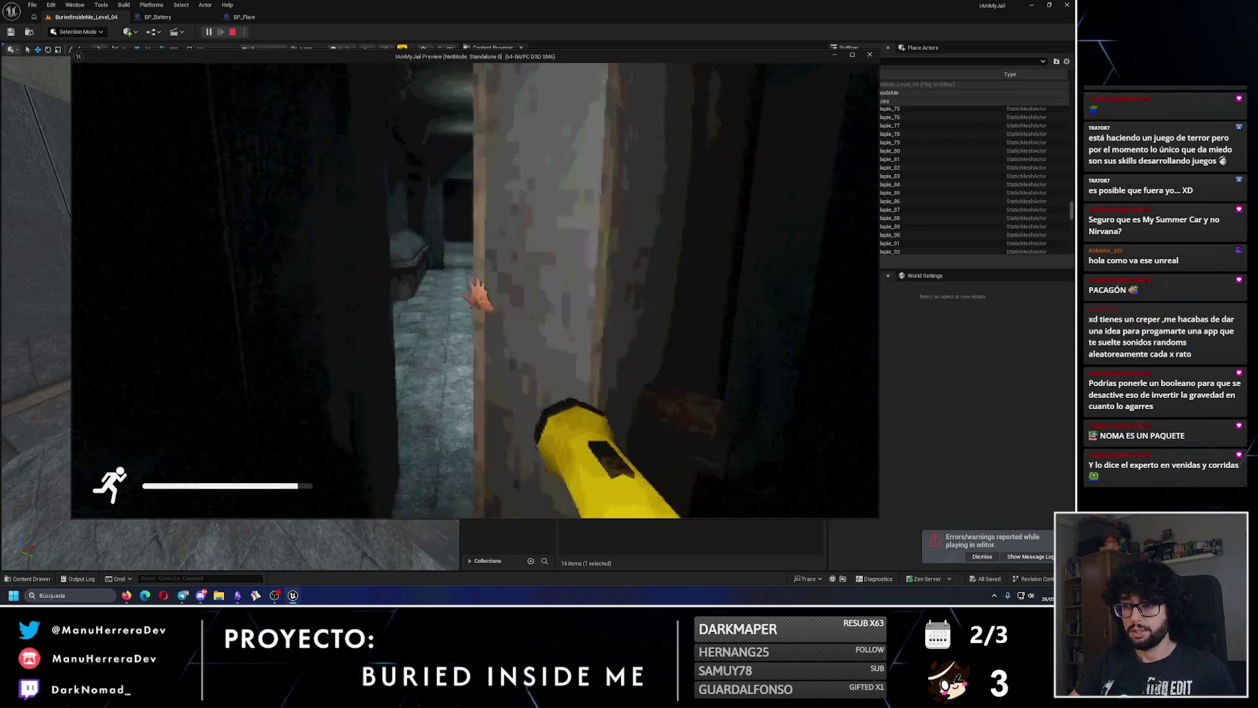
- Sprint through the door to the hand-marked box, past the table, down the corridor to the round door, then stop
key(shift+w)
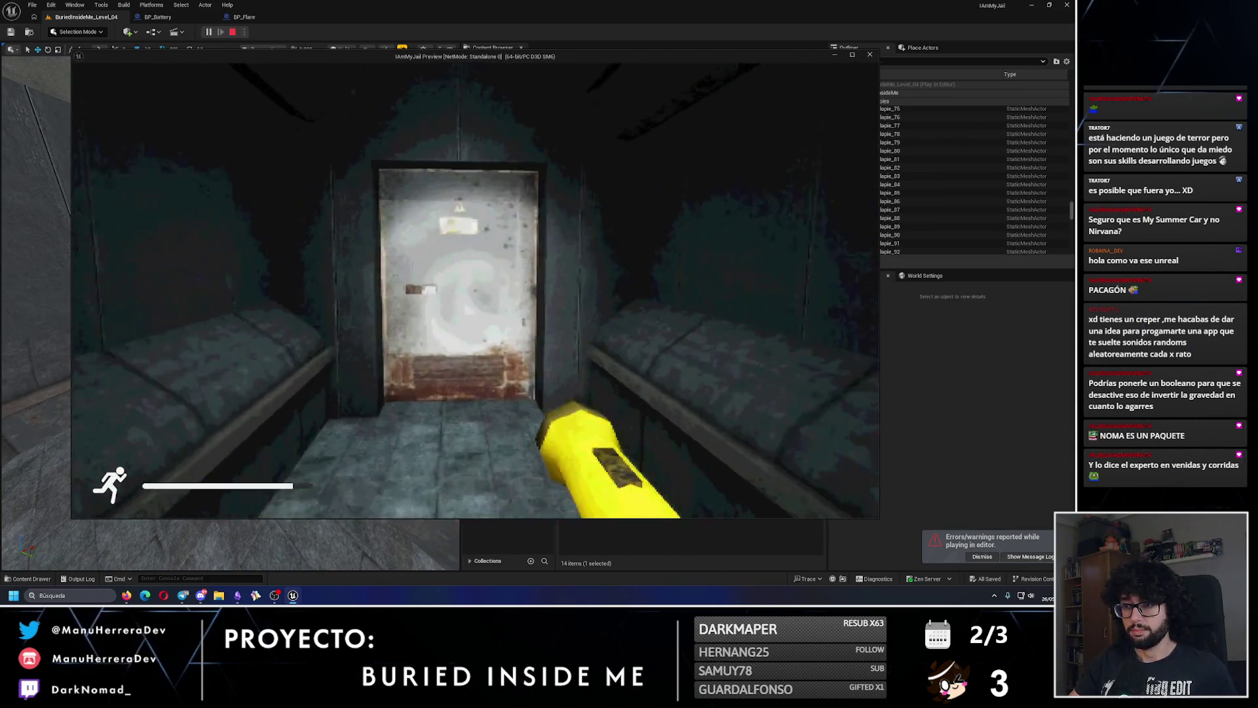
key(shift+w)
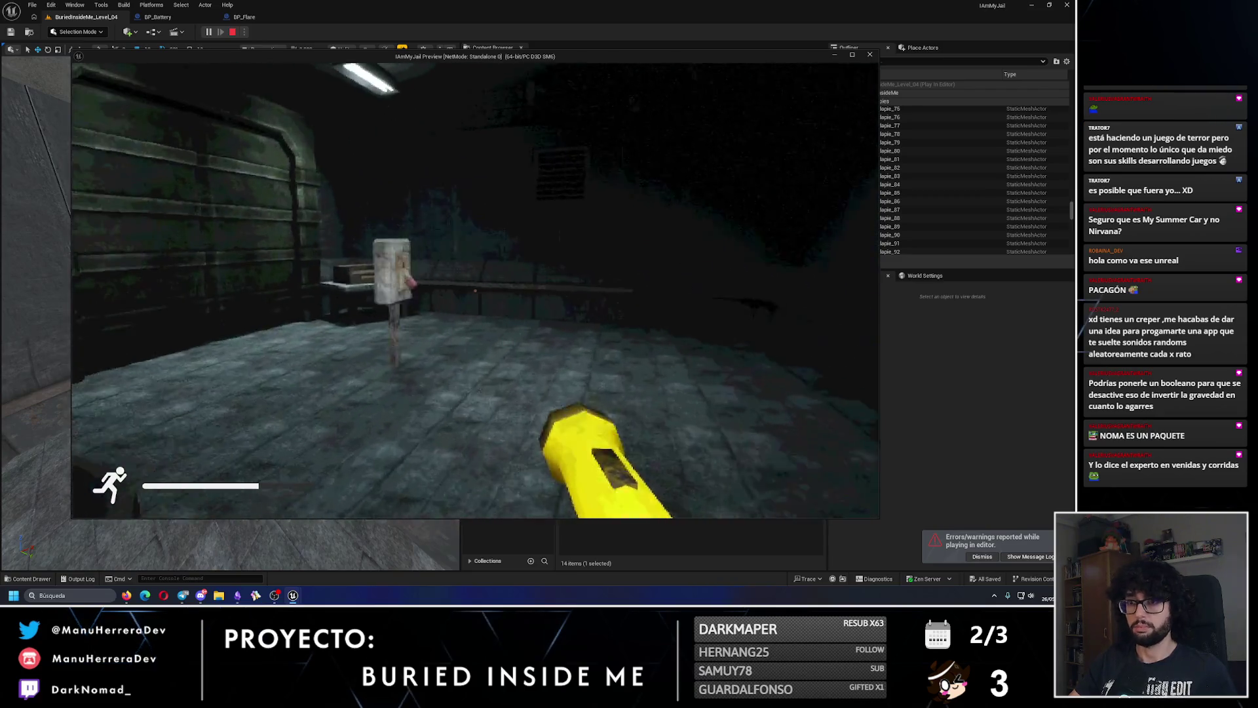
key(shift+w)
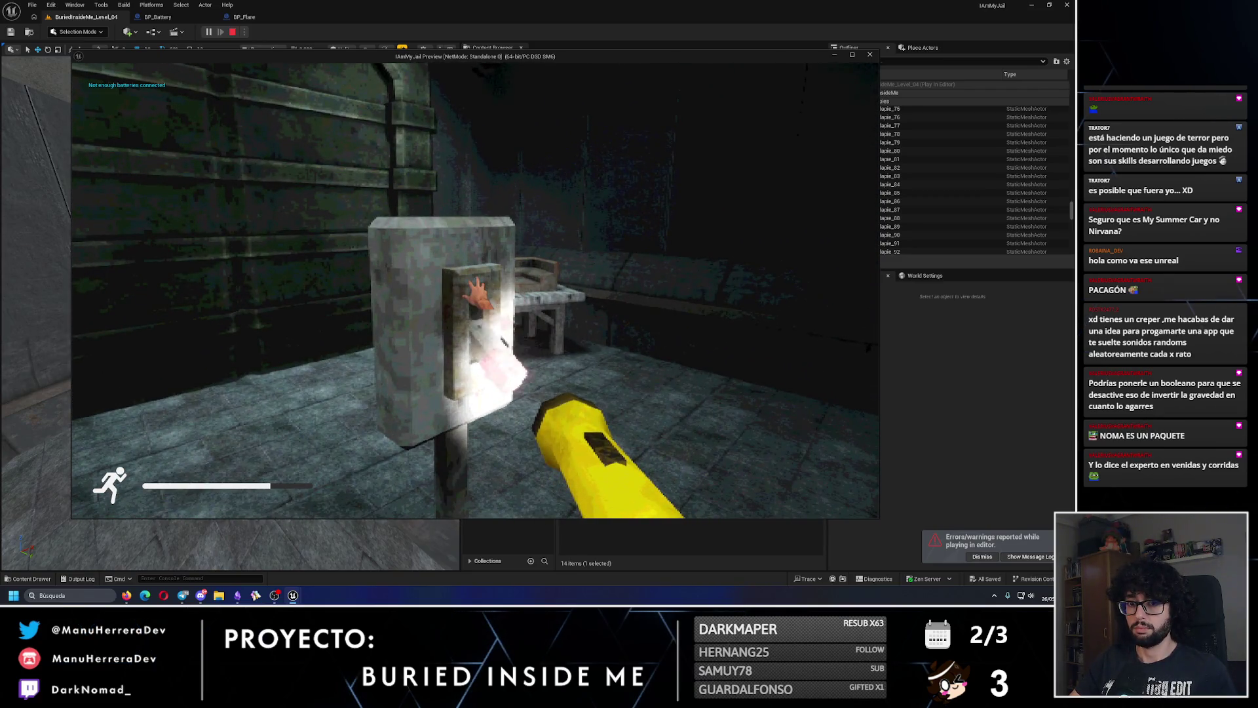
key(s)
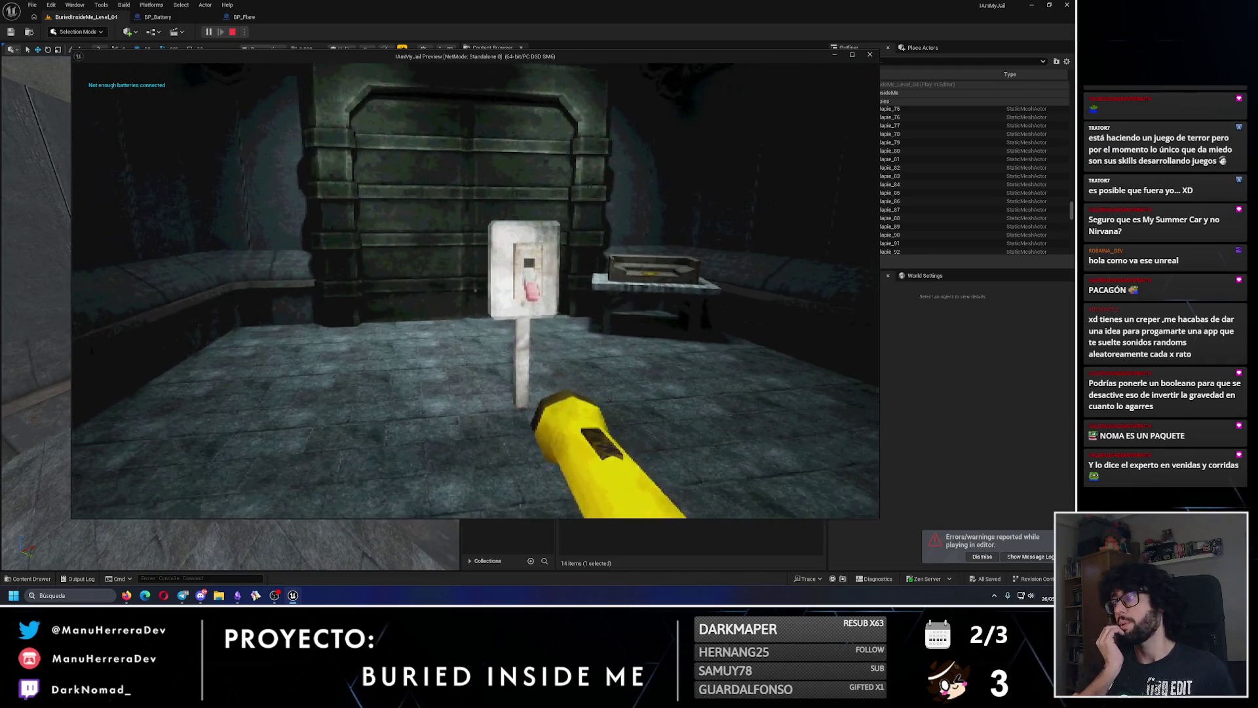
key(d)
key(w)
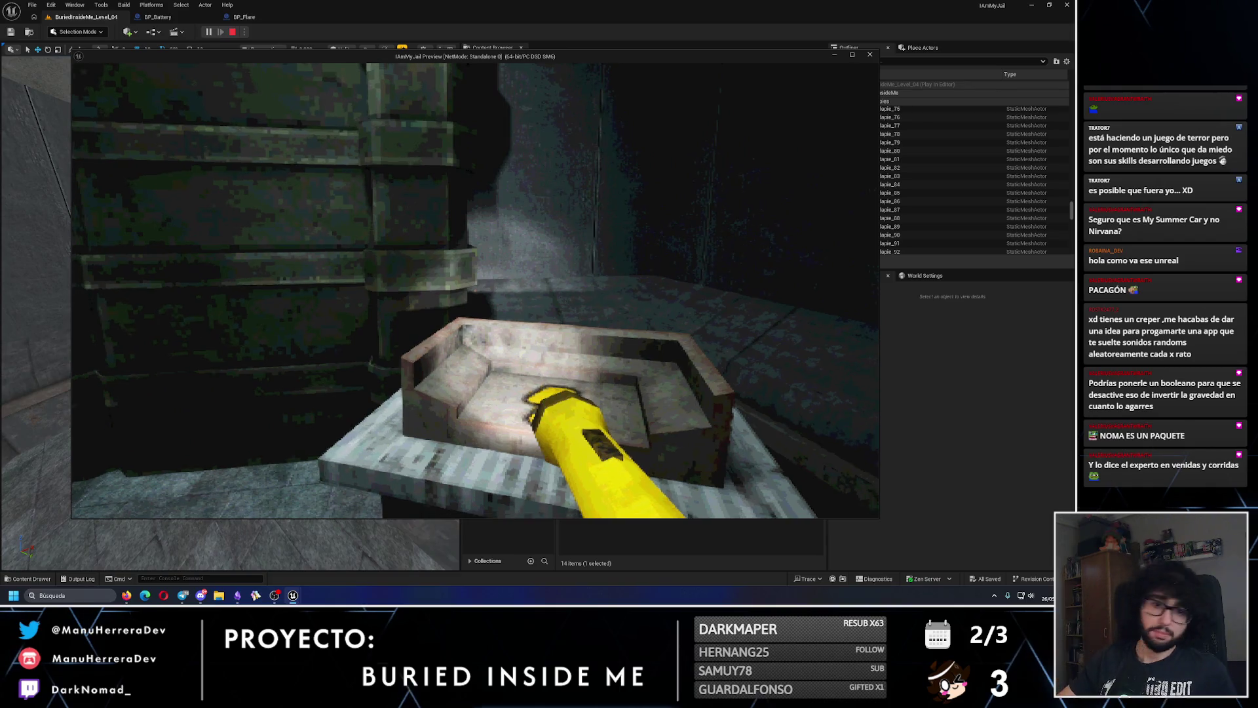
key(shift+w)
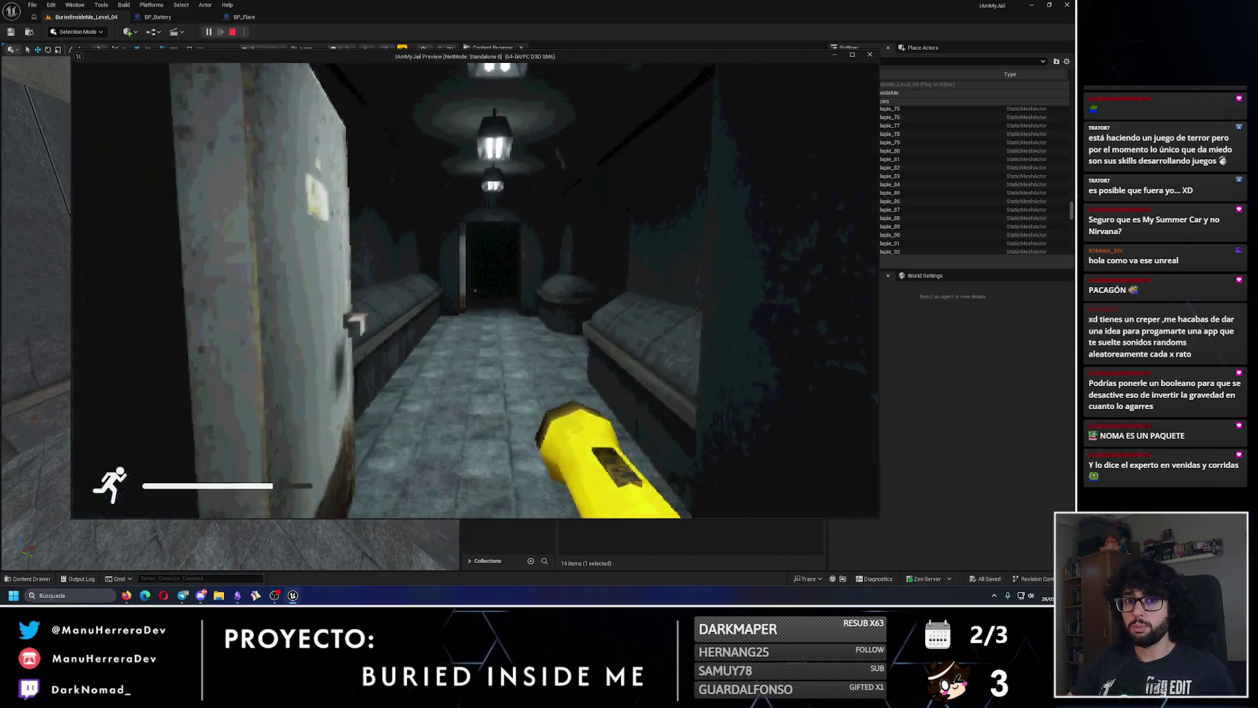
key(shift+w)
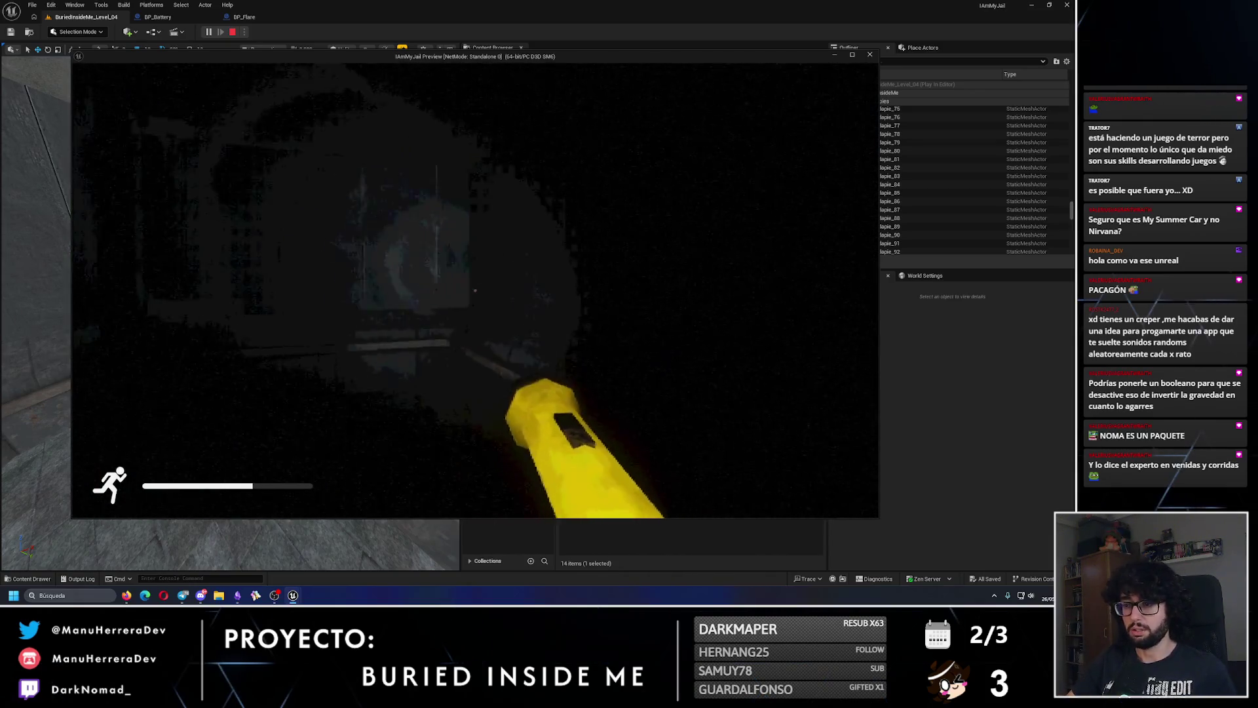
key(Escape)
- Undo the stray Rotate Elements on Level_01_05_Structure and fly through the corridors to check it
key(f)
mouse_move(317, 442)
mouse_down()
mouse_move(274, 287)
mouse_move(264, 320)
mouse_up()
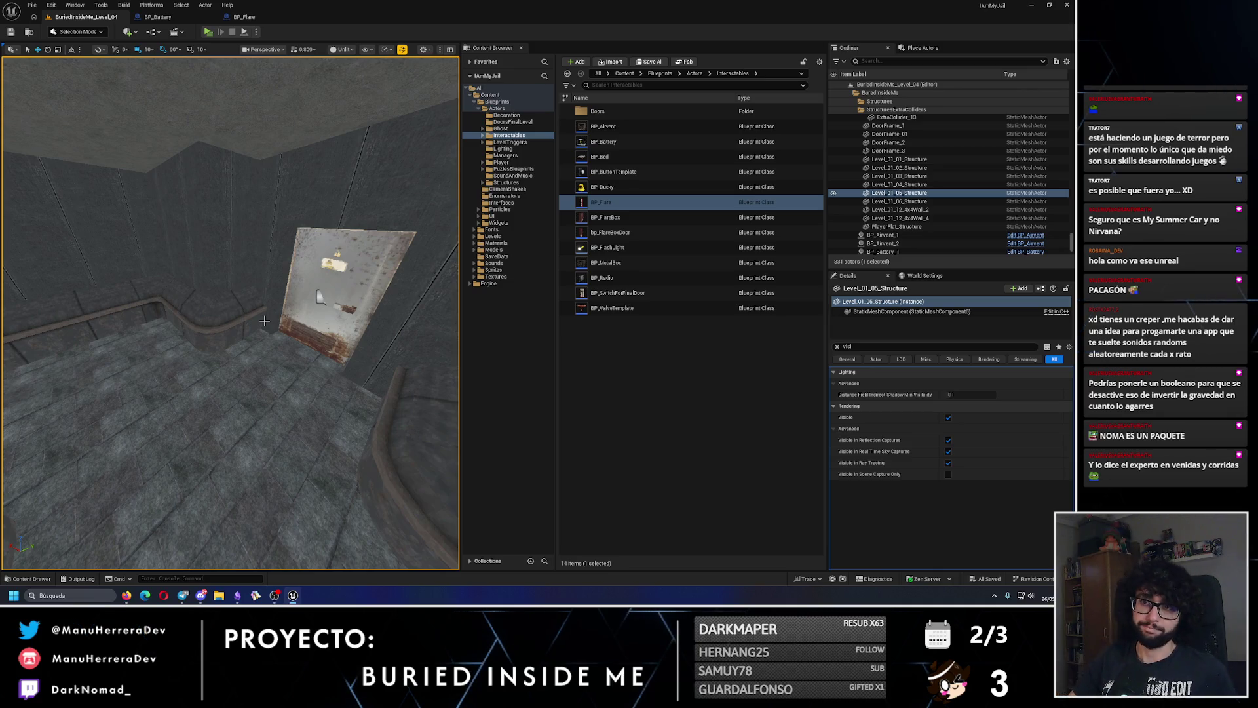
mouse_move(264, 320)
mouse_down()
mouse_move(264, 420)
mouse_move(223, 319)
mouse_move(227, 393)
mouse_move(227, 323)
mouse_move(227, 367)
mouse_move(120, 421)
mouse_up()
mouse_move(224, 319)
mouse_down()
mouse_move(224, 288)
mouse_move(188, 310)
mouse_move(222, 360)
mouse_move(221, 334)
mouse_up()
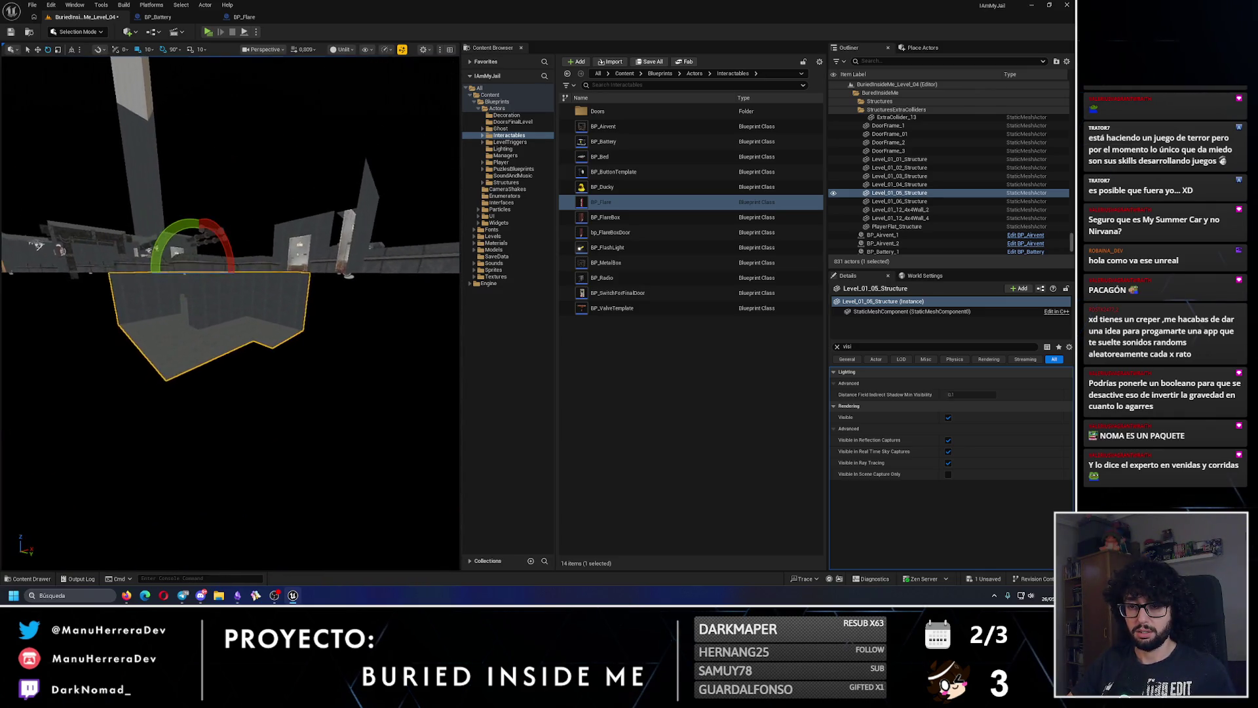
key(ctrl+z)
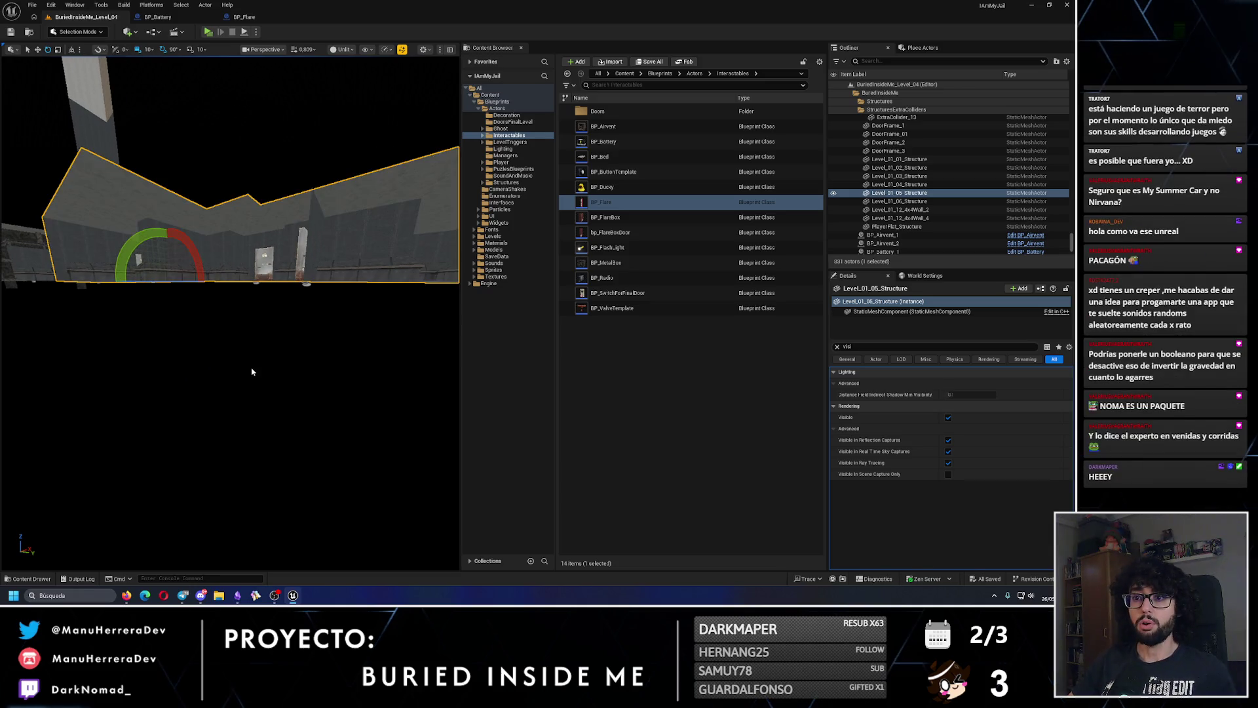
drag(251, 367, 247, 365)
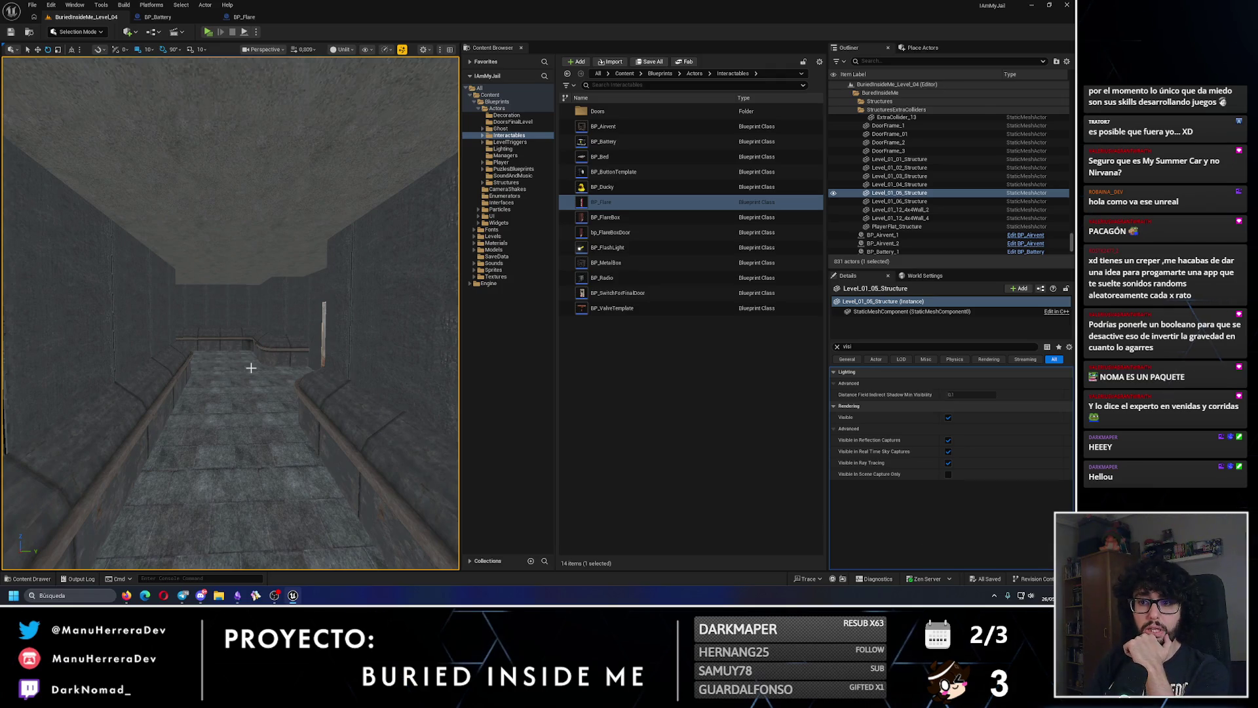
drag(251, 368, 226, 359)
drag(251, 226, 135, 208)
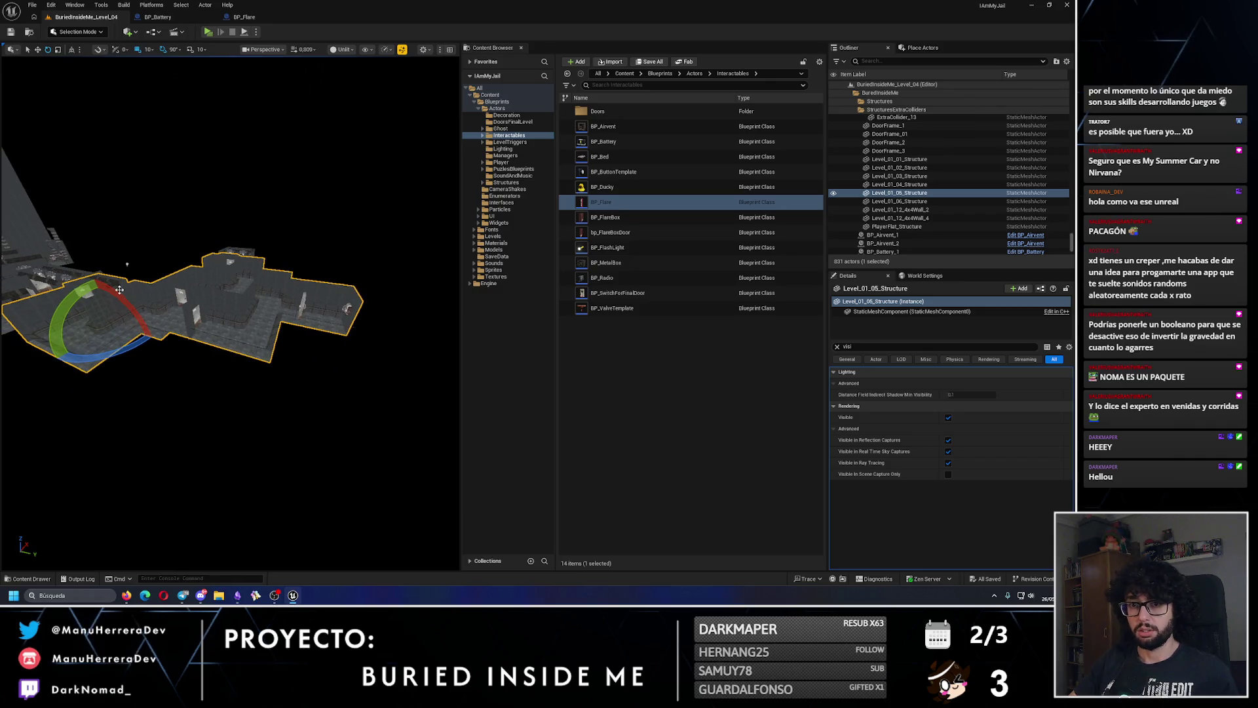
drag(114, 297, 116, 294)
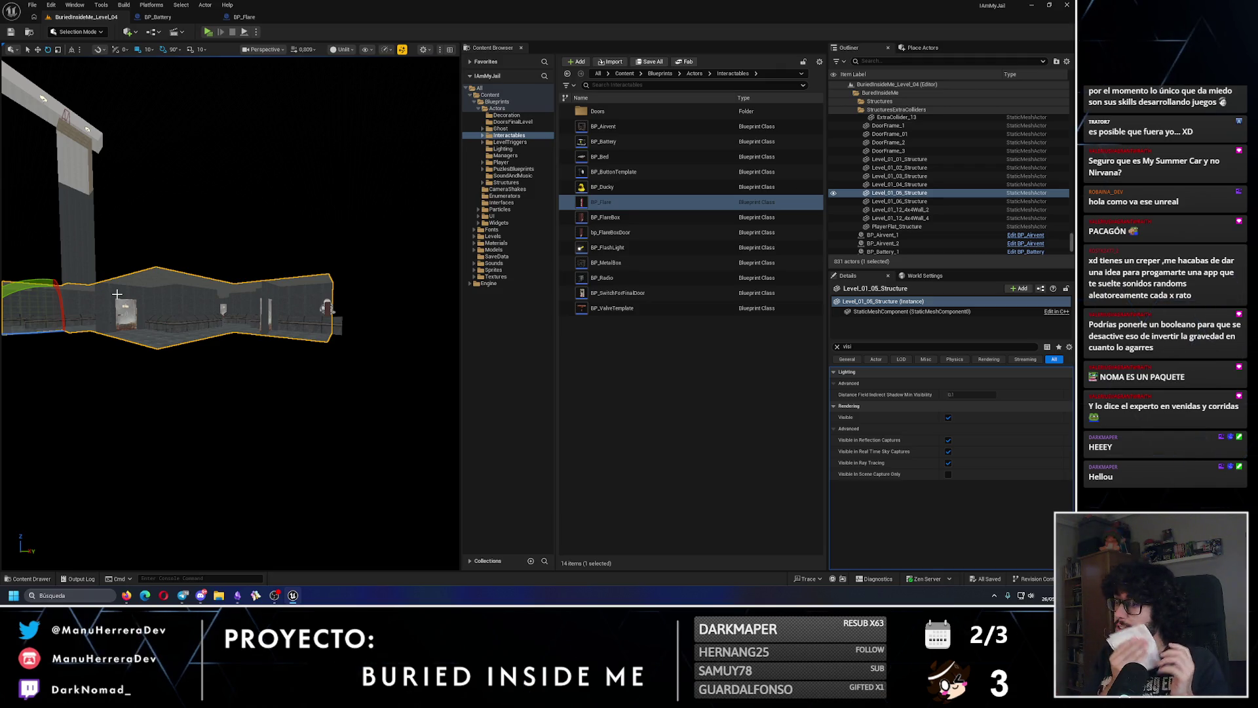
drag(332, 311, 332, 312)
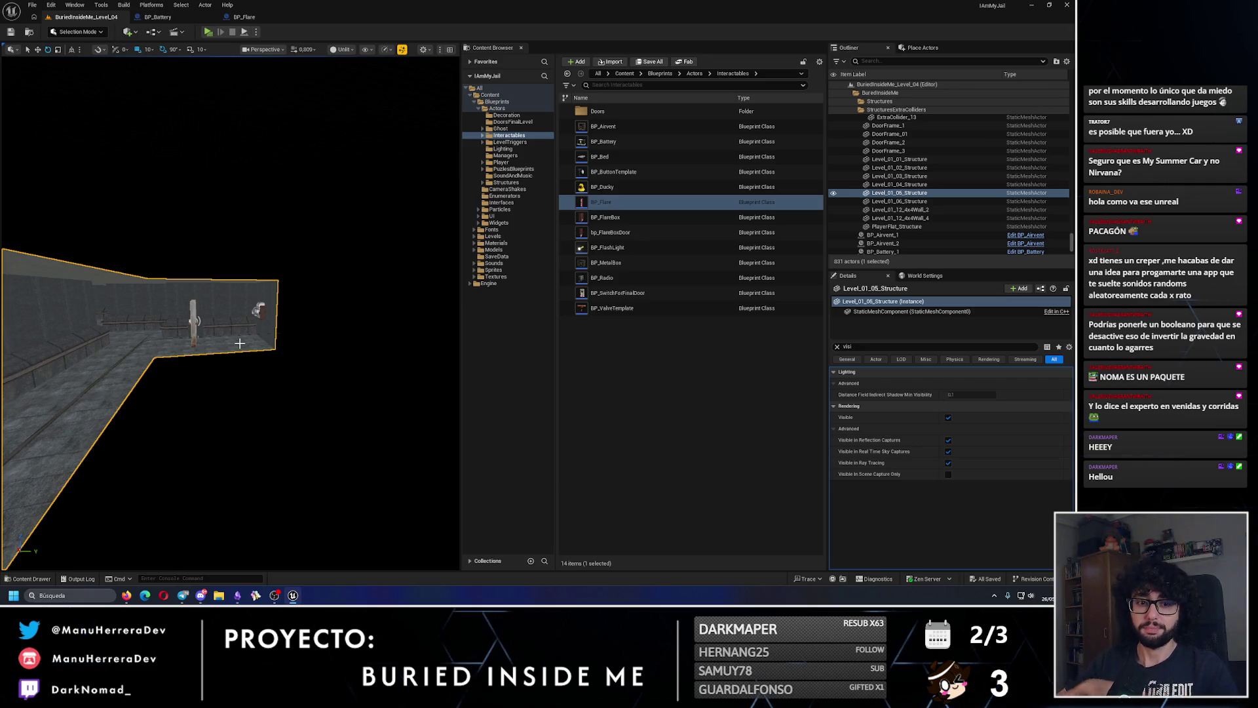
drag(240, 343, 233, 348)
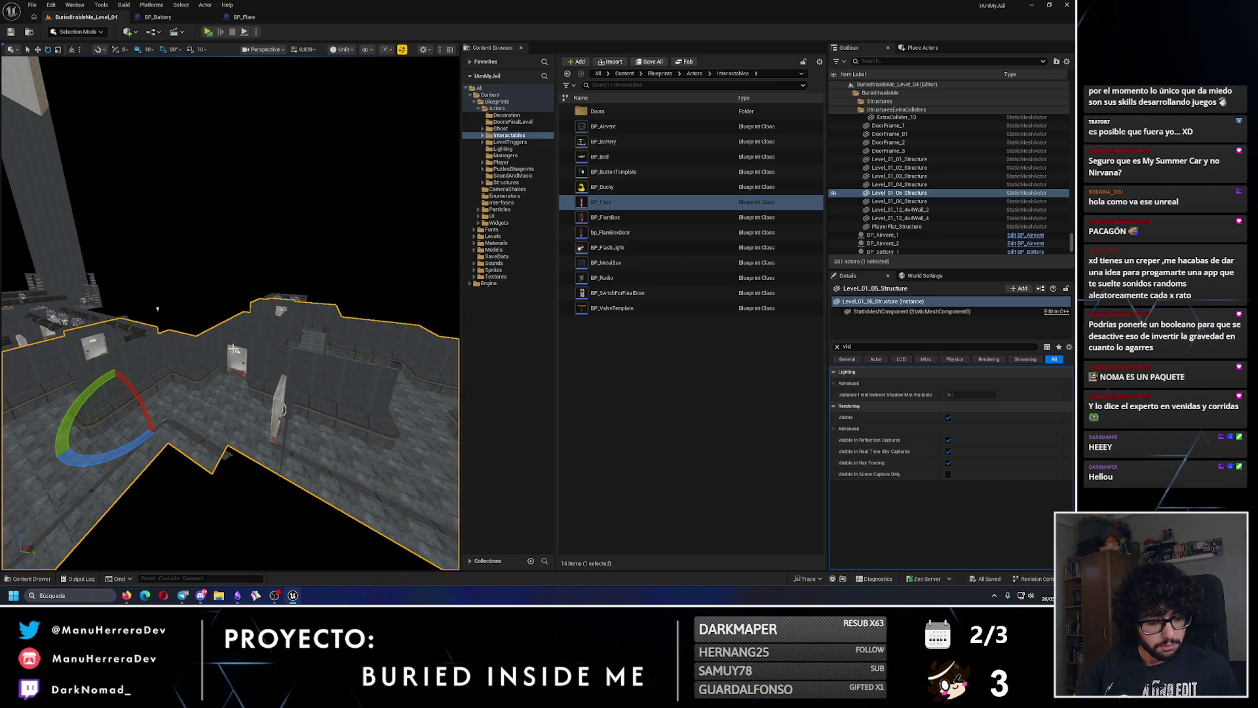
mouse_move(237, 346)
mouse_down()
mouse_move(228, 384)
mouse_move(215, 384)
mouse_up()
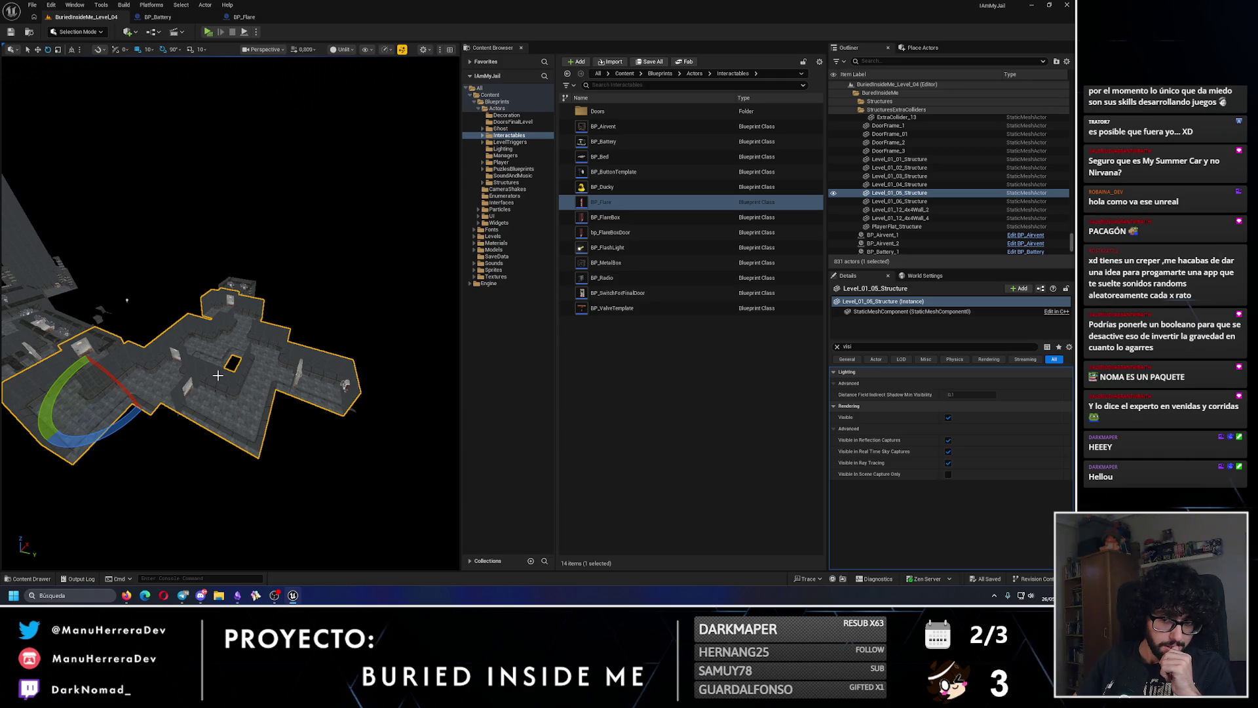
drag(218, 375, 217, 375)
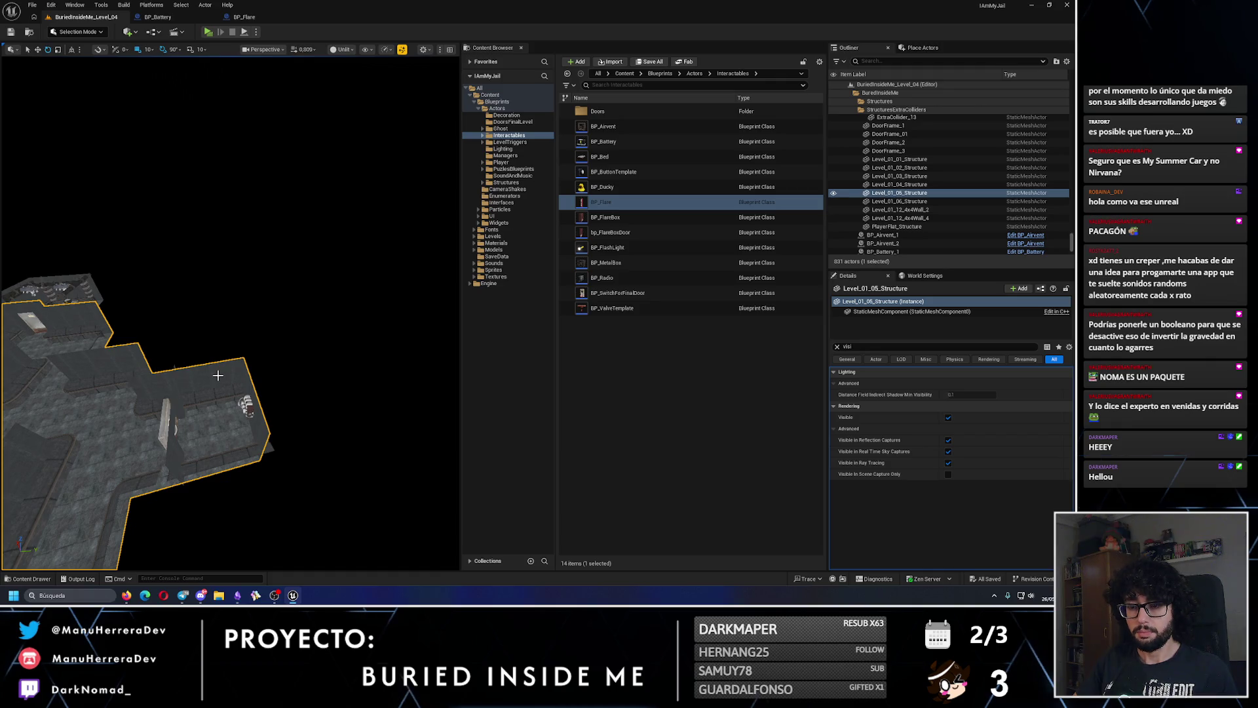
drag(217, 375, 272, 357)
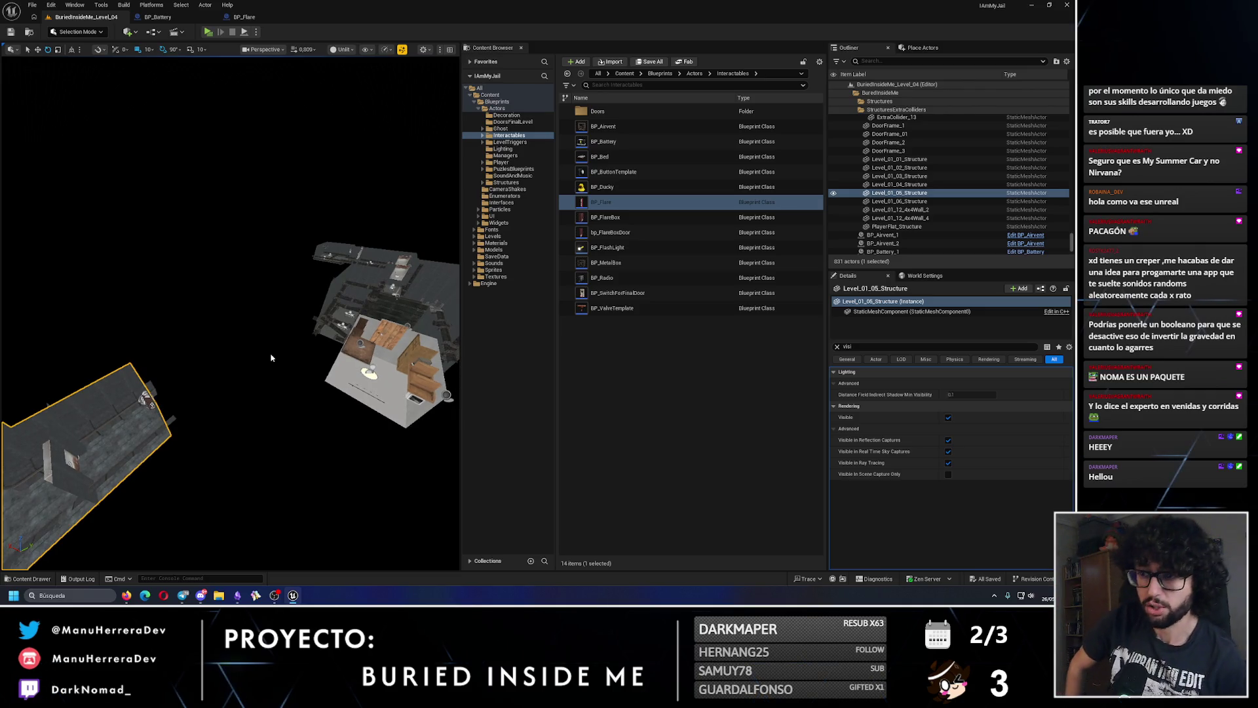
drag(271, 358, 270, 353)
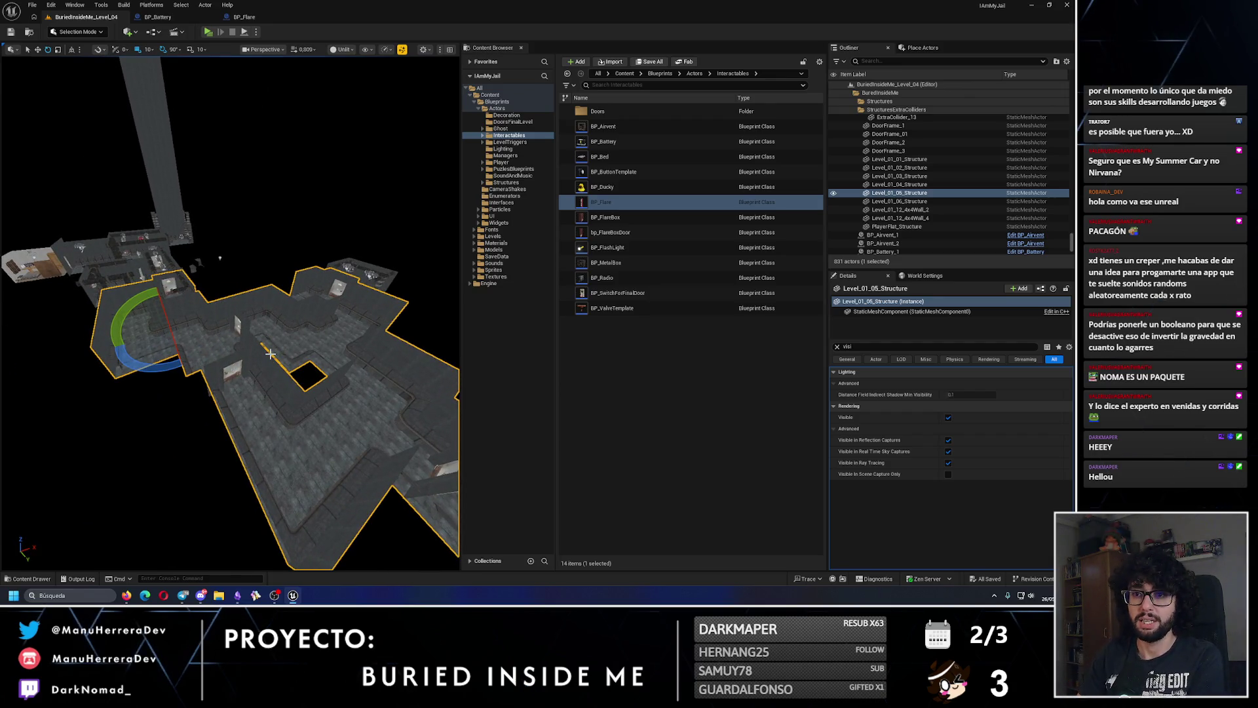
drag(253, 347, 257, 352)
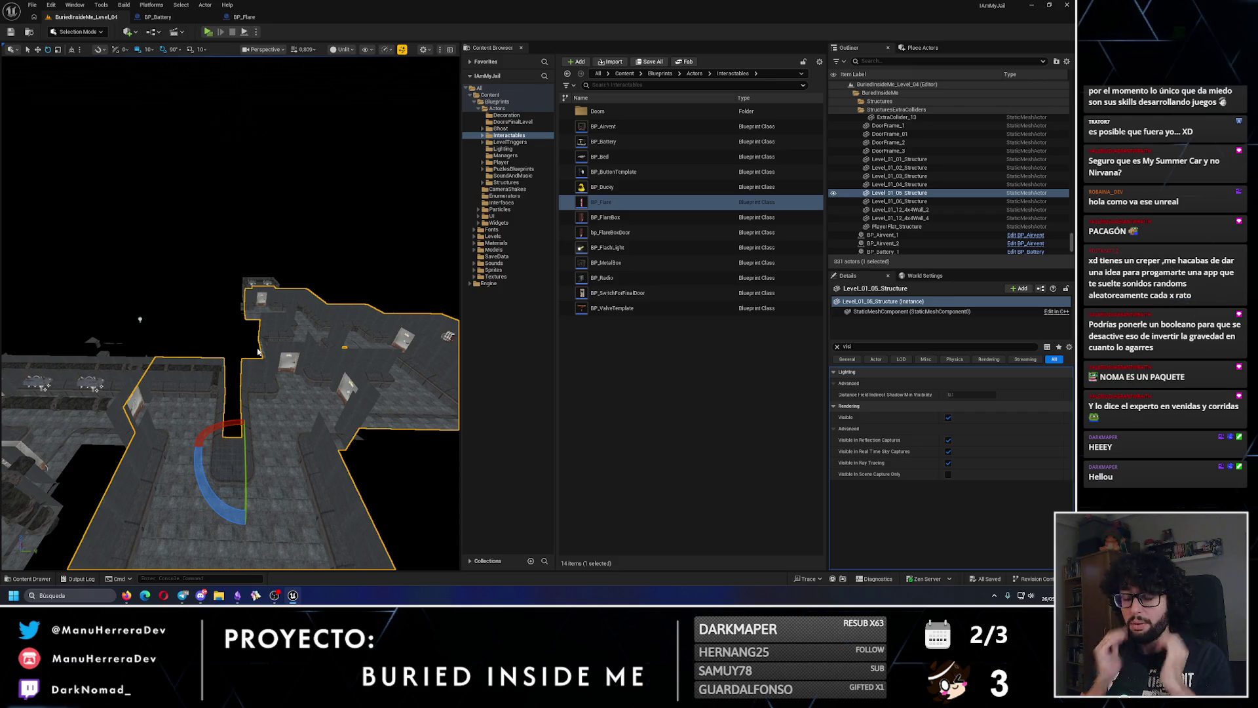
drag(258, 352, 239, 352)
scroll(304, 262, down, 10)
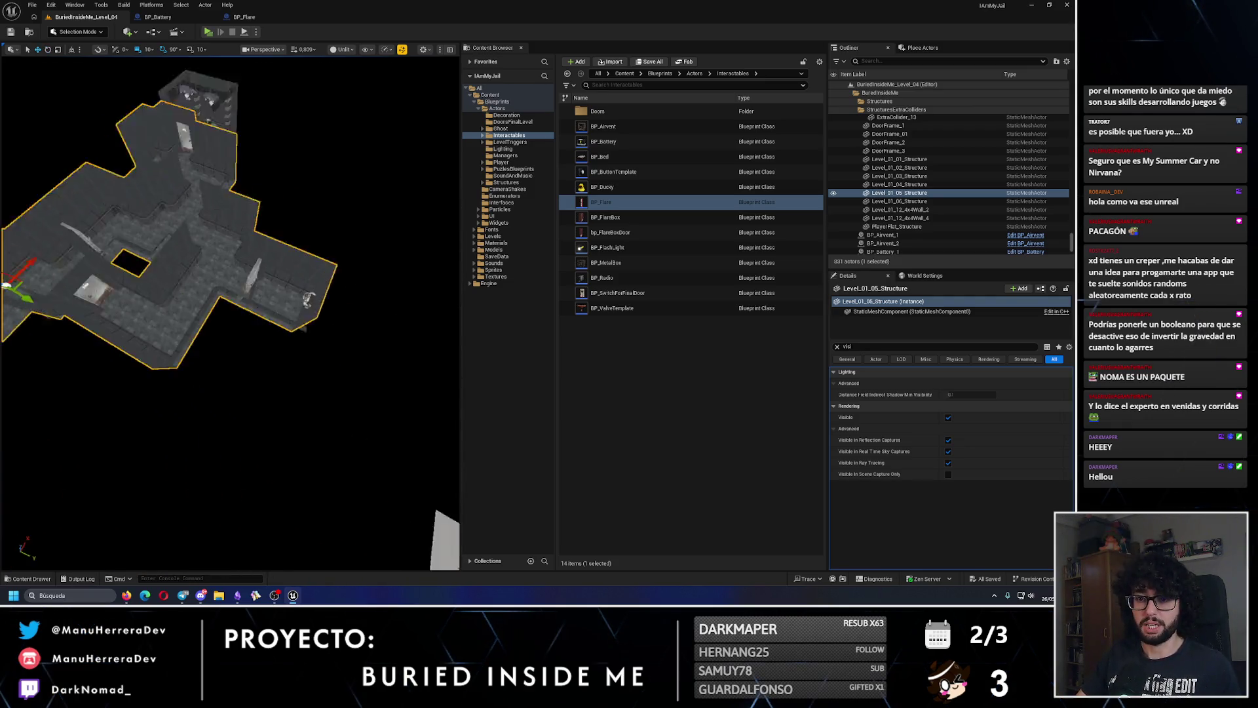